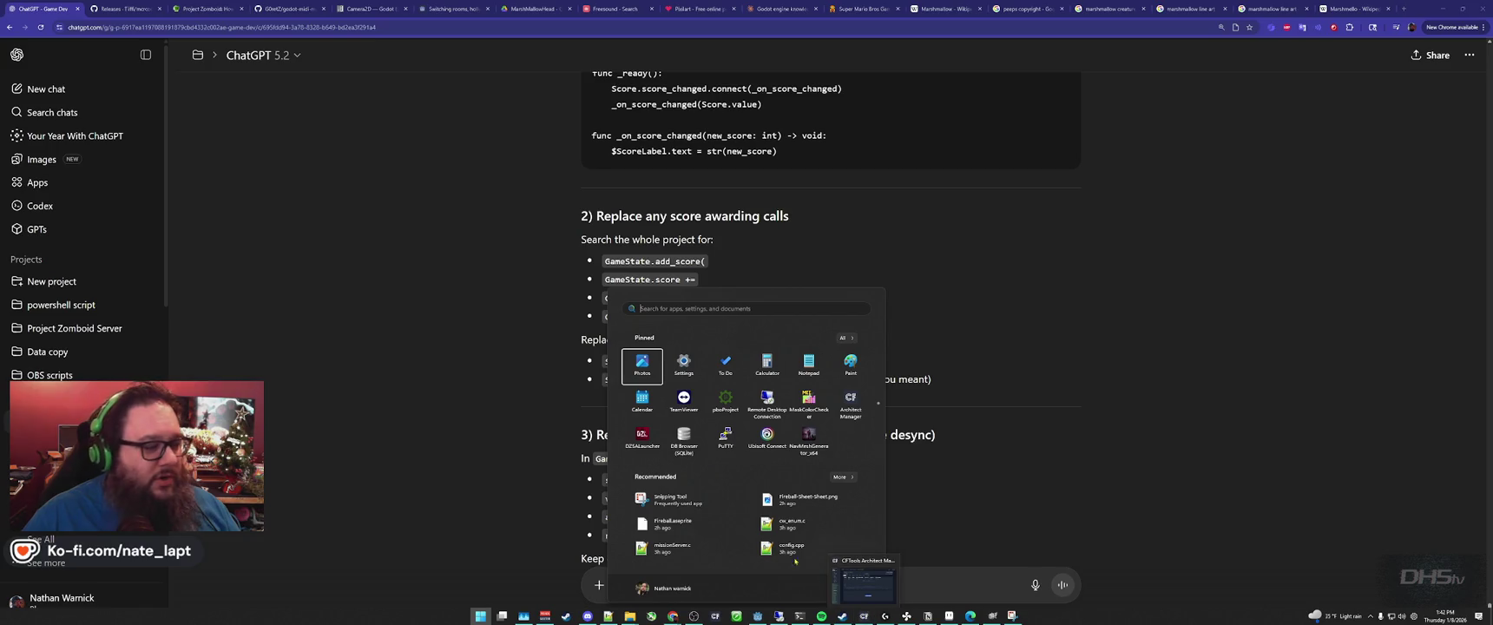
Read ChatGPT's score-refactor advice to the end, then return to Score.gd in Godot.
left_click(495, 393)
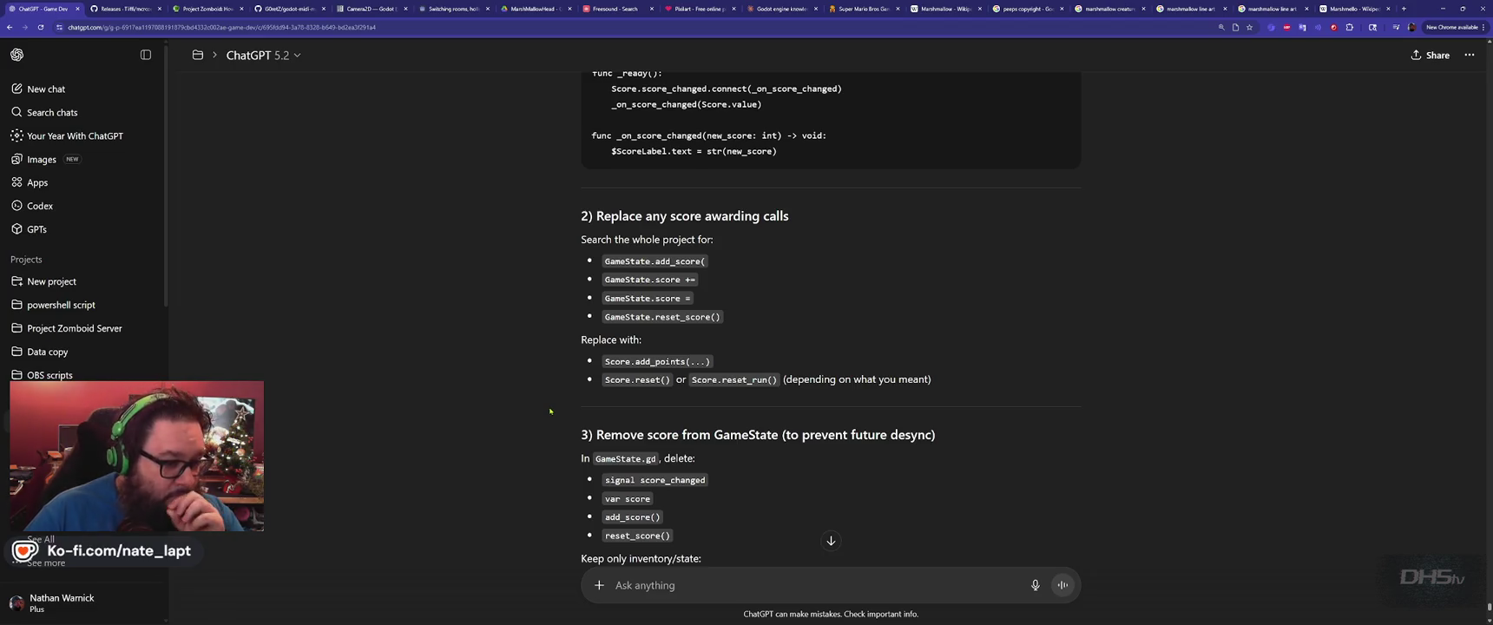
scroll(549, 411, "down", 1)
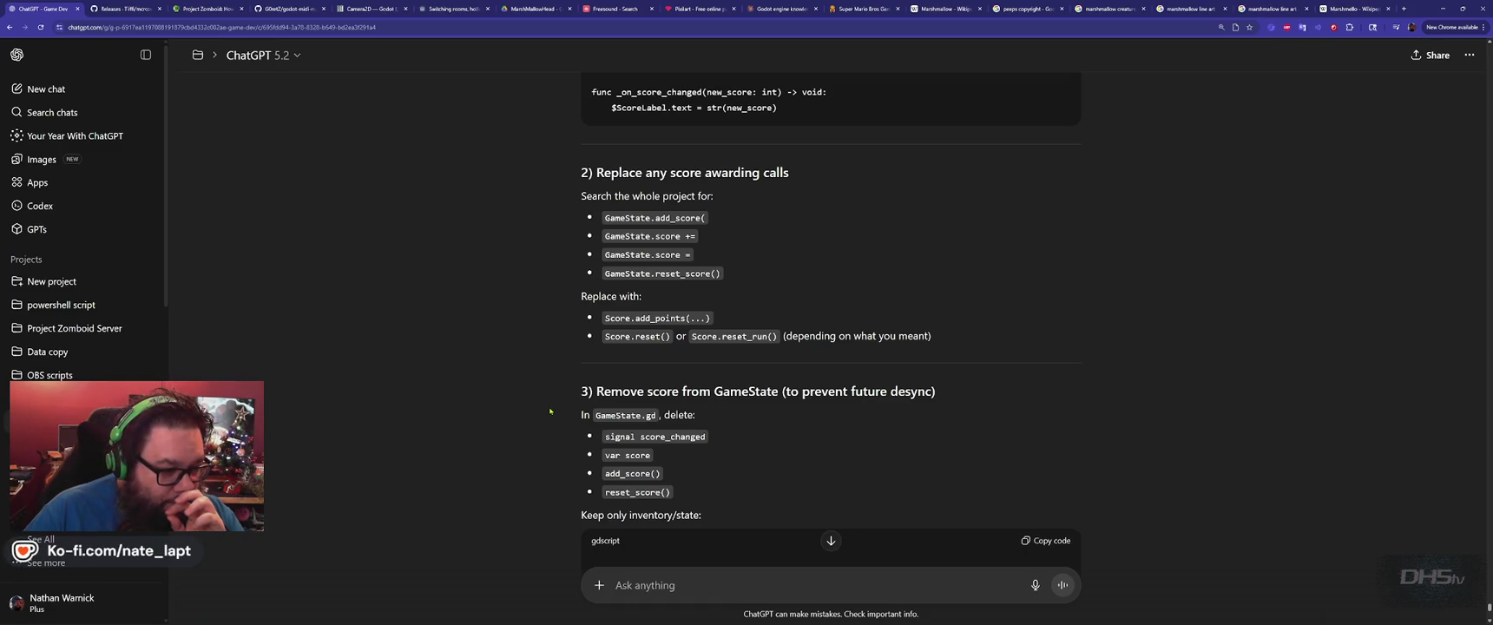
scroll(550, 411, "down", 1)
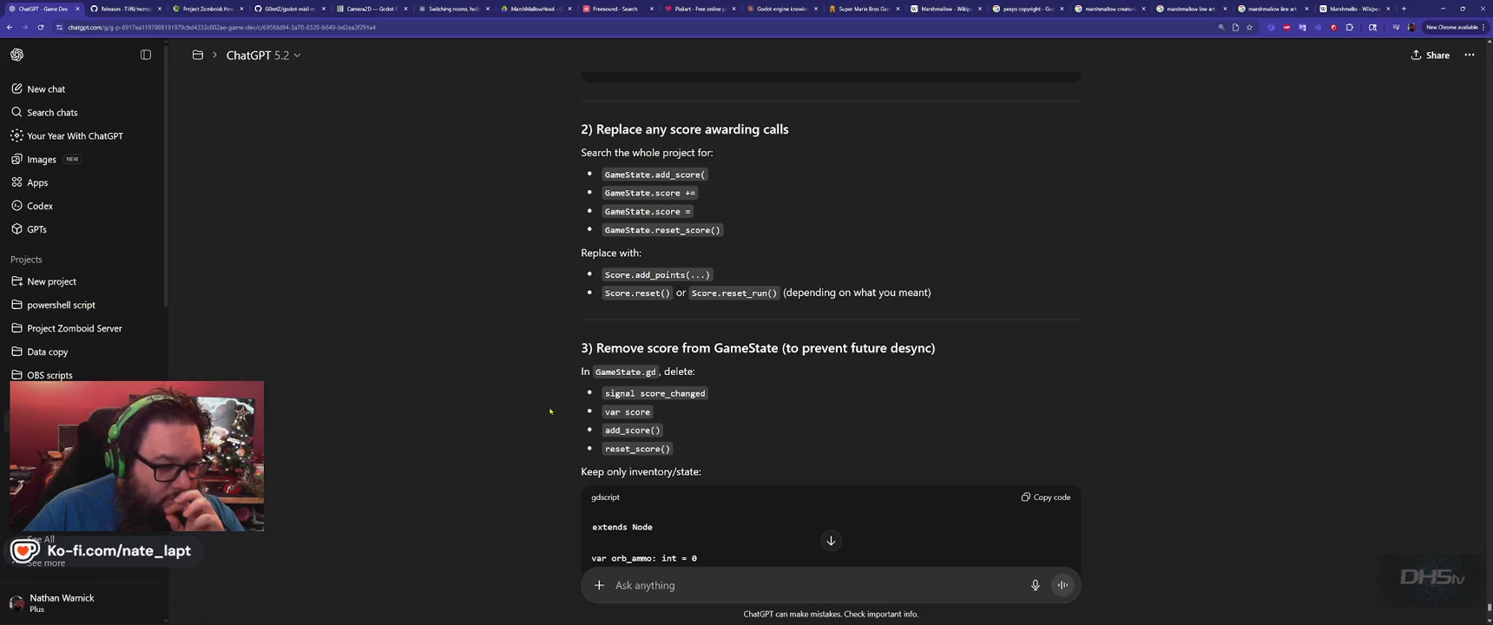
scroll(550, 411, "down", 3)
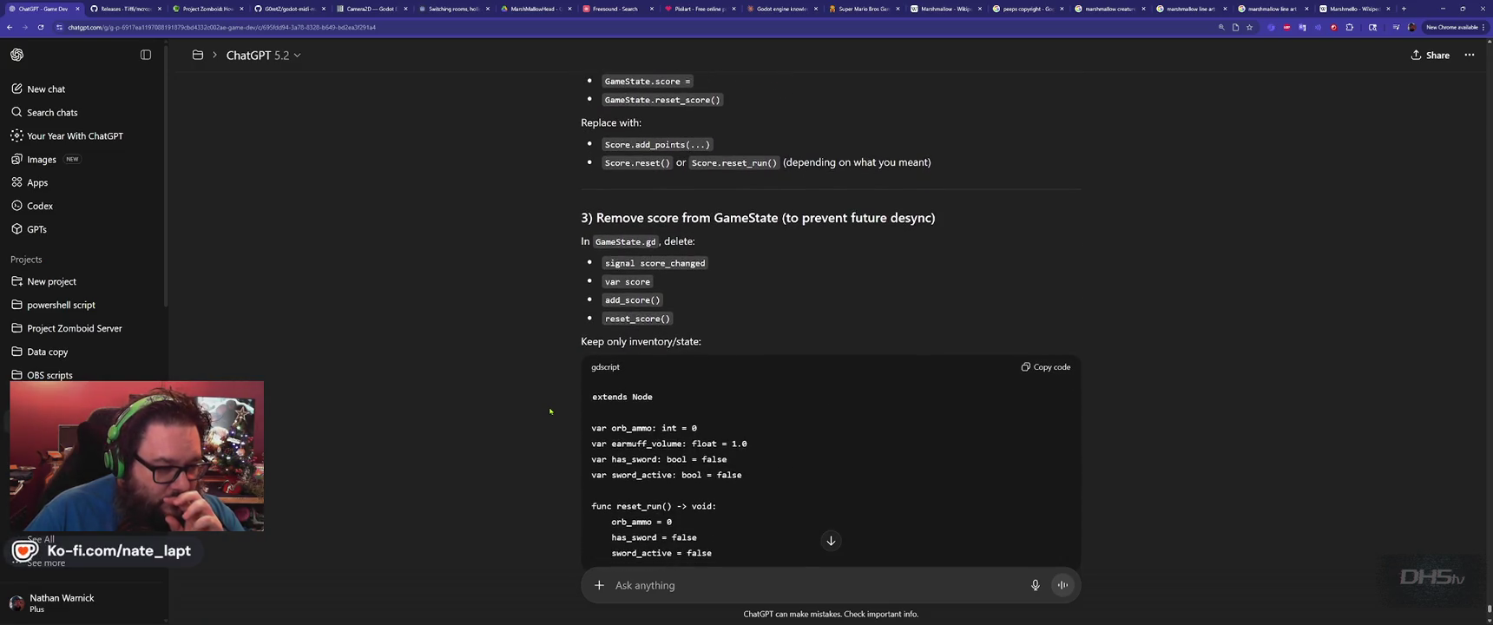
scroll(549, 410, "down", 4)
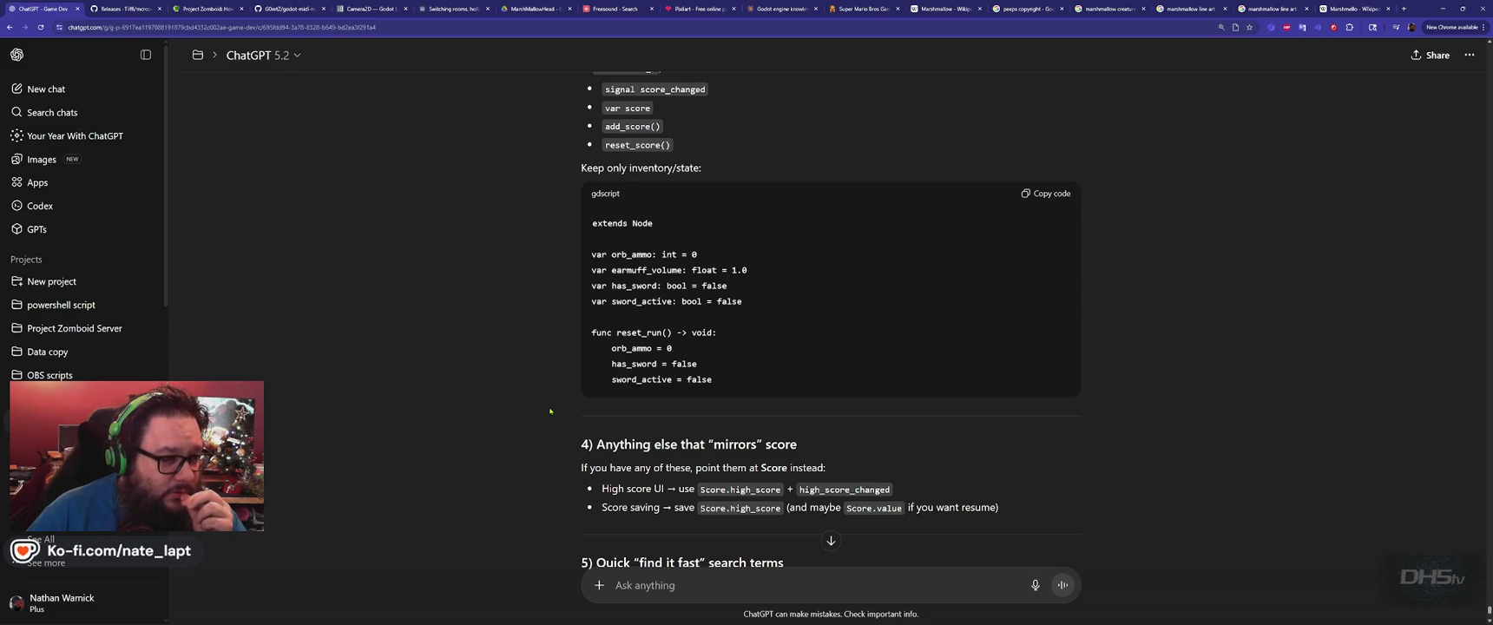
scroll(549, 411, "down", 3)
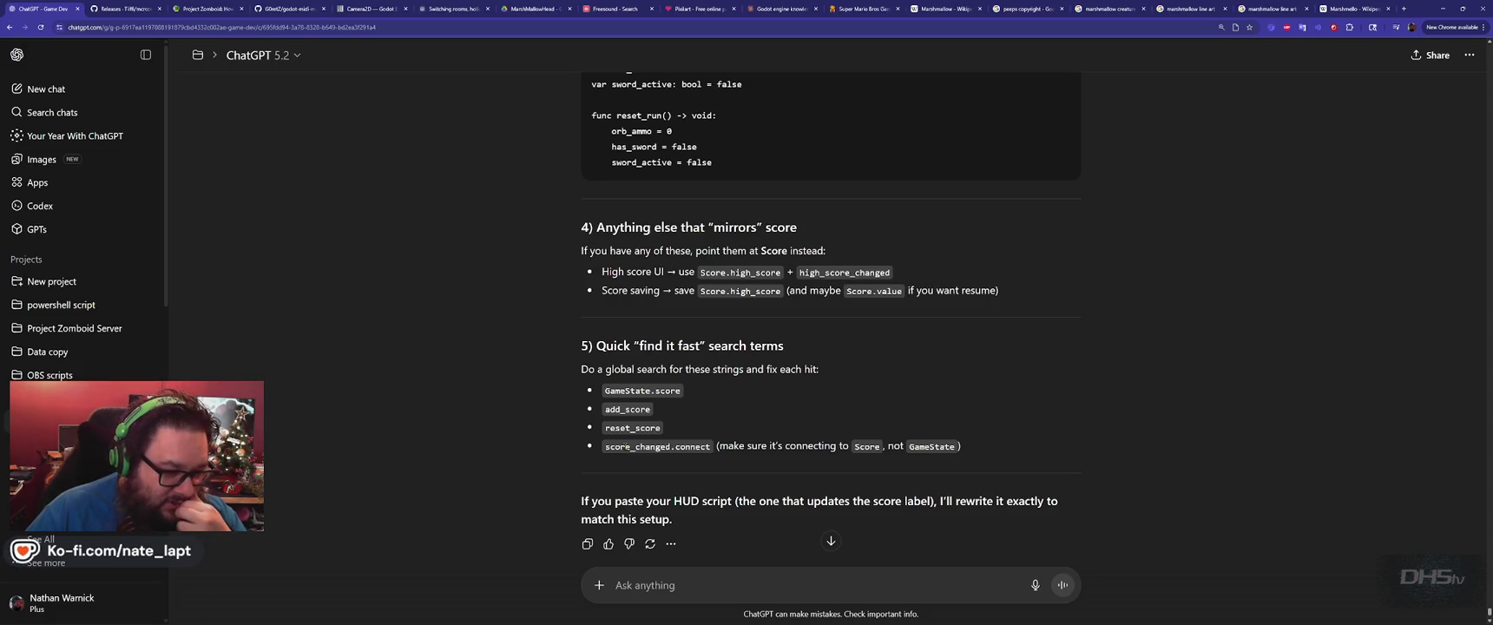
scroll(626, 444, "down", 2)
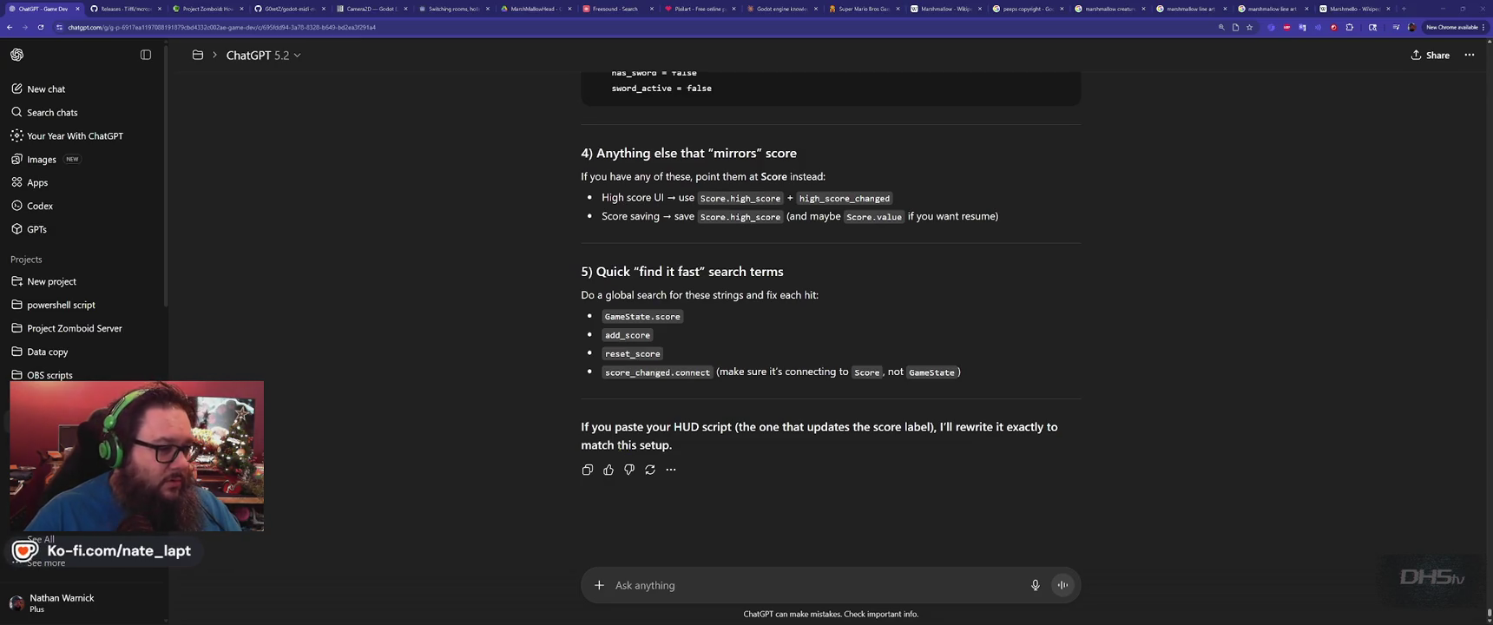
key("alt+Tab")
key("alt+Tab")
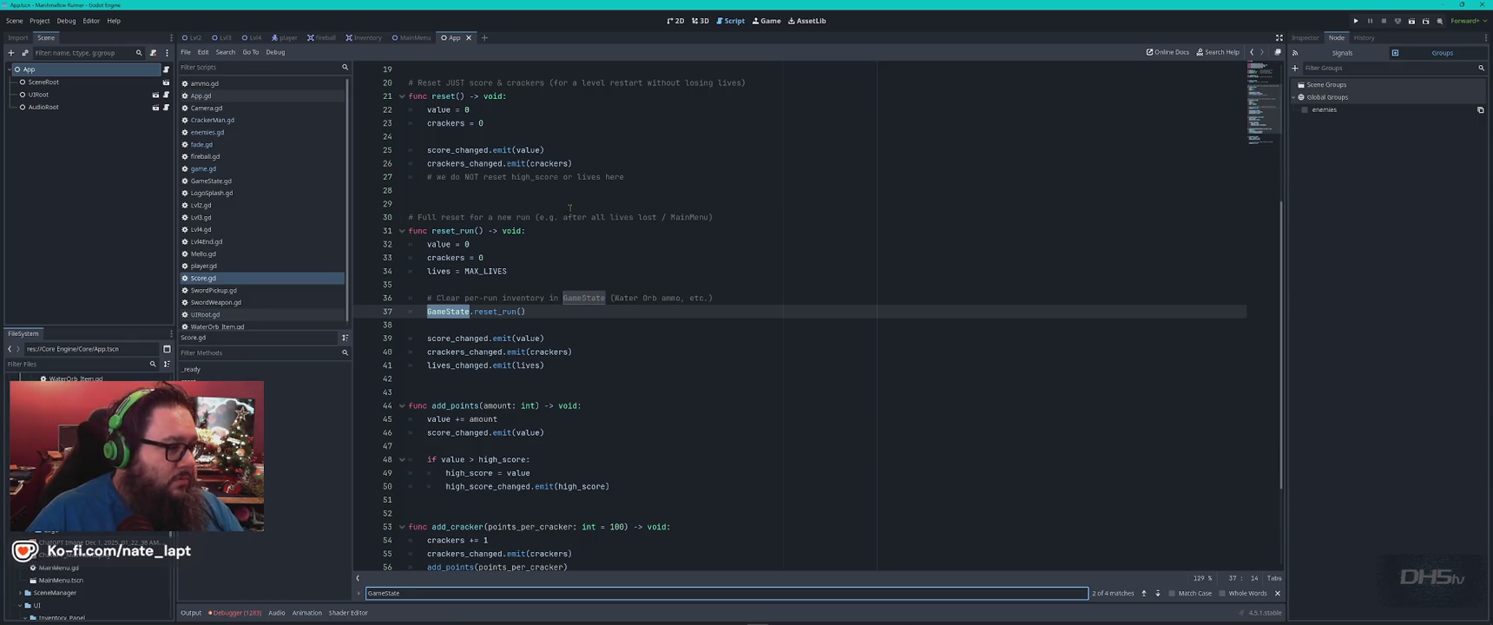
scroll(250, 267, "down", 1)
scroll(251, 266, "up", 1)
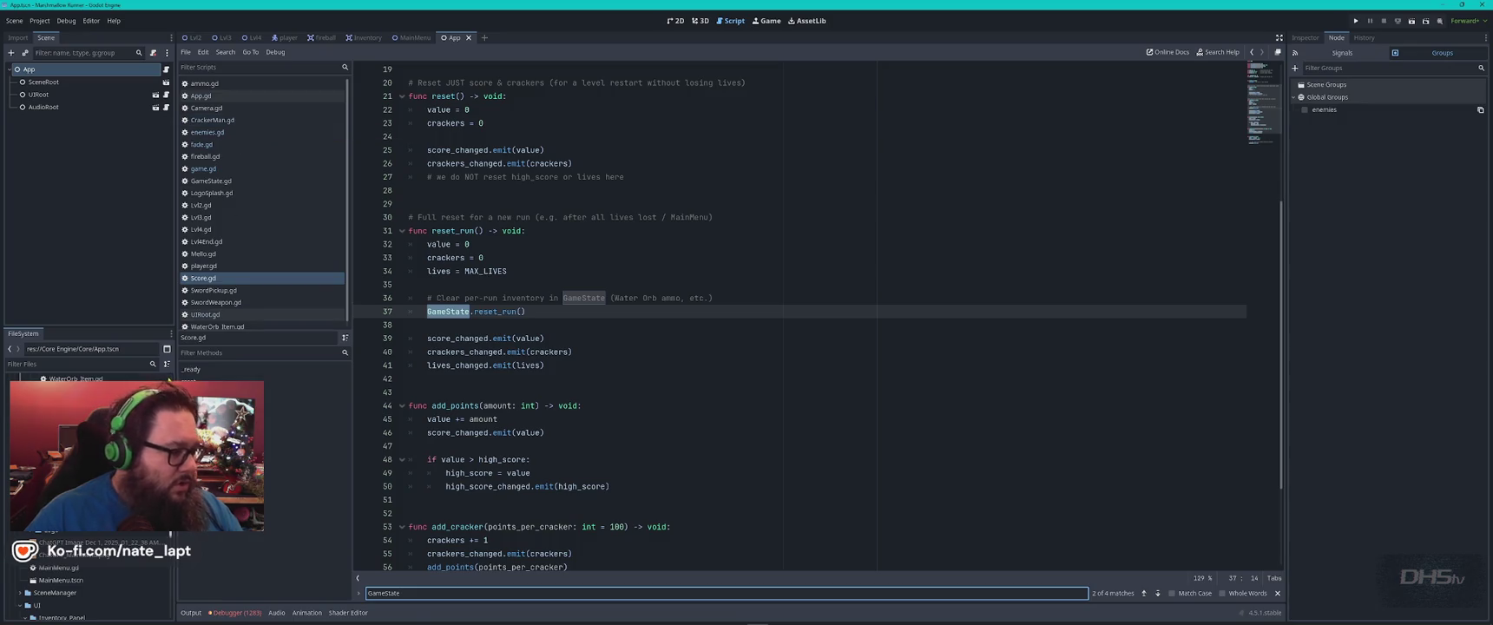
left_click(104, 362)
type("hu")
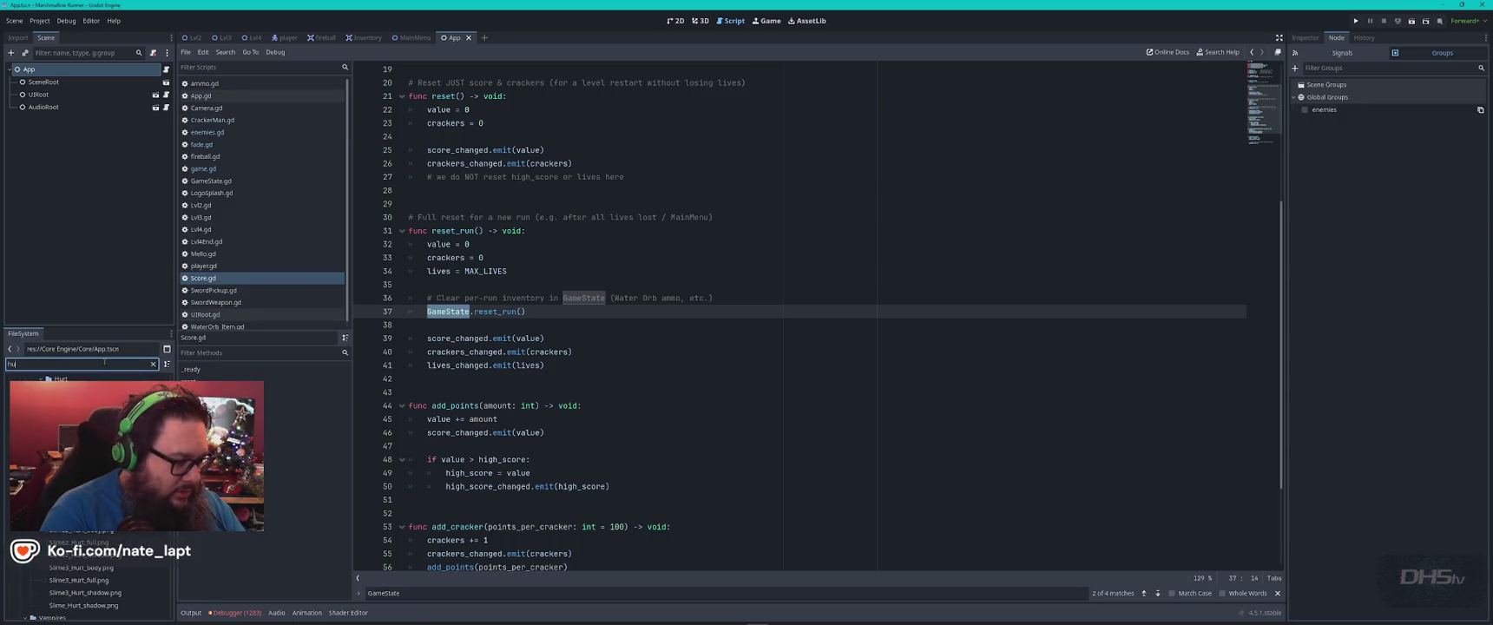
key("BackSpace")
key("BackSpace")
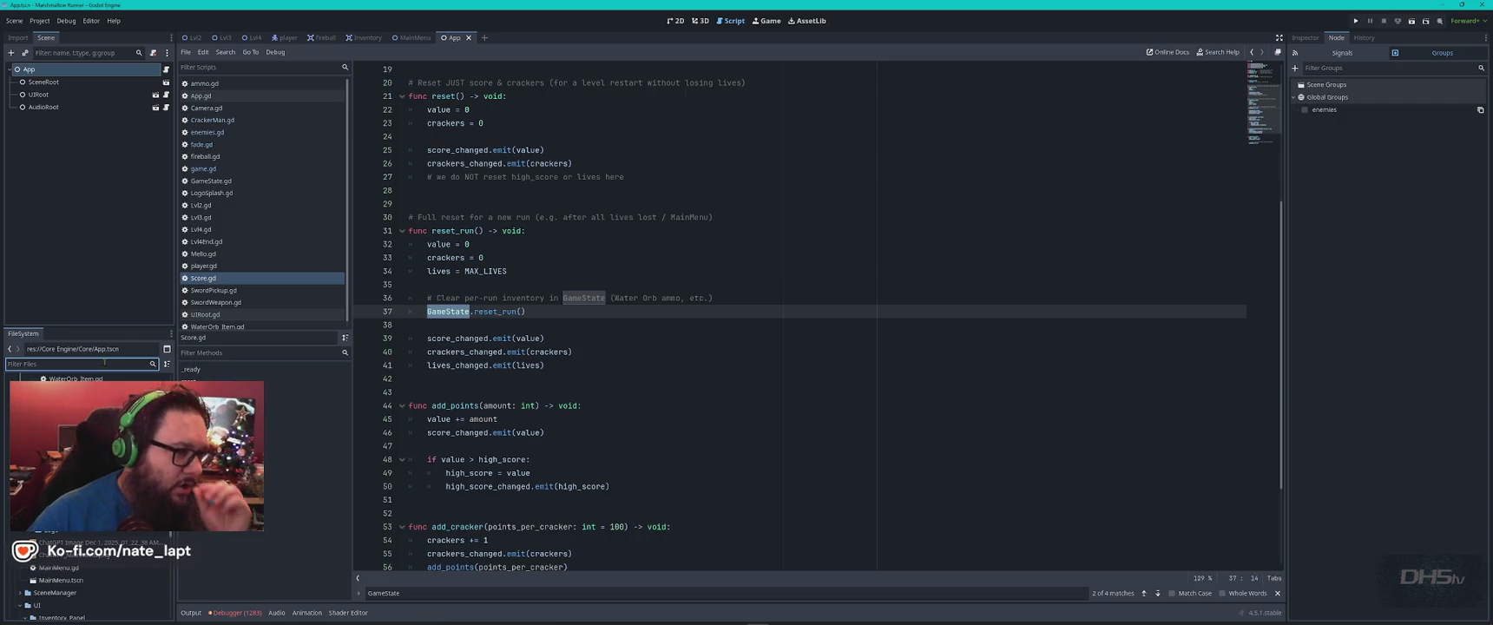
scroll(245, 247, "down", 1)
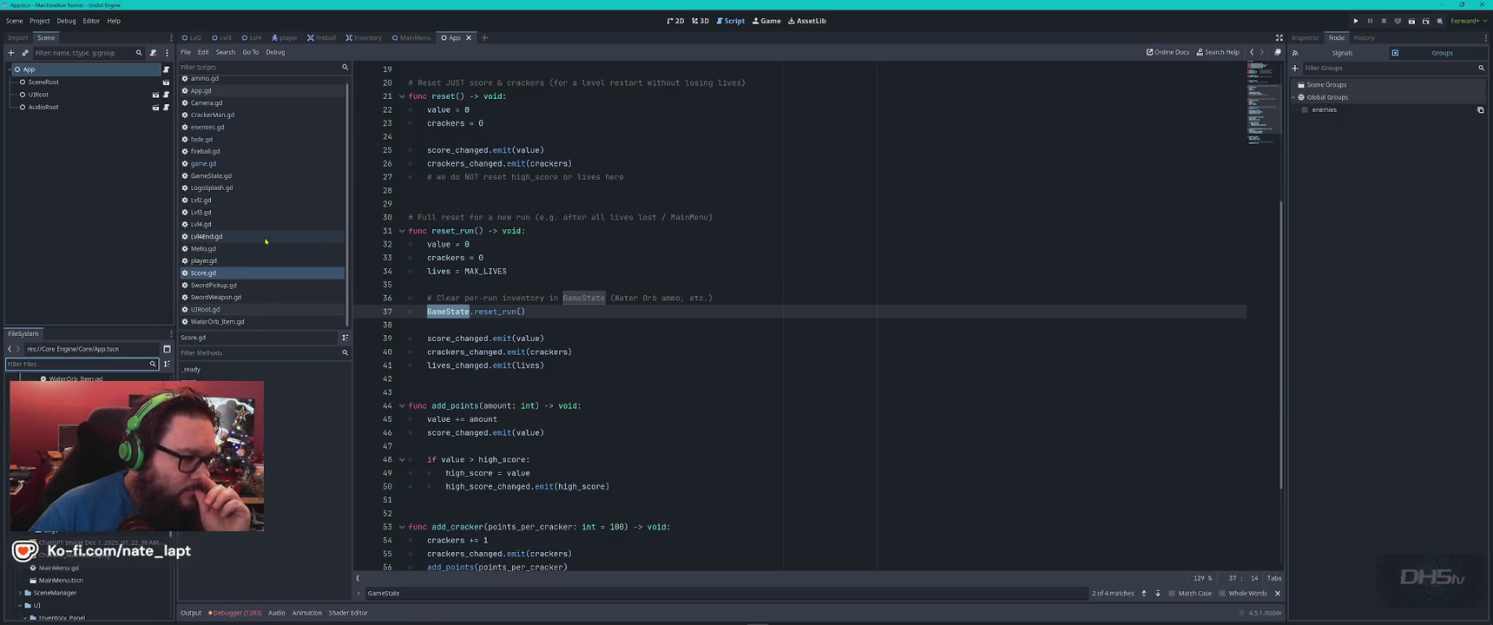
left_click(297, 310)
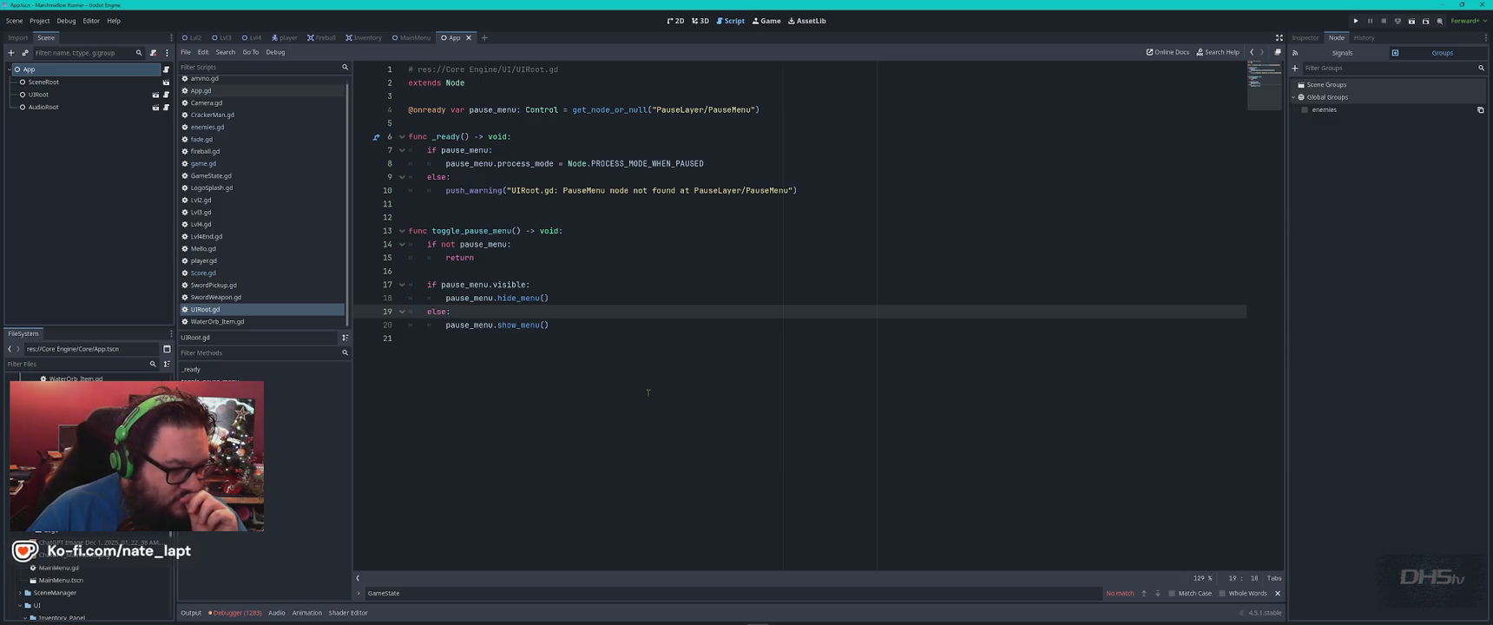
left_click(229, 274)
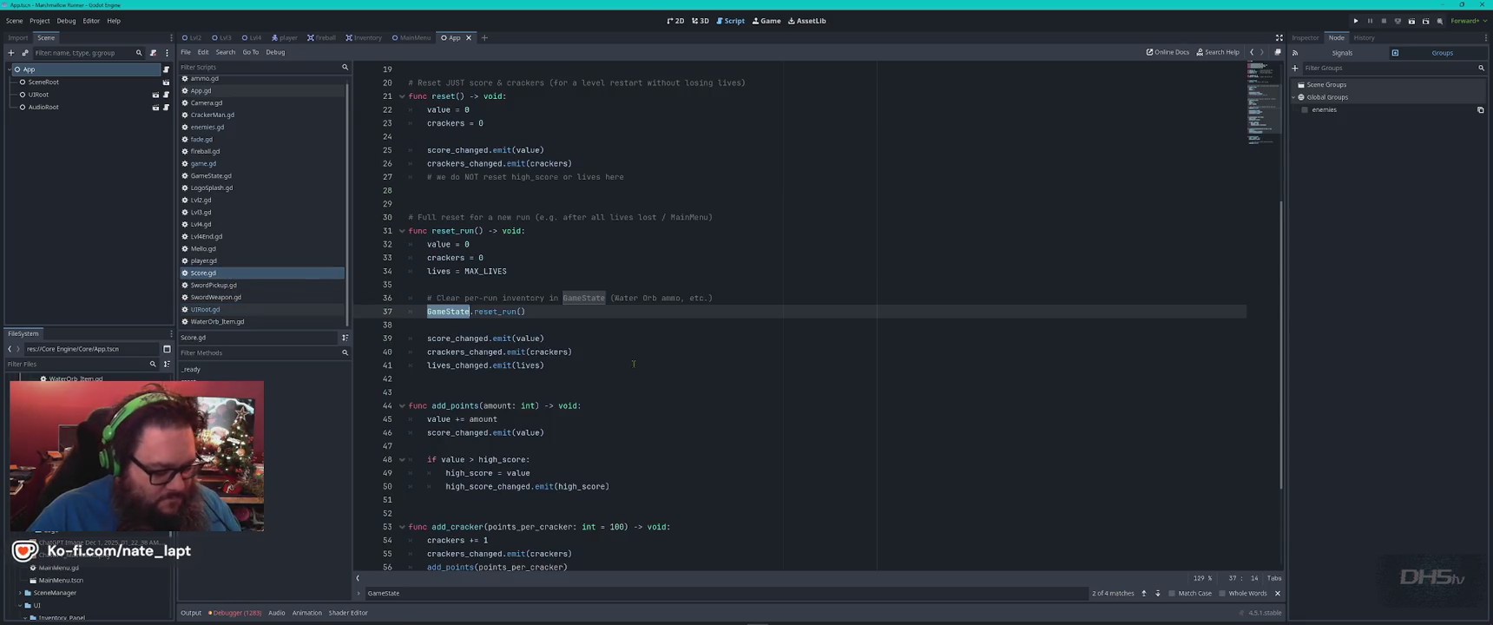
key("alt+Tab")
key("Tab")
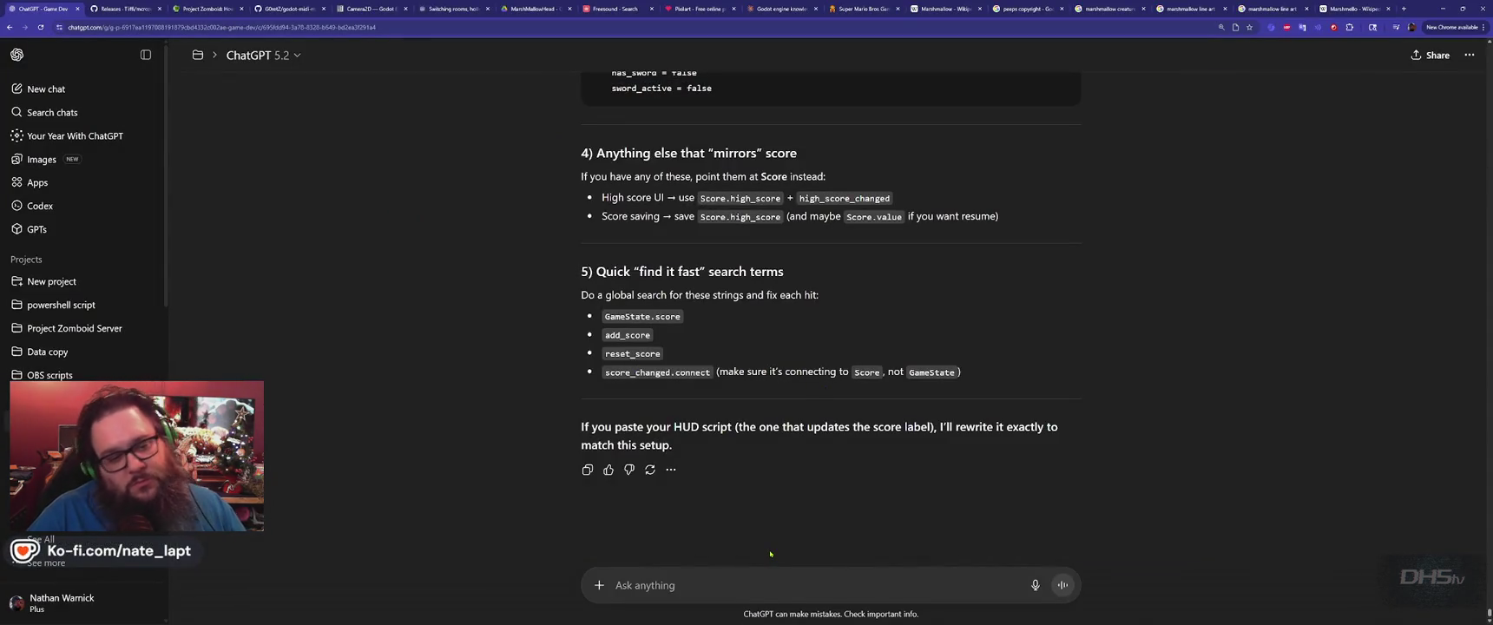
key("alt+Tab")
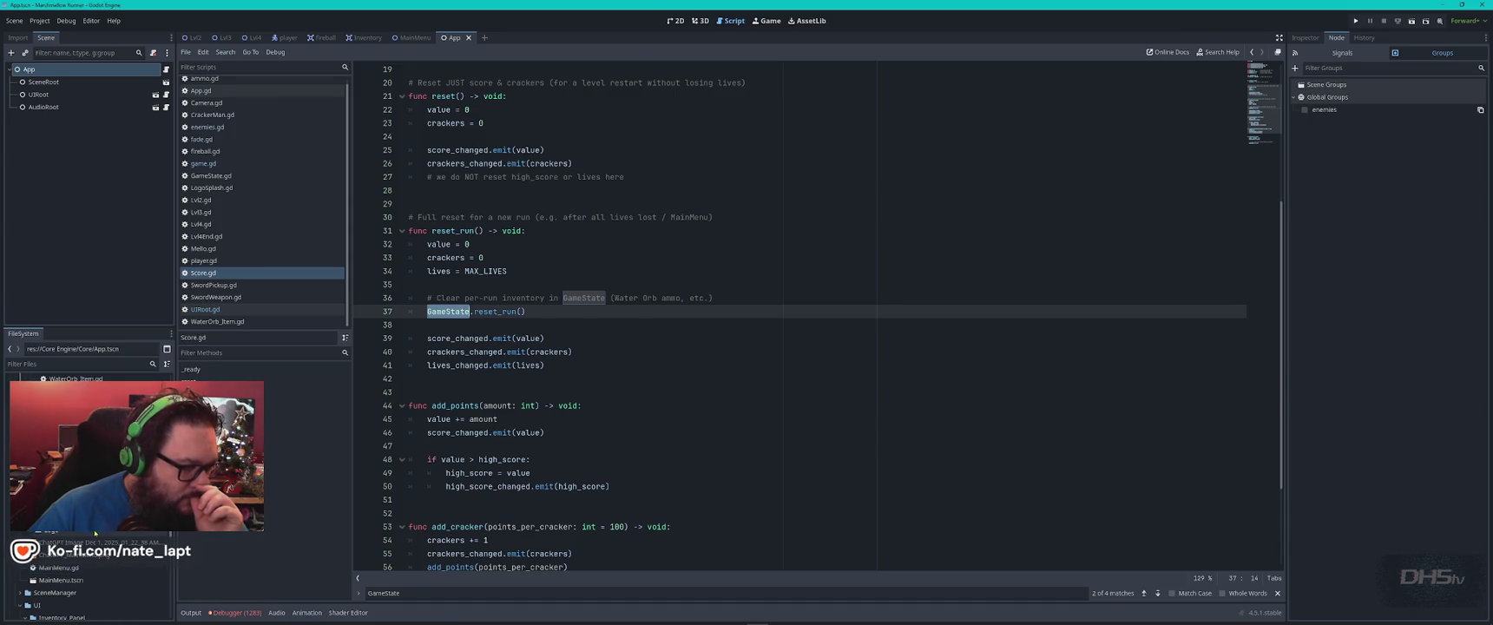
Open the MainMenu scene and look it over.
double_click(89, 579)
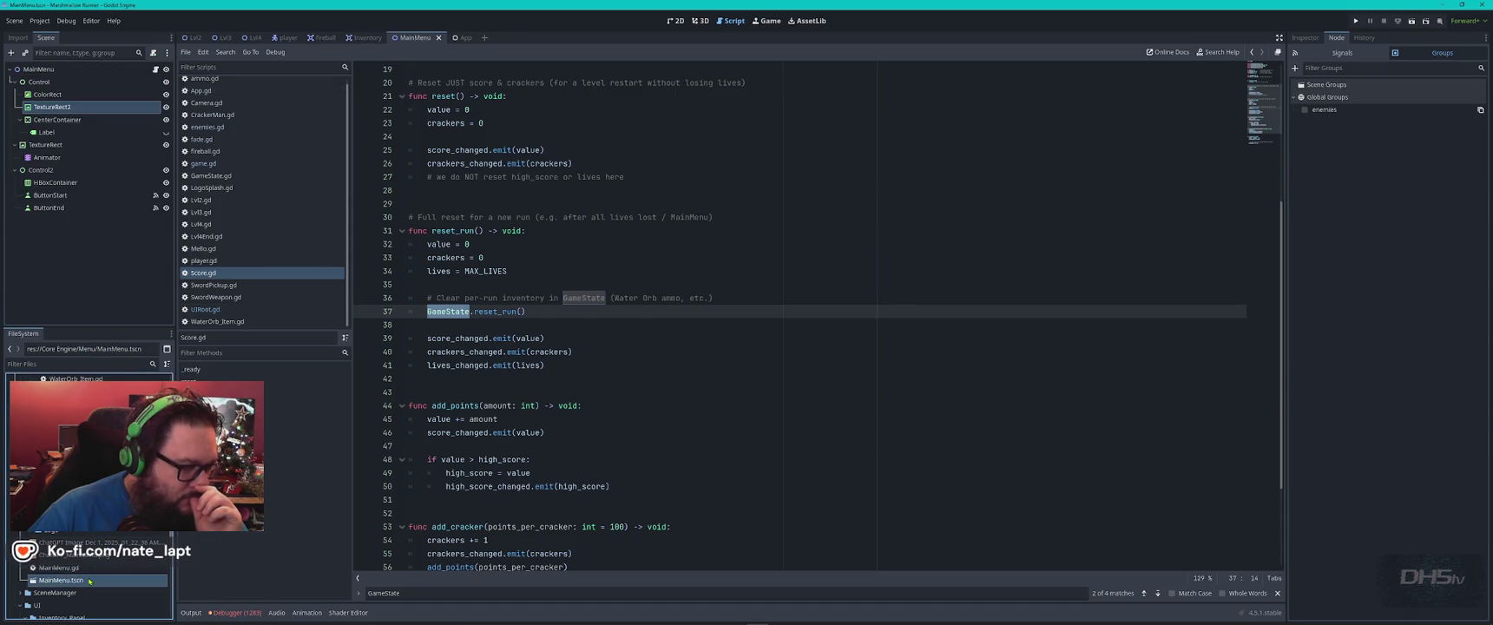
scroll(90, 581, "down", 5)
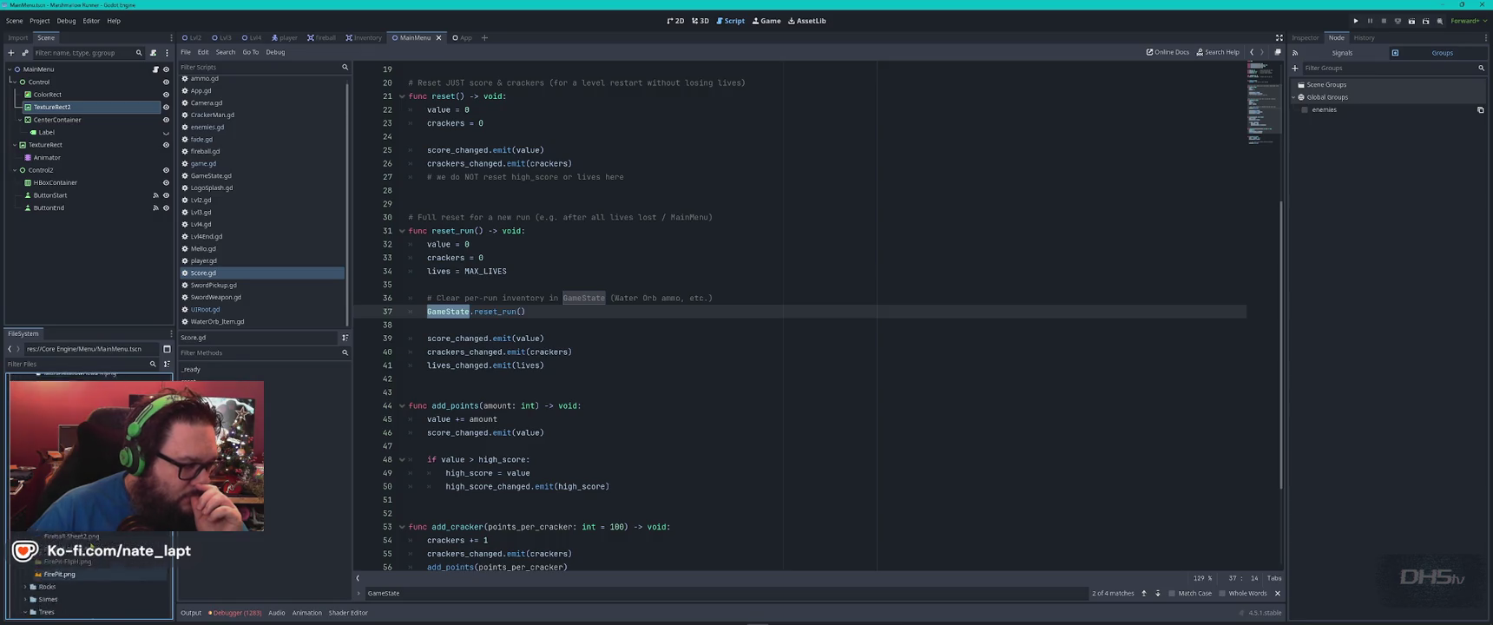
scroll(87, 580, "up", 10)
scroll(87, 580, "down", 5)
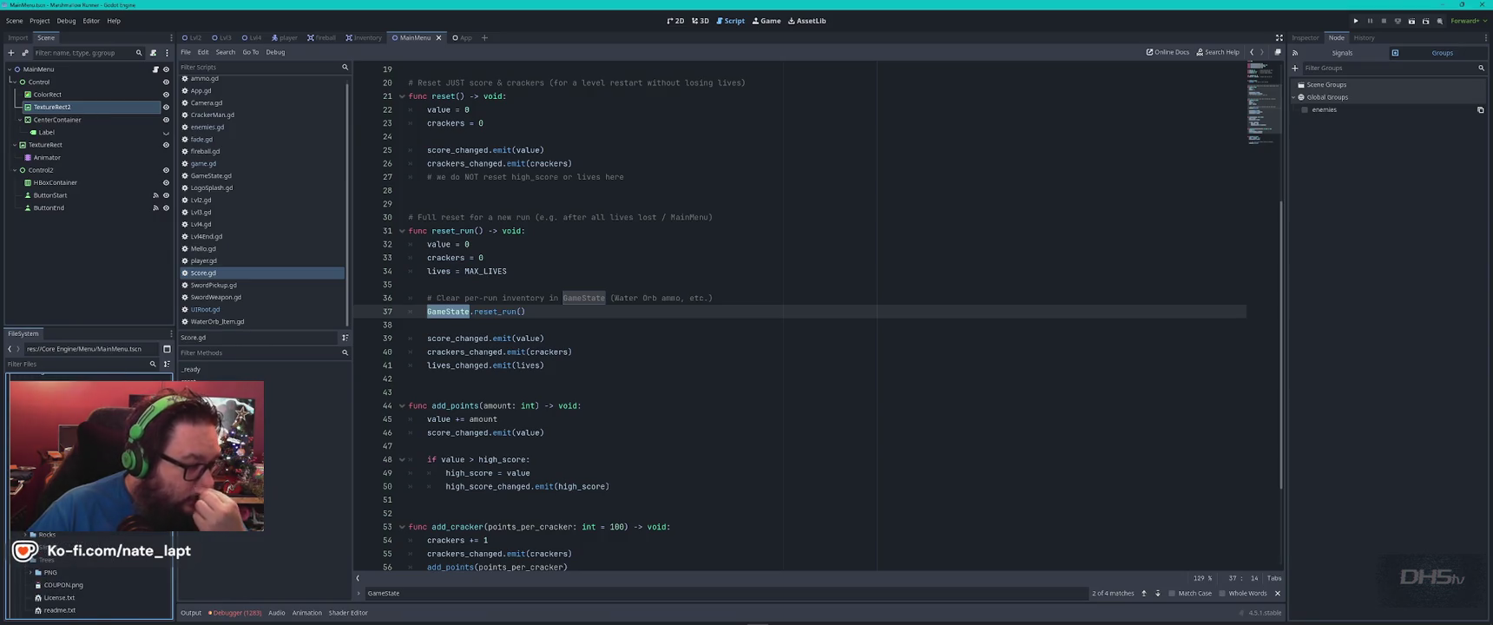
scroll(86, 580, "up", 5)
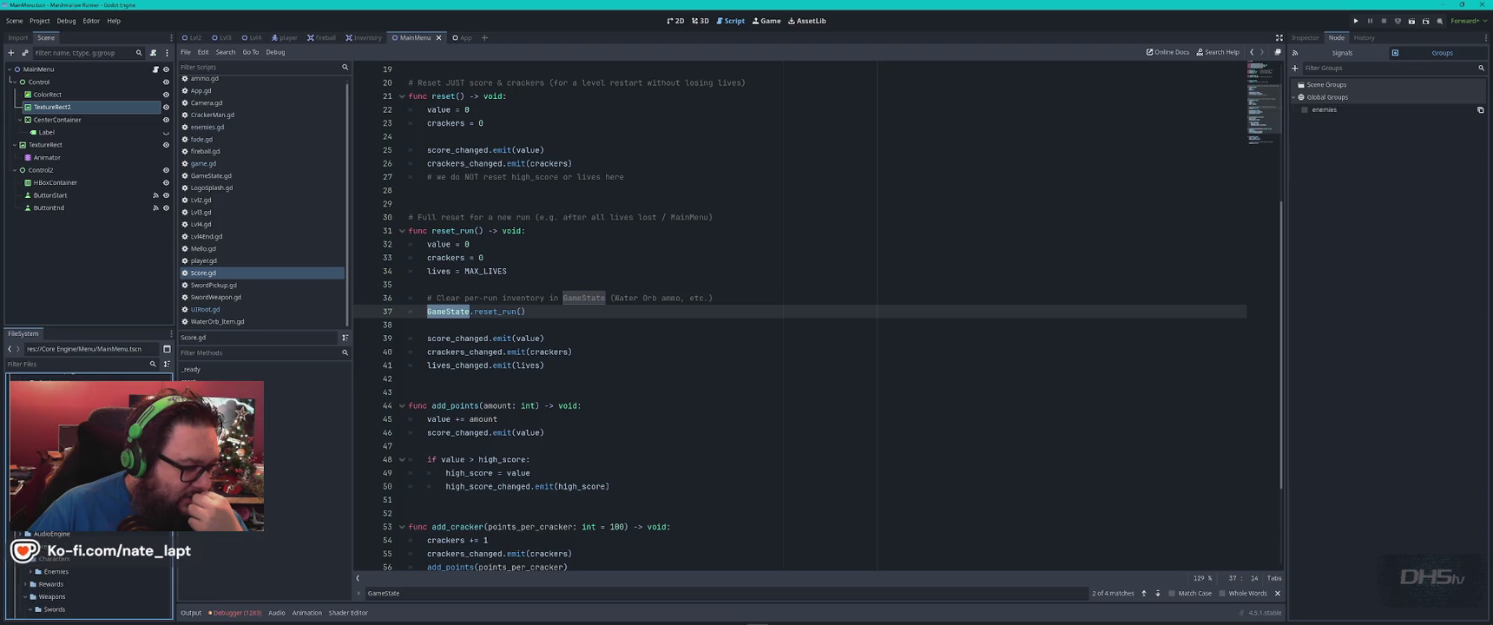
scroll(87, 580, "up", 5)
scroll(87, 580, "down", 5)
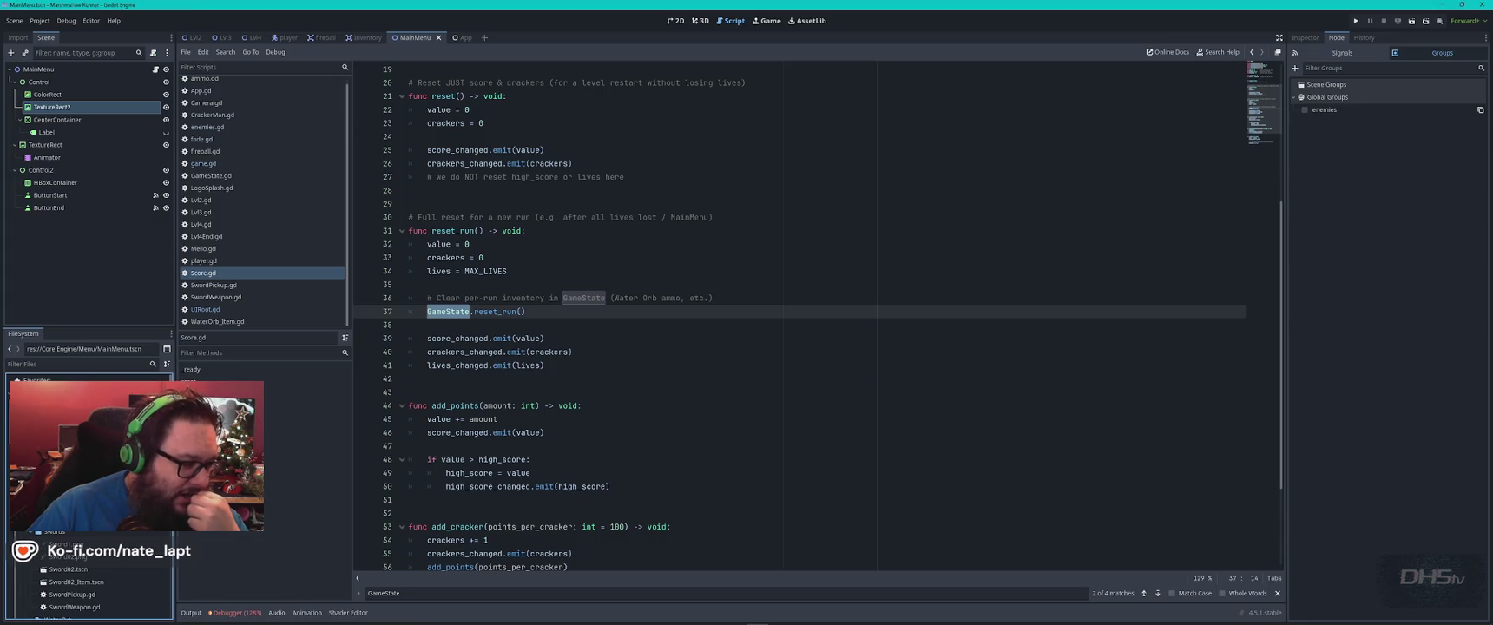
scroll(87, 580, "down", 5)
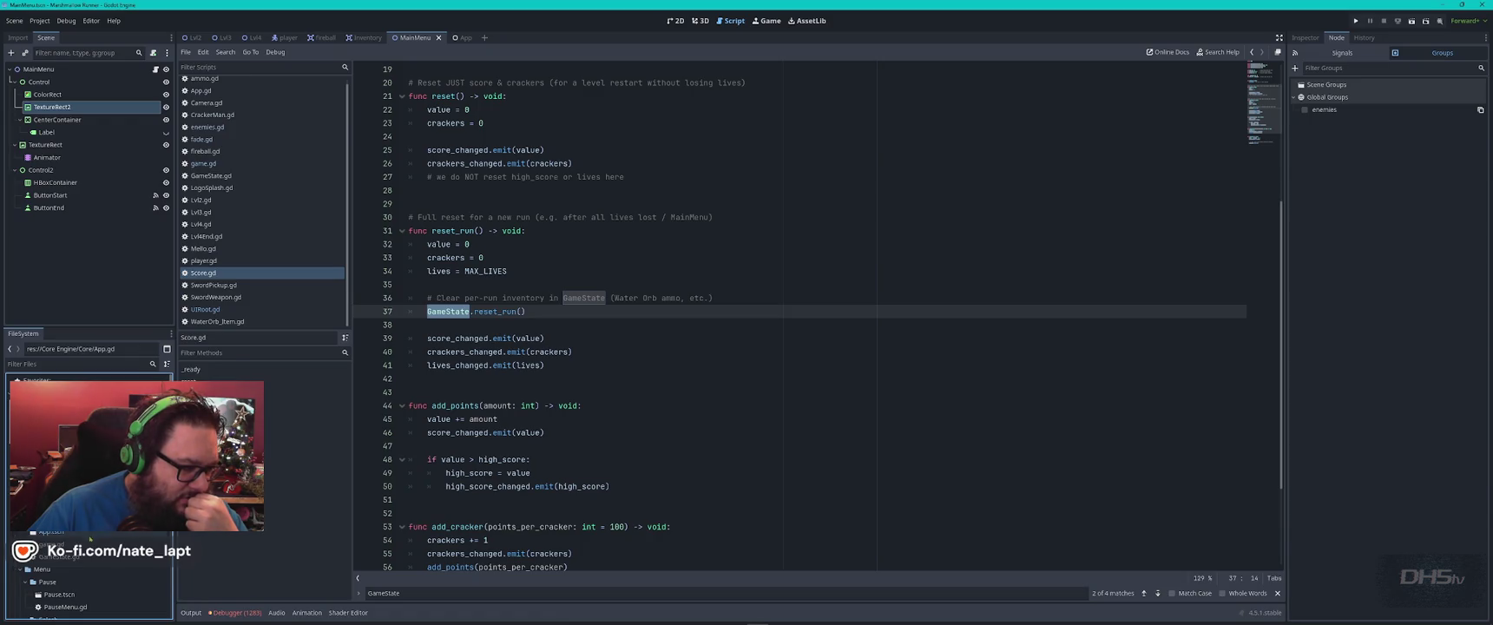
Open game.gd and search it for 'score'.
double_click(50, 544)
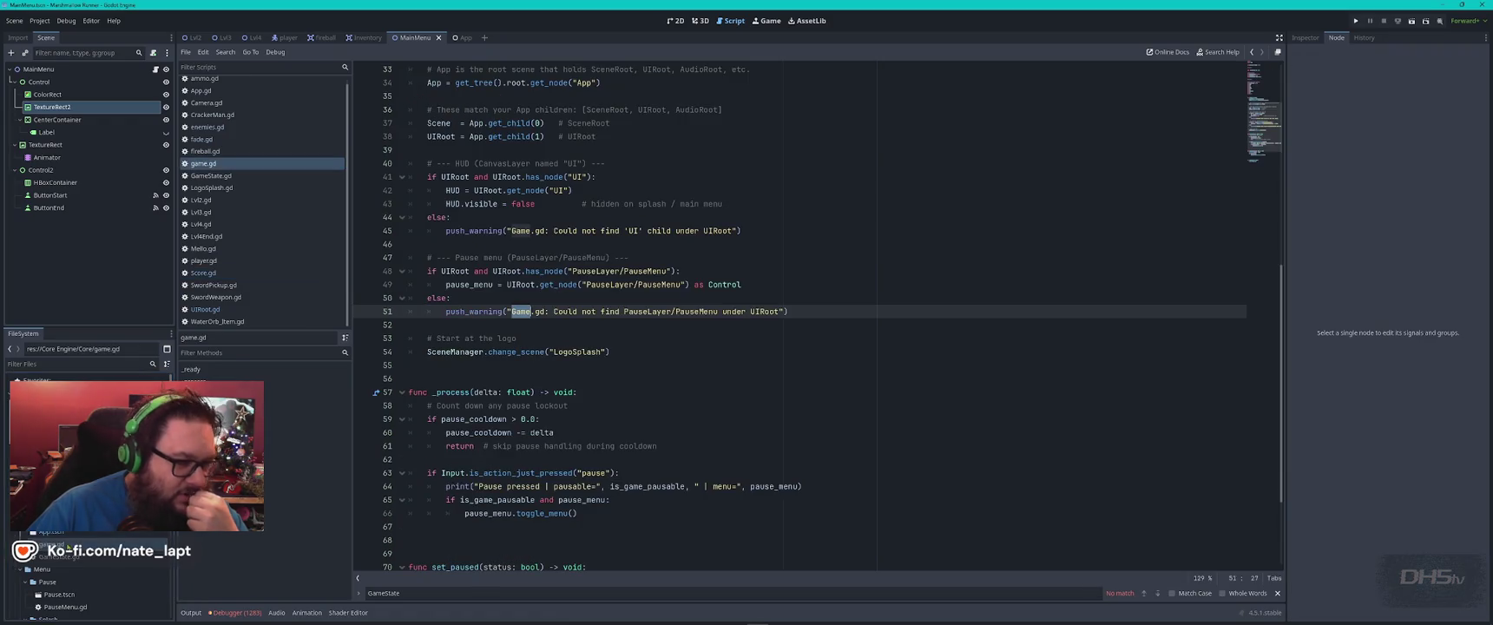
left_click(692, 357)
scroll(692, 357, "down", 3)
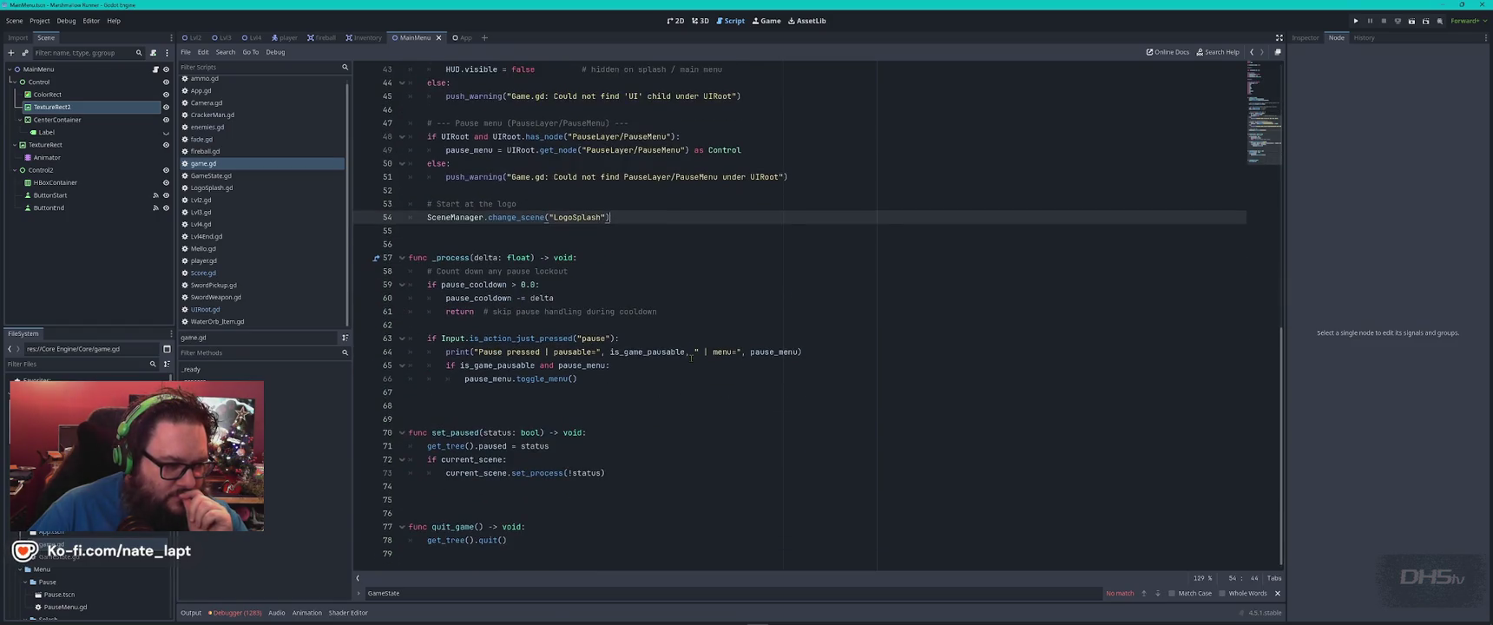
key("ctrl+f")
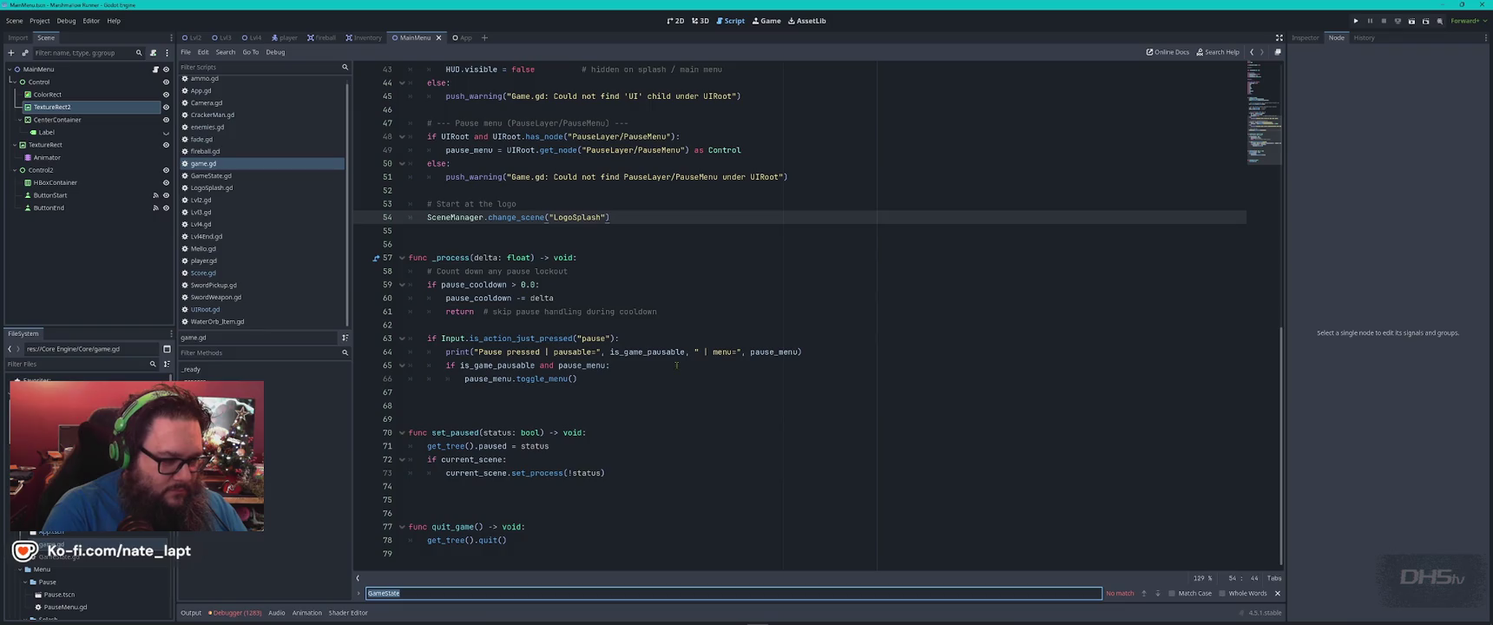
type("score")
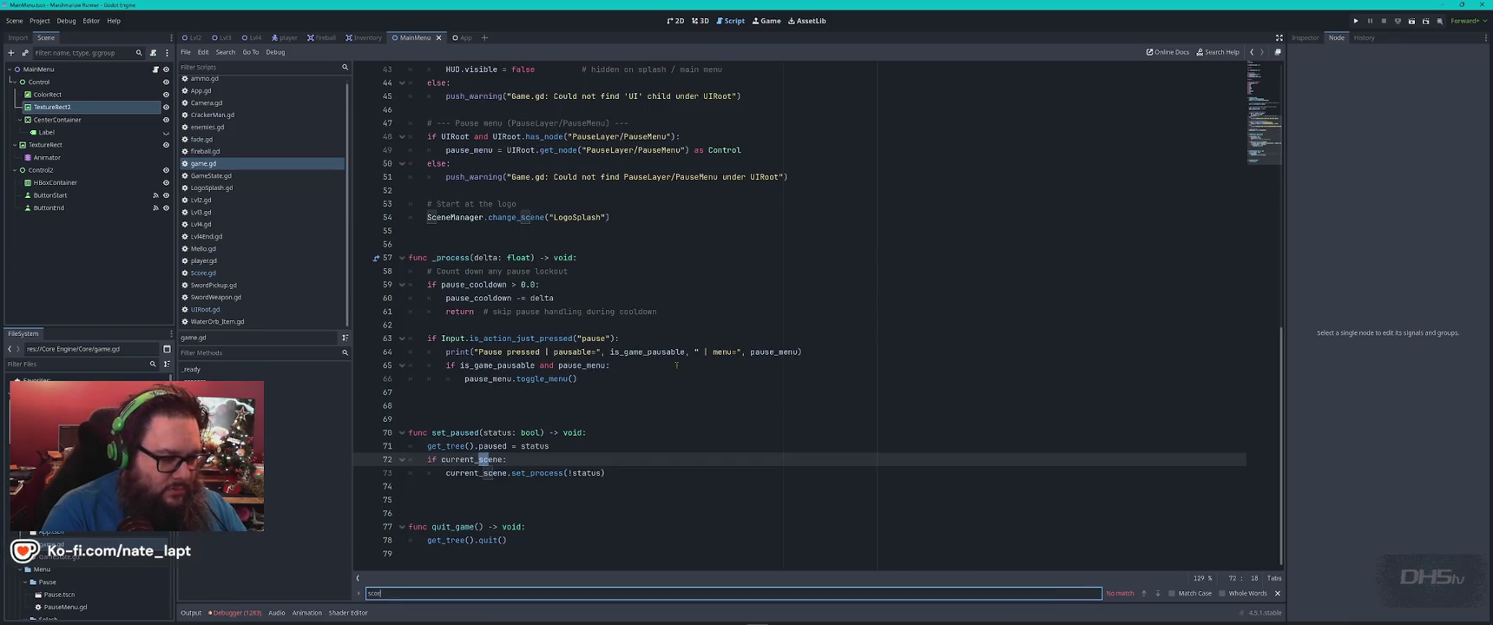
key("Escape")
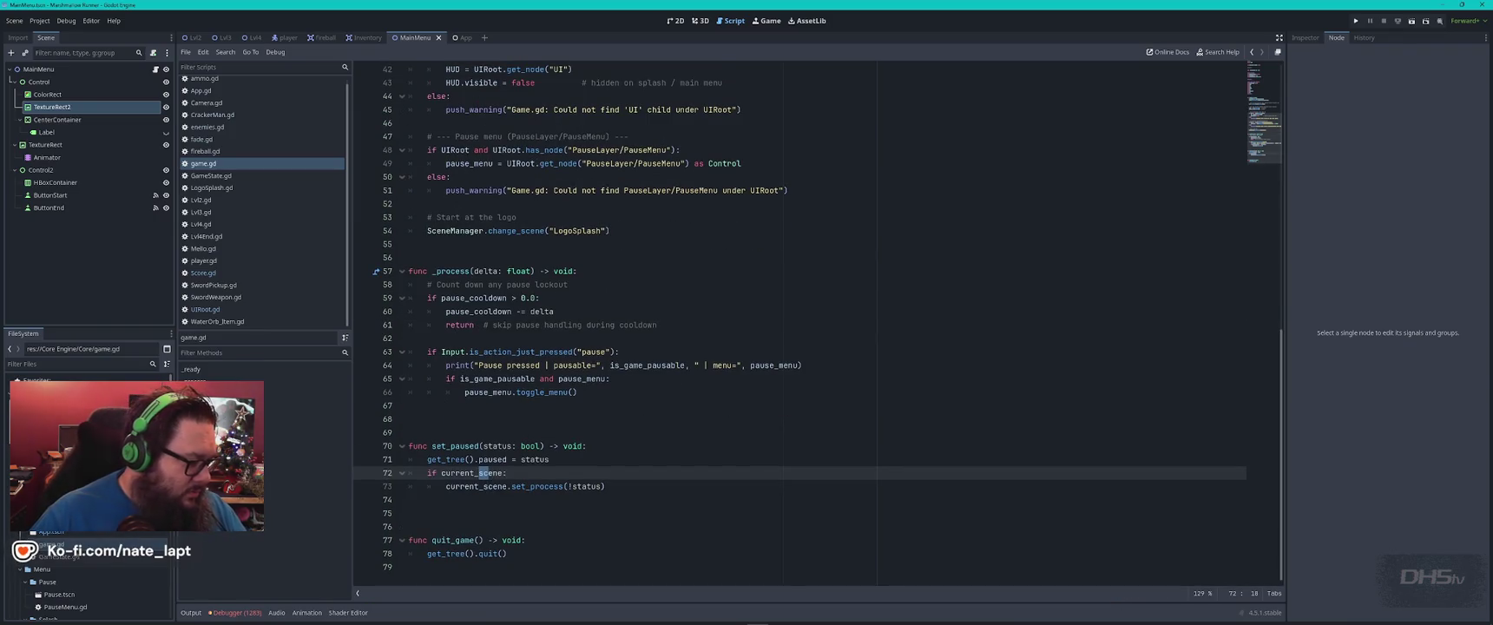
Open the App scene and its App.gd script, then close the App scene.
double_click(63, 532)
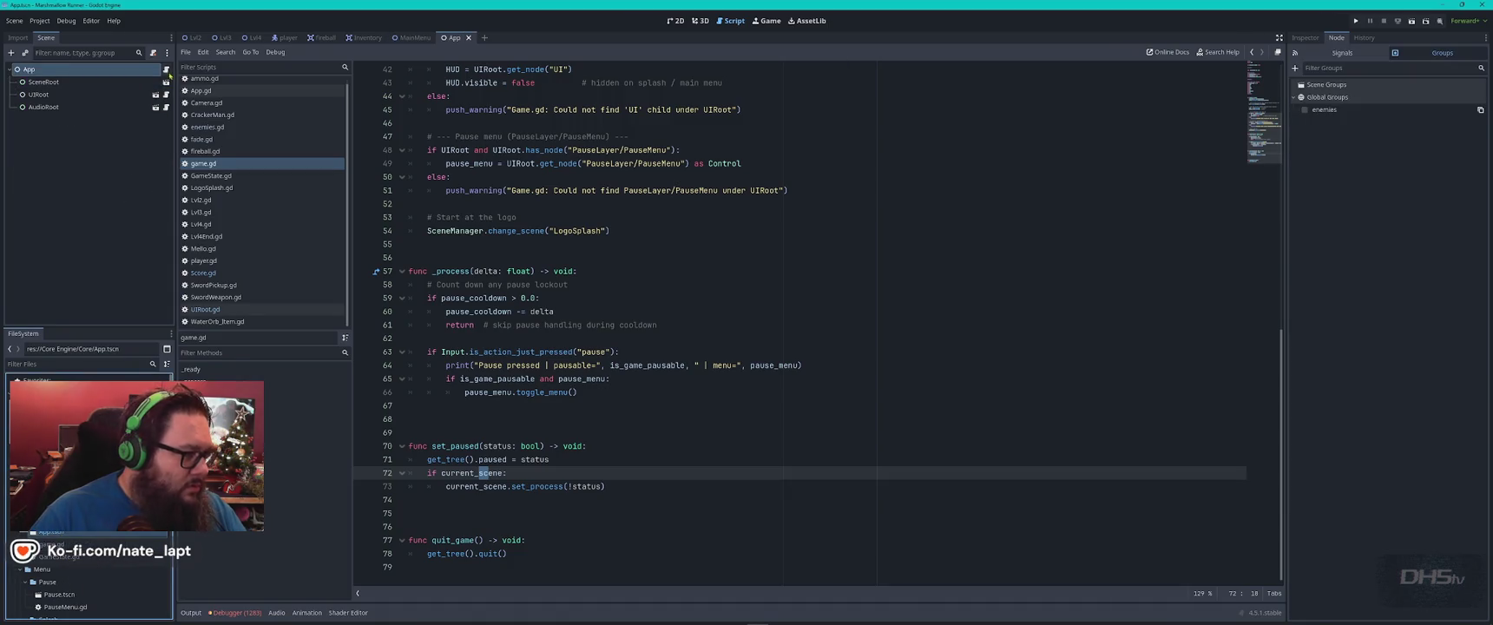
left_click(166, 71)
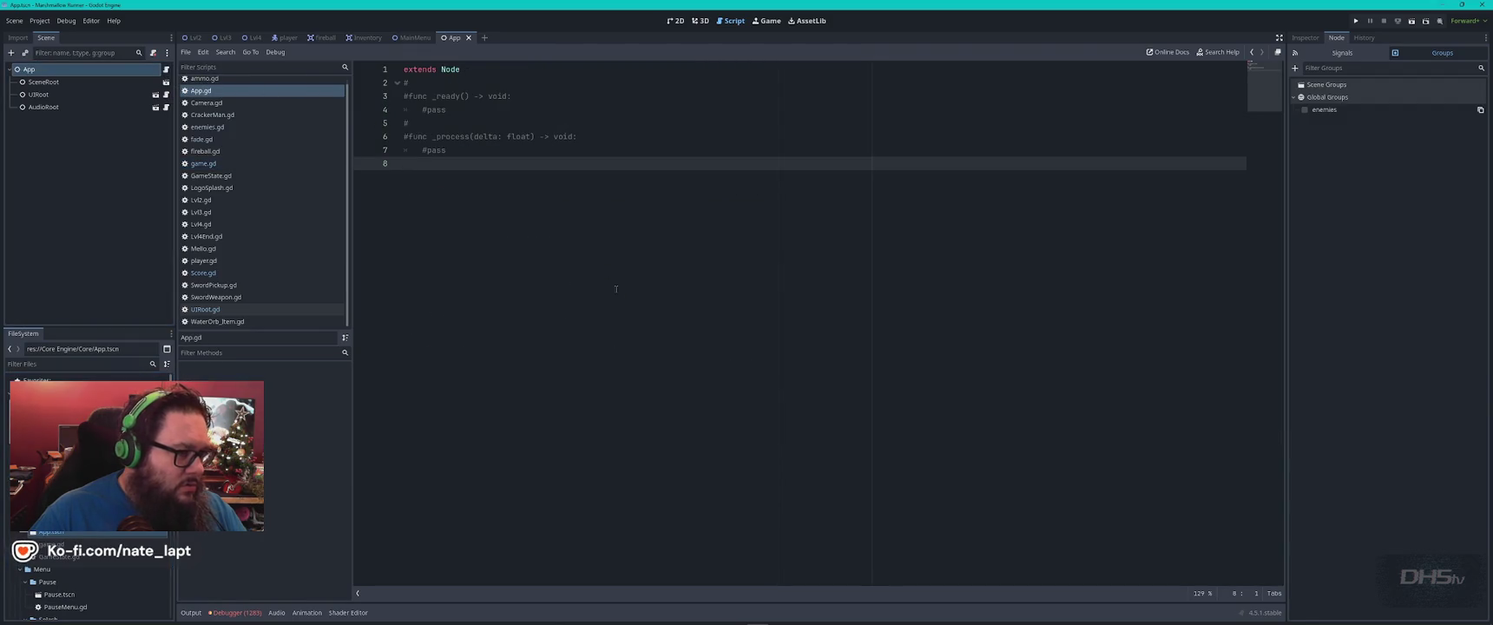
left_click(468, 38)
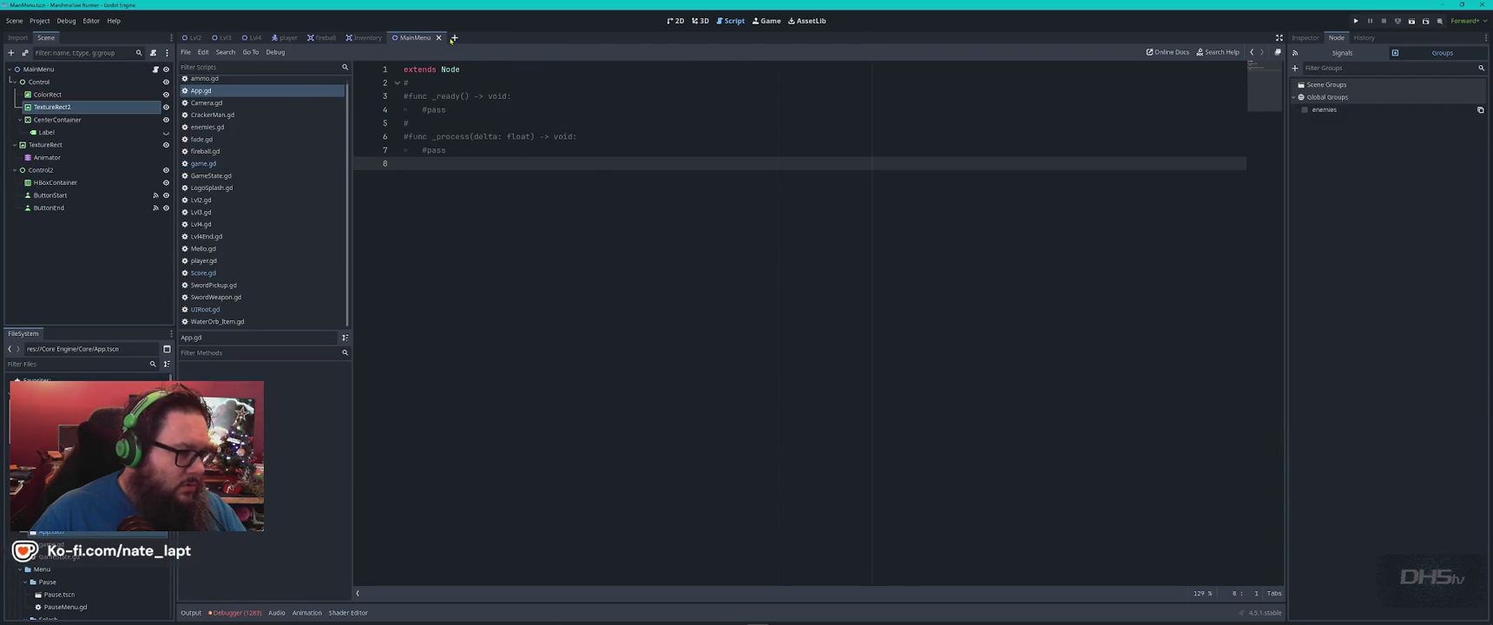
middle_click(206, 90)
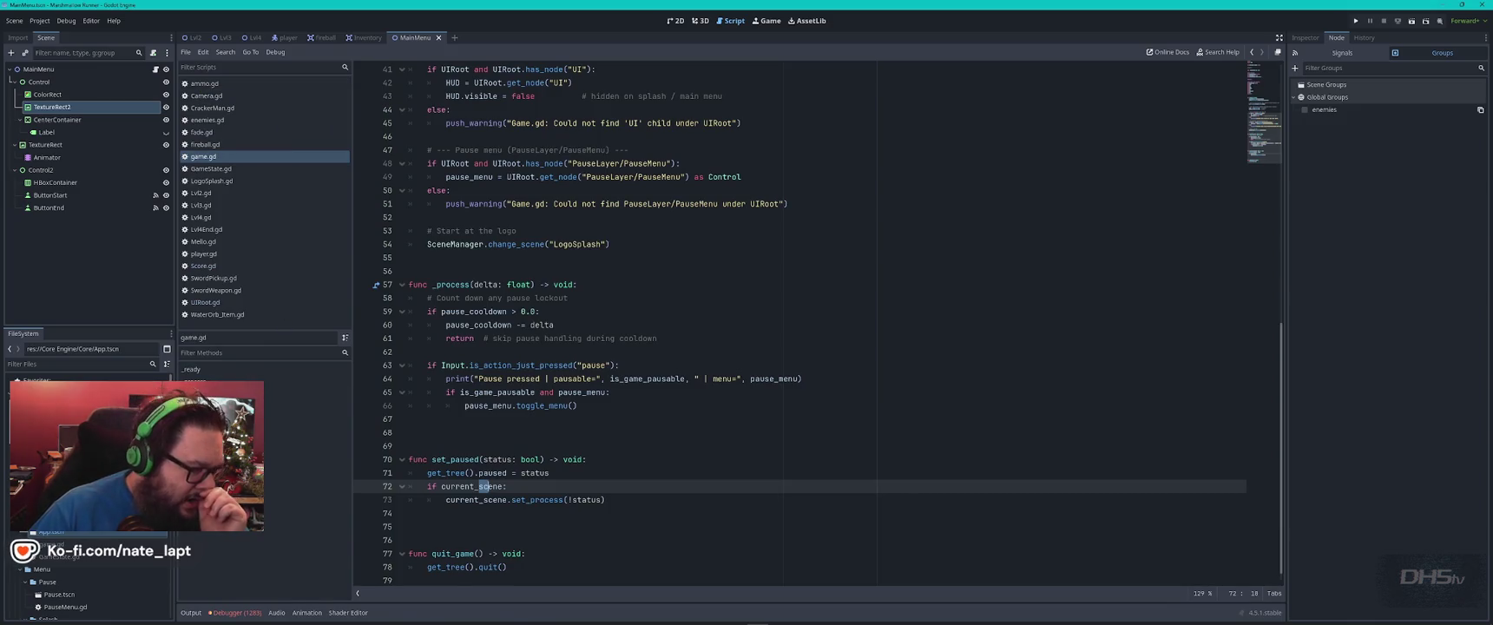
scroll(86, 569, "up", 1)
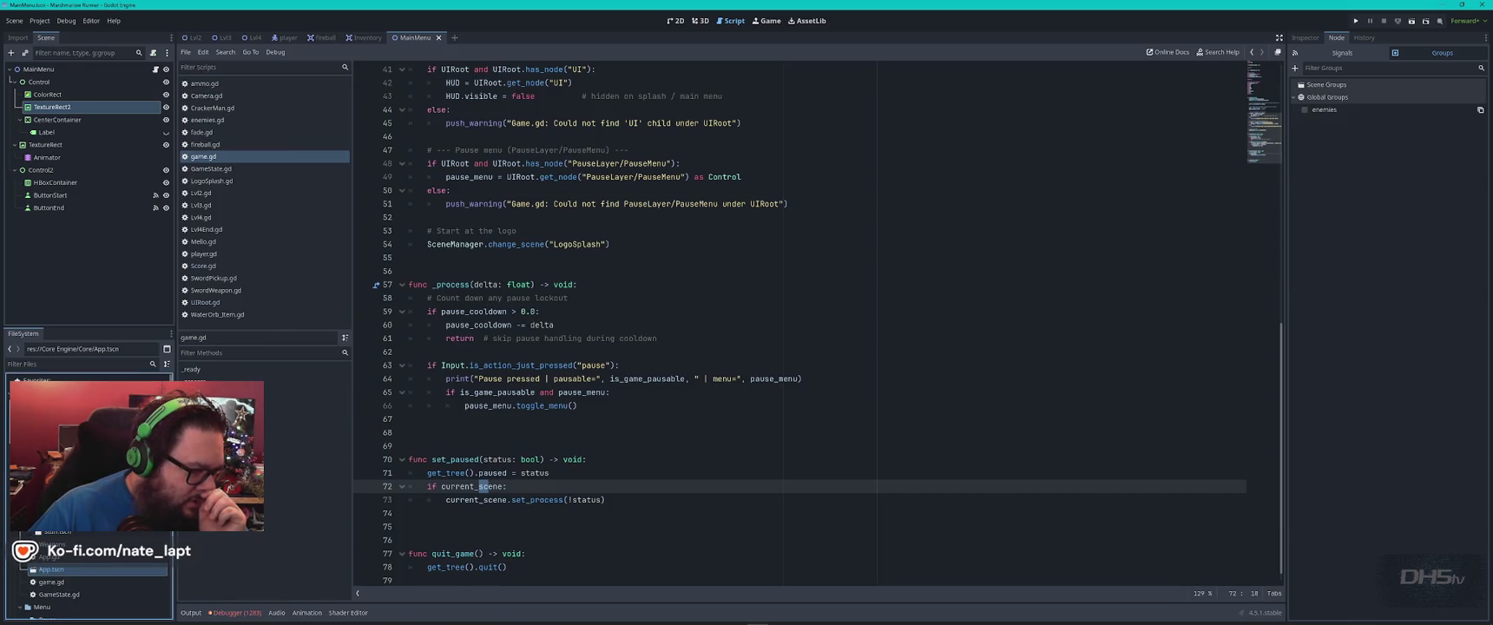
Review Stuff.gd, go back to game.gd, and bring up the ChatGPT conversation.
double_click(52, 519)
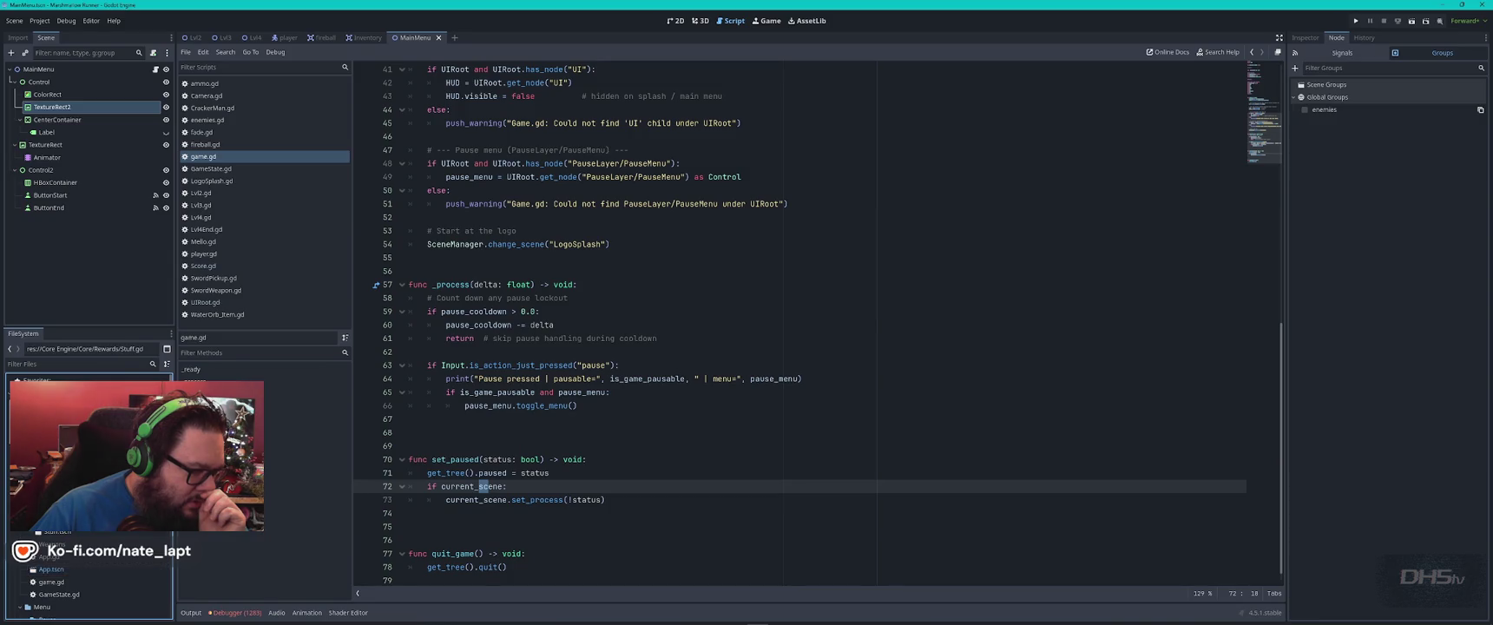
left_click(622, 472)
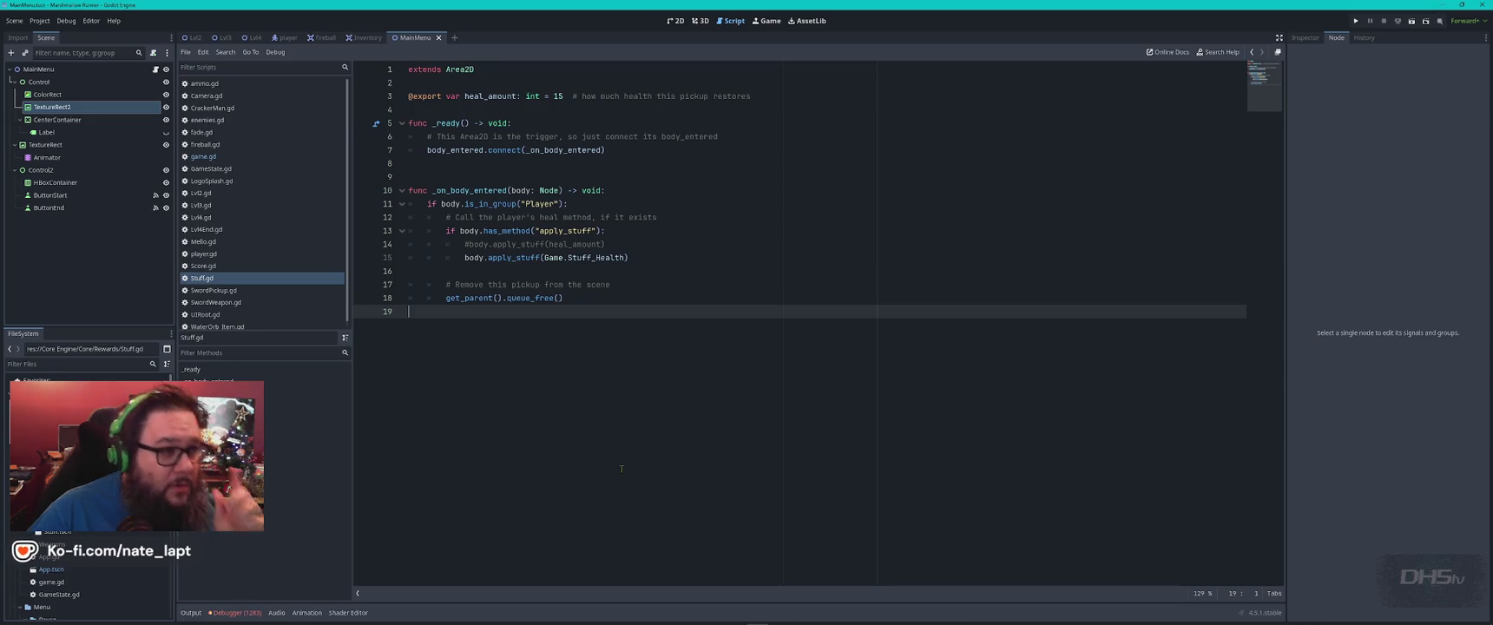
key("alt+Left")
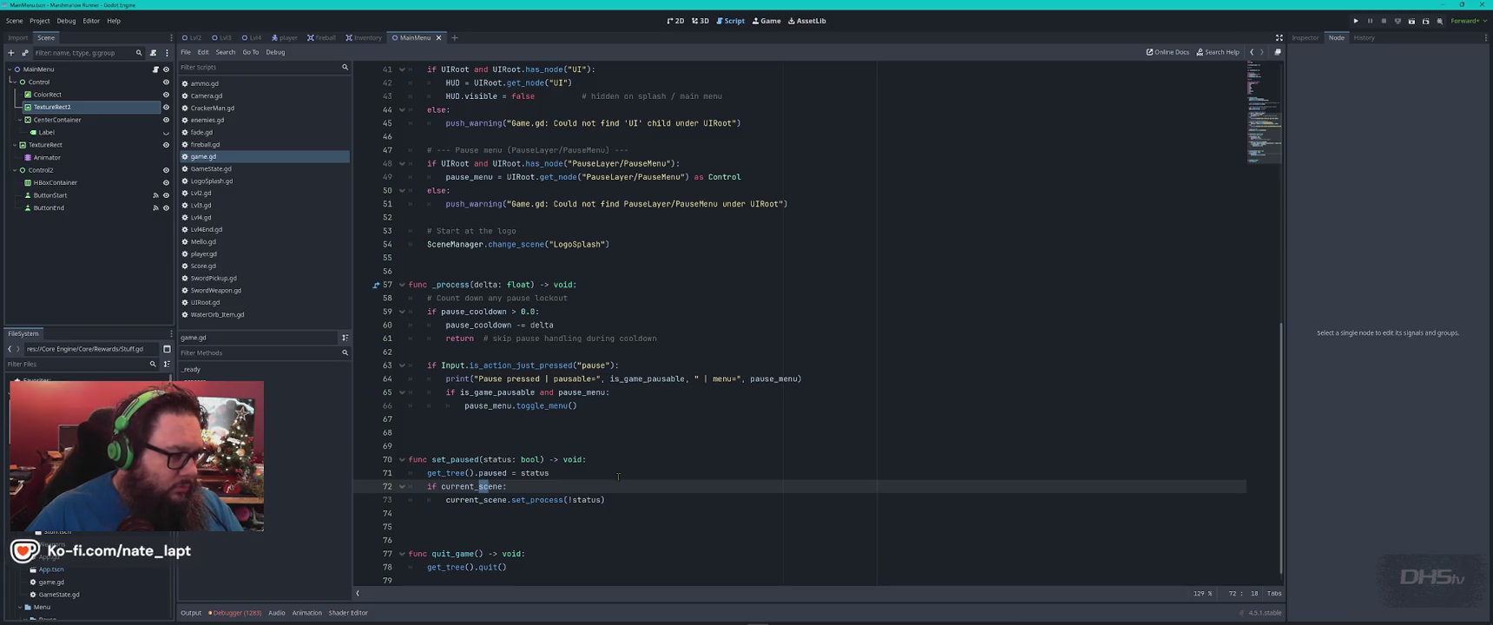
key("alt+Tab")
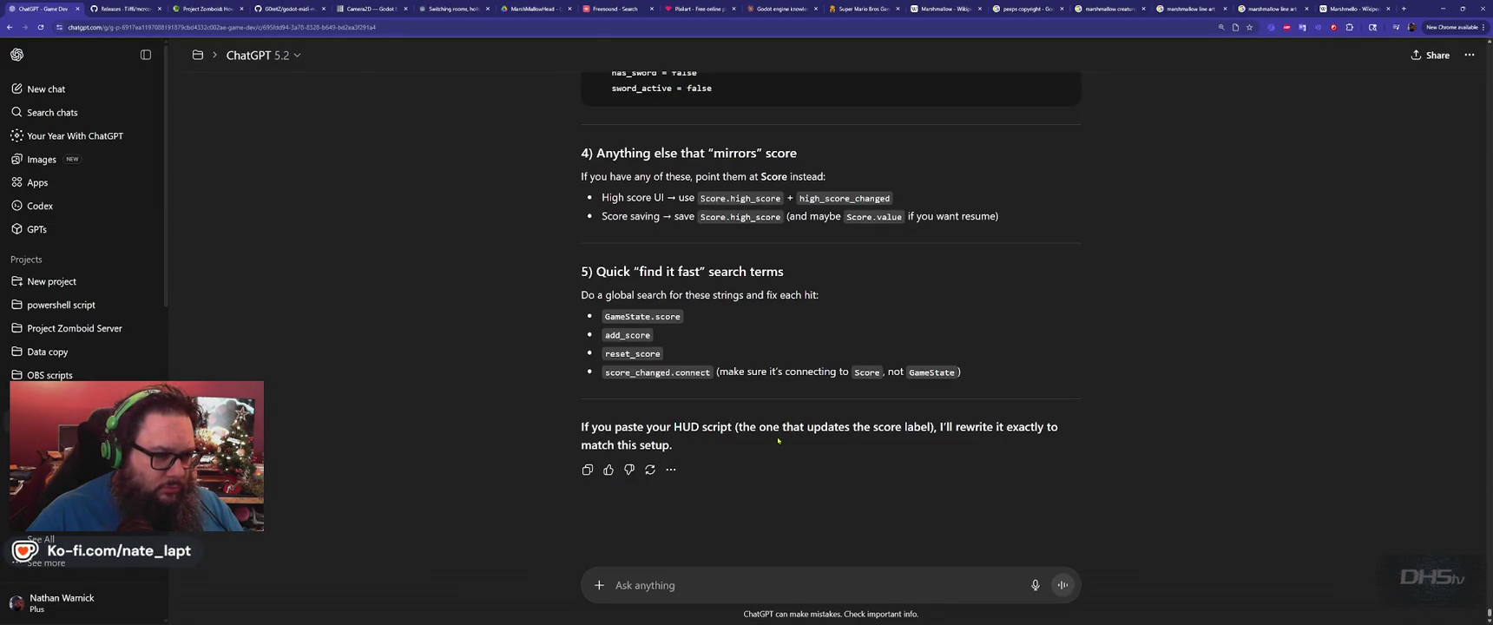
Paste the full game.gd script into the ChatGPT message under a 'game.gd' label.
key("alt+Tab")
left_click(752, 431)
key("ctrl+a")
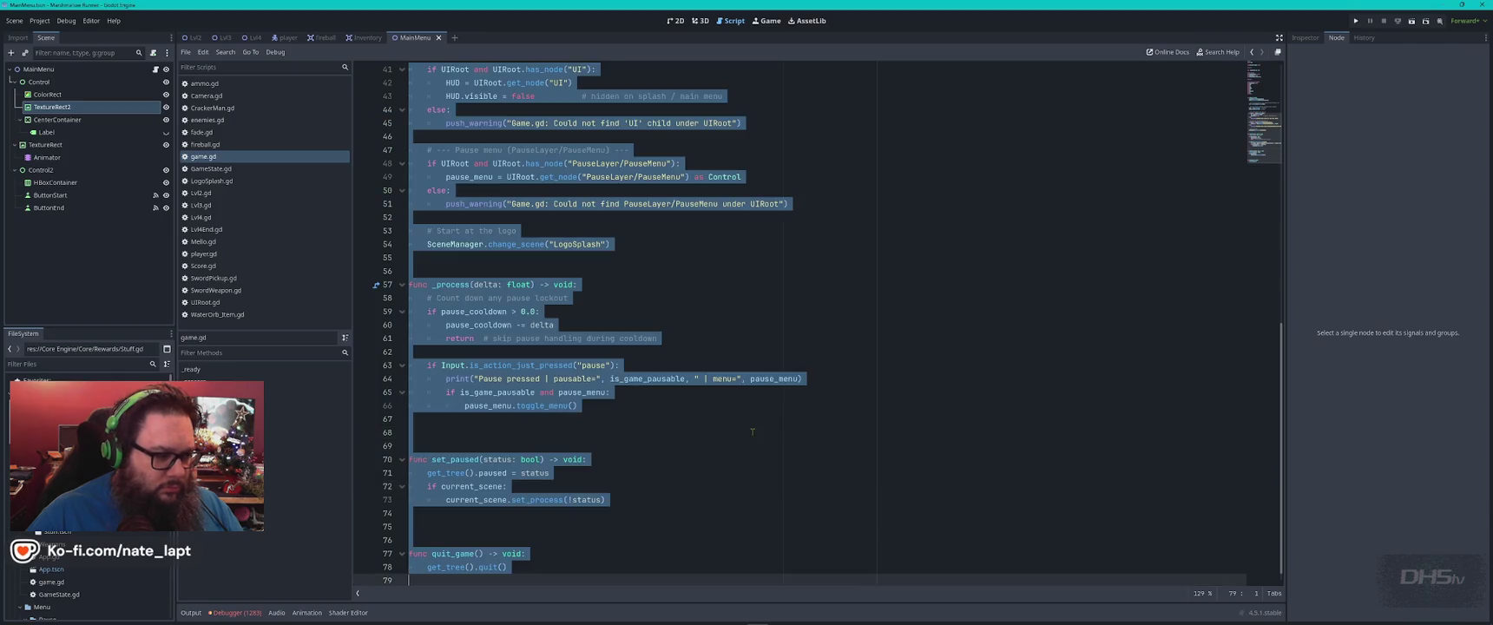
key("alt+Tab")
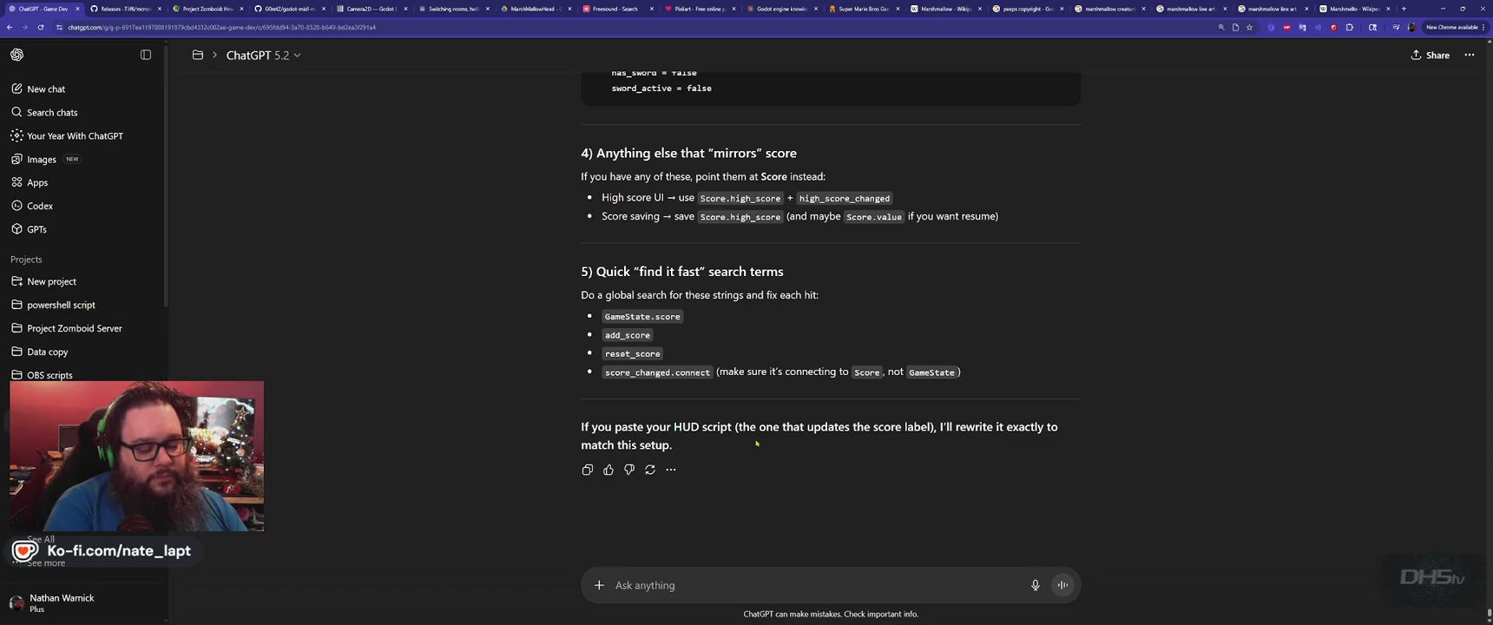
type("game.gd")
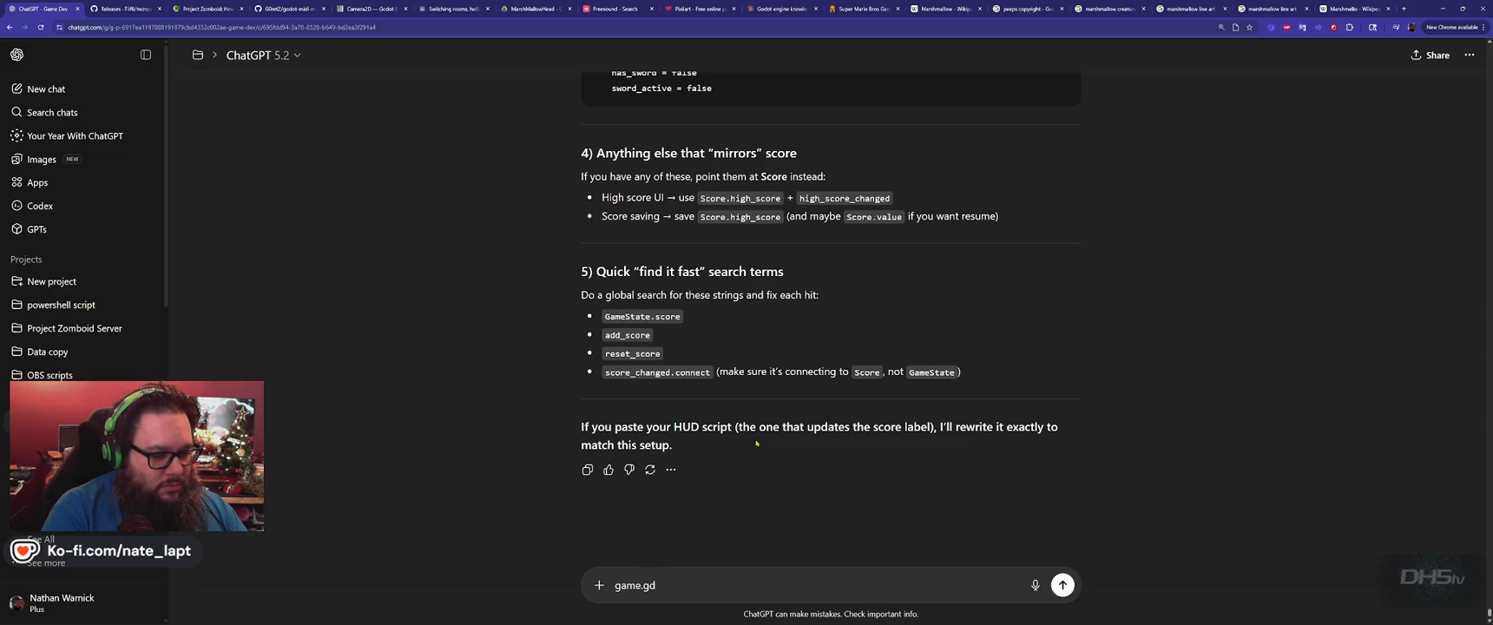
key("shift+Return")
key("ctrl+v")
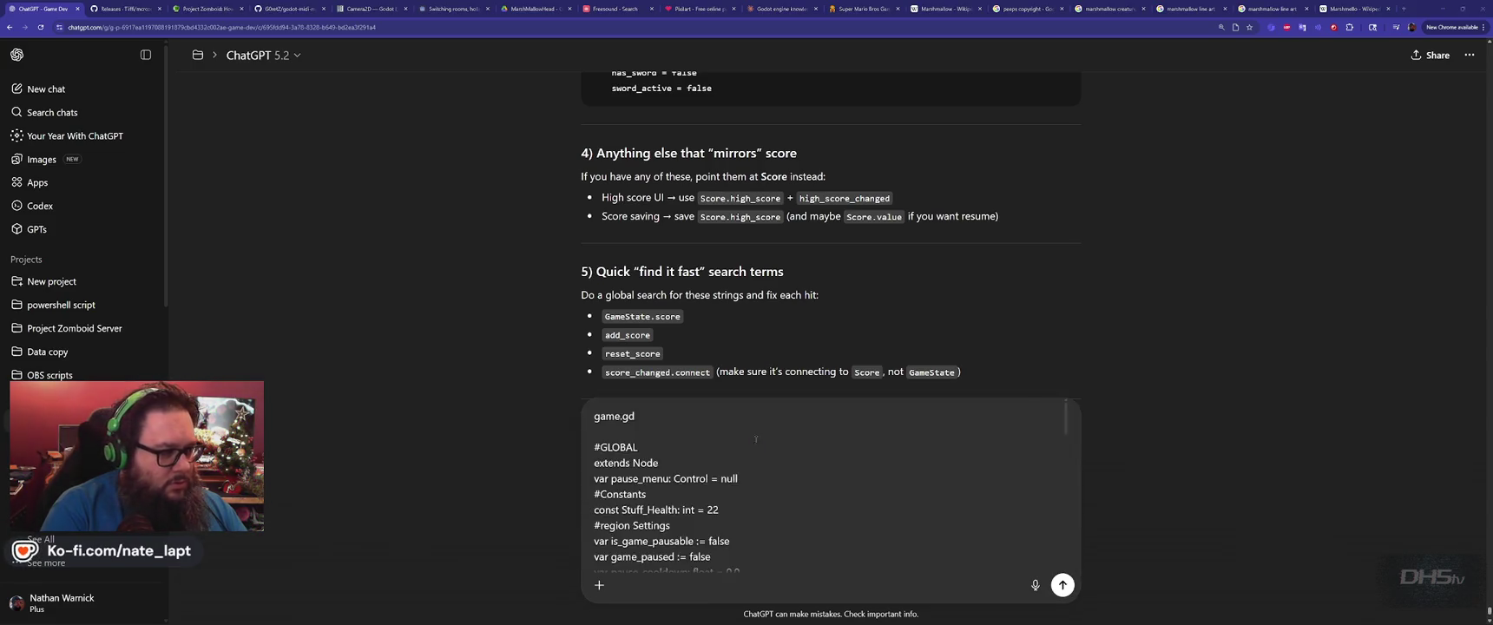
Add the GameState.gd code to the message under a 'GameState.gd' label.
key("alt+Tab")
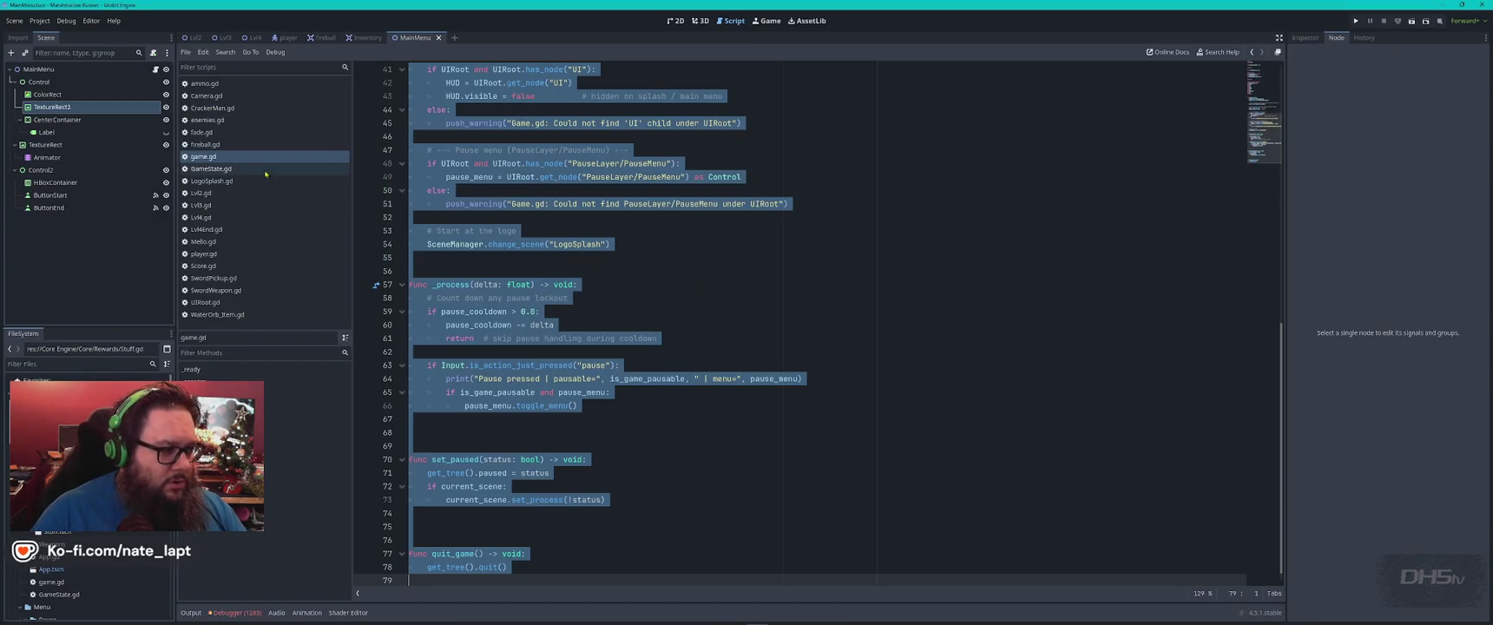
left_click(211, 169)
left_click(579, 290)
key("ctrl+a")
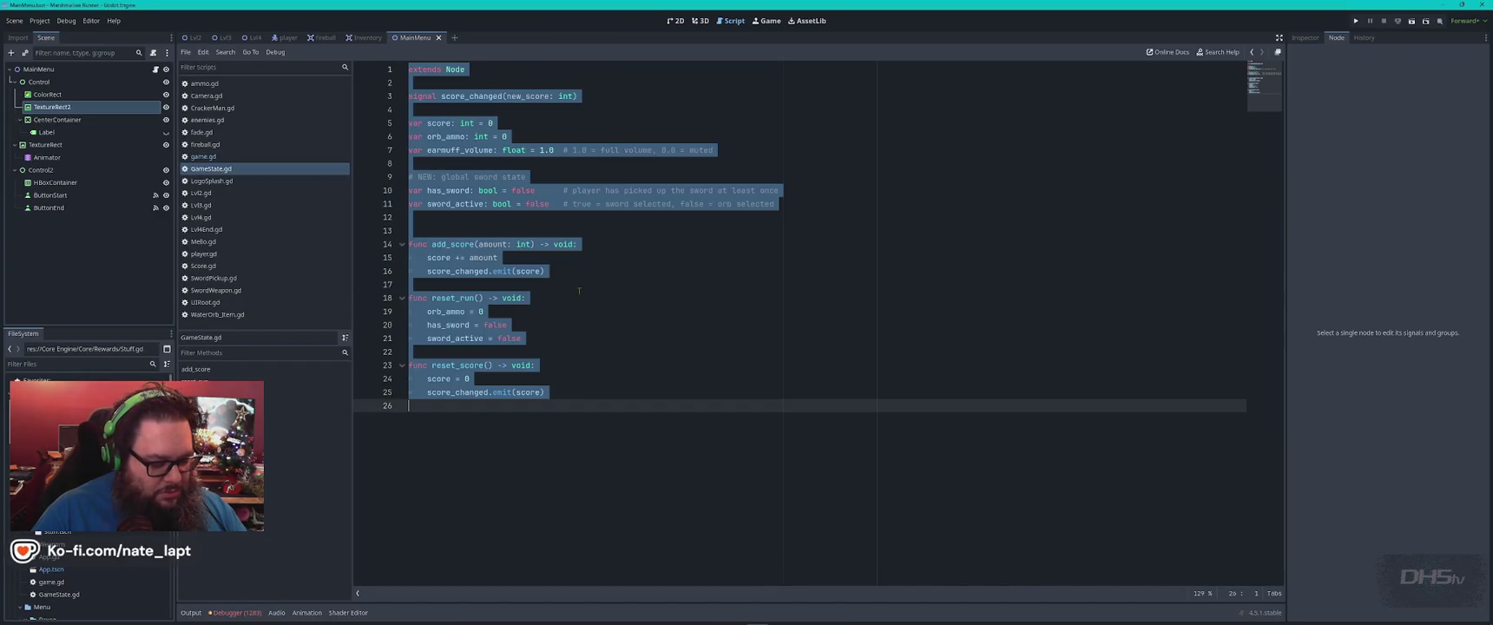
key("alt+Tab")
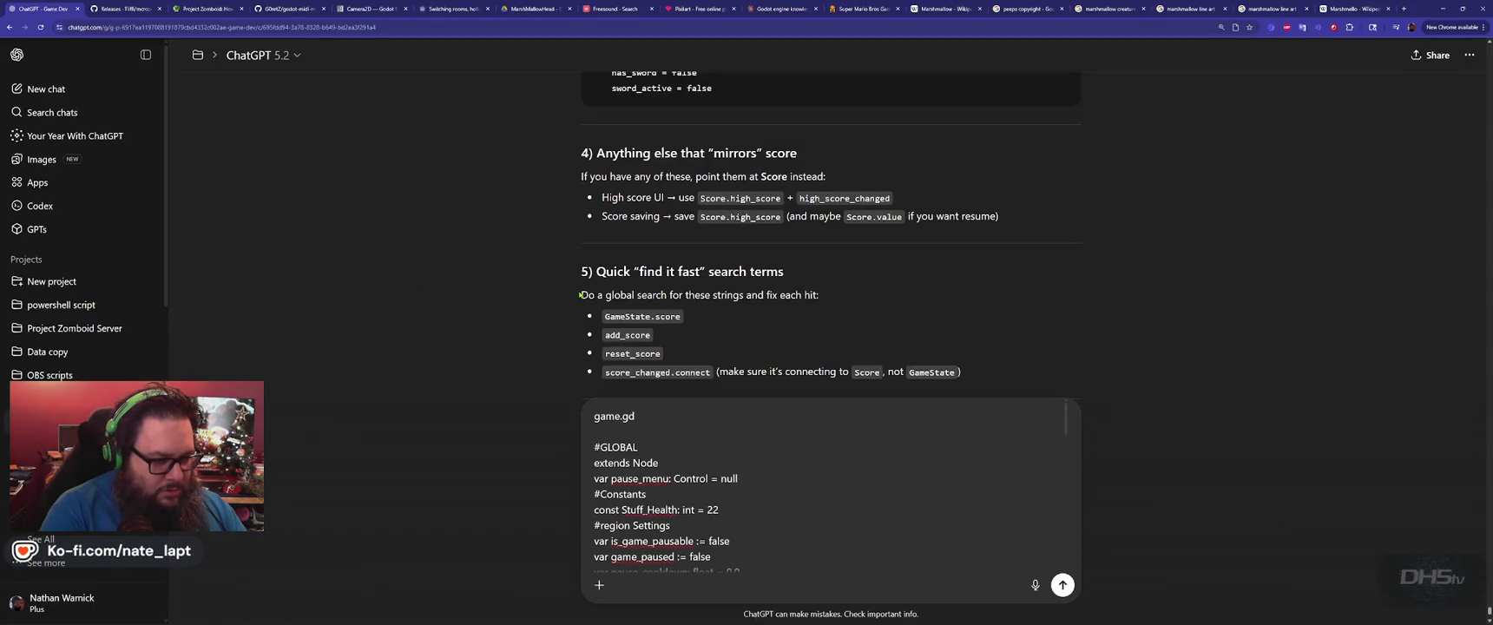
key("shift+Return")
type("GameState.gd")
key("shift+Return")
key("shift+Return")
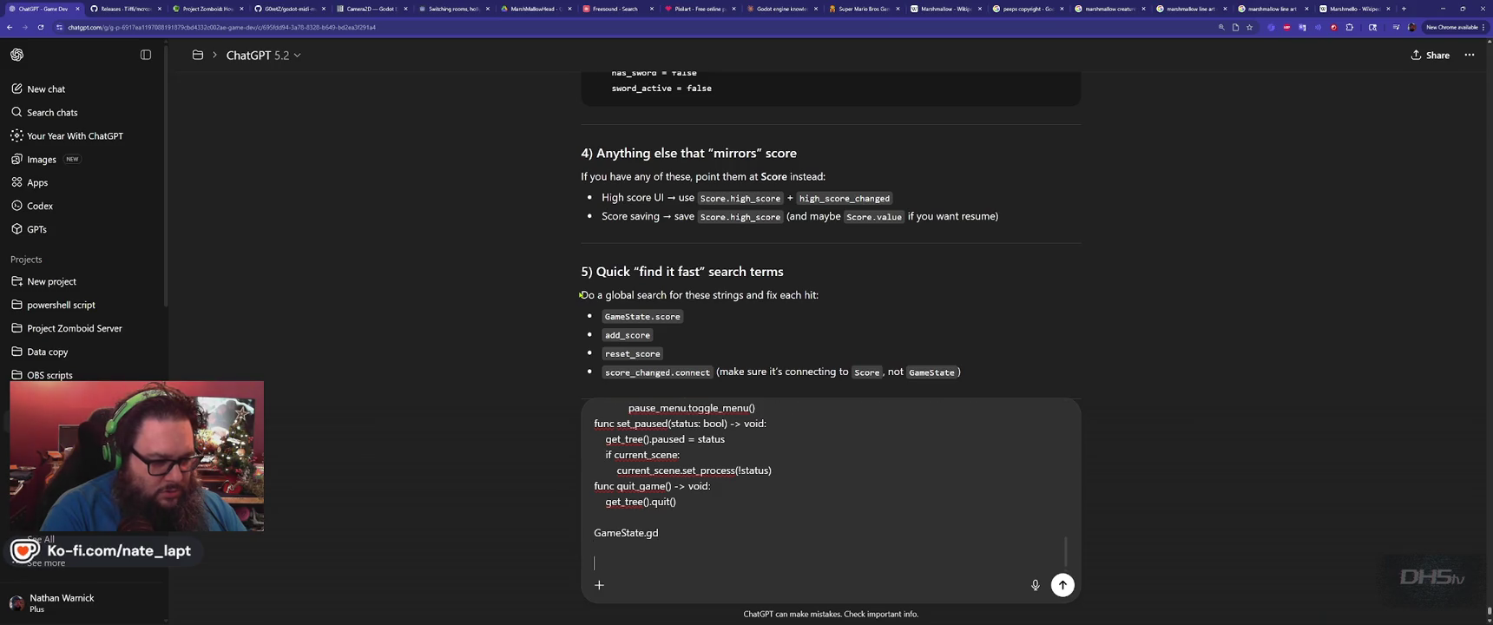
Add the Score.gd code to the message under a 'Score.gd' label.
key("alt+Tab")
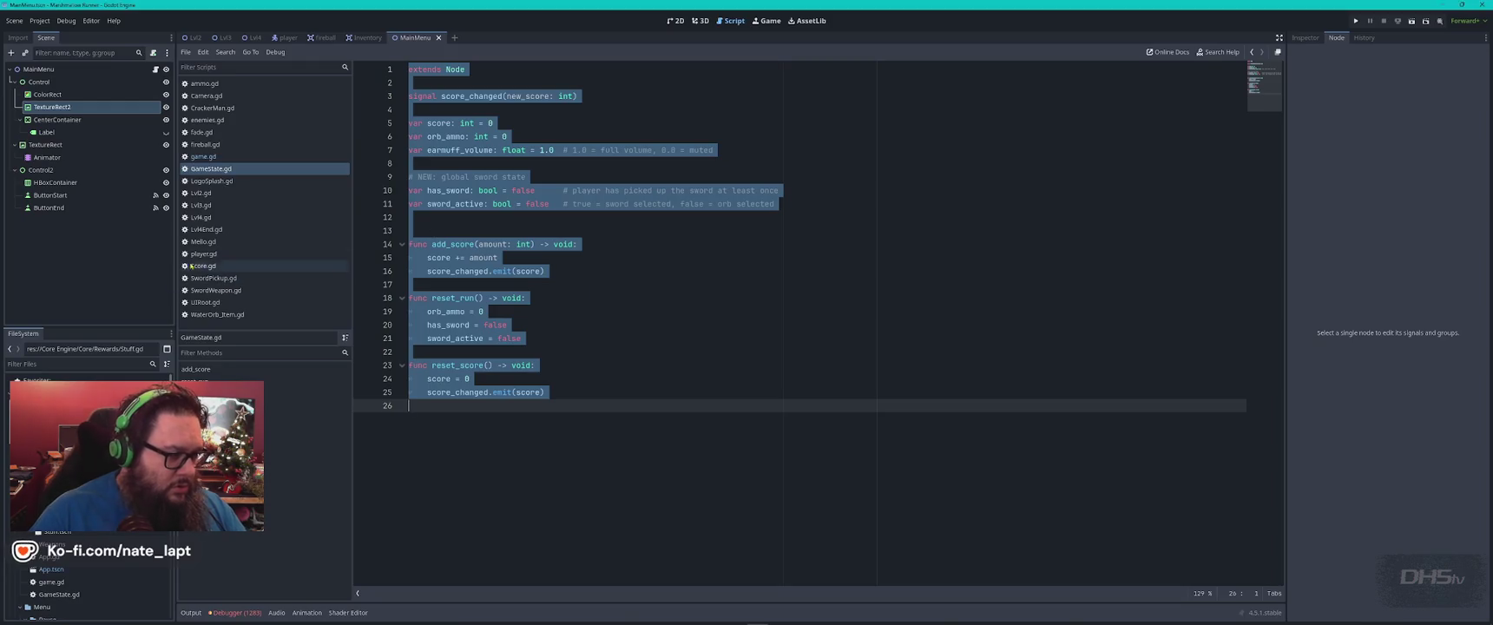
left_click(203, 266)
key("ctrl+a")
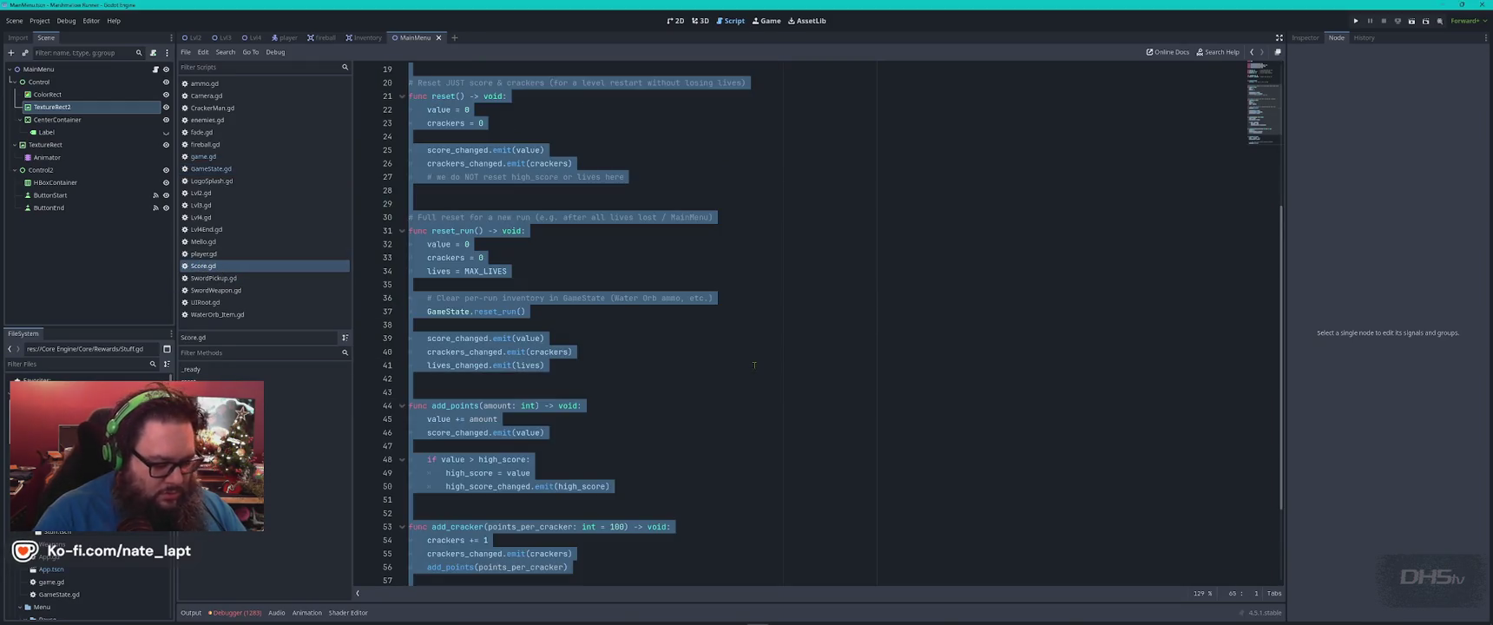
key("alt+Tab")
type("Score.gd")
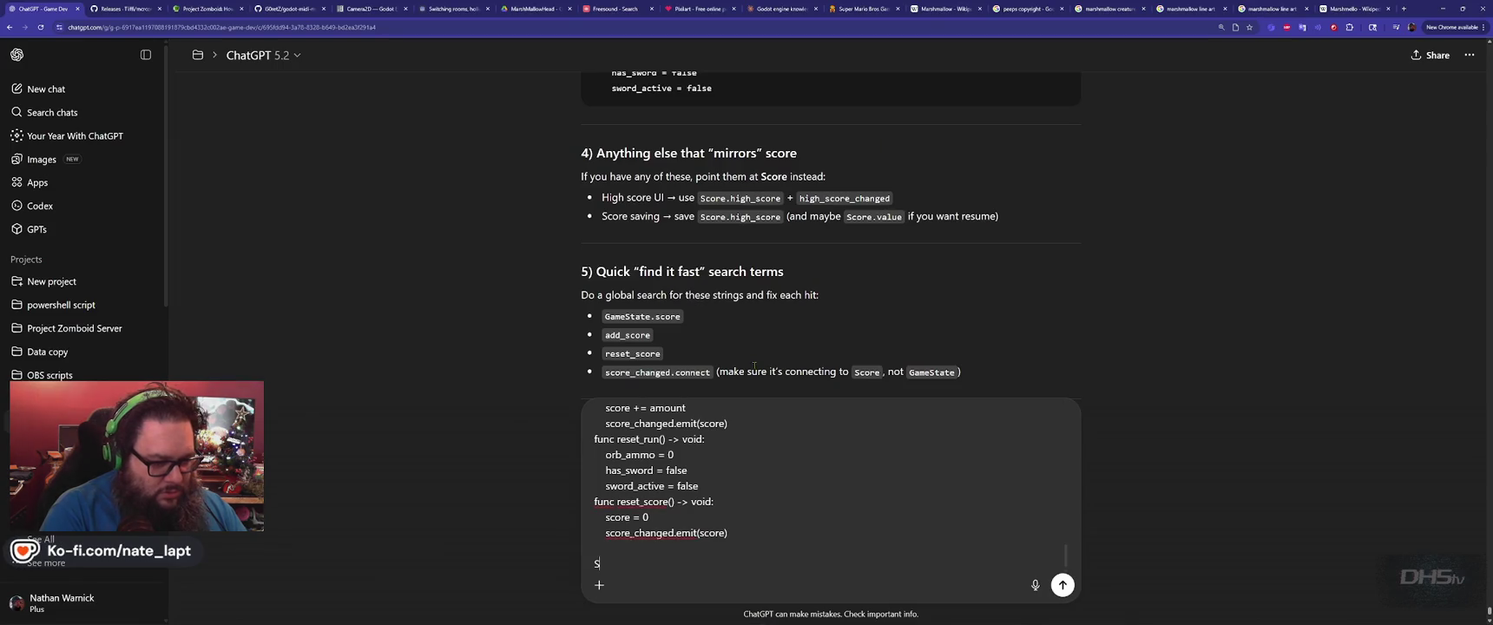
key("shift+Return")
key("shift+Return")
key("ctrl+v")
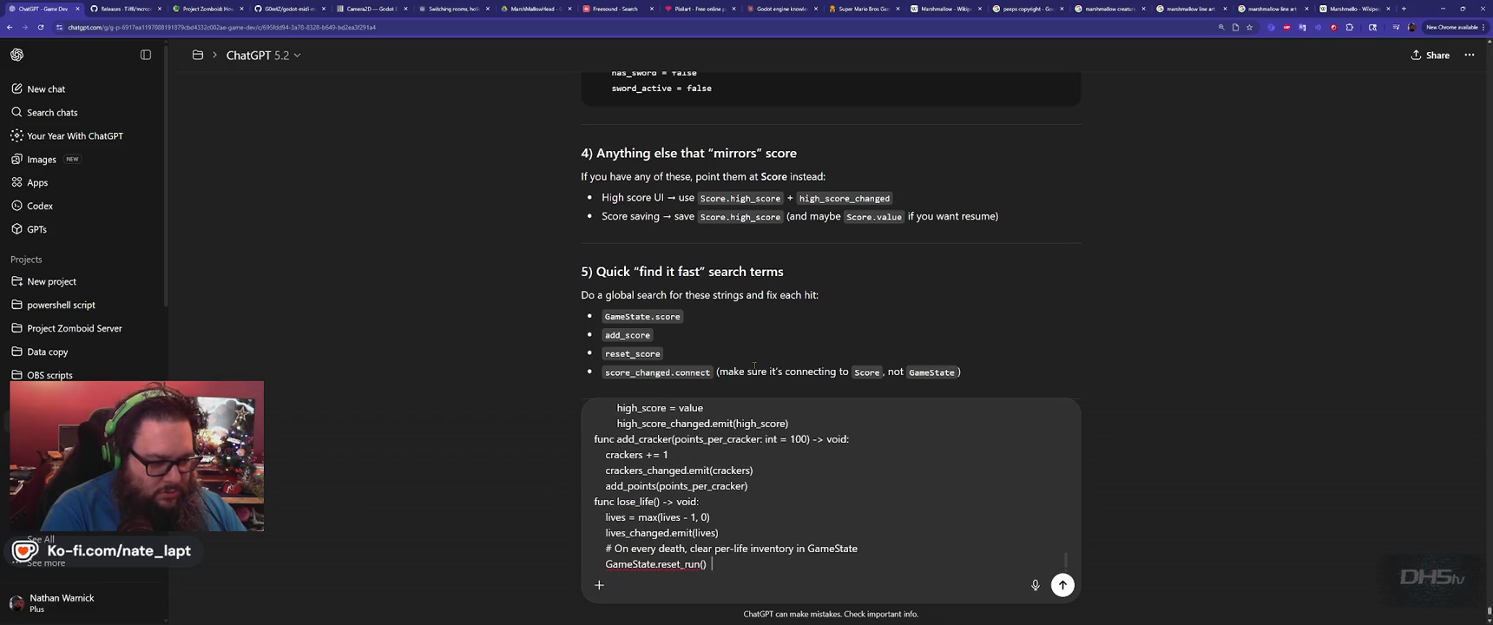
Append the request 'rewrite these' and send the message.
key("shift+Return")
key("shift+Return")
key("shift+Return")
type("rew")
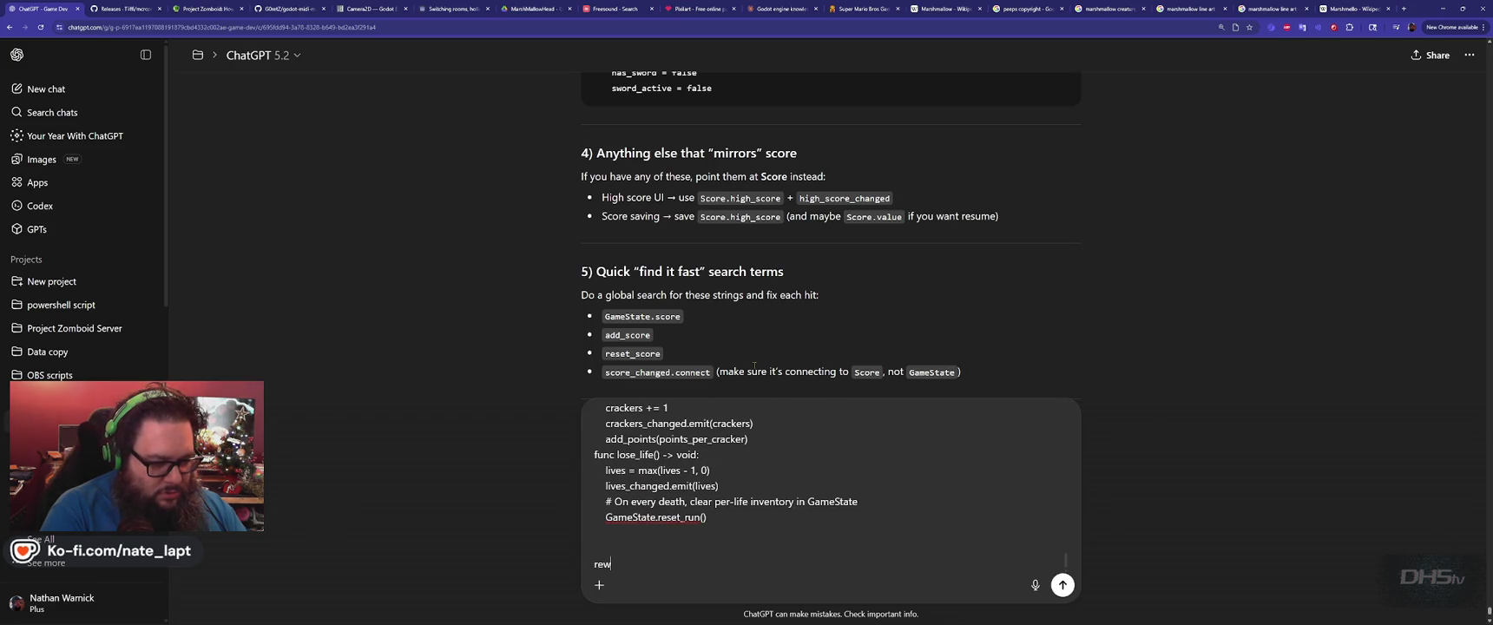
type("rite these")
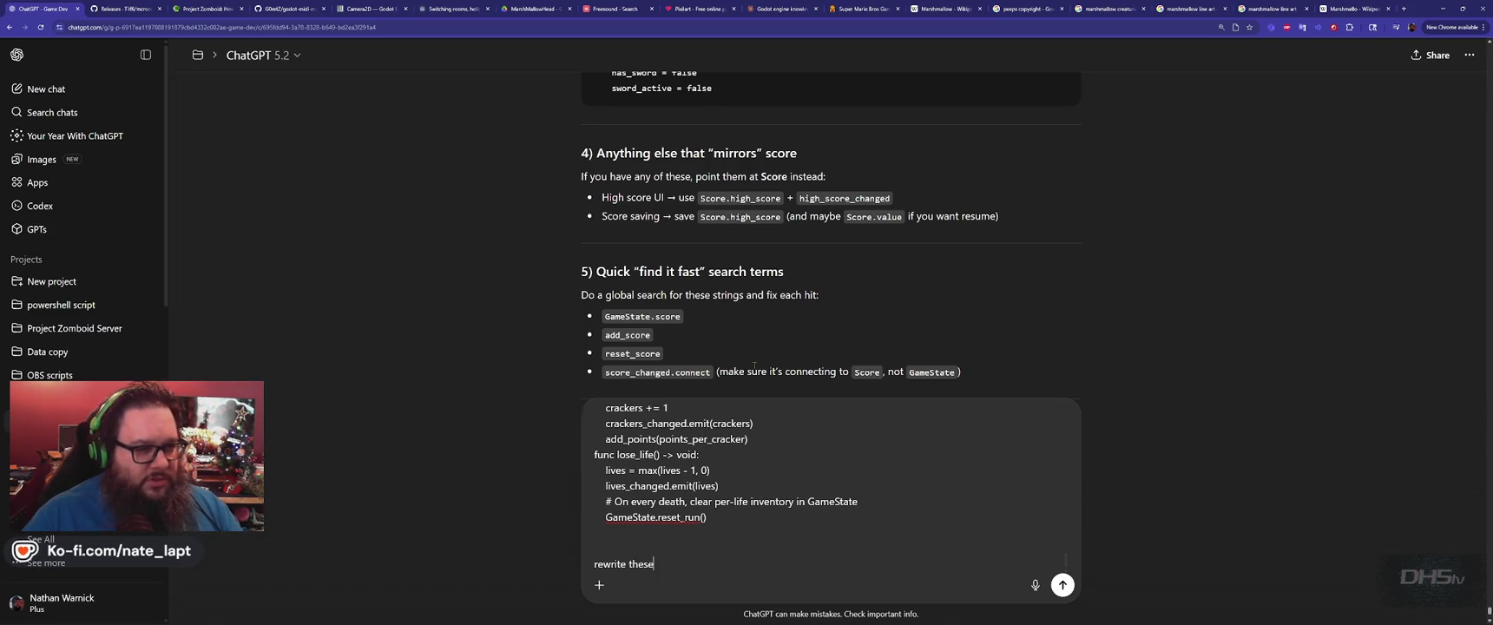
key("Return")
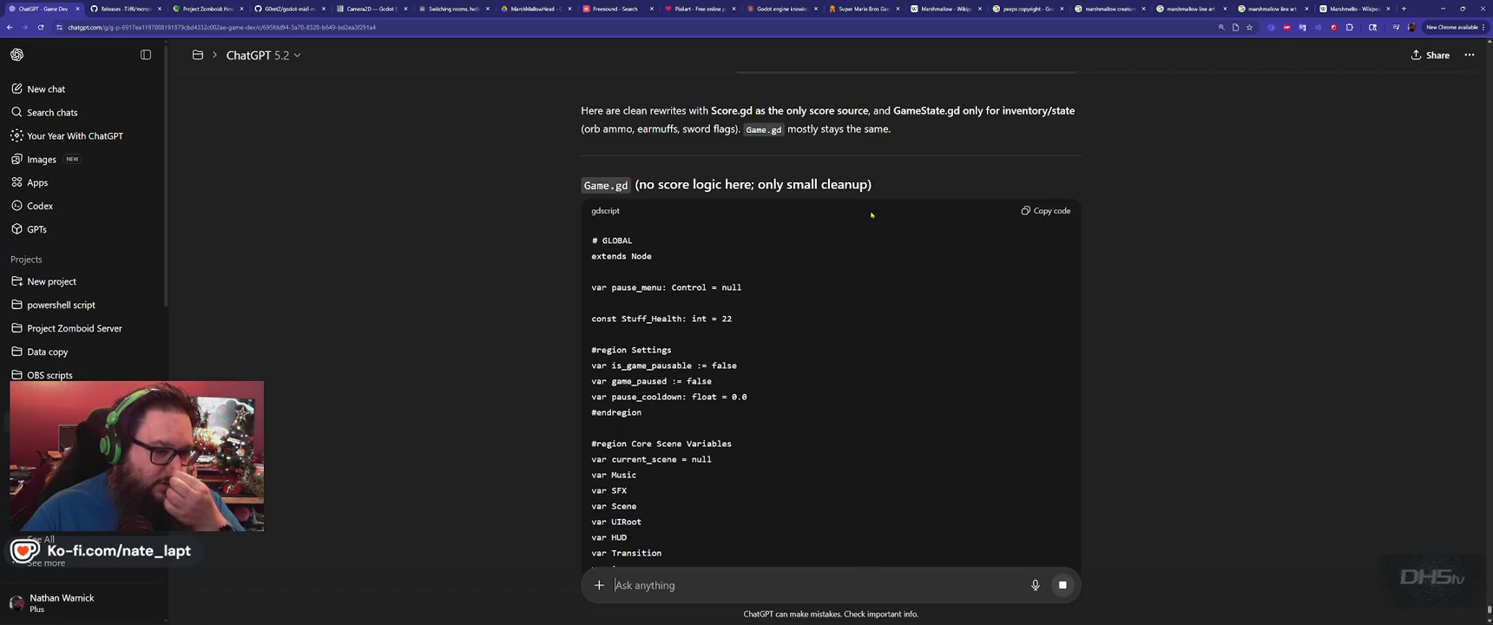
Skim ChatGPT's rewritten Game.gd code, then go back to Score.gd in Godot.
scroll(875, 232, "down", 5)
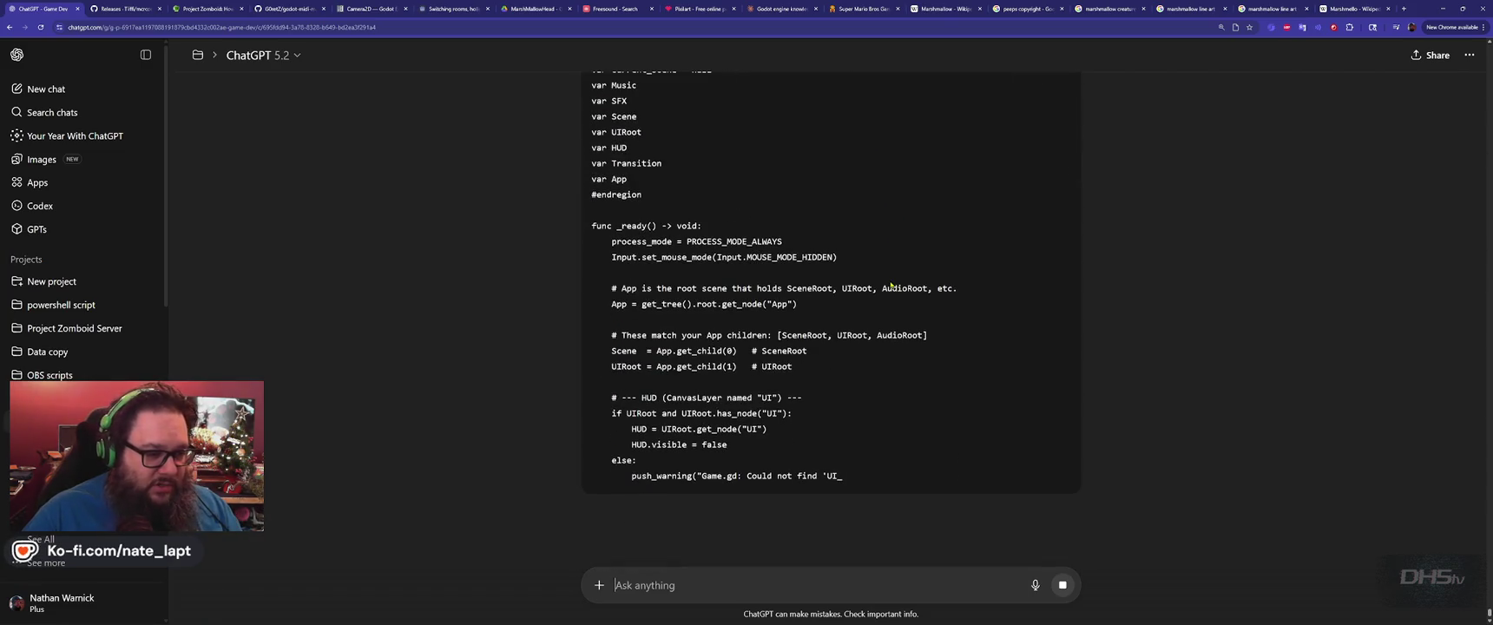
key("alt+Tab")
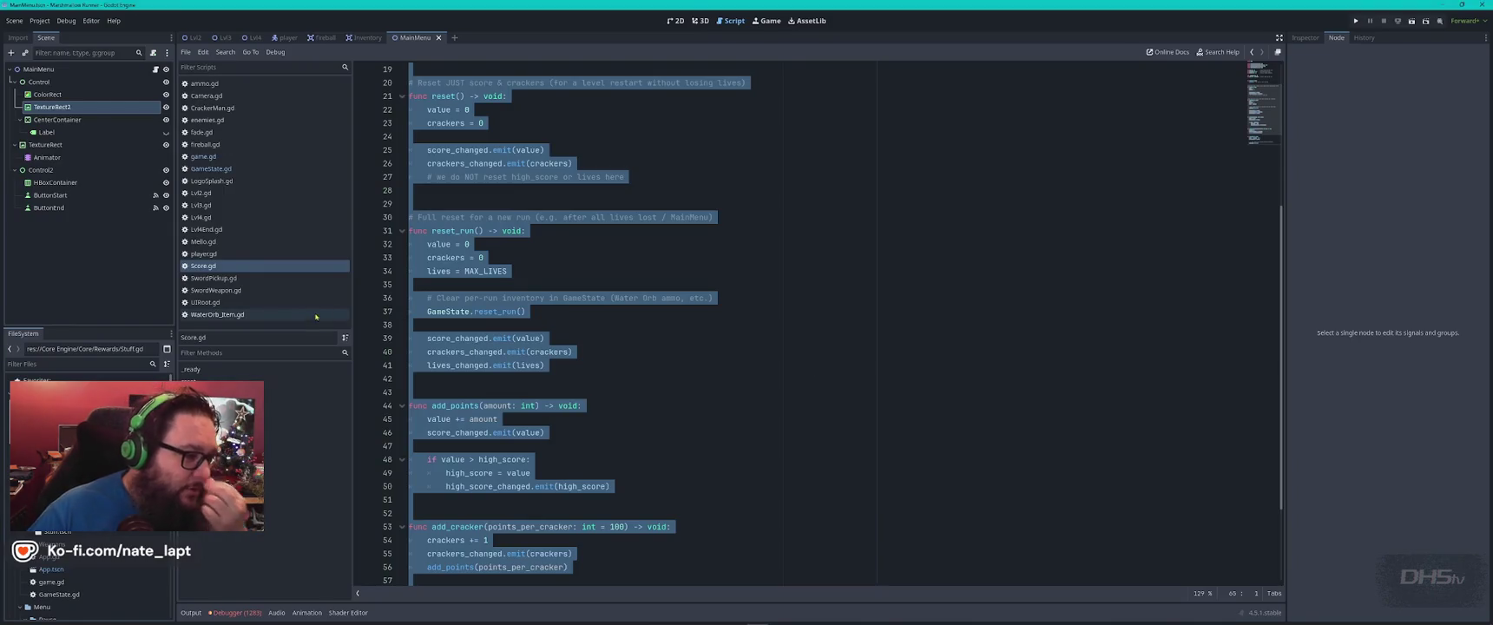
Browse UIRoot.gd, WaterOrb_Item.gd and the sword scripts, searching for 'score' and 'game'.
left_click(242, 302)
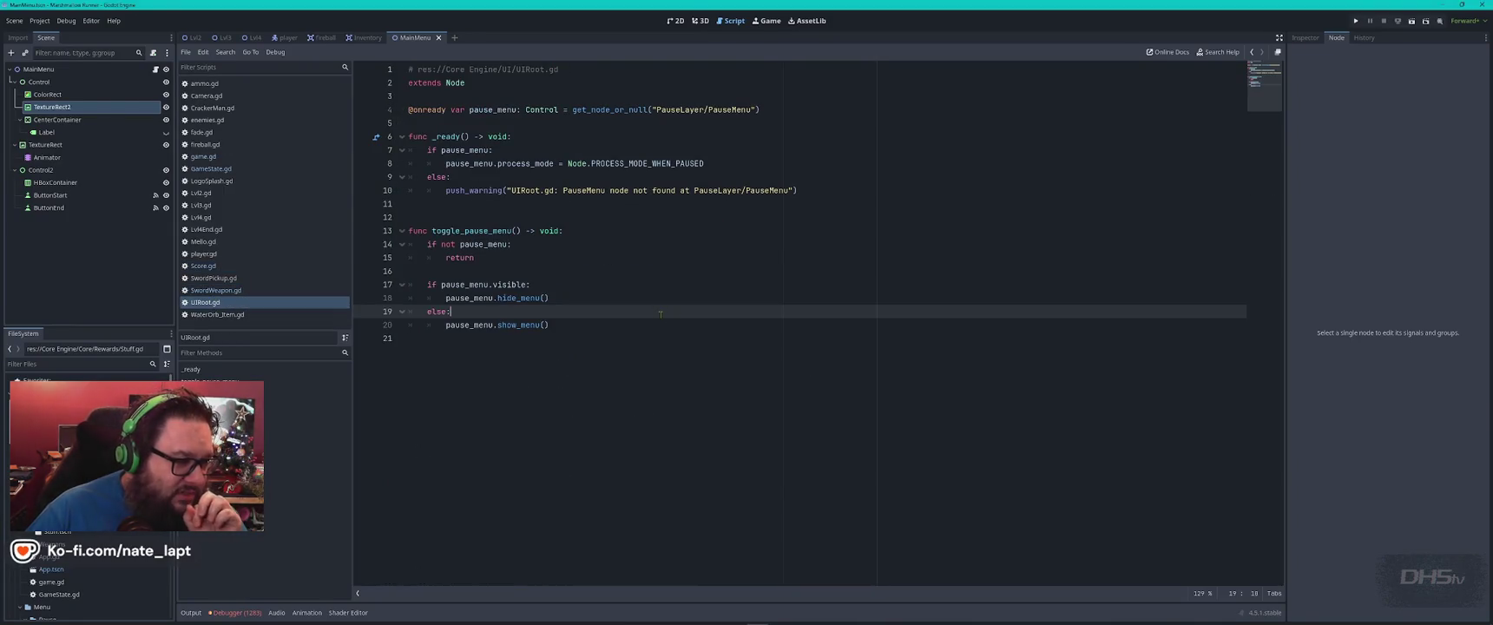
left_click(242, 315)
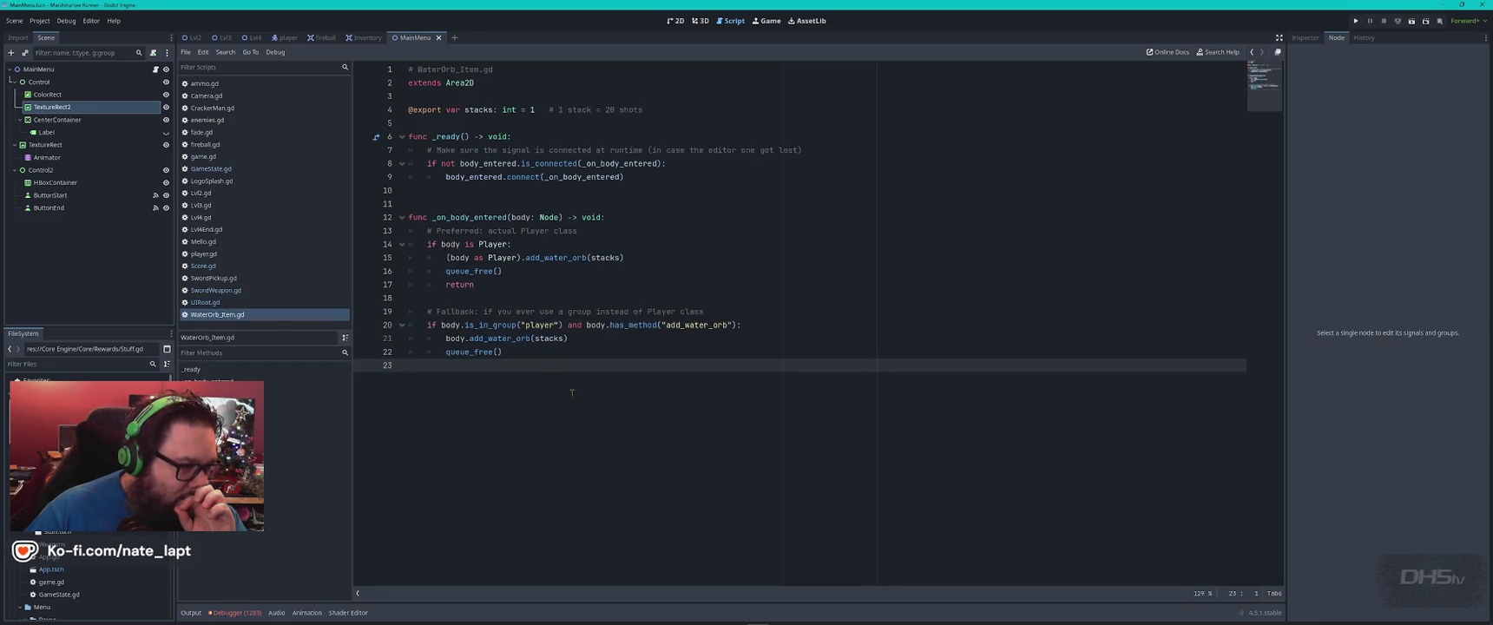
key("alt+Left")
key("alt+Left")
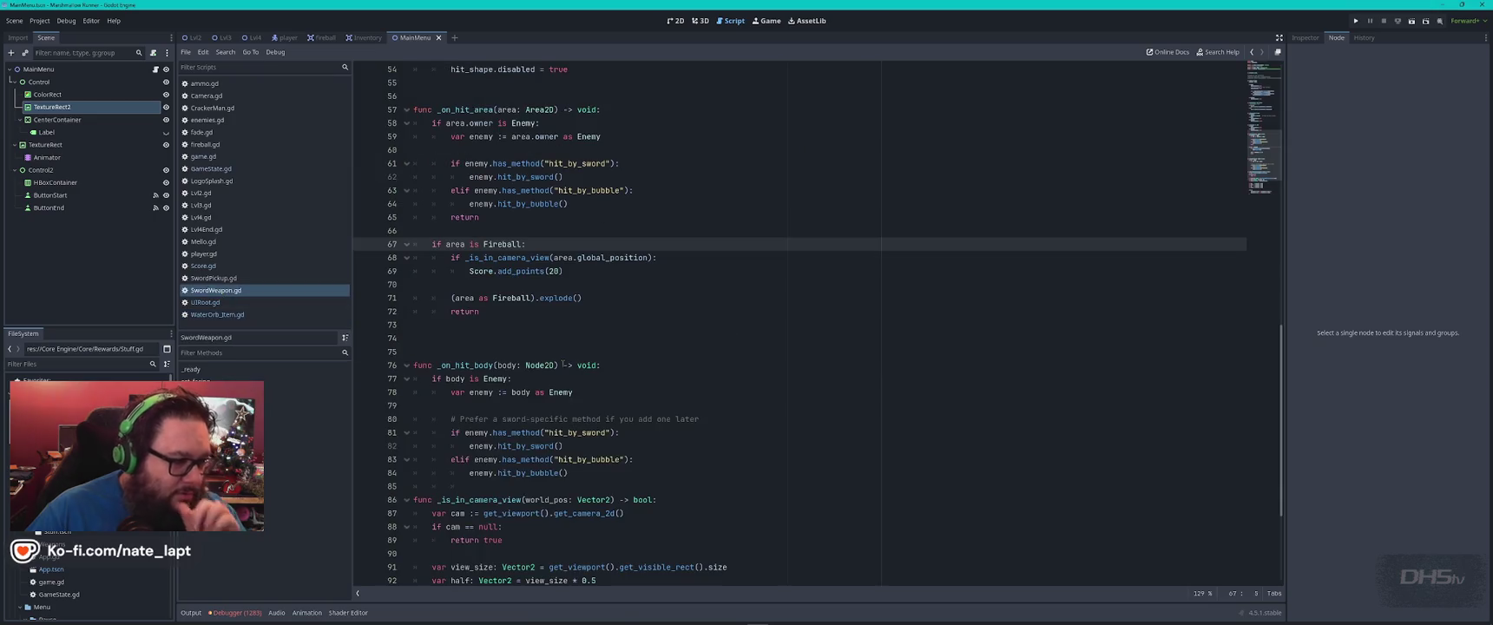
key("ctrl+f")
type("score")
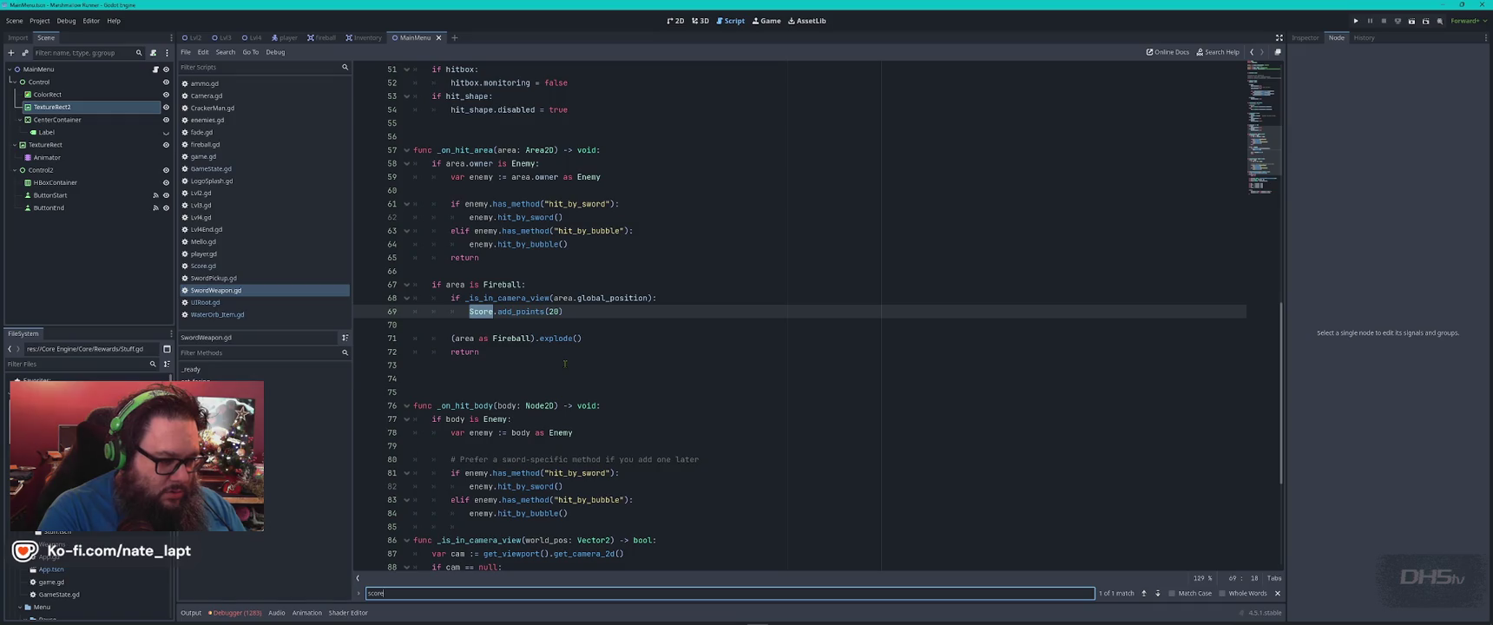
key("ctrl+a")
type("game")
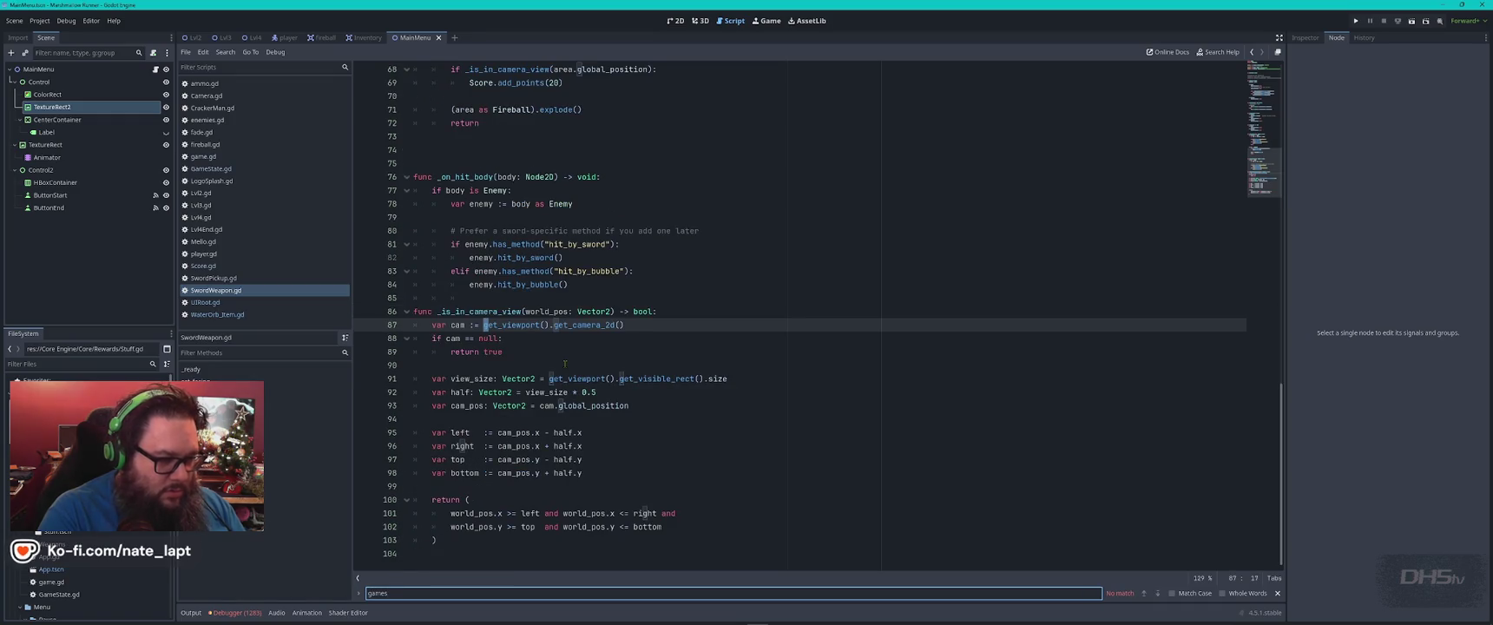
key("Escape")
left_click(236, 279)
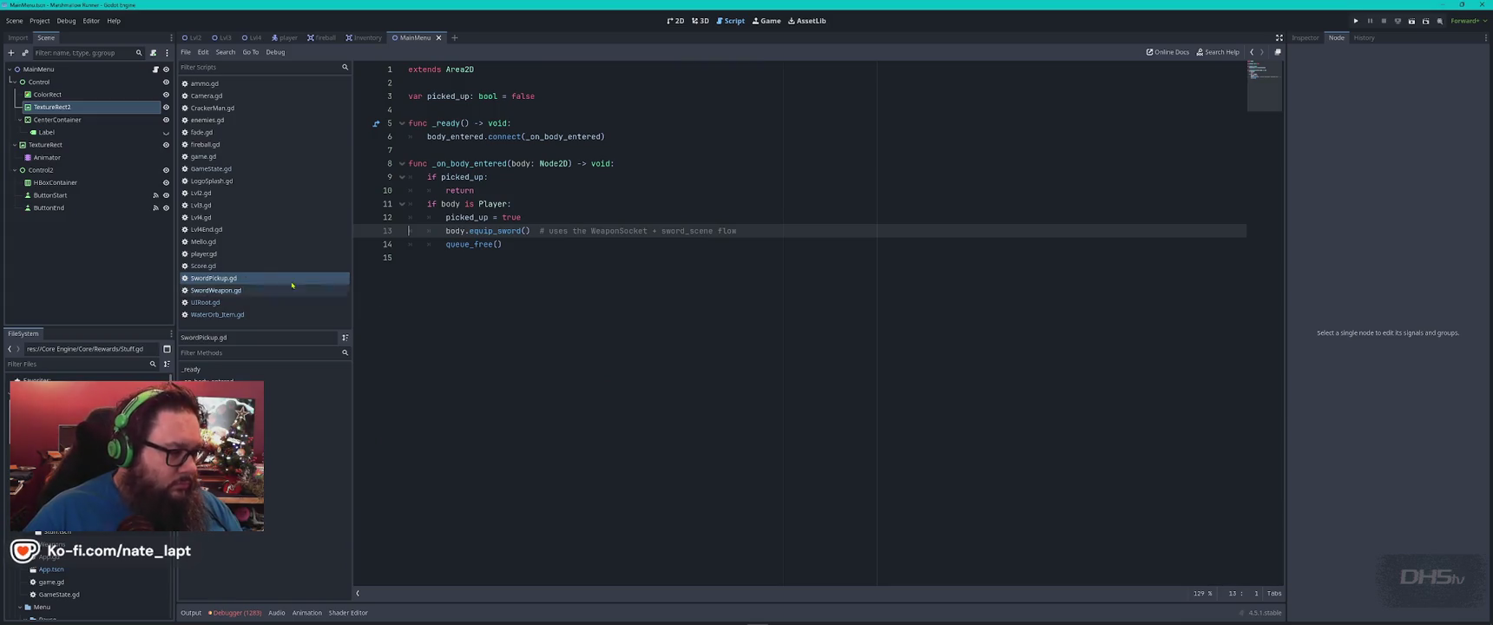
Open player.gd and search it for 'score' and 'gamest' references.
left_click(251, 254)
left_click(601, 351)
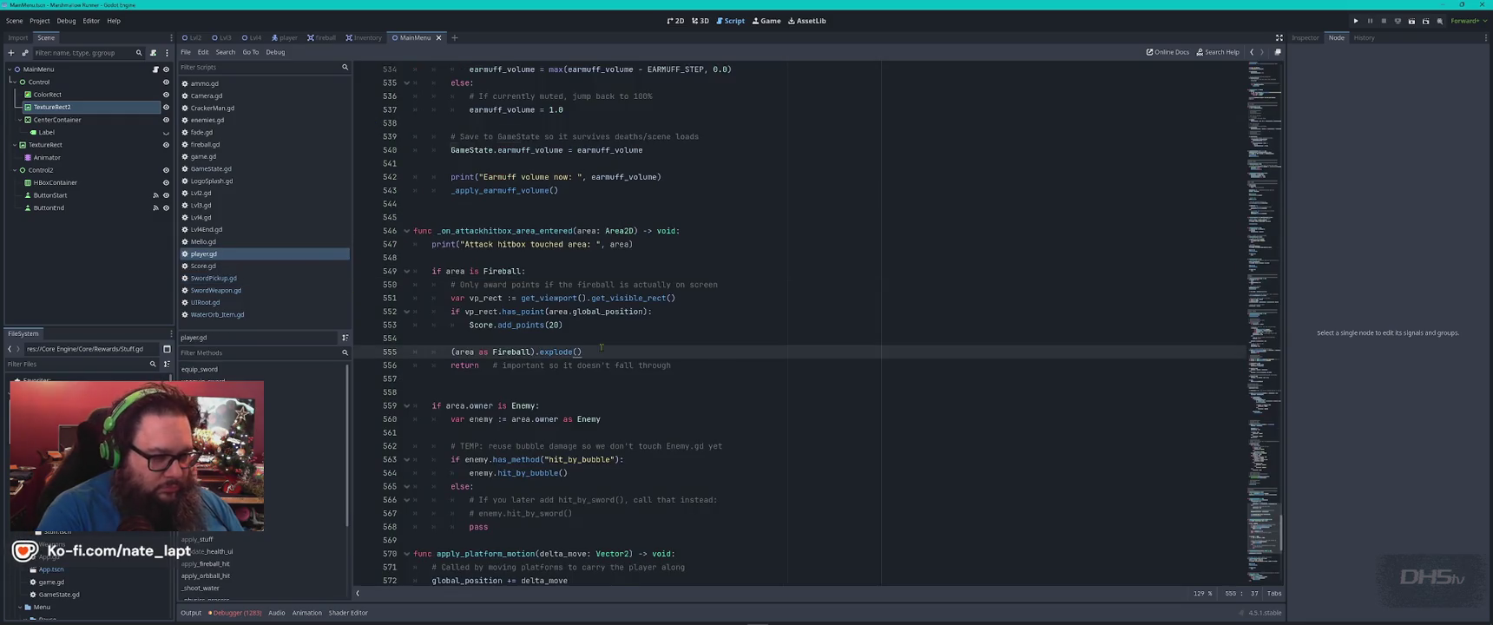
key("ctrl+f")
type("score")
key("Return")
key("Return")
key("Return")
key("Return")
key("Return")
key("ctrl+a")
type("gamest")
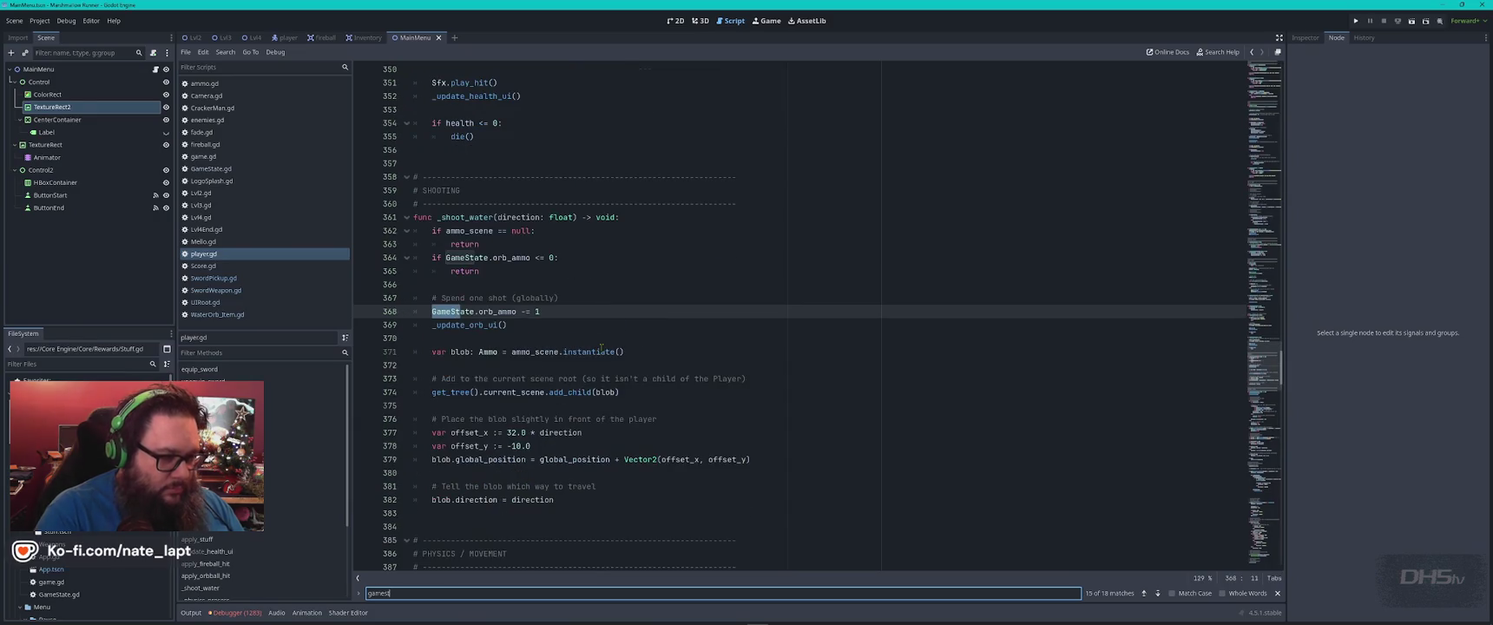
key("Escape")
Select and copy the entire player.gd script for ChatGPT.
left_click(601, 346)
key("ctrl+a")
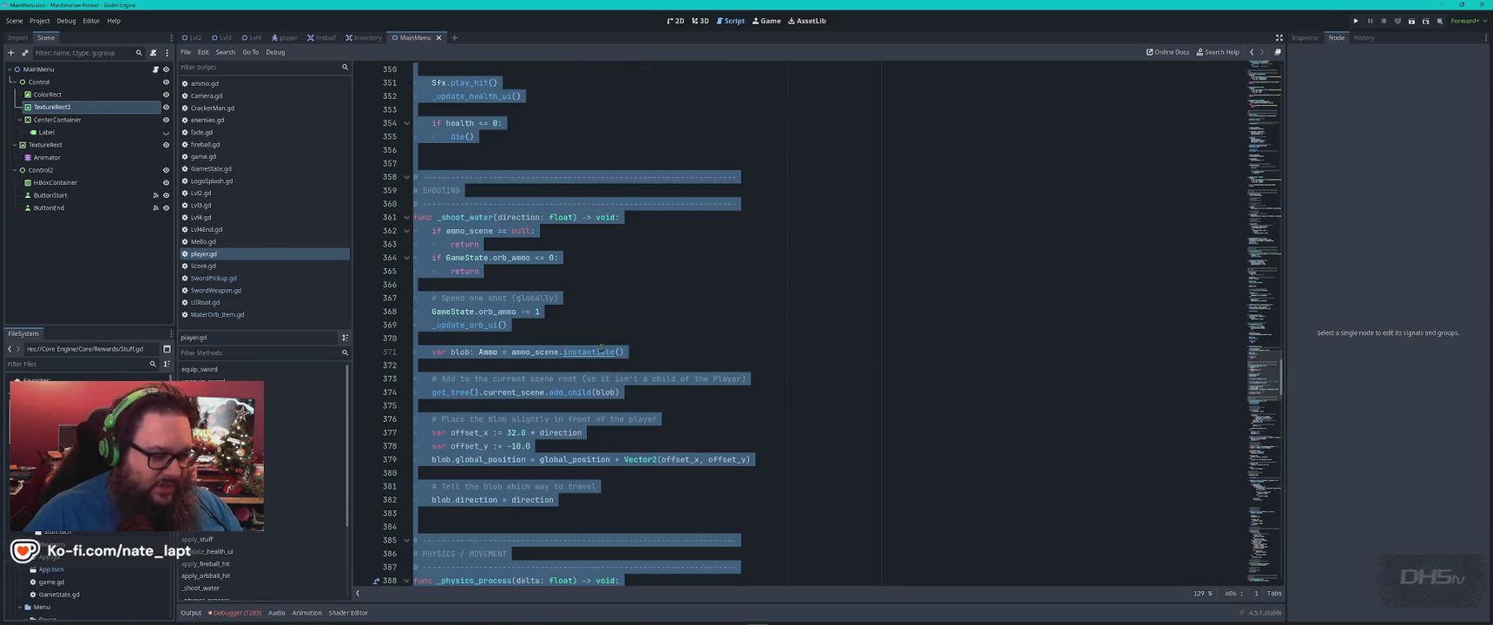
key("alt+Tab")
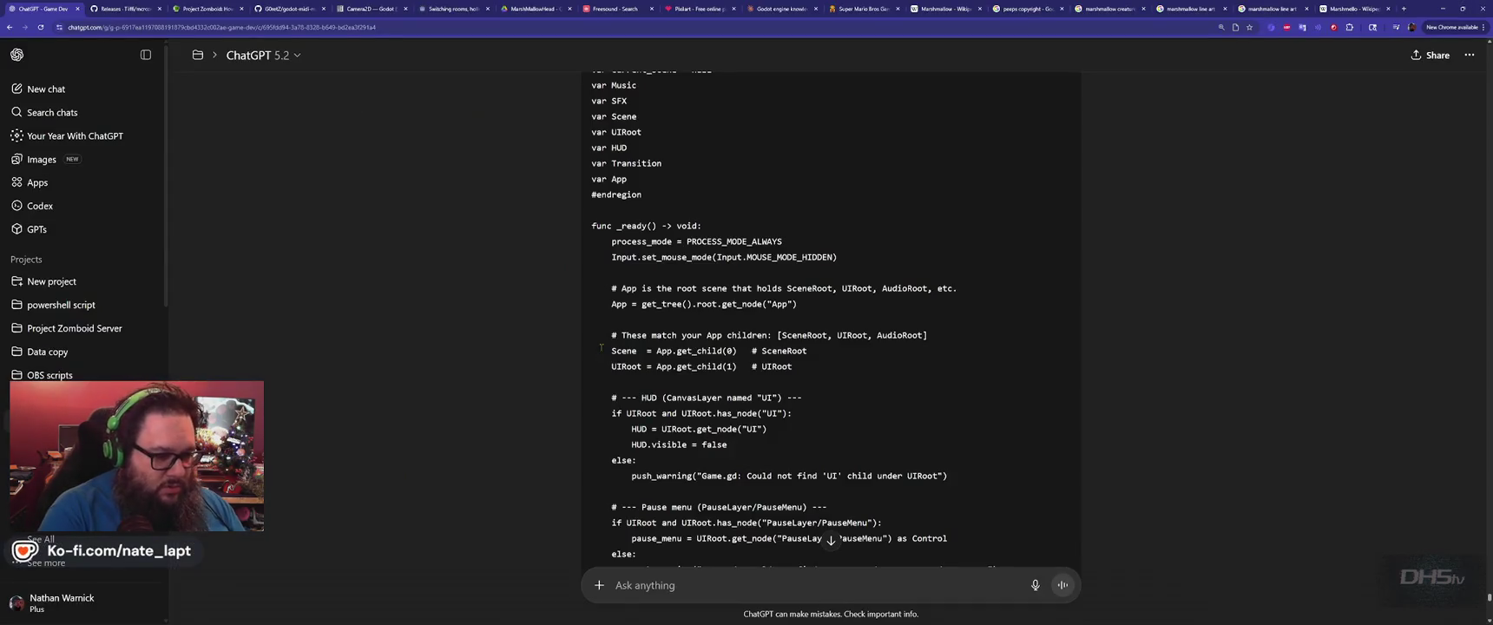
Paste player.gd under a 'player.gd' label and copy ChatGPT's rewritten Game.gd code.
type("player.gd")
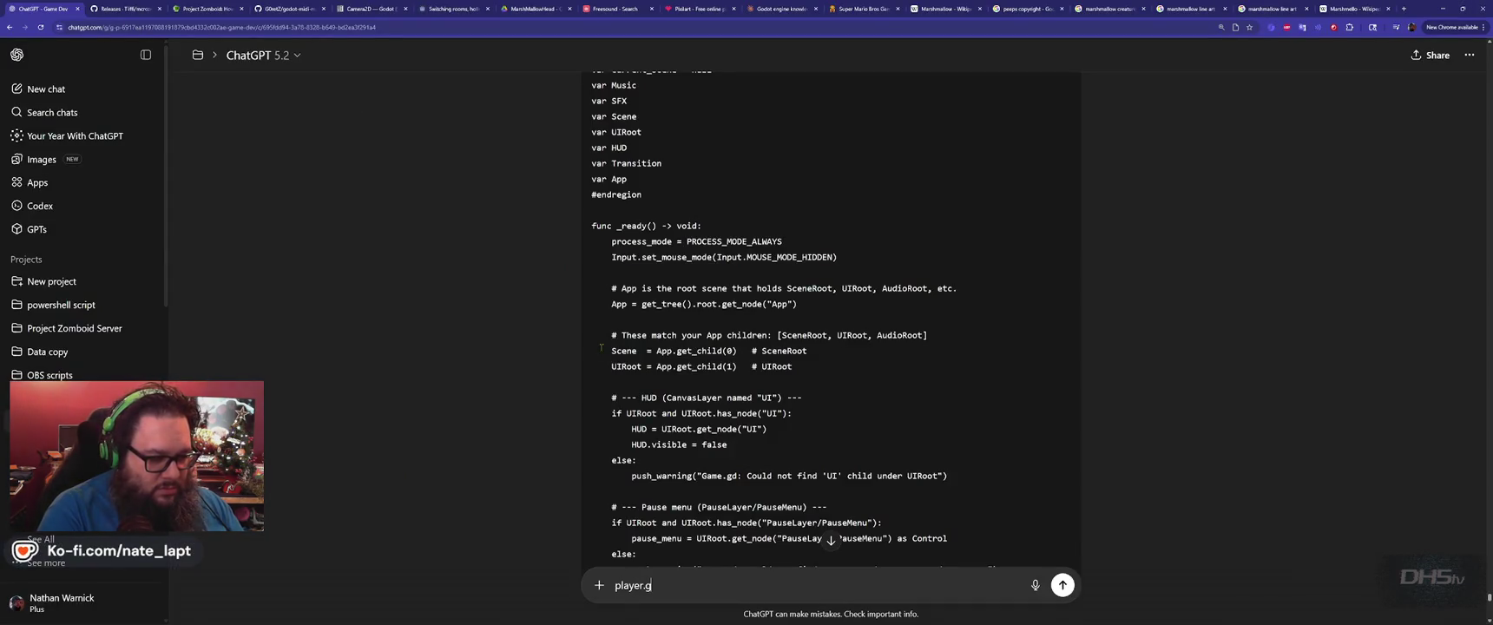
key("shift+Return")
key("shift+Return")
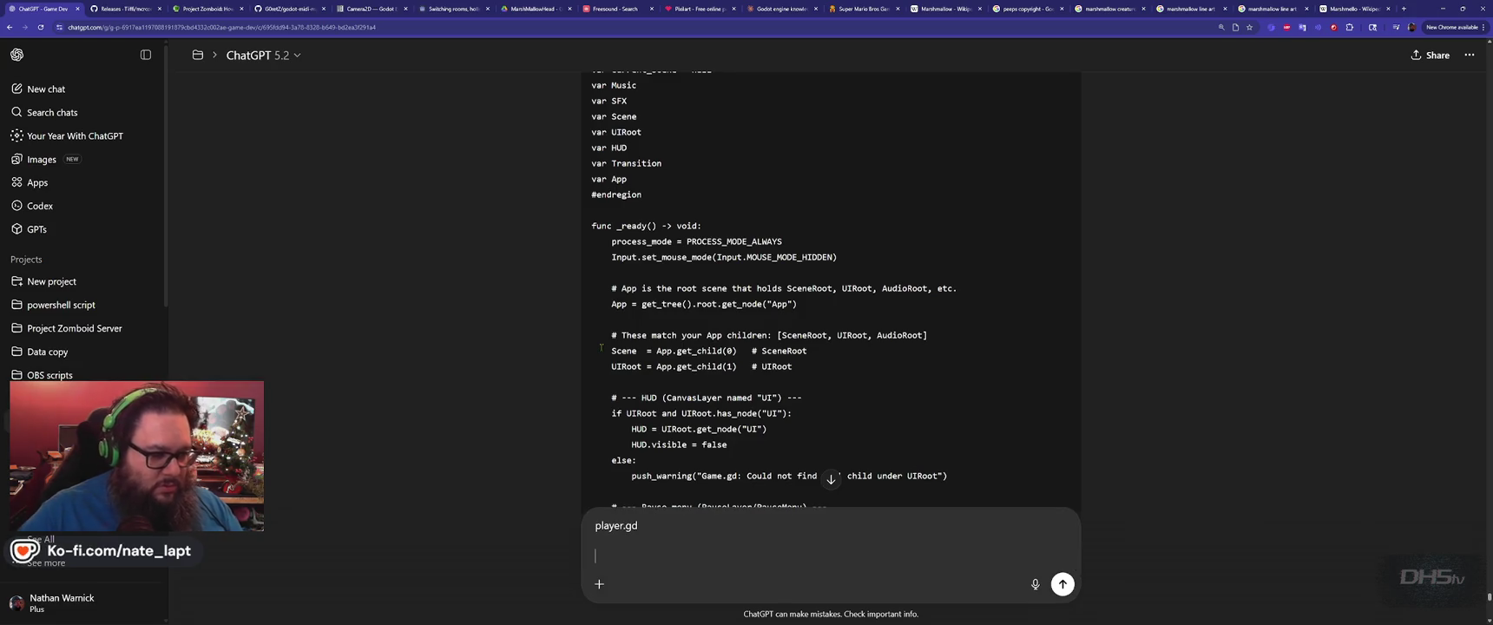
key("ctrl+v")
scroll(865, 242, "up", 4)
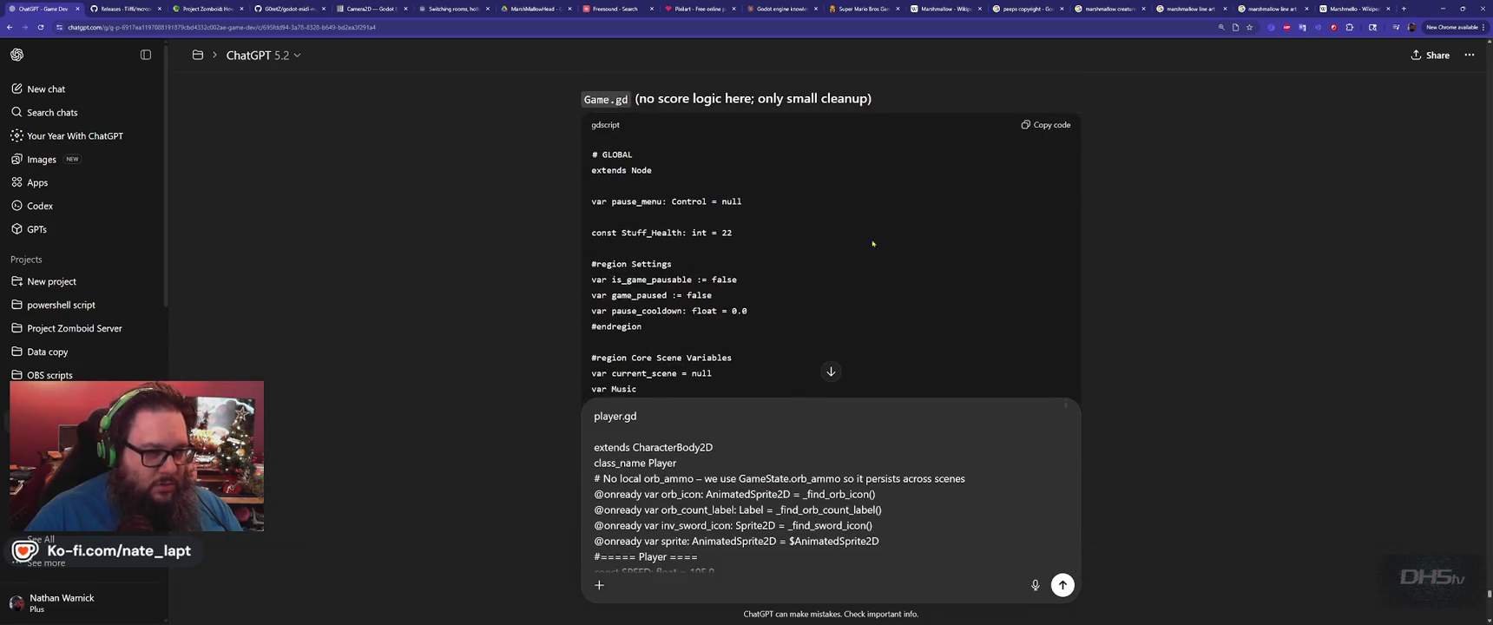
scroll(946, 257, "down", 10)
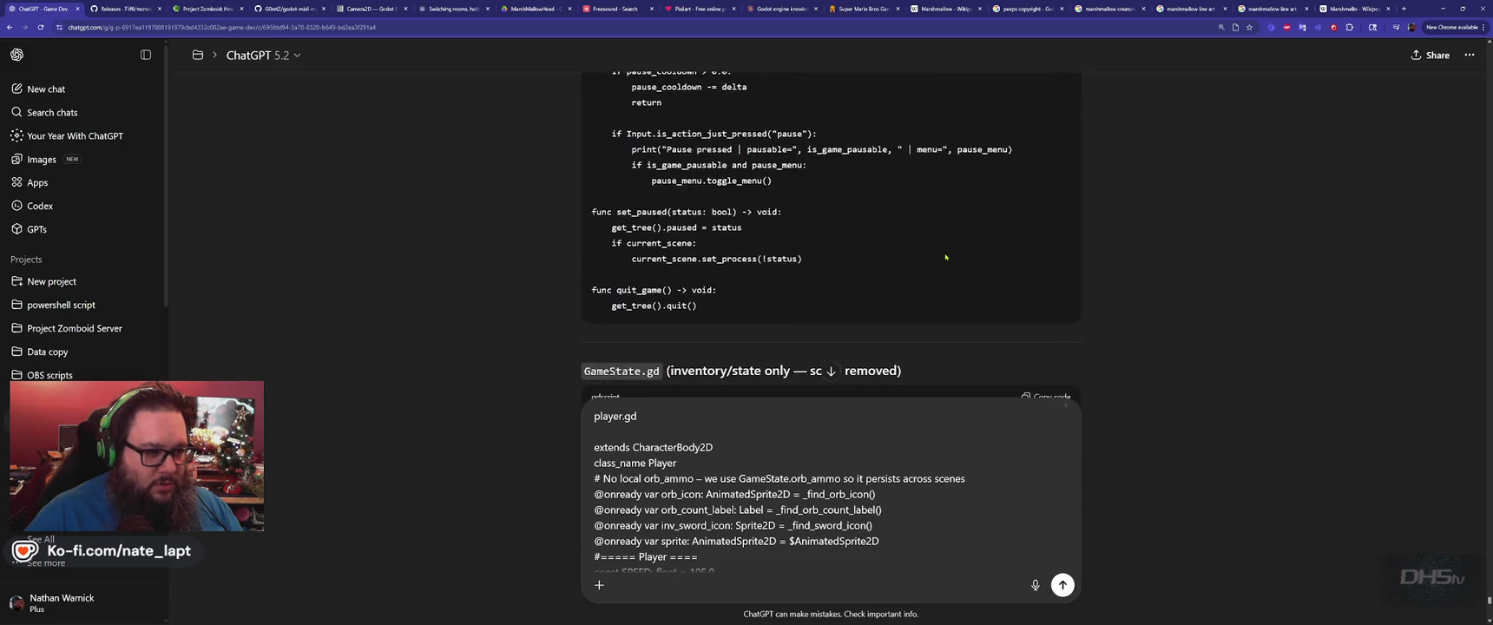
scroll(958, 258, "up", 6)
scroll(958, 257, "up", 8)
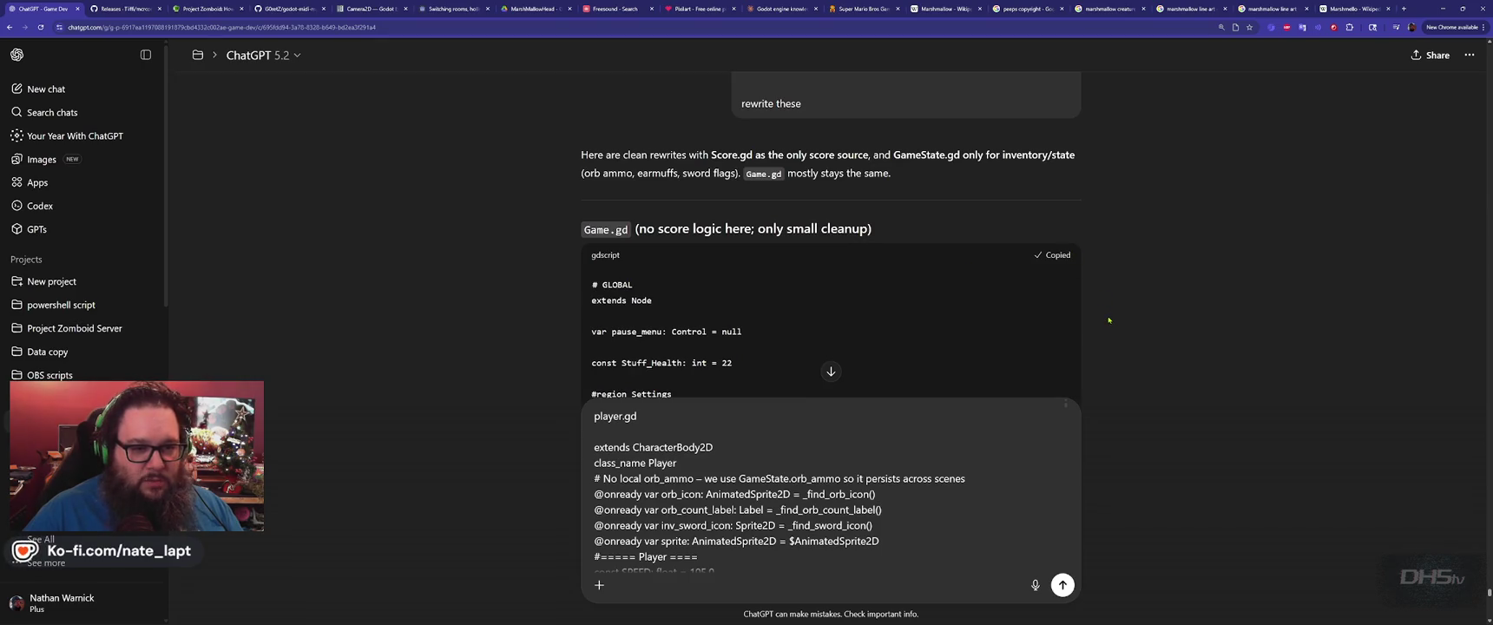
key("alt+Tab")
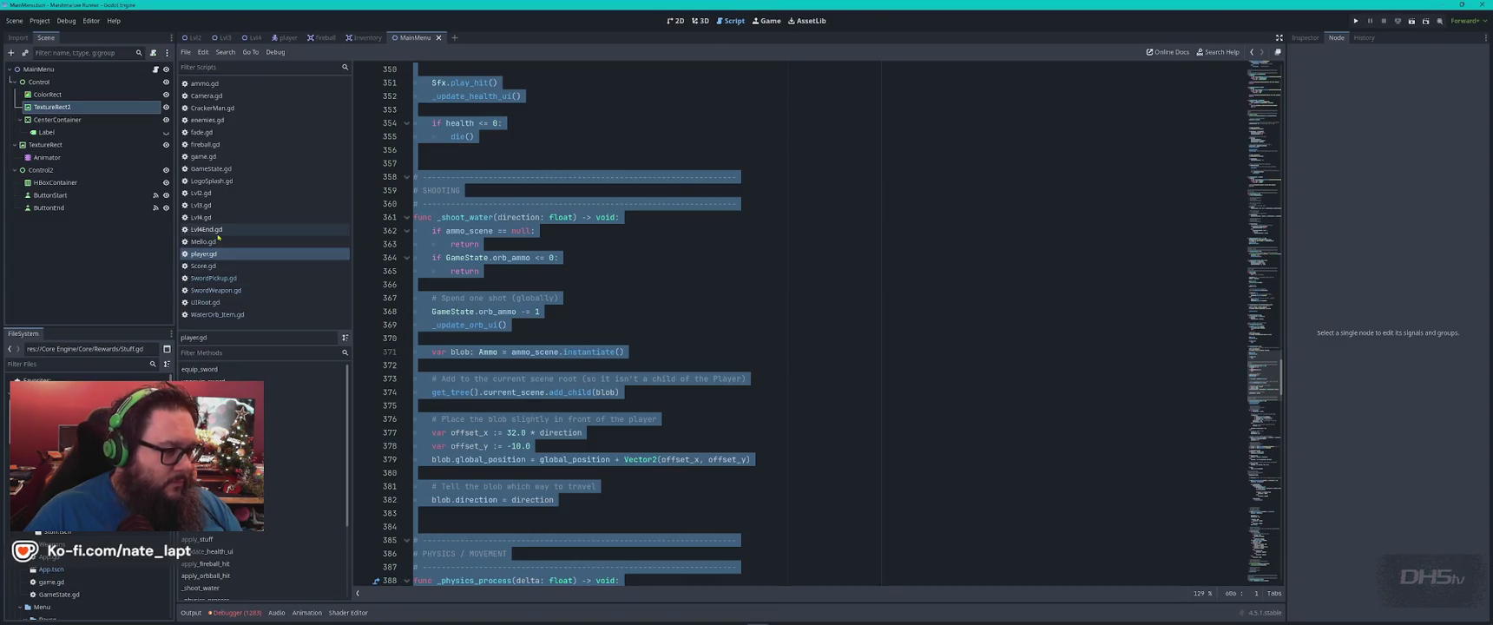
Paste the rewritten code into game.gd, then undo to compare with the original.
left_click(213, 158)
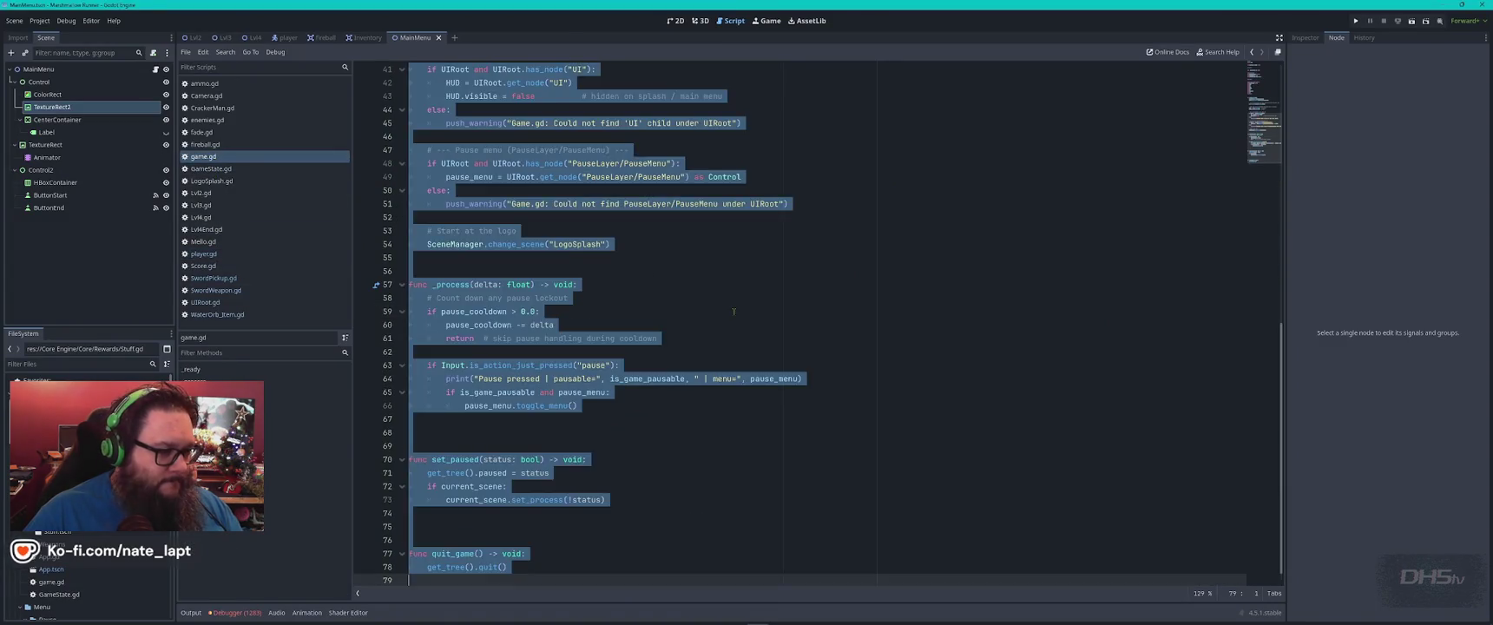
key("ctrl+v")
key("ctrl+z")
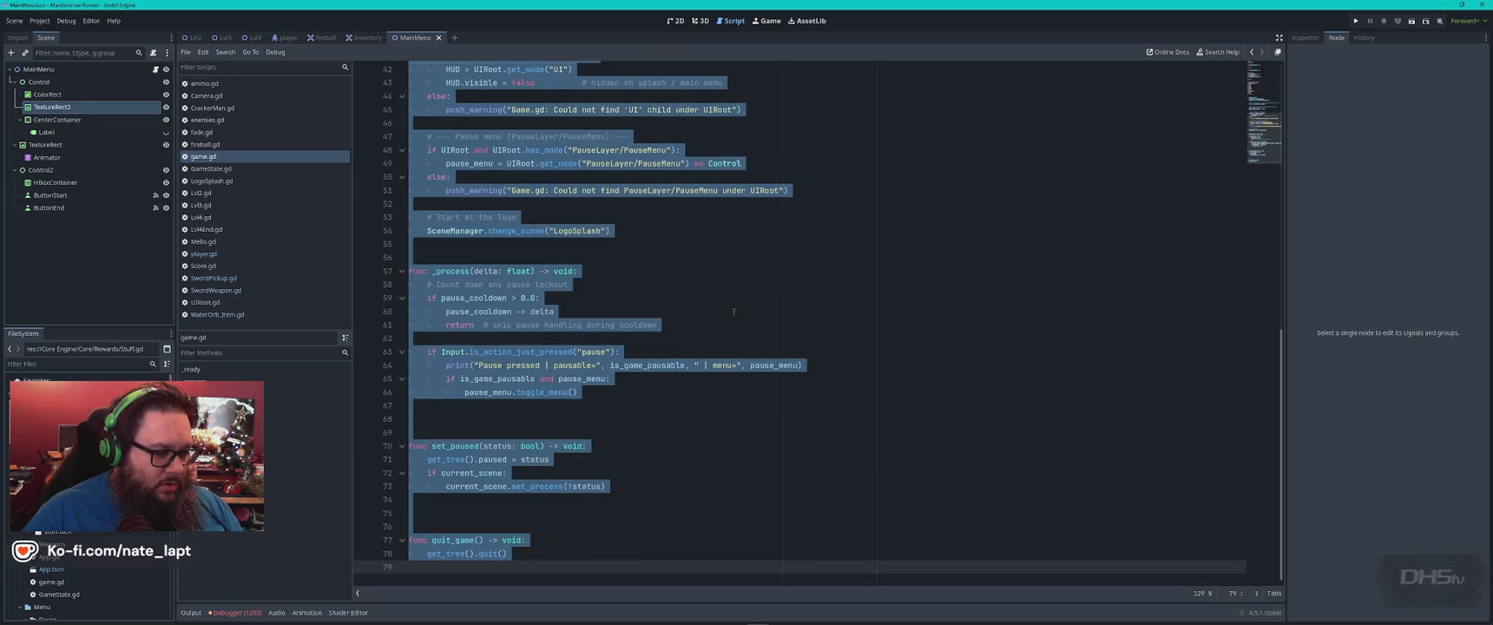
left_click(734, 312)
key("alt+Tab")
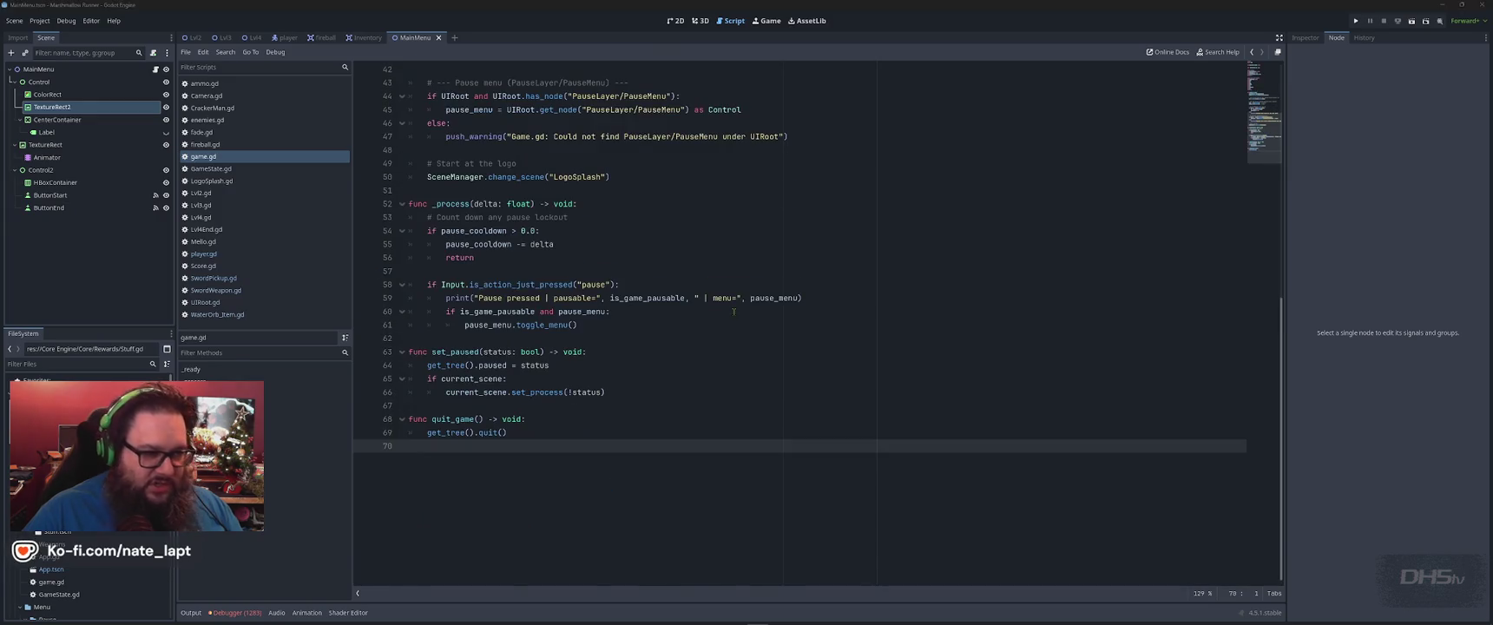
Copy ChatGPT's rewritten GameState.gd and replace GameState.gd's code with it.
scroll(734, 316, "down", 15)
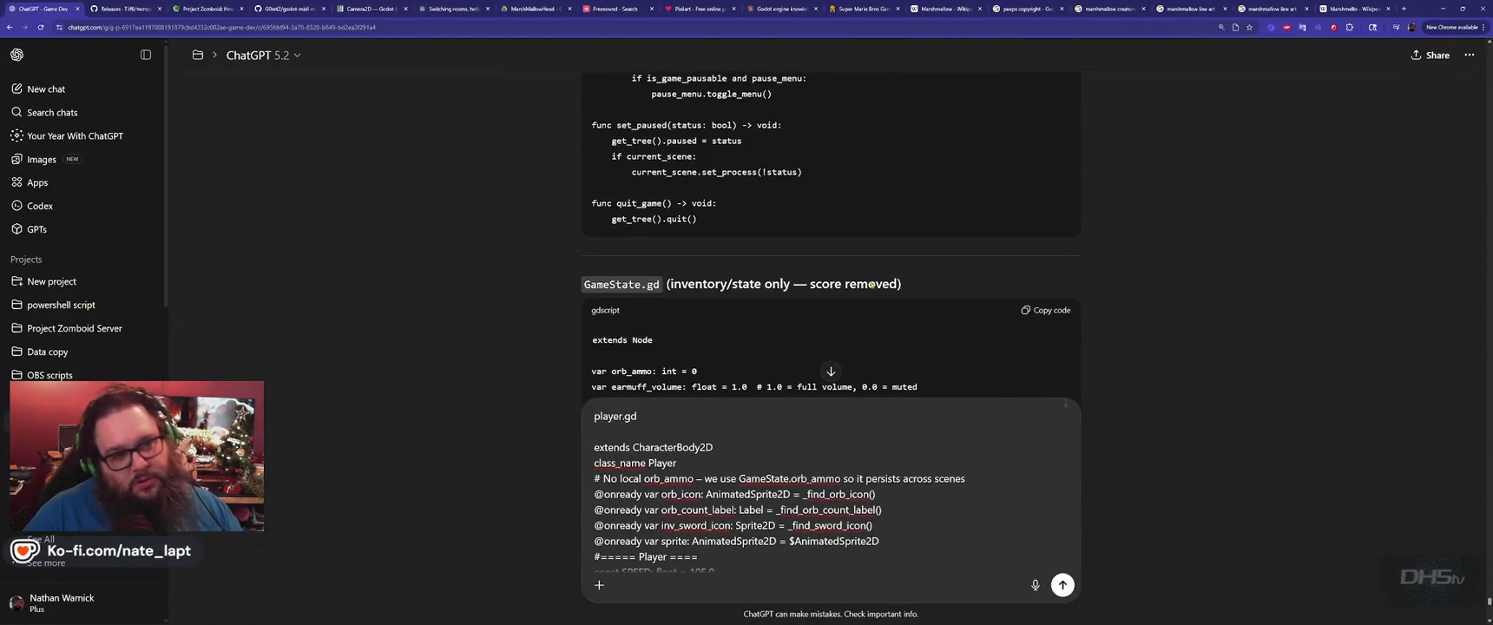
scroll(886, 280, "down", 2)
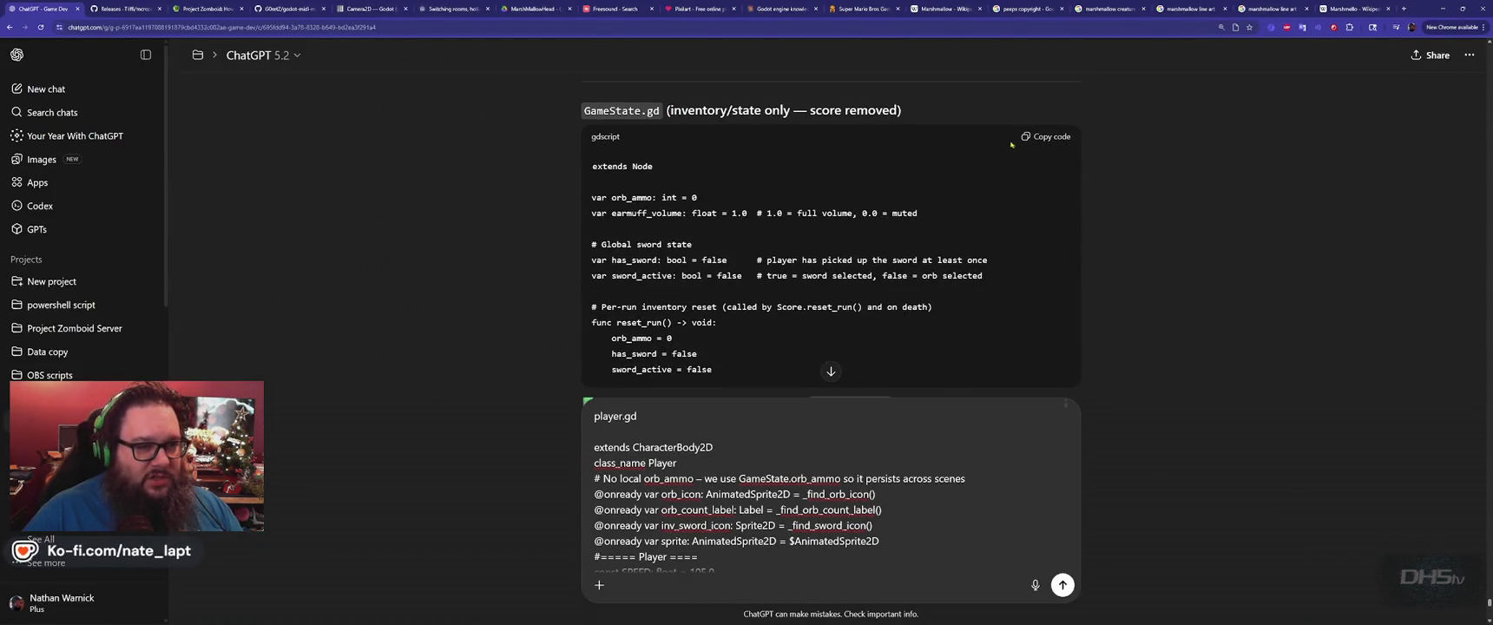
scroll(1044, 142, "down", 3)
scroll(1051, 156, "up", 4)
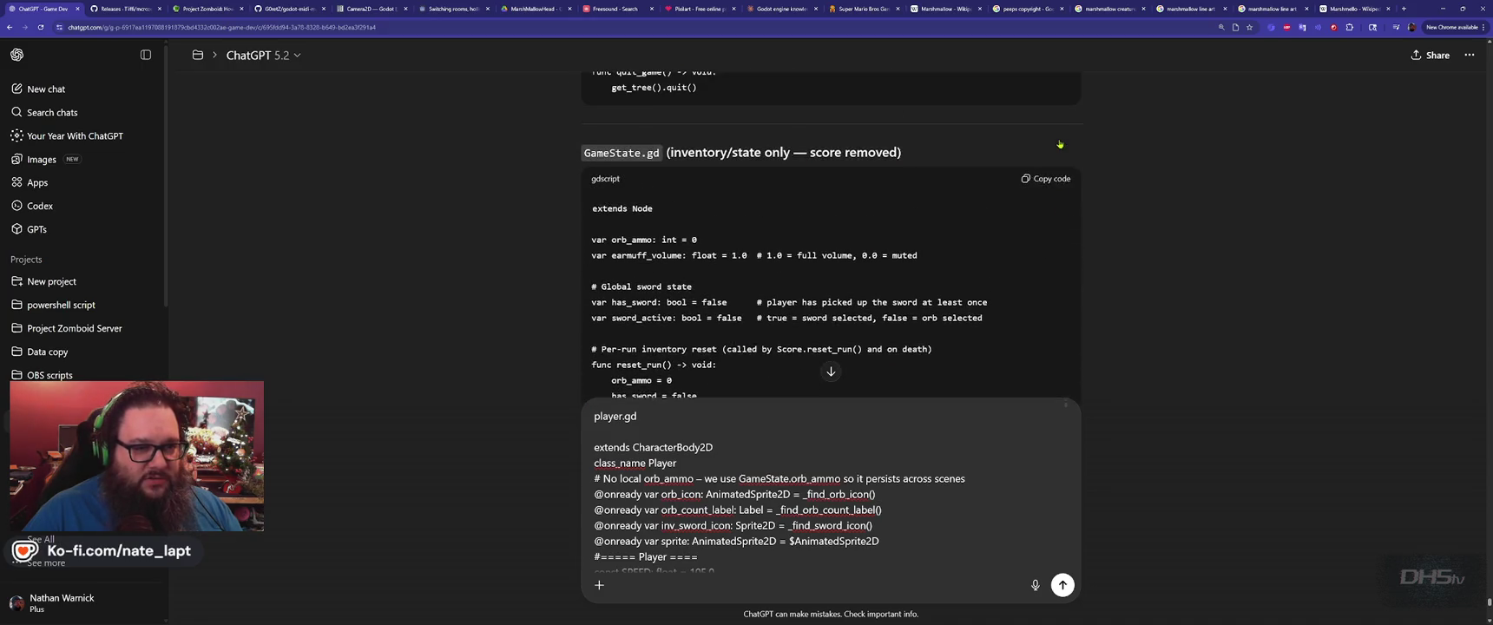
scroll(1050, 163, "down", 1)
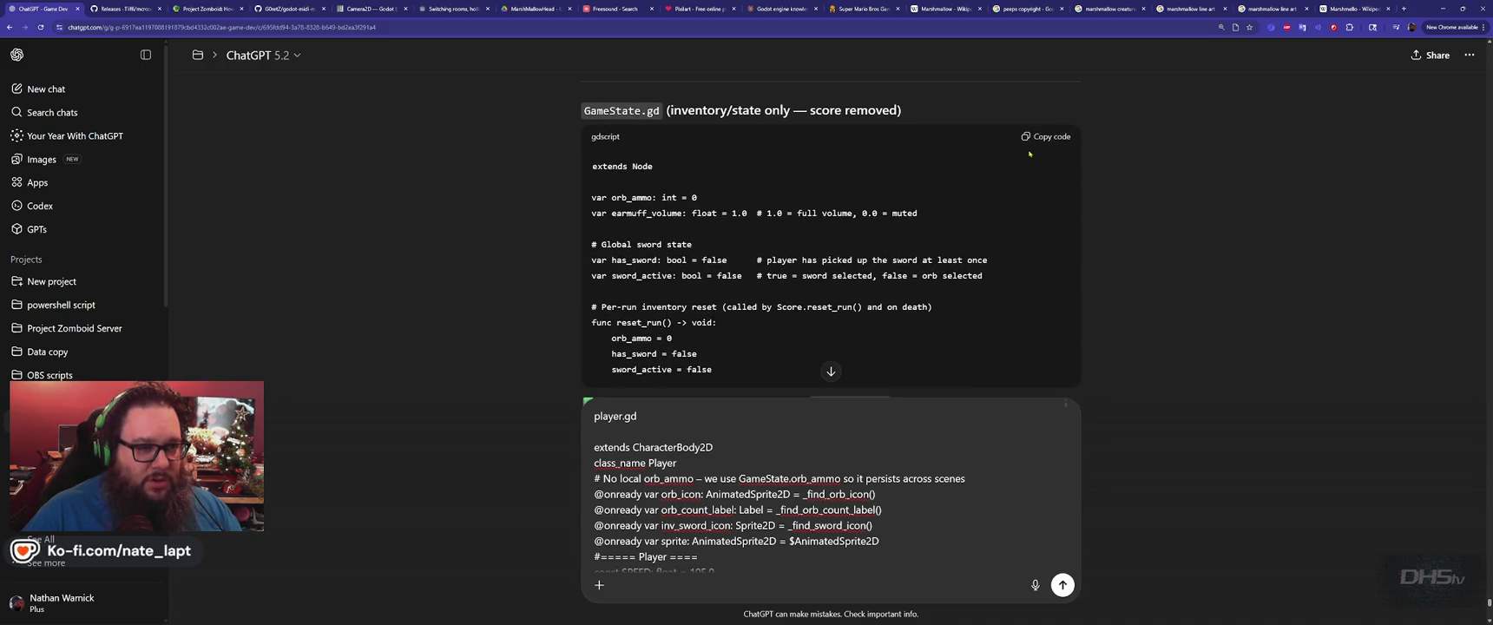
left_click(1046, 138)
scroll(745, 228, "down", 2)
key("alt+Tab")
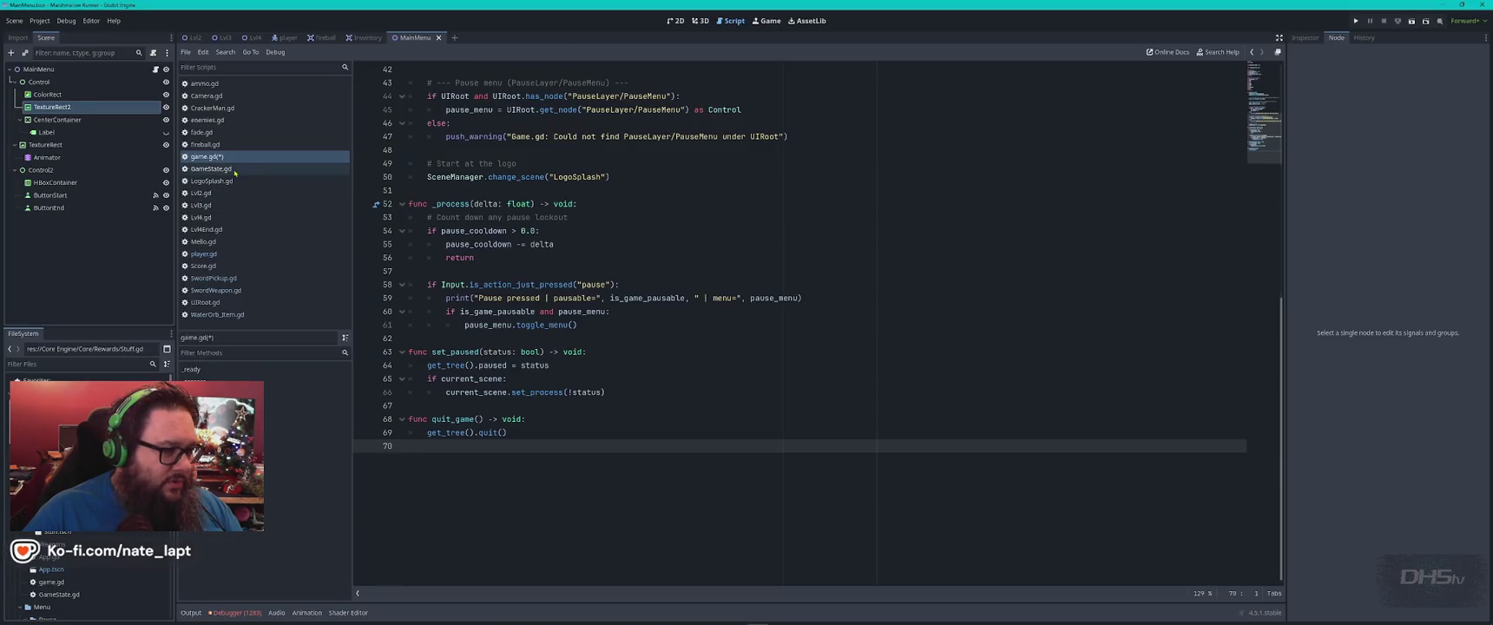
left_click(213, 168)
key("ctrl+a")
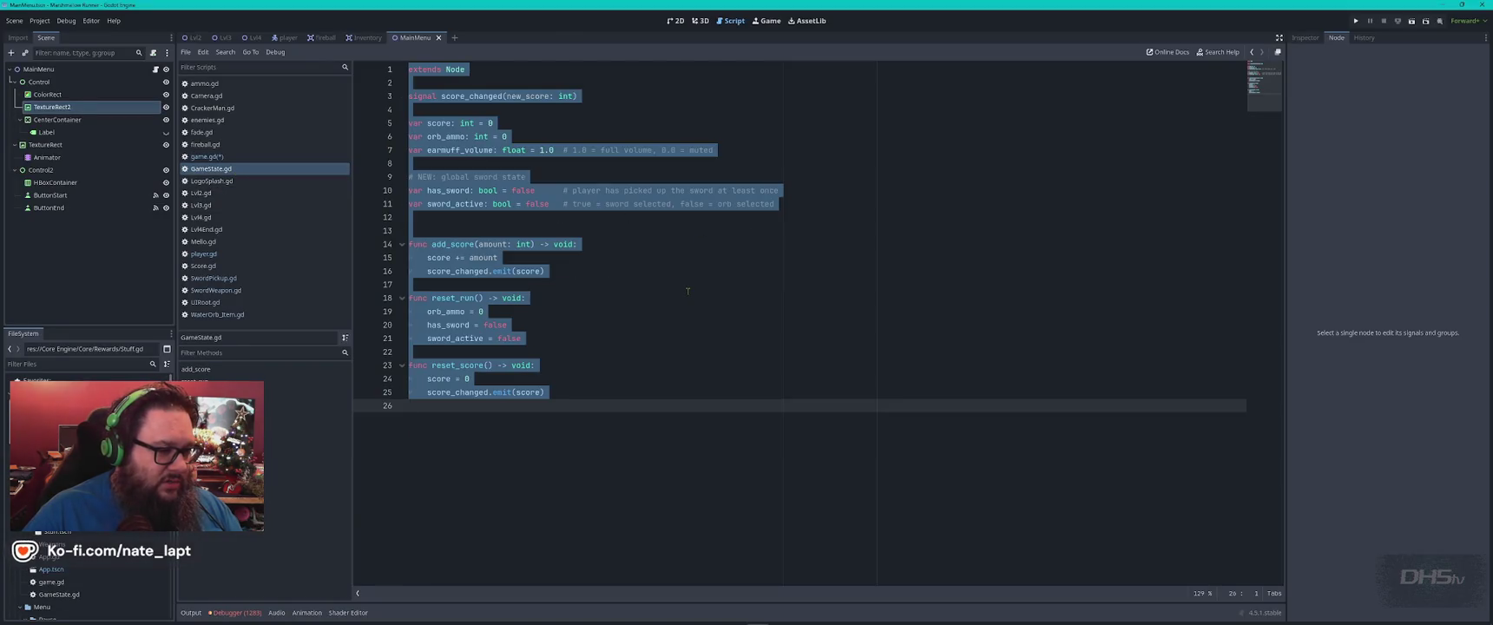
key("ctrl+v")
Copy ChatGPT's rewritten Score.gd and replace Score.gd's code with it.
key("alt+Tab")
scroll(848, 289, "down", 3)
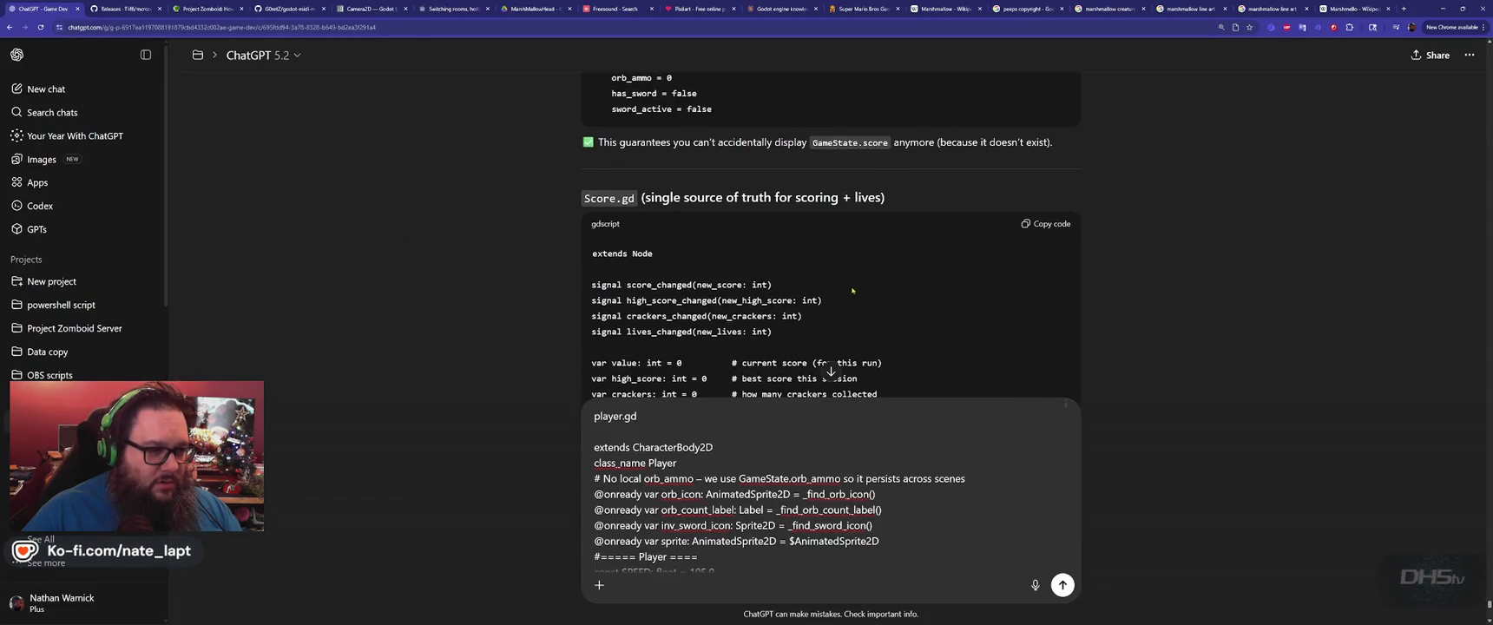
scroll(853, 286, "down", 10)
scroll(948, 233, "up", 5)
scroll(948, 234, "up", 5)
left_click(1048, 179)
key("alt+Tab")
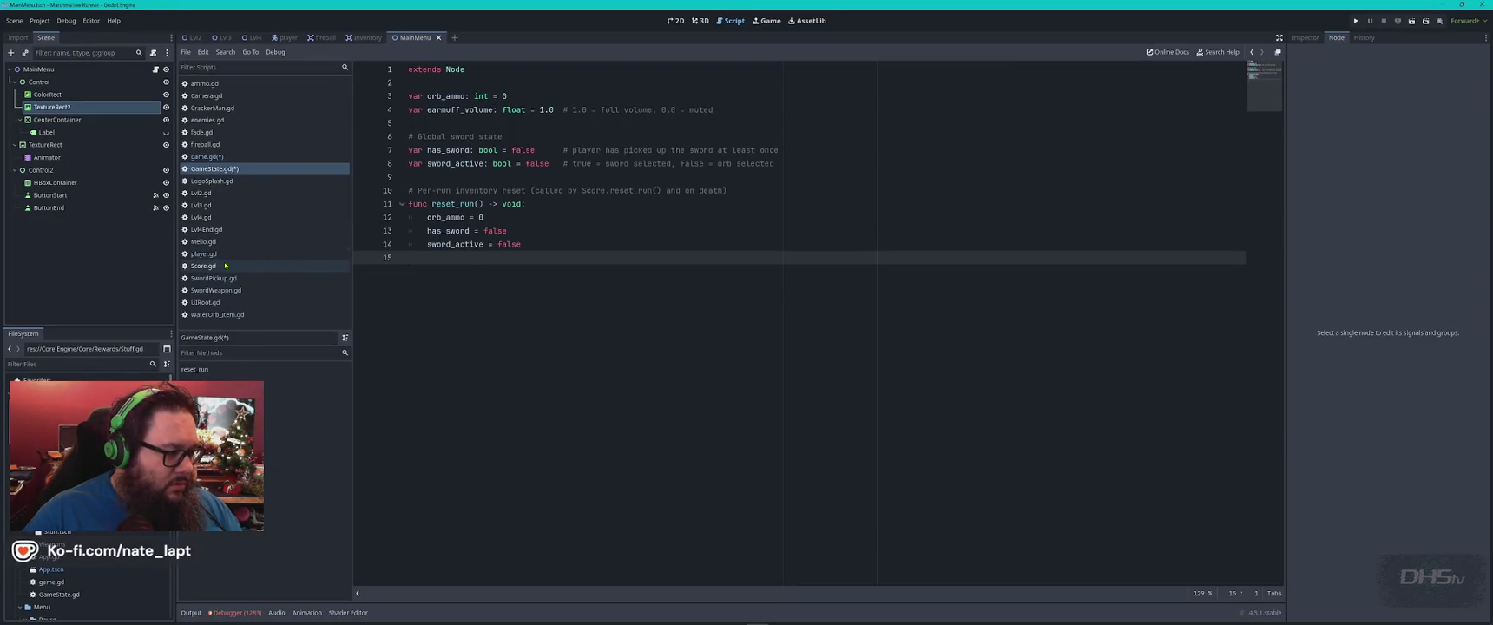
left_click(225, 266)
key("ctrl+a")
key("ctrl+v")
key("alt+Tab")
scroll(864, 278, "down", 3)
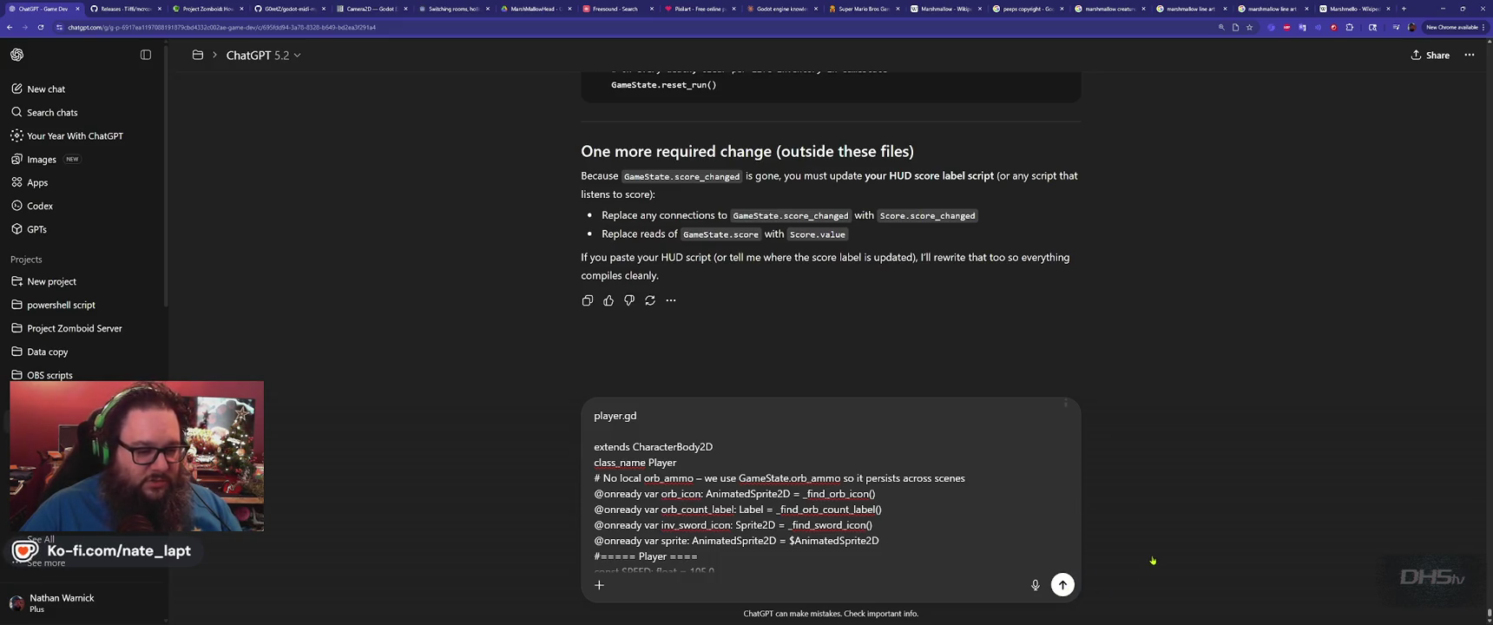
Finish the HUD score note, then place the caret at Score.gd's high-score check.
key("alt+Tab")
left_click(773, 383)
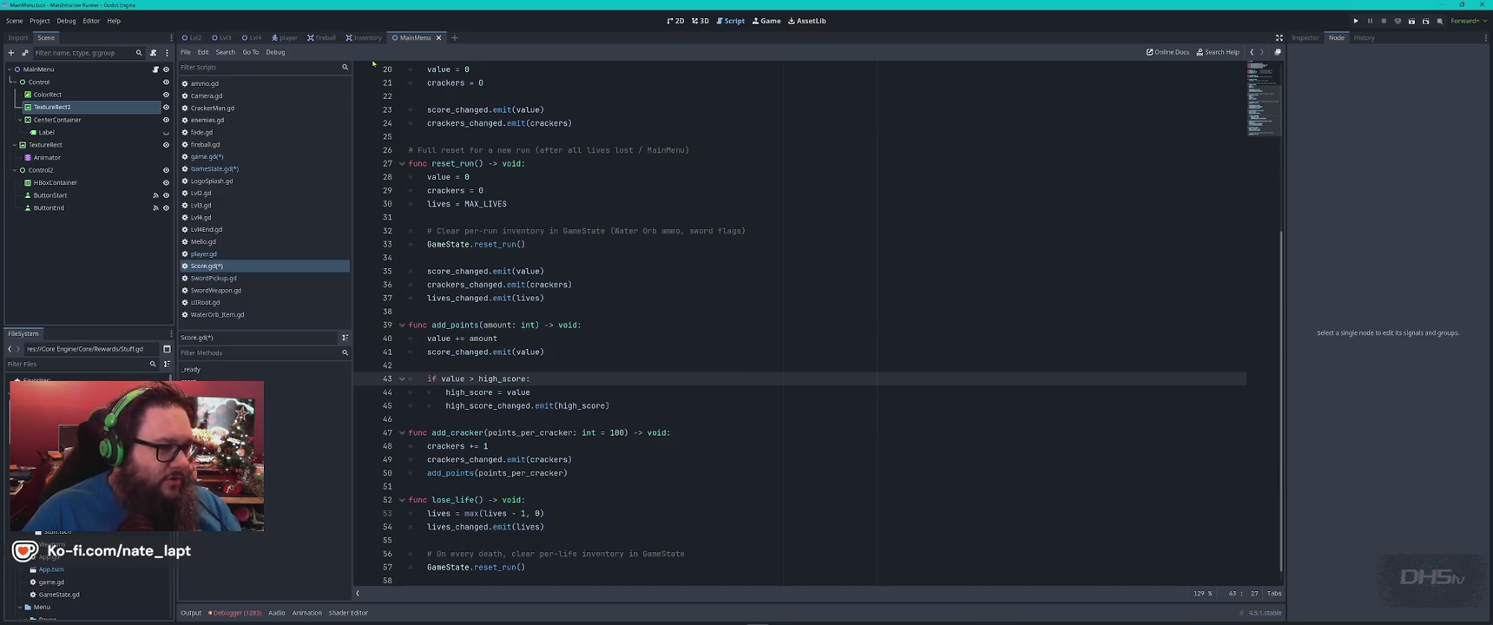
Inspect the main menu Label's signals, then show the MainMenu scene in the 2D view.
left_click(62, 132)
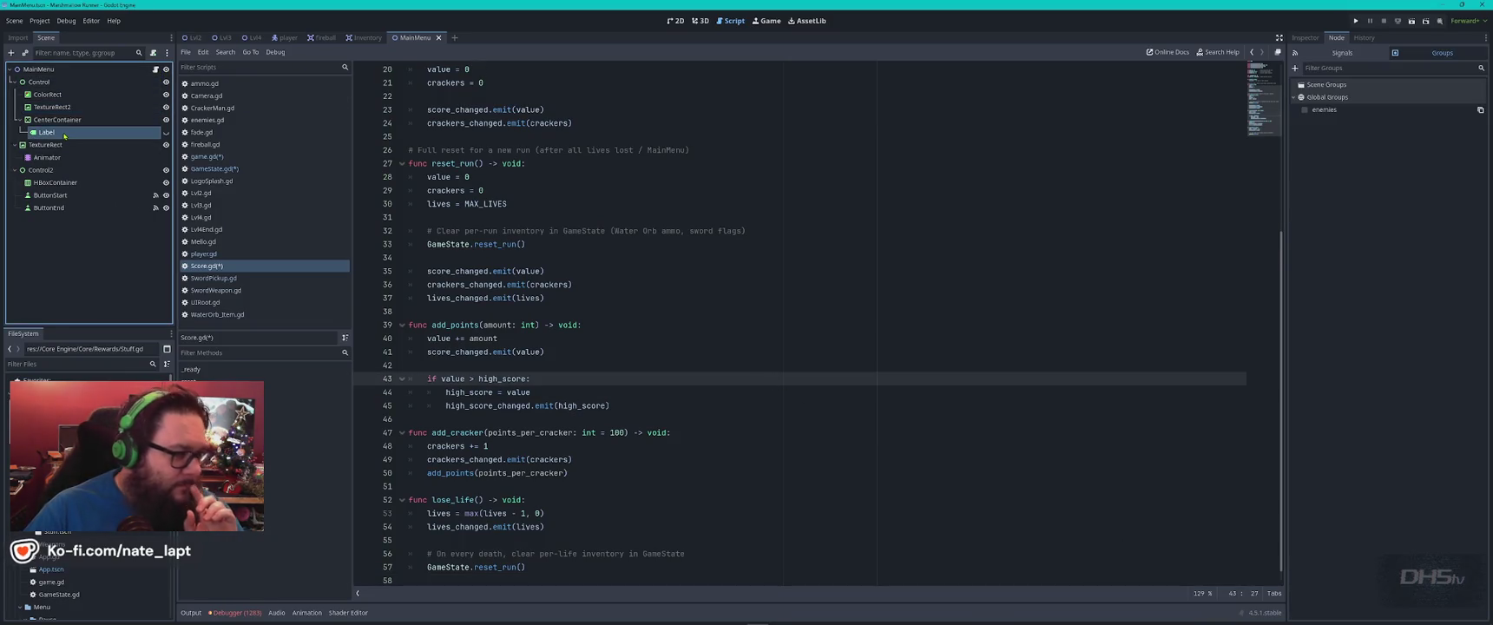
left_click(1342, 53)
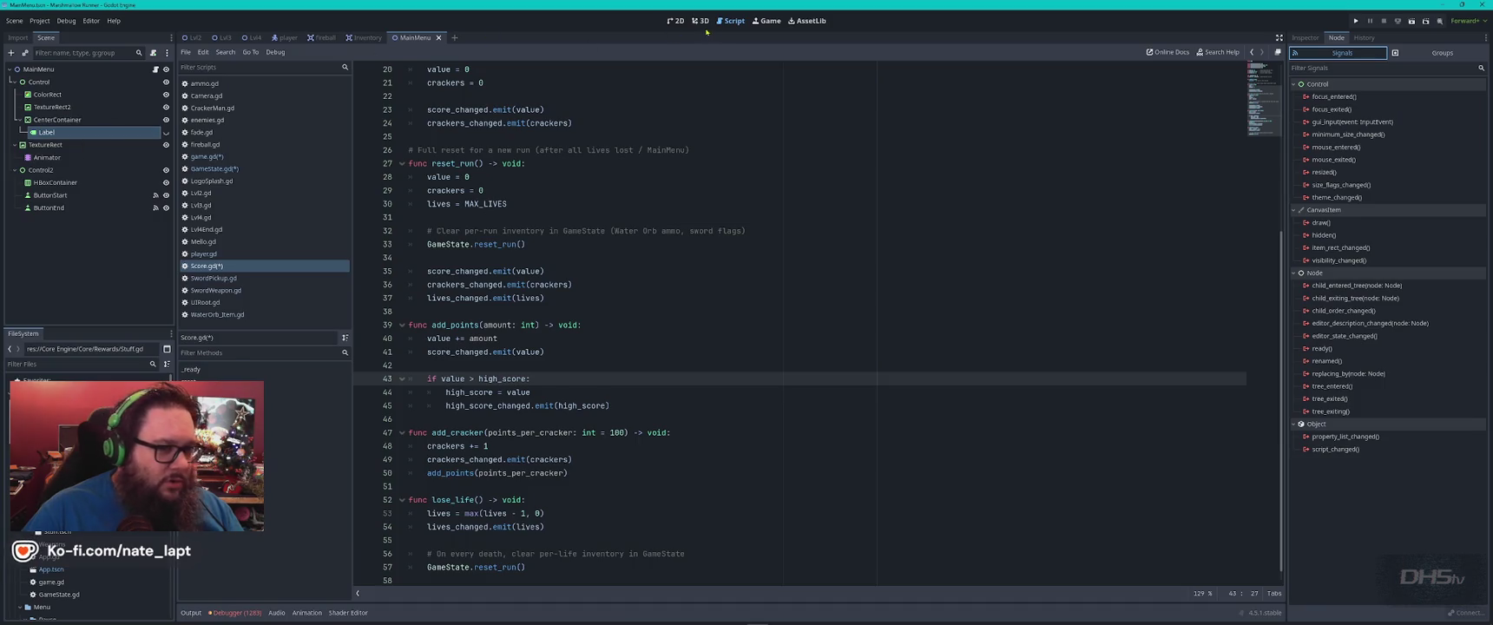
left_click(676, 21)
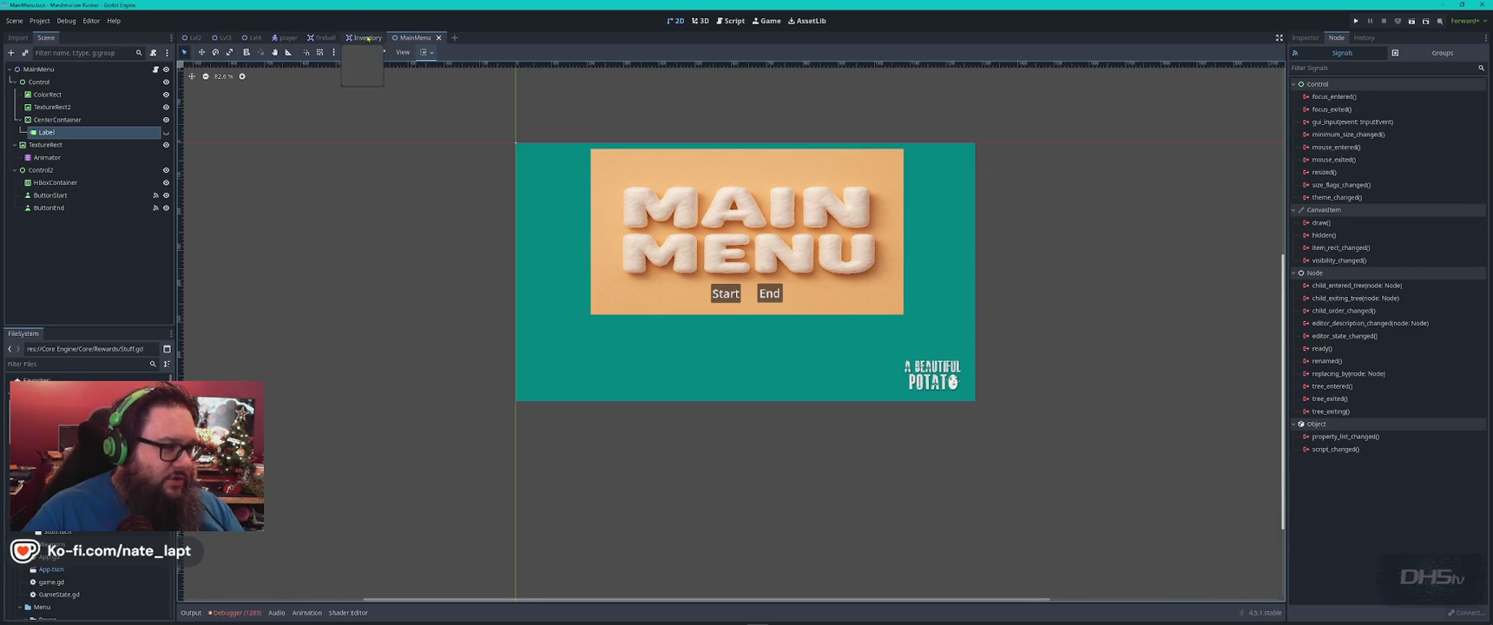
Close MainMenu, open WaterOrb_Item.gd from the Inventory scene, and switch to the Fireball scene.
left_click(438, 37)
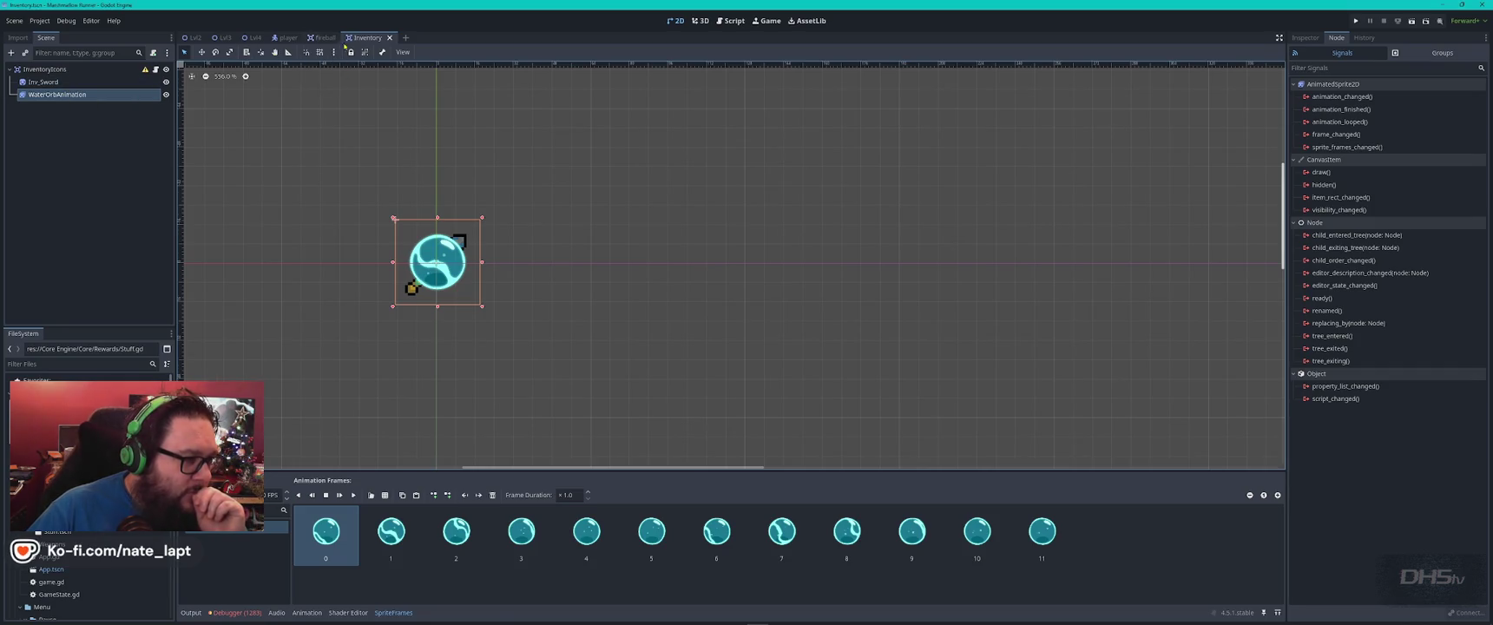
left_click(157, 69)
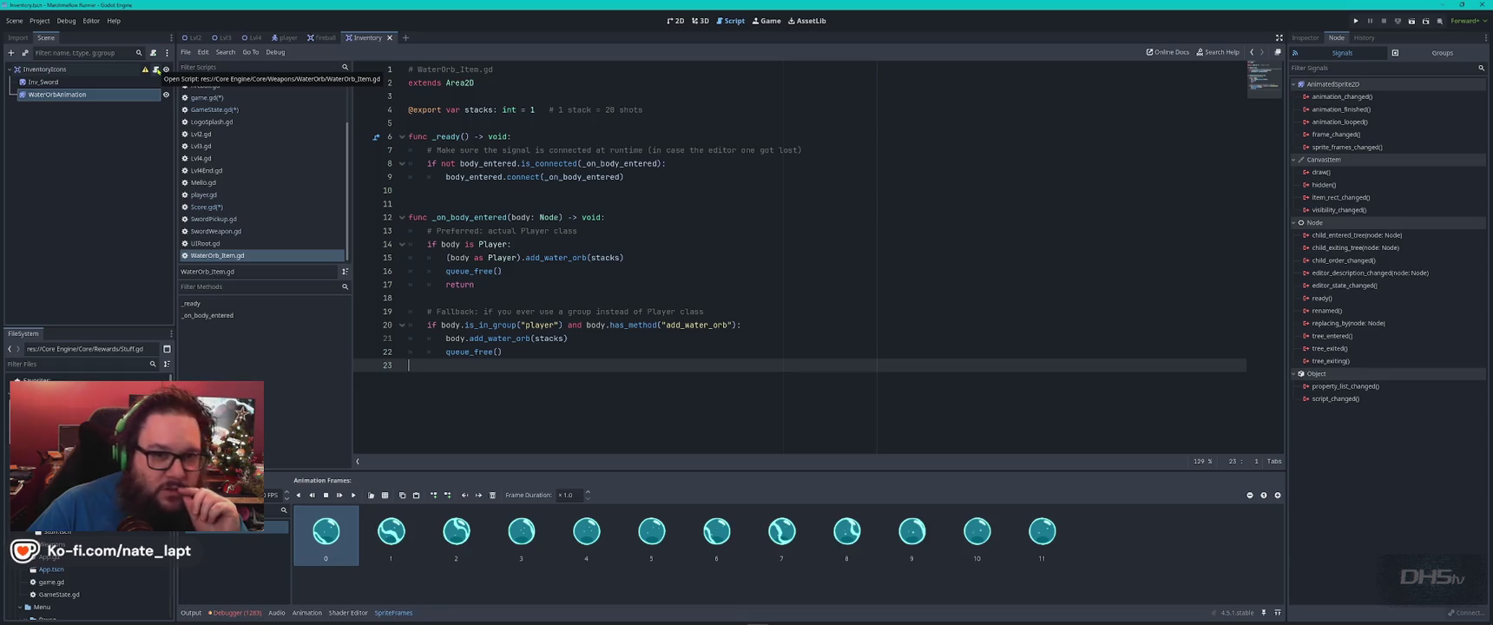
left_click(323, 37)
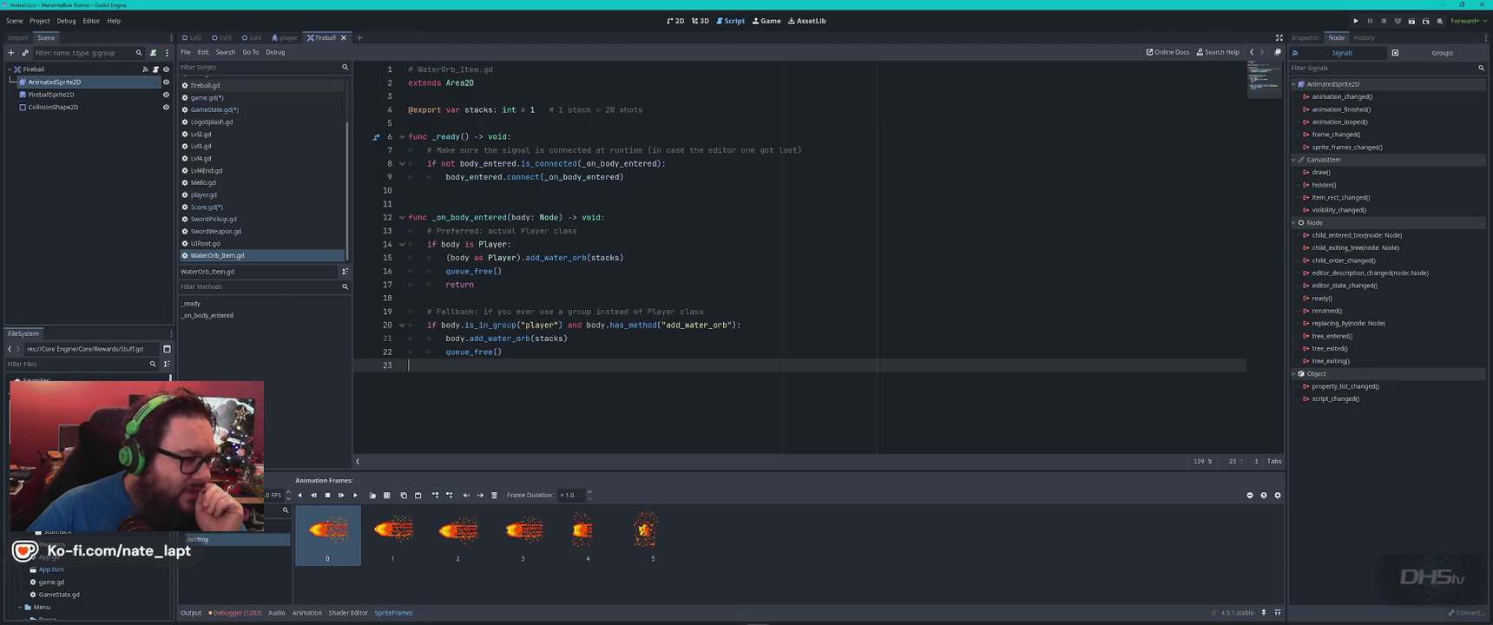
Close the fireball and player scene tabs.
middle_click(325, 39)
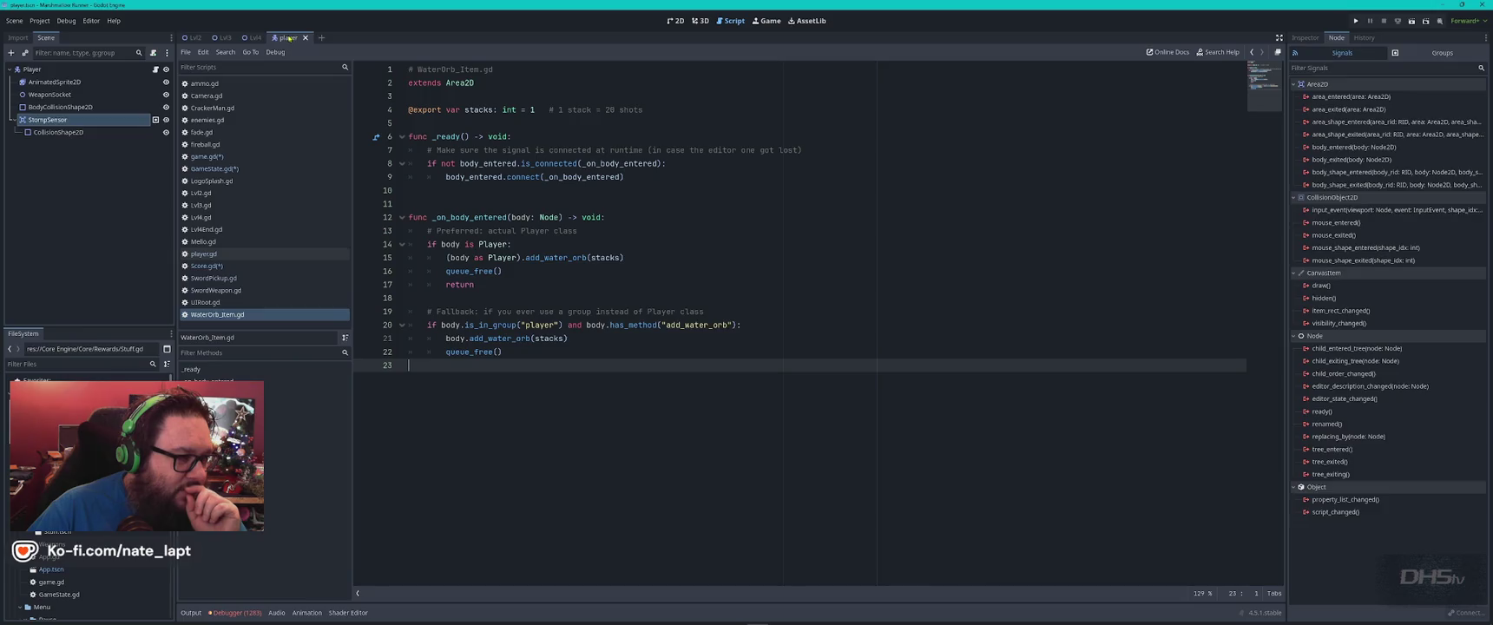
middle_click(288, 39)
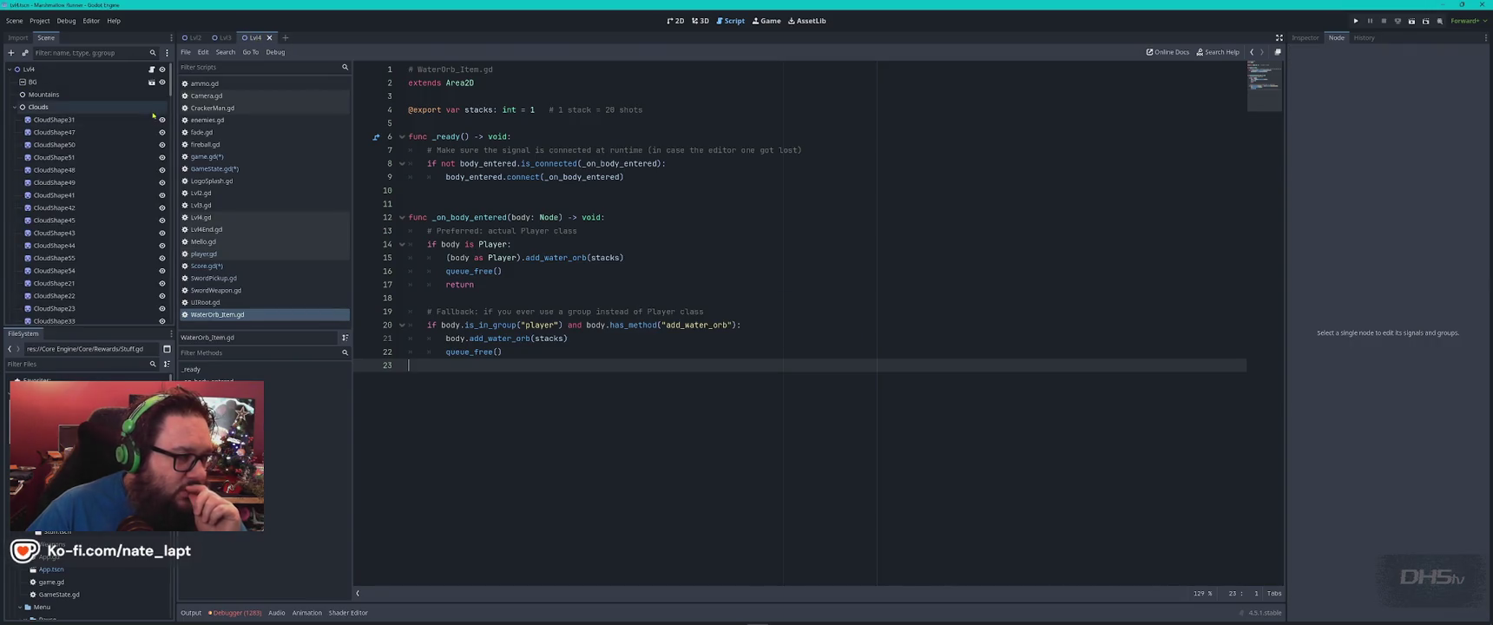
scroll(101, 161, "down", 5)
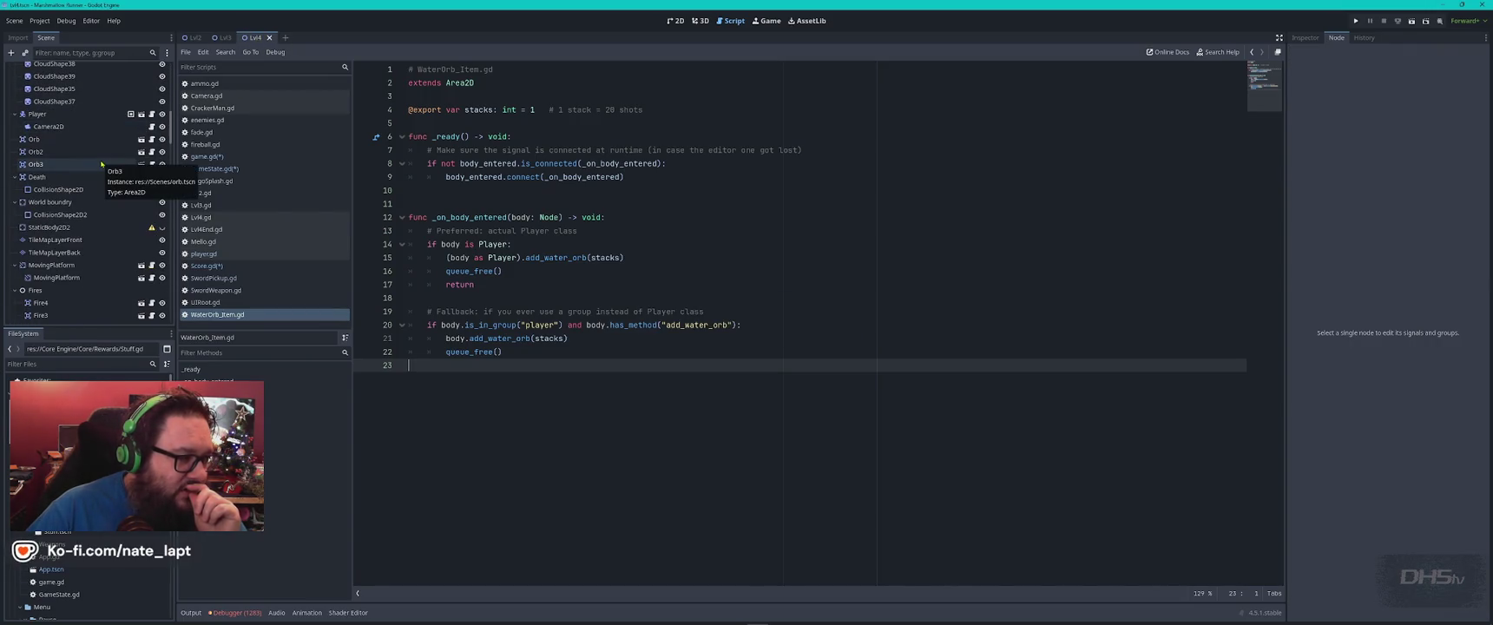
scroll(100, 162, "down", 15)
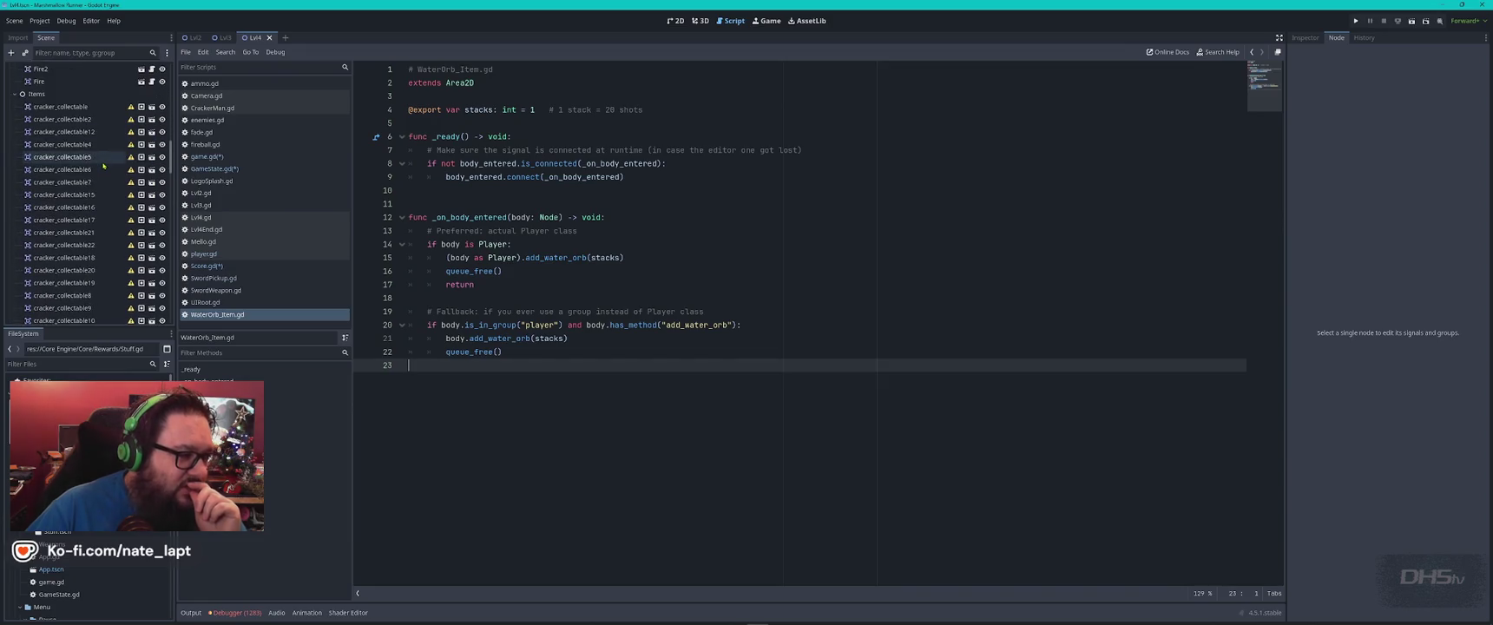
scroll(103, 166, "down", 3)
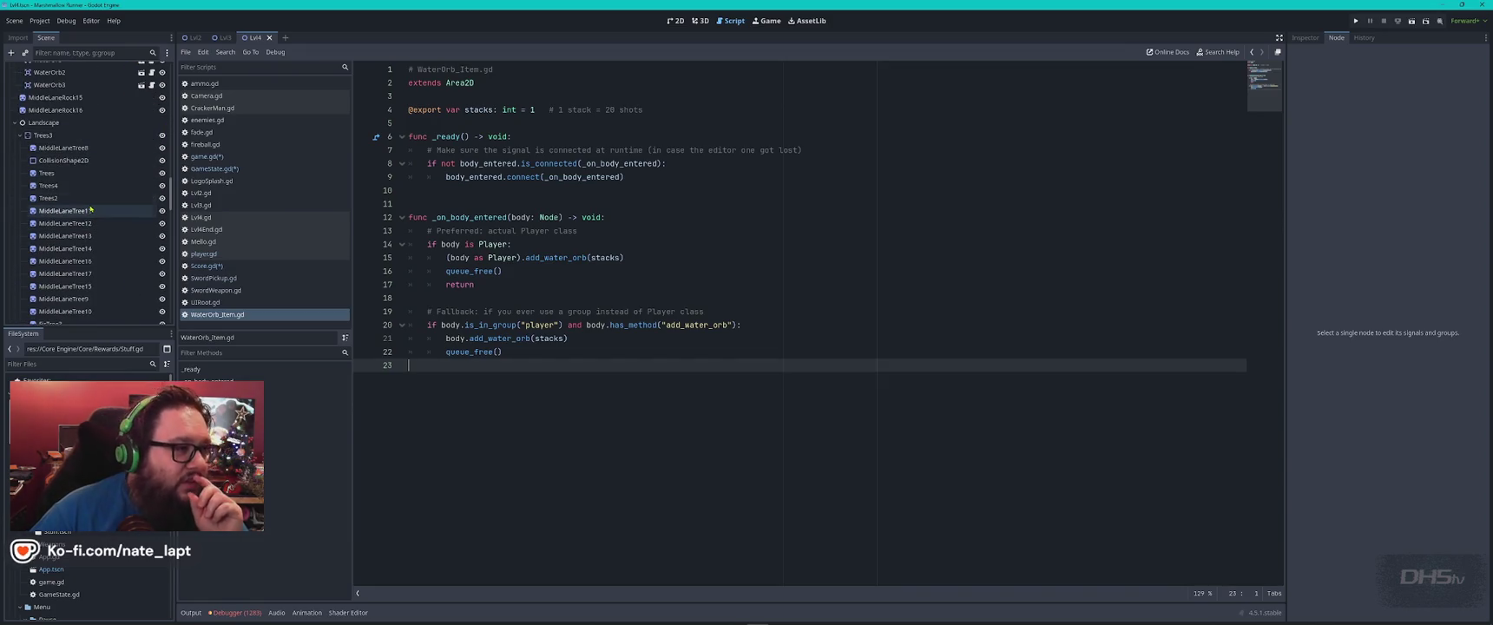
scroll(90, 209, "down", 10)
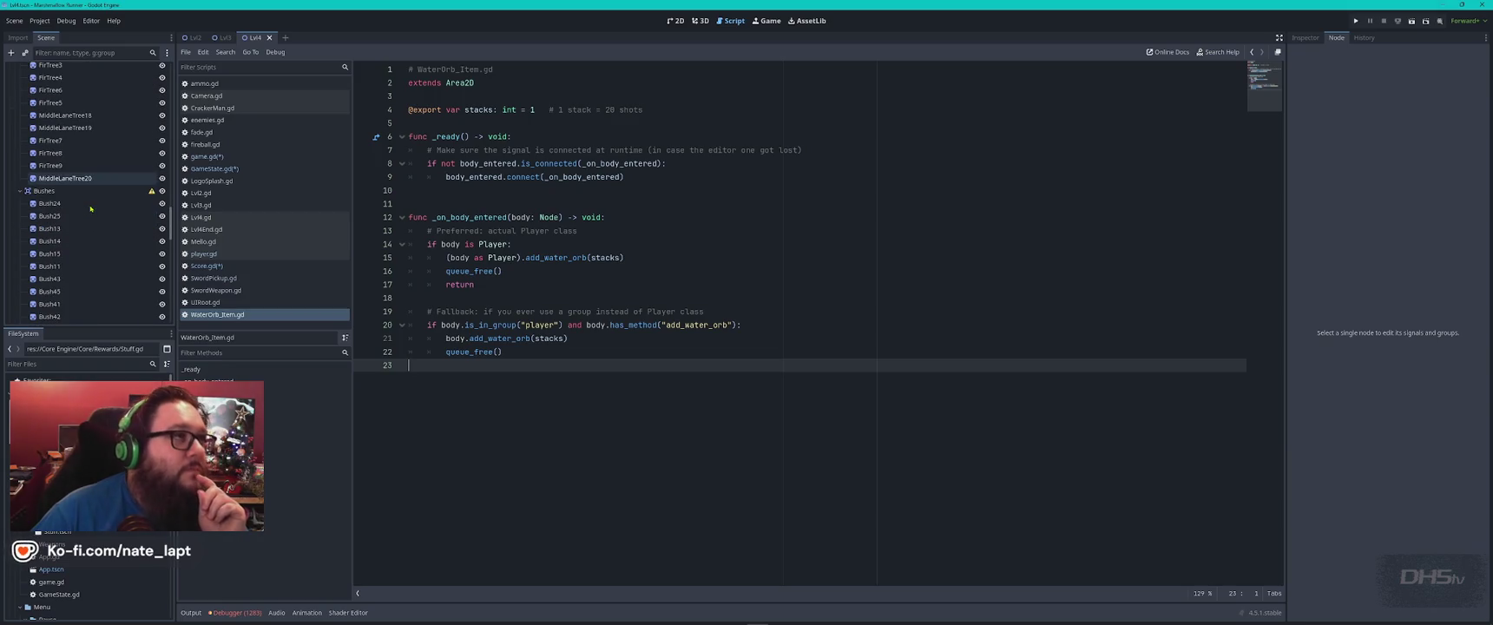
scroll(90, 209, "down", 10)
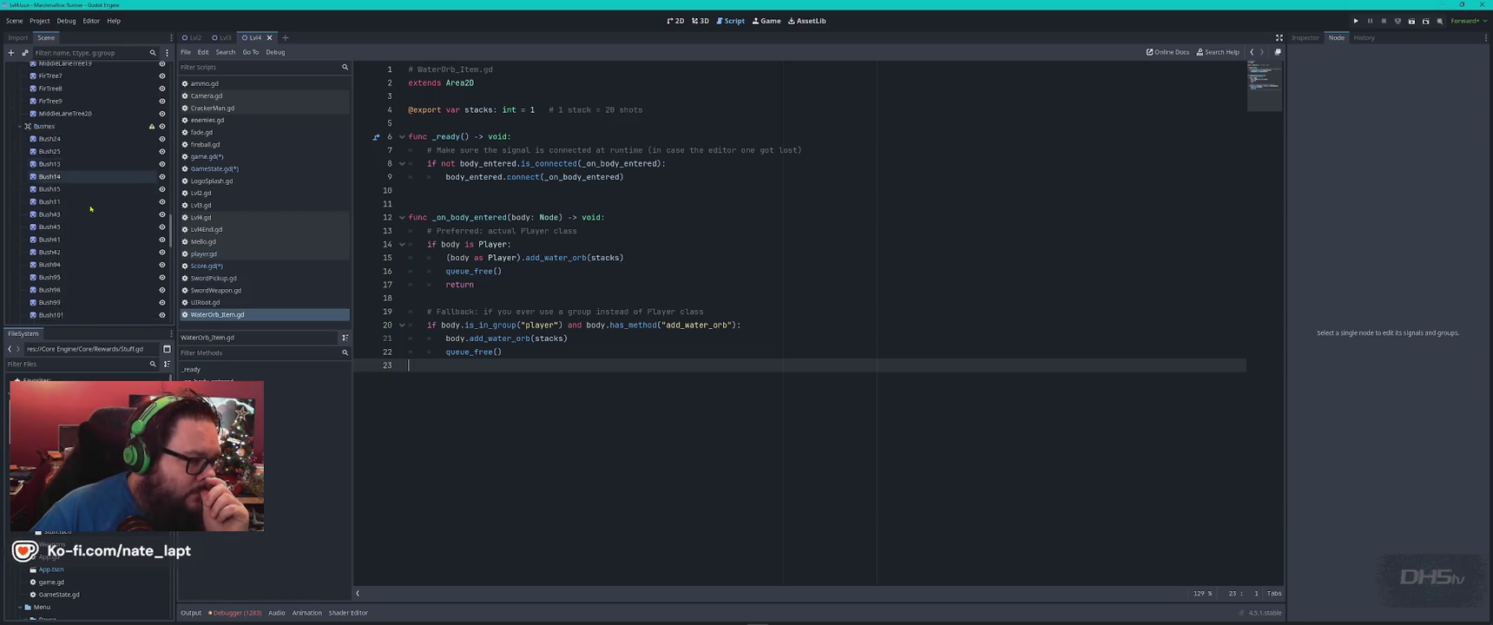
scroll(90, 209, "up", 10)
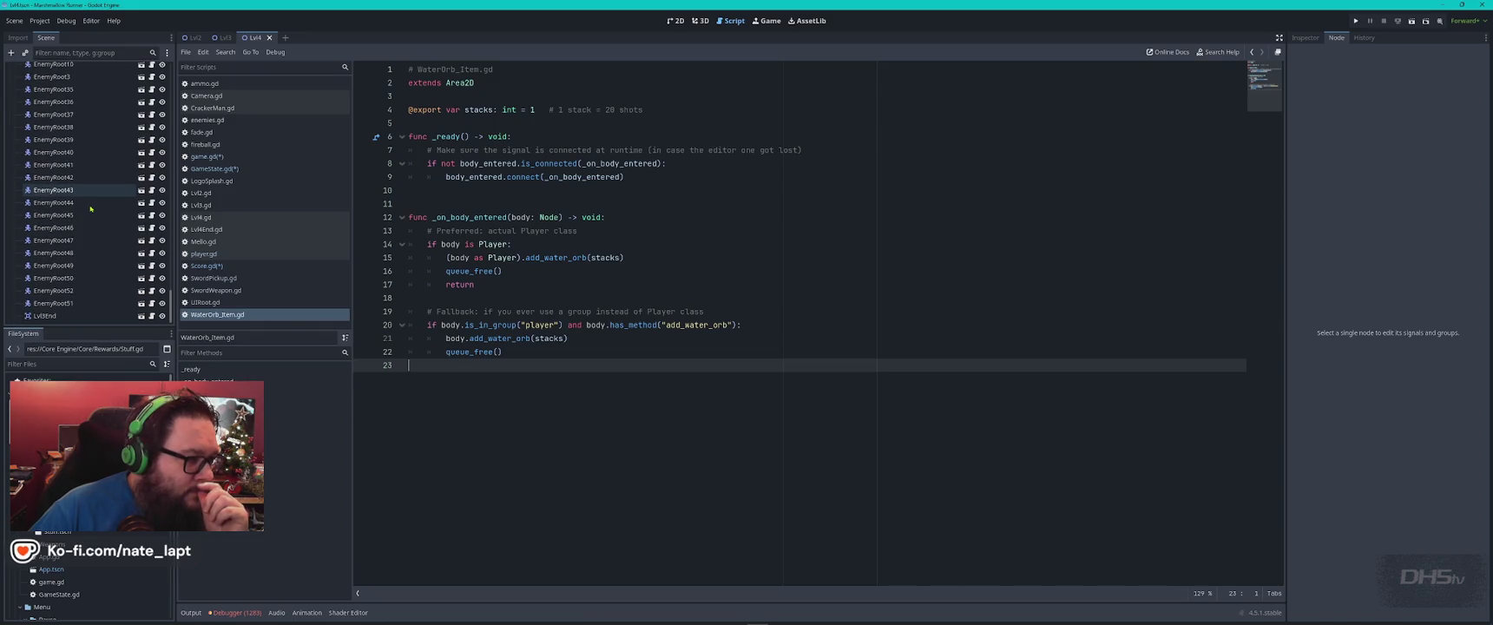
scroll(91, 209, "up", 10)
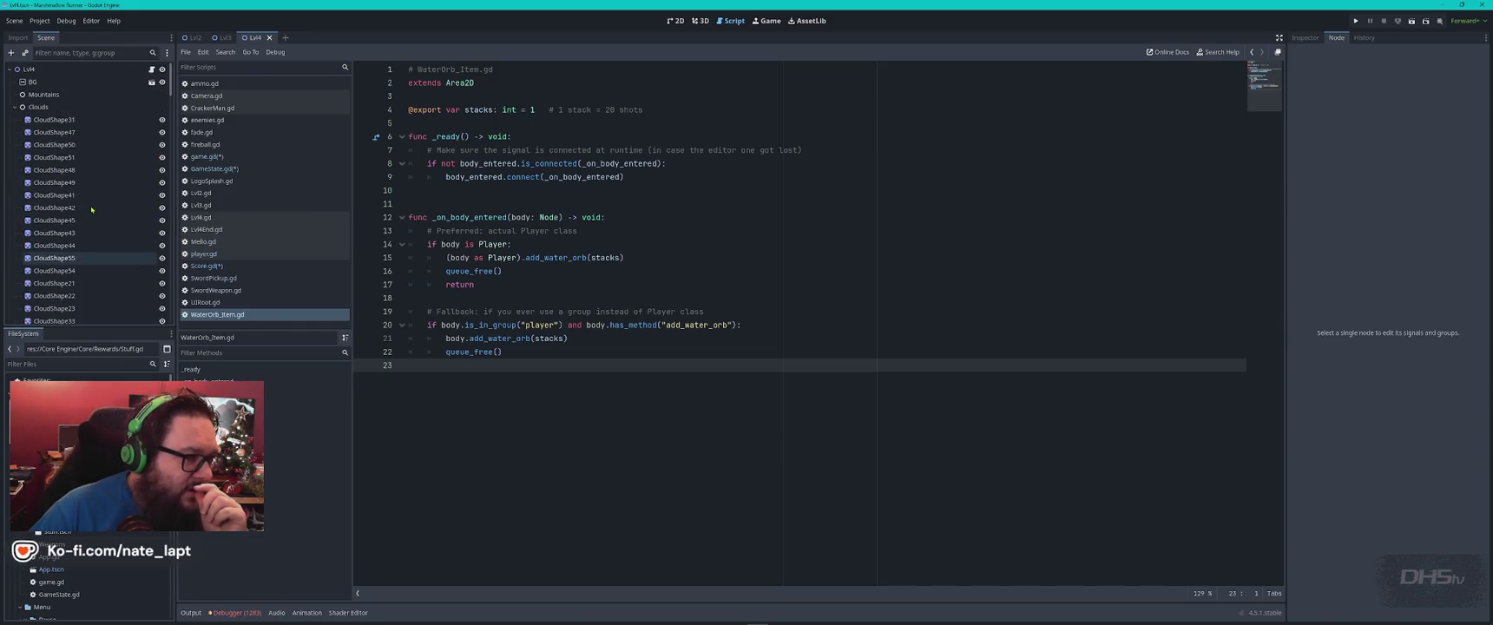
From the Lvl2 scene tab, use Close All Tabs to shut every remaining level scene.
left_click(195, 38)
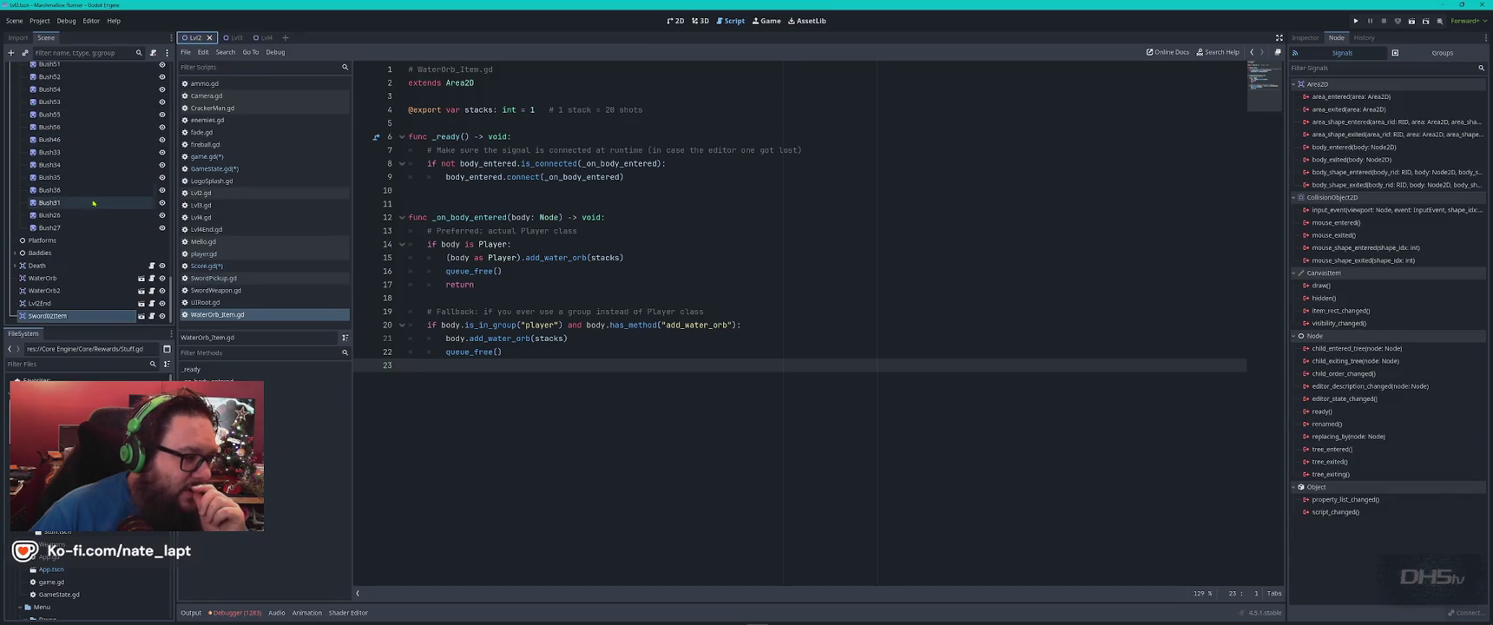
scroll(91, 238, "up", 5)
scroll(90, 238, "up", 3)
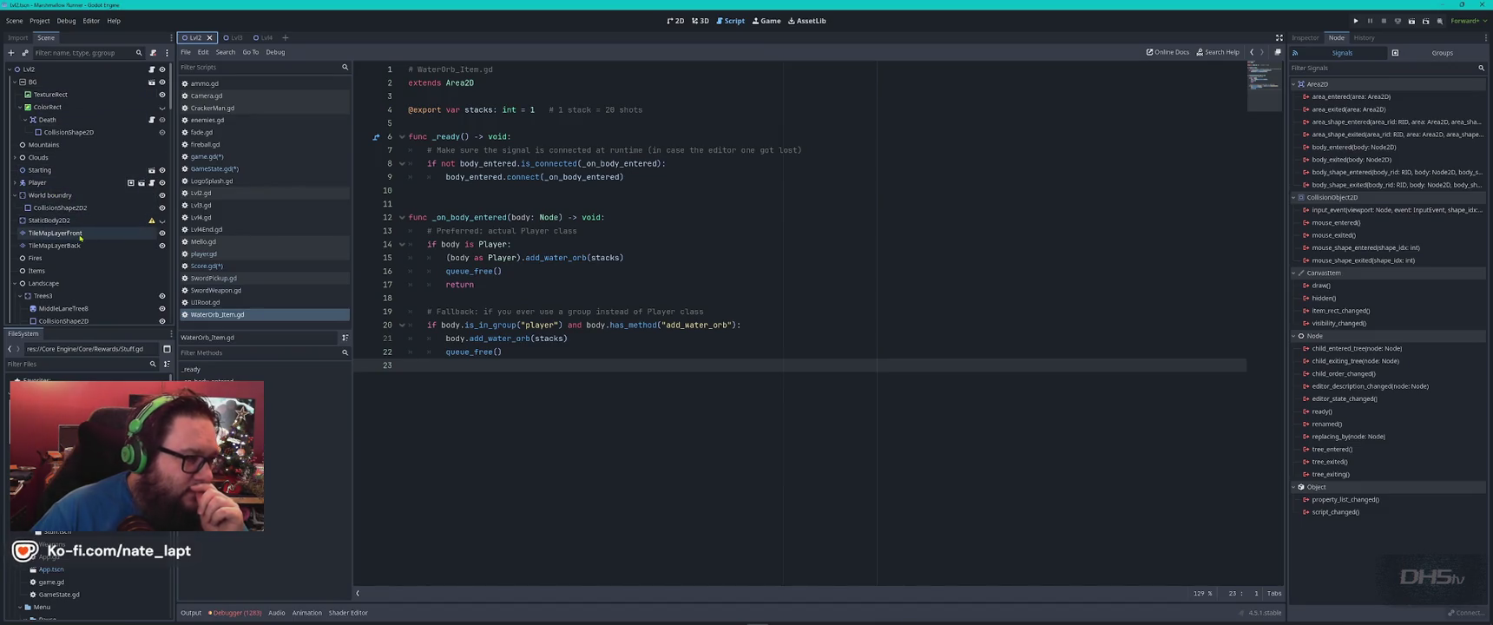
right_click(190, 41)
left_click(277, 224)
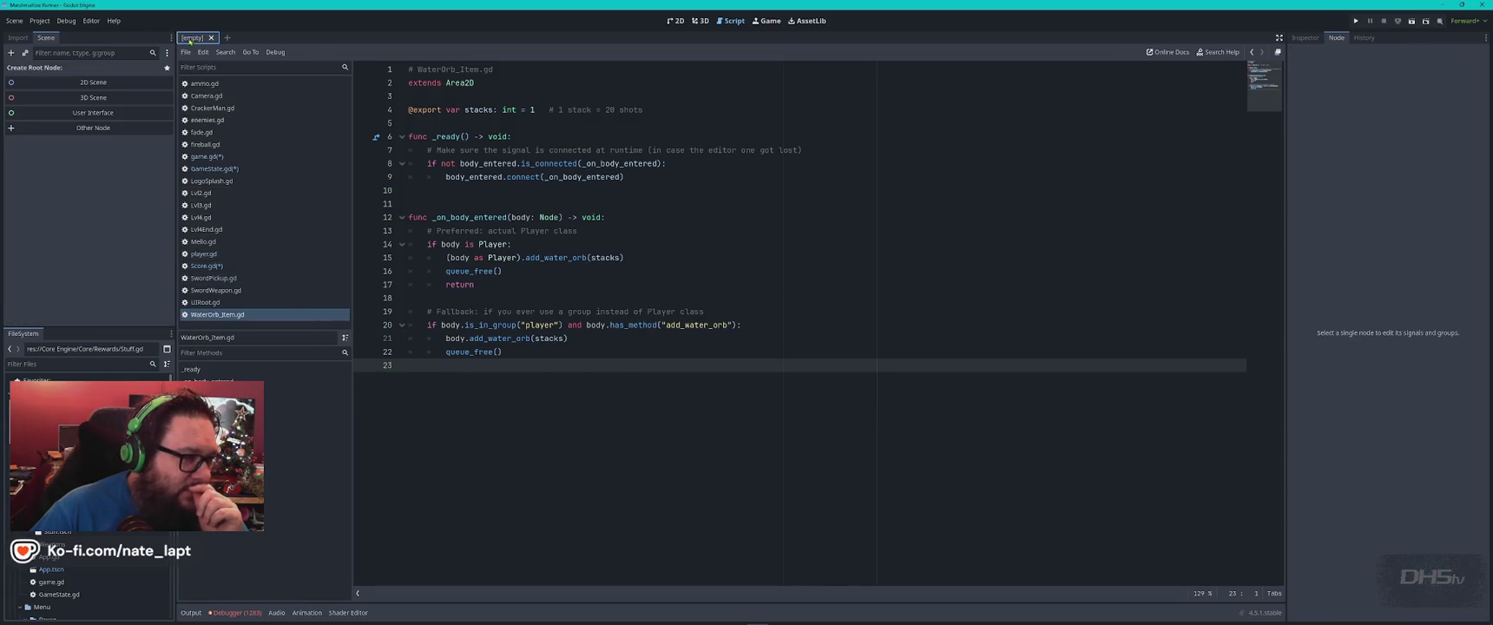
Open Pause.tscn, inspect its layout in the 2D view, then close it.
scroll(98, 546, "down", 4)
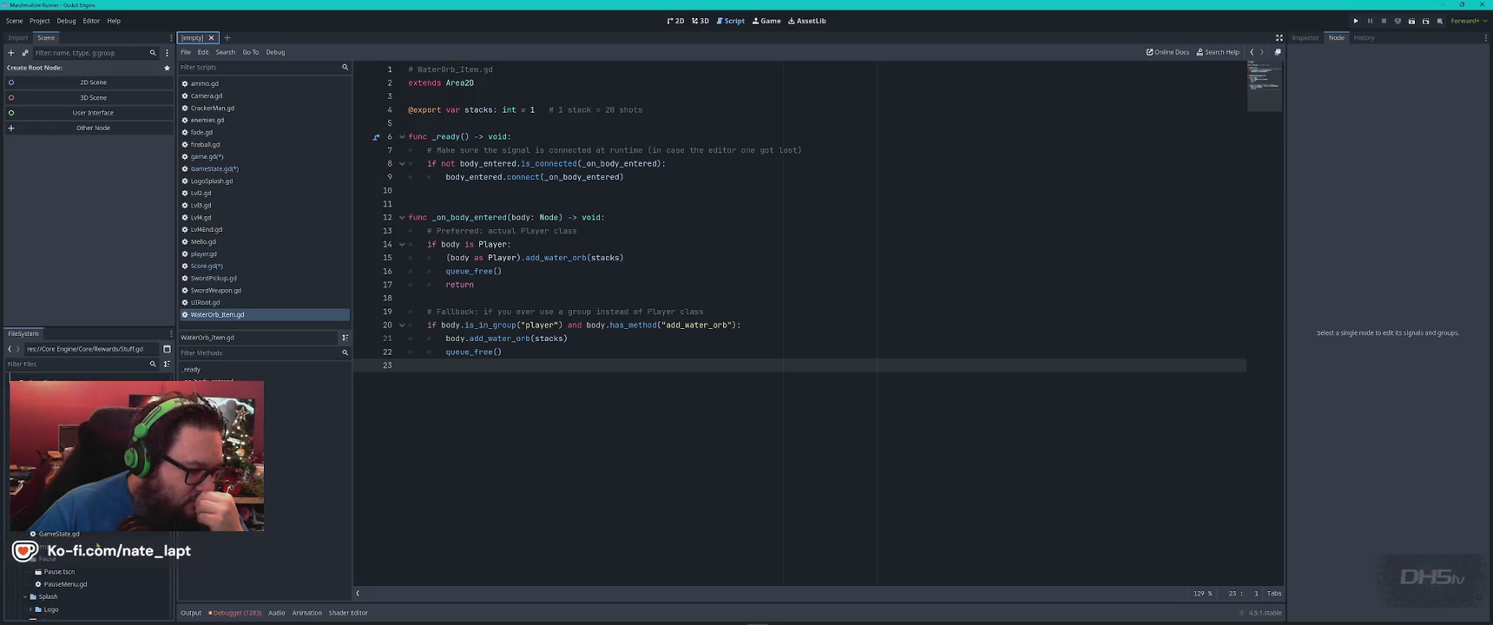
scroll(99, 546, "down", 2)
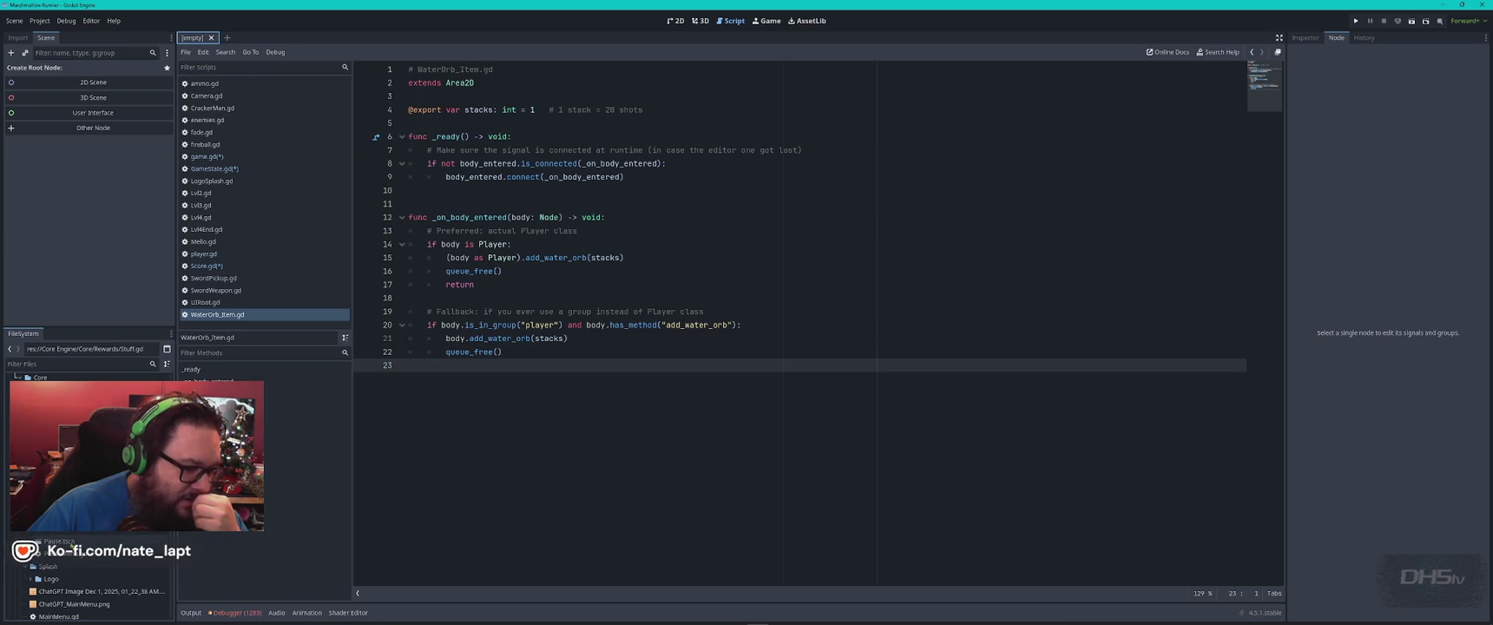
double_click(61, 541)
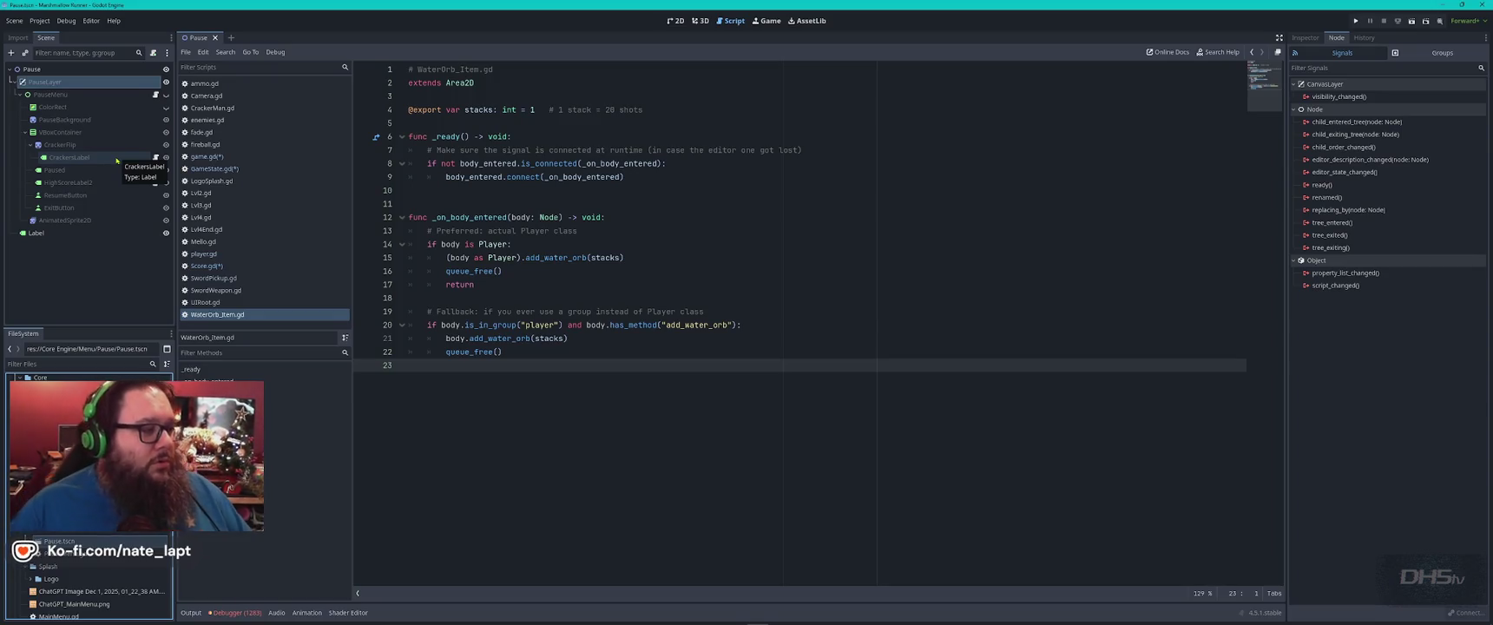
left_click(676, 20)
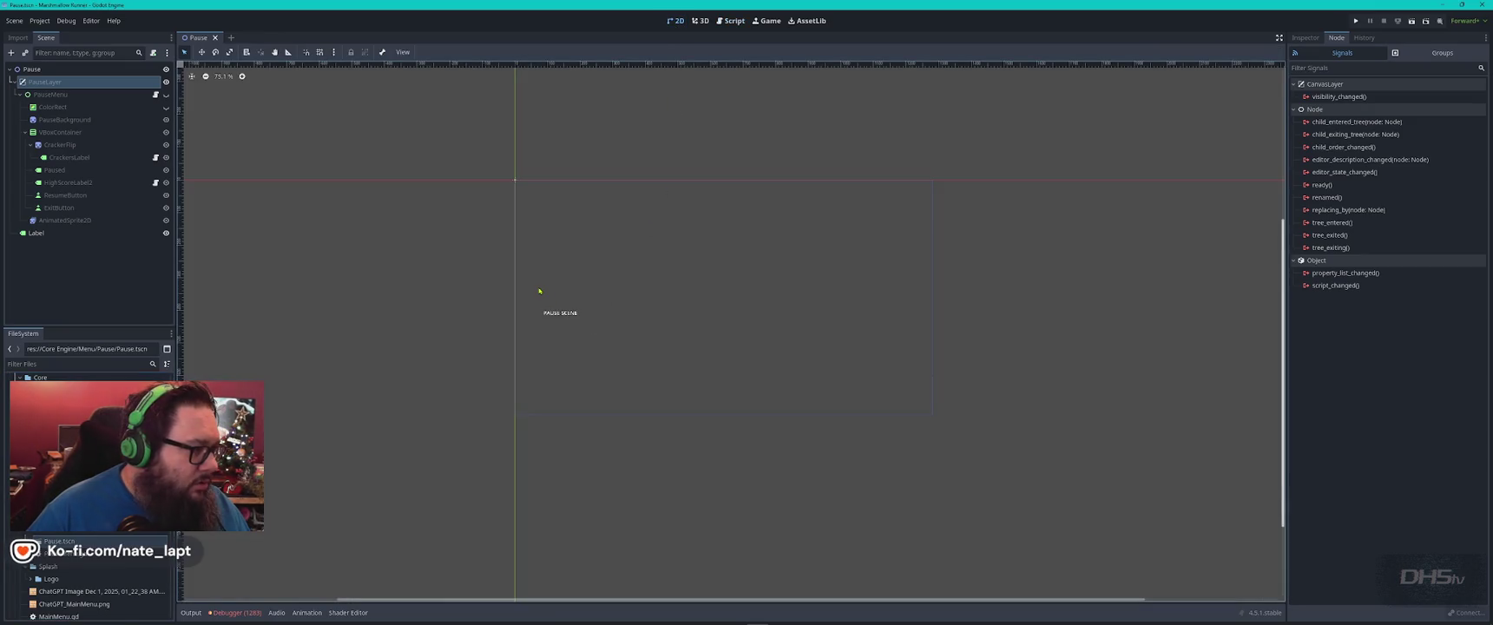
left_click(214, 37)
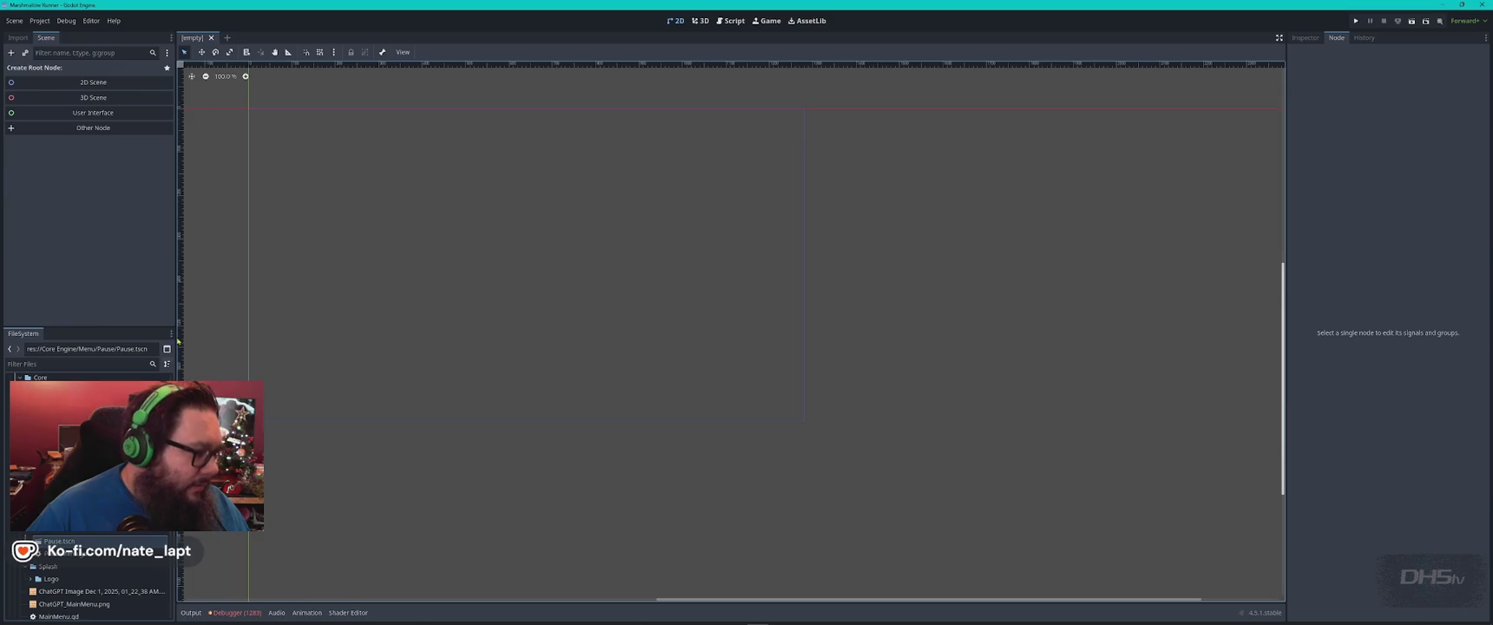
Scroll down the FileSystem panel to reach HealthBar.tscn.
scroll(87, 486, "down", 5)
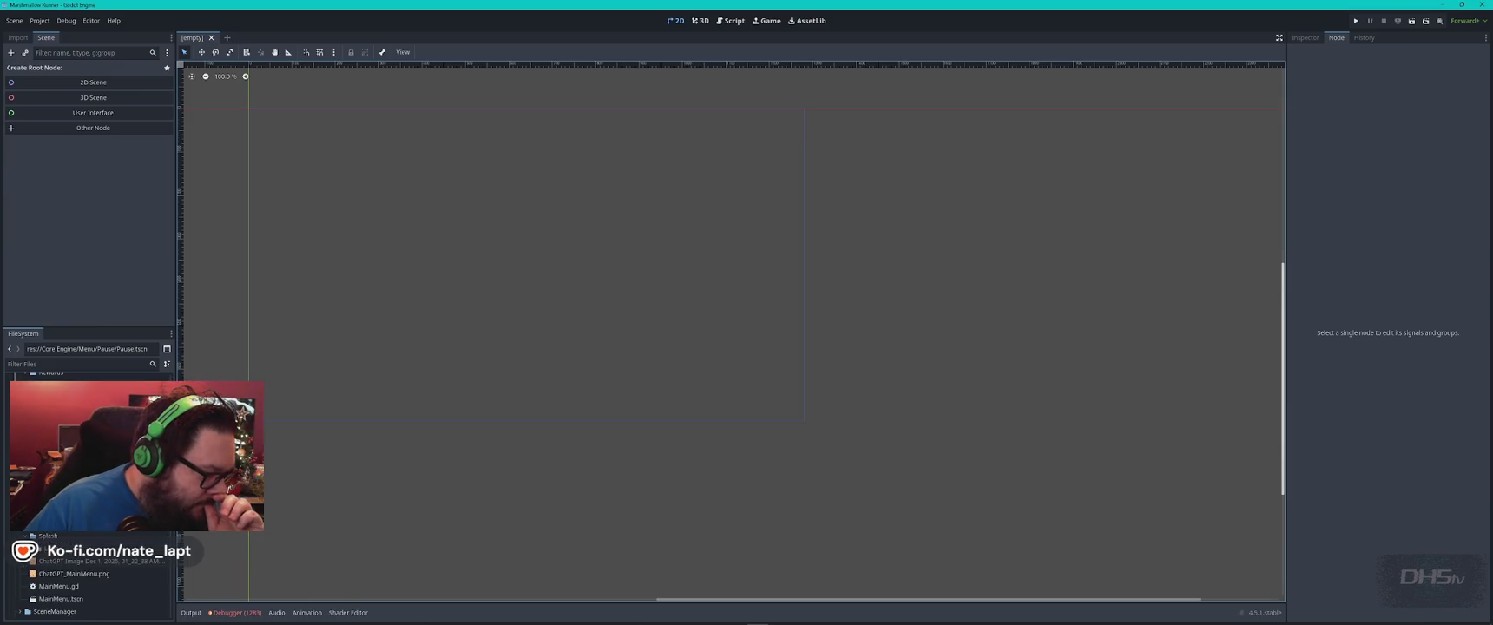
scroll(87, 486, "down", 2)
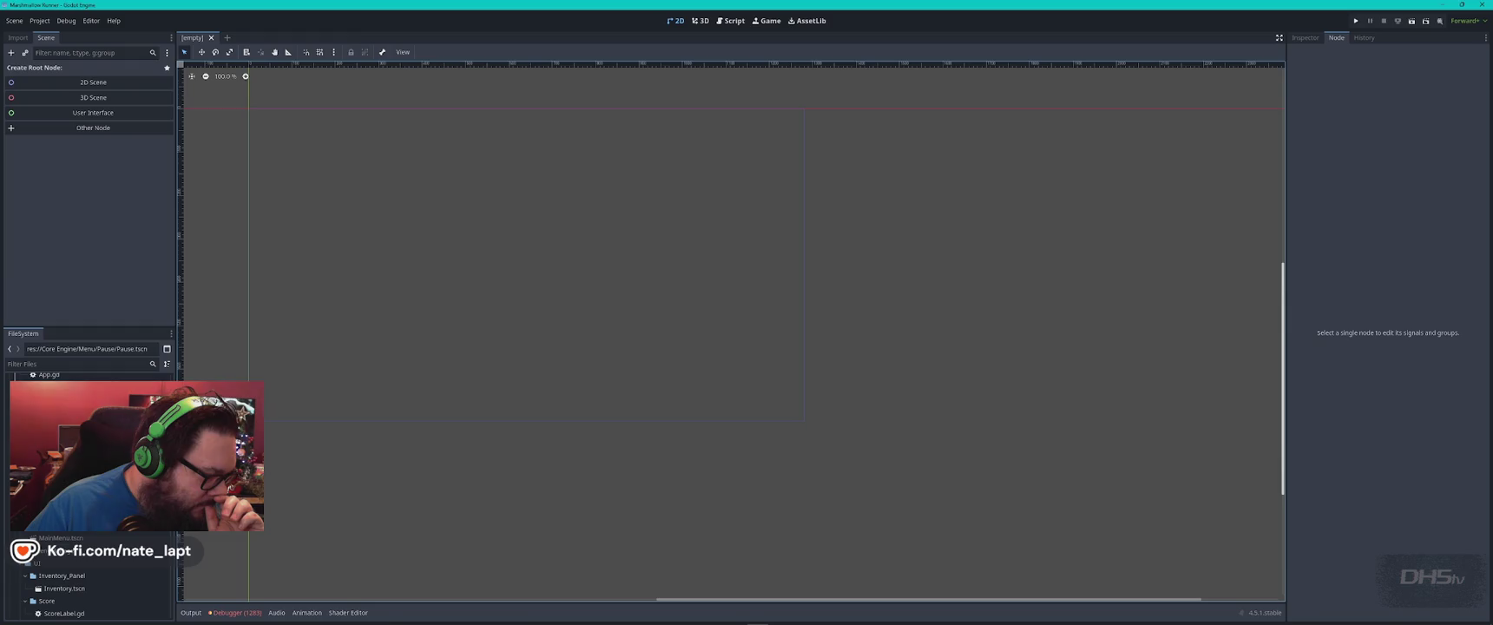
scroll(87, 486, "down", 3)
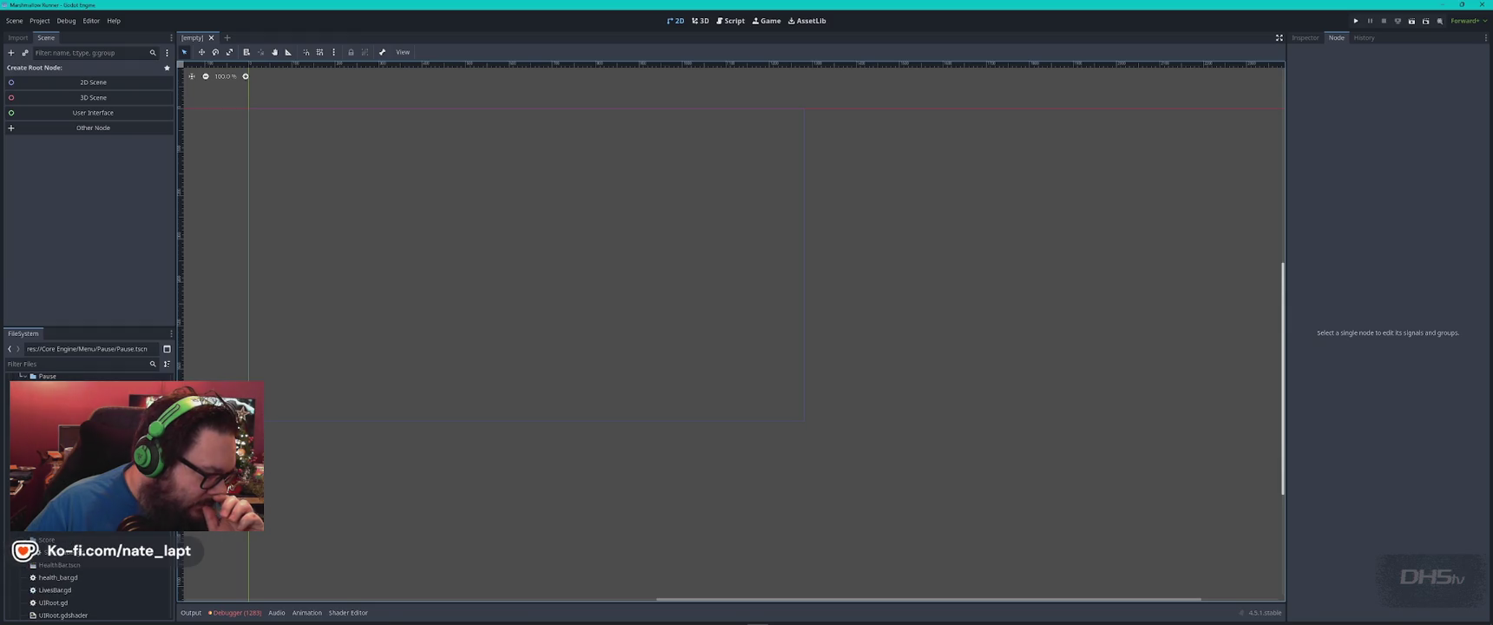
scroll(87, 486, "down", 3)
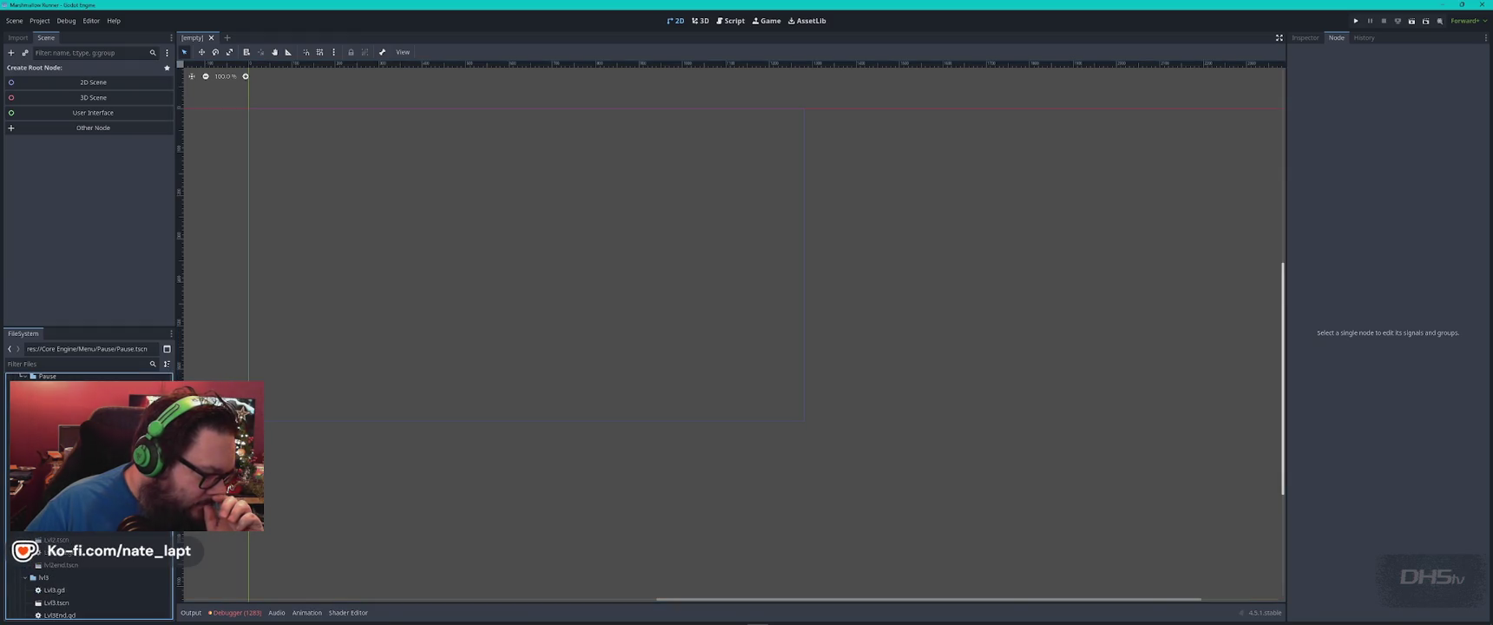
scroll(87, 486, "down", 5)
scroll(87, 486, "down", 3)
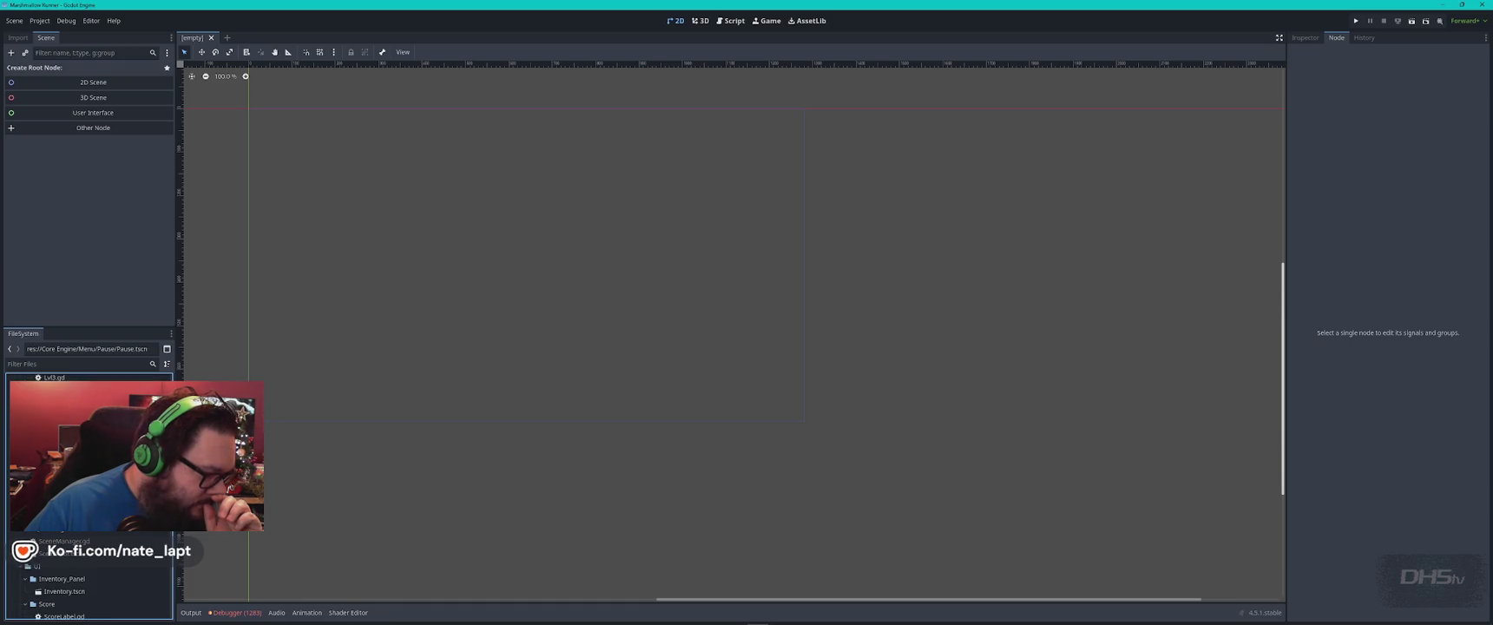
scroll(87, 486, "down", 1)
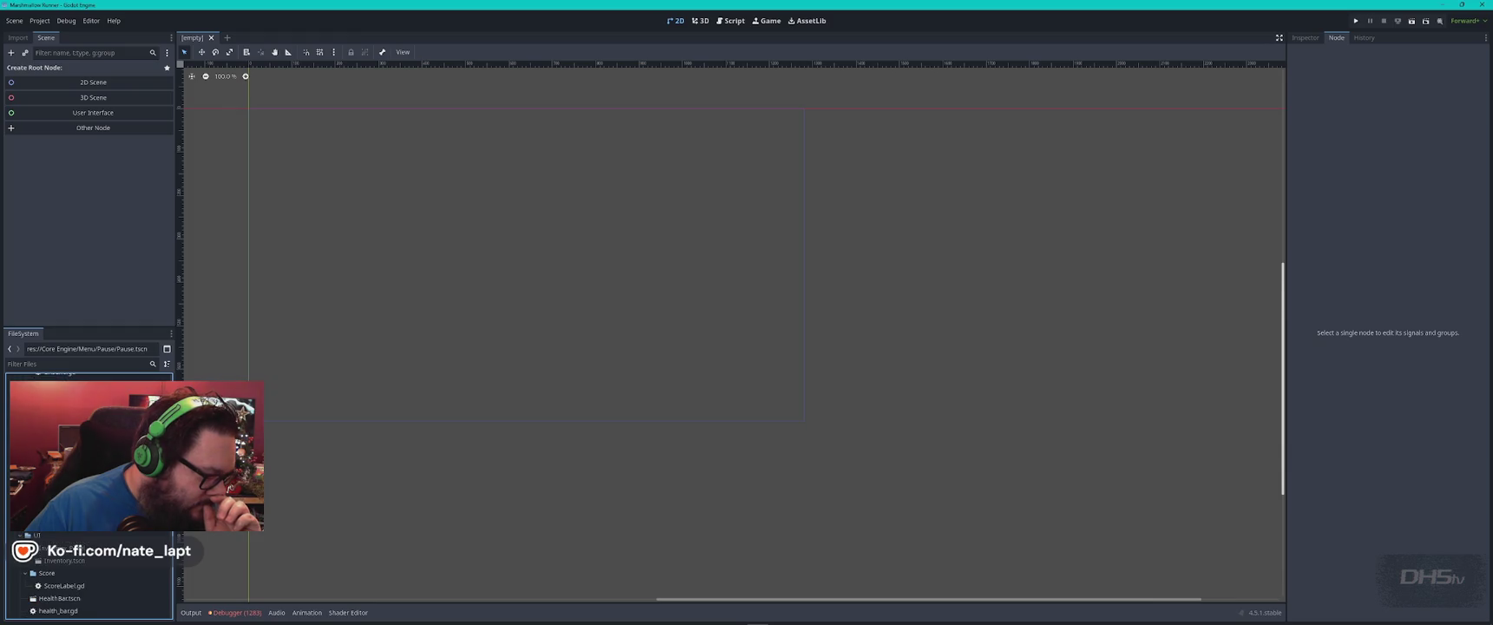
scroll(87, 486, "down", 1)
scroll(87, 486, "down", 1)
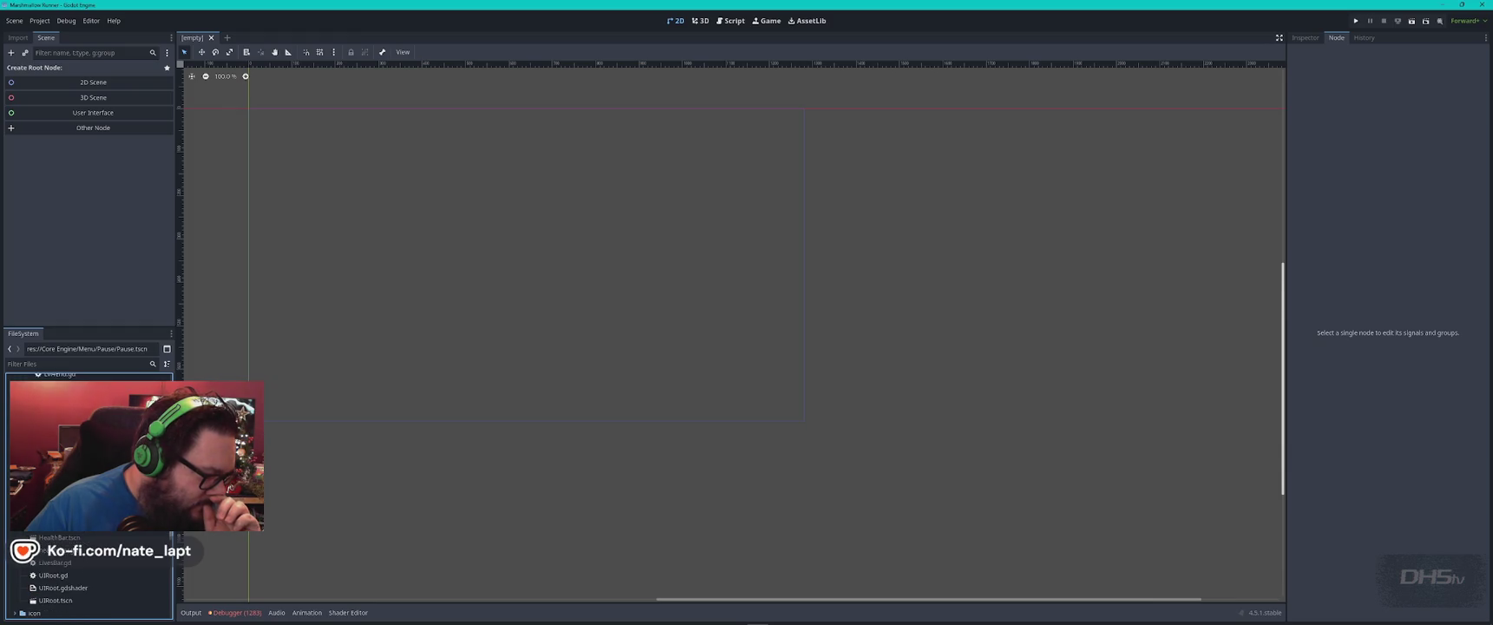
scroll(86, 486, "down", 1)
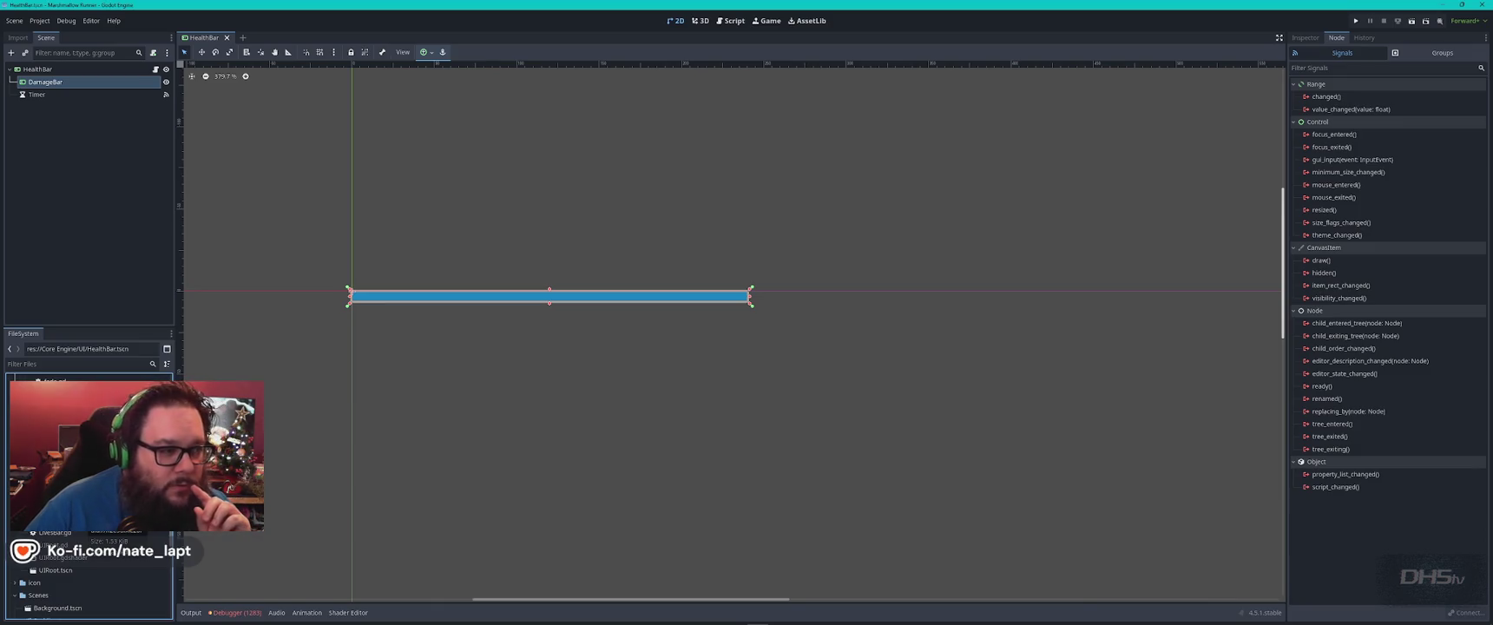
Close HealthBar, open UIRoot.tscn, and select its ScoreLabel node.
left_click(226, 37)
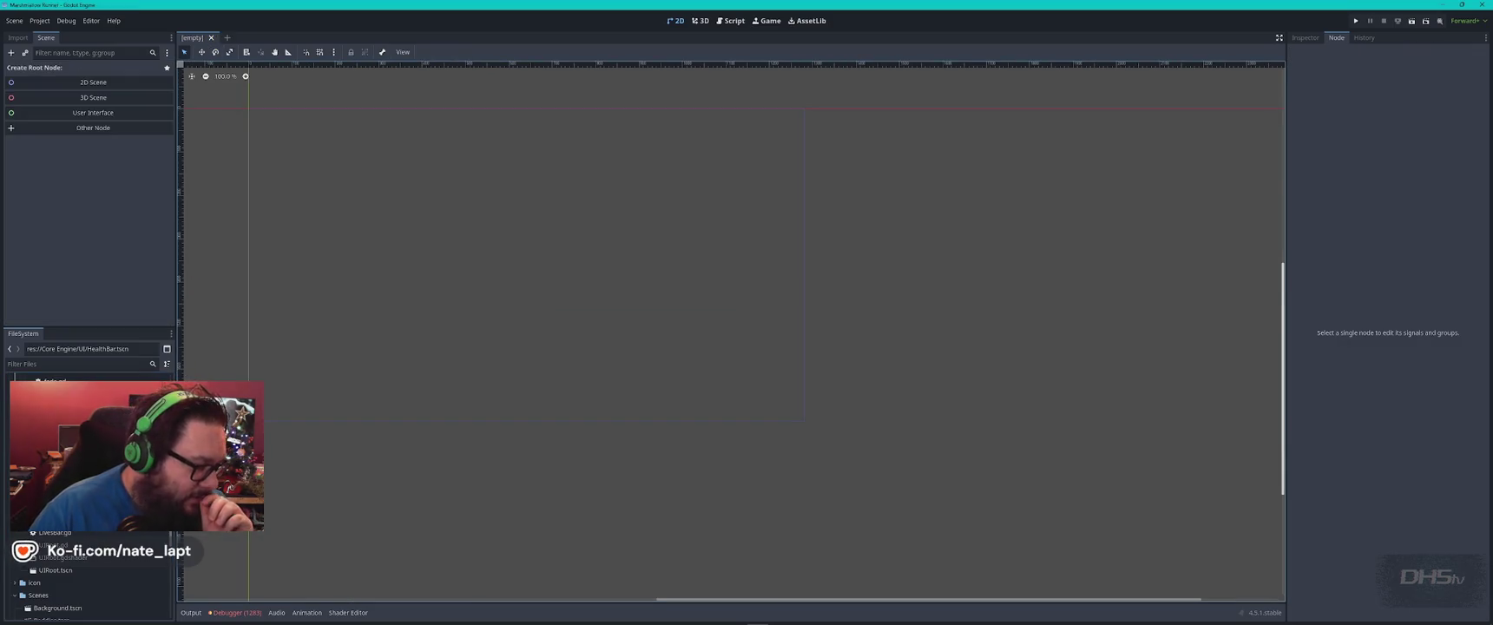
double_click(55, 570)
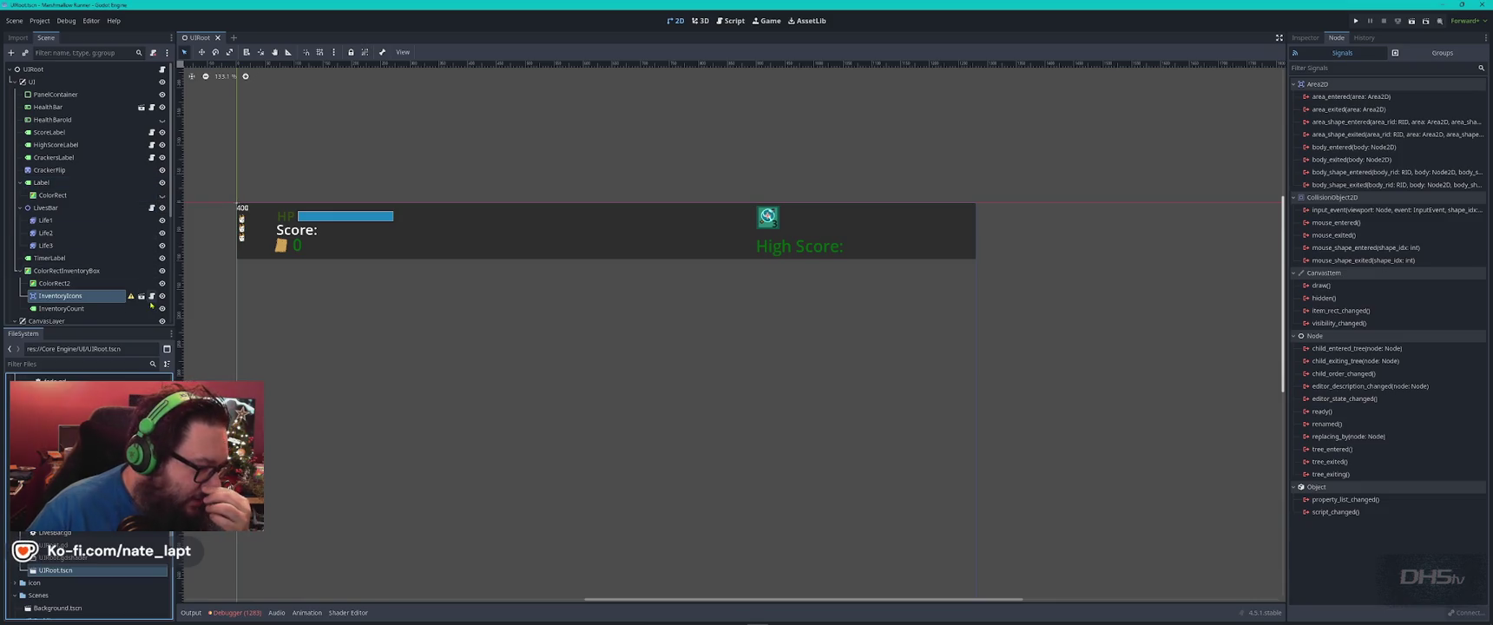
left_click(152, 296)
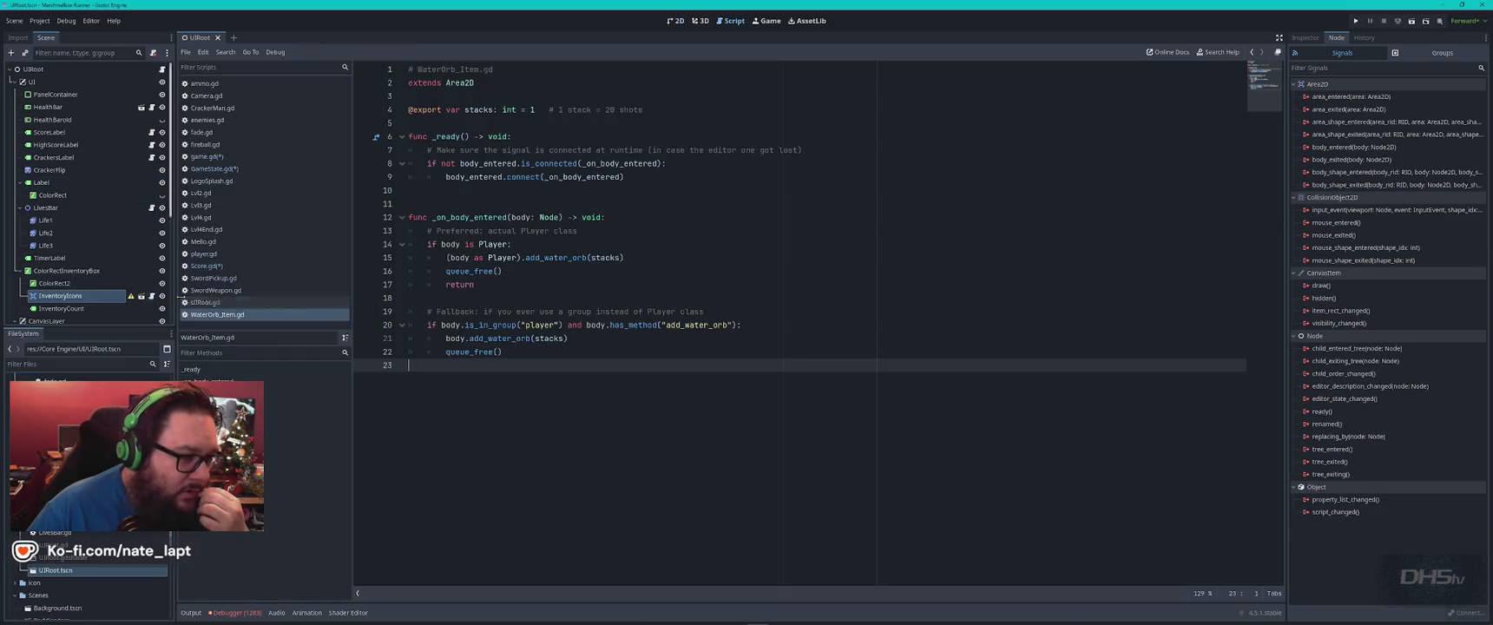
left_click(218, 37)
double_click(56, 570)
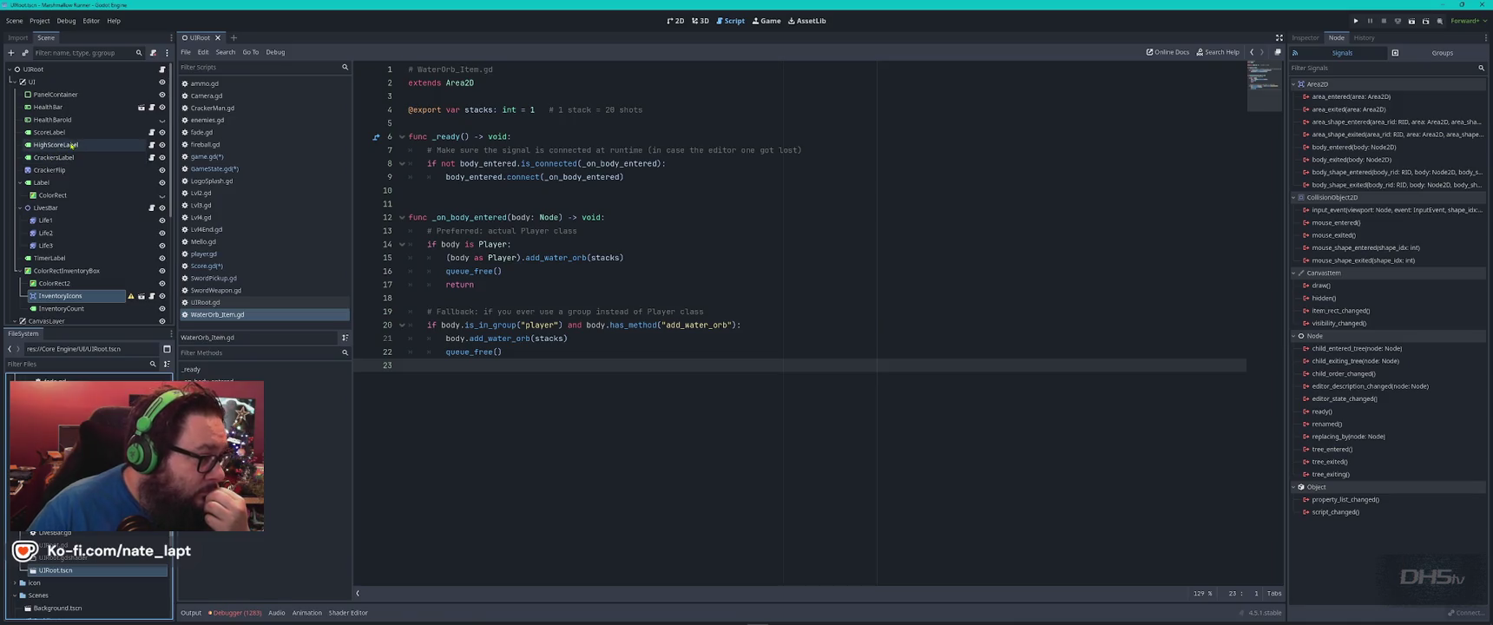
left_click(60, 132)
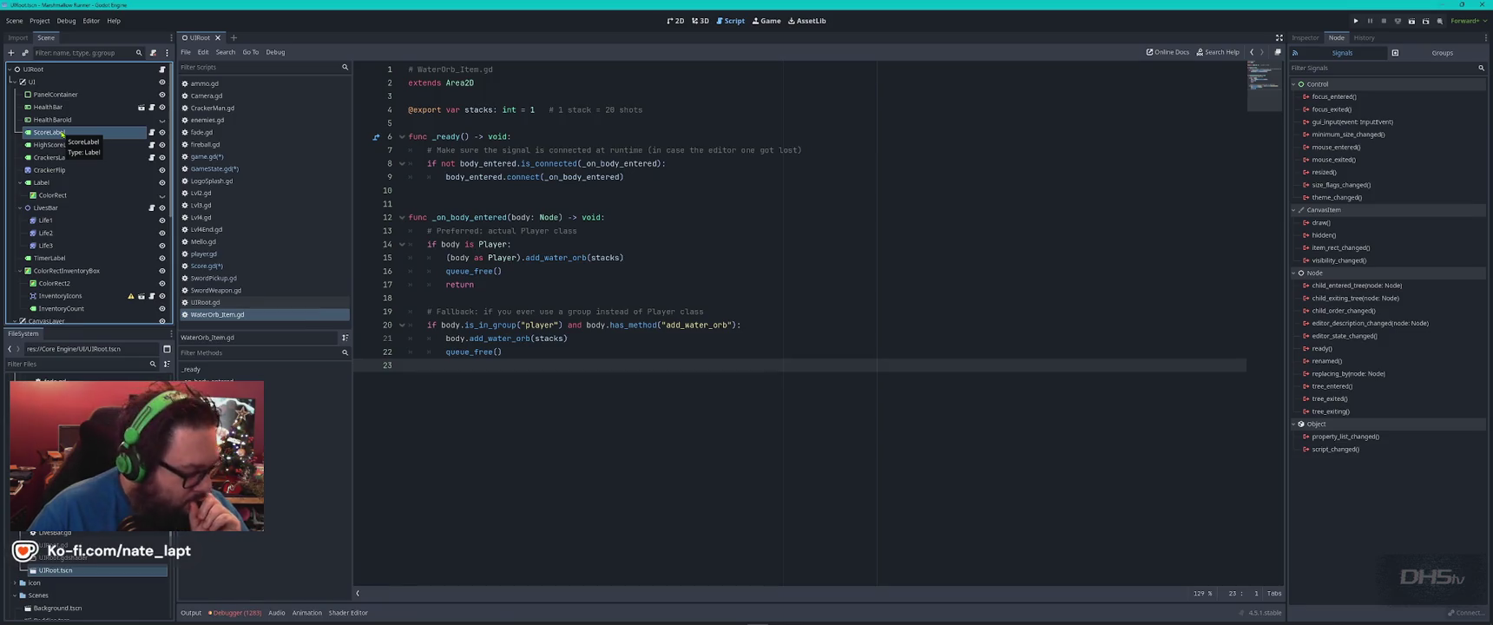
key("alt+Tab")
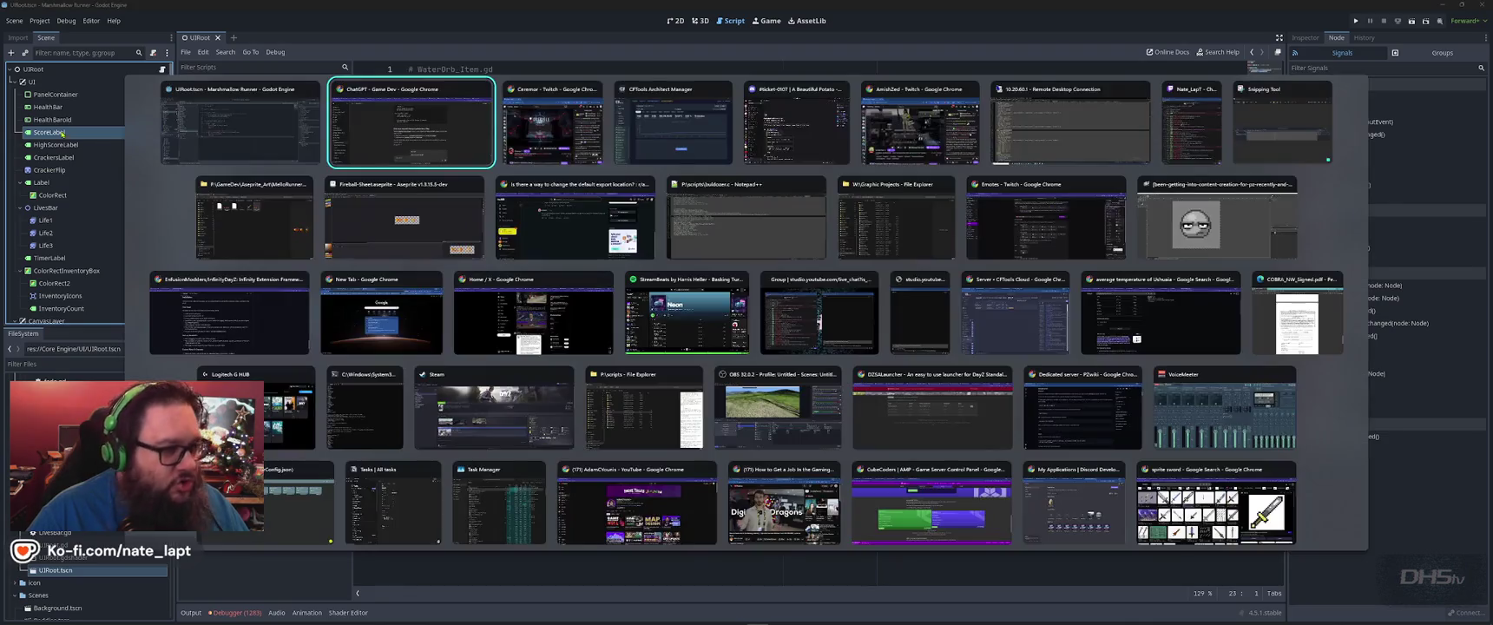
scroll(534, 361, "up", 10)
scroll(534, 361, "down", 10)
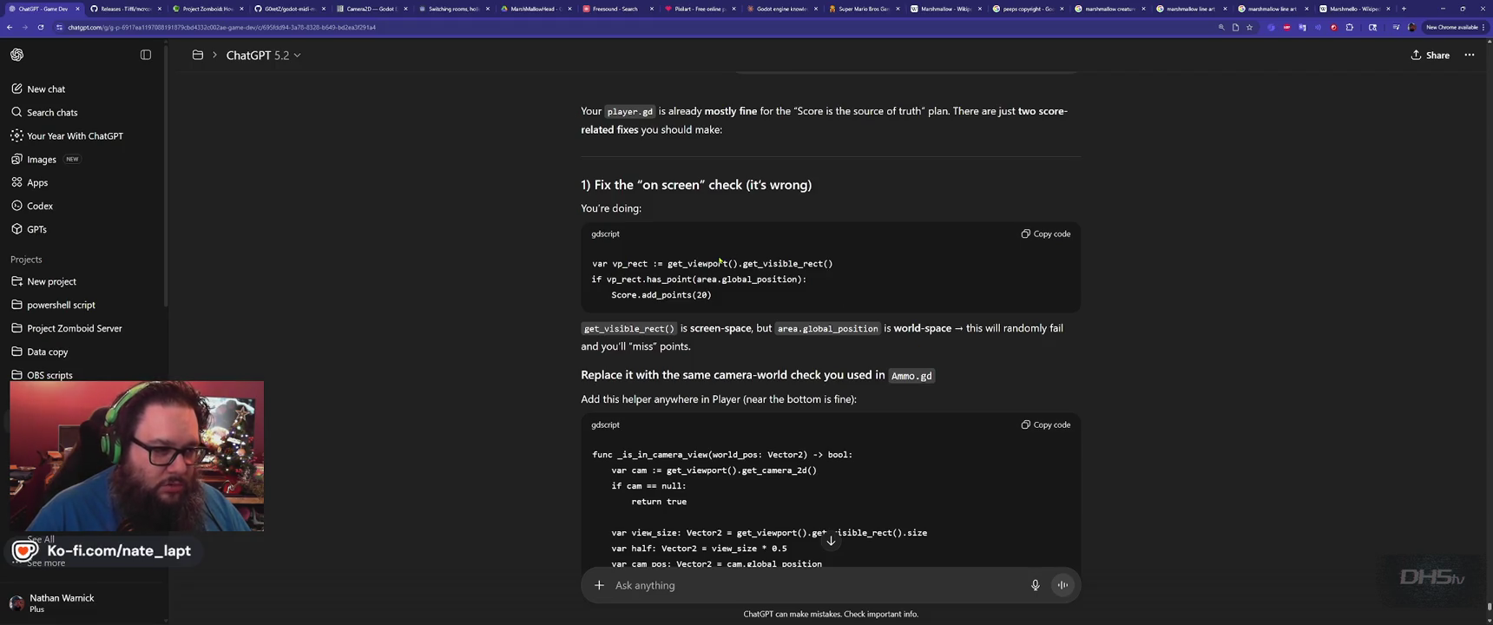
scroll(733, 262, "down", 3)
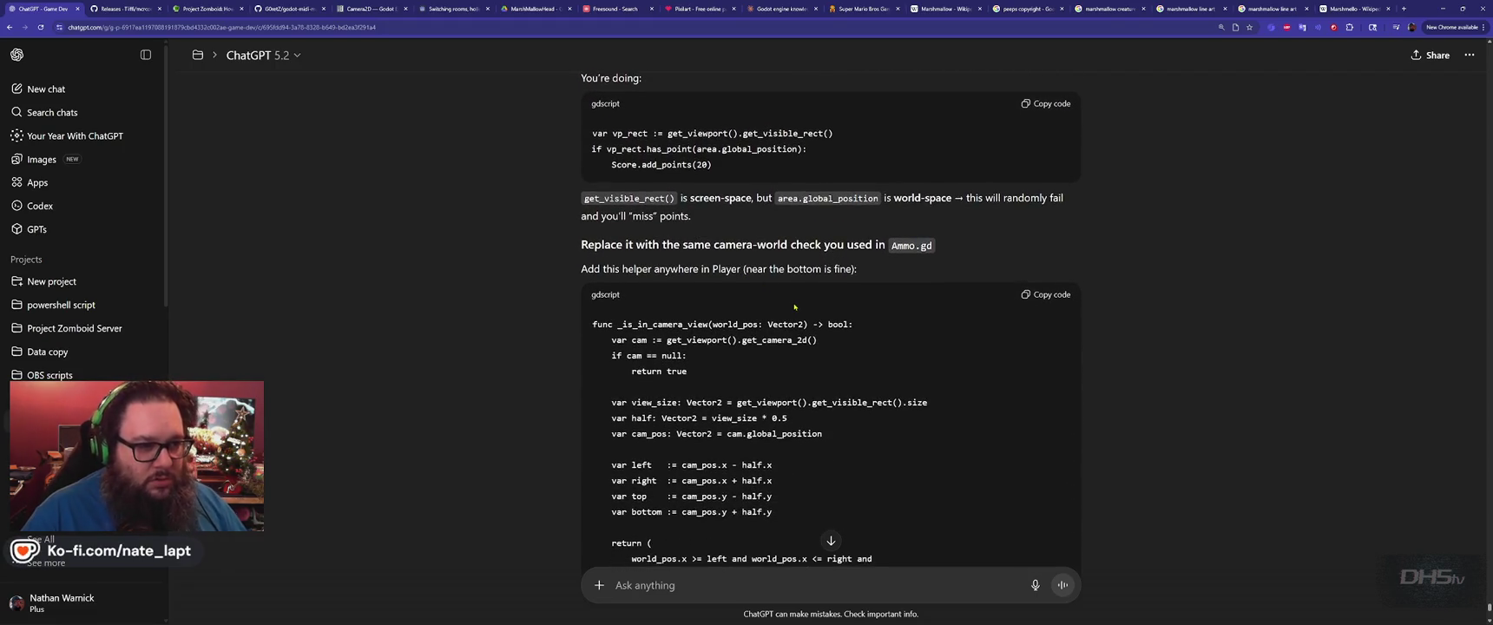
scroll(794, 307, "down", 5)
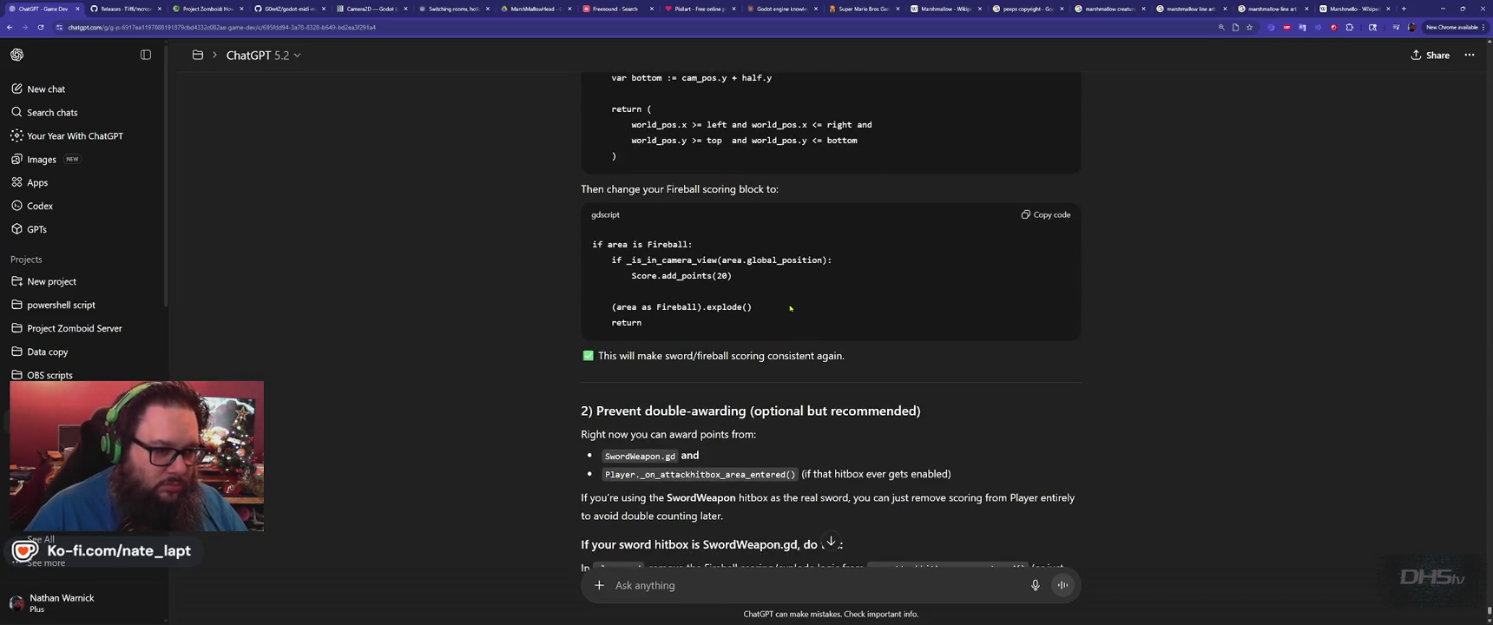
scroll(790, 307, "down", 3)
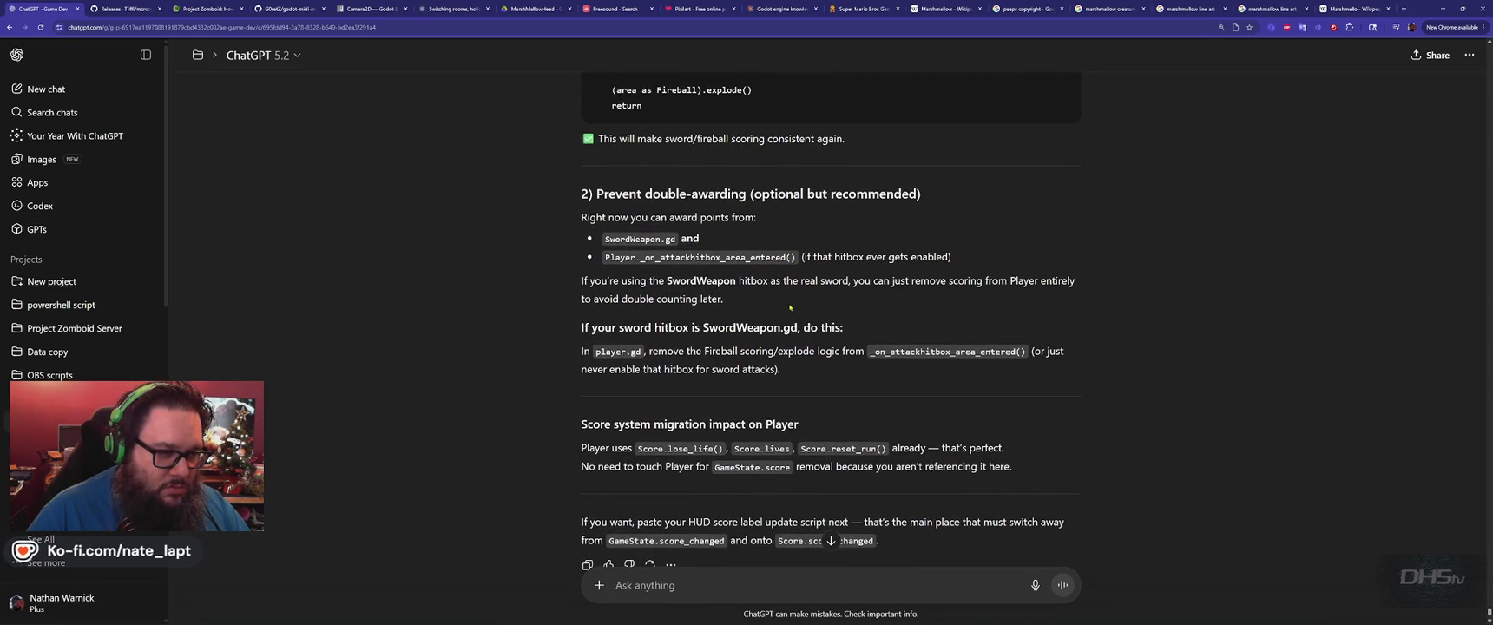
scroll(790, 308, "down", 2)
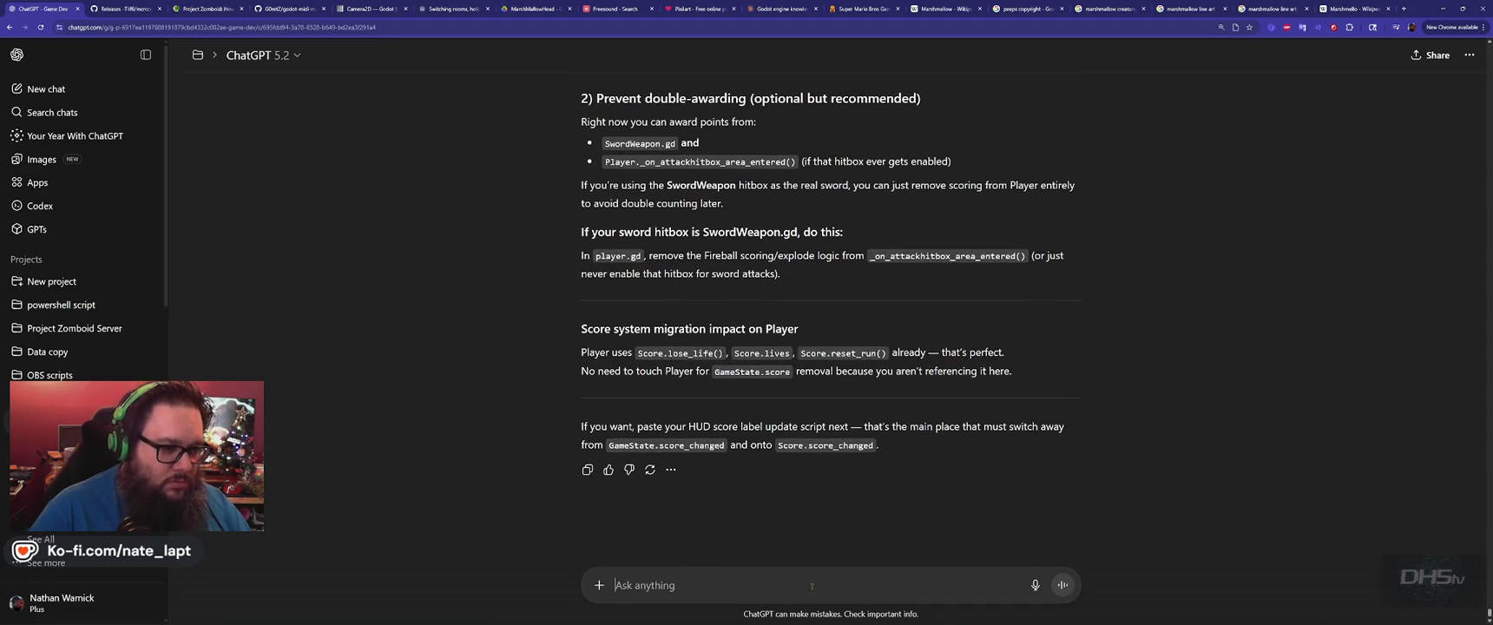
Send ChatGPT the request 'please output full code' for the player script.
type("please ")
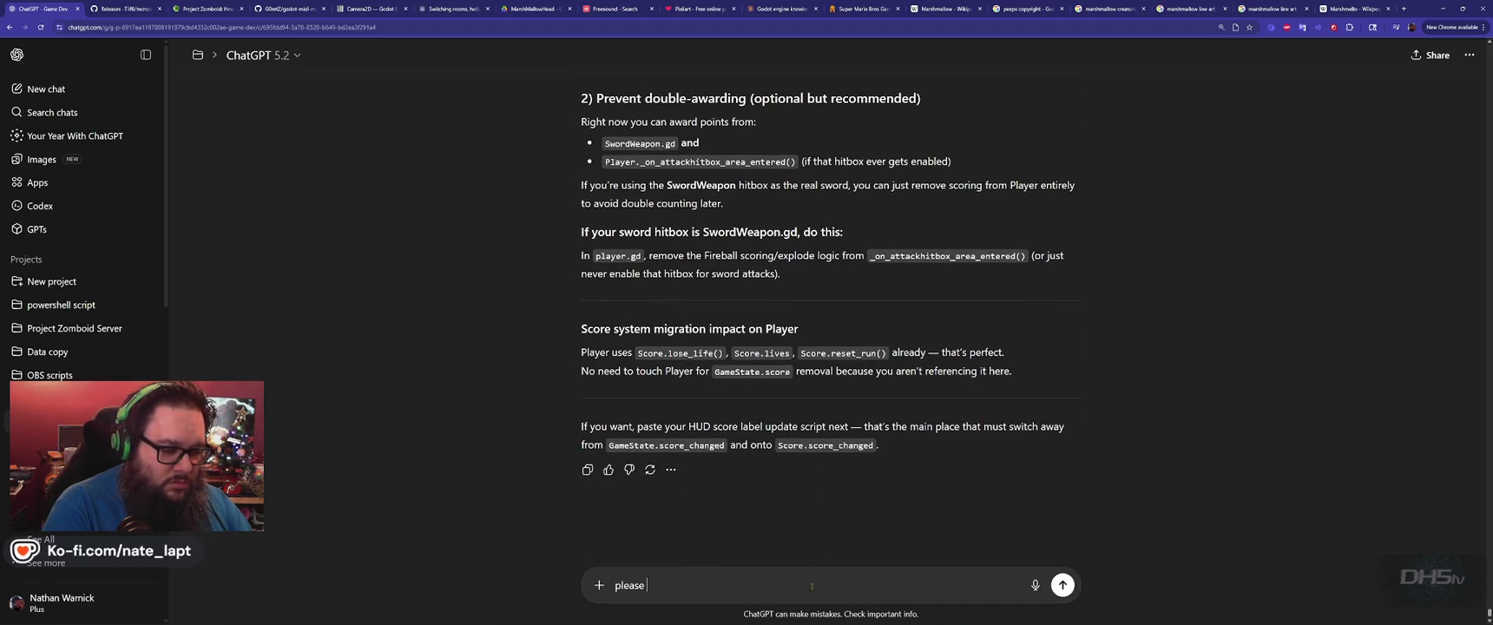
type("output full c")
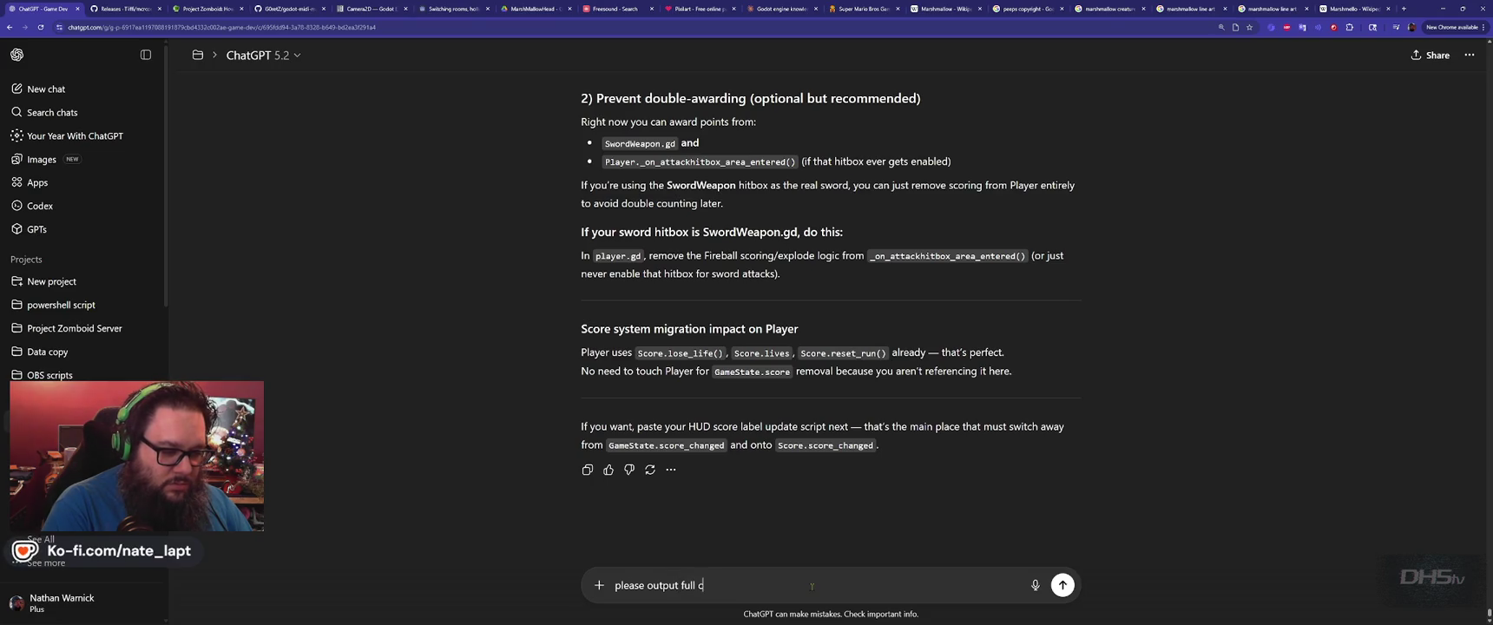
key("Return")
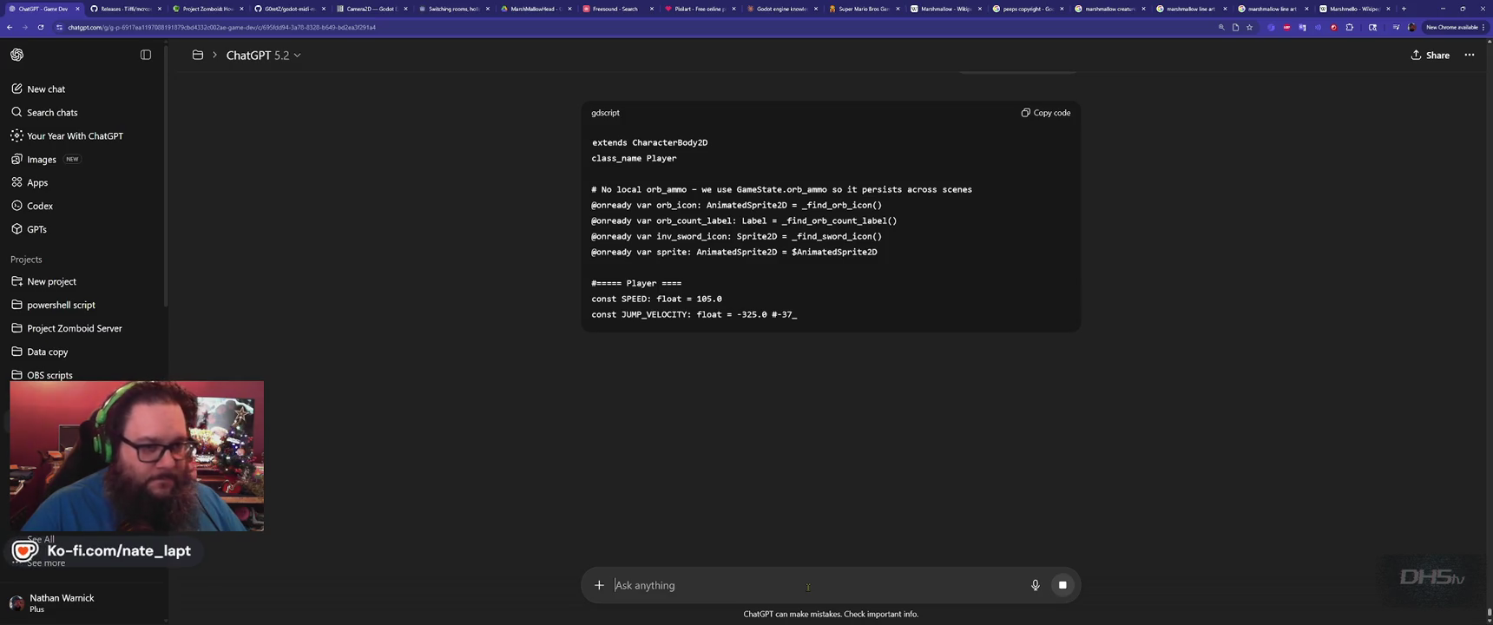
key("alt+Tab")
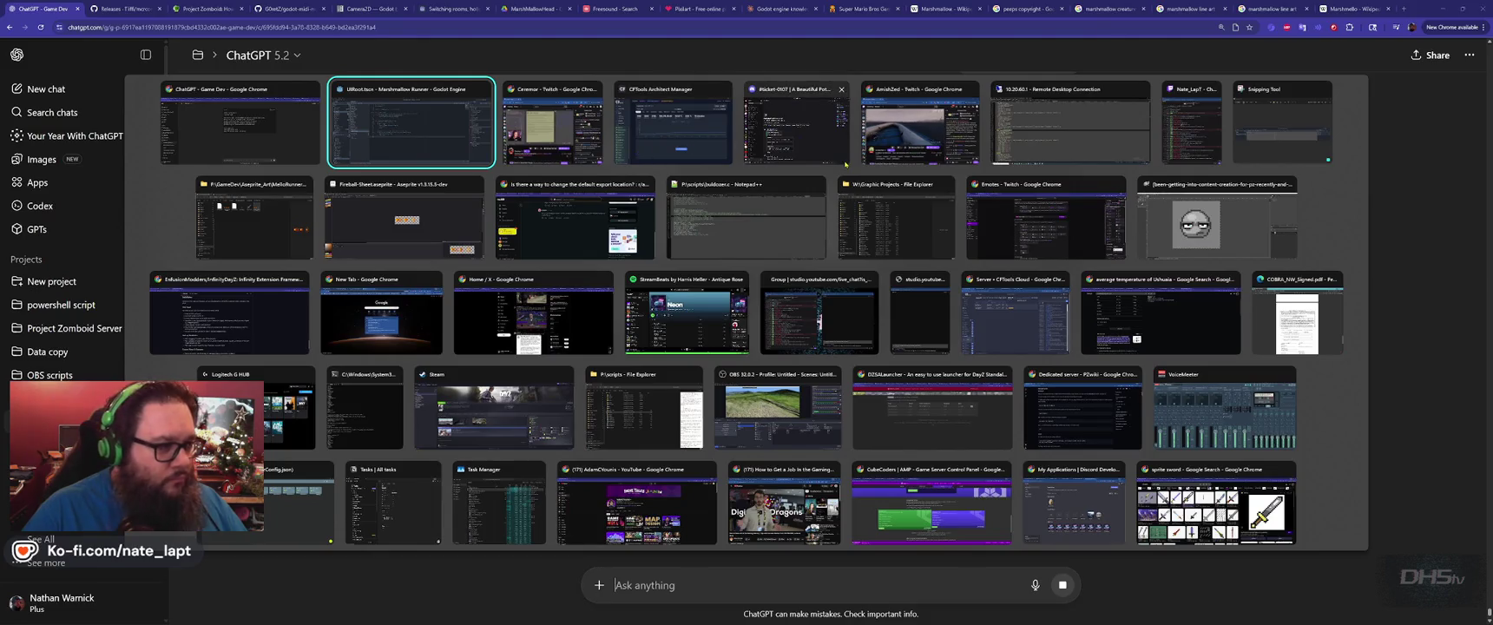
On Steam's DayZ library page, view today's screenshot at full size, then close it.
key("super")
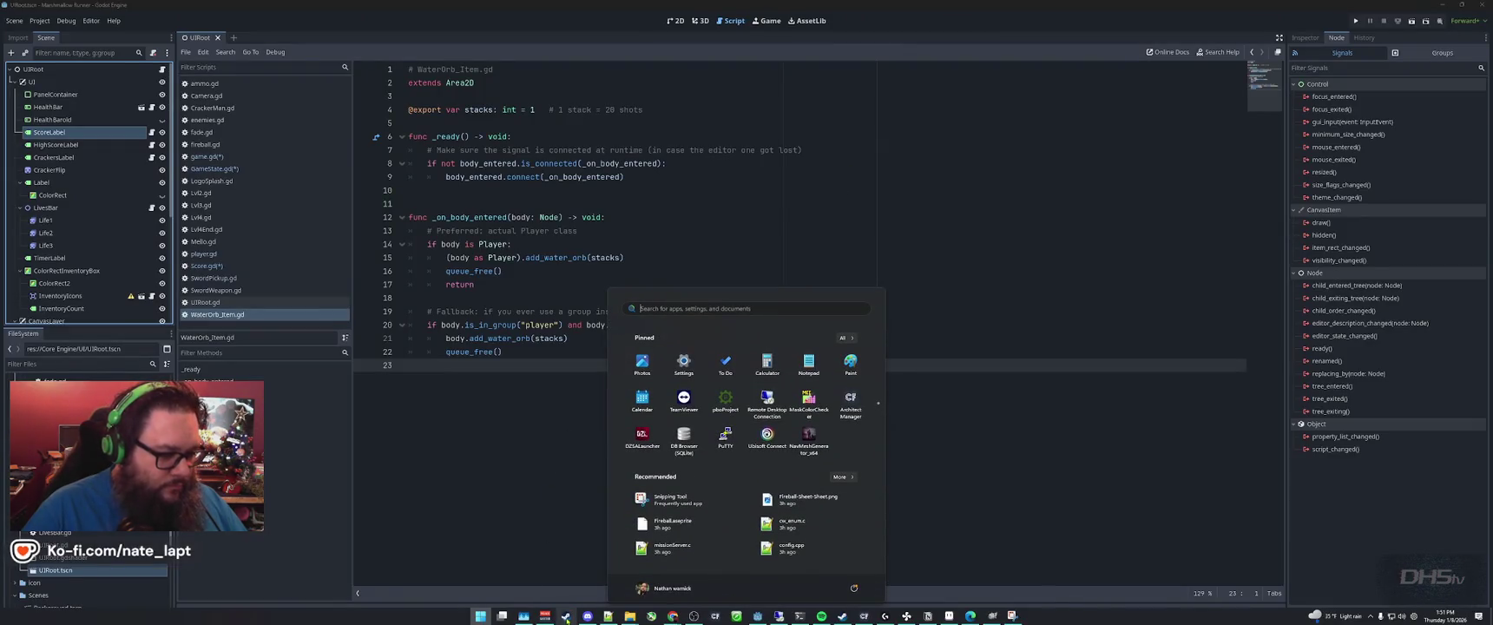
left_click(569, 618)
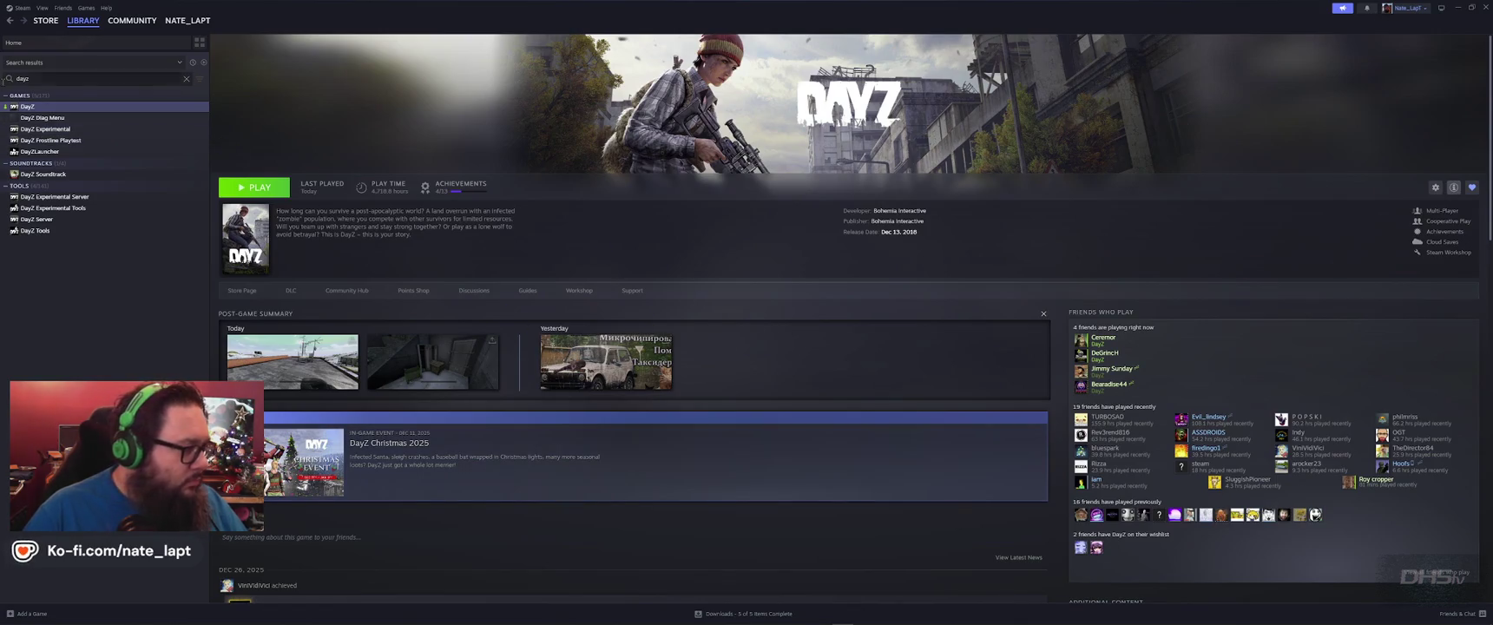
mouse_move(585, 377)
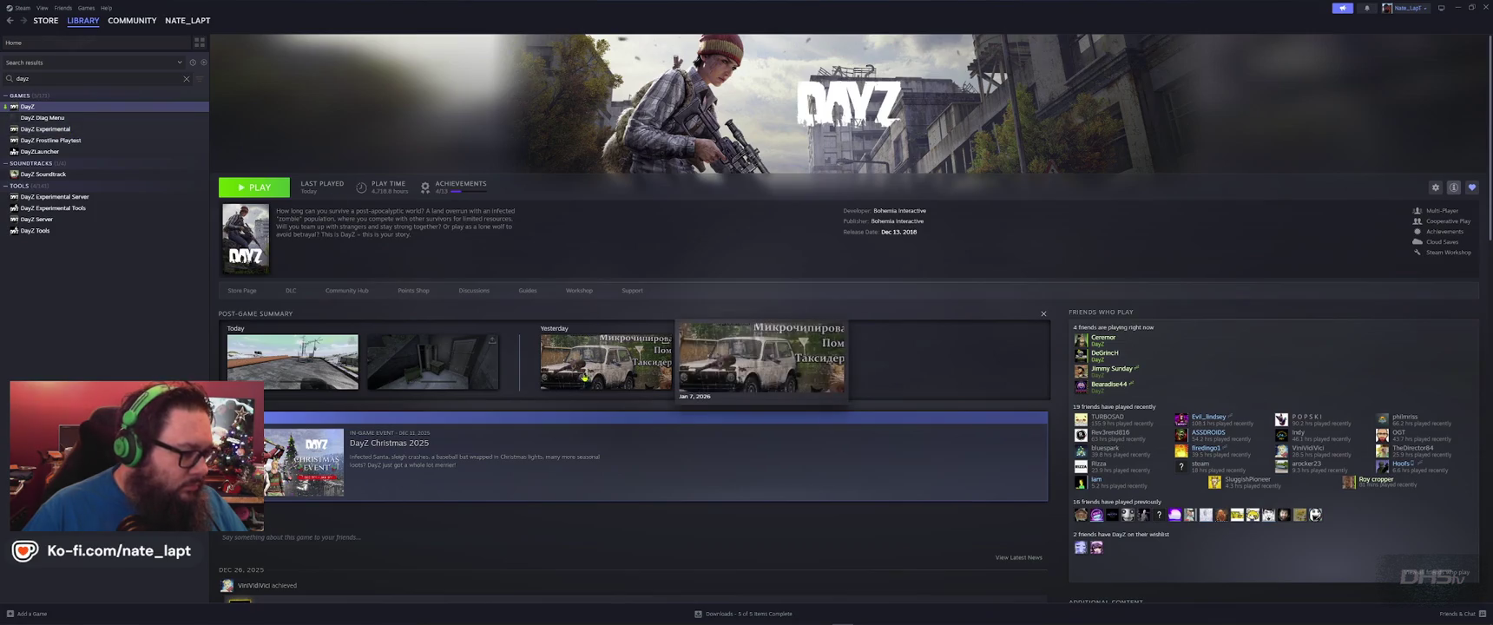
mouse_move(308, 369)
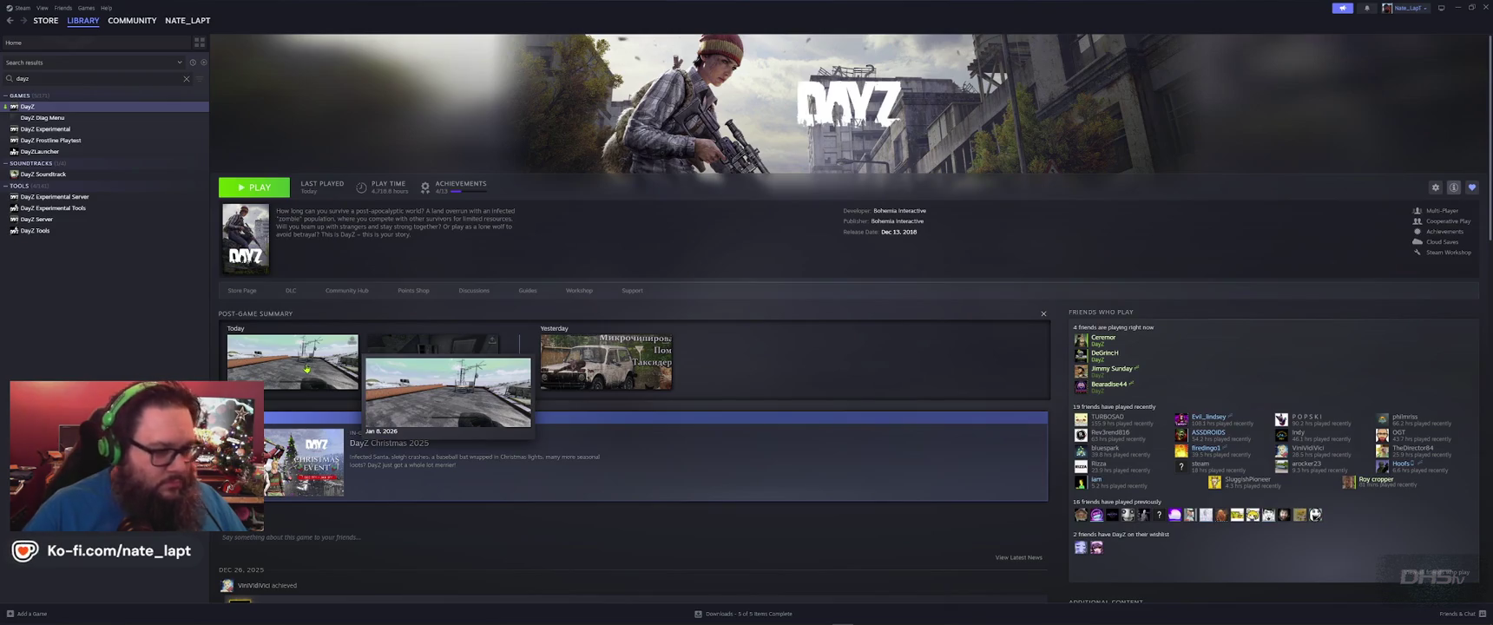
left_click(306, 369)
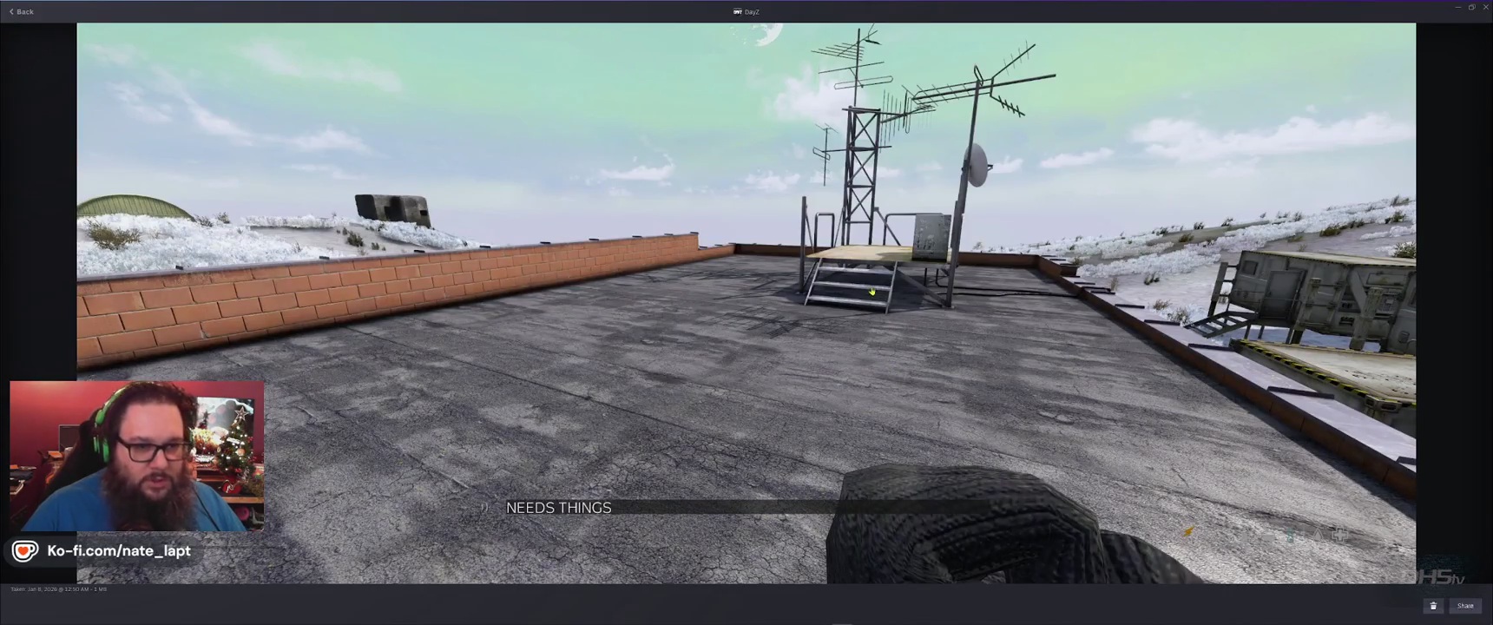
key("Escape")
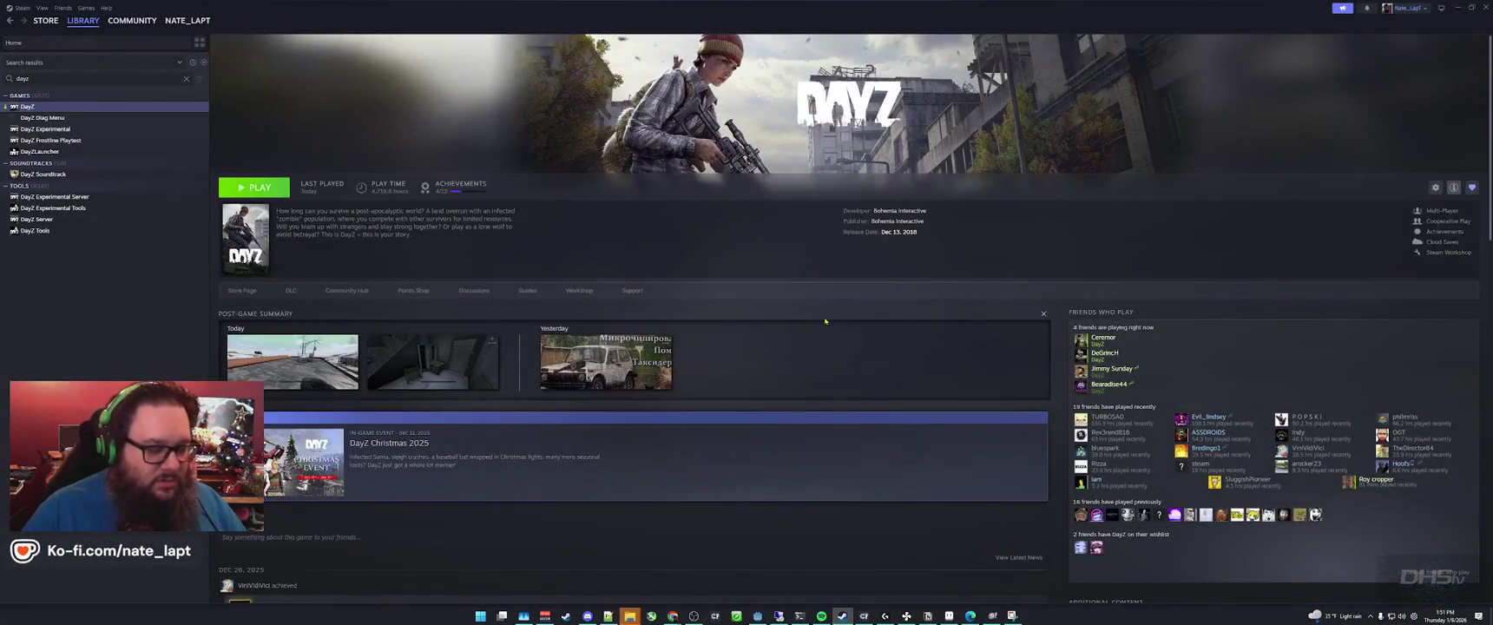
Return to Steam and bring the DayZ screenshots folder window forward.
key("alt+Tab")
key("alt+Tab")
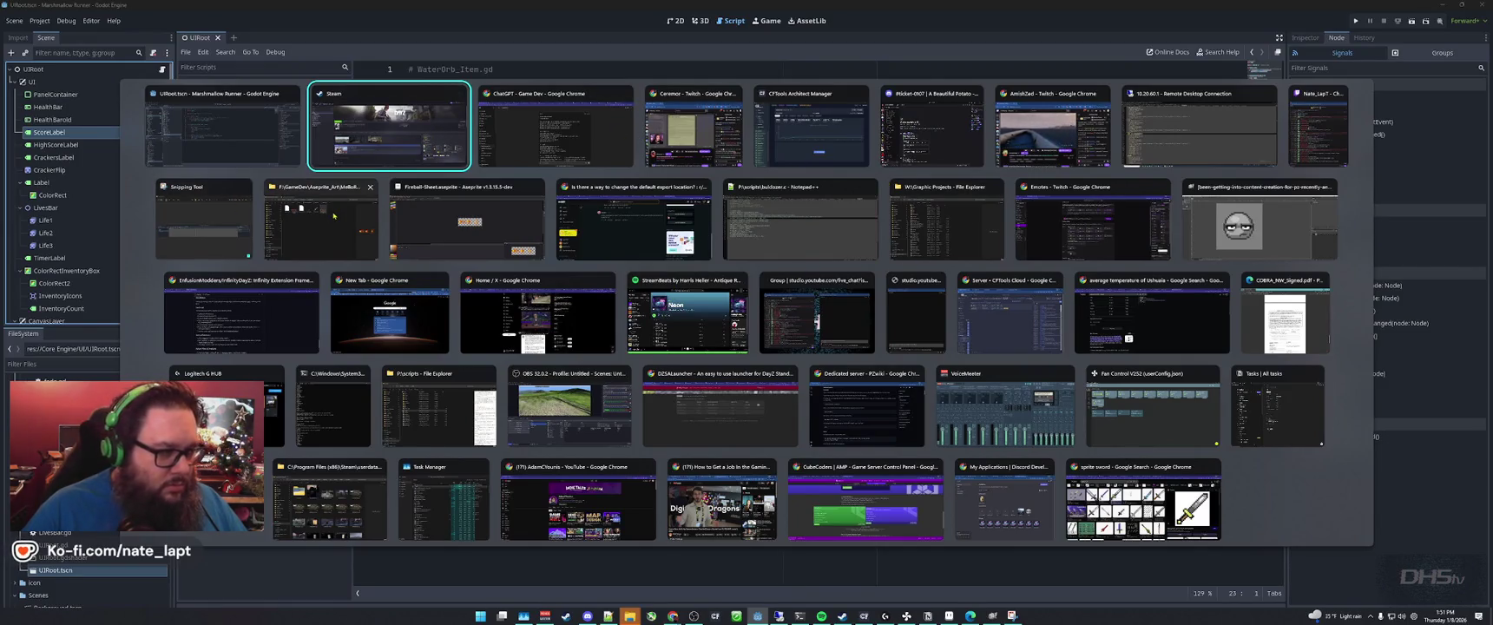
left_click(422, 153)
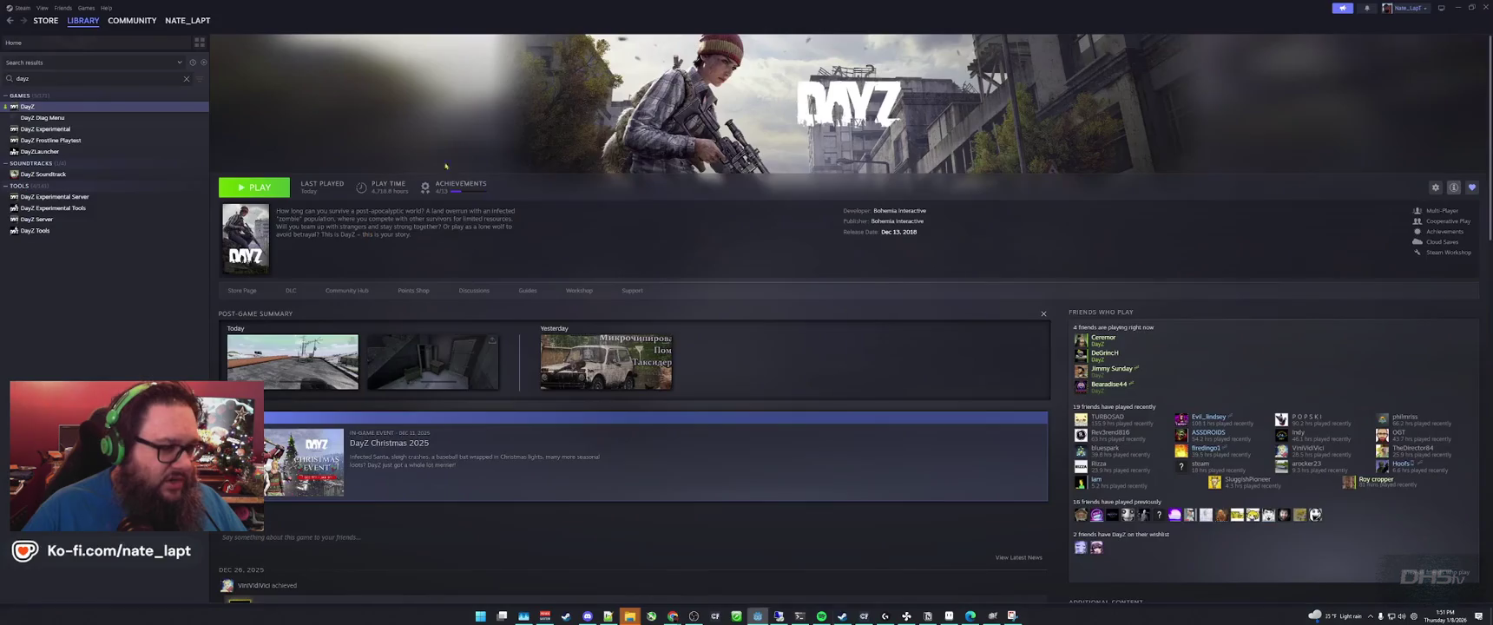
mouse_move(629, 615)
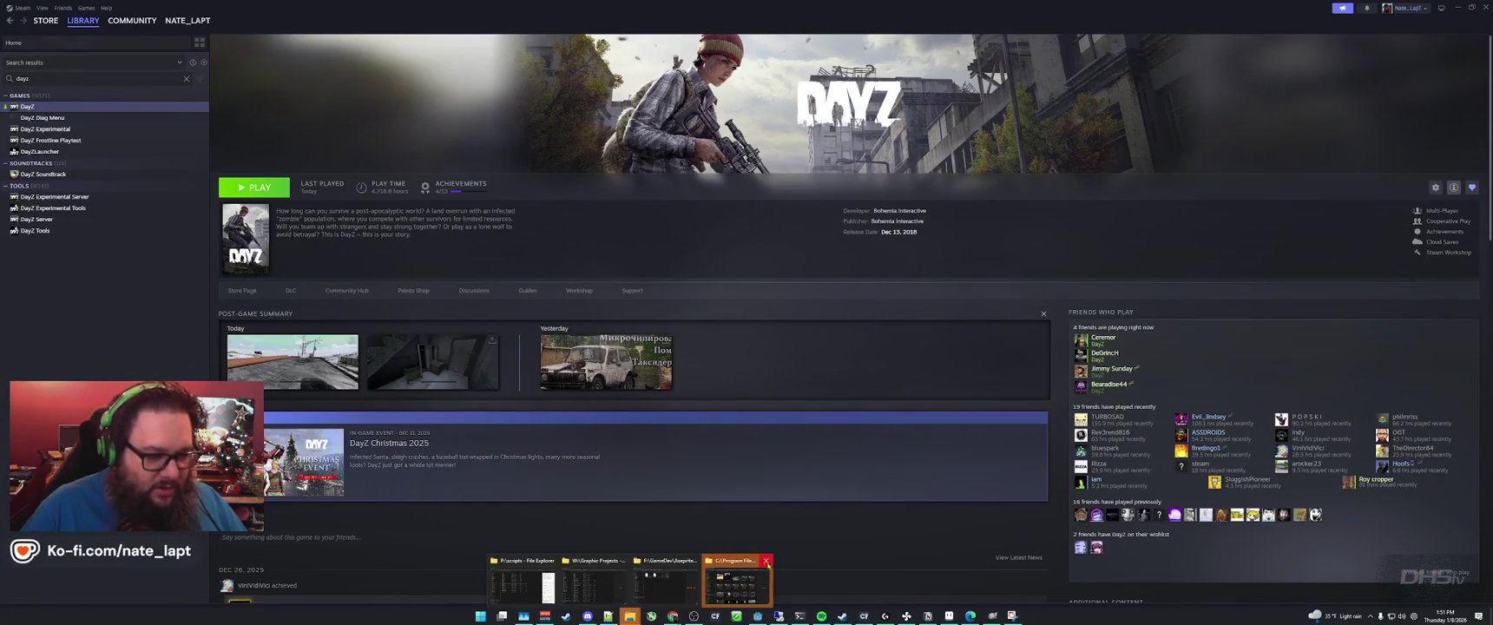
left_click(769, 564)
left_click(759, 375)
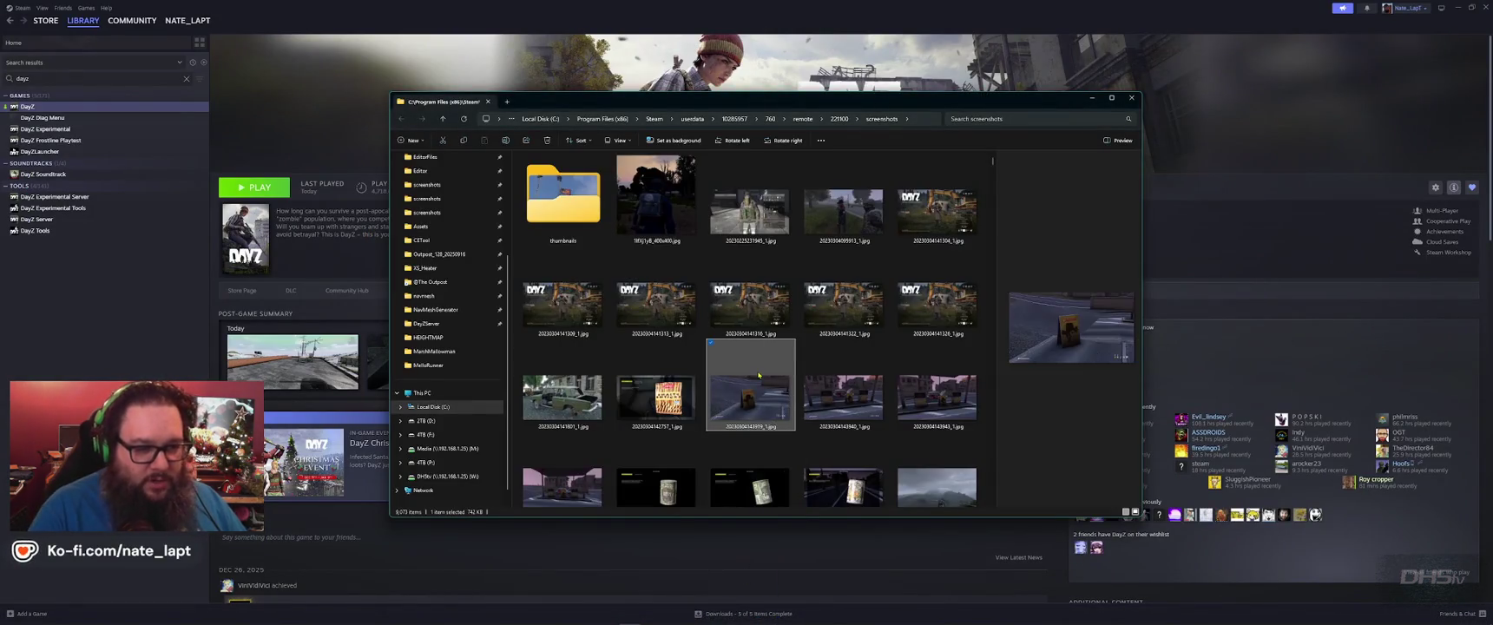
key("End")
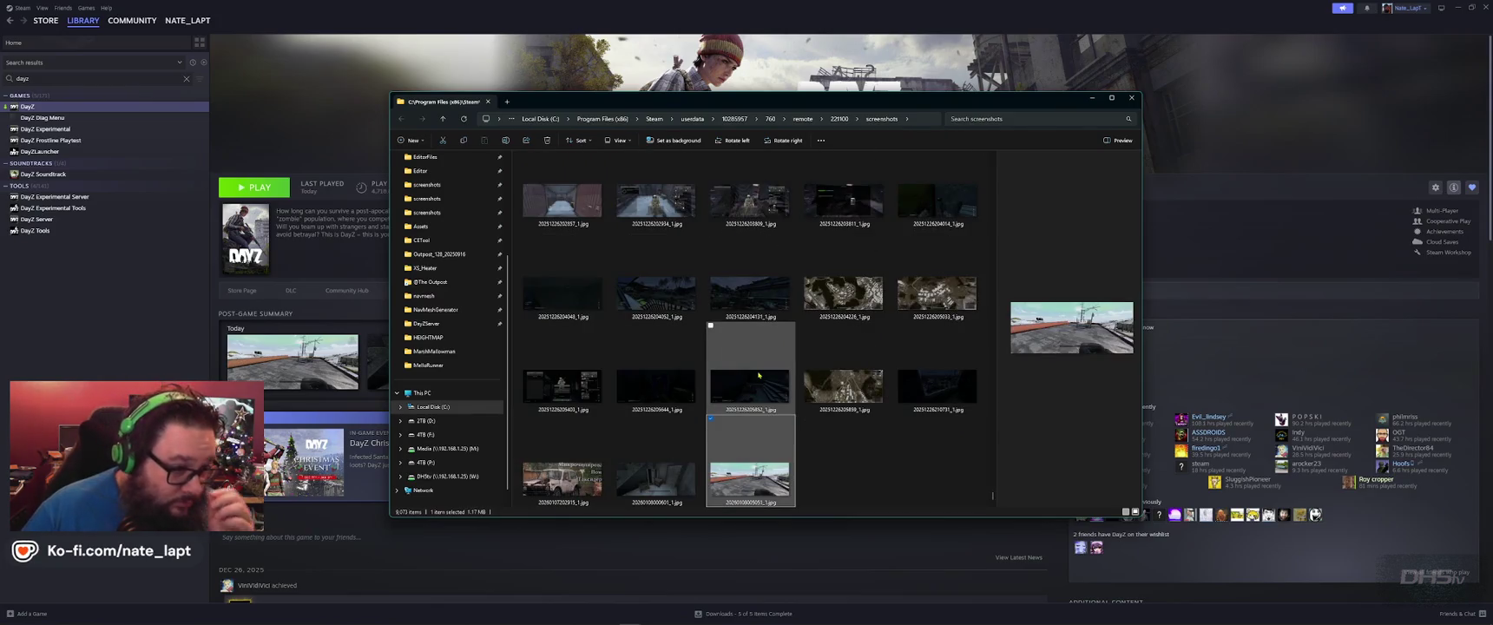
left_click(926, 217)
key("Left")
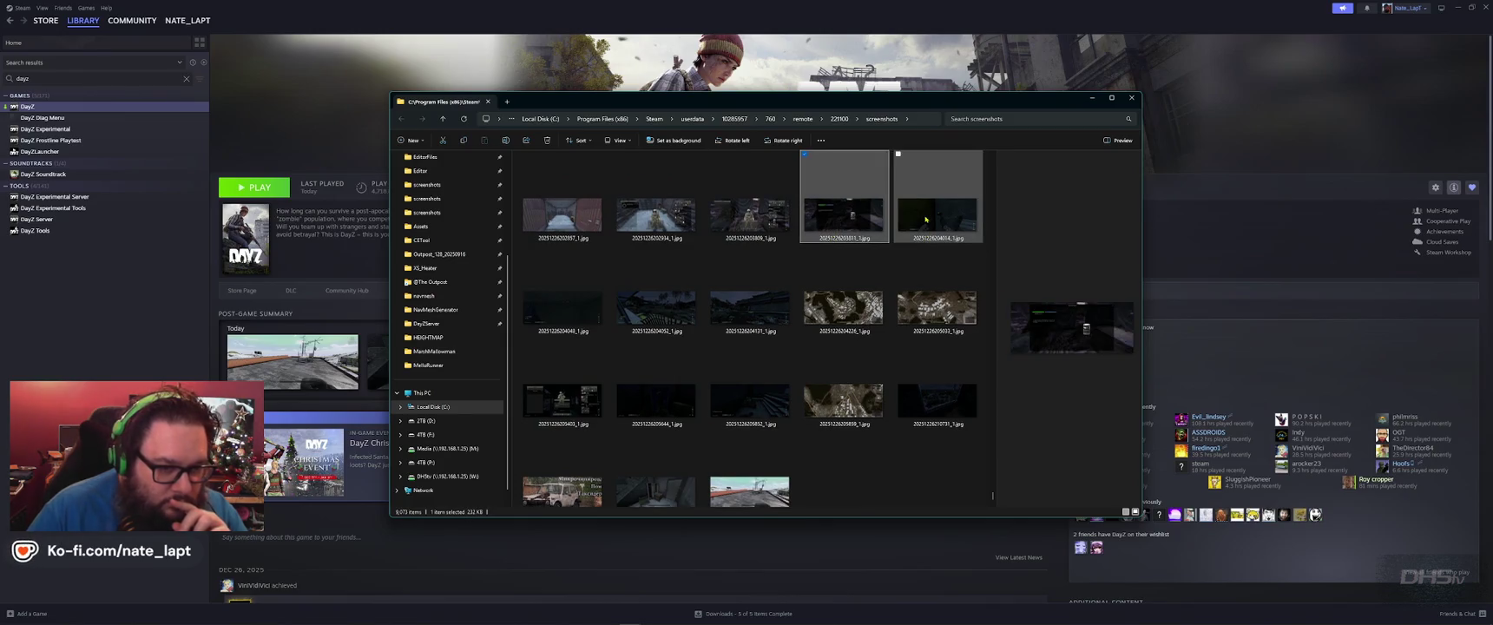
key("Left")
key("Left")
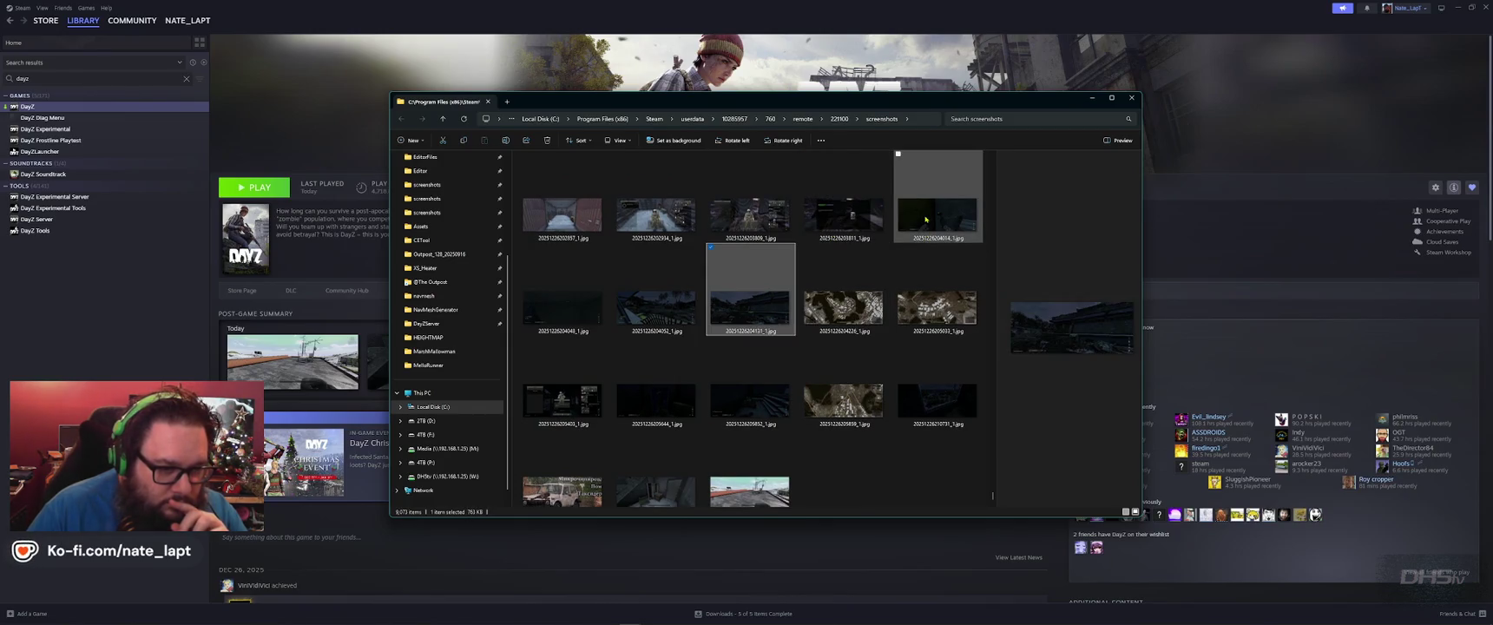
key("Up")
key("Up")
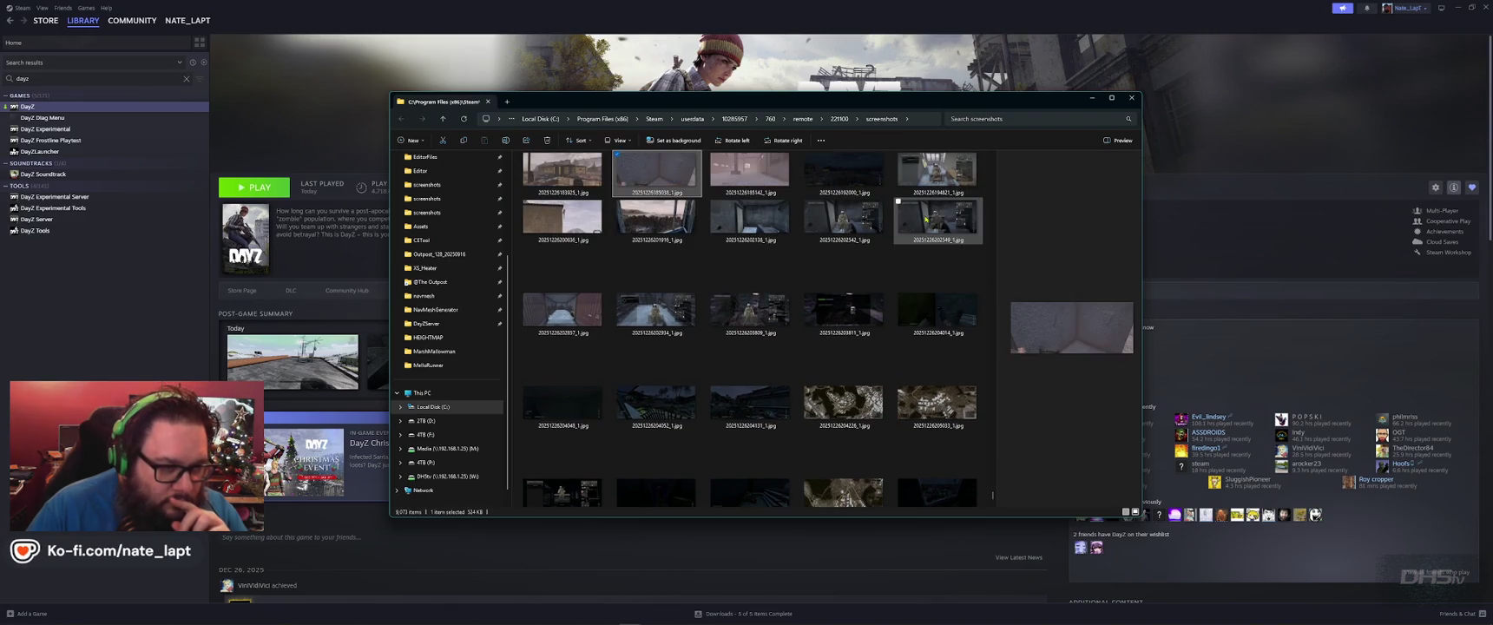
key("Up")
key("Up")
key("Up")
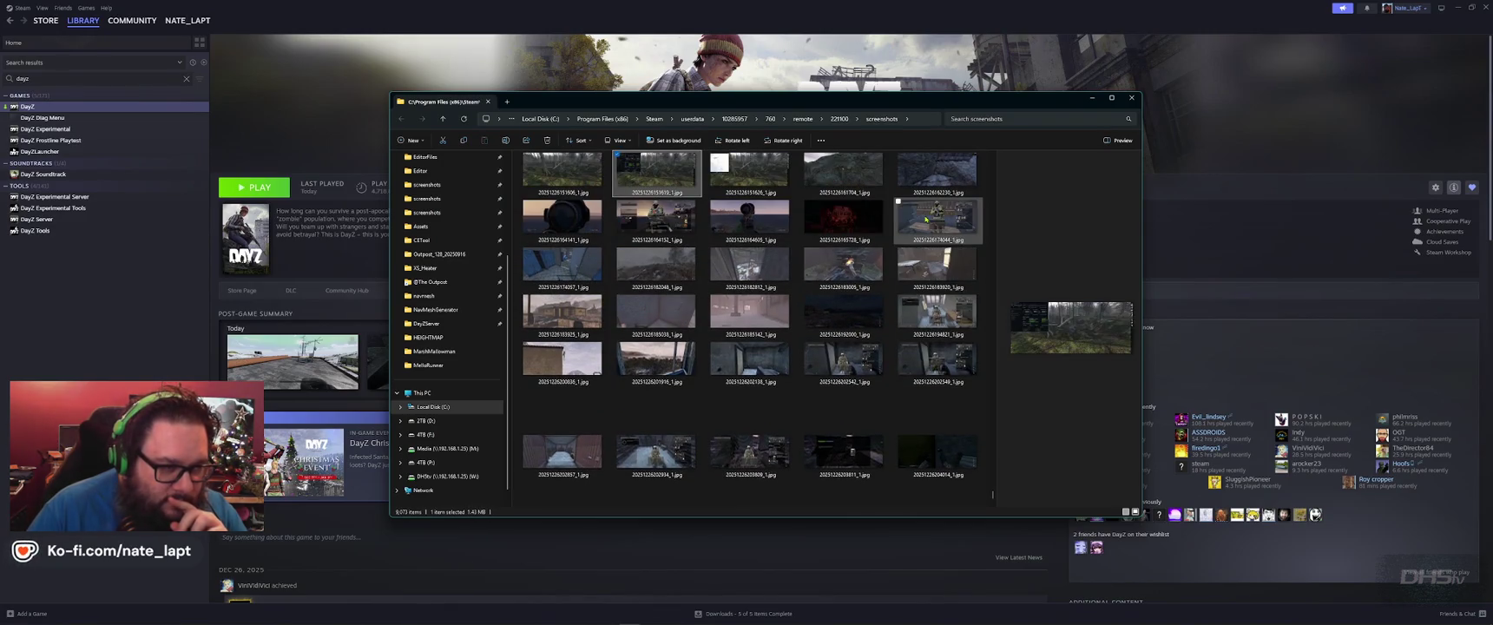
key("Up")
key("Up")
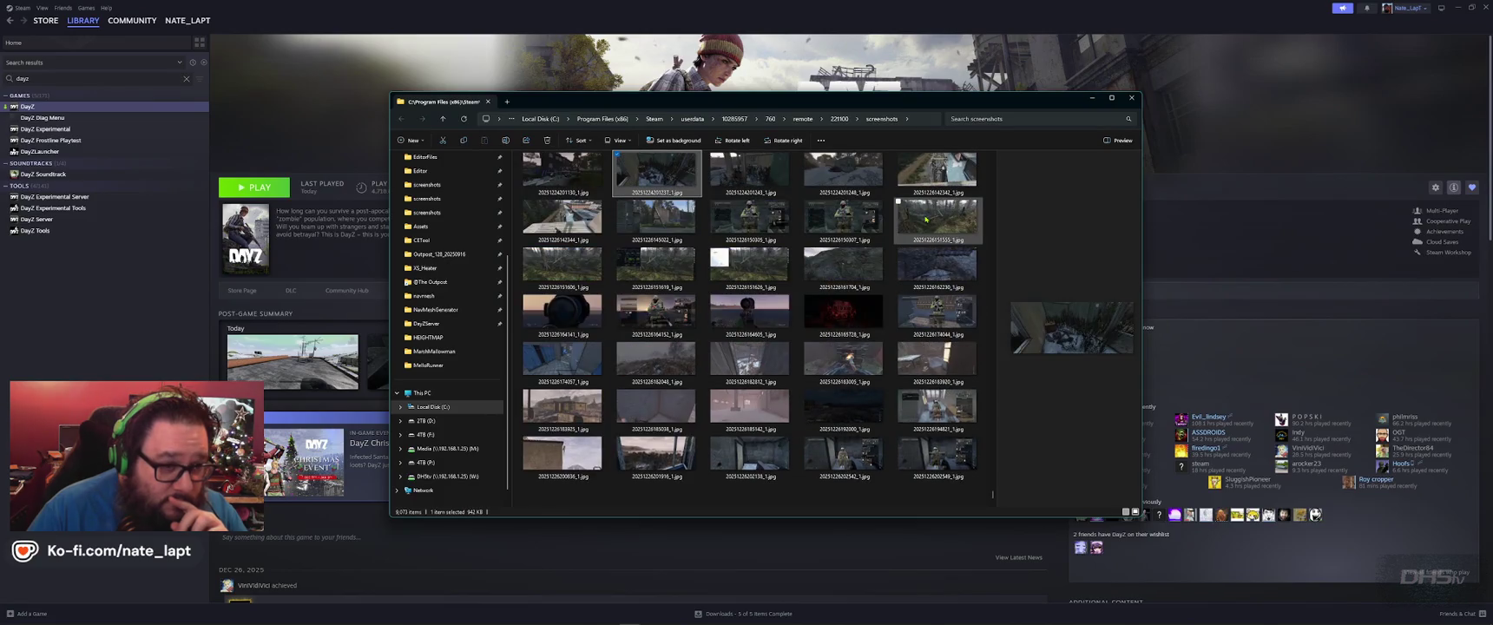
key("Up")
key("Up")
key("Up")
key("Up")
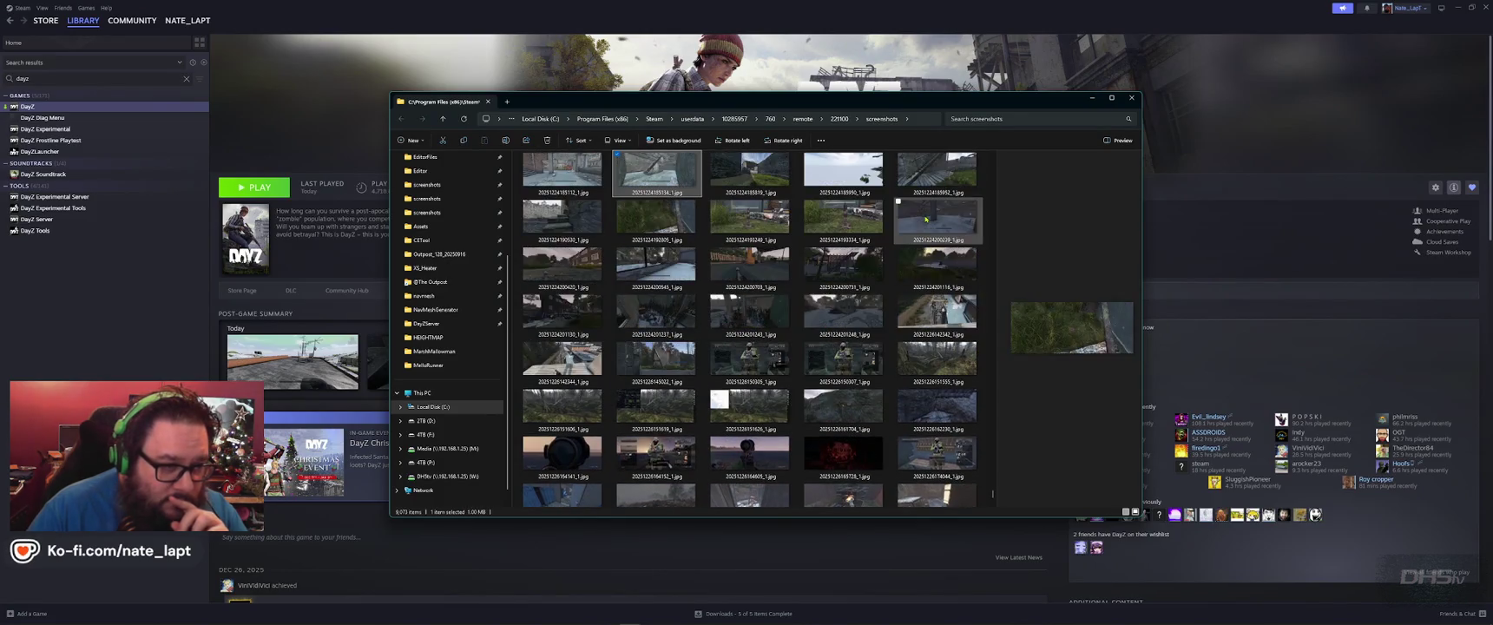
key("Up")
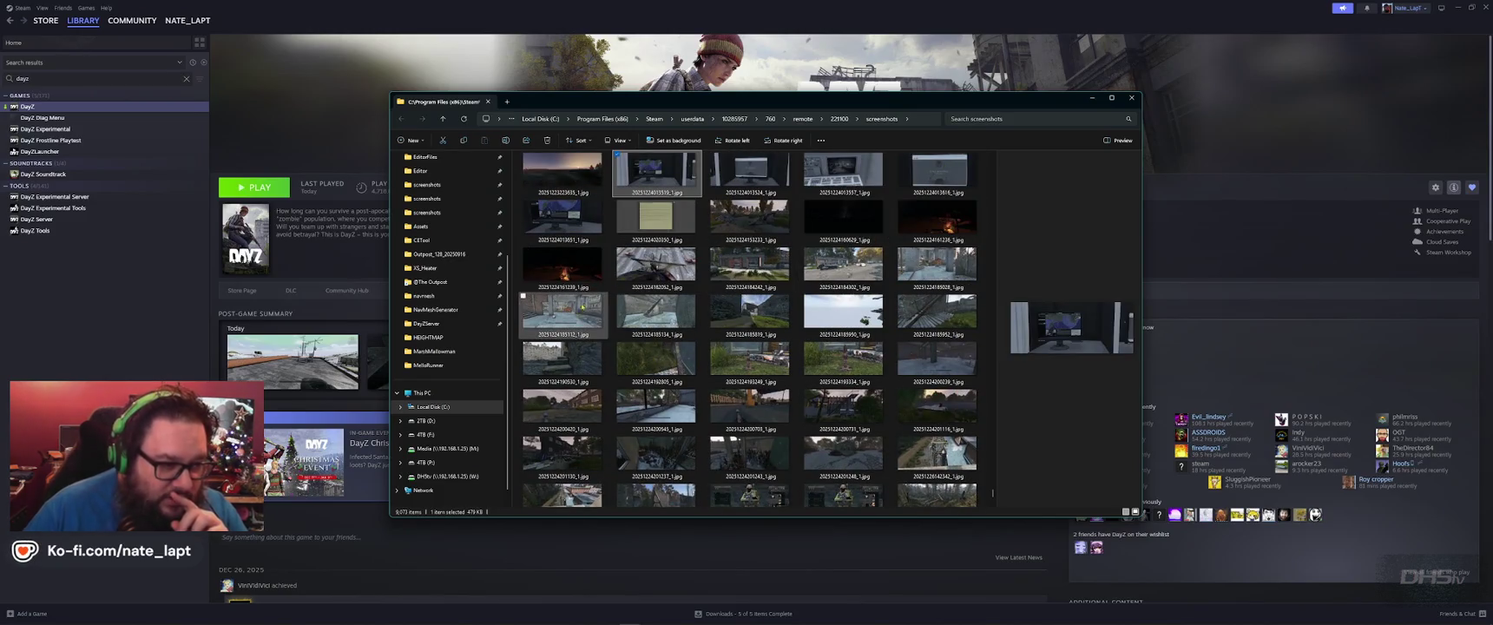
left_click(586, 222)
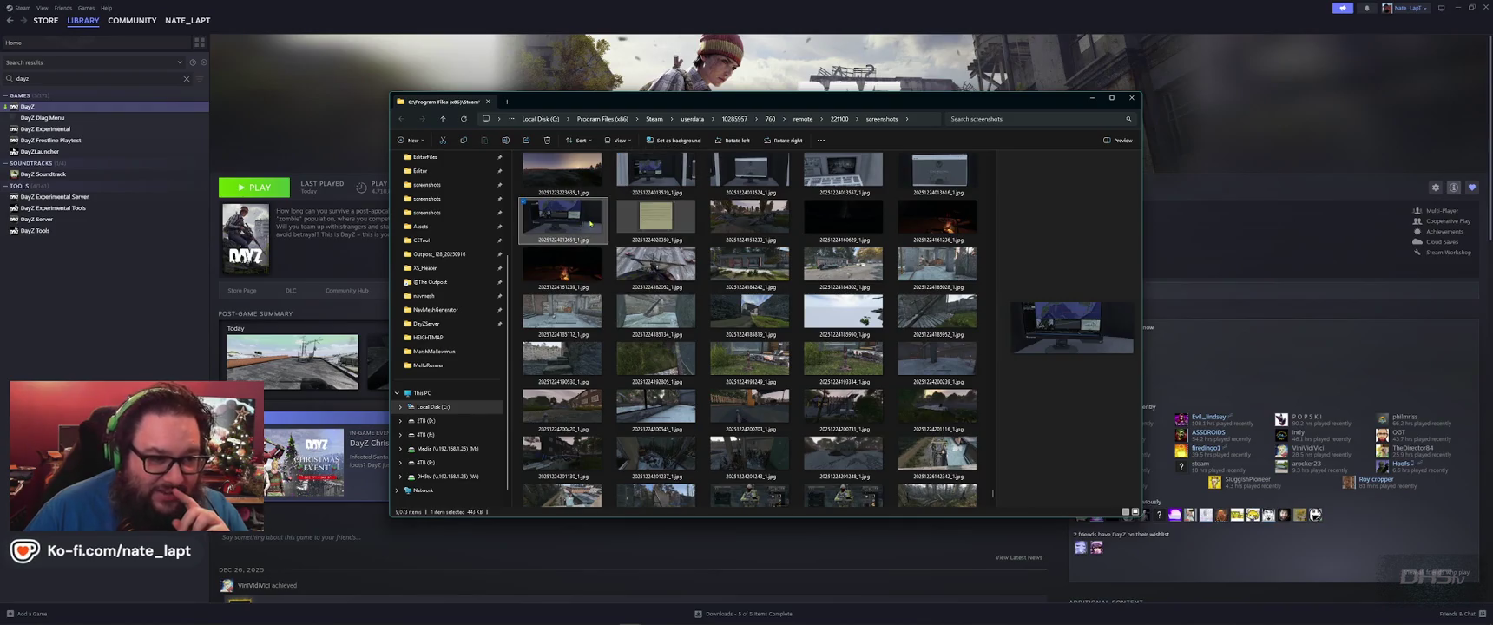
scroll(685, 222, "up", 5)
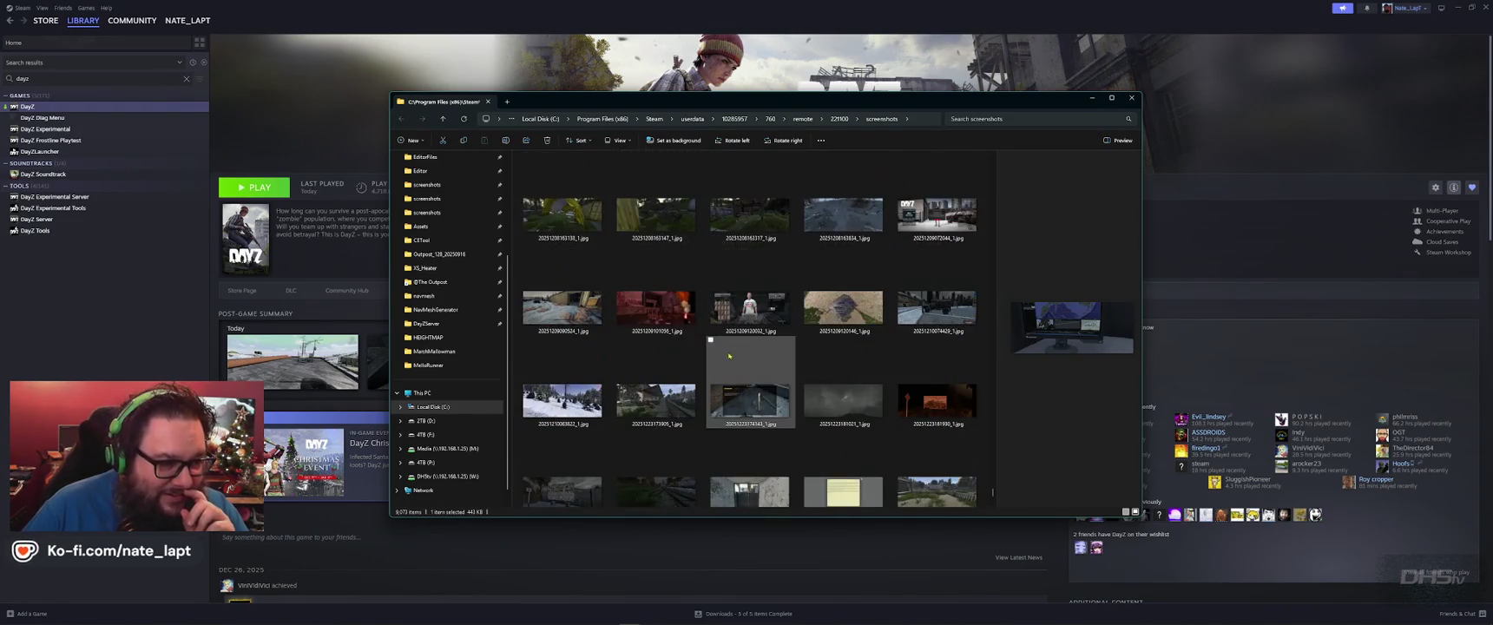
scroll(761, 460, "down", 2)
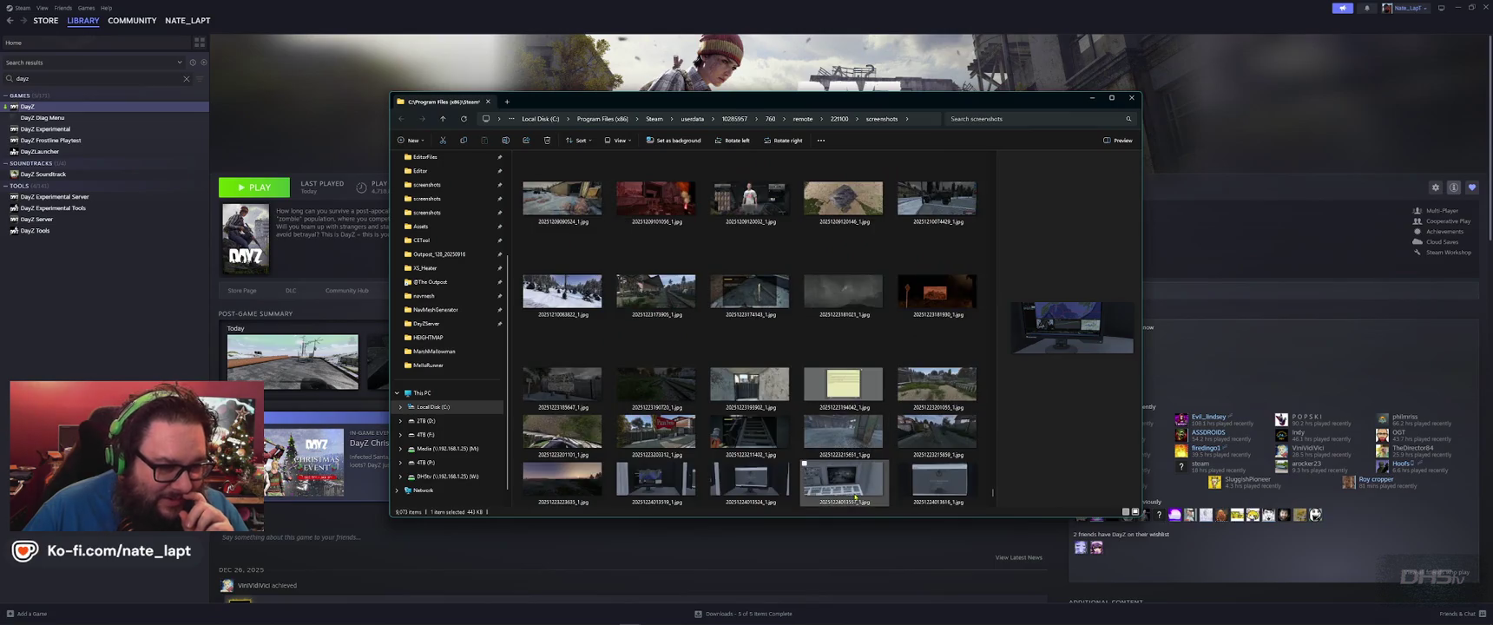
scroll(786, 466, "down", 3)
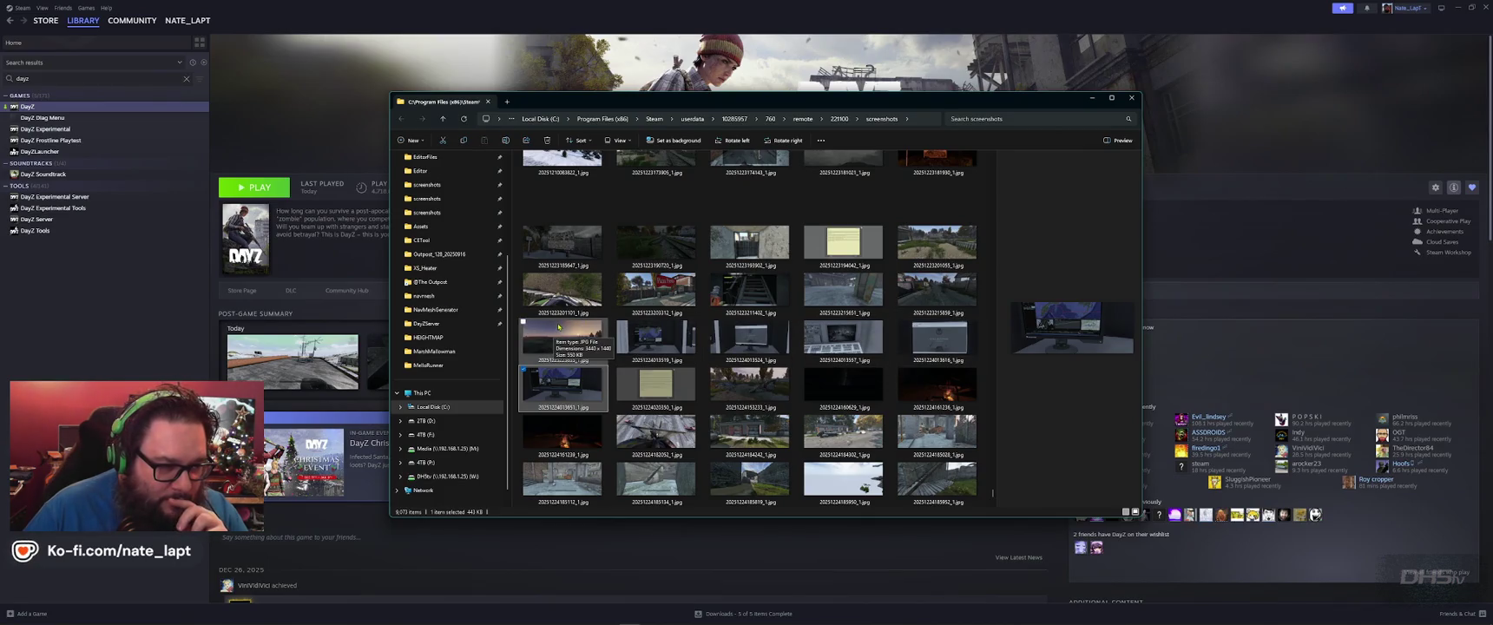
scroll(893, 384, "up", 3)
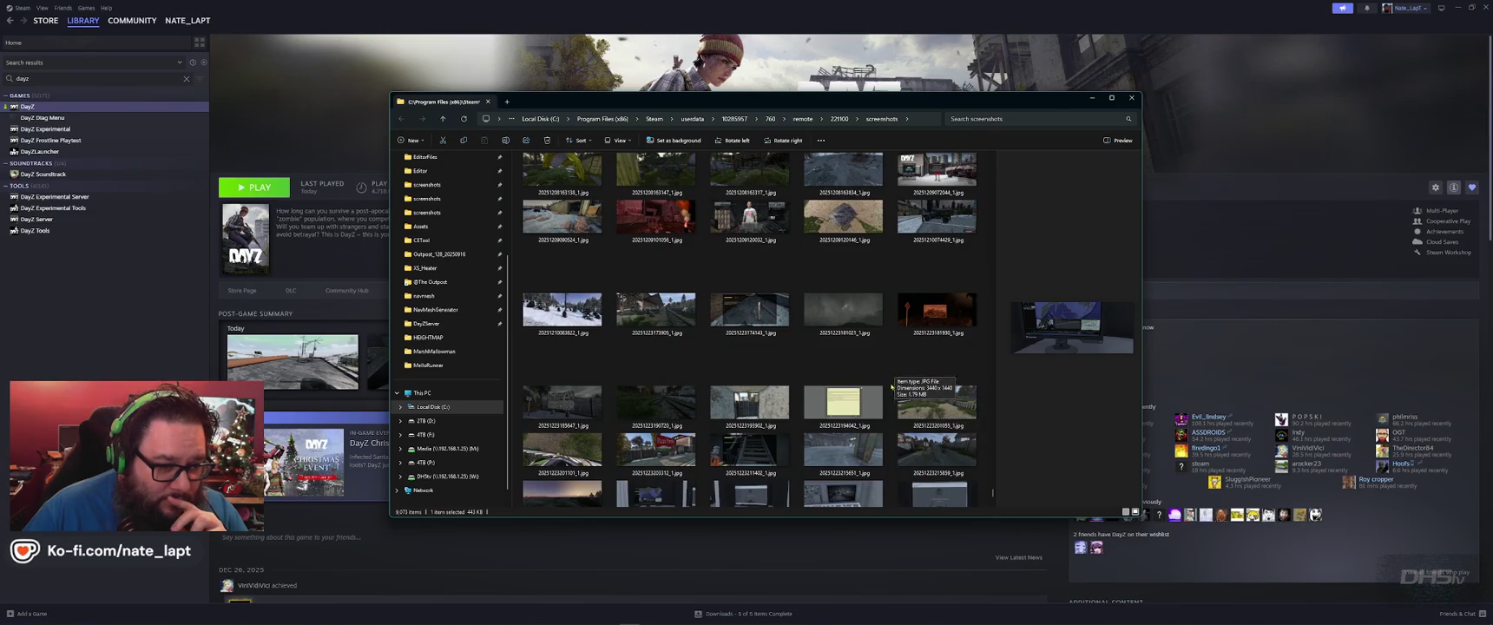
scroll(855, 405, "up", 4)
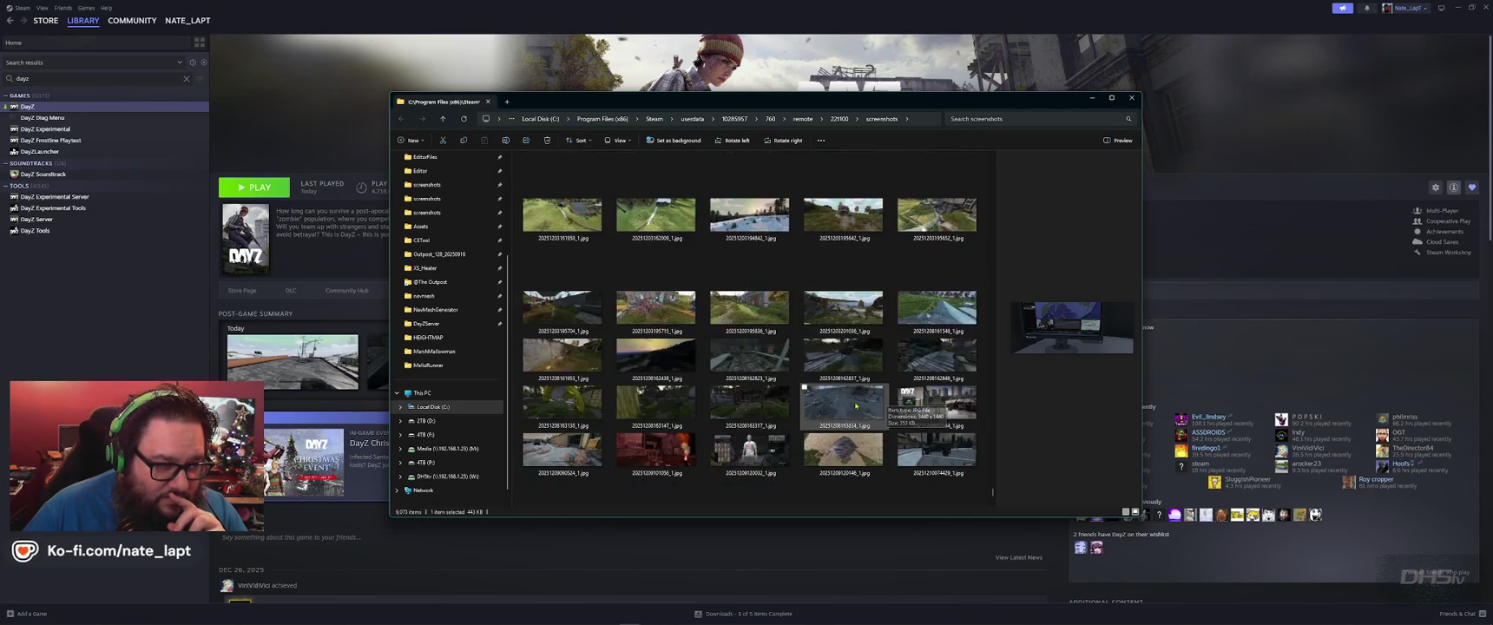
scroll(855, 405, "up", 4)
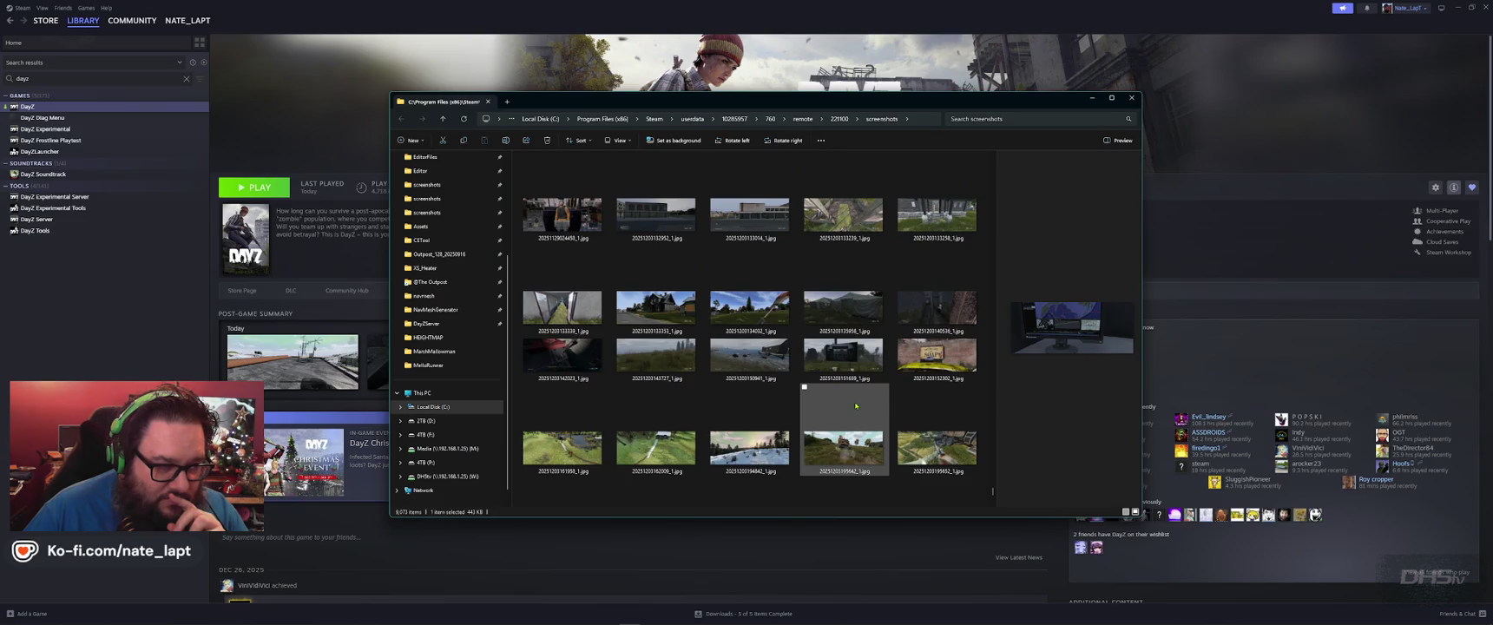
scroll(855, 406, "up", 10)
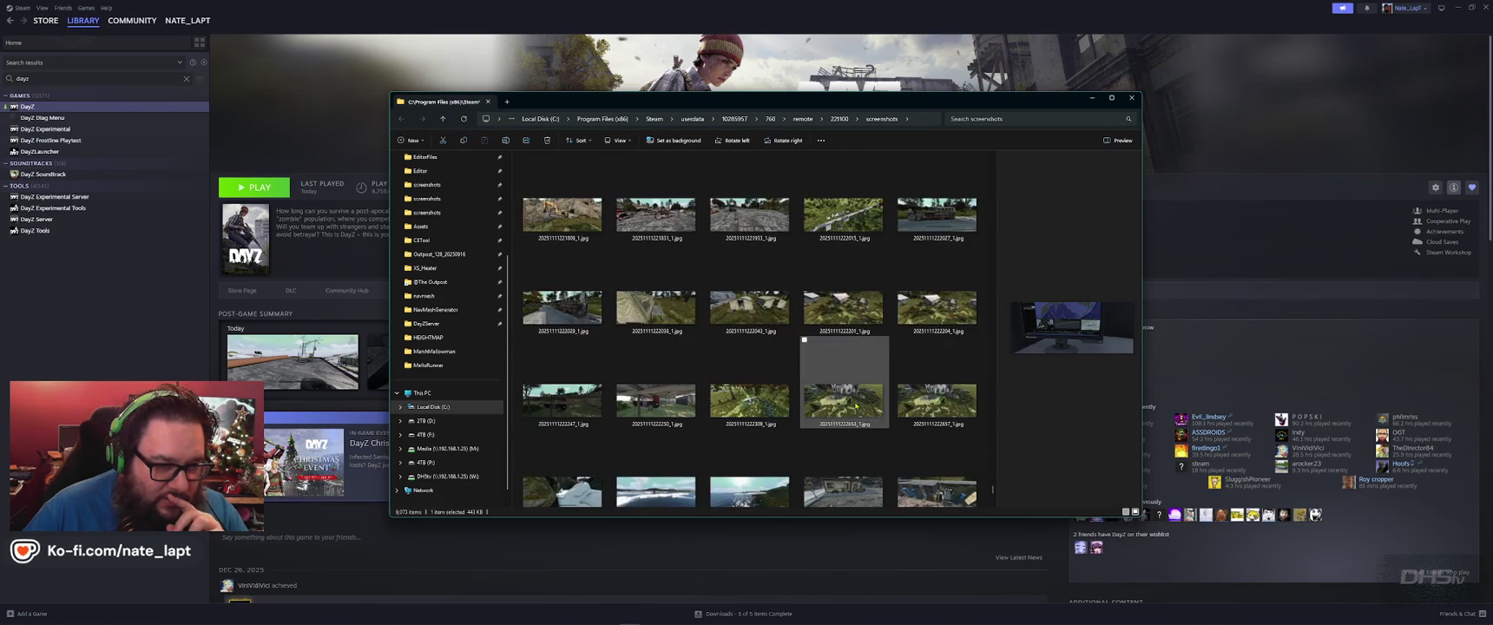
scroll(855, 405, "up", 5)
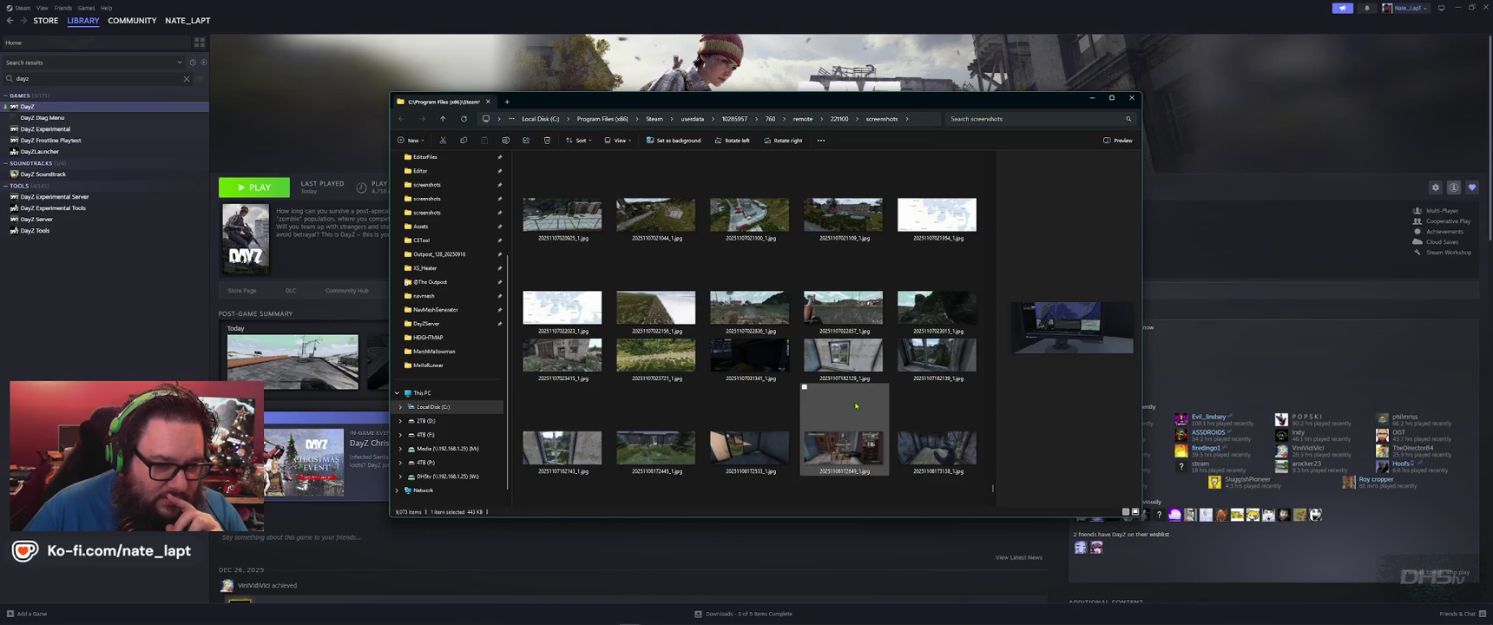
scroll(855, 405, "up", 5)
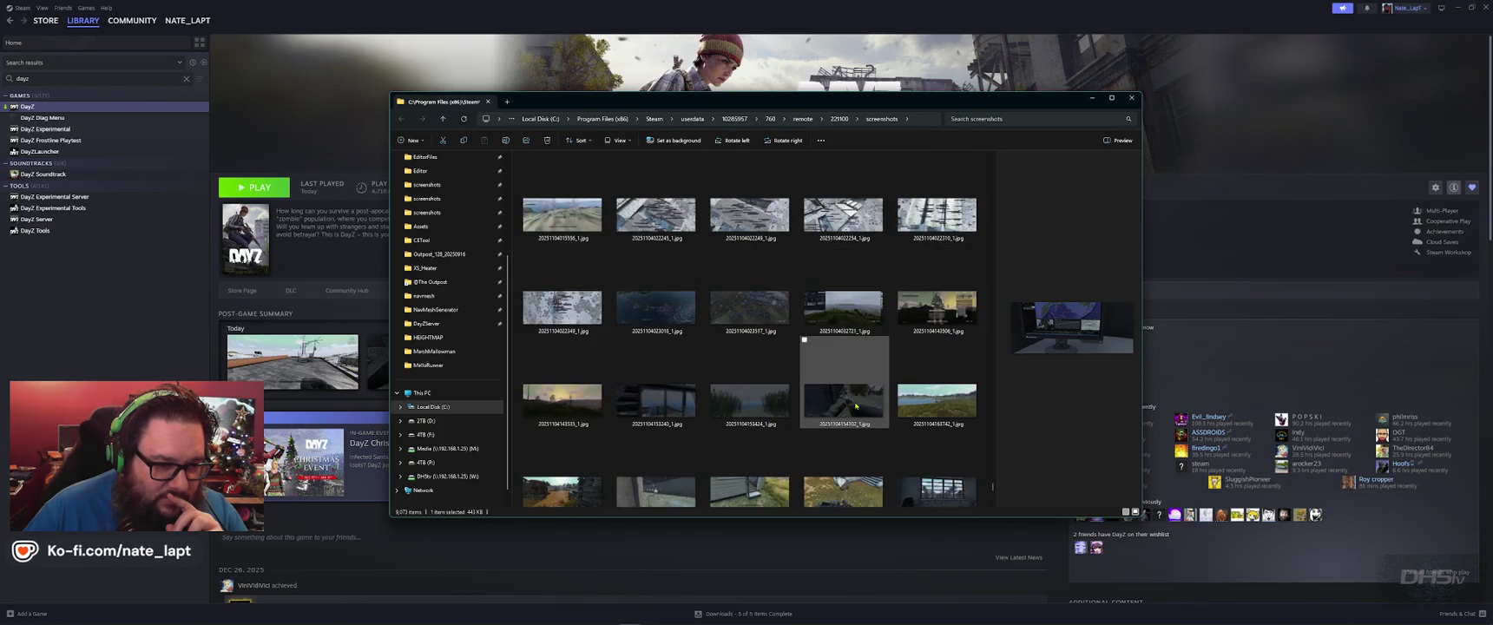
scroll(855, 405, "up", 5)
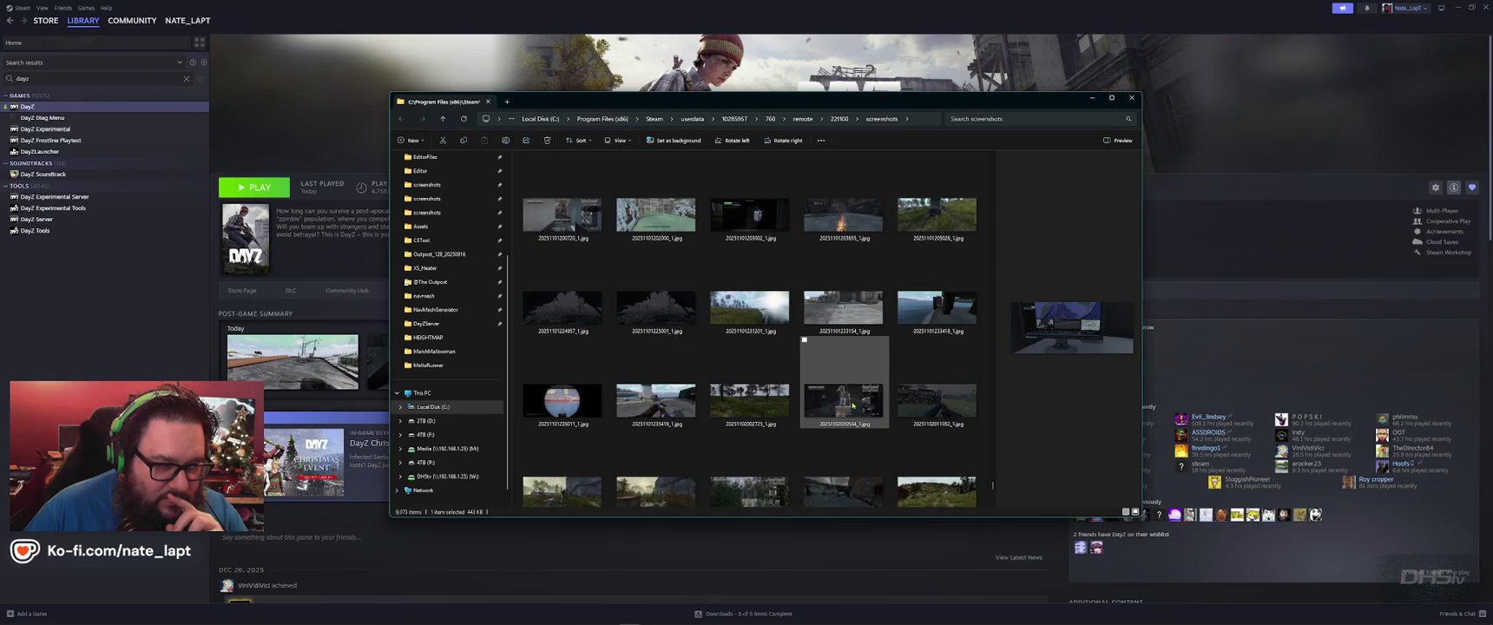
scroll(853, 404, "down", 20)
scroll(853, 406, "up", 3)
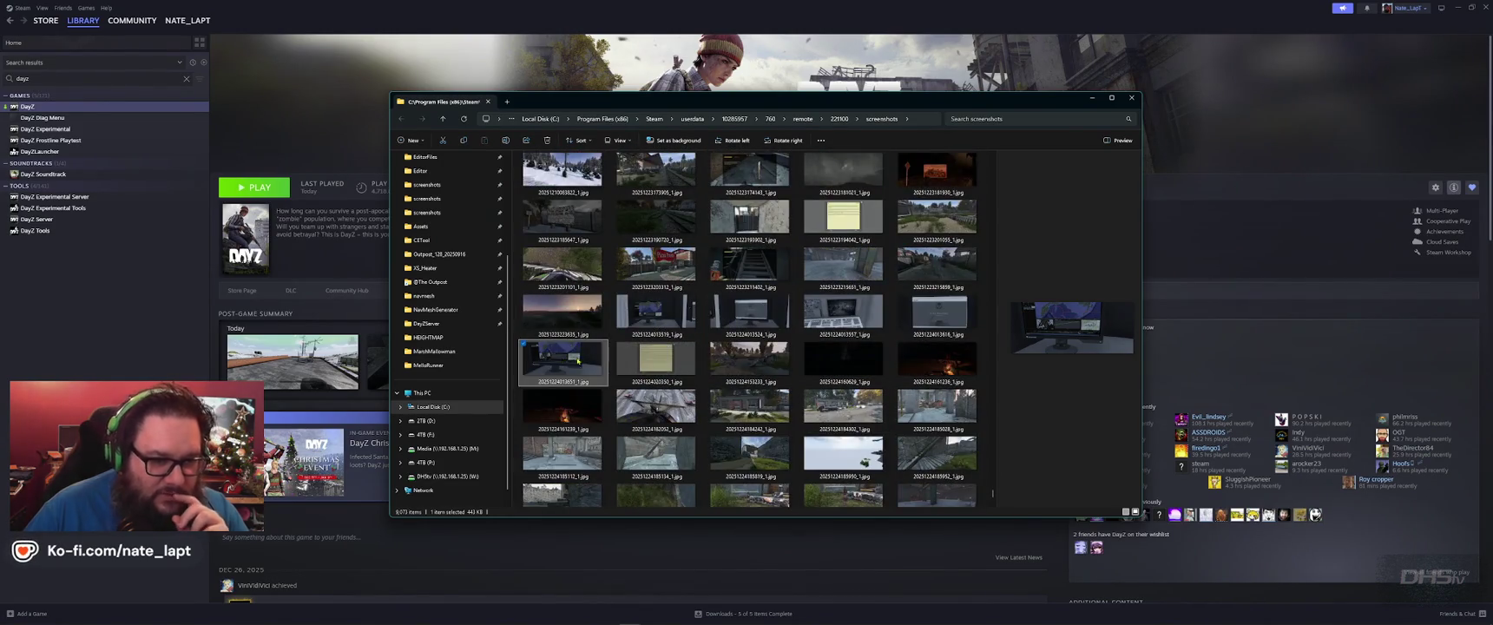
double_click(563, 359)
left_click(1210, 135)
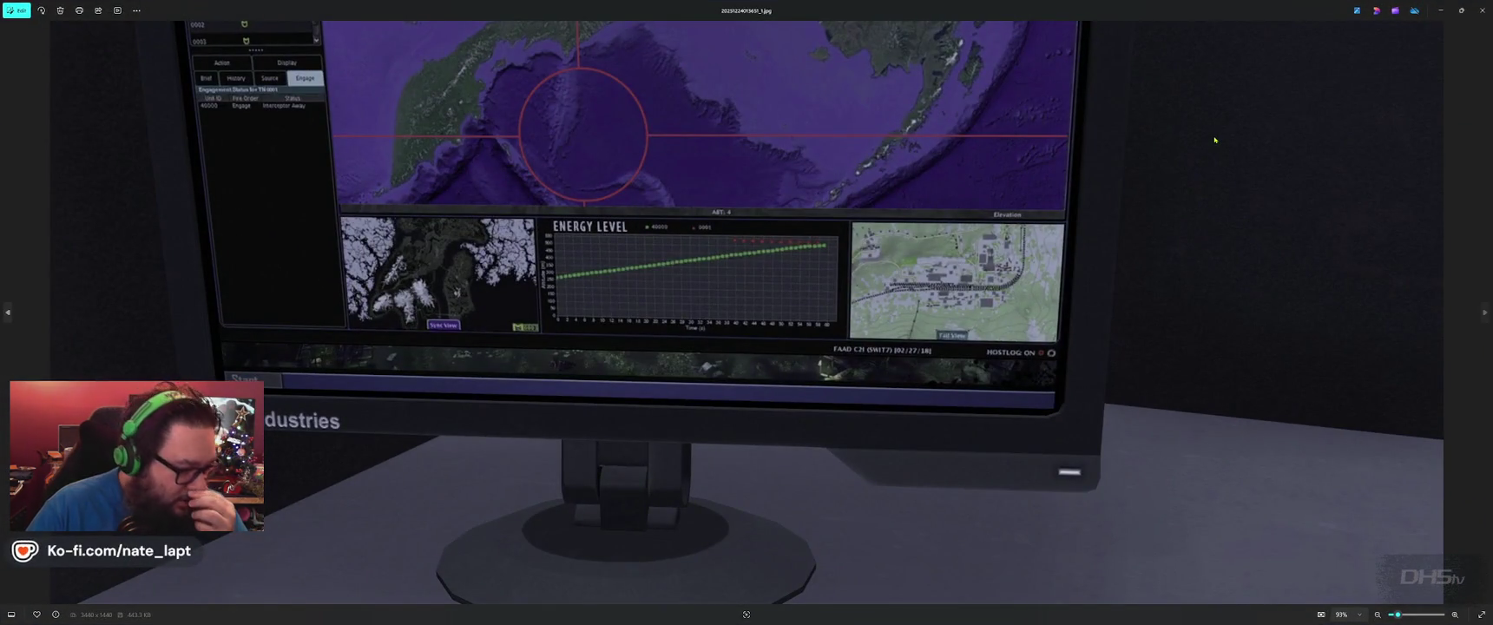
Page forward through the DayZ screenshots up to the fireplace shot.
key("Right")
key("Right")
key("Right")
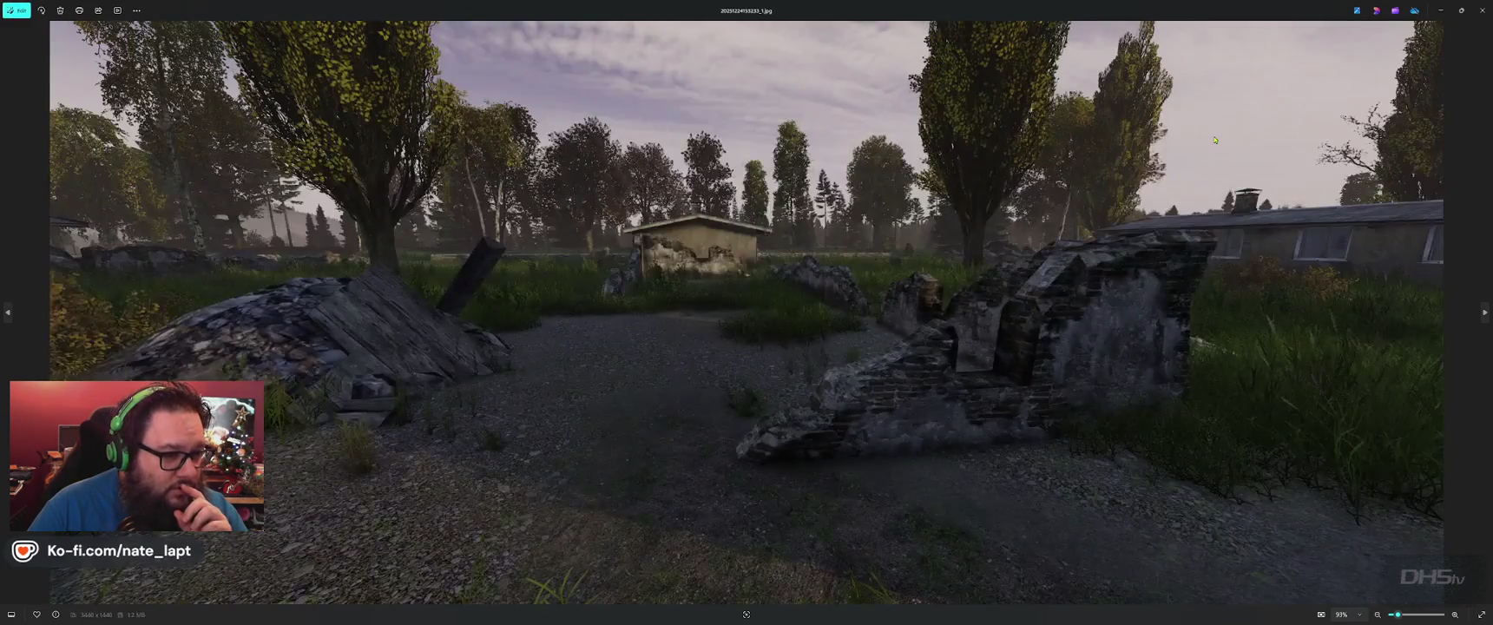
key("Right")
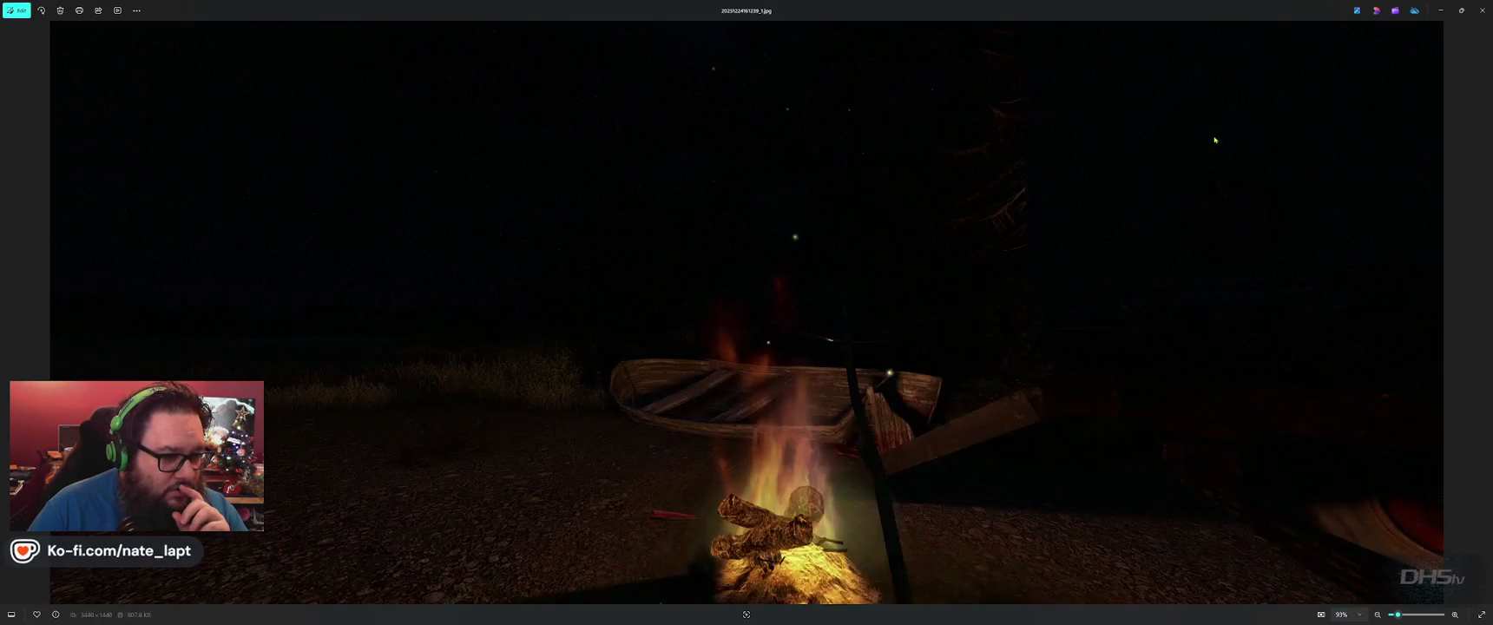
key("Right")
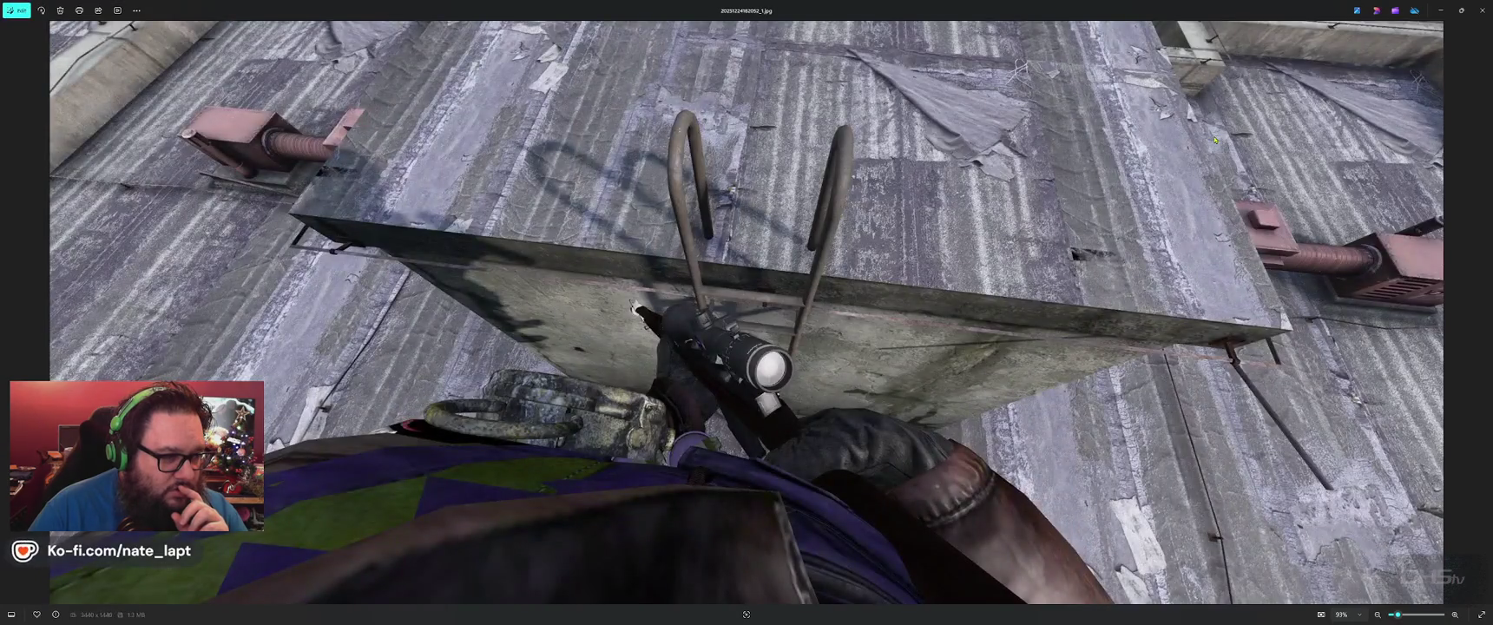
key("Right")
key("Right")
key("Right")
key("Right")
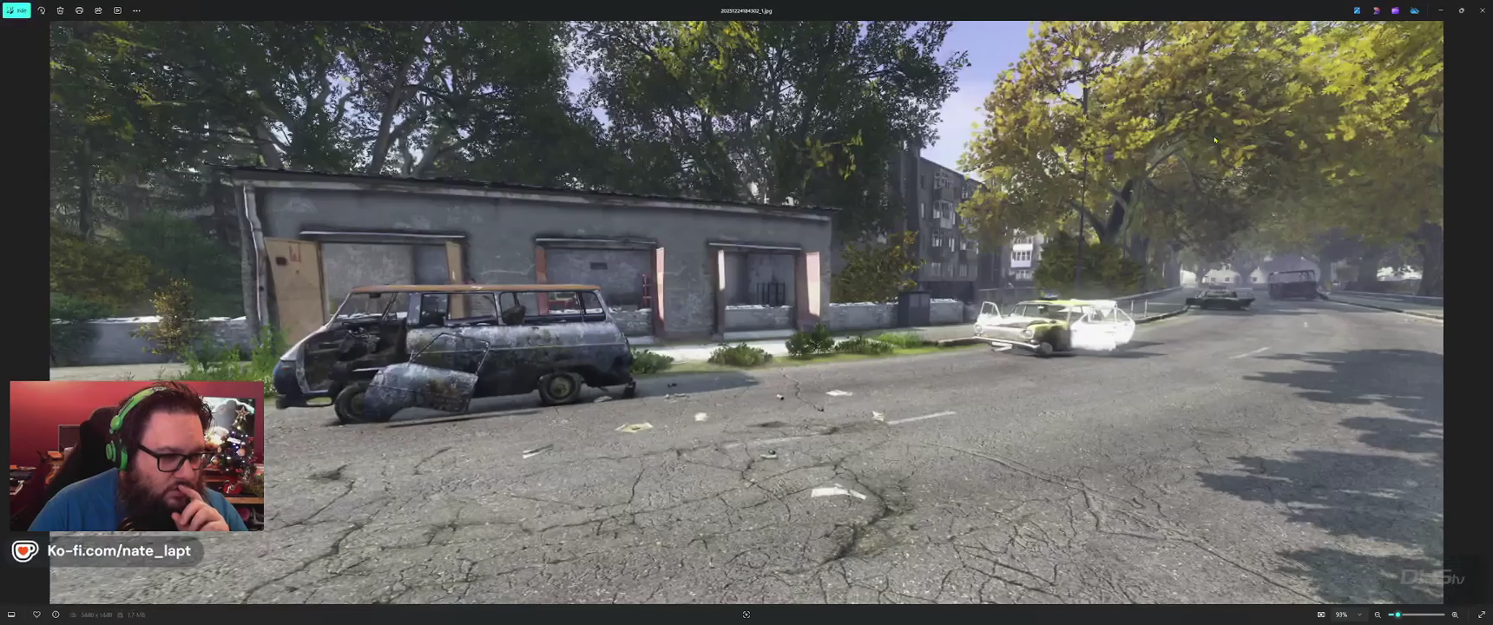
key("Right")
key("Right")
key("Right")
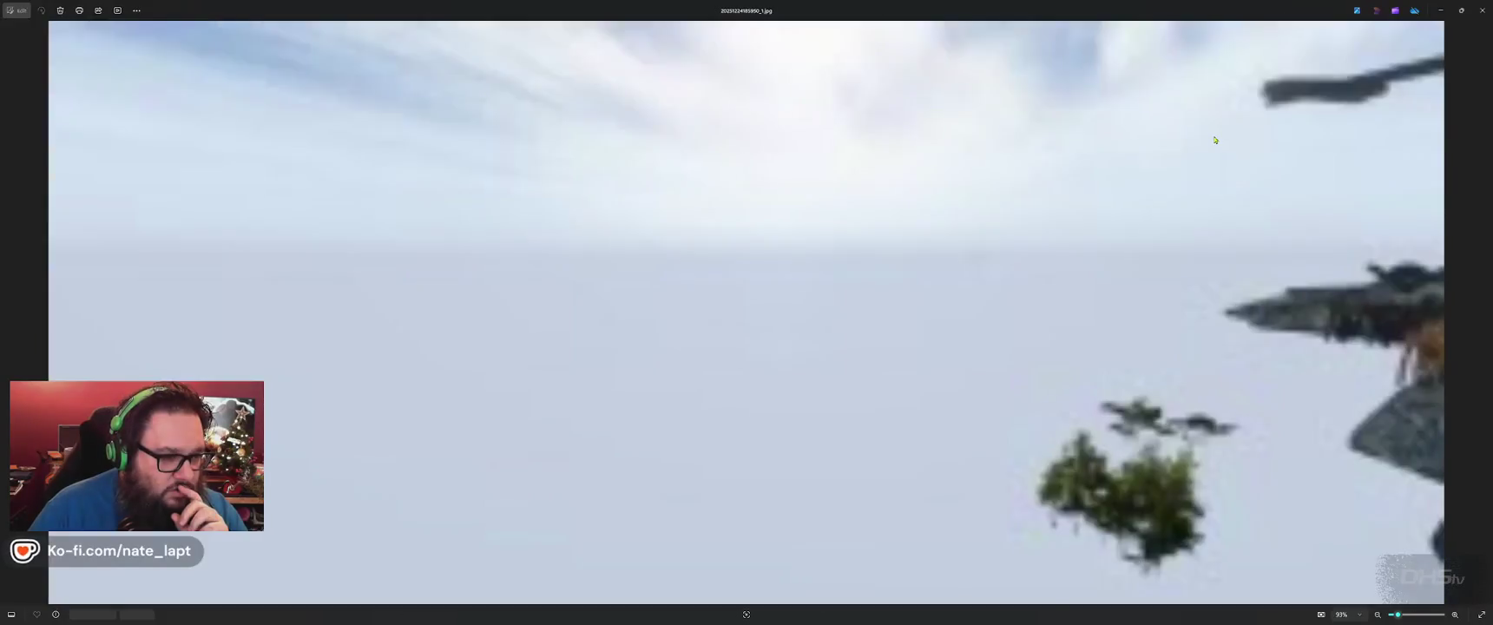
key("Right")
key("Right")
key("Right")
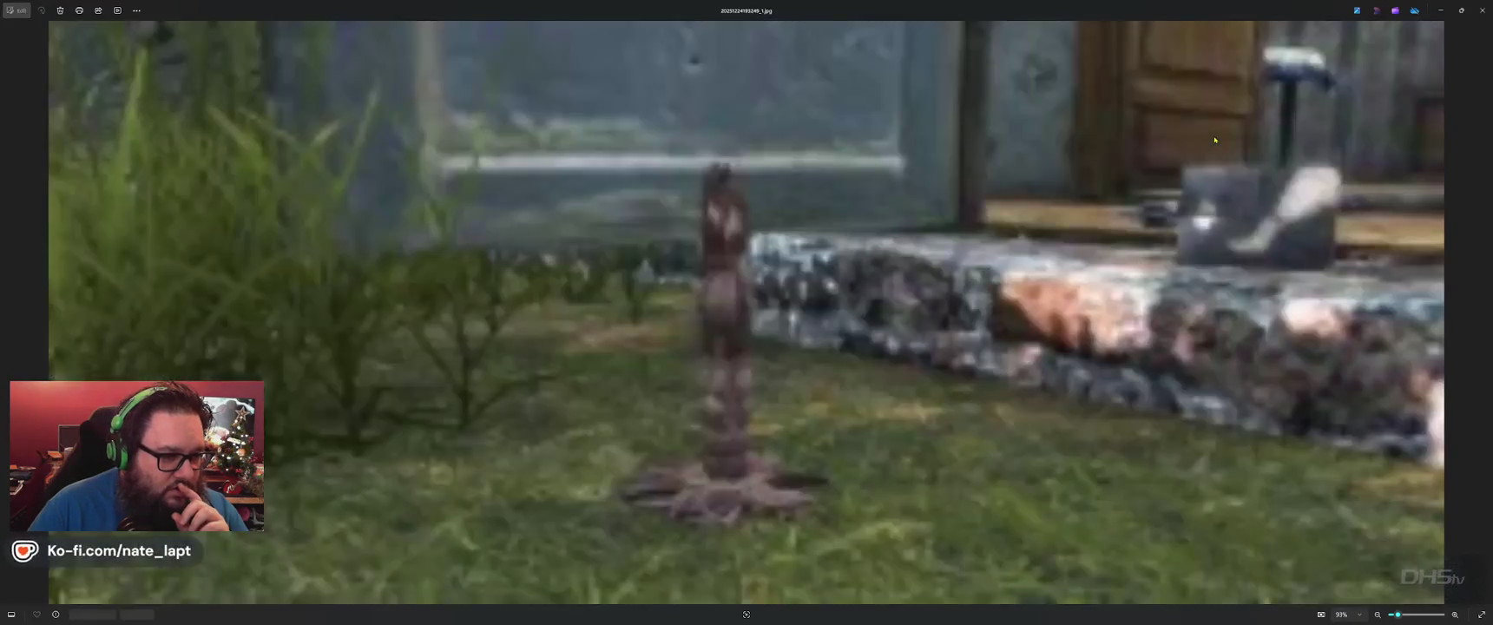
key("Right")
key("Left")
key("Right")
key("Right")
key("Right")
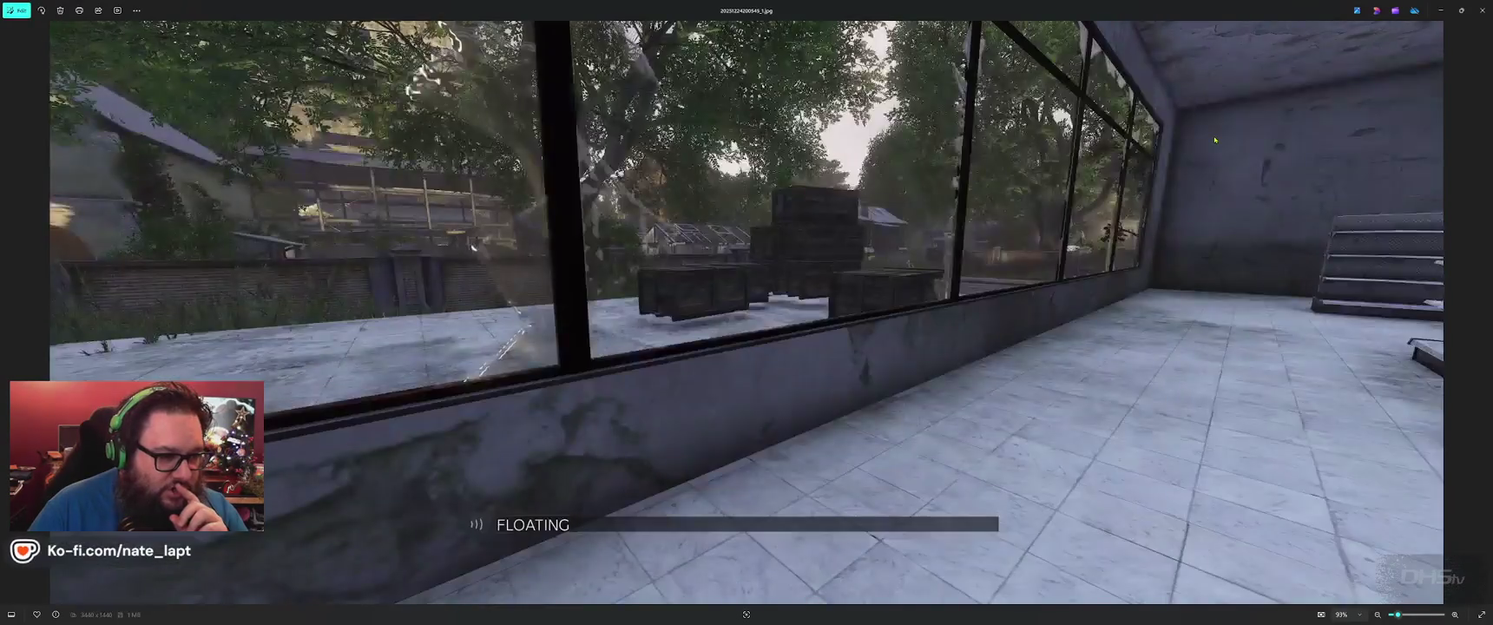
key("Right")
key("Right")
key("Right")
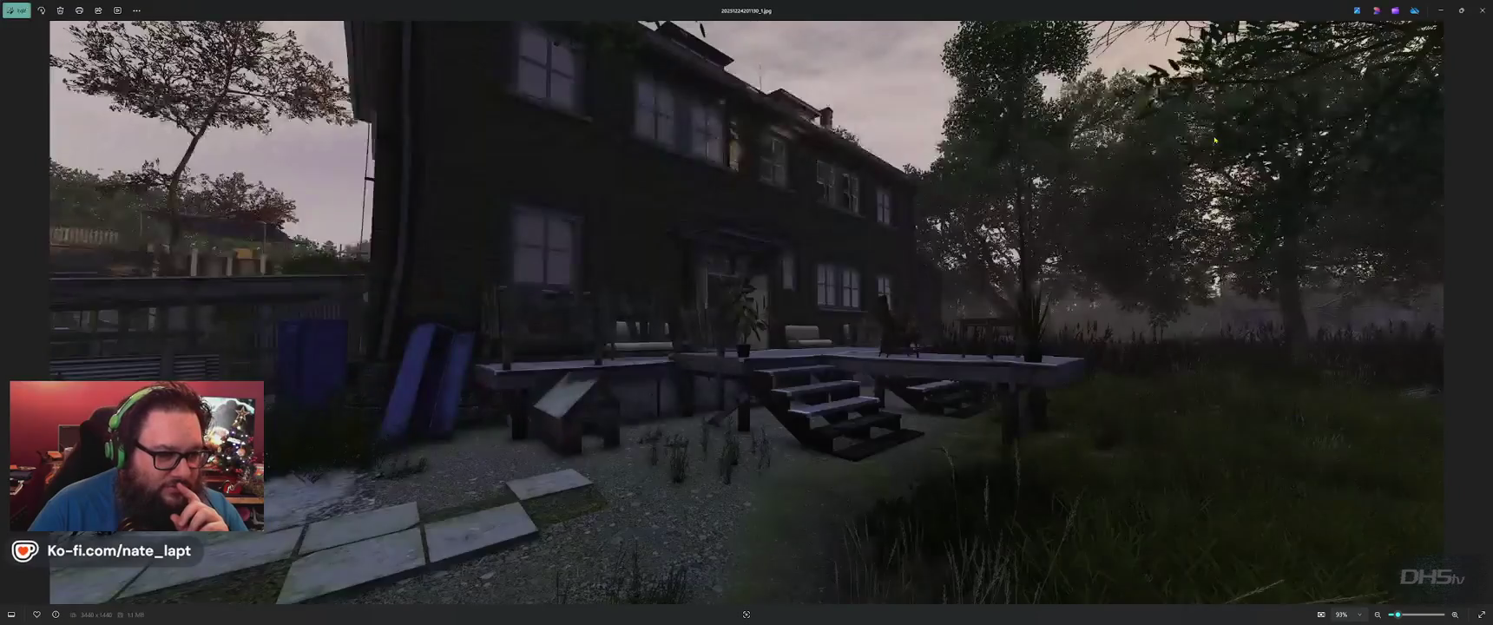
key("Right")
key("Right")
key("Right")
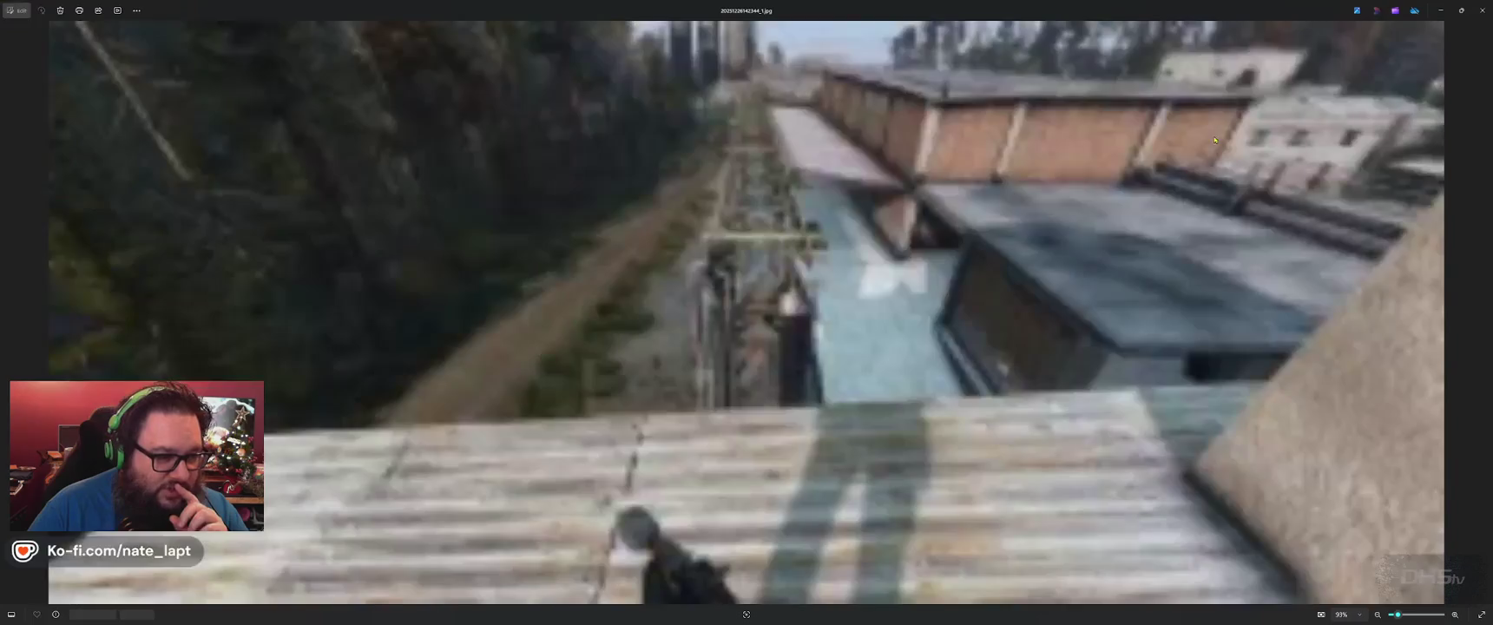
key("Right")
key("Right")
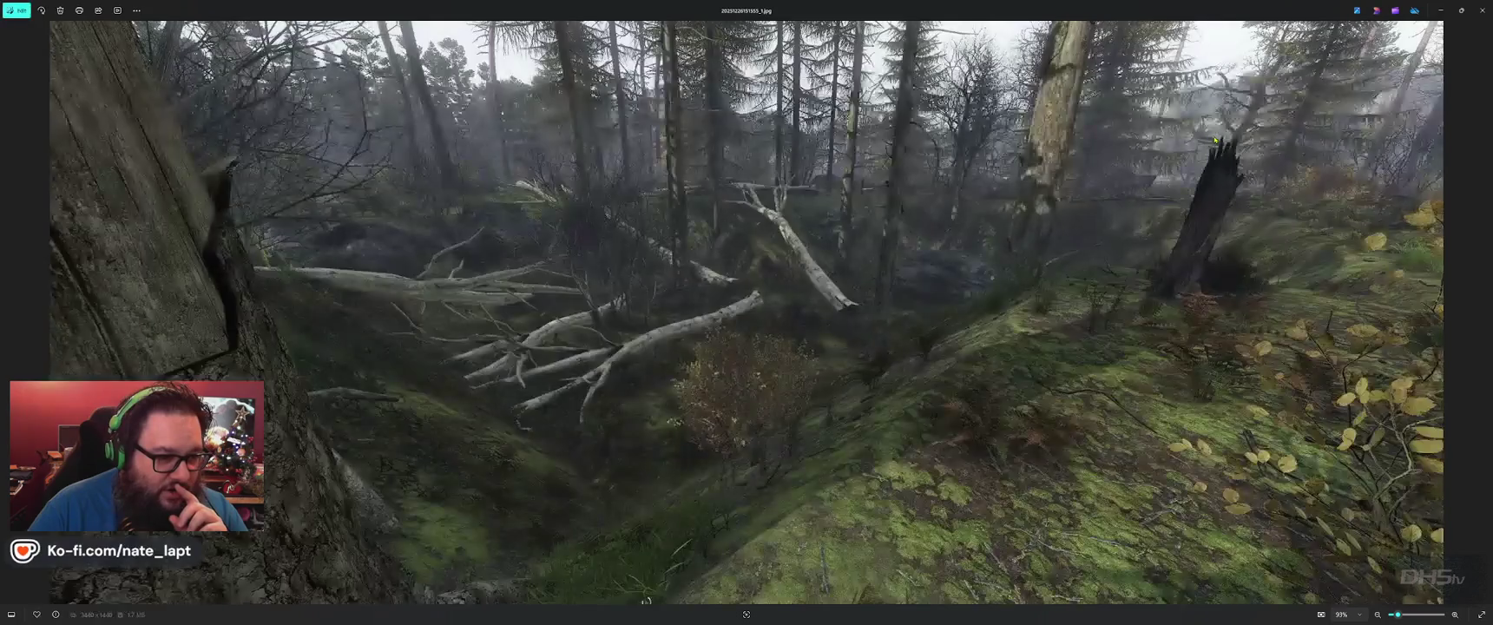
key("Right")
key("Right")
key("Right")
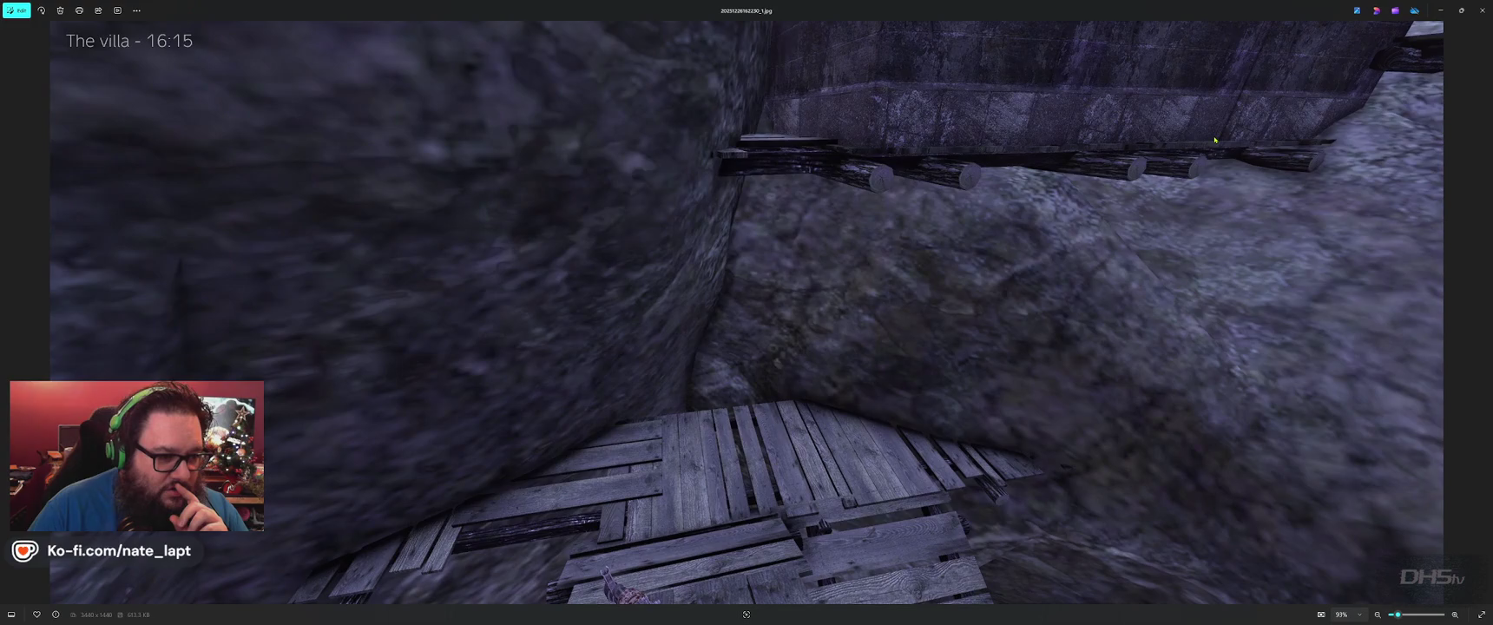
key("Right")
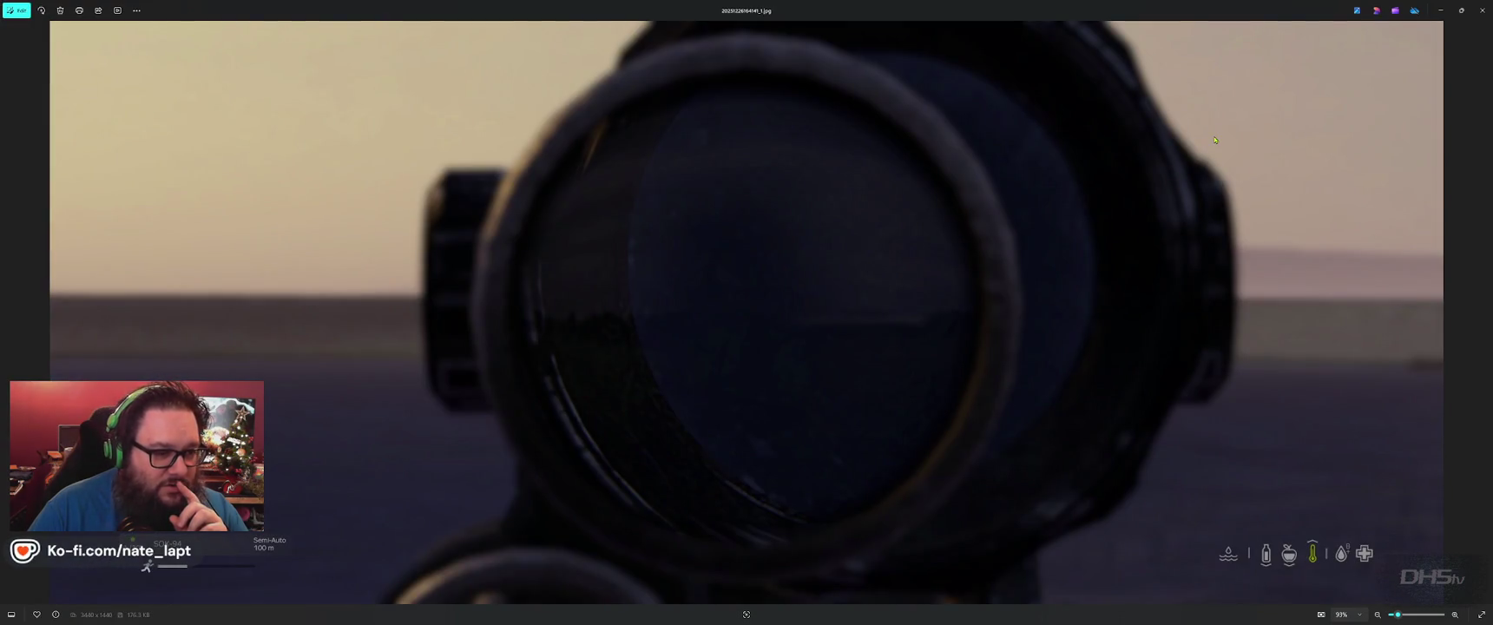
key("Right")
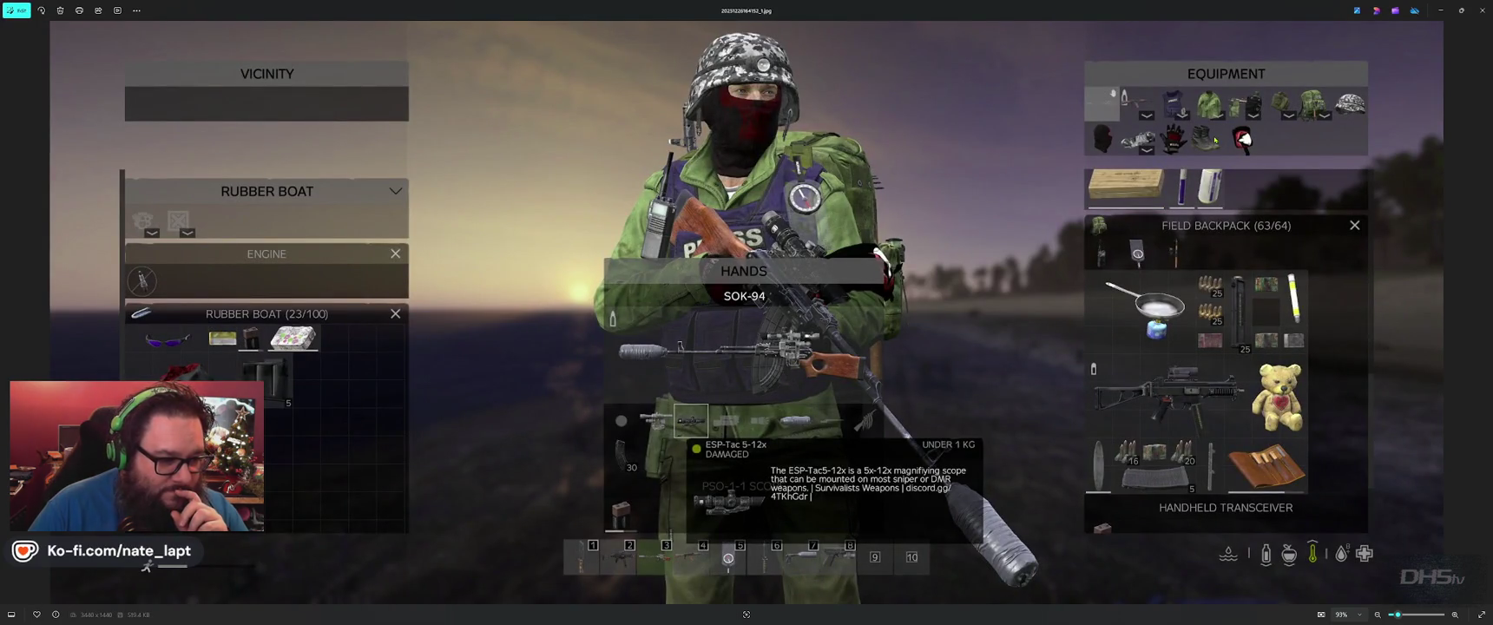
key("Right")
key("Right")
key("Right")
key("Left")
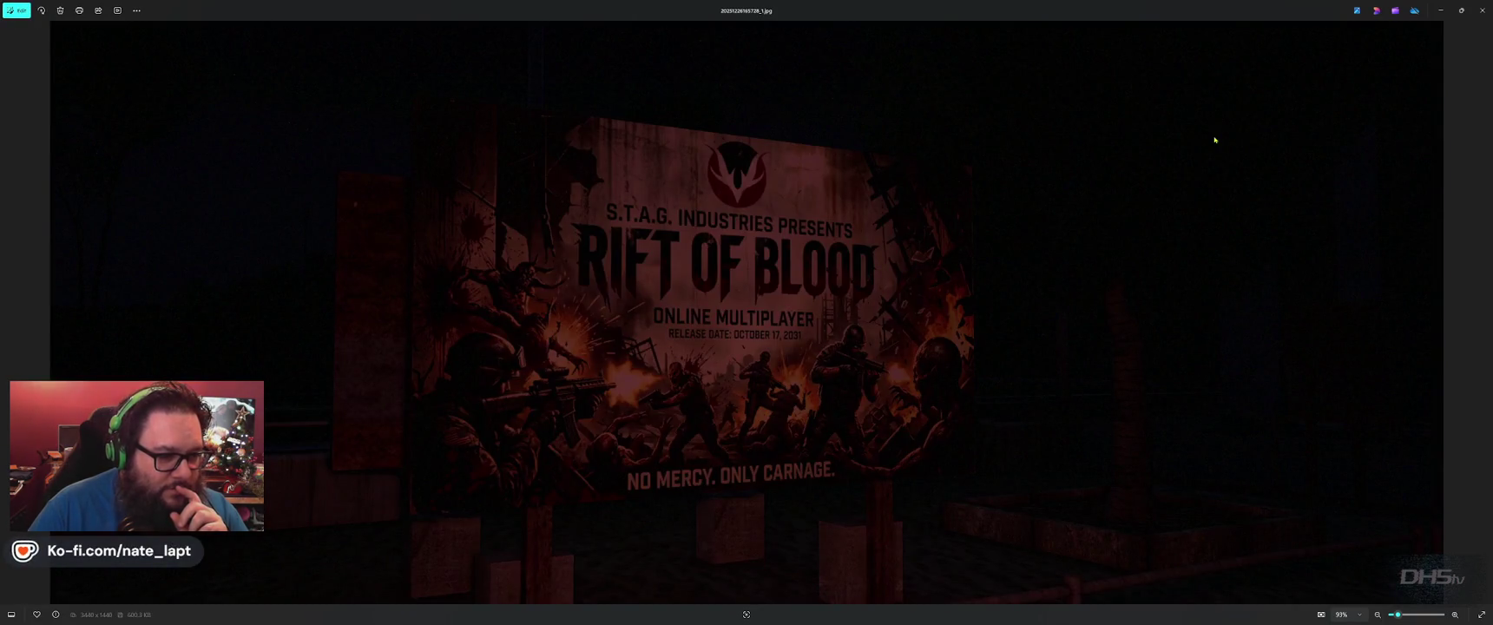
key("Right")
key("Right")
key("Right")
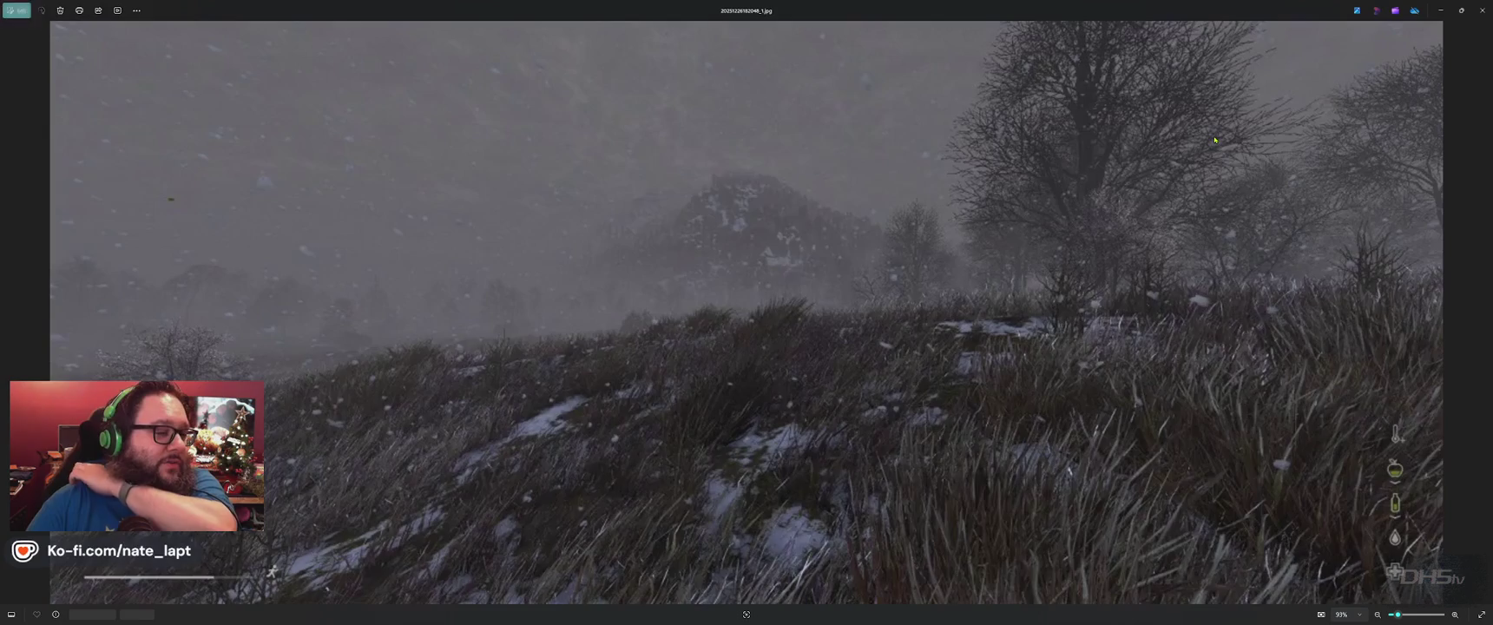
key("Right")
key("Right")
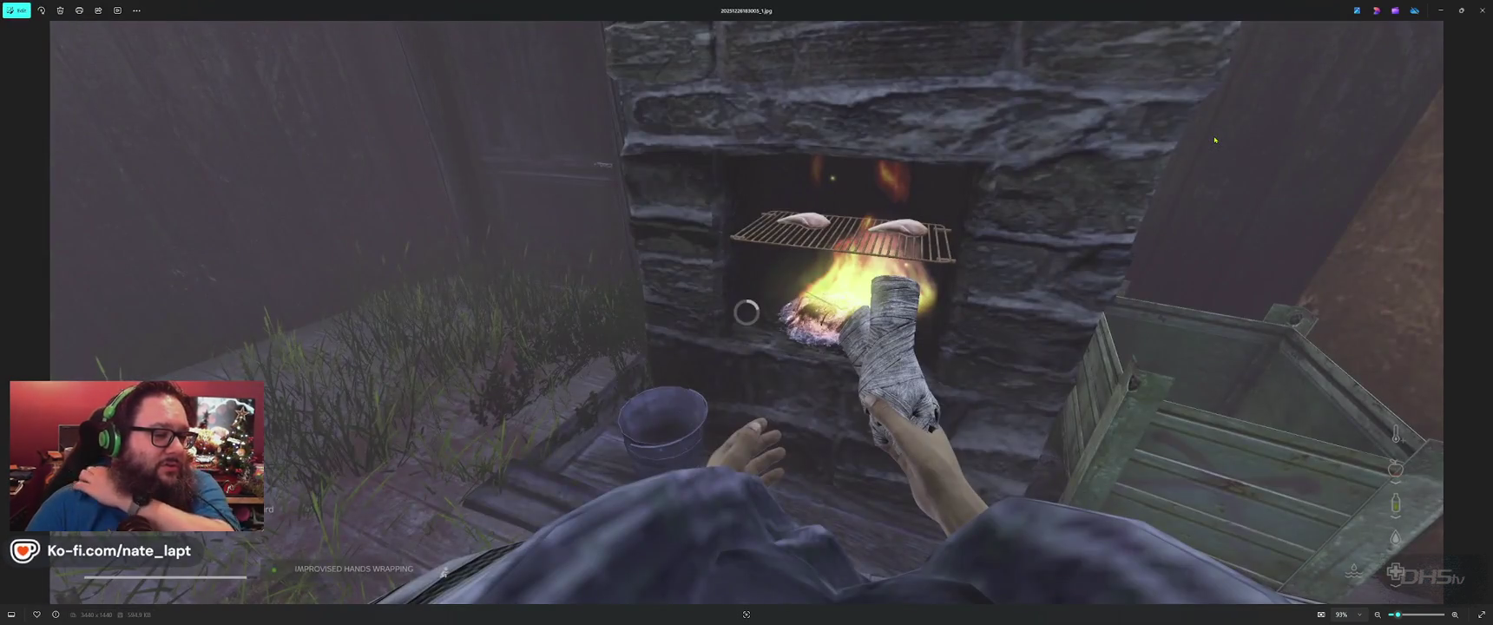
Step back through earlier December 23 screenshots to the billboard shot and close Photos.
key("Left")
key("Left")
key("Left")
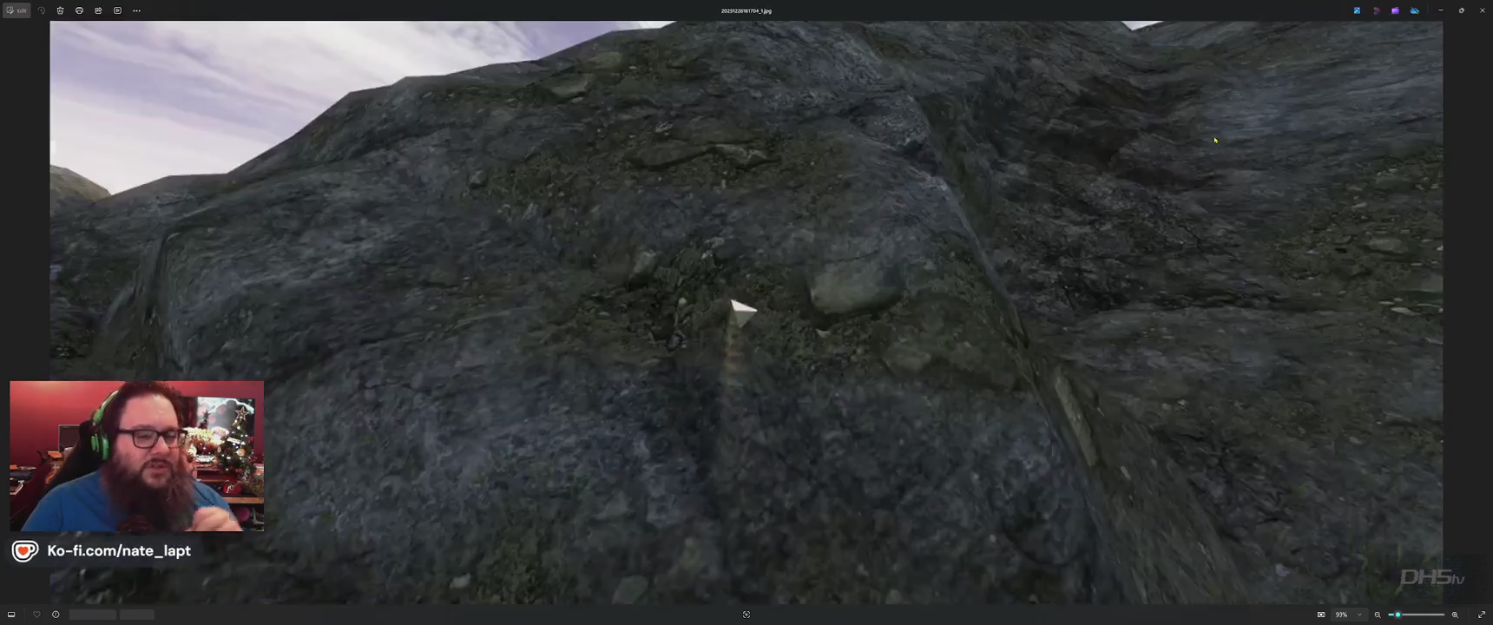
key("Left")
key("Left")
key("Left")
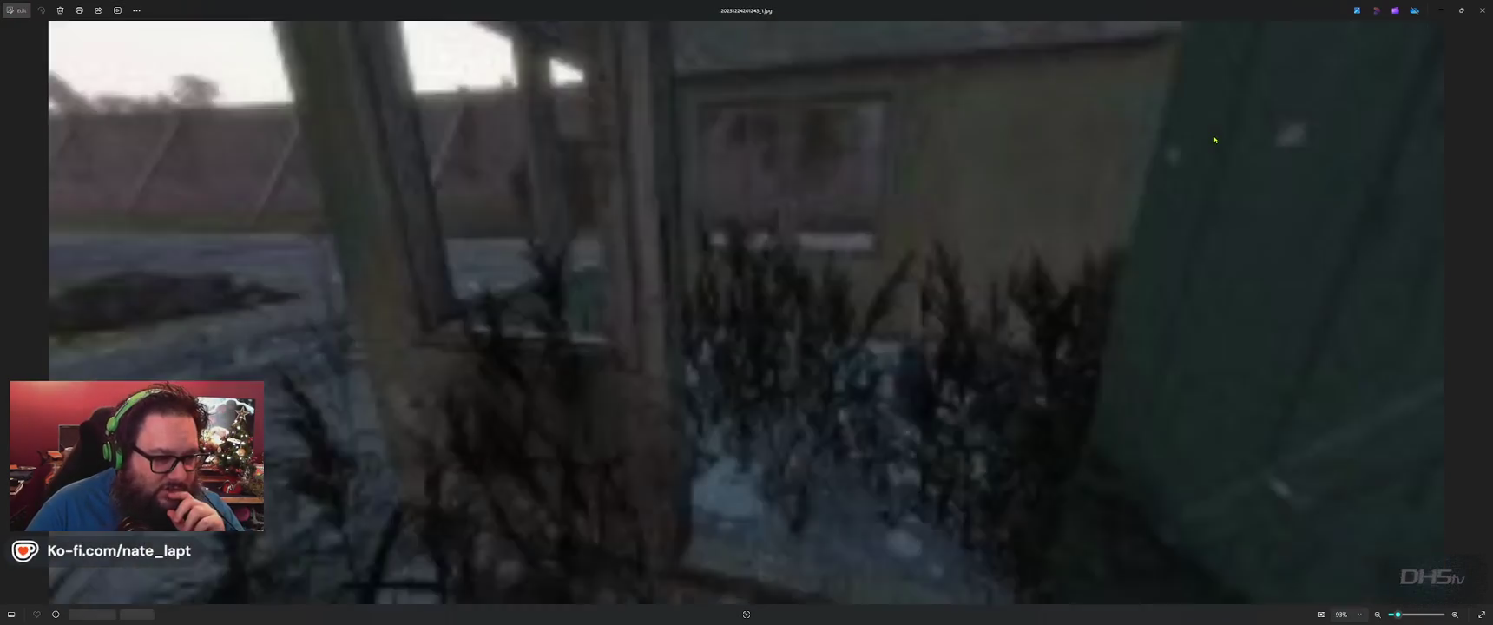
key("Left")
key("Left")
key("Left")
key("Left")
key("Left")
key("Left")
key("Left")
key("Left")
key("Left")
key("Left")
key("Left")
key("Left")
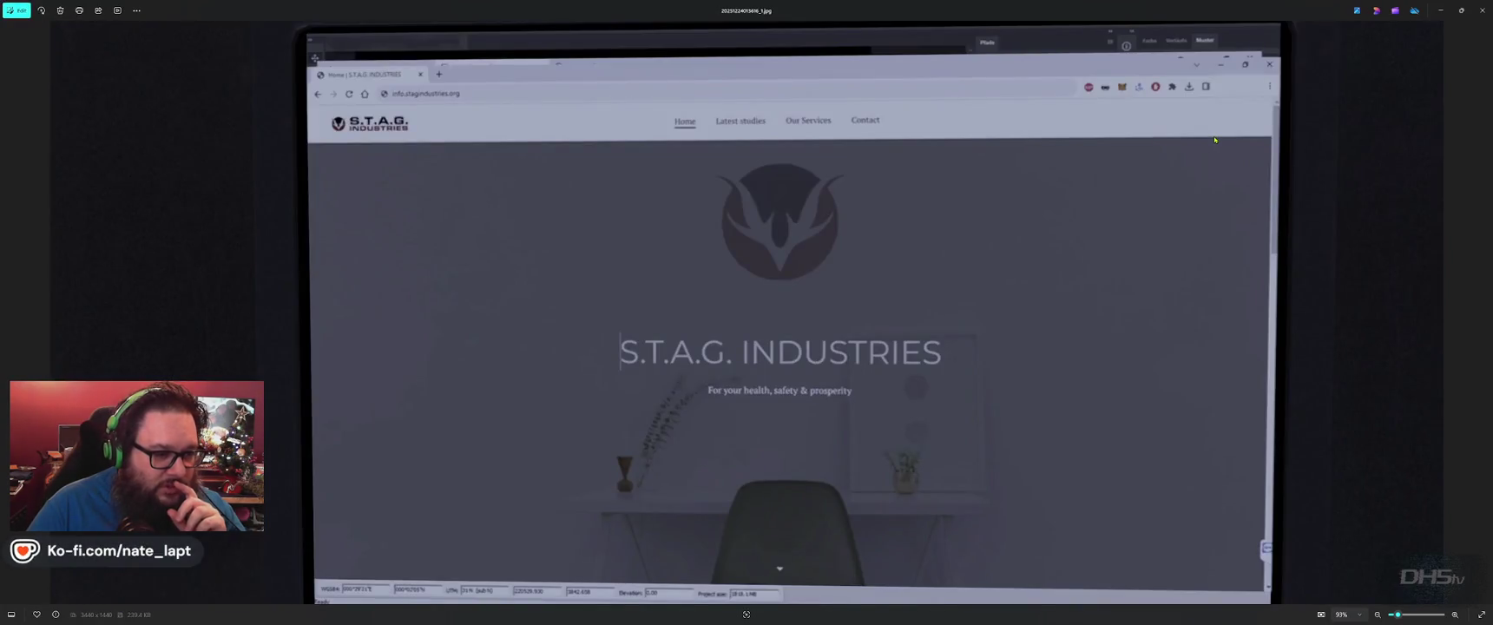
key("Left")
key("Left")
key("Left")
key("Left")
key("Left")
key("Left")
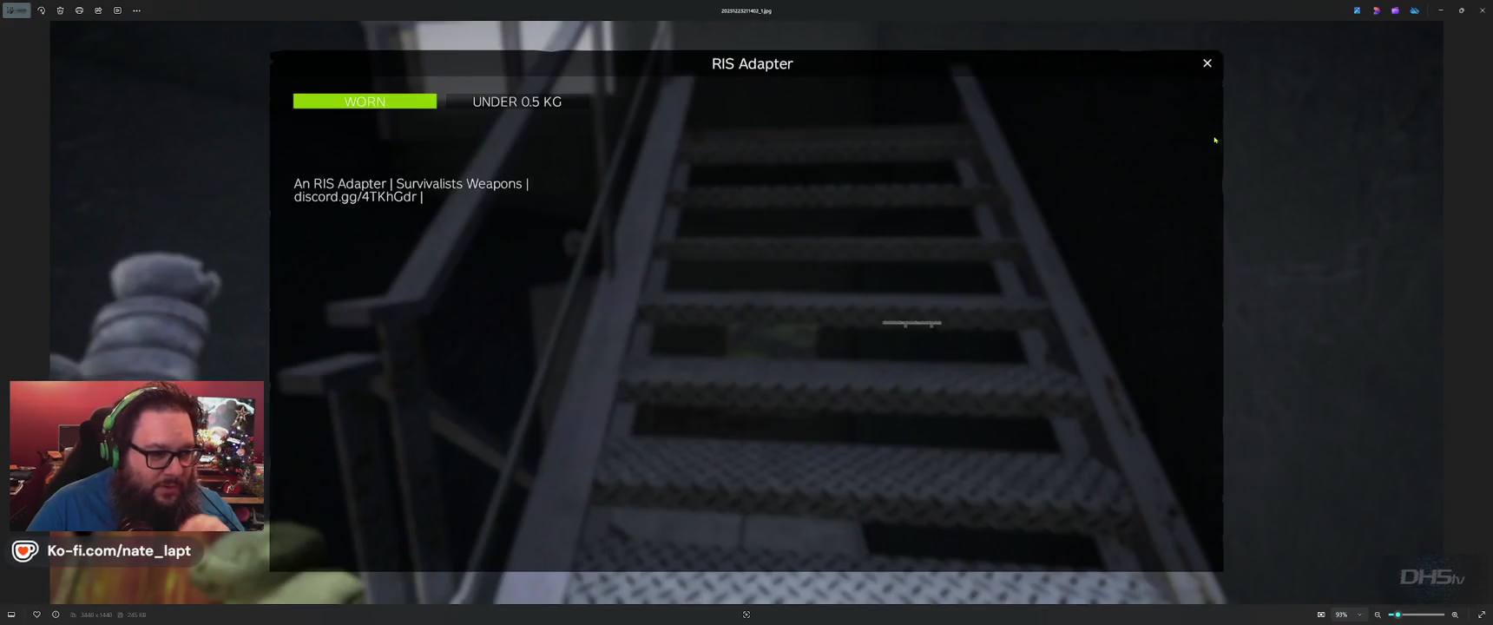
key("Left")
key("Left")
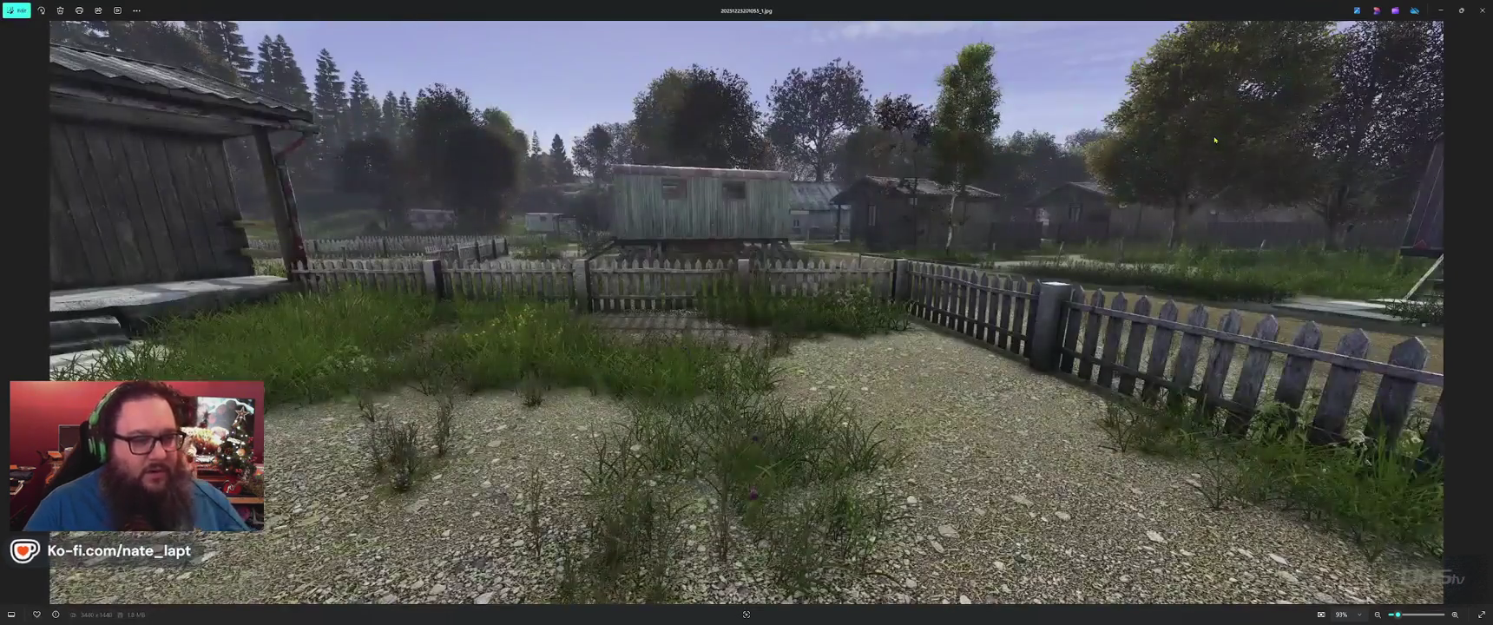
key("Left")
key("Left")
key("Left")
key("Right")
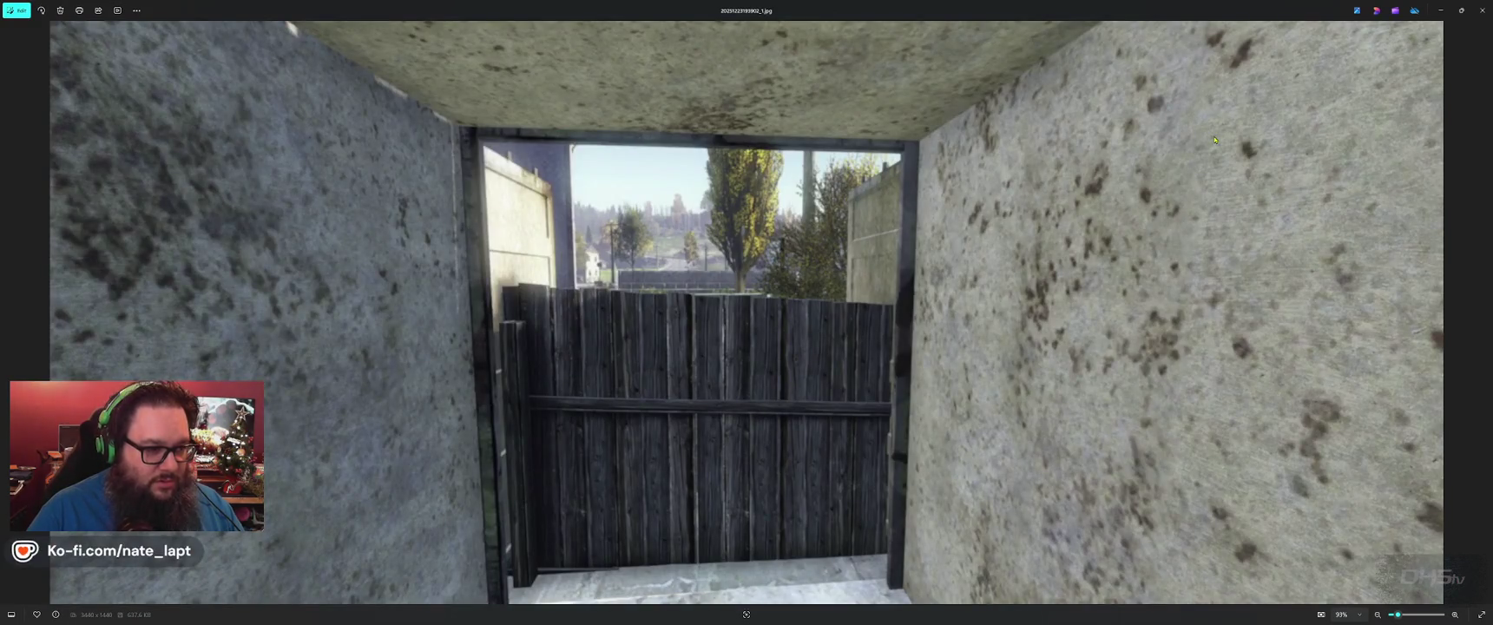
key("Left")
key("Left")
key("Left")
key("Left")
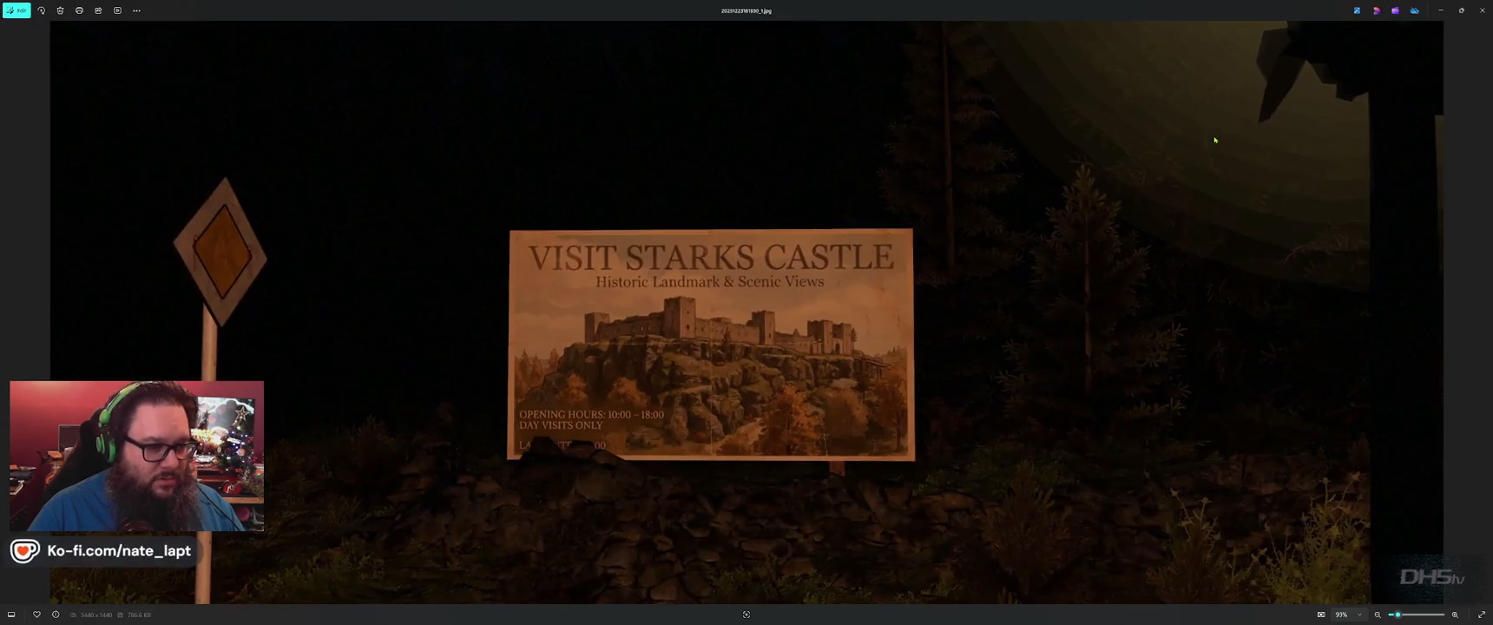
key("Left")
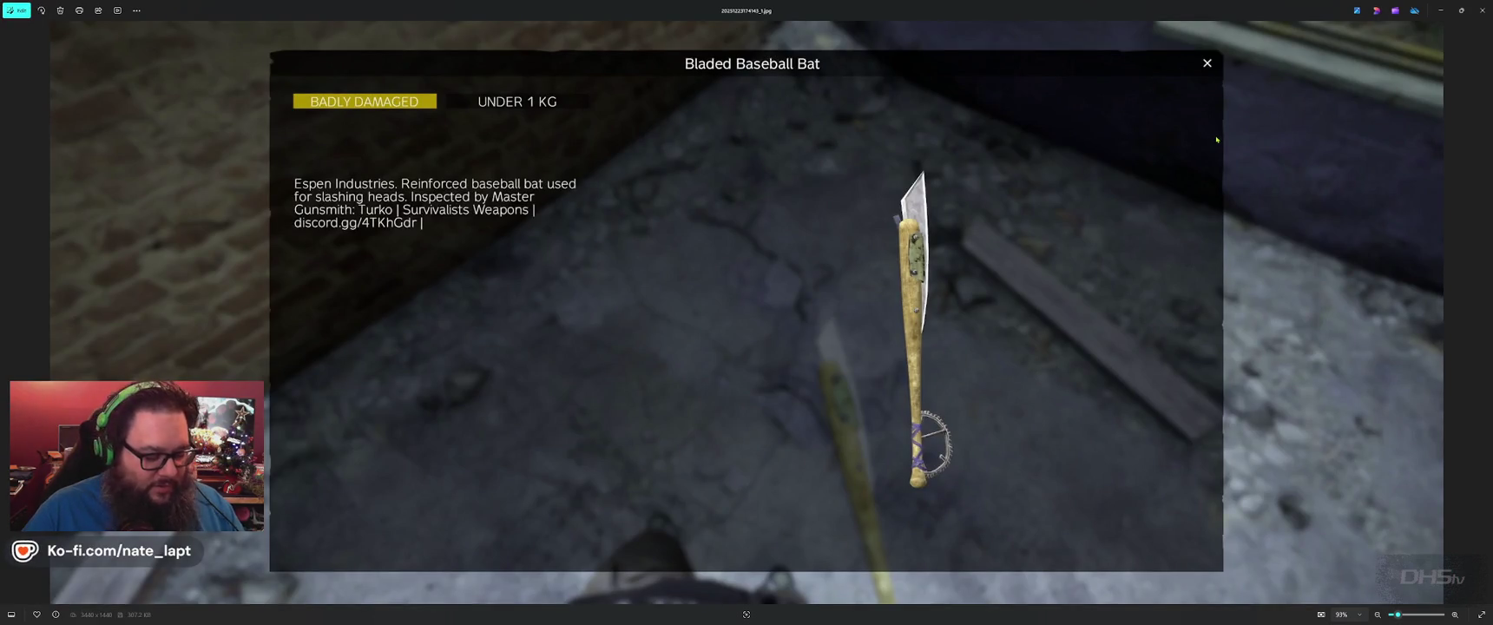
key("Escape")
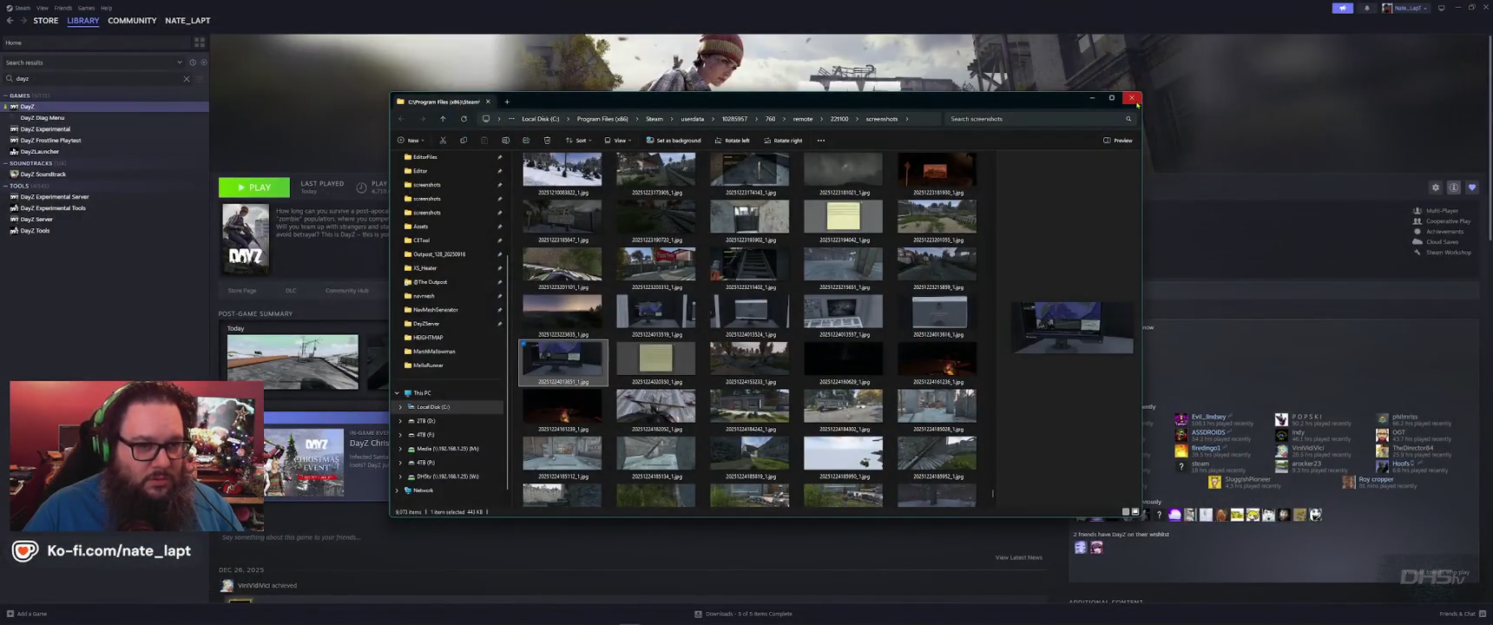
Close the screenshots folder window and bring up the ChatGPT conversation.
left_click(1132, 98)
key("alt+Tab")
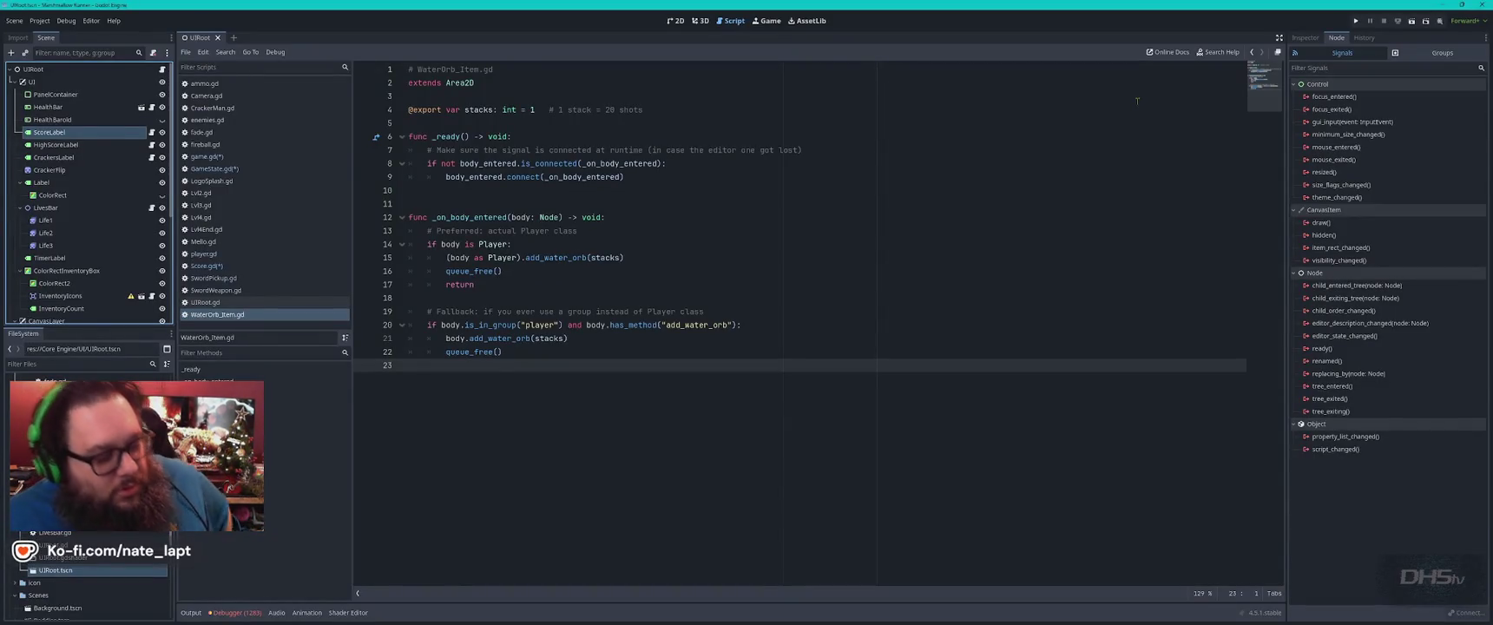
key("alt+Tab")
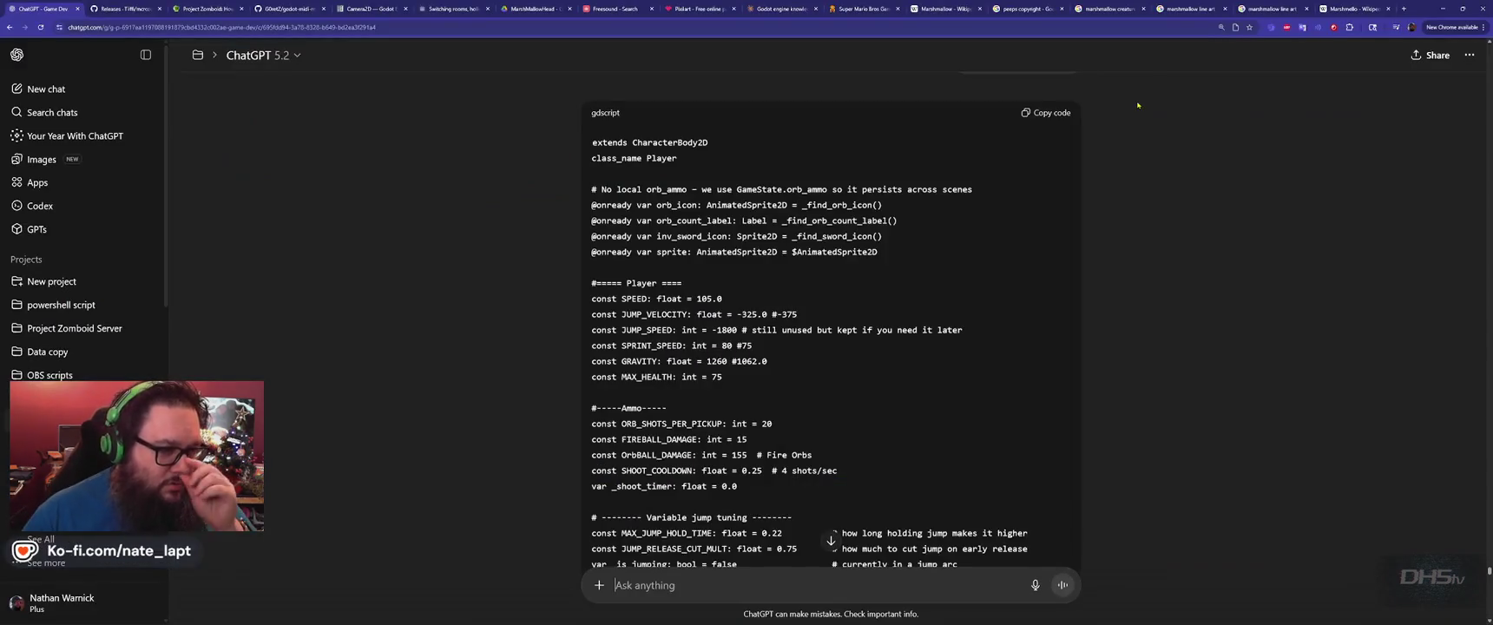
Read through ChatGPT's complete player.gd listing.
scroll(927, 275, "up", 2)
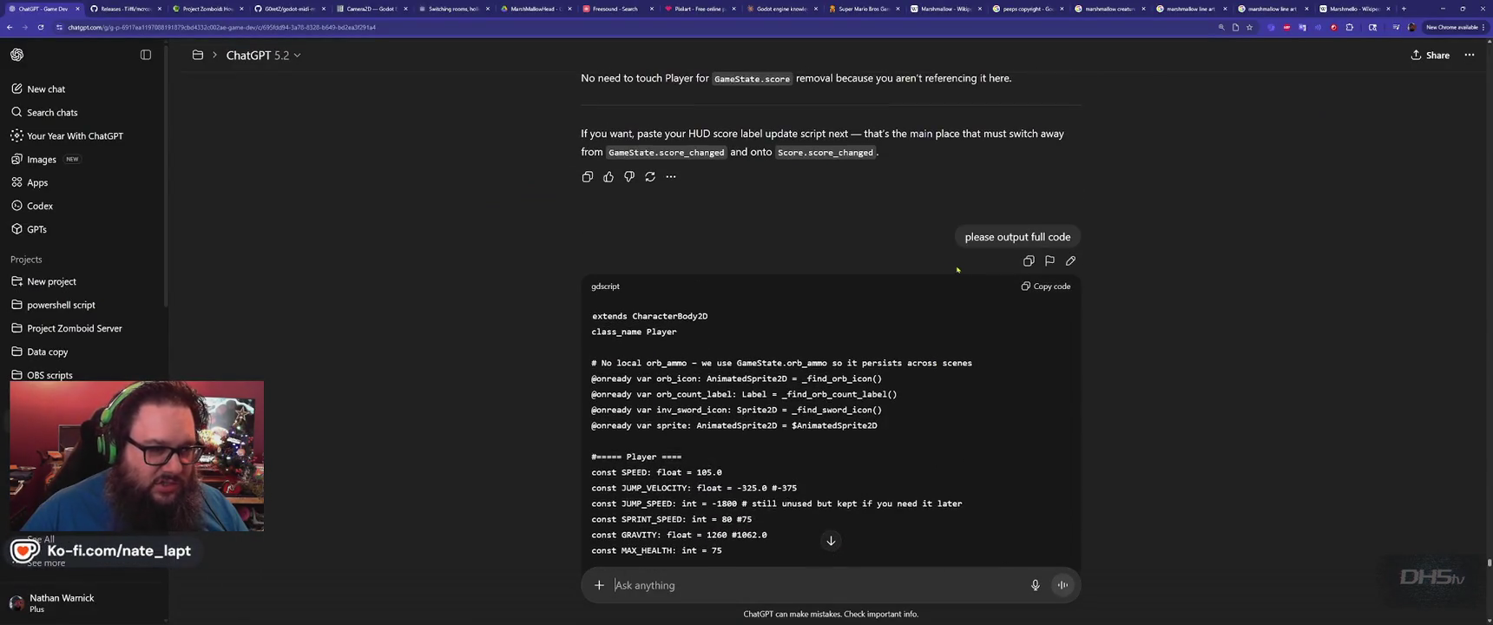
scroll(952, 269, "down", 2)
scroll(972, 274, "up", 3)
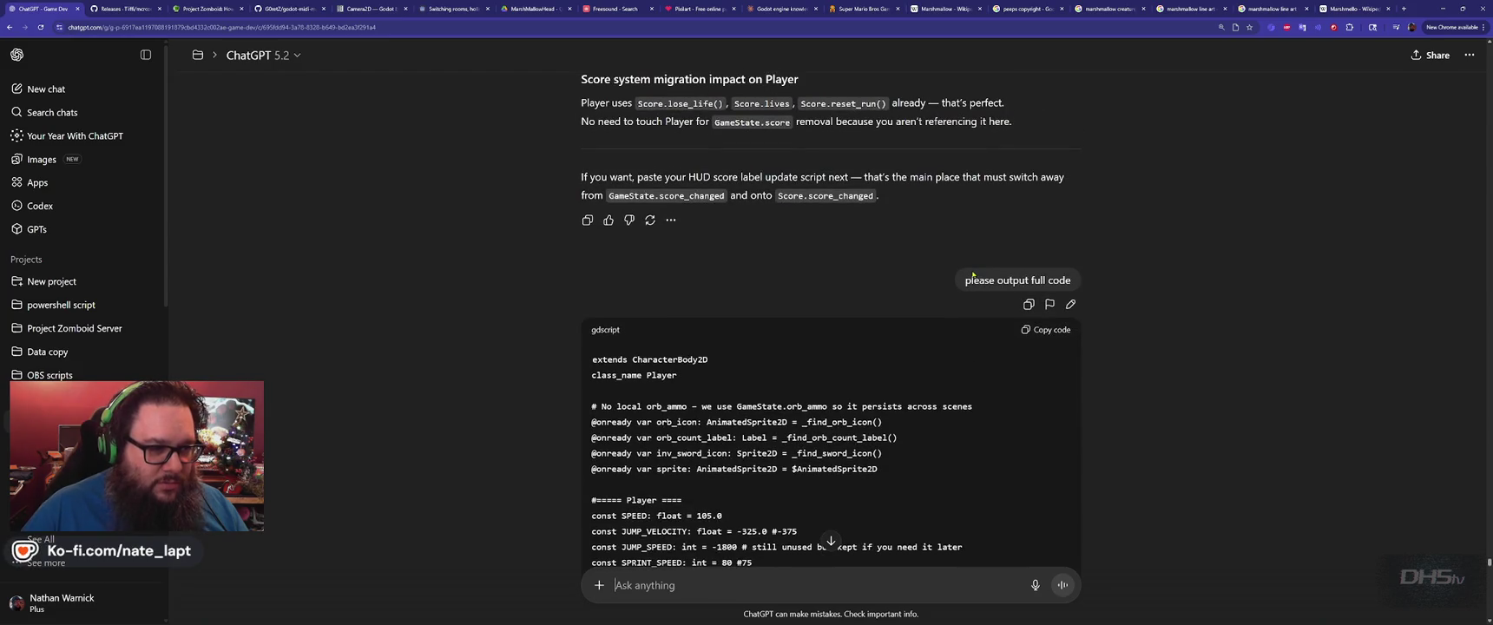
scroll(973, 274, "up", 2)
scroll(973, 274, "down", 15)
scroll(974, 274, "down", 20)
scroll(1007, 279, "down", 20)
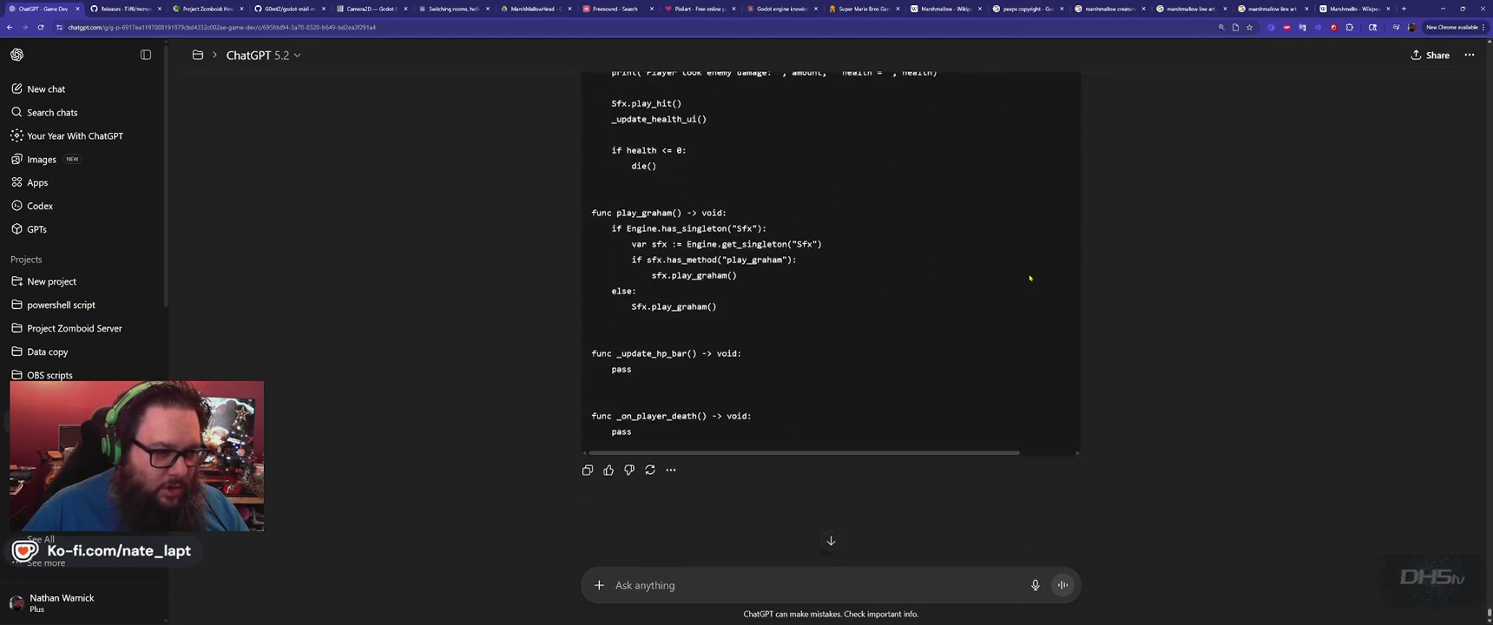
scroll(1029, 278, "up", 1)
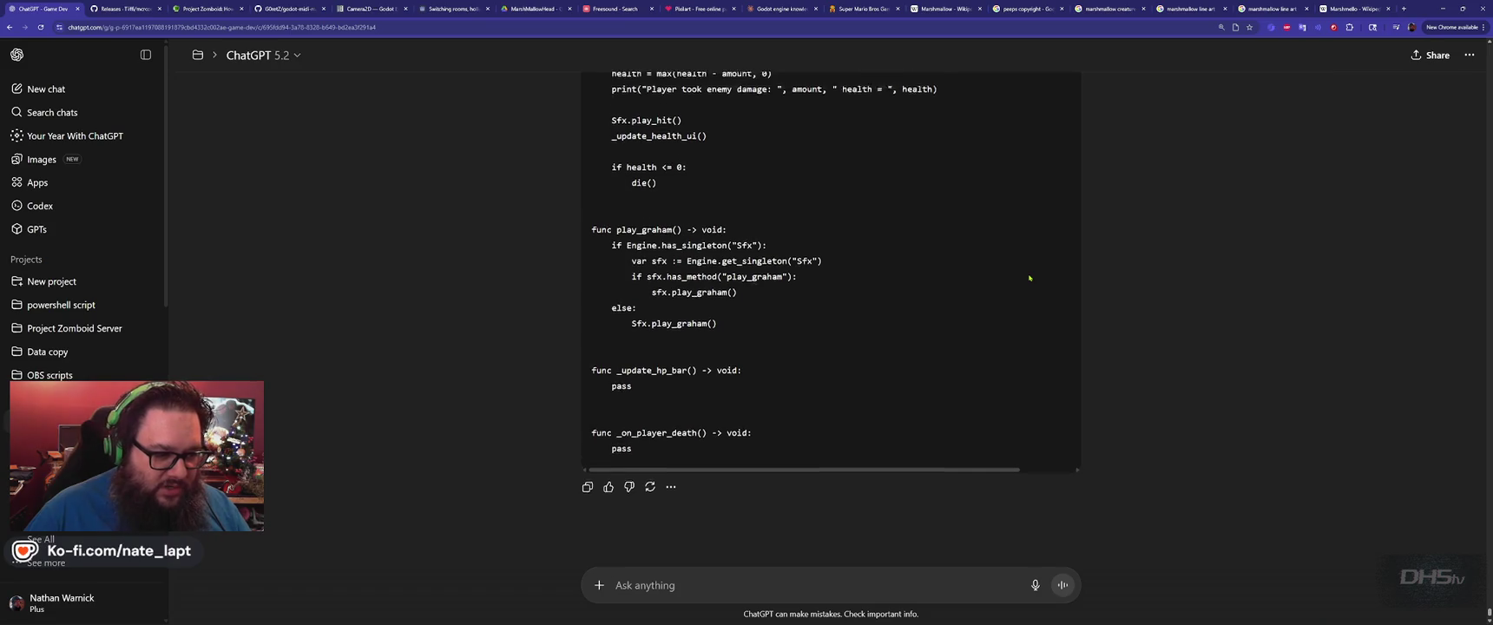
scroll(1029, 278, "down", 1)
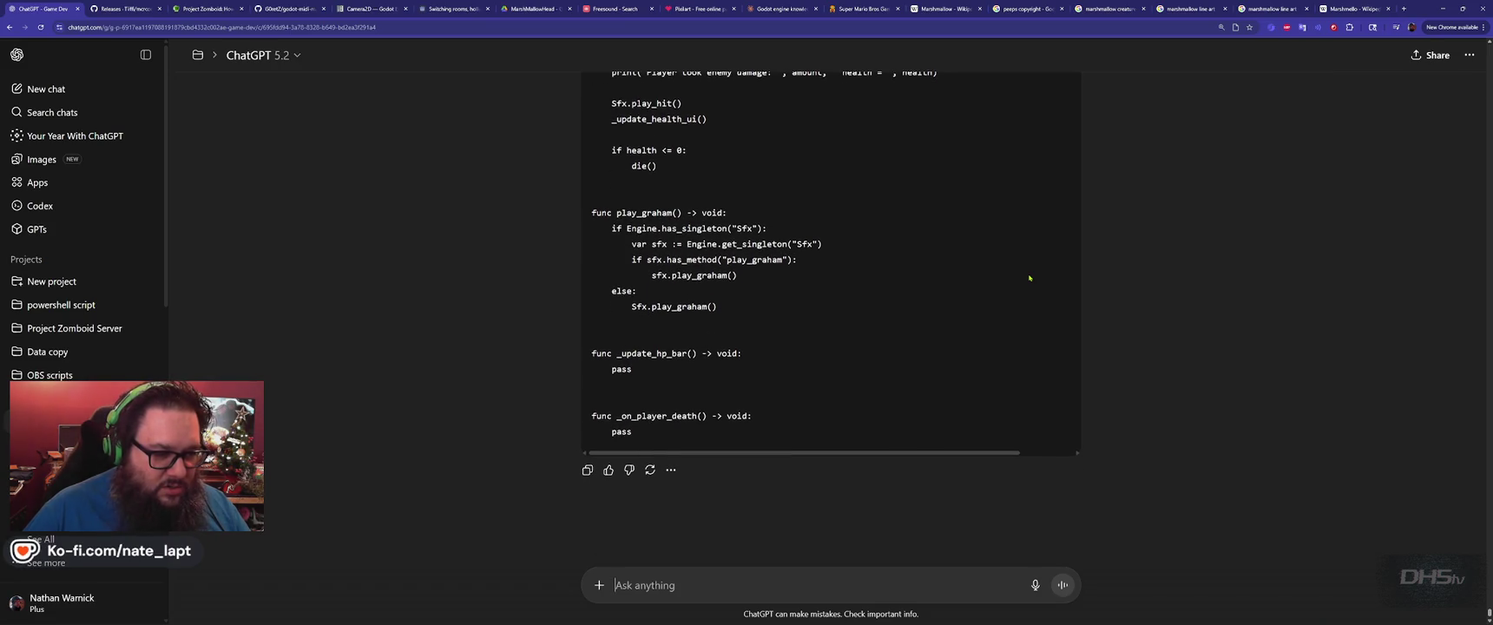
key("alt+Tab")
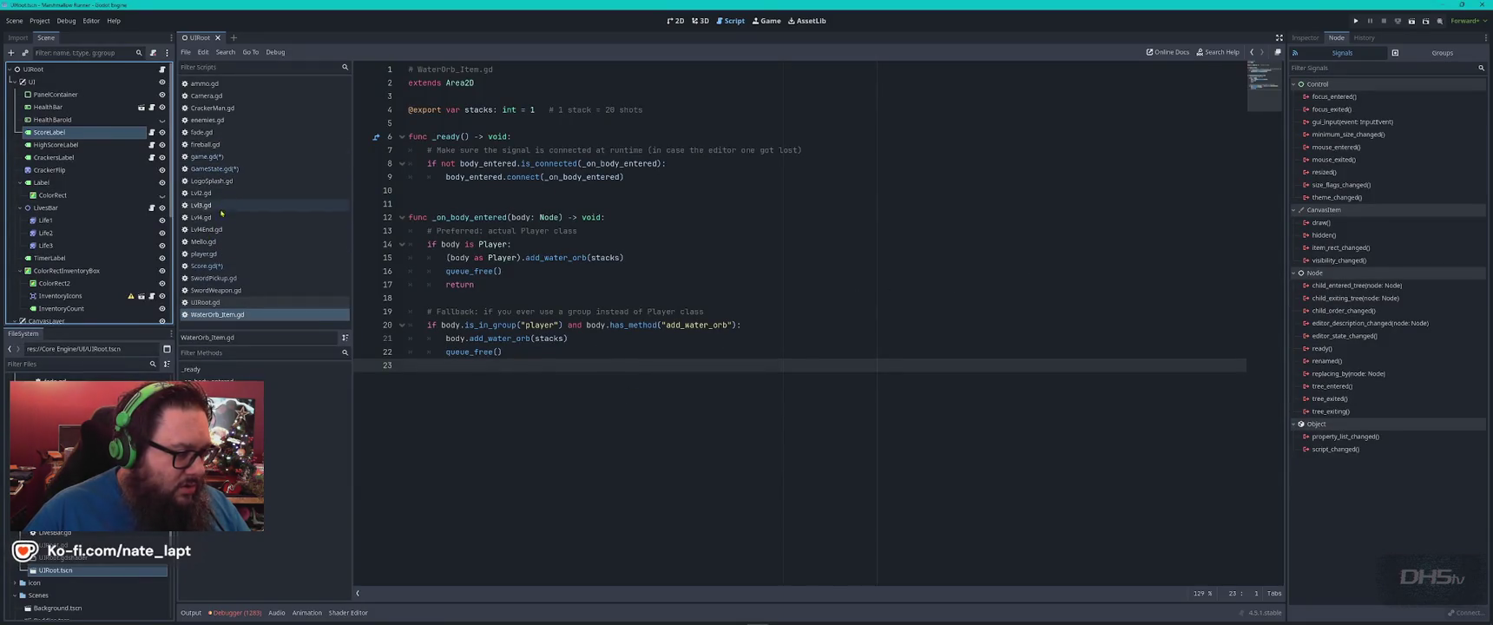
Open player.gd and copy ChatGPT's full Player code.
left_click(211, 257)
key("ctrl+v")
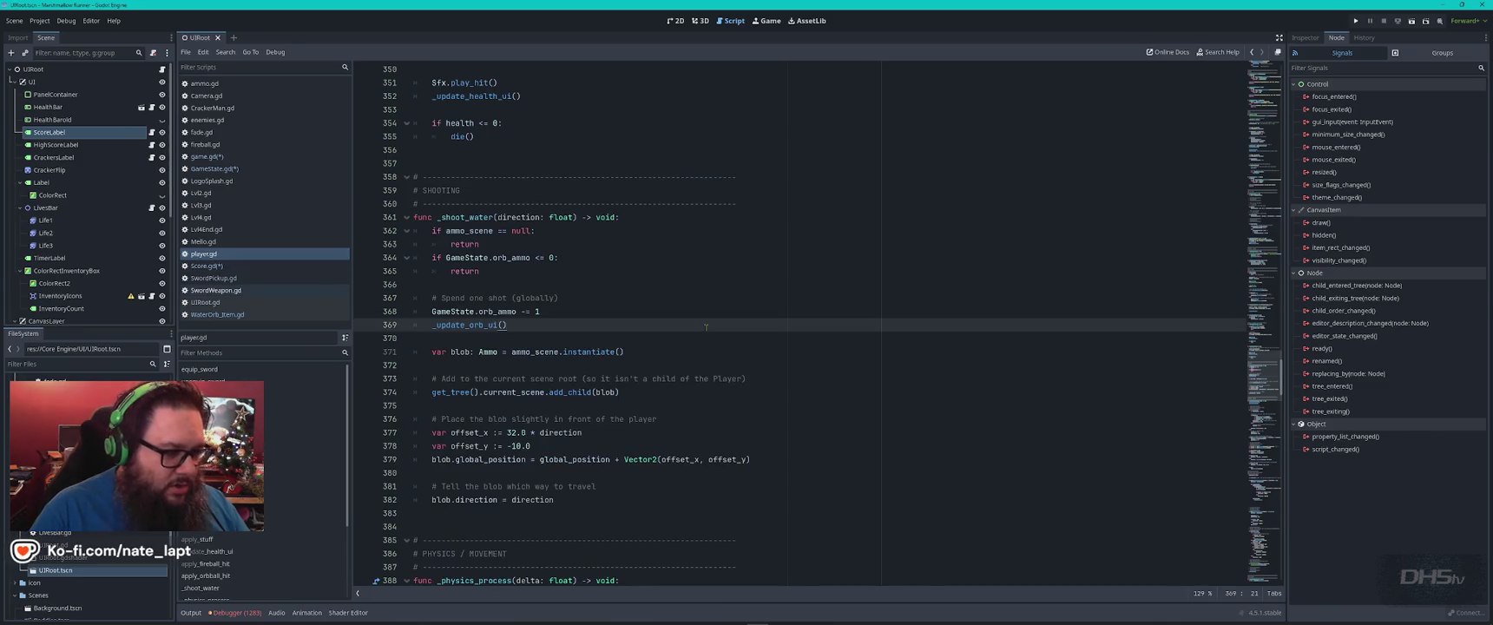
key("alt+Tab")
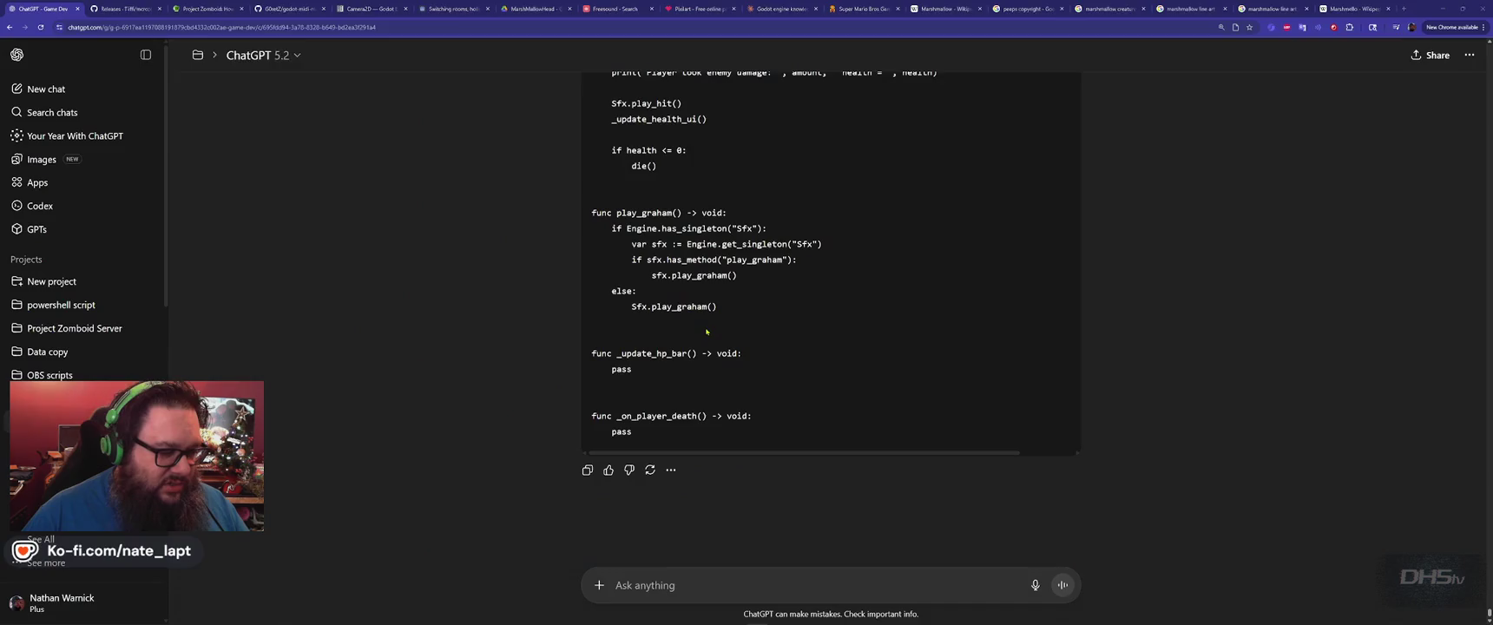
key("alt+Tab")
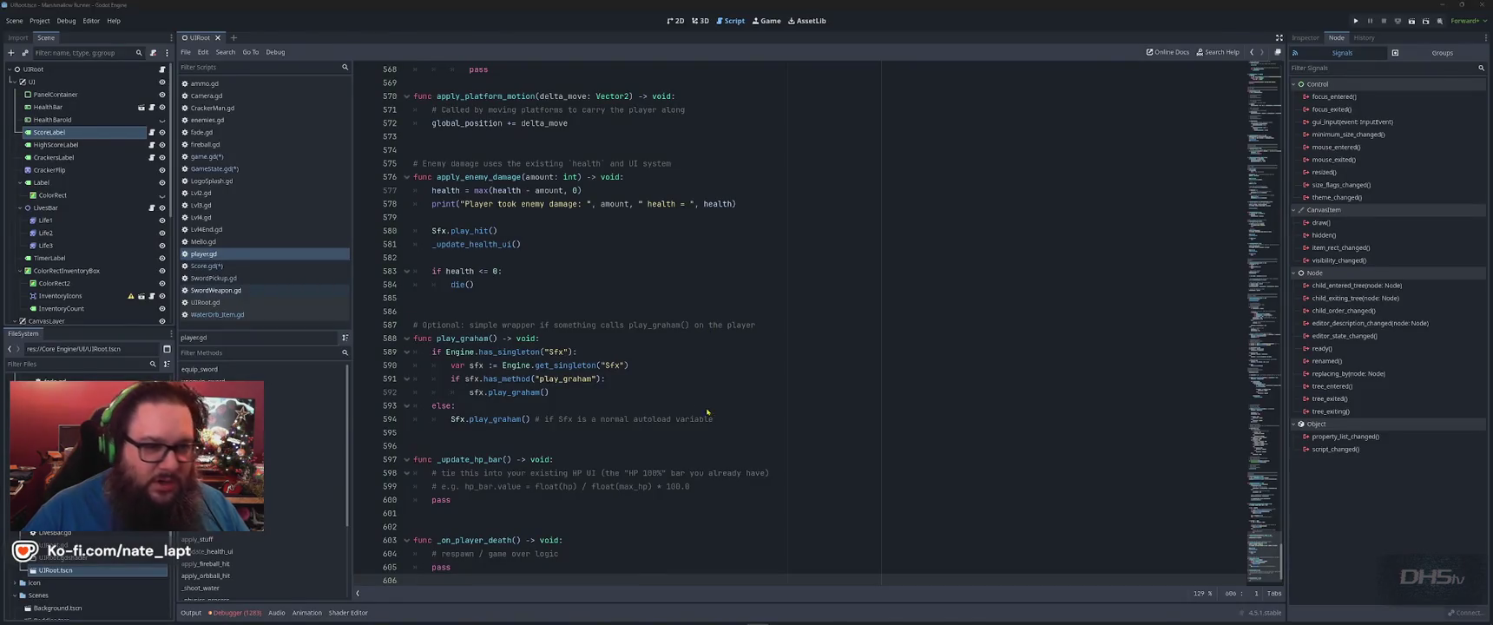
key("alt+Tab")
scroll(1070, 126, "up", 20)
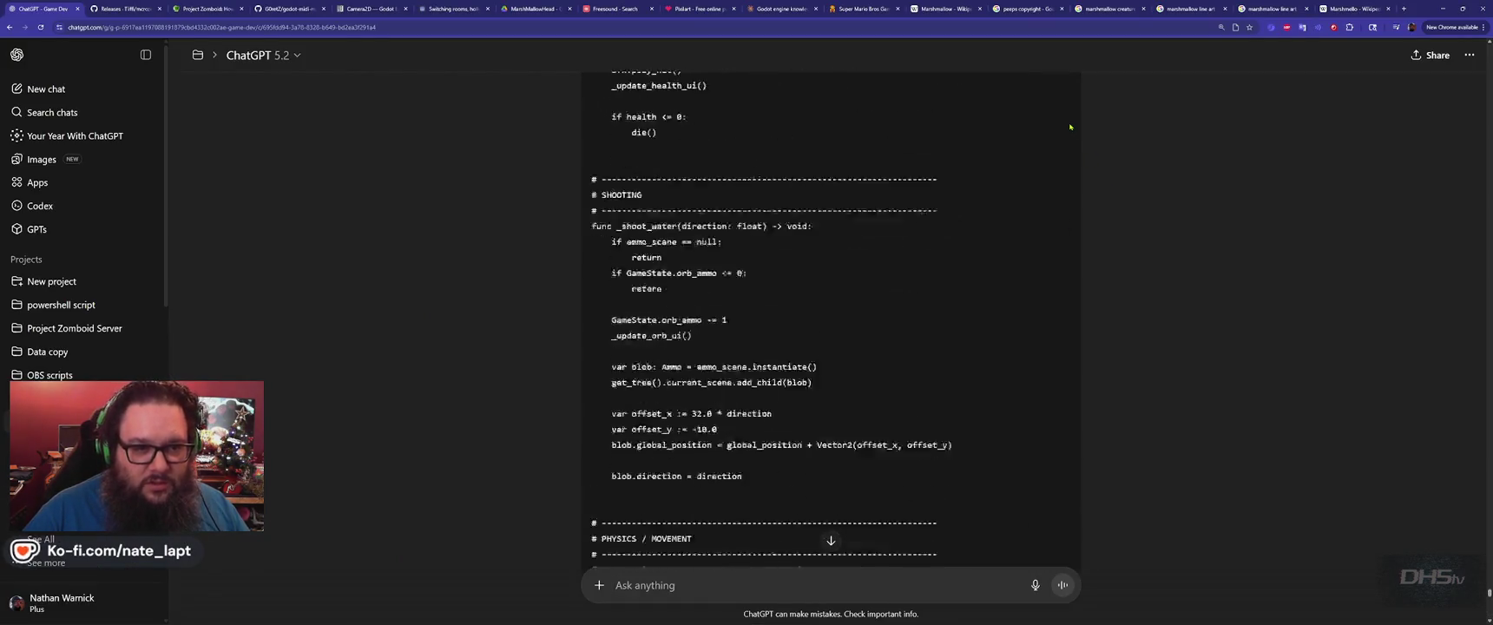
scroll(1070, 127, "up", 20)
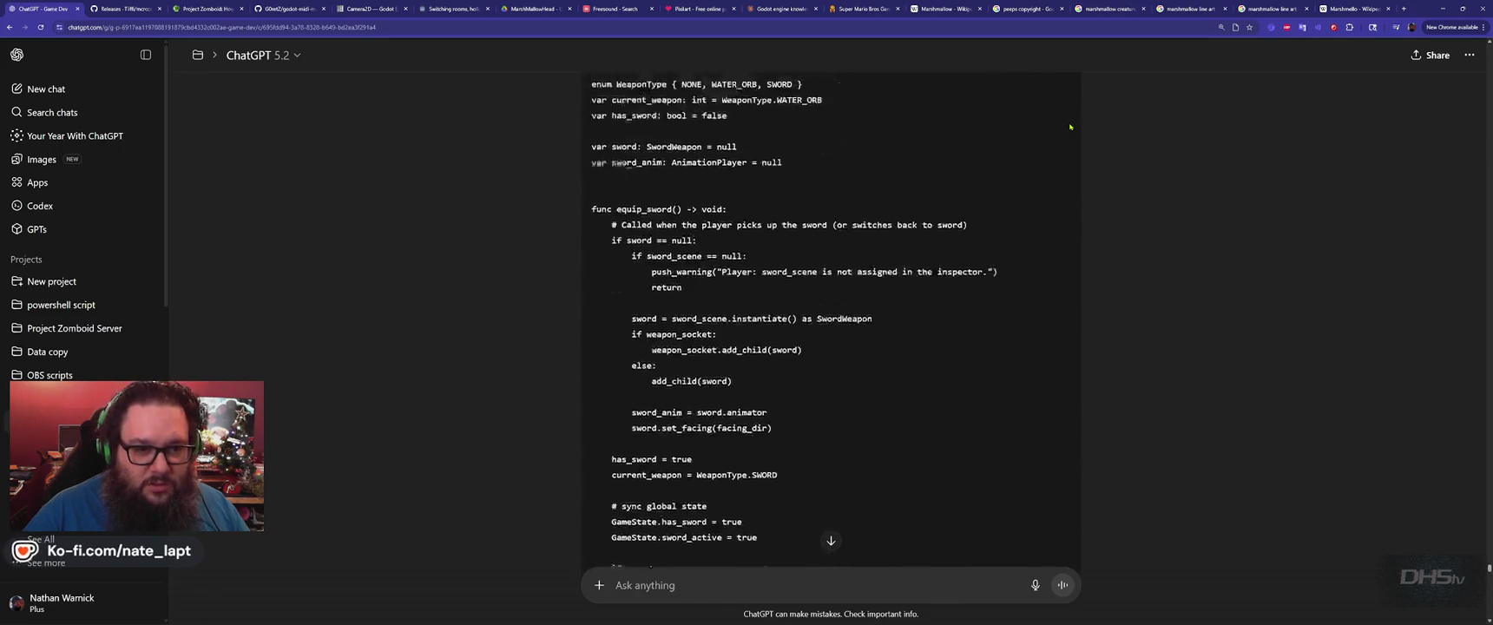
scroll(1070, 127, "down", 5)
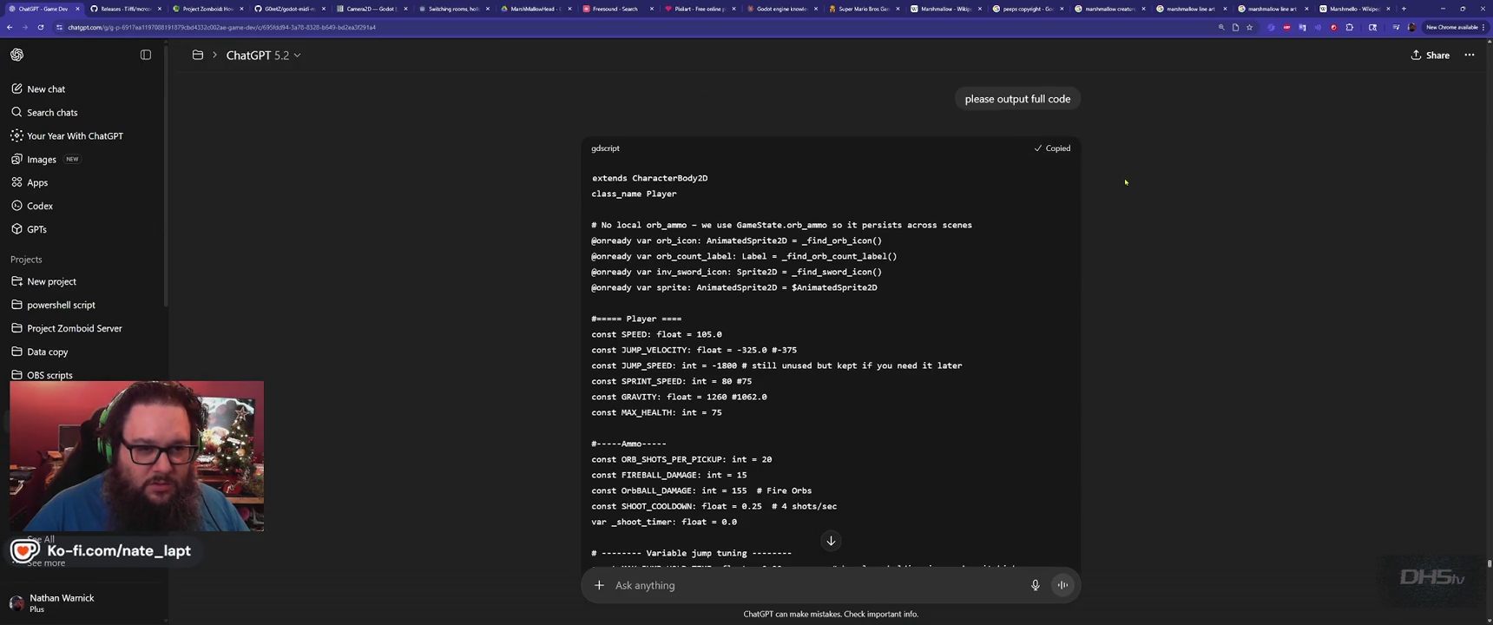
key("alt+Tab")
Replace player.gd's contents with the copied code, save, and run the game with F5.
key("ctrl+a")
key("BackSpace")
key("ctrl+v")
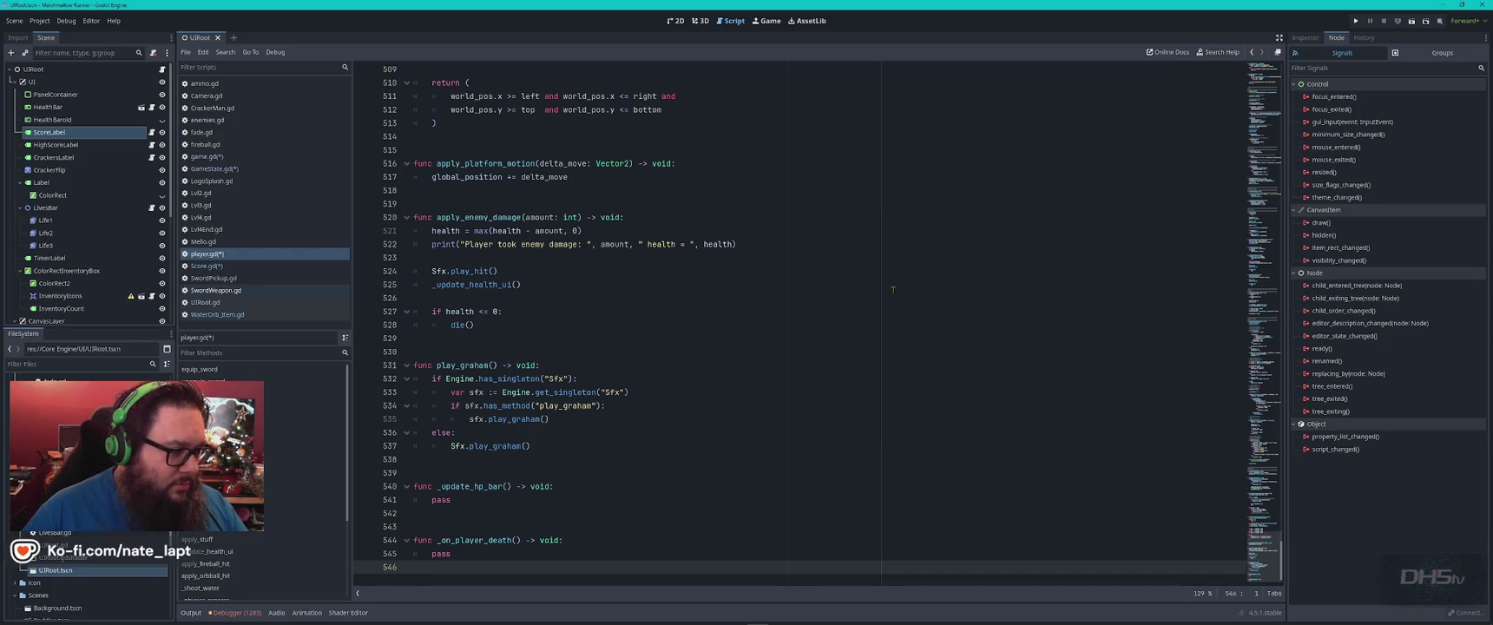
key("ctrl+s")
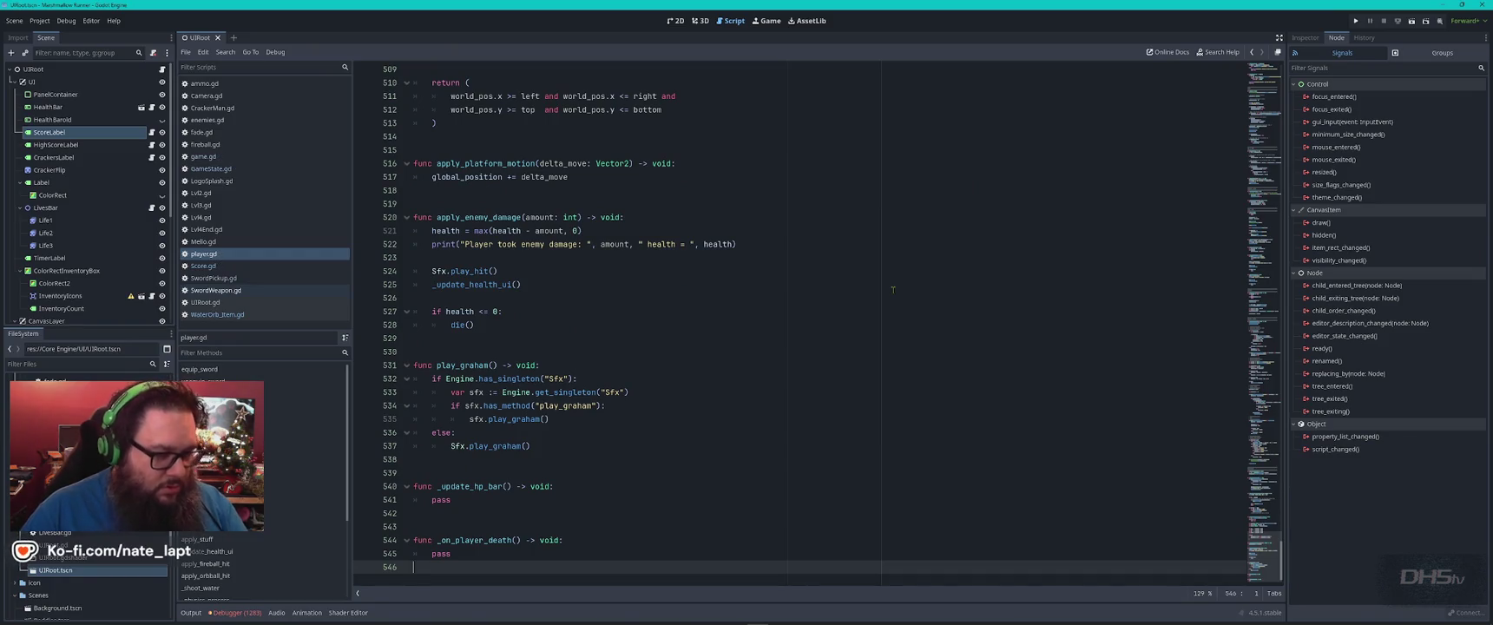
key("F5")
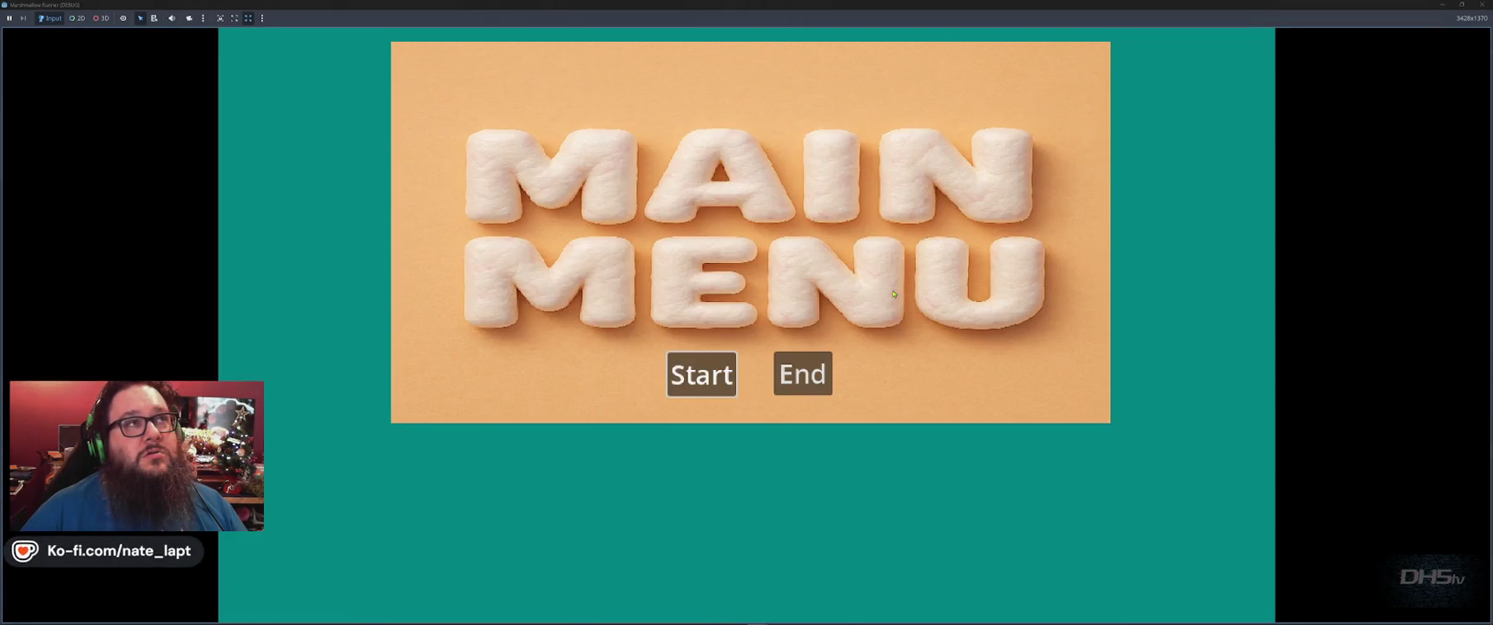
Start the game from the main menu, stomp the first enemies and pick up the sword.
left_click(702, 375)
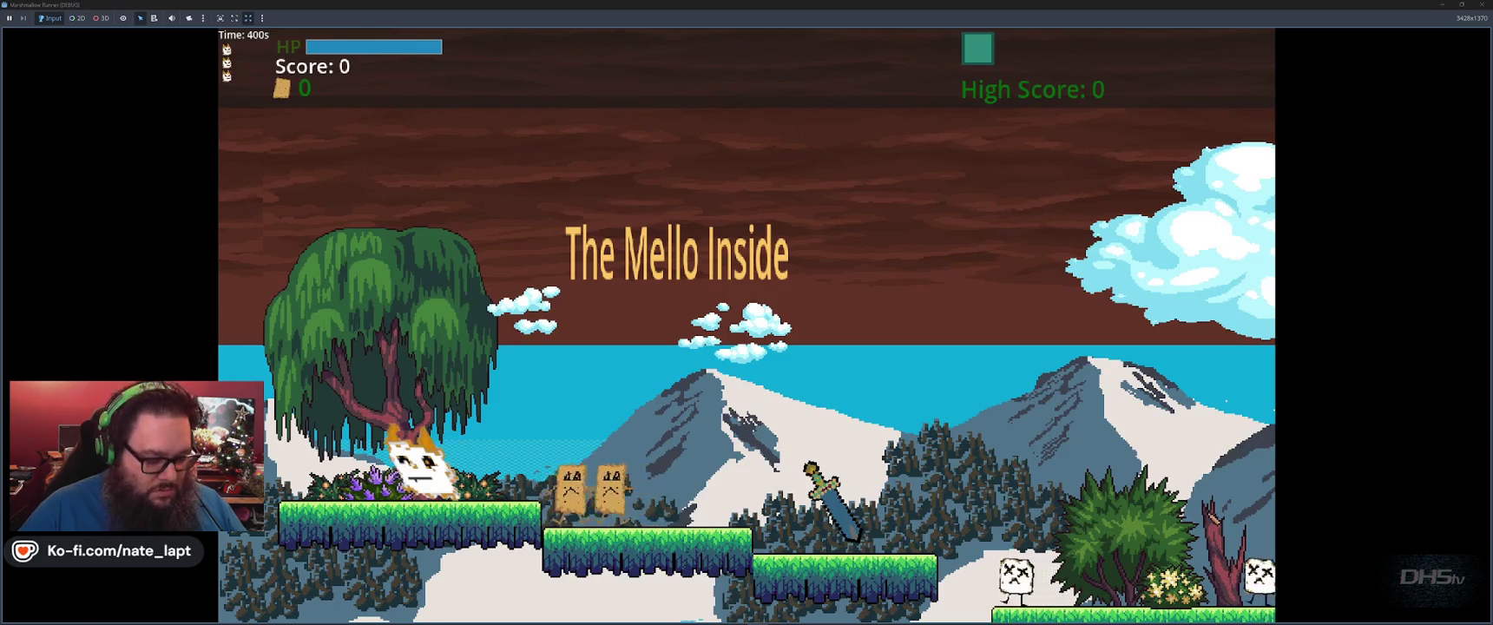
key("Right")
key("space")
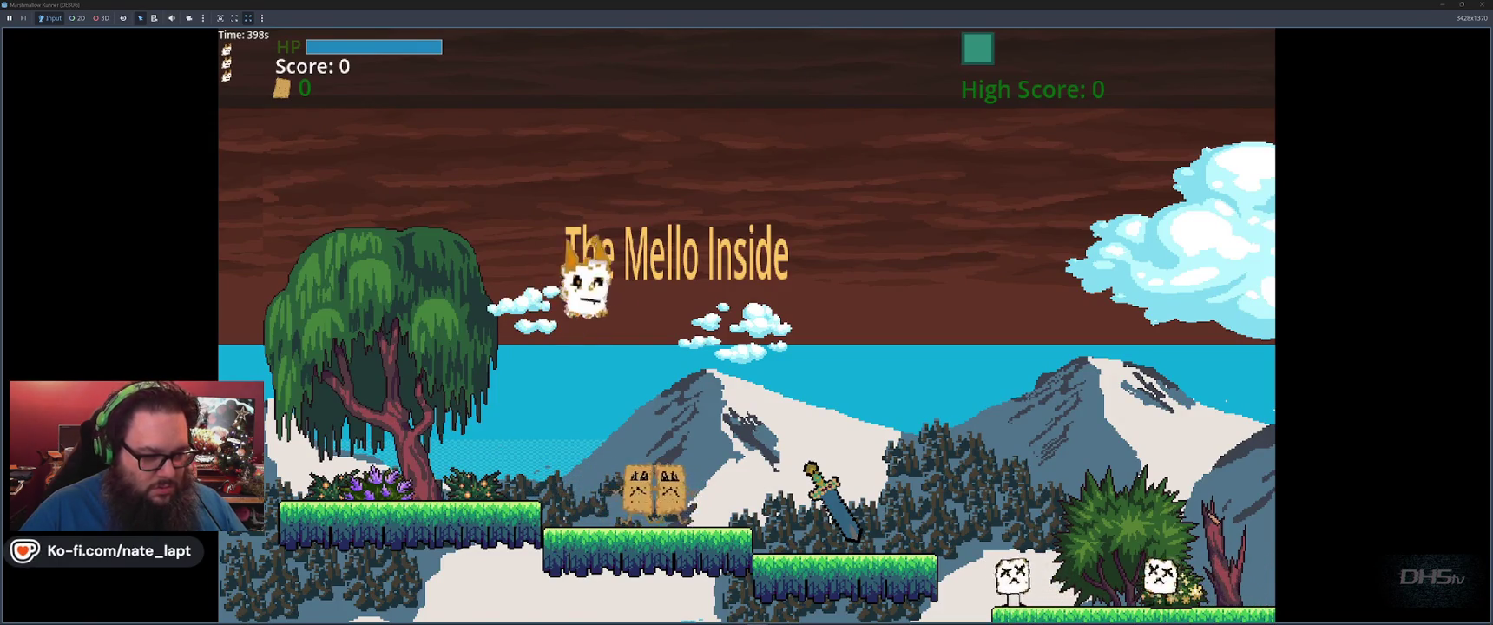
key("Right")
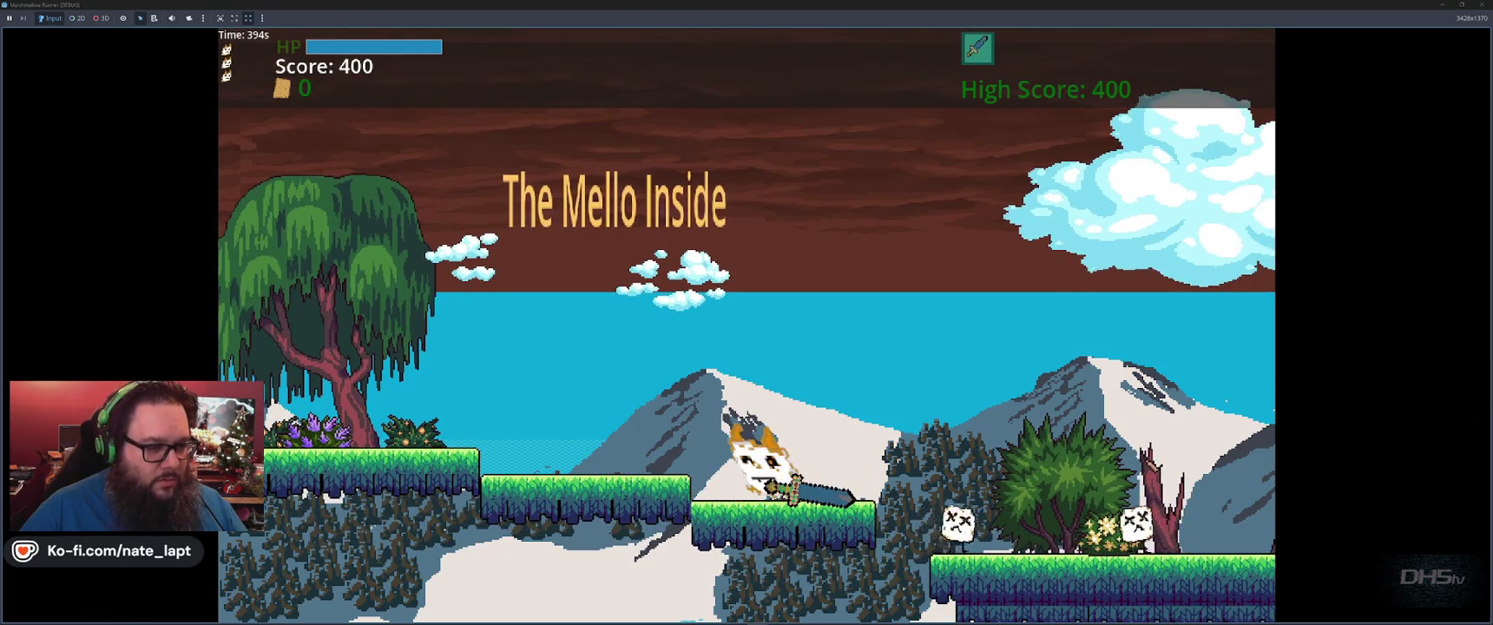
key("space")
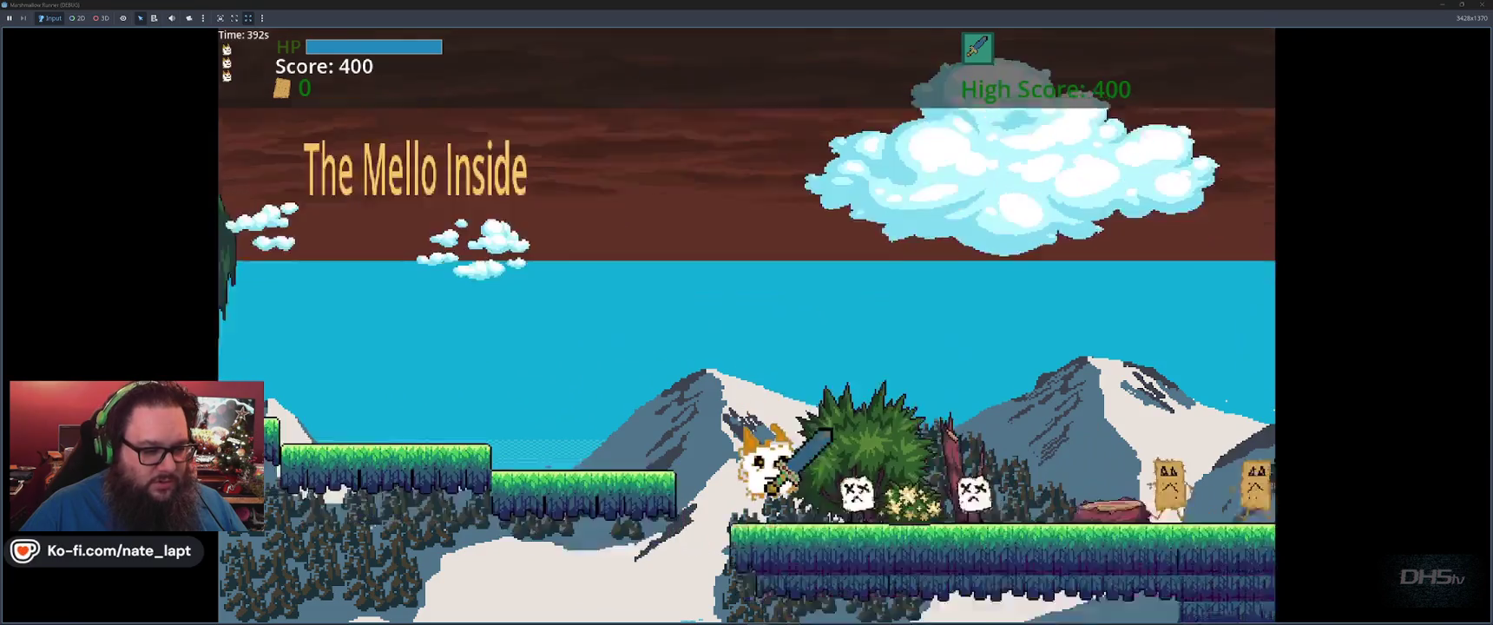
key("Right")
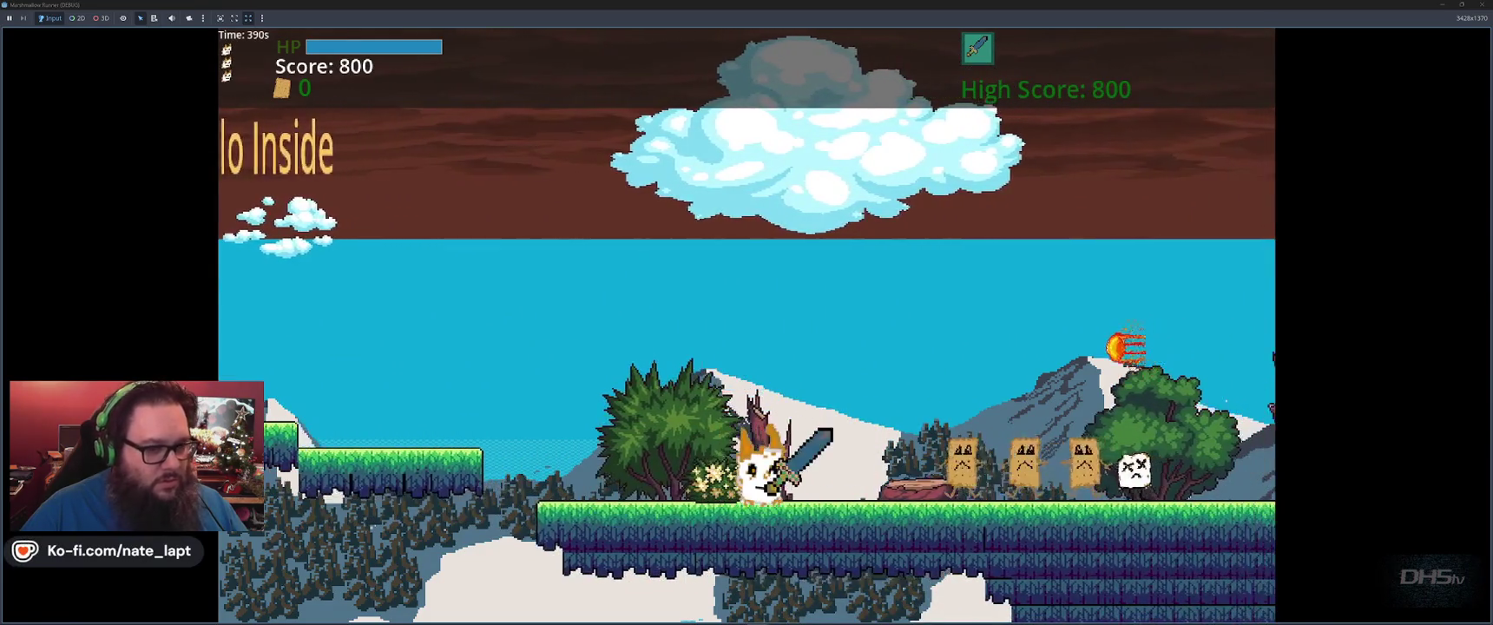
key("space")
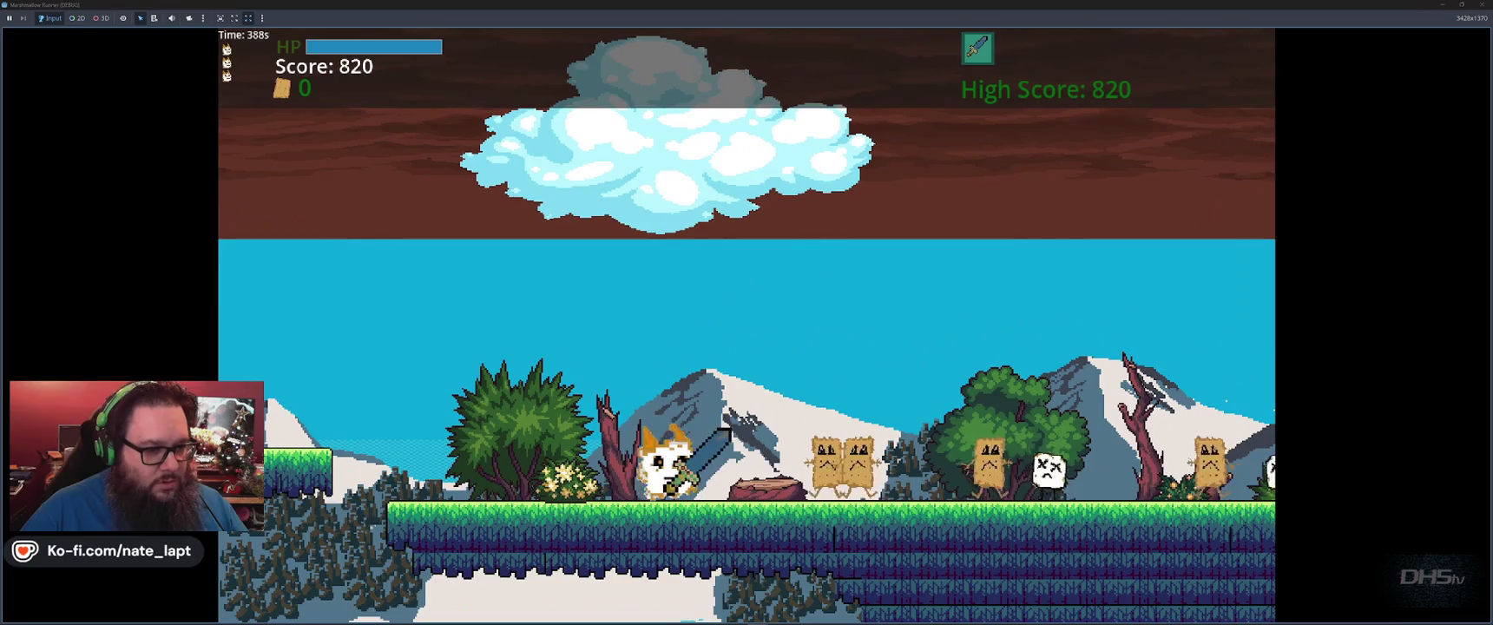
key("Right")
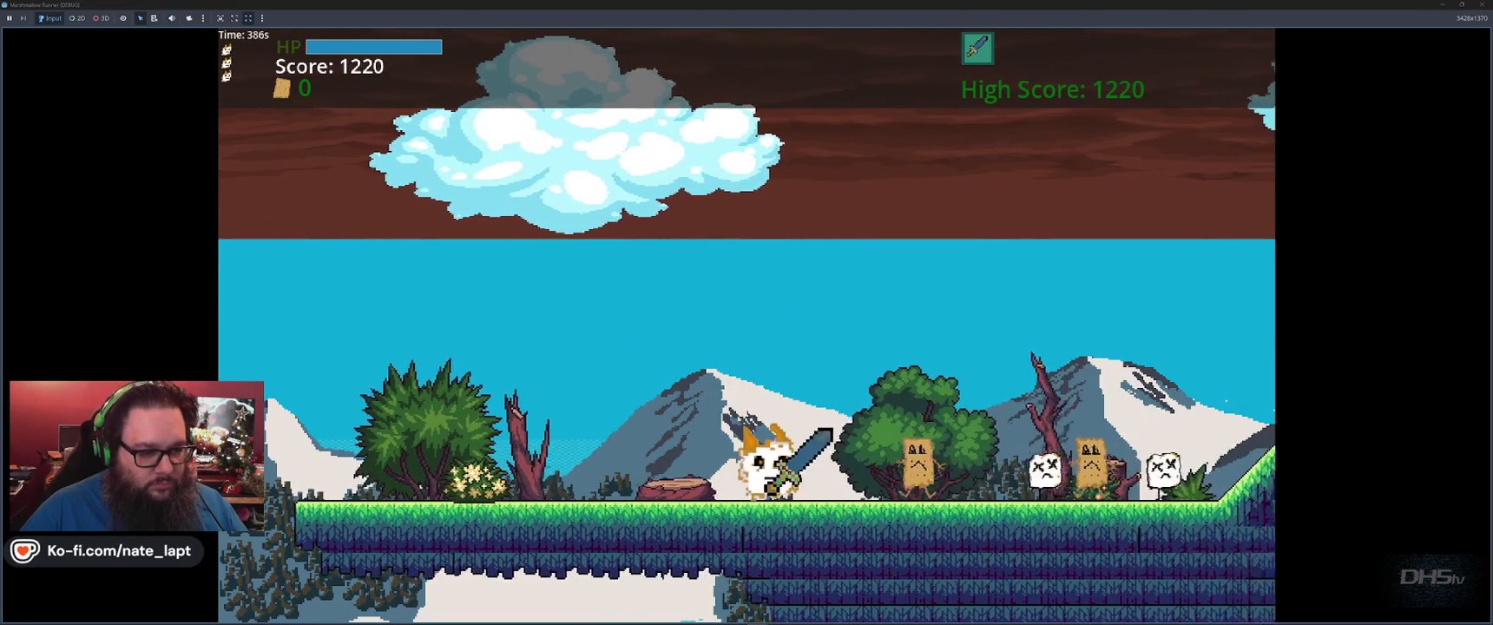
Jump the gap, then climb the upper platform, hill peak and floating platform while scoring.
key("Right")
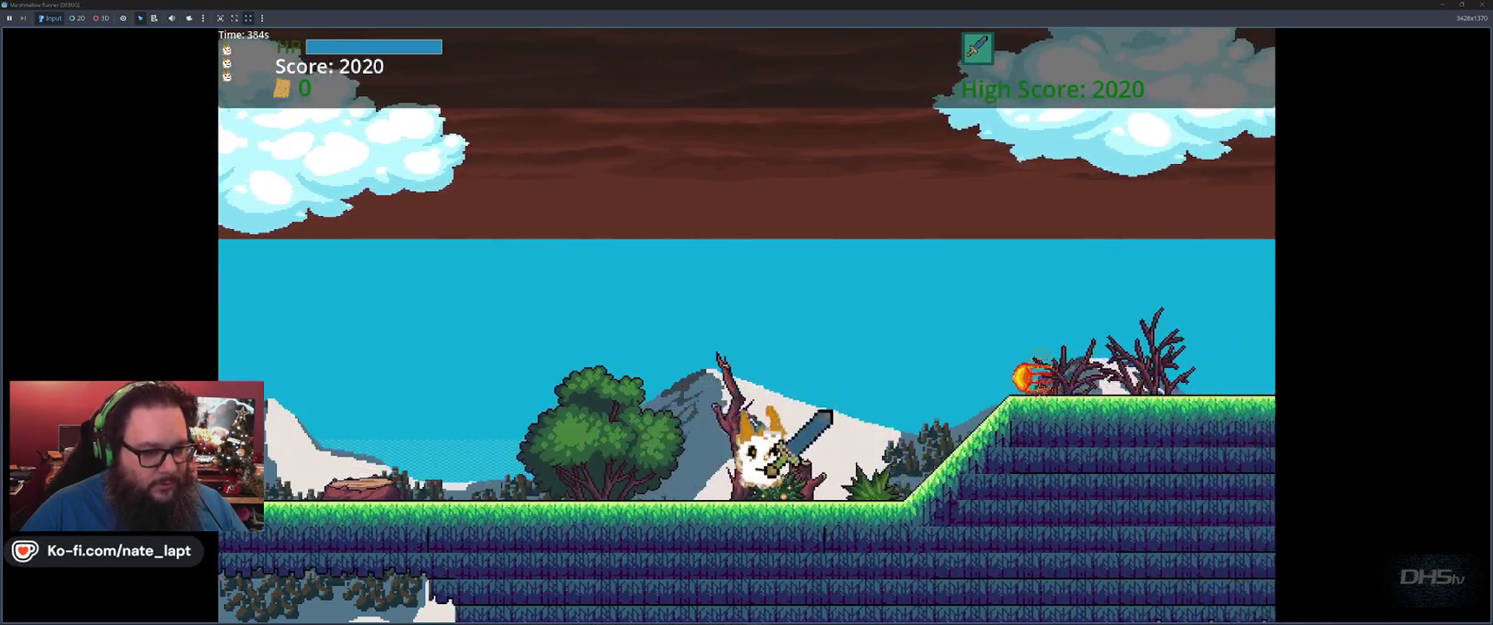
key("space")
key("space")
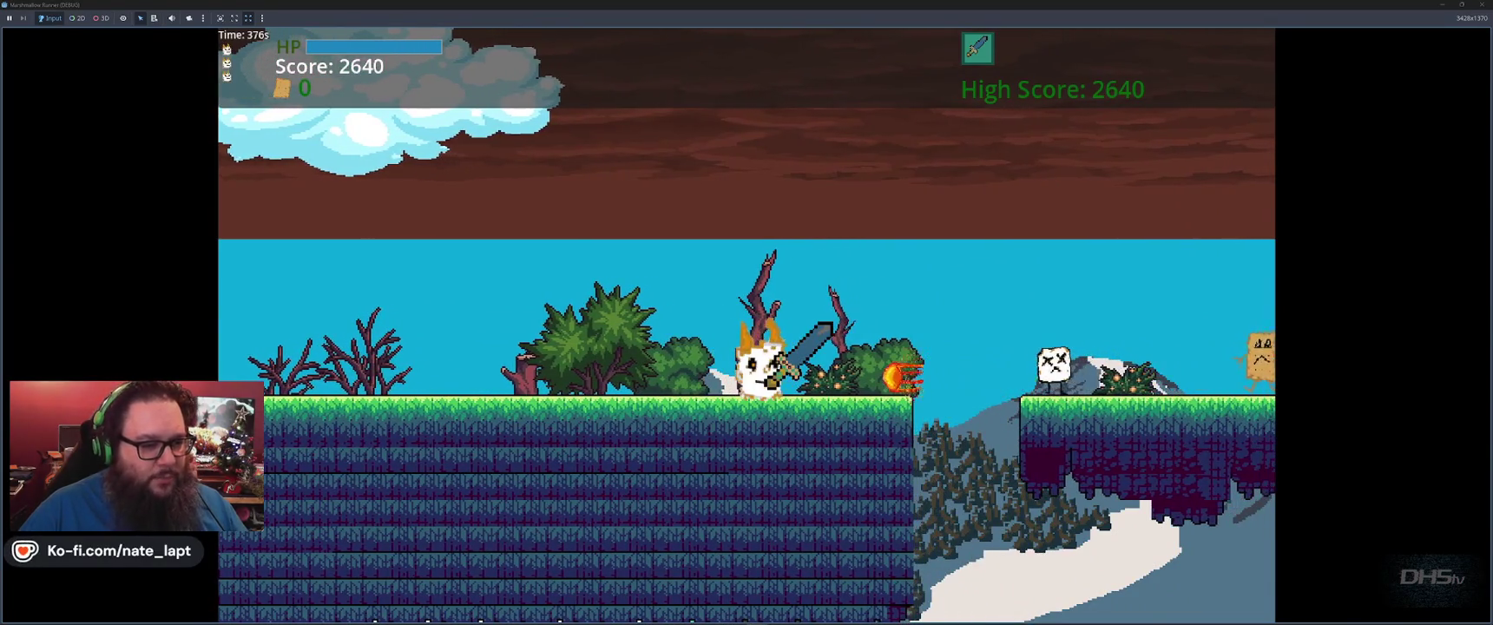
key("space")
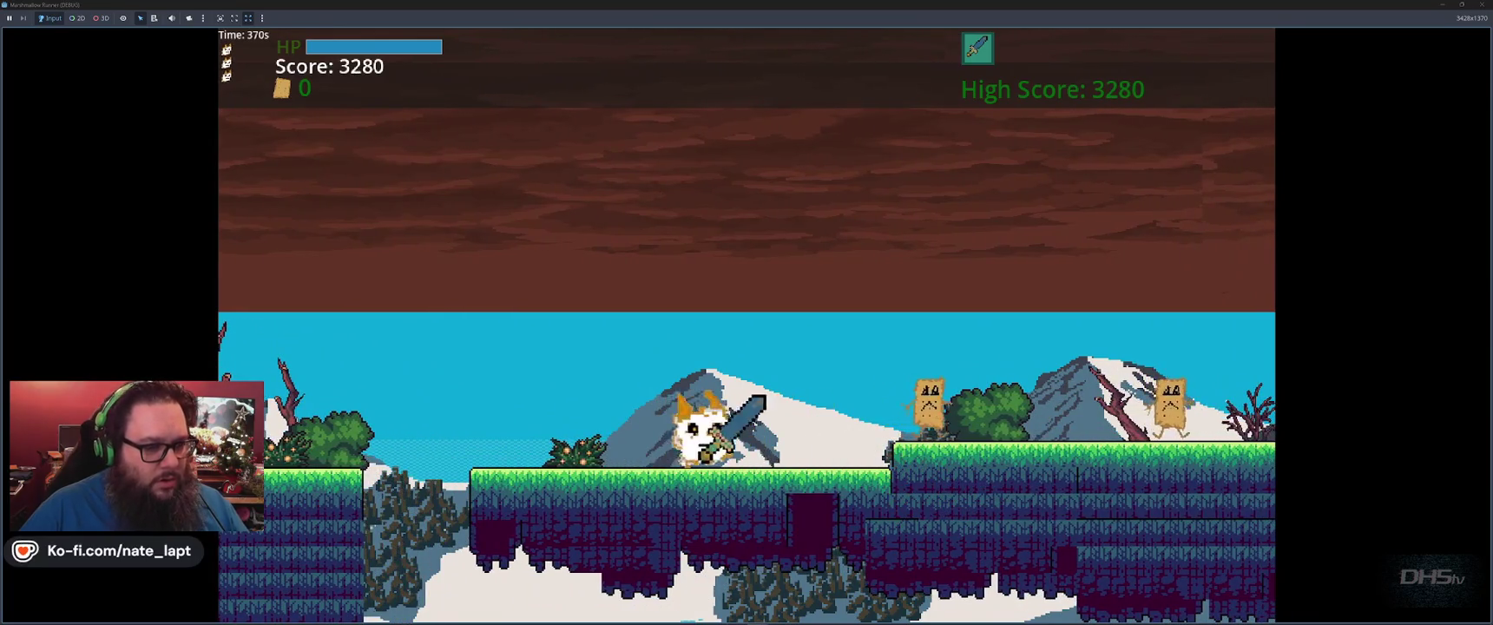
key("space")
key("space")
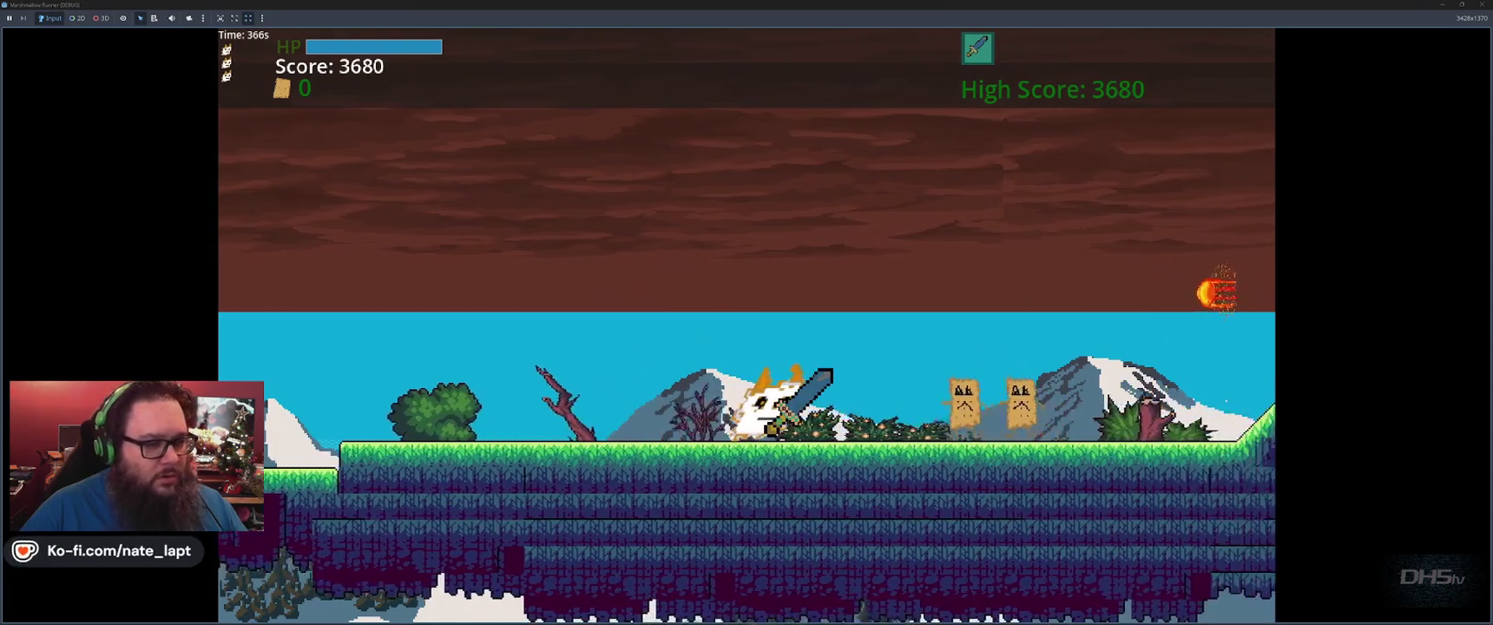
key("space")
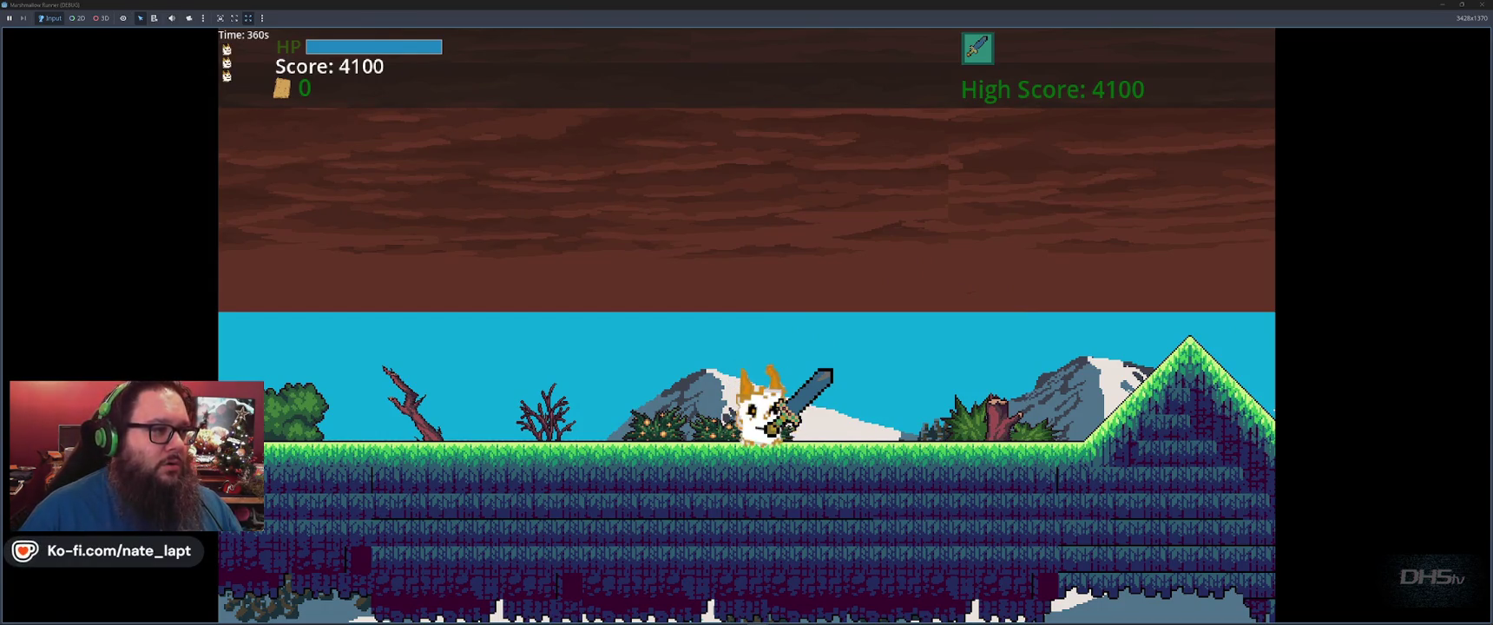
key("space")
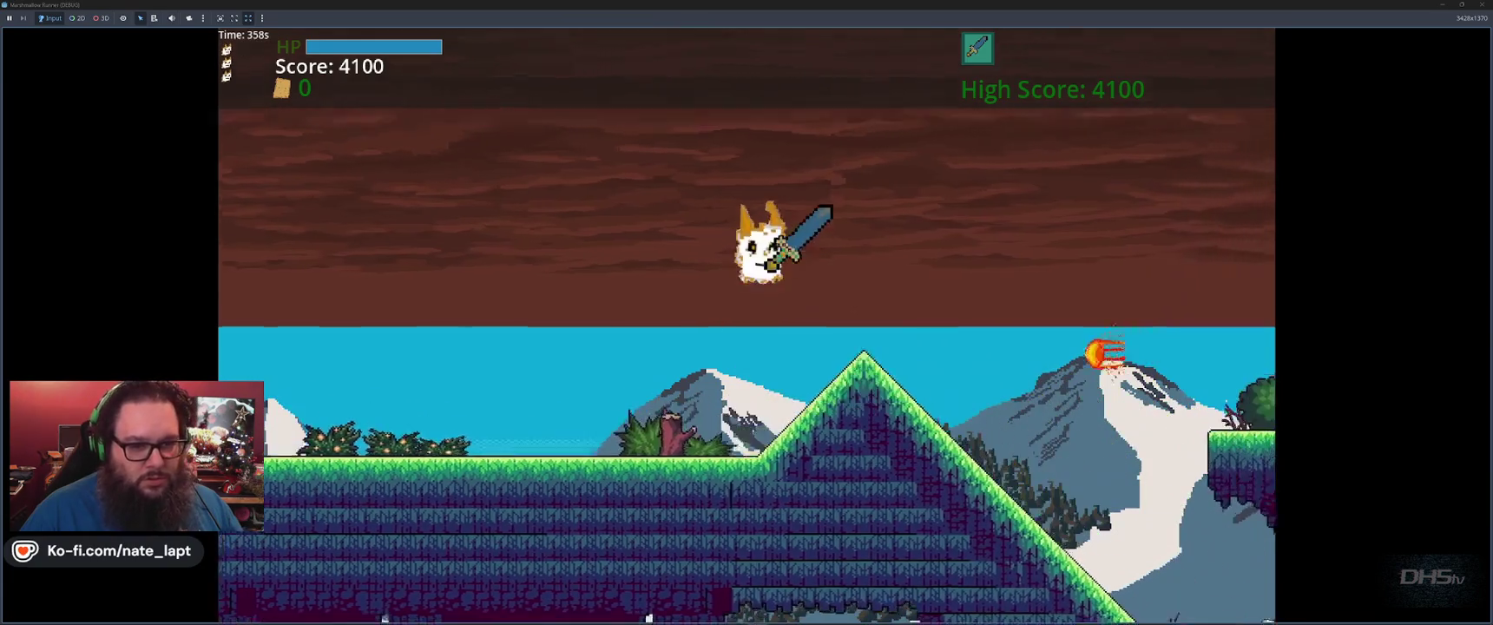
key("space")
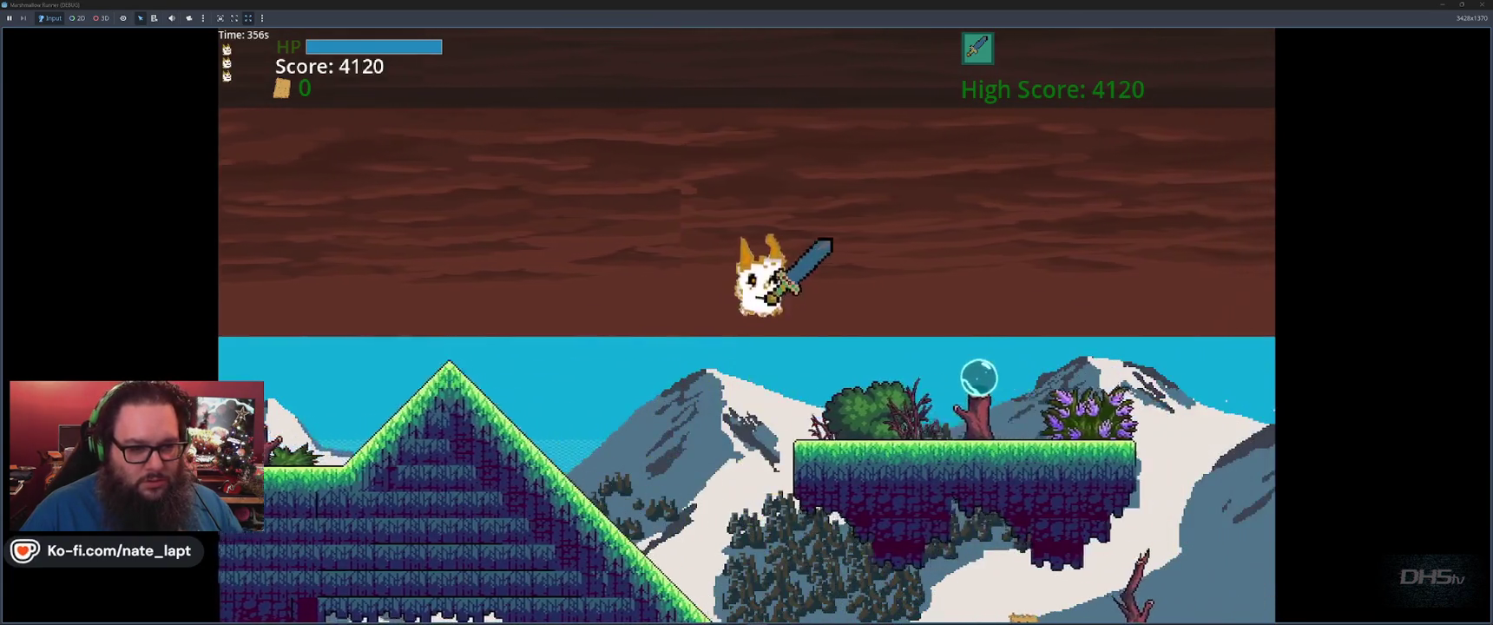
key("space")
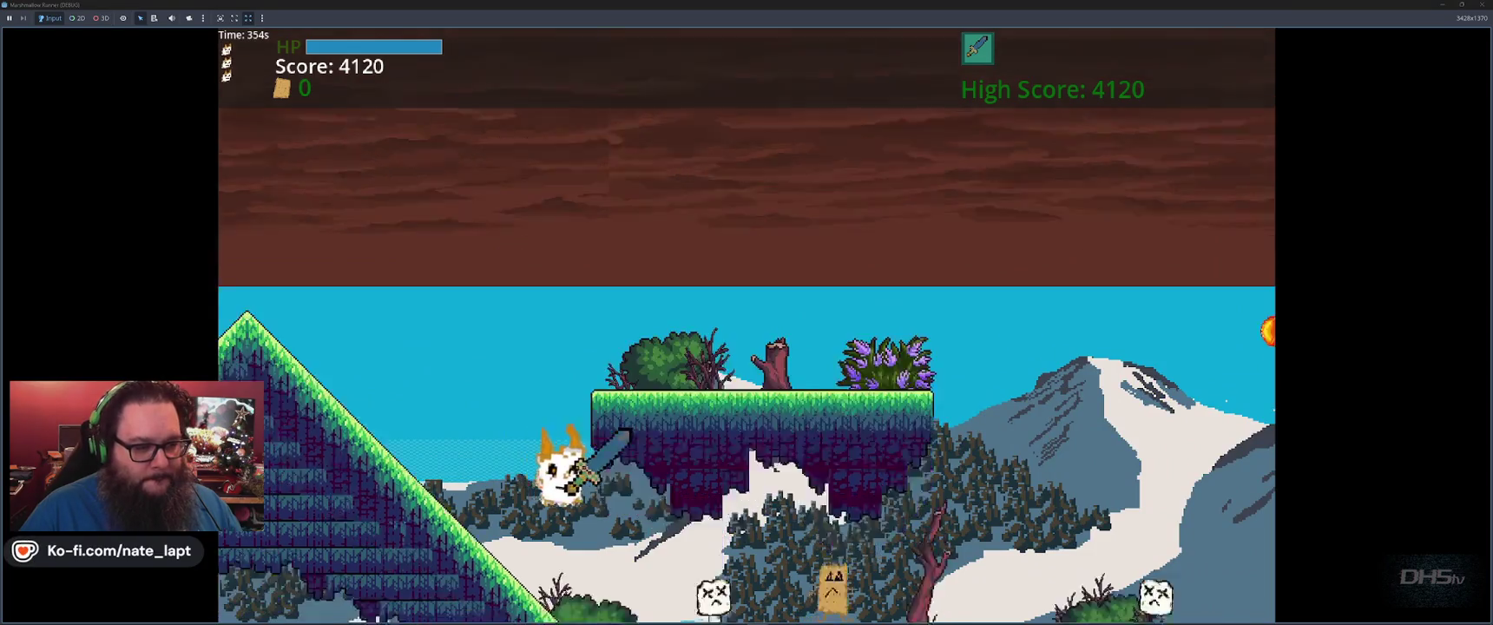
key("space")
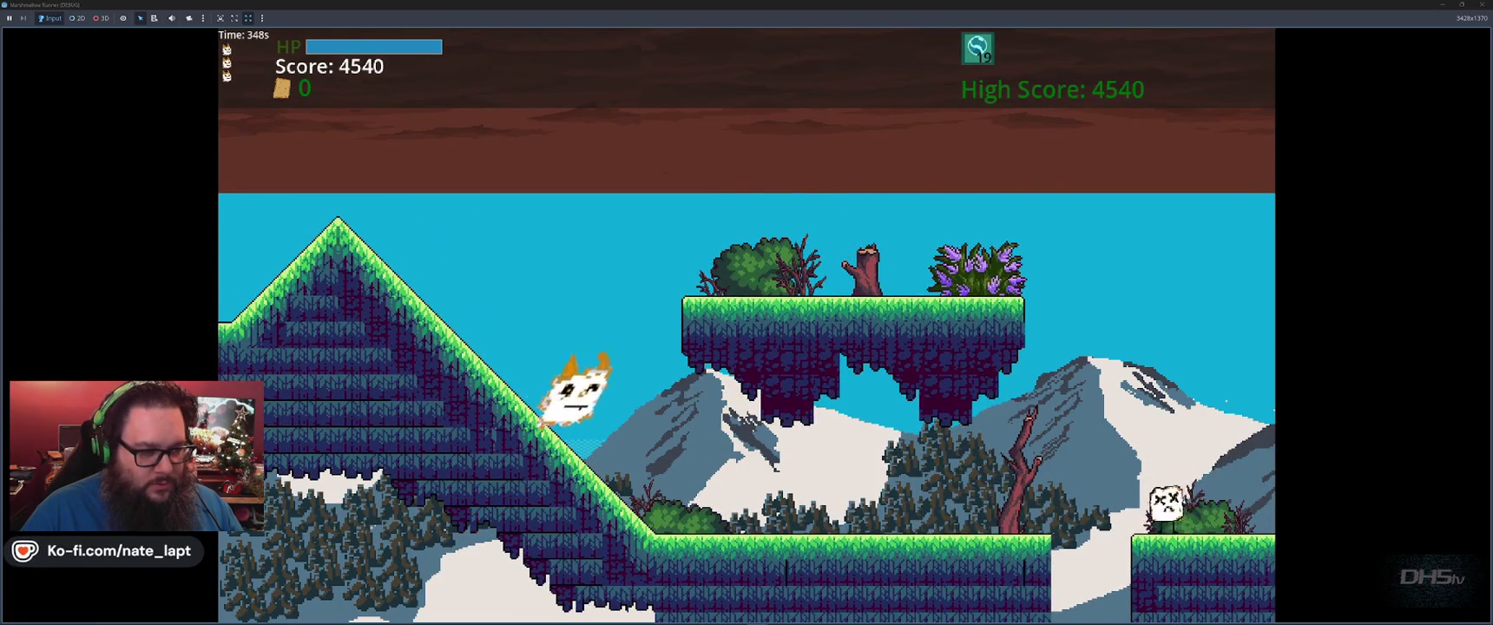
Bubble the marshmallow enemy, switch to the sword, defeat the paper-bag enemy and clear the gaps.
key("f")
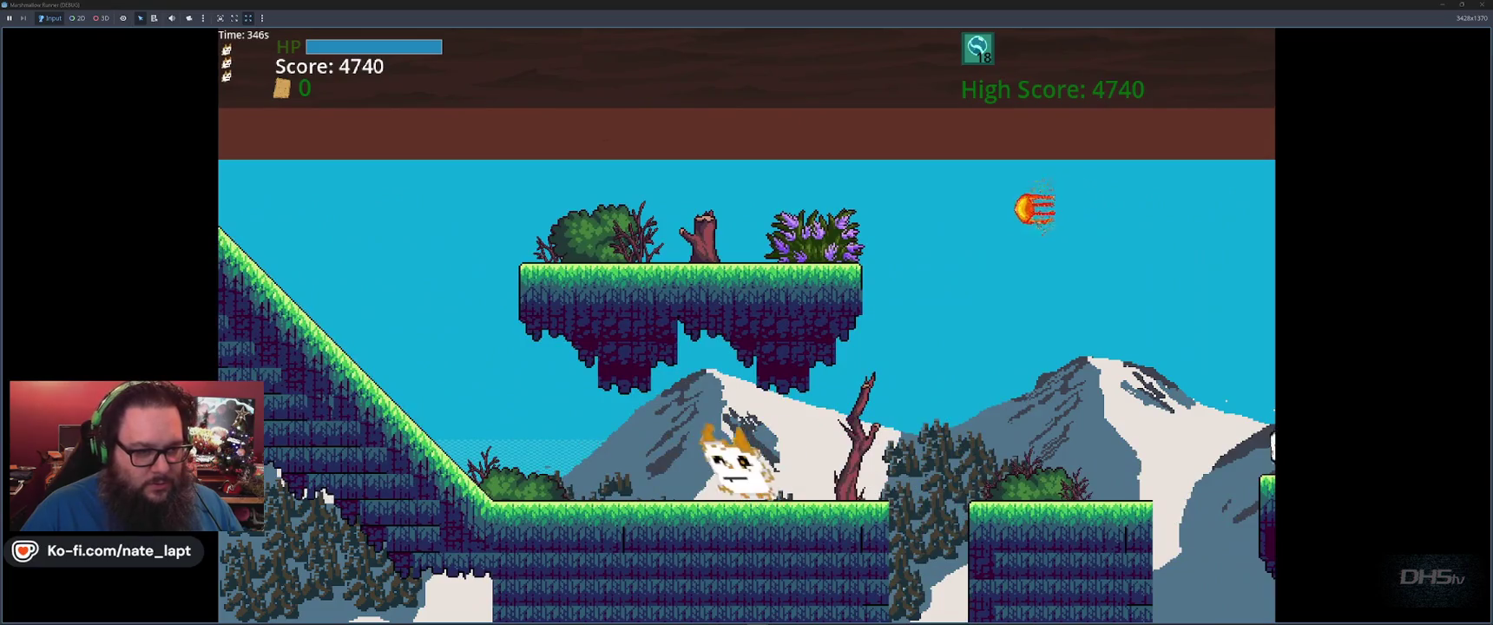
key("space")
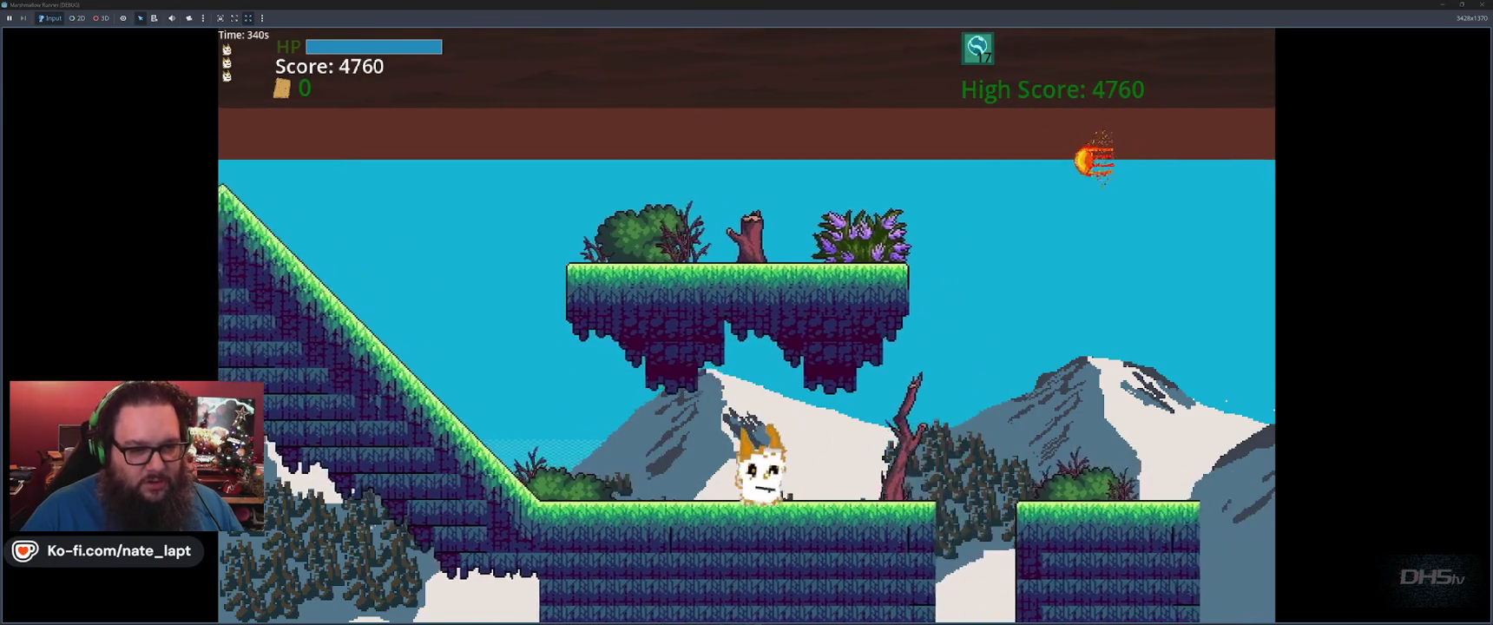
key("space")
key("space")
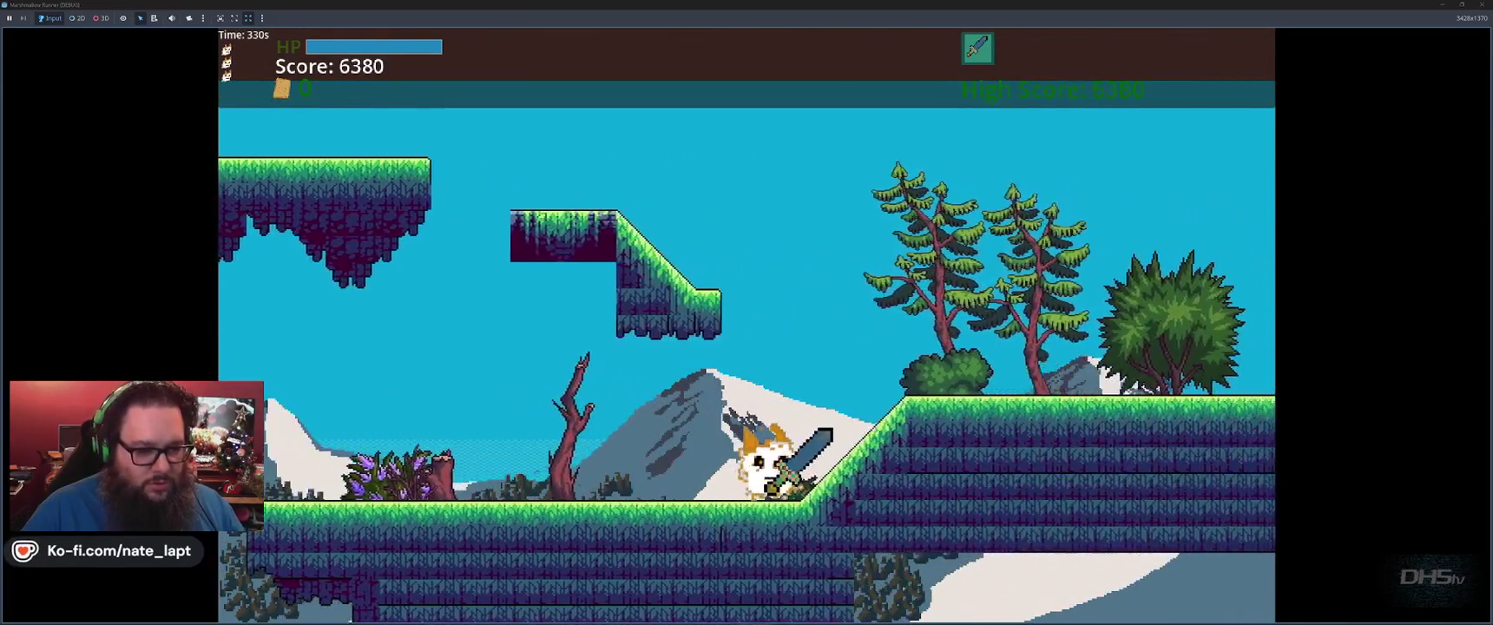
key("space")
key("space")
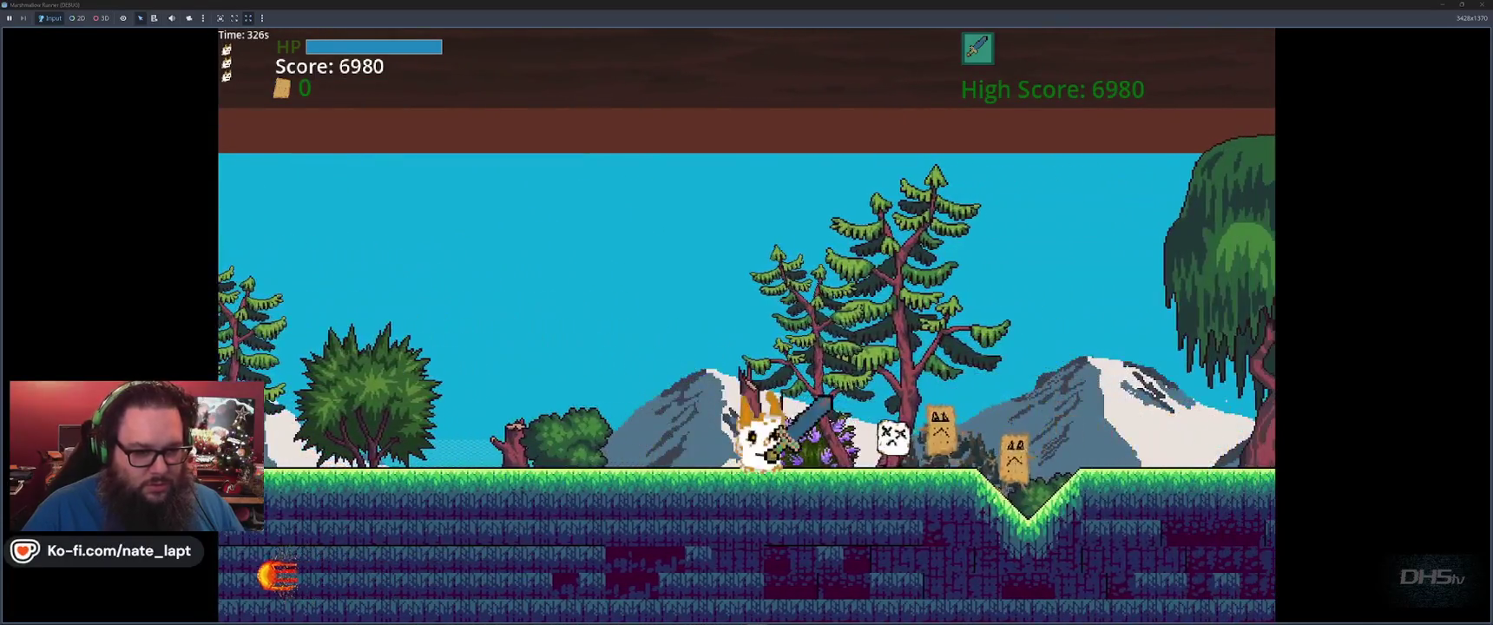
key("space")
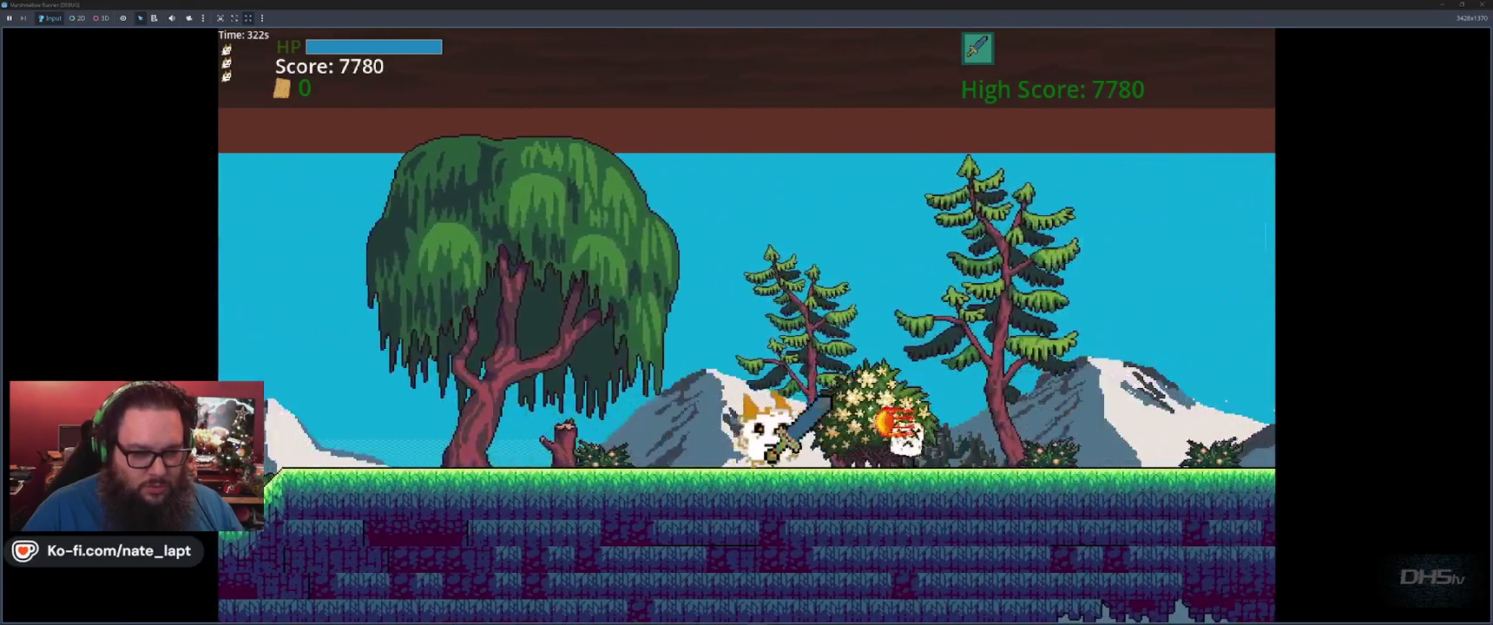
key("space")
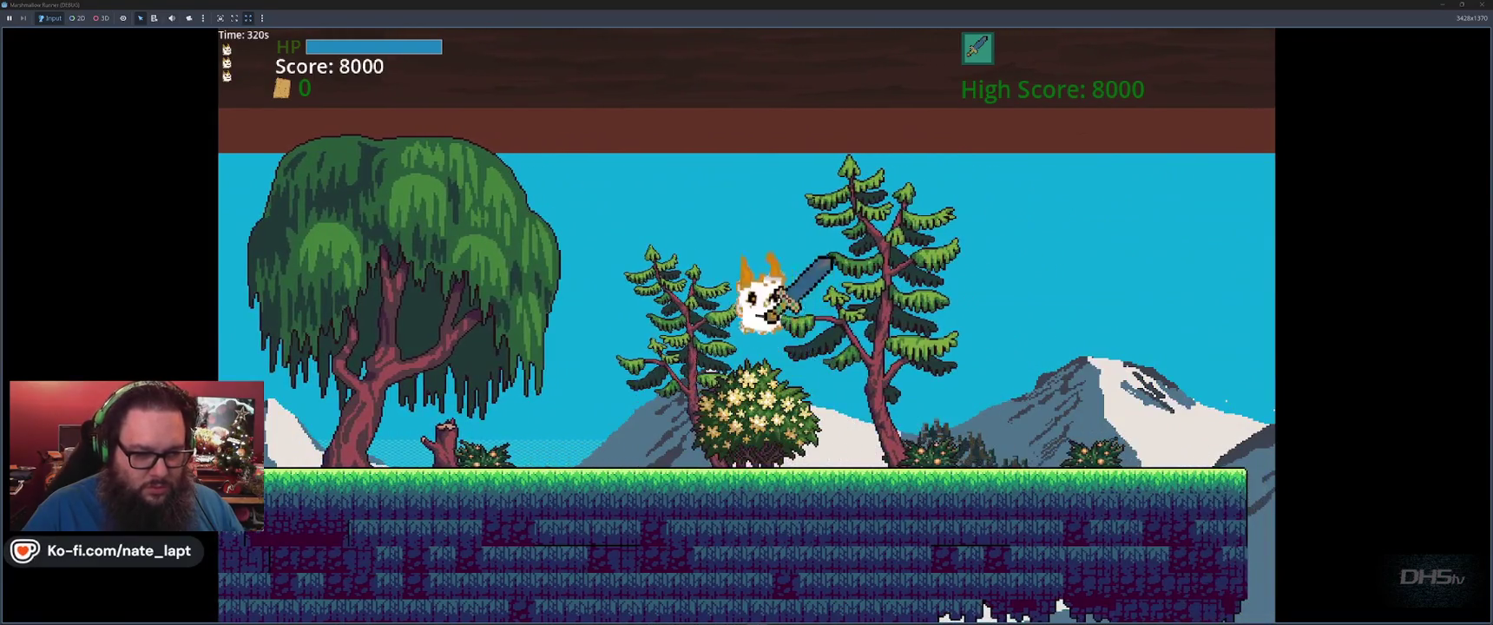
key("space")
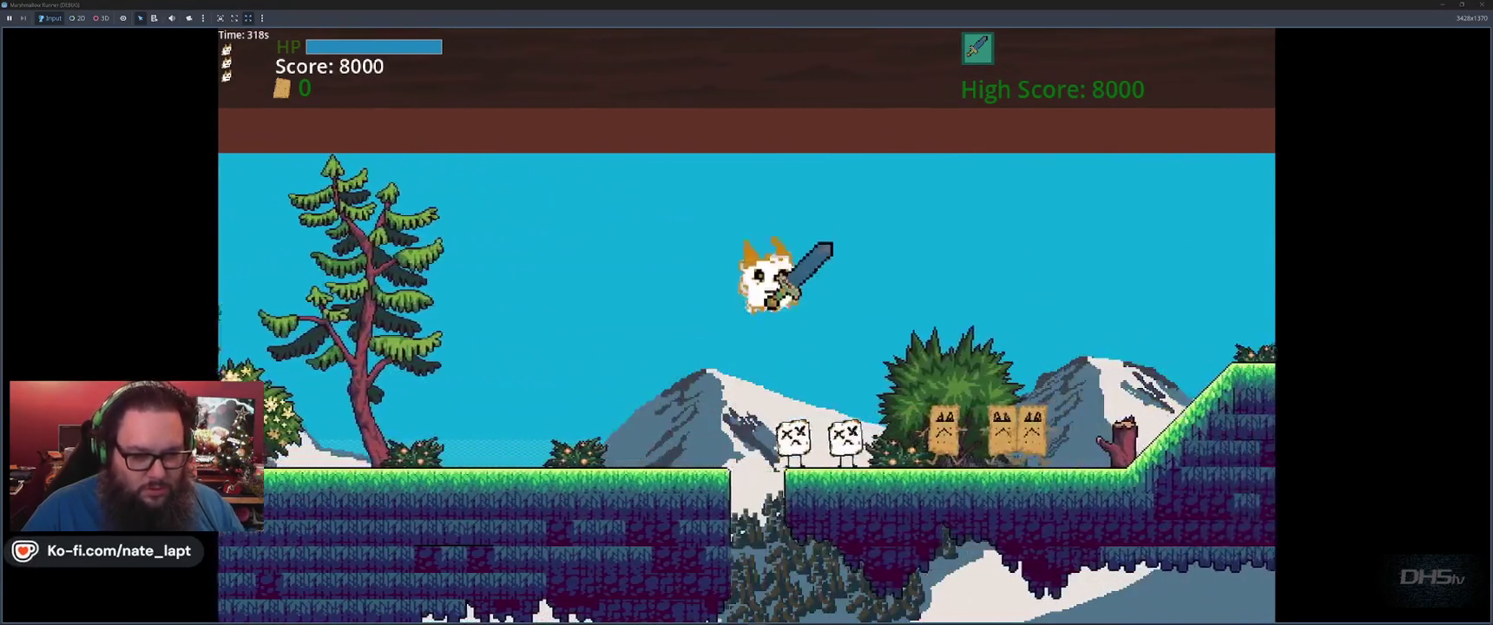
key("space")
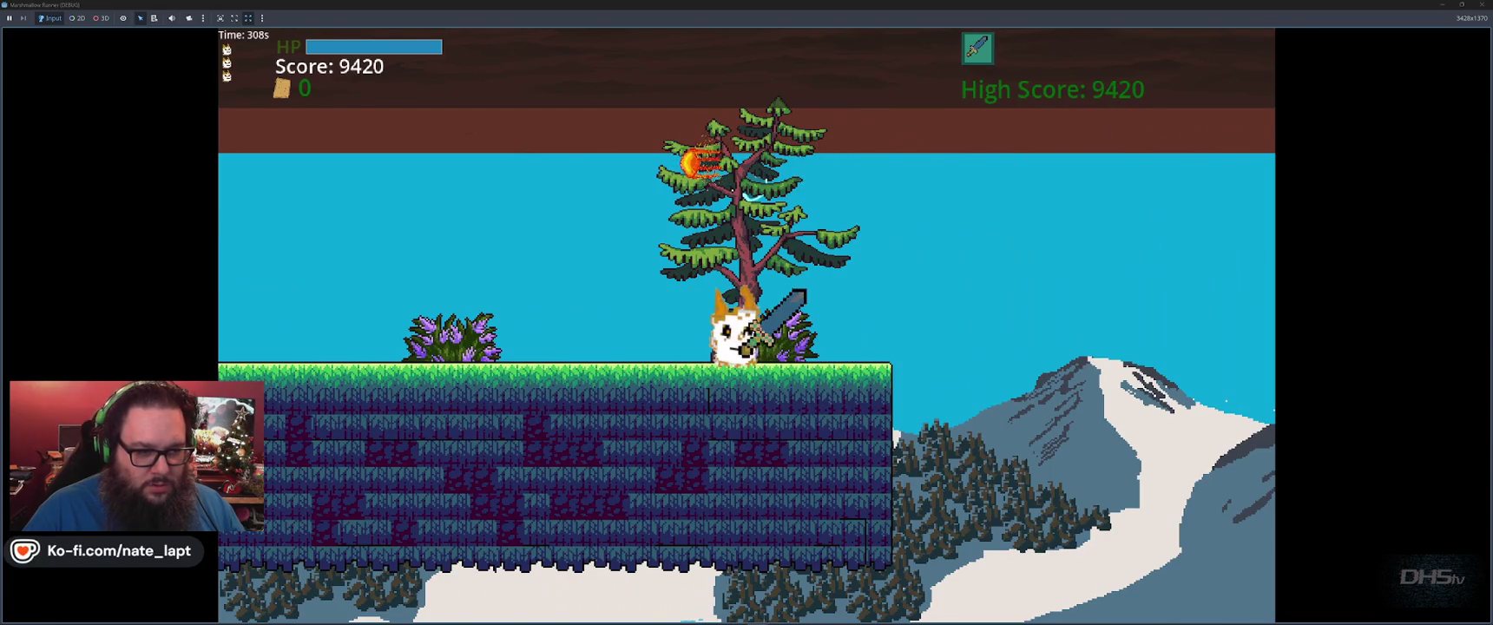
key("space")
key("space")
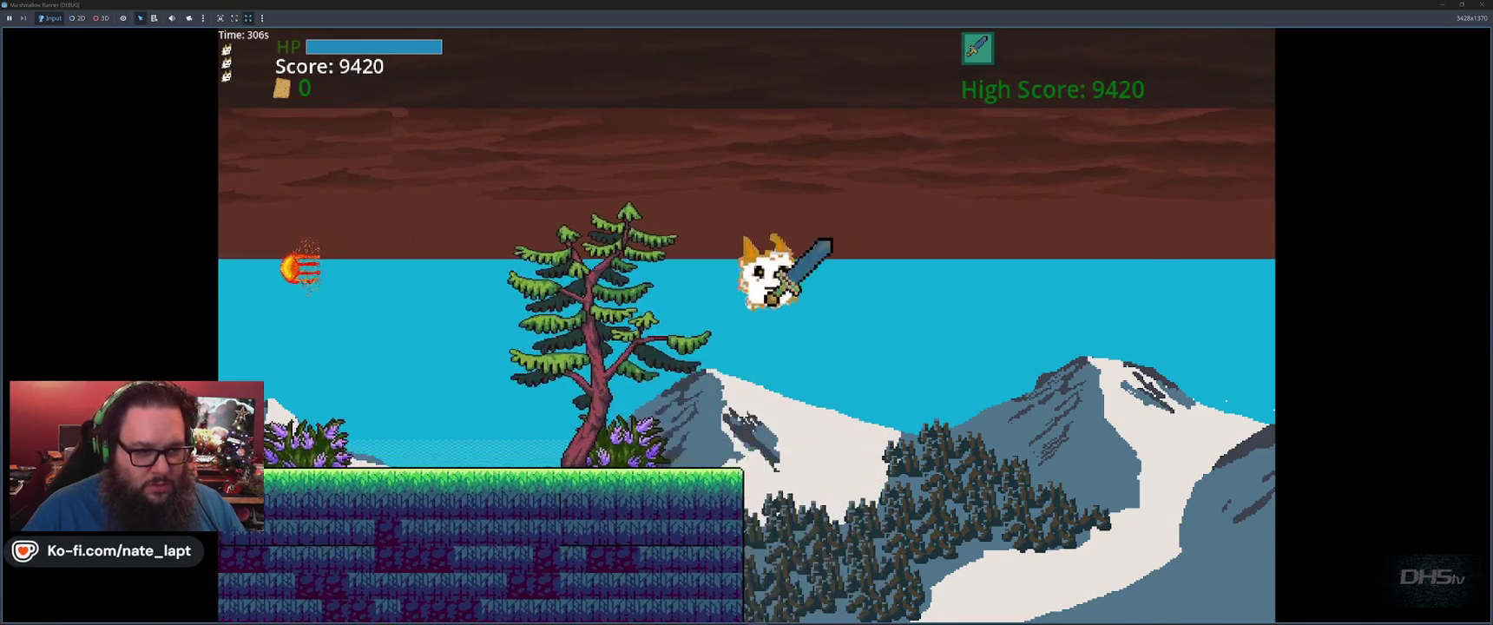
key("x")
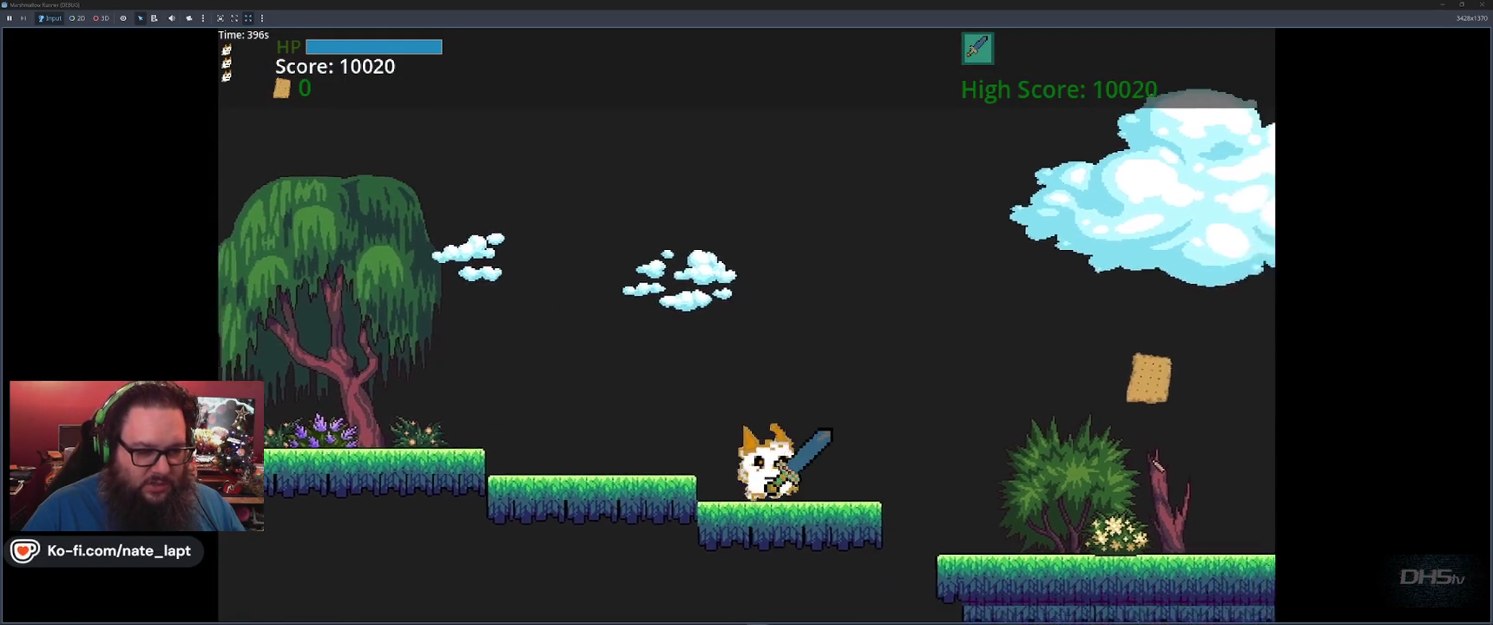
Defeat the yellow, marshmallow and graham-cracker enemies with the sword and collect a graham cracker.
key("space")
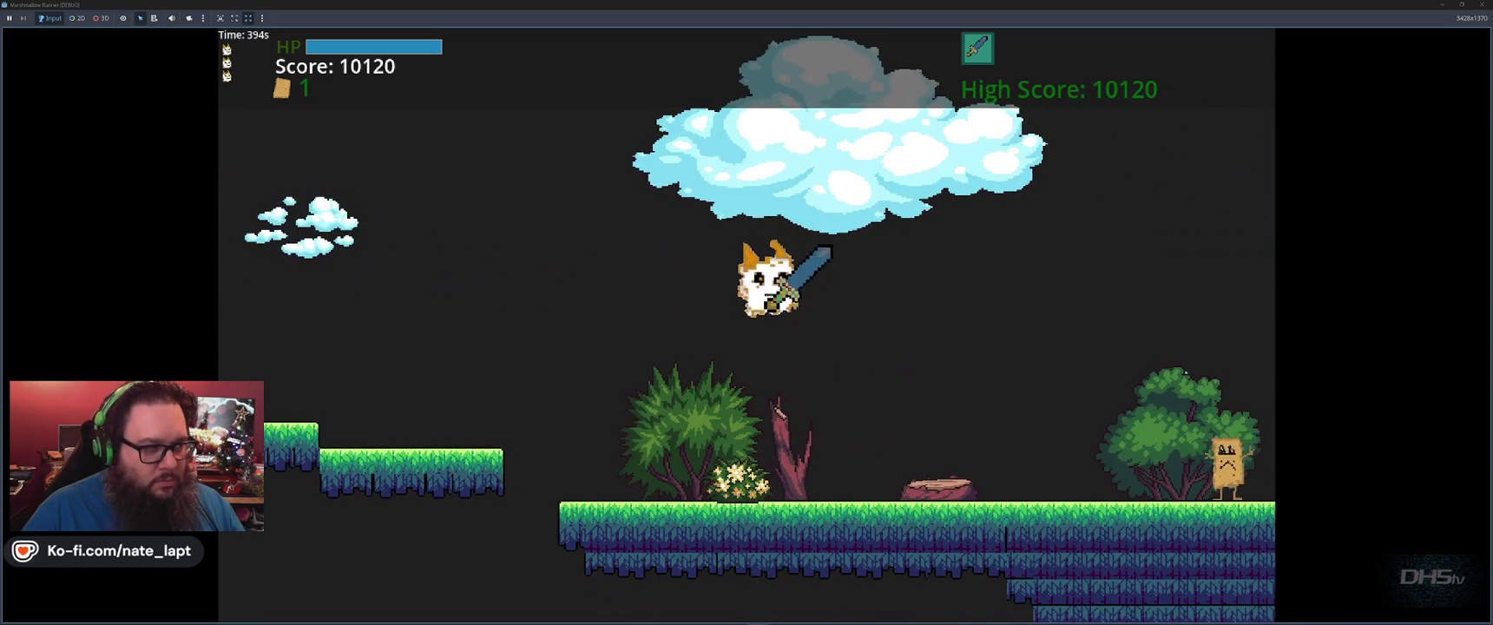
key("x")
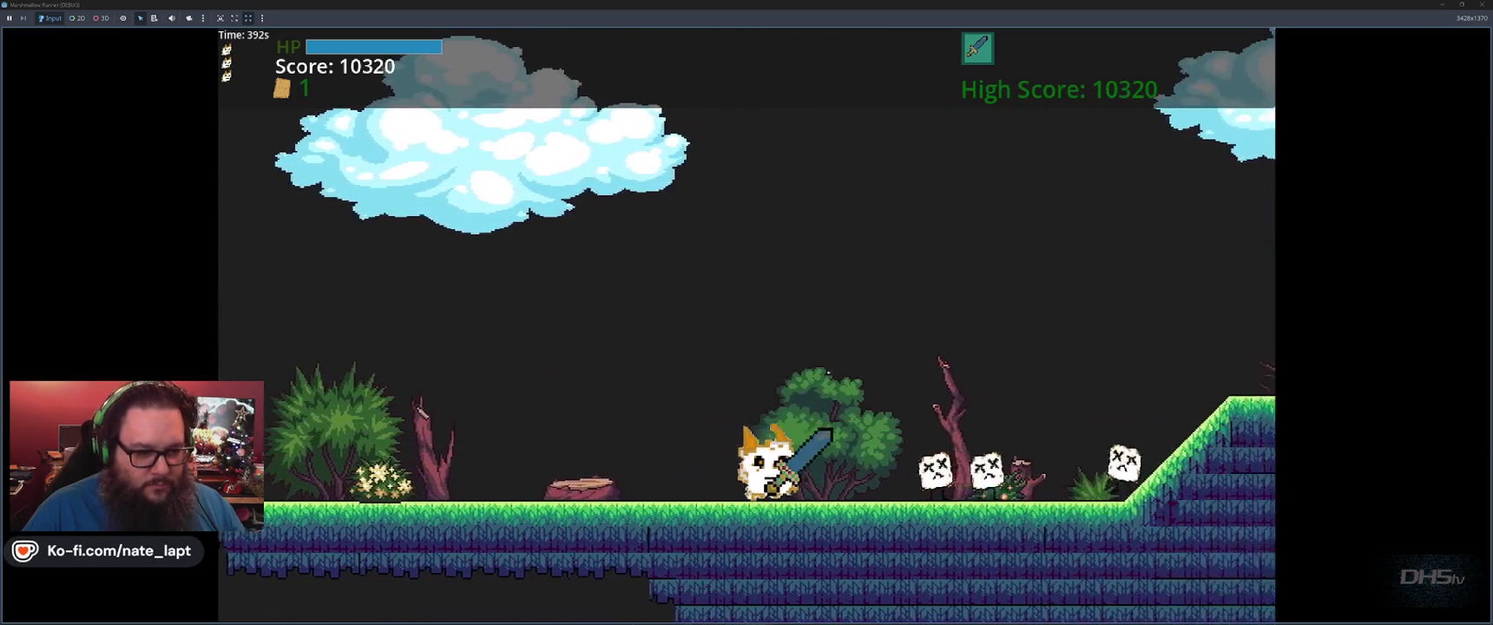
key("x")
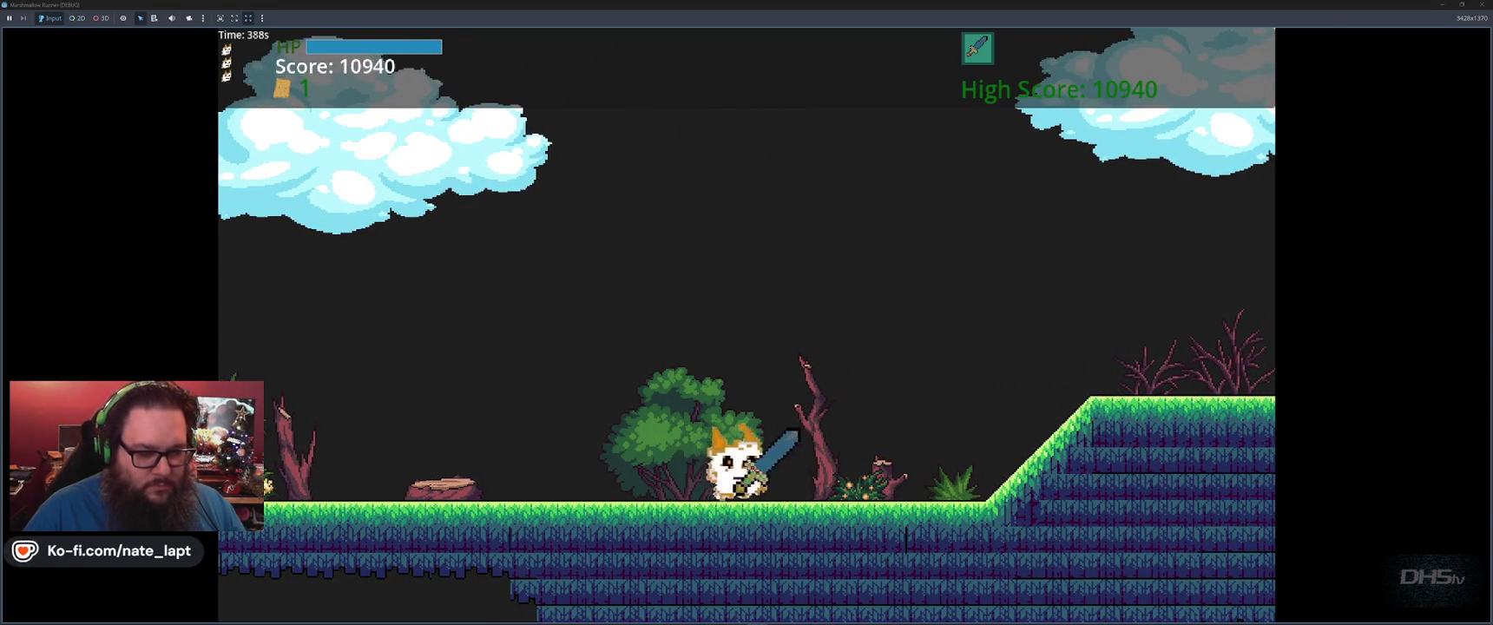
key("space")
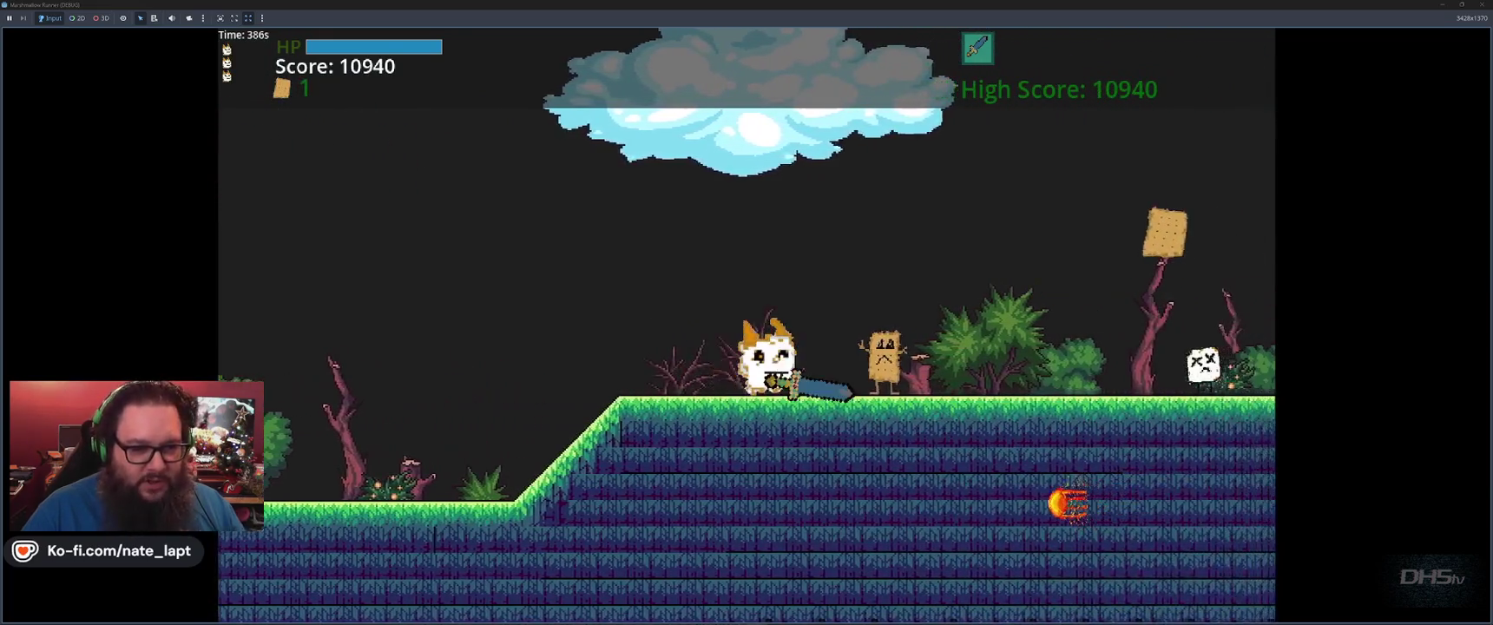
key("x")
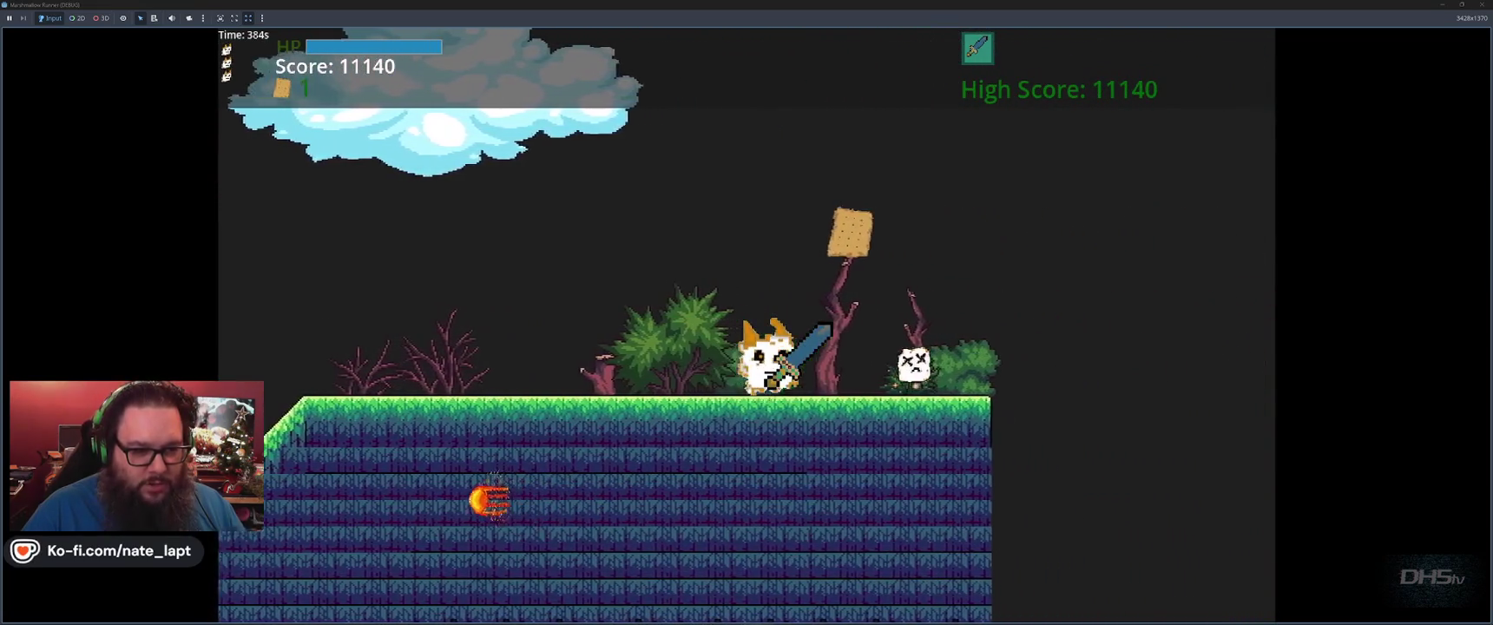
key("x")
key("space")
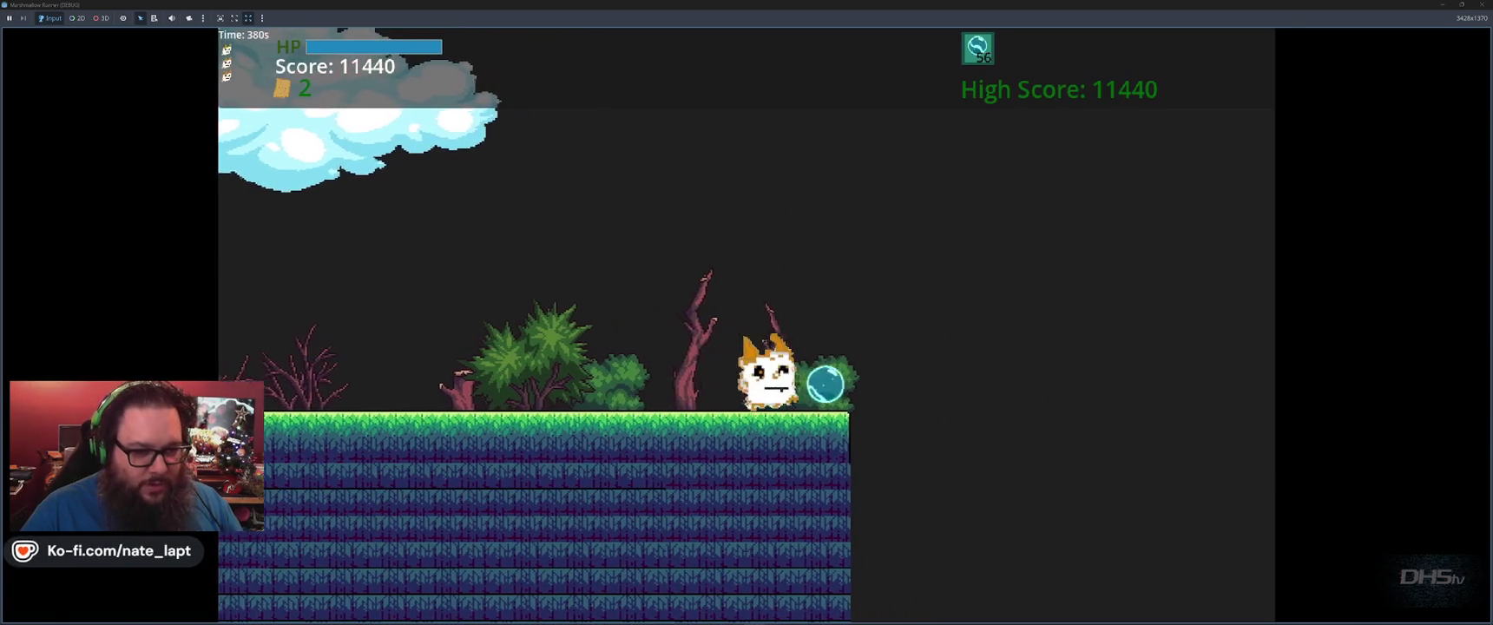
Cross the purple and grass platforms, jumping the successive gaps past the fireball.
key("space")
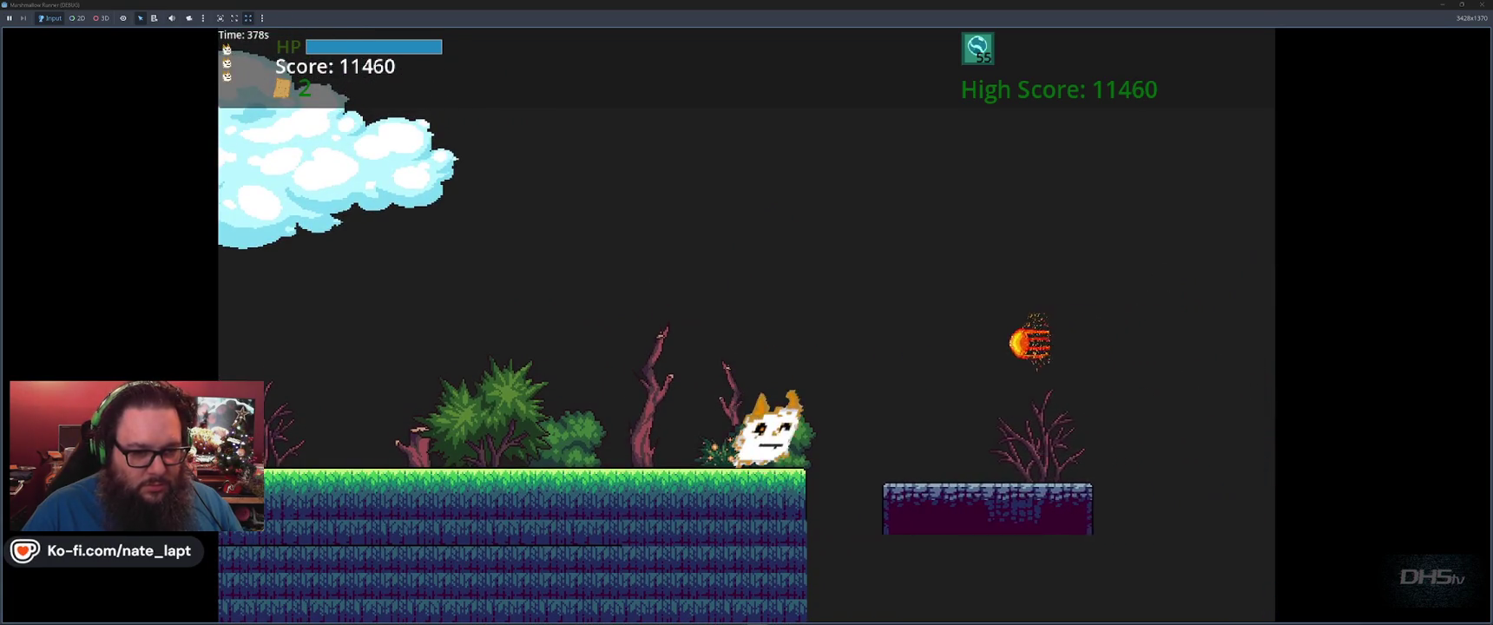
key("space")
key("space")
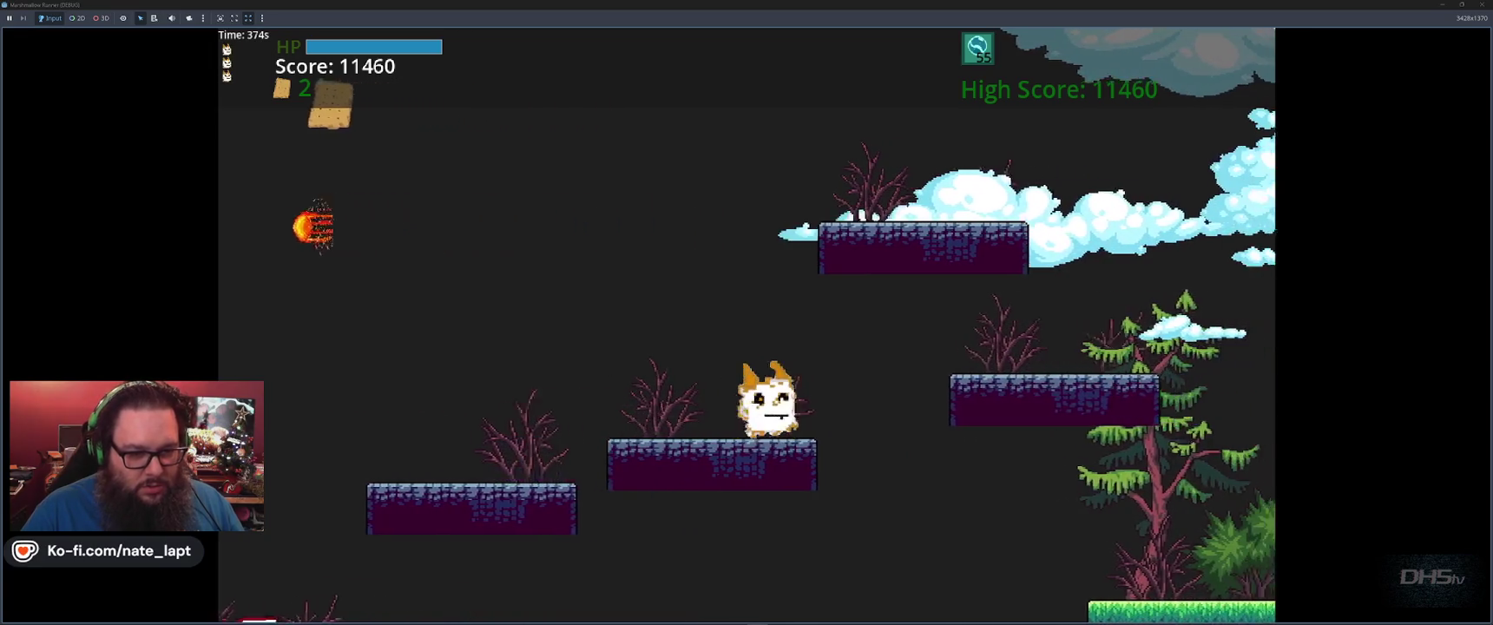
key("space")
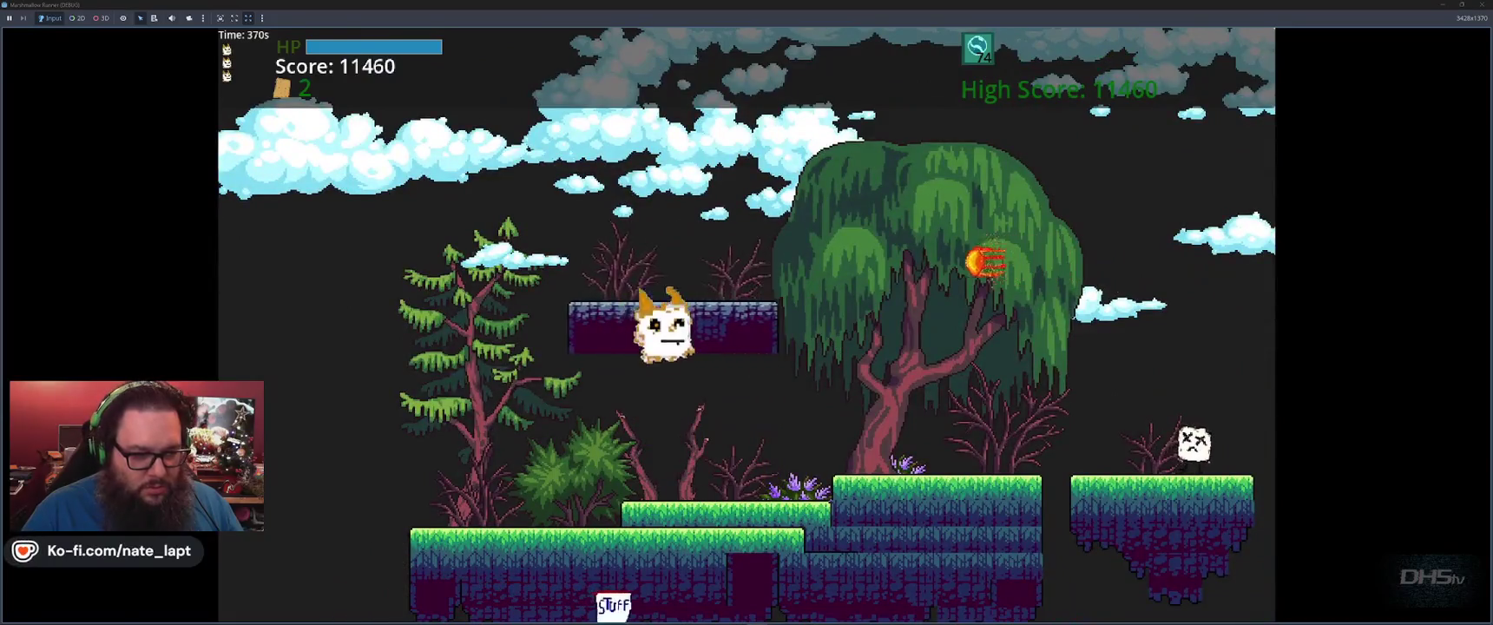
key("space")
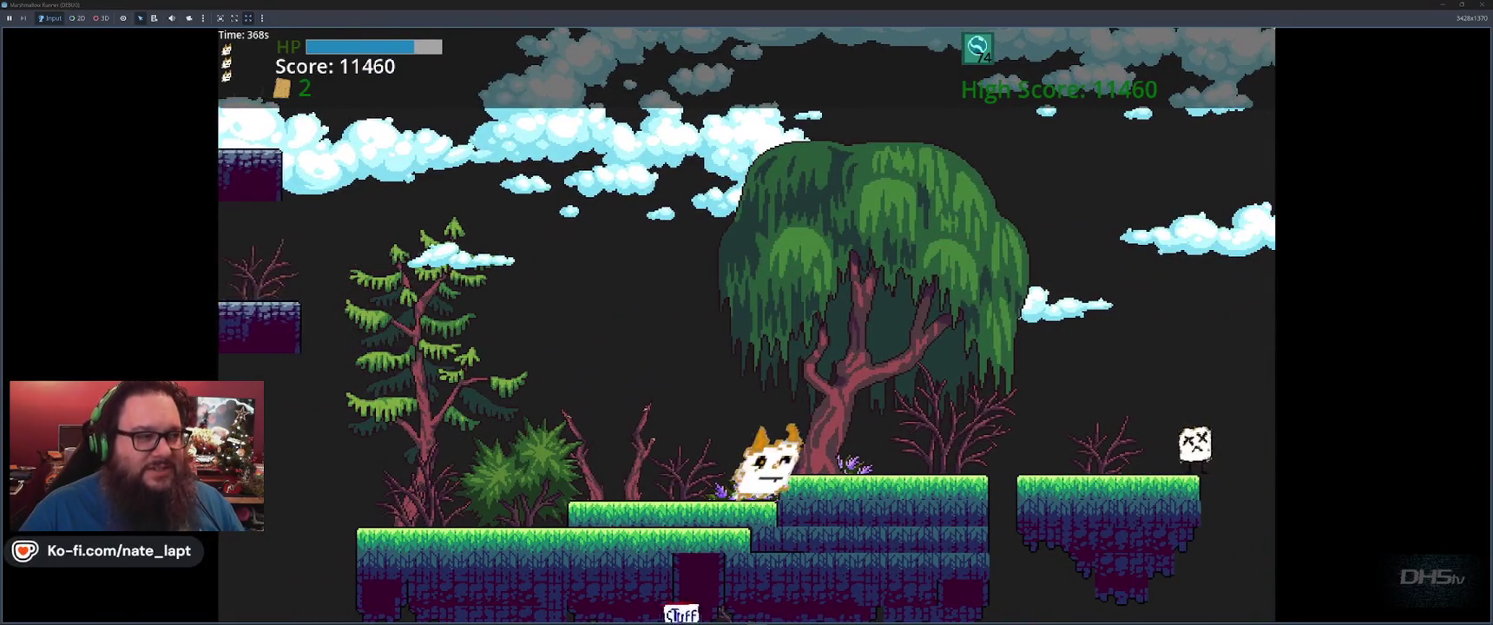
key("space")
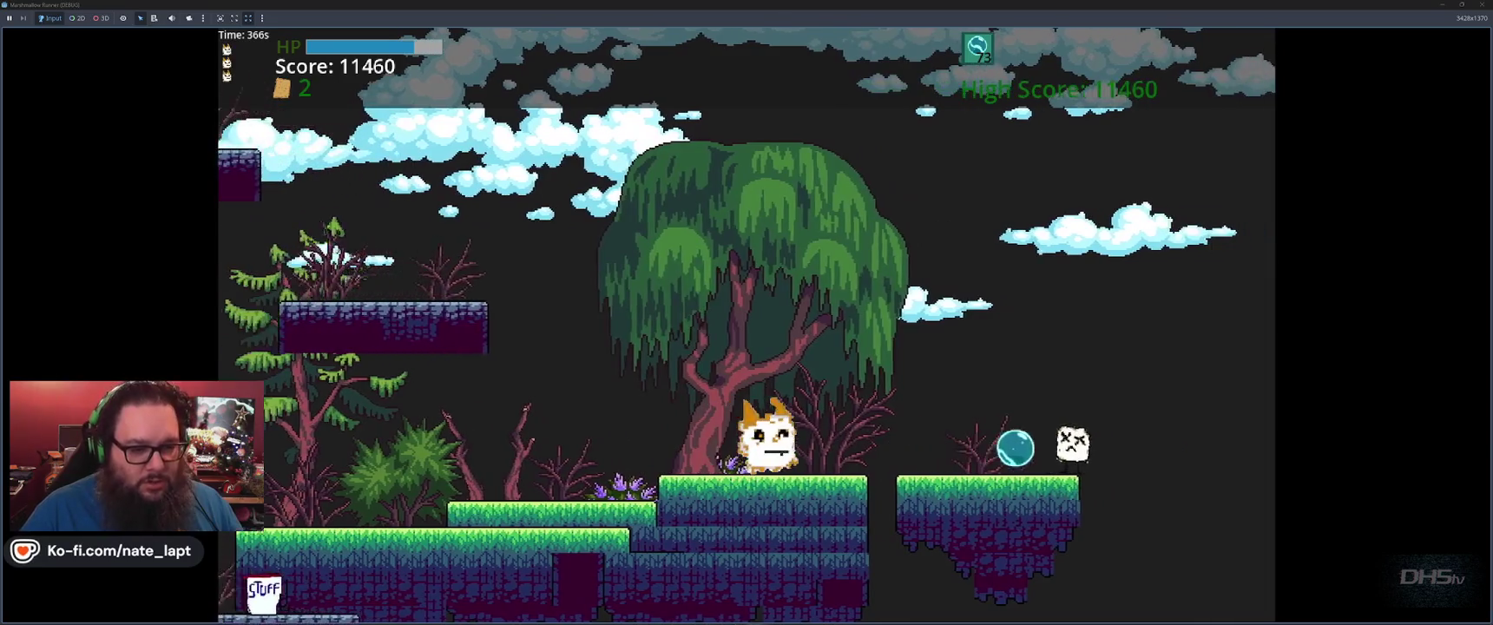
key("space")
key("space")
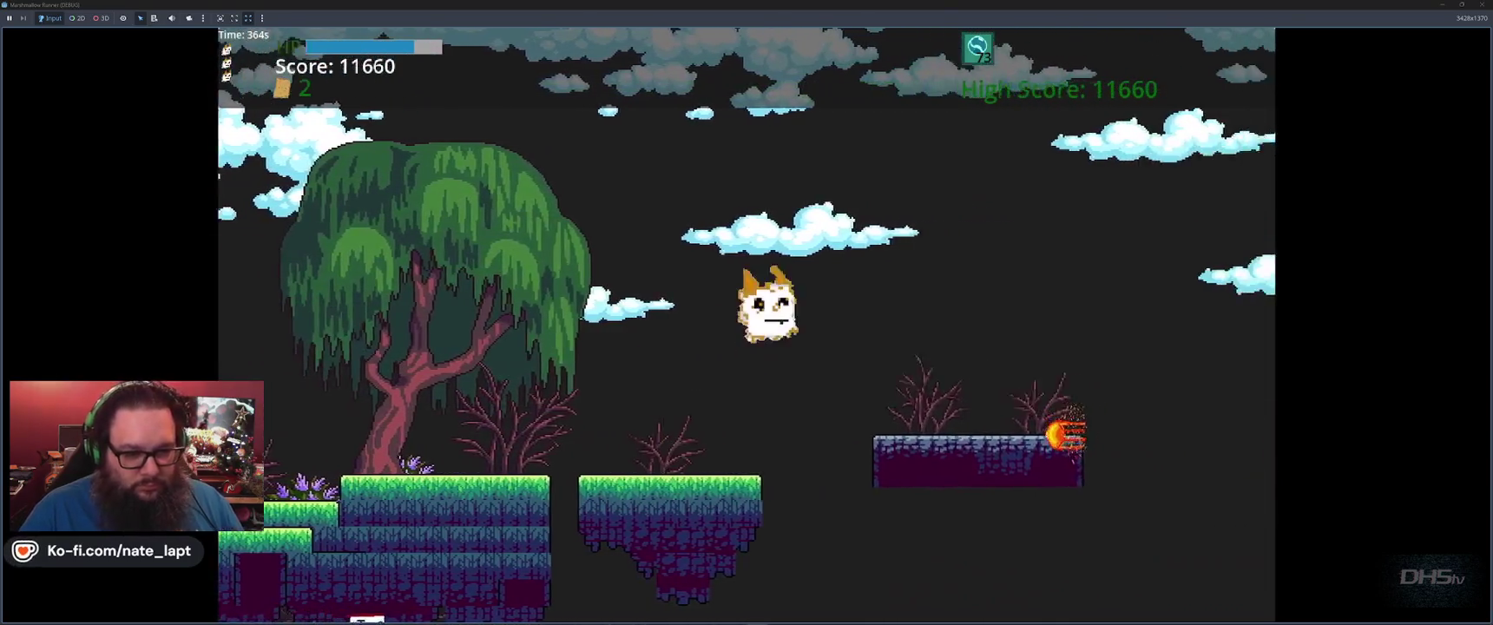
key("space")
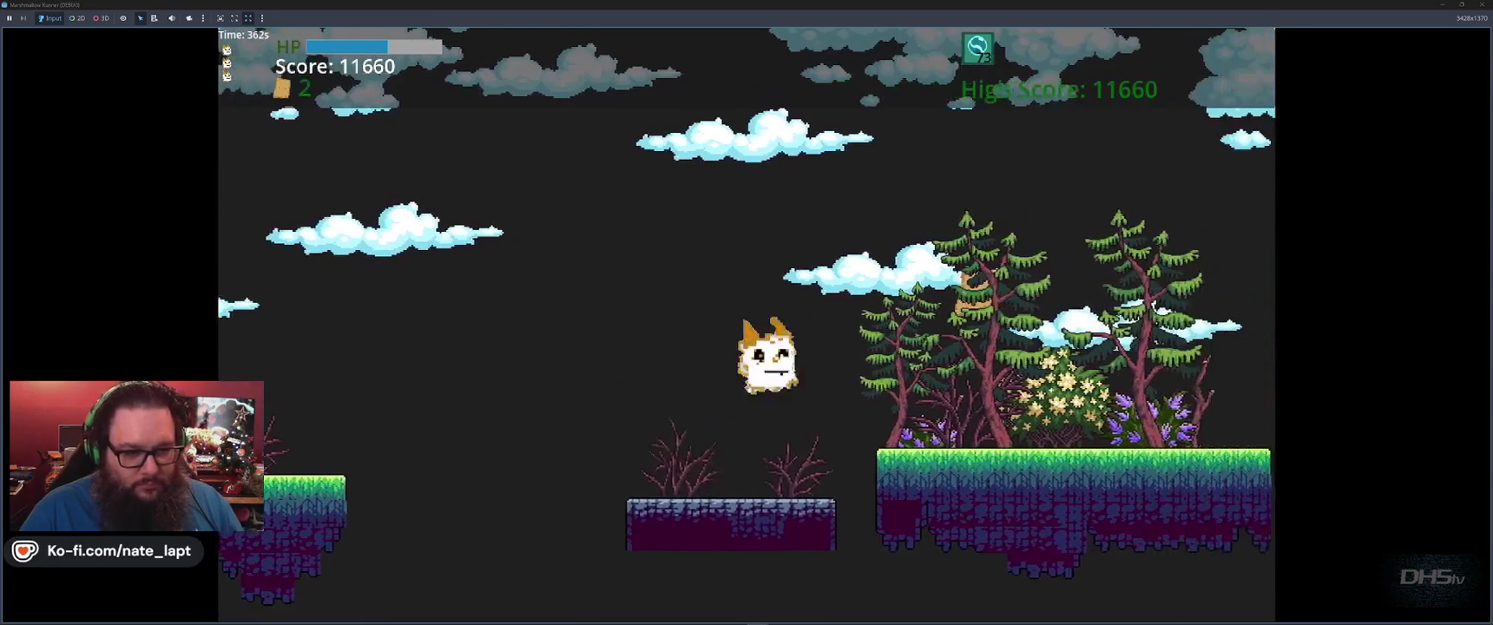
key("space")
key("space")
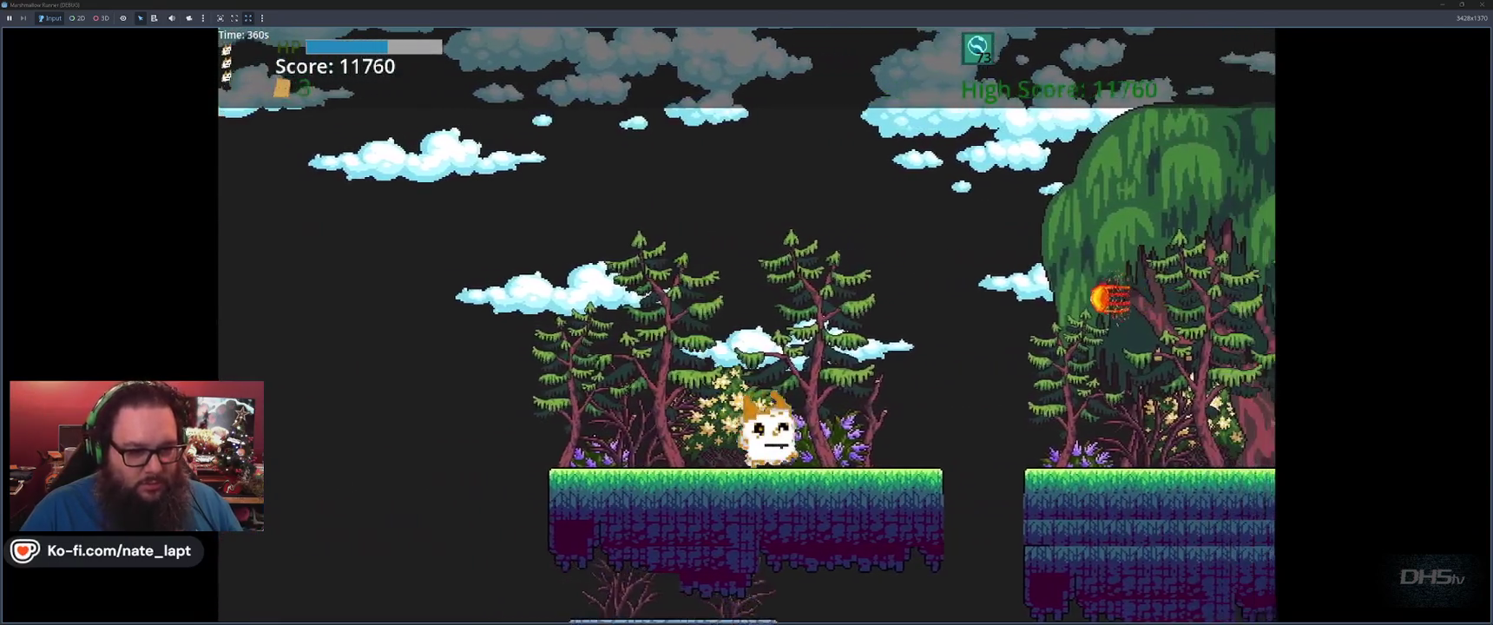
key("space")
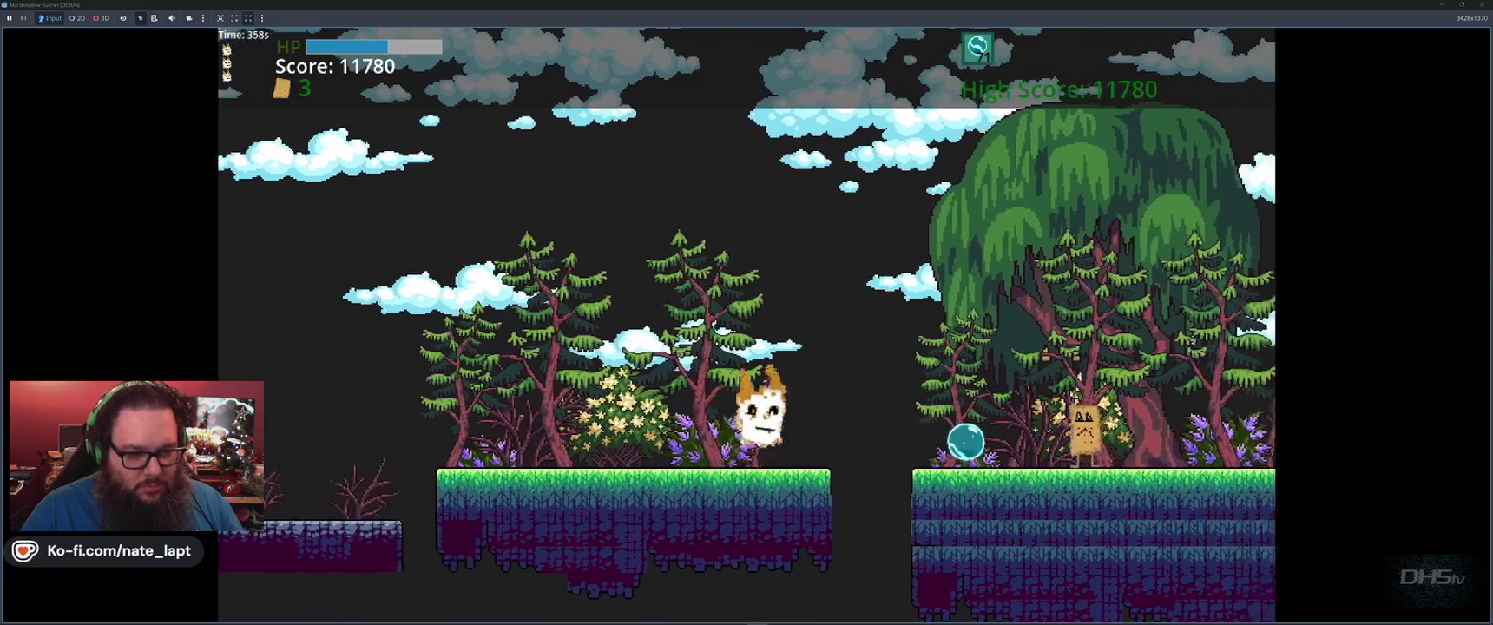
key("space")
key("space")
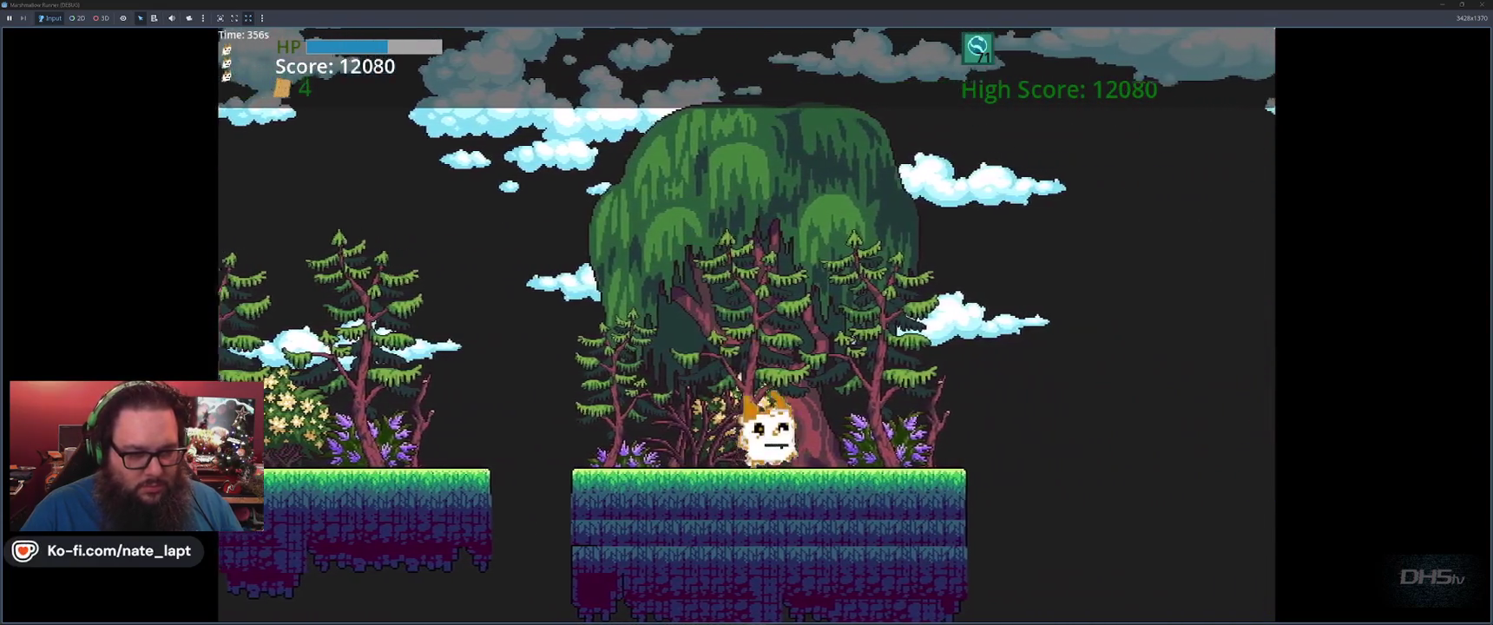
key("space")
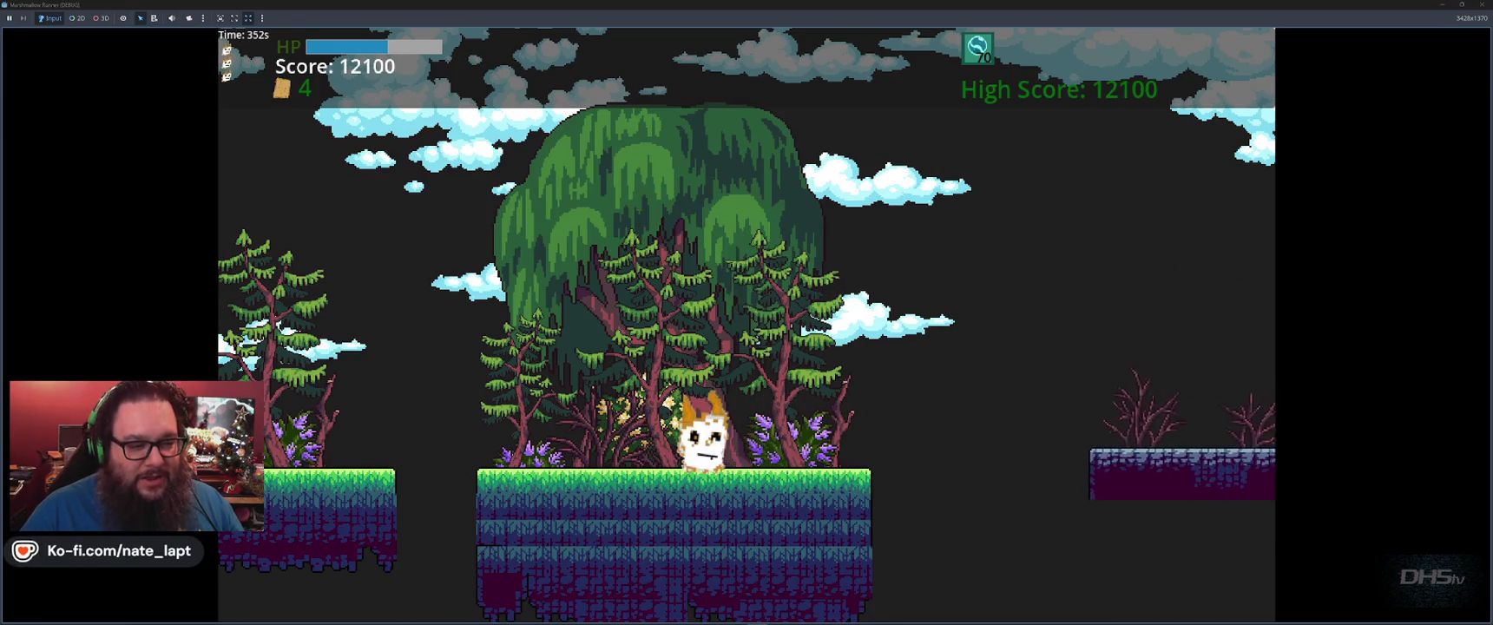
Hop across the last platforms, grab the sword and defeat two enemies to reach the next level at 13440.
key("space")
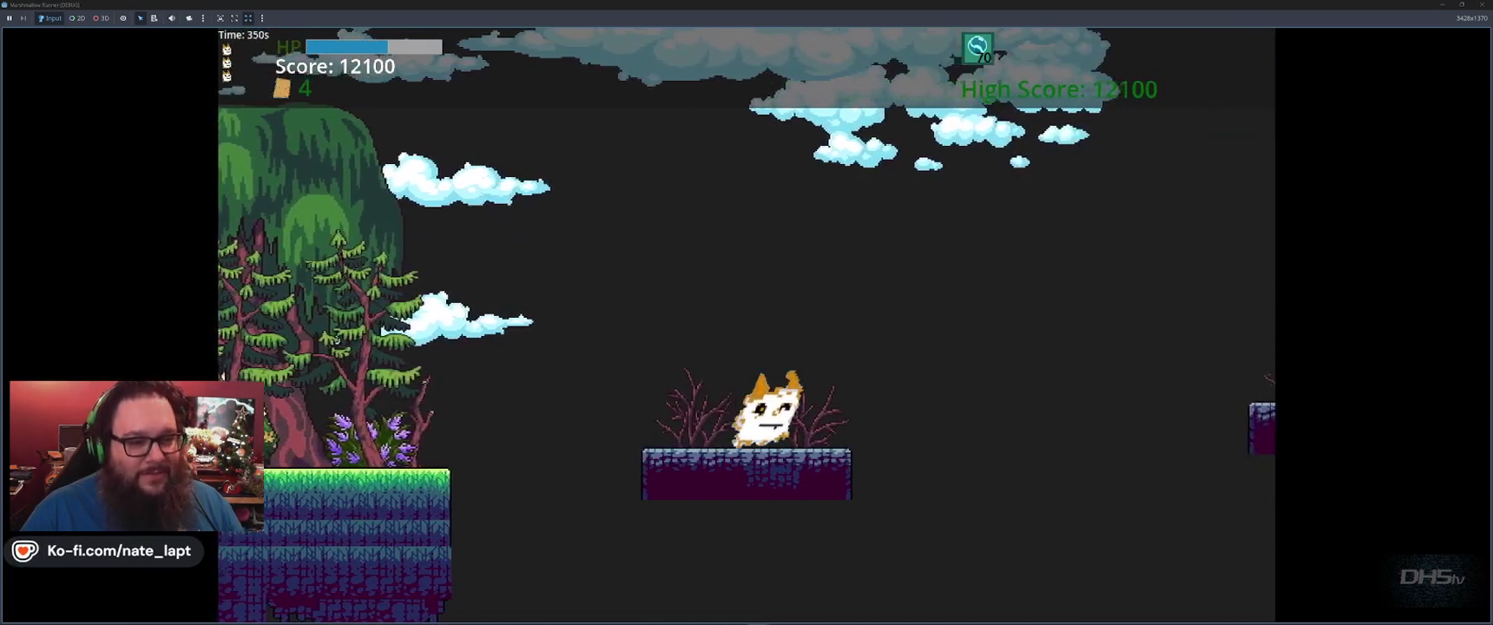
key("space")
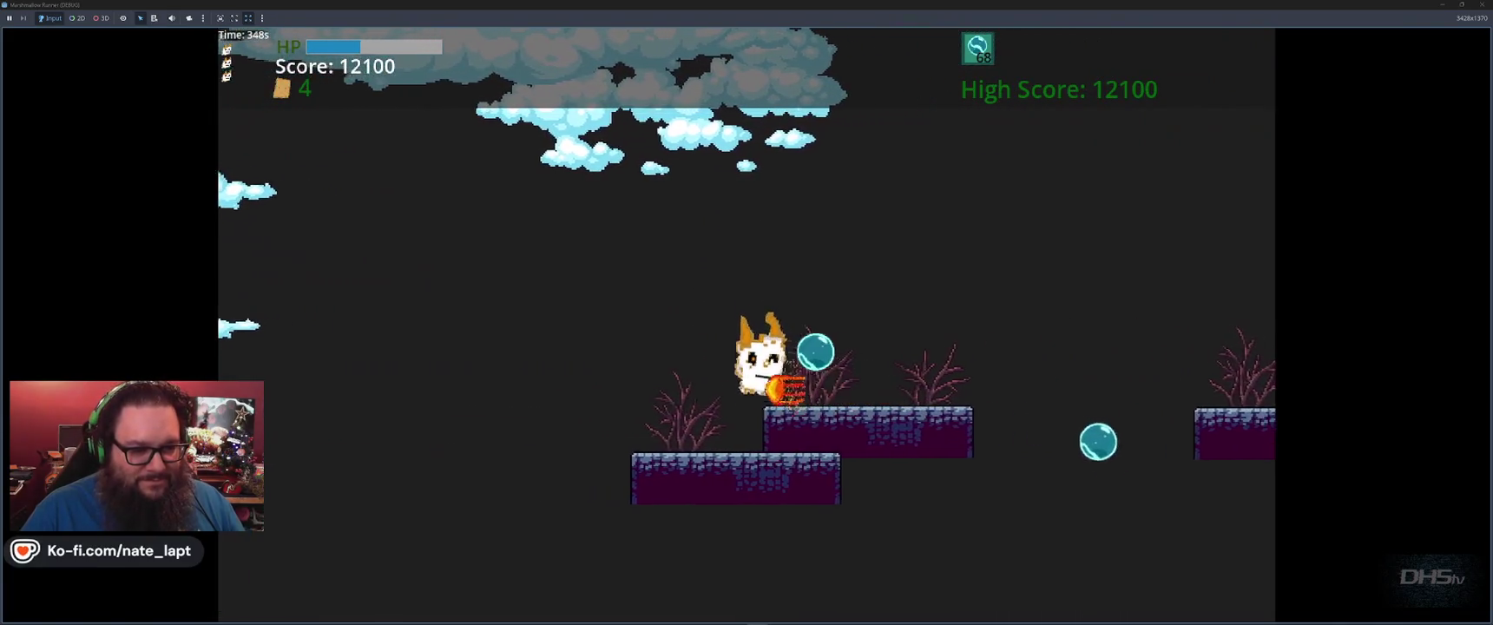
key("space")
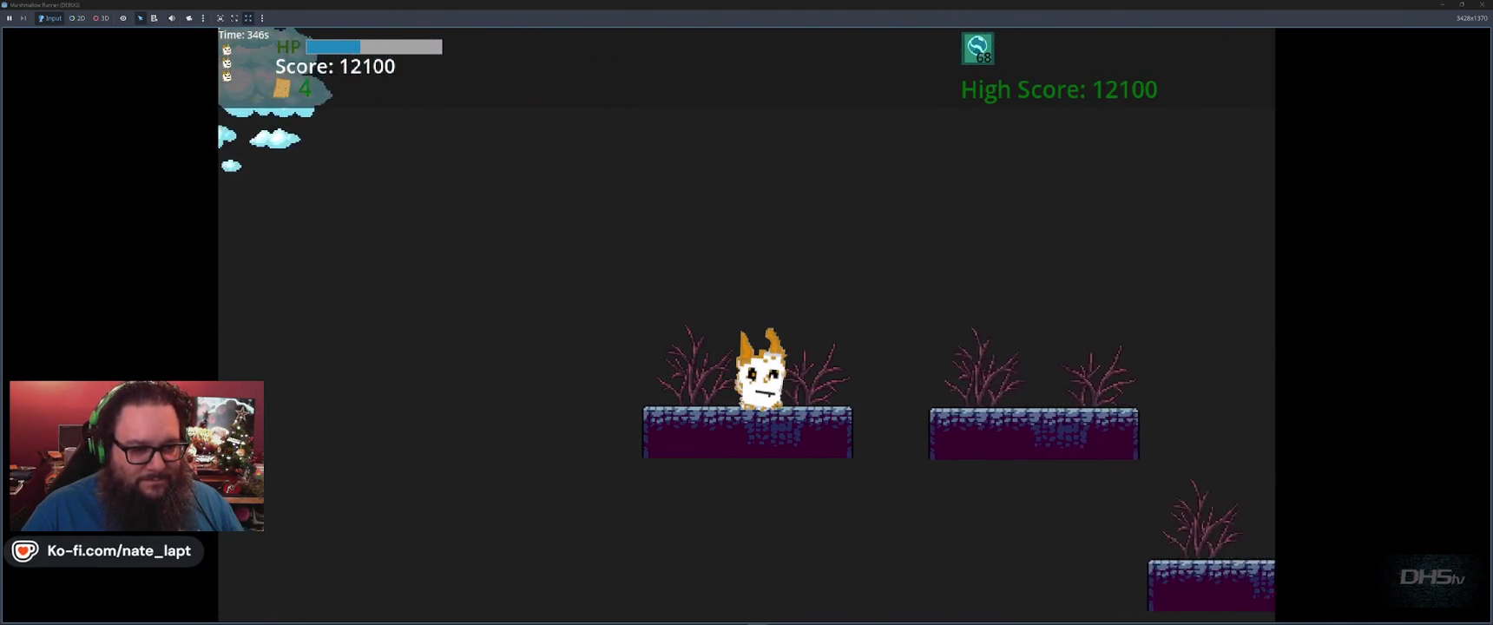
key("space")
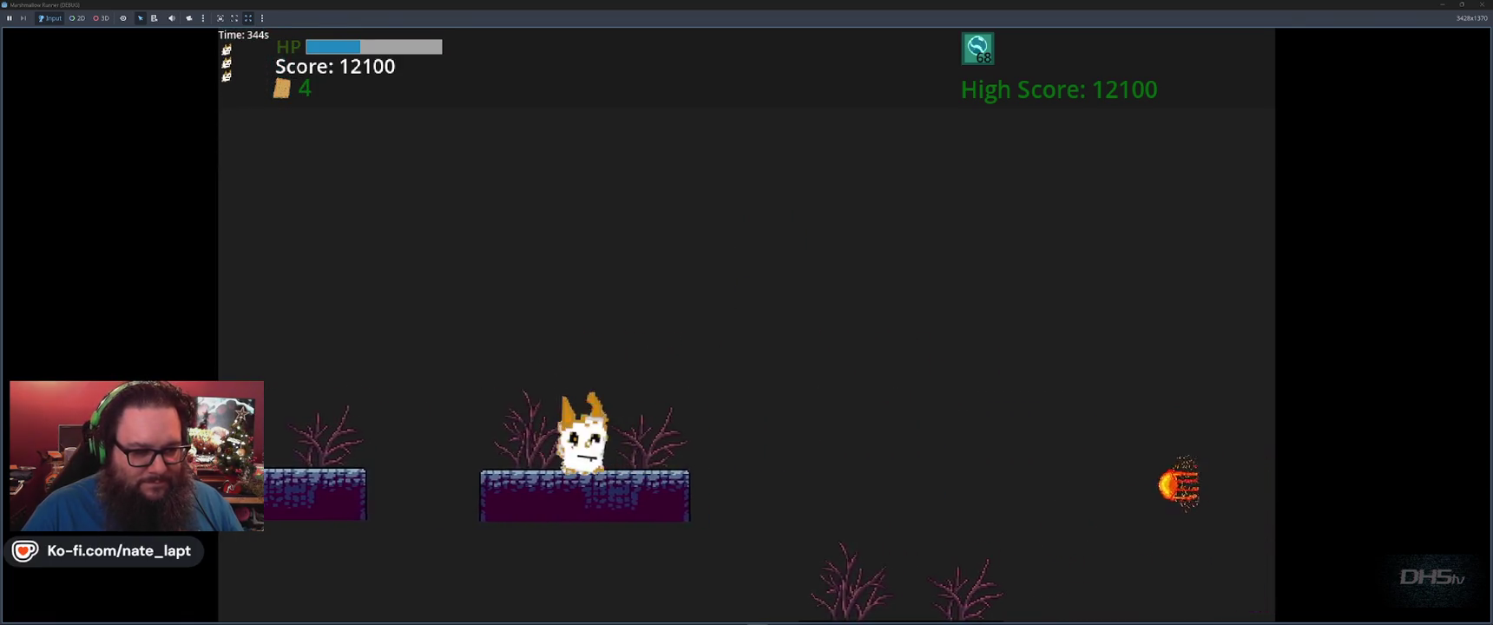
key("space")
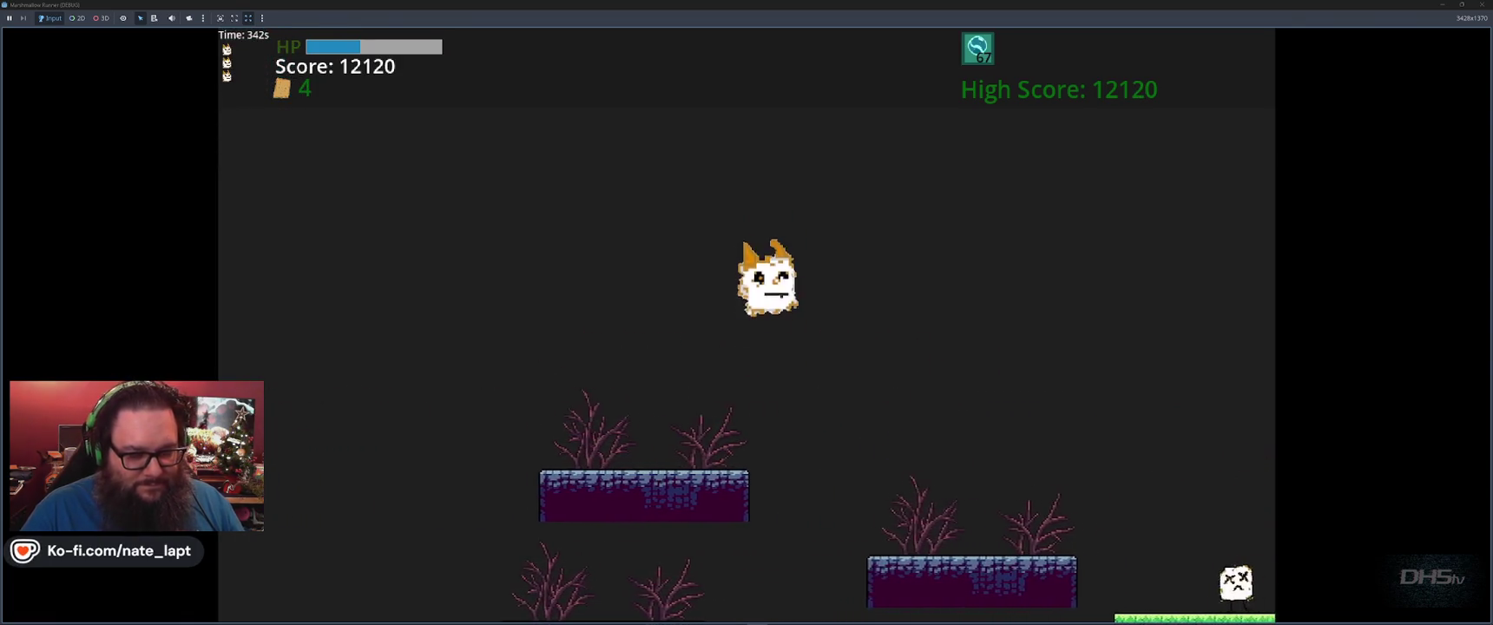
key("space")
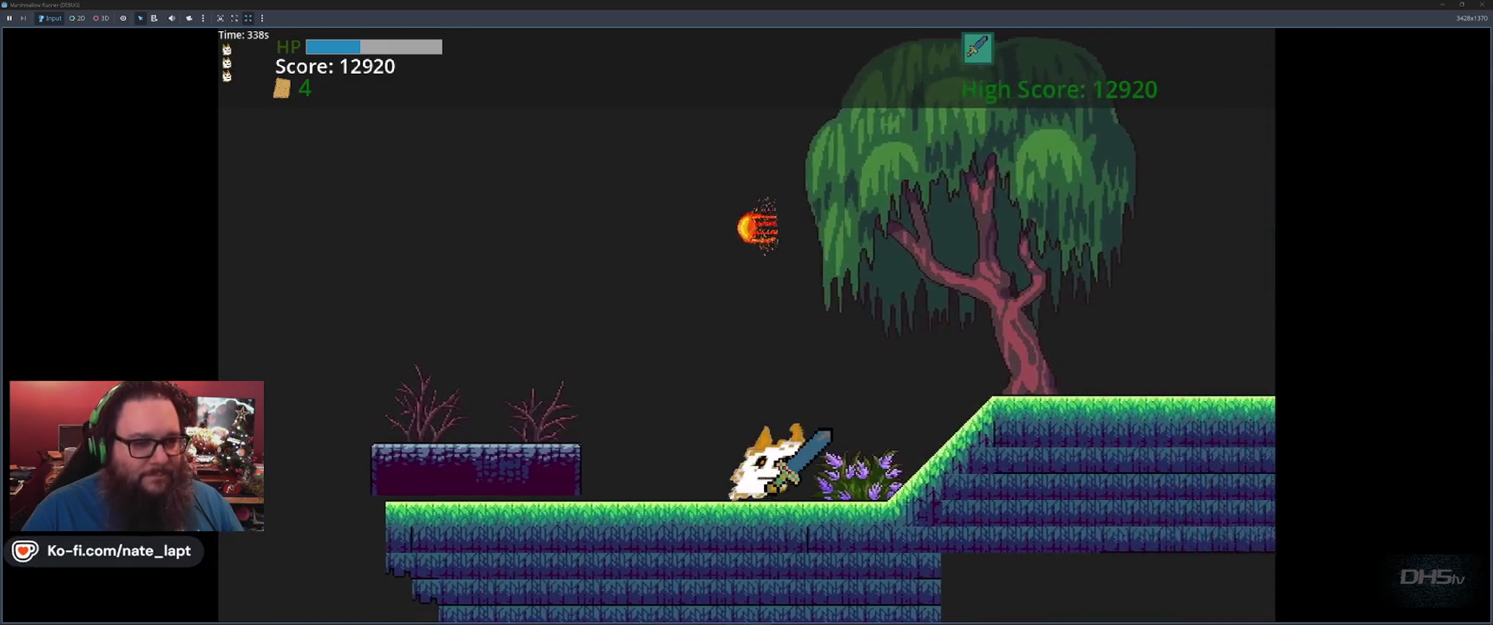
key("space")
key("x")
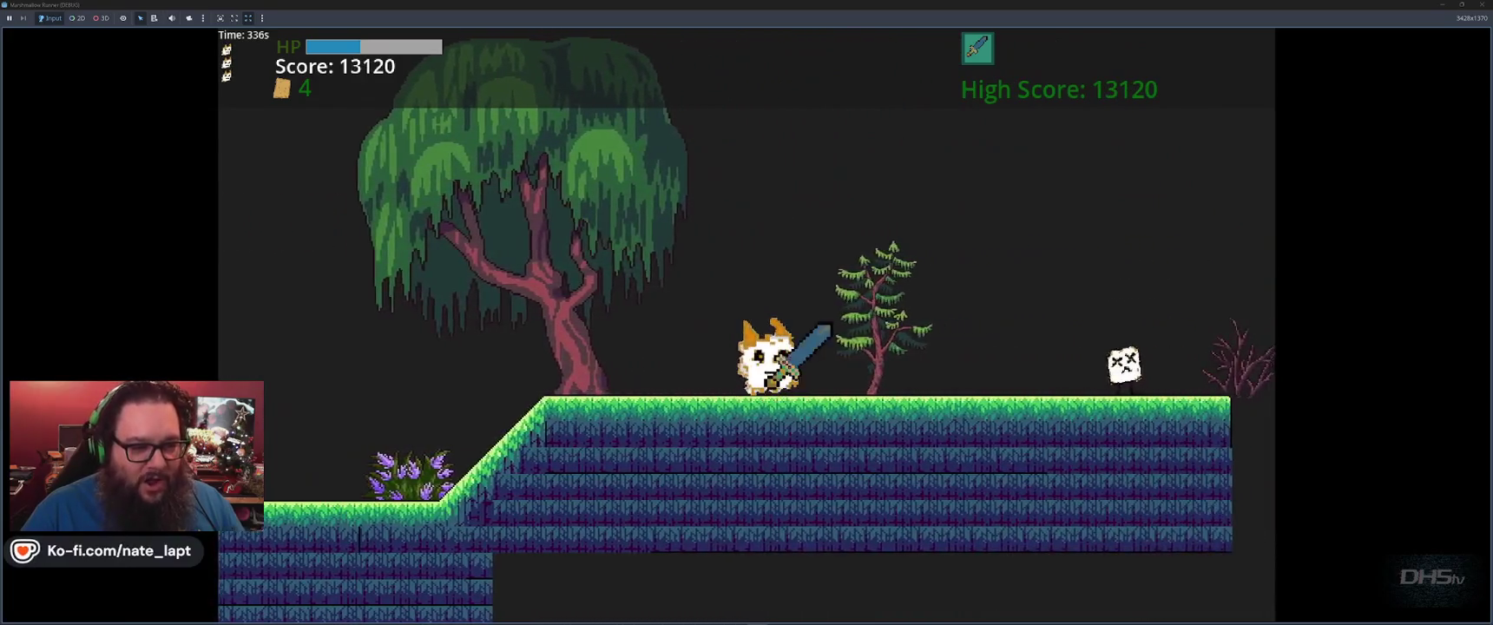
key("x")
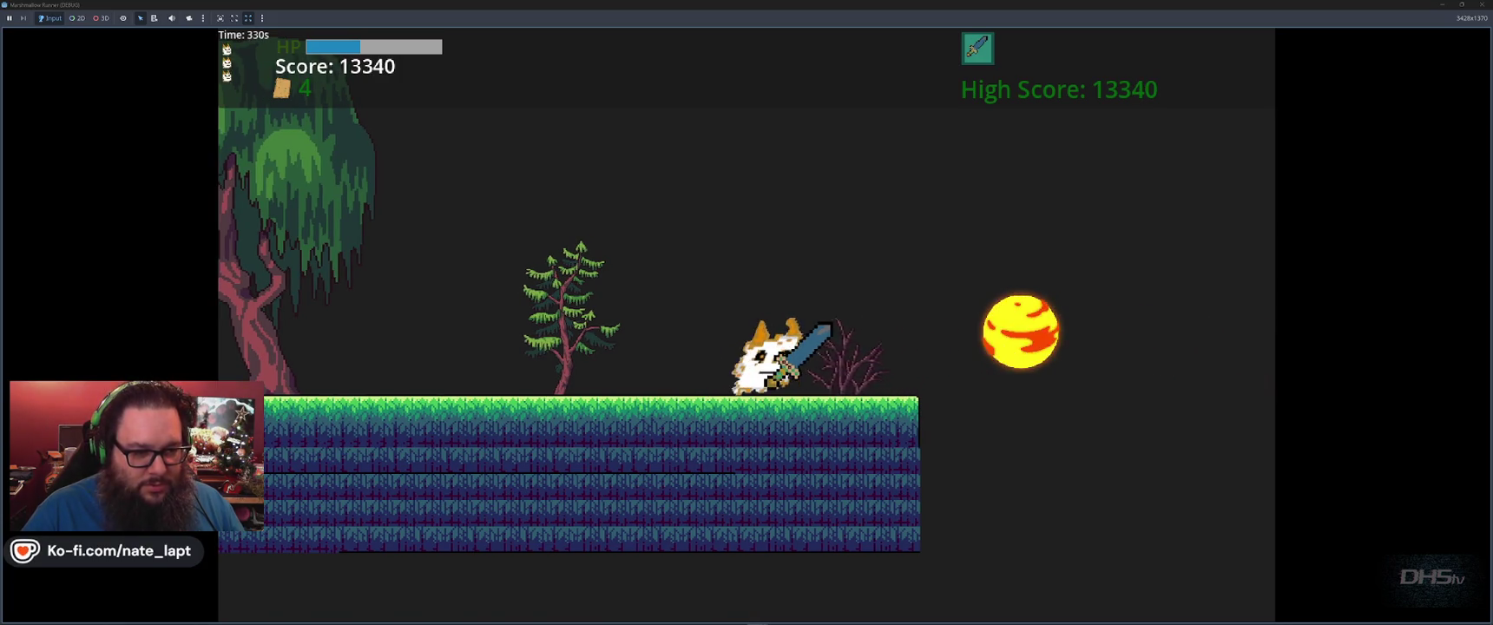
key("x")
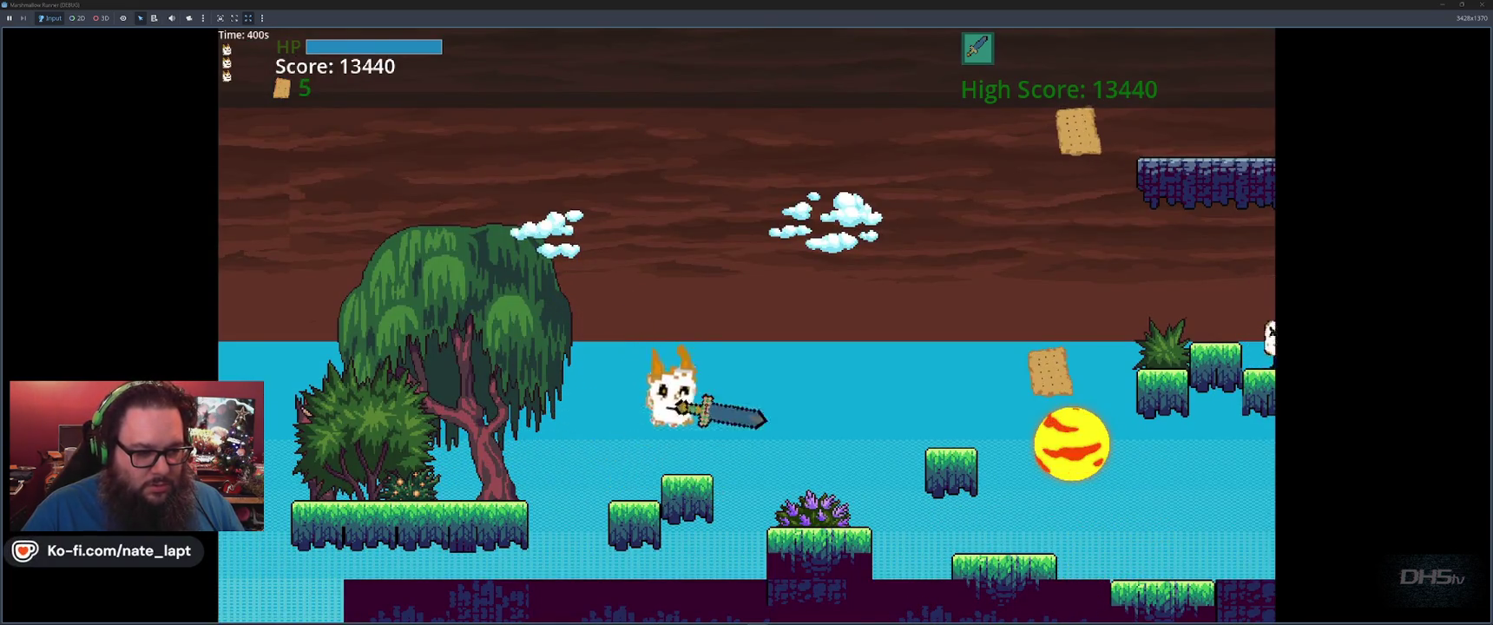
Drop into the cave, grab the floating cracker and climb the slope and stone platforms to 15280.
key("space")
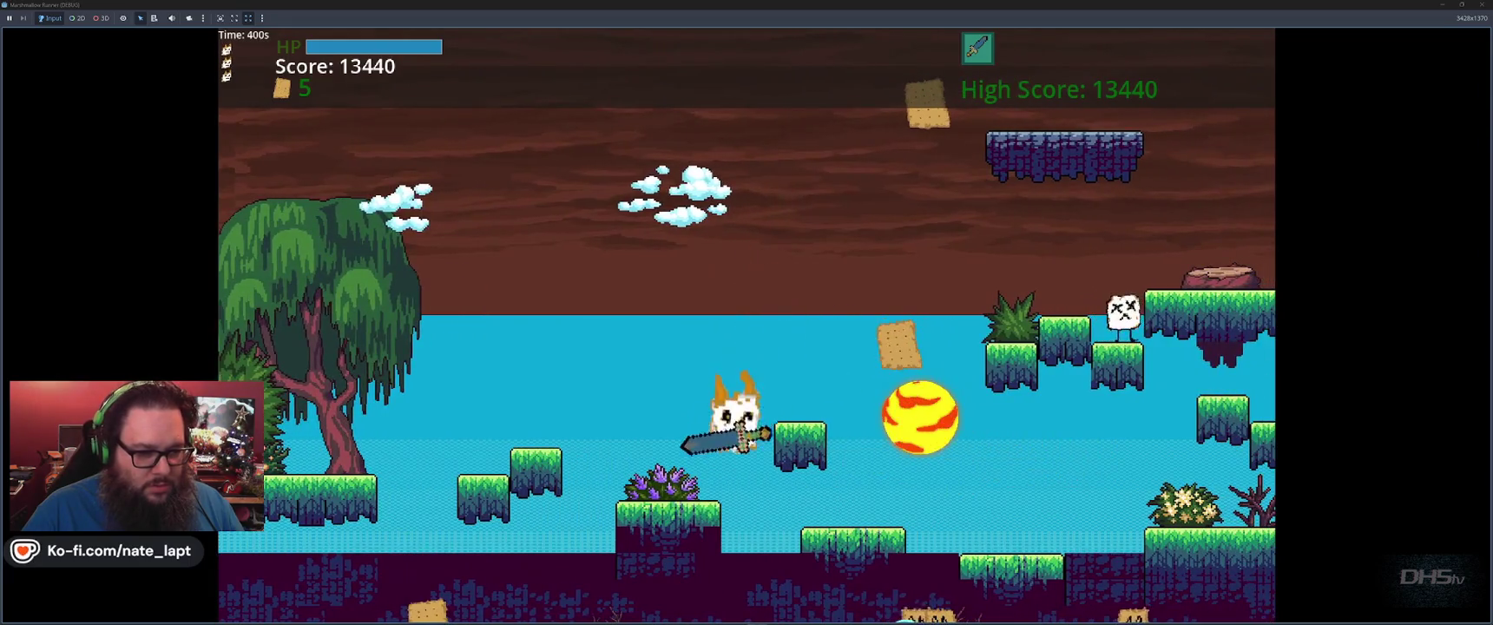
key("x")
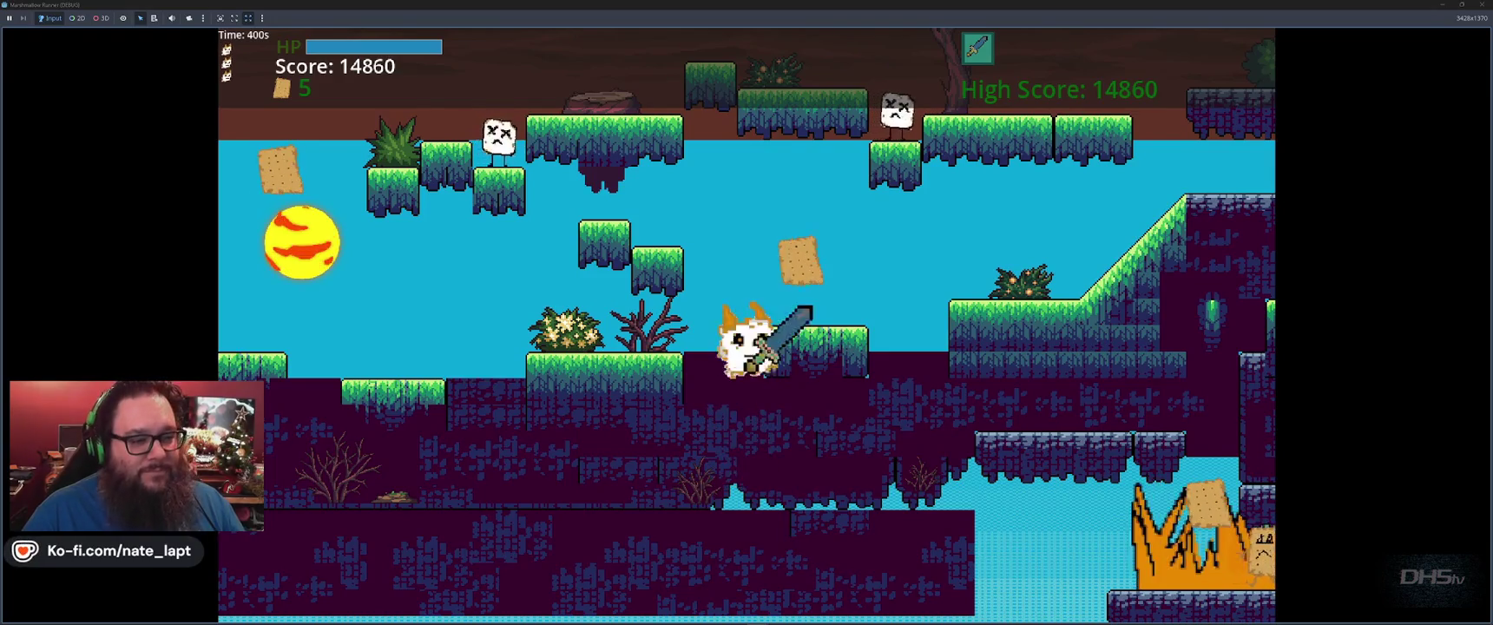
key("space")
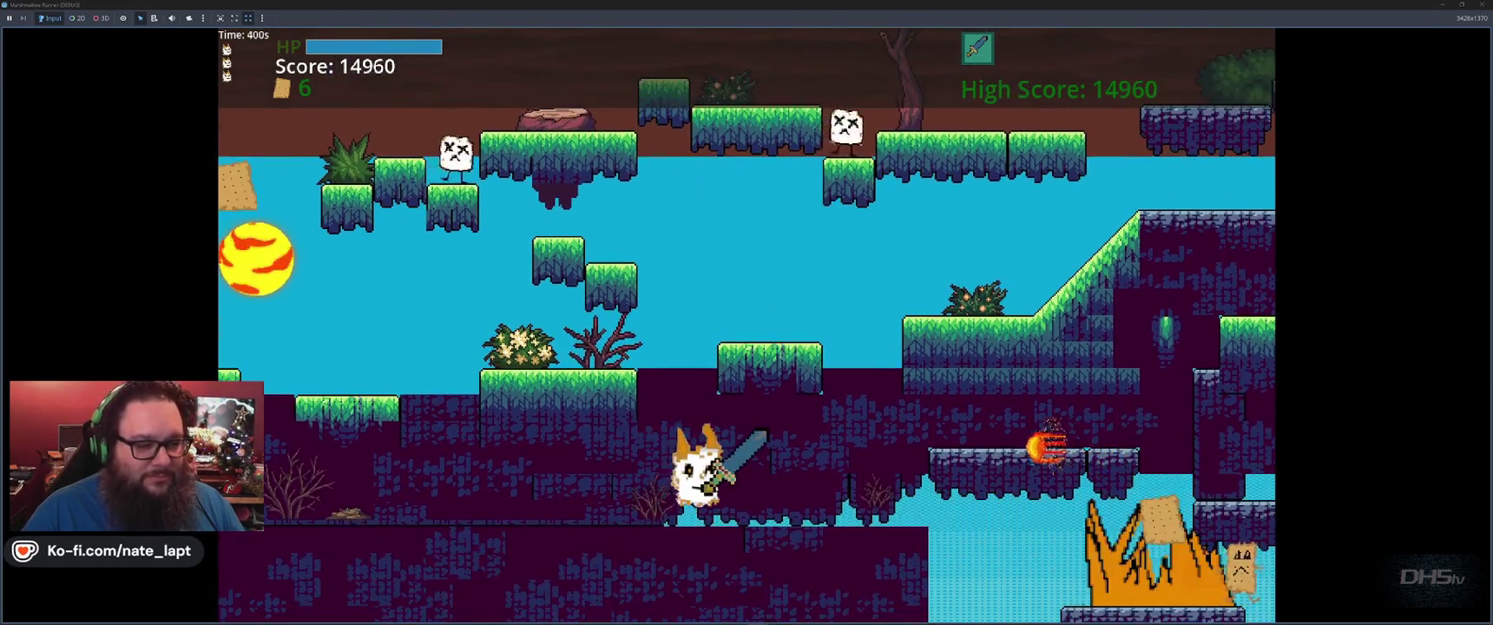
key("space")
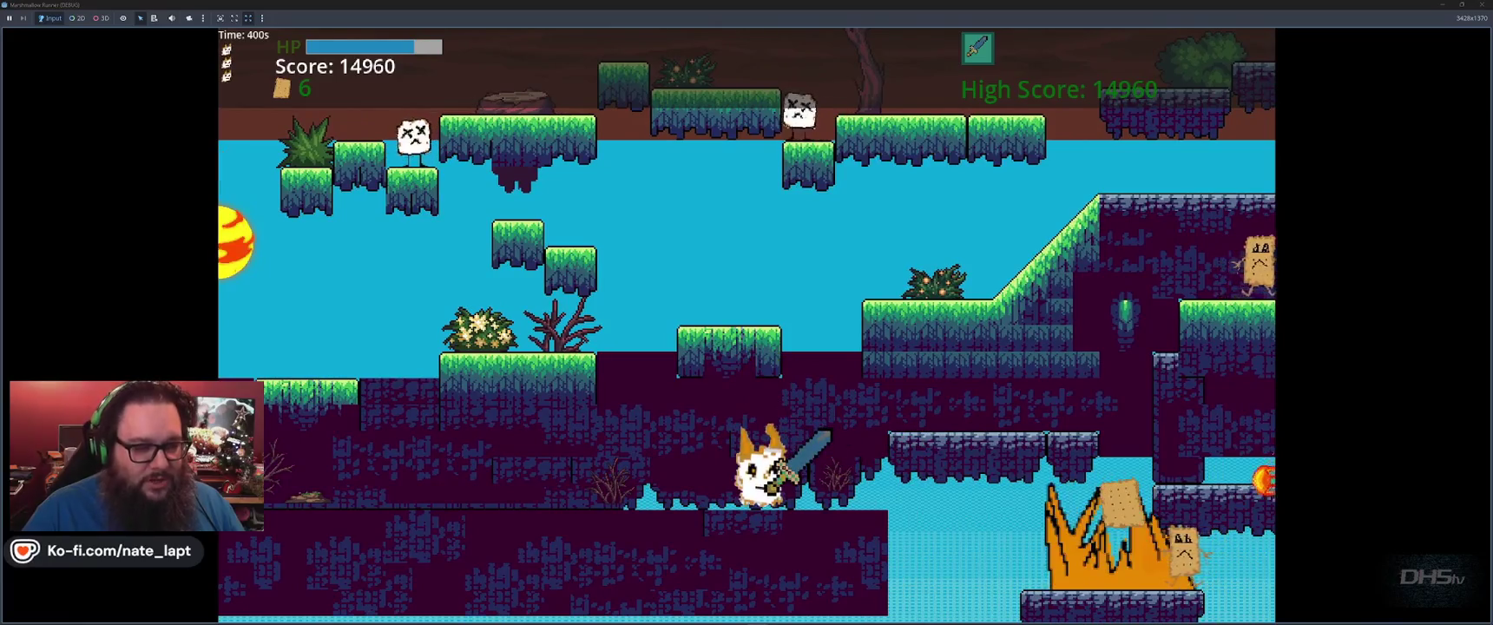
key("space")
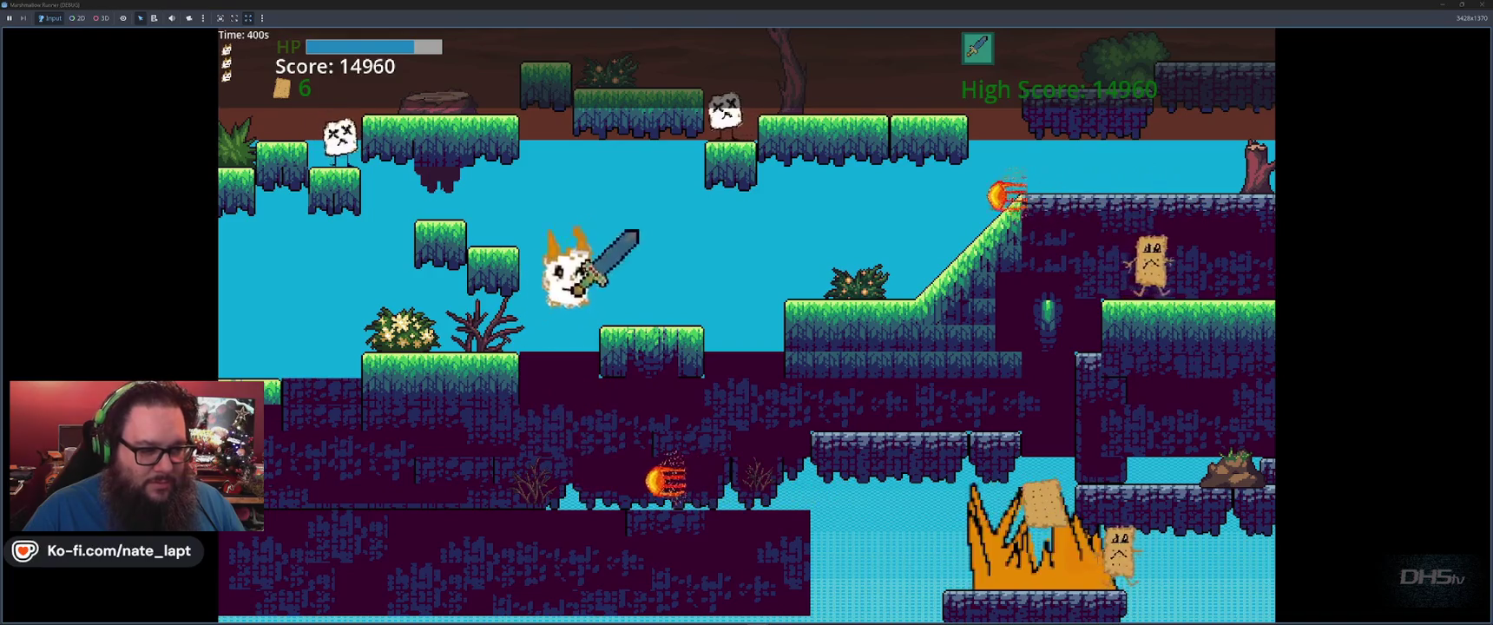
key("space")
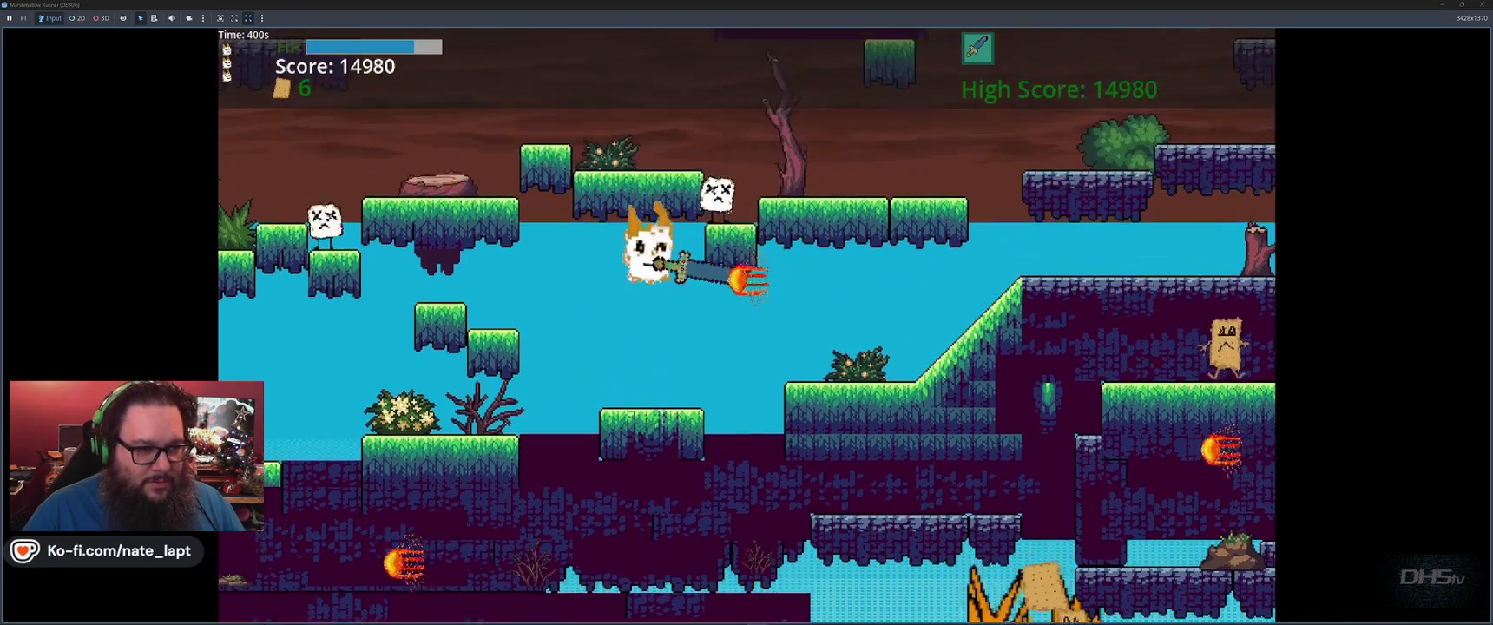
key("space")
key("space")
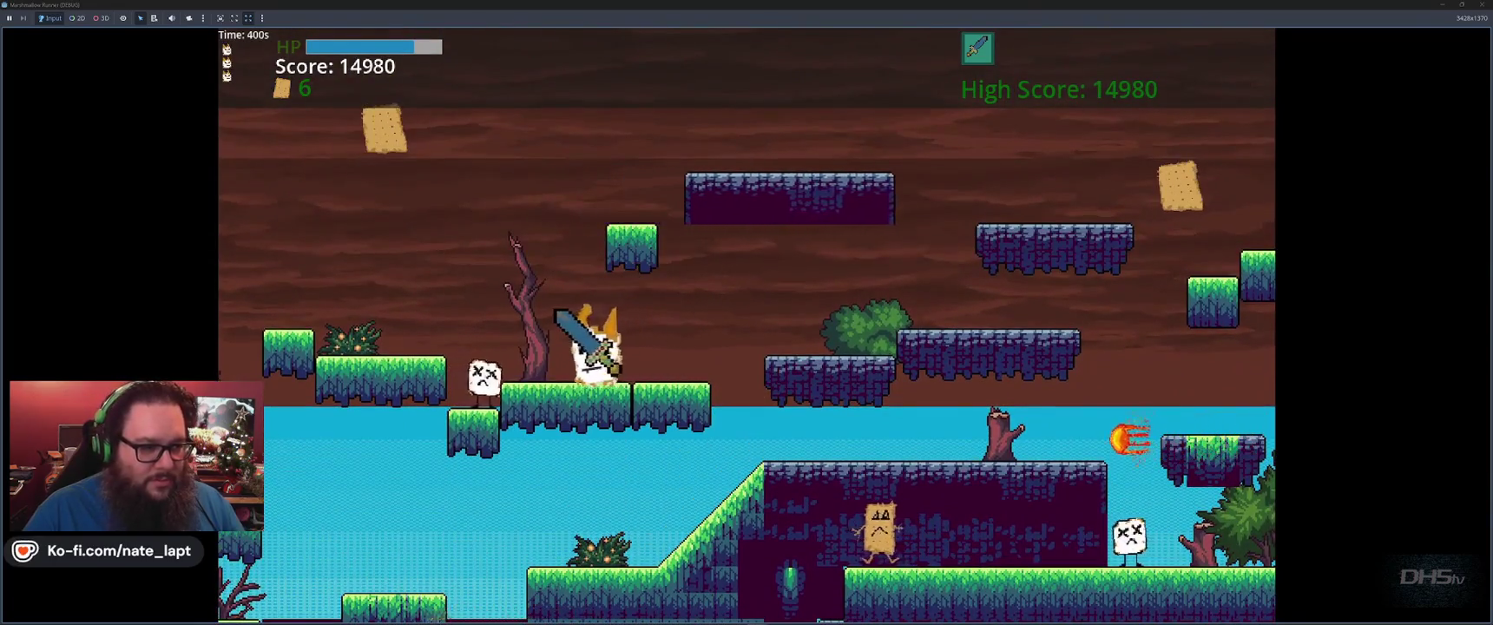
key("space")
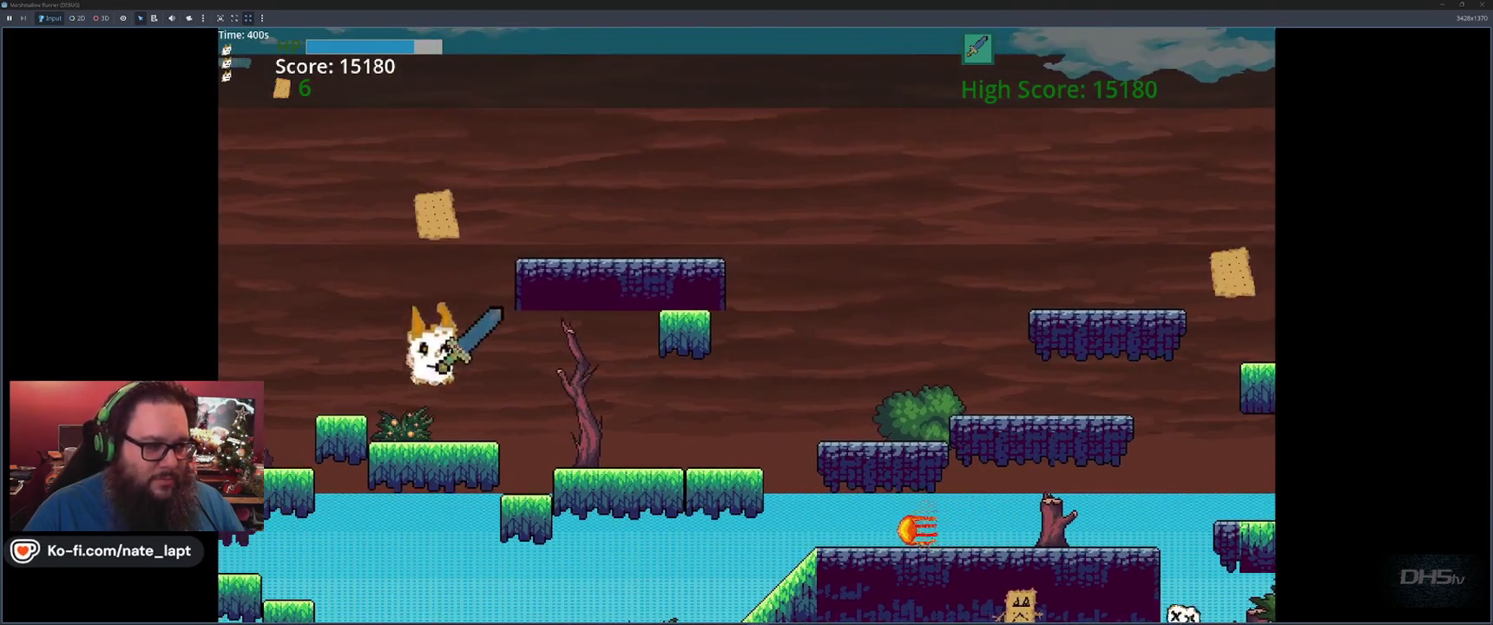
key("space")
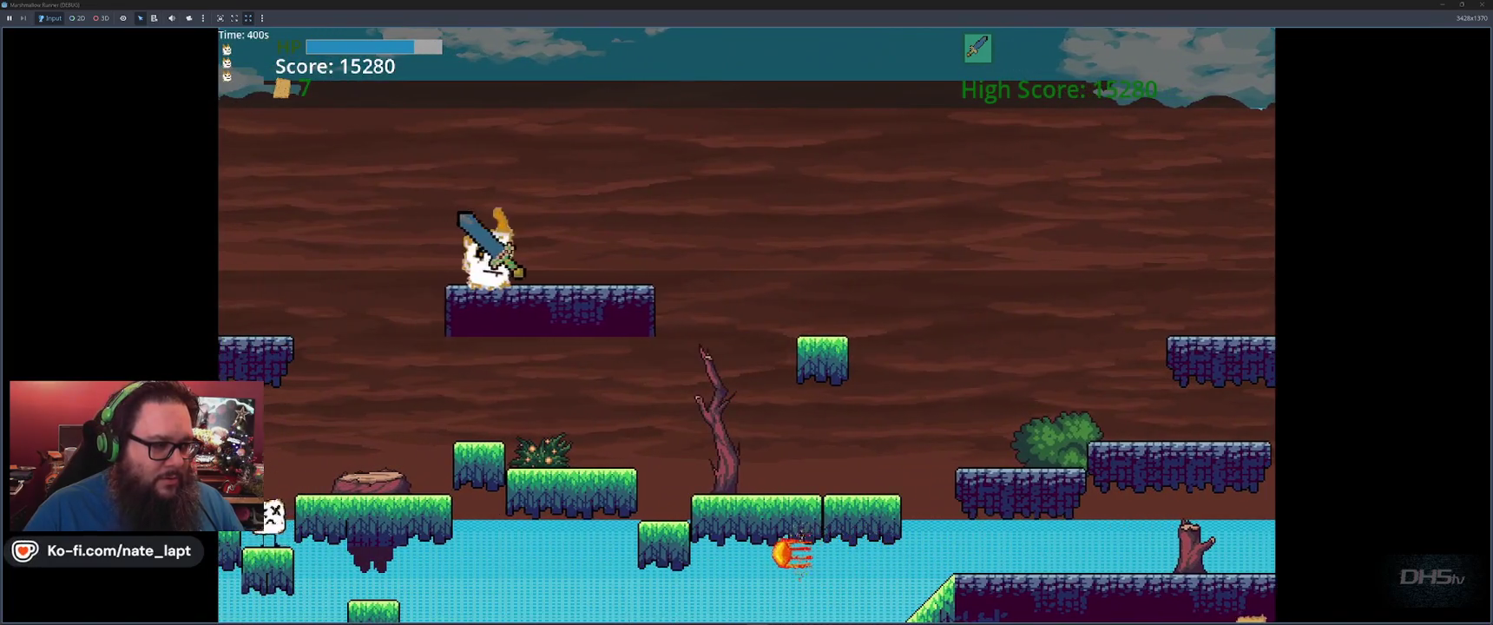
key("space")
key("Left")
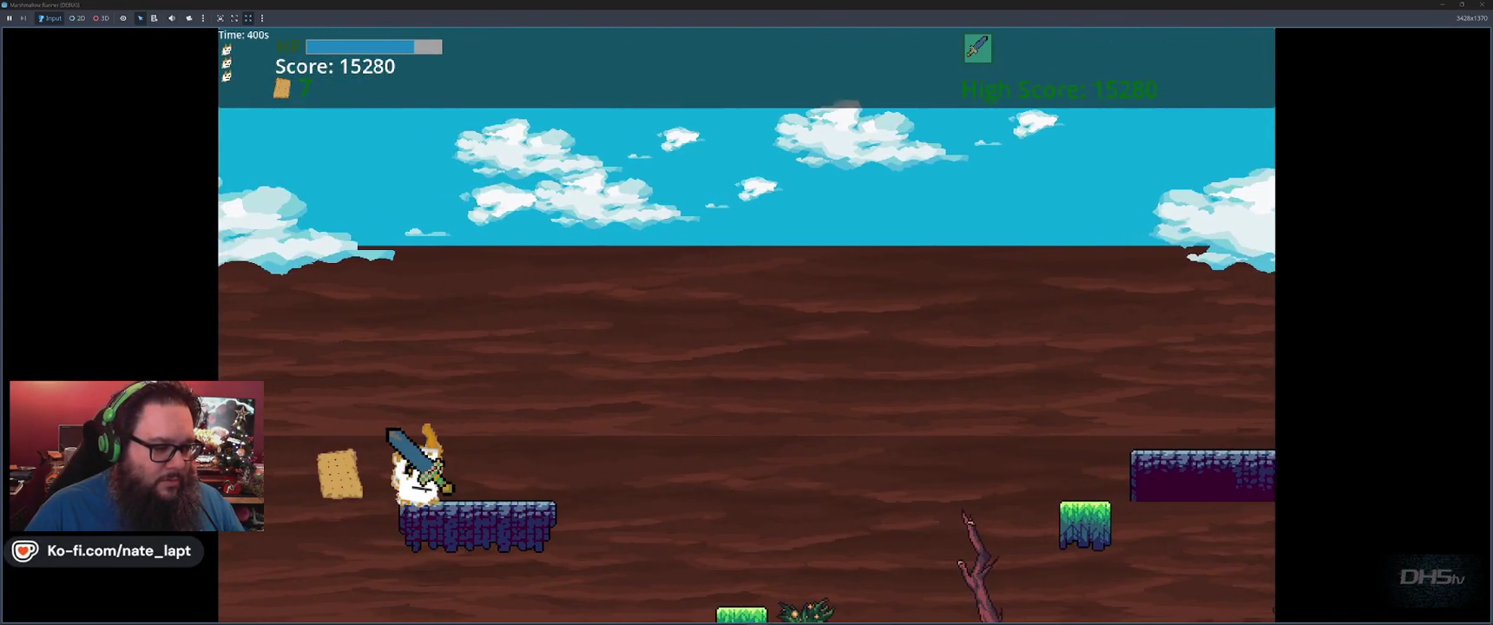
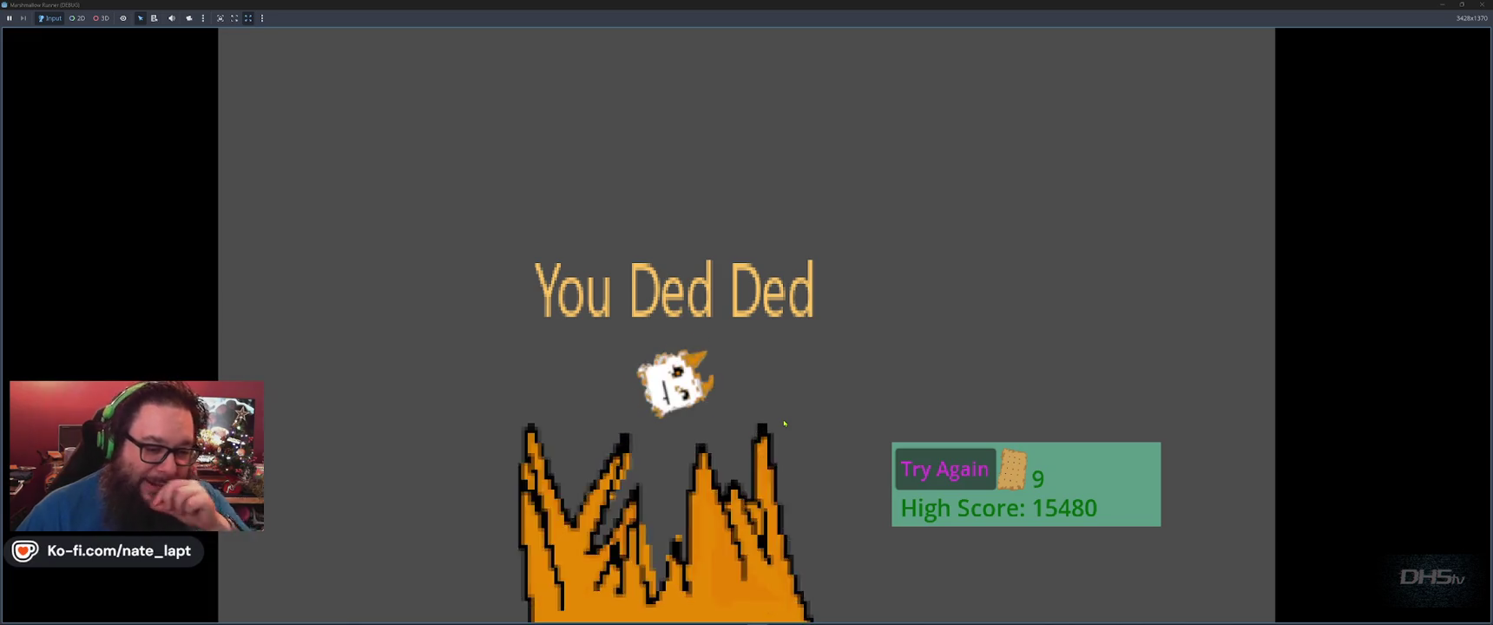
Restart the level after game over and jump from the cave up onto the grass steps.
key("Return")
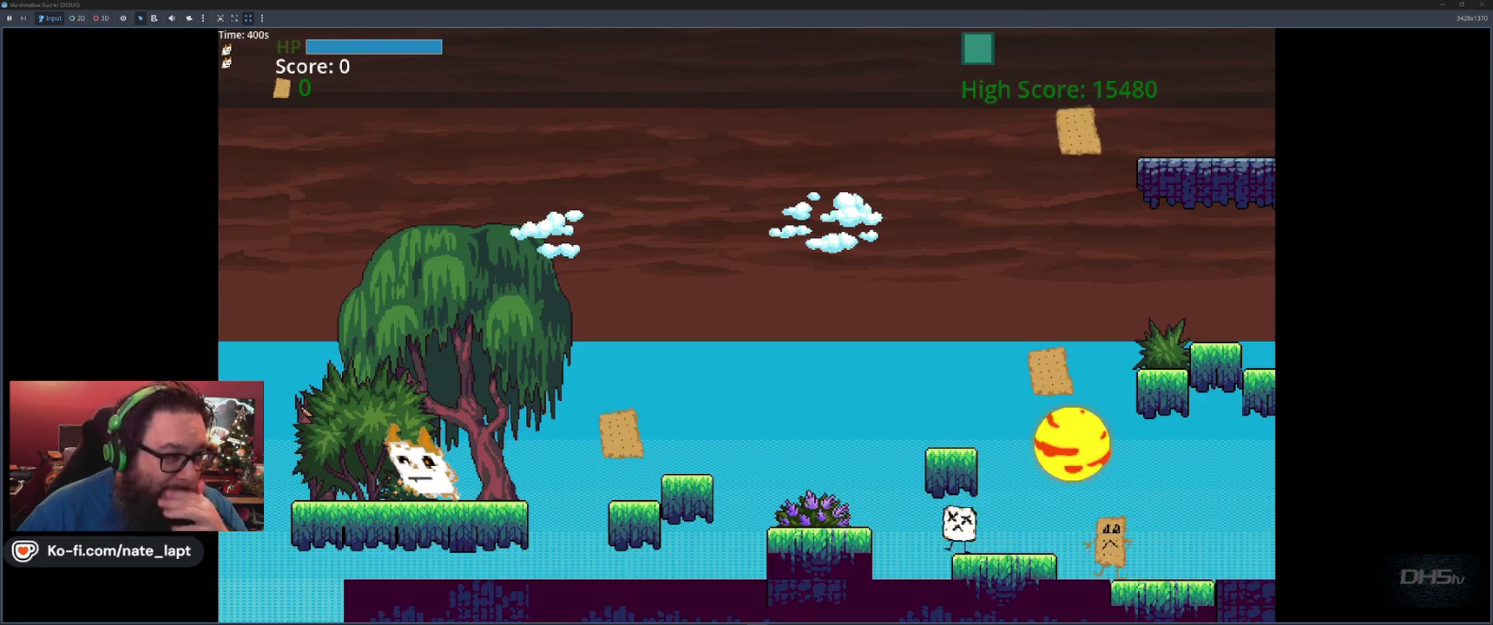
key("space")
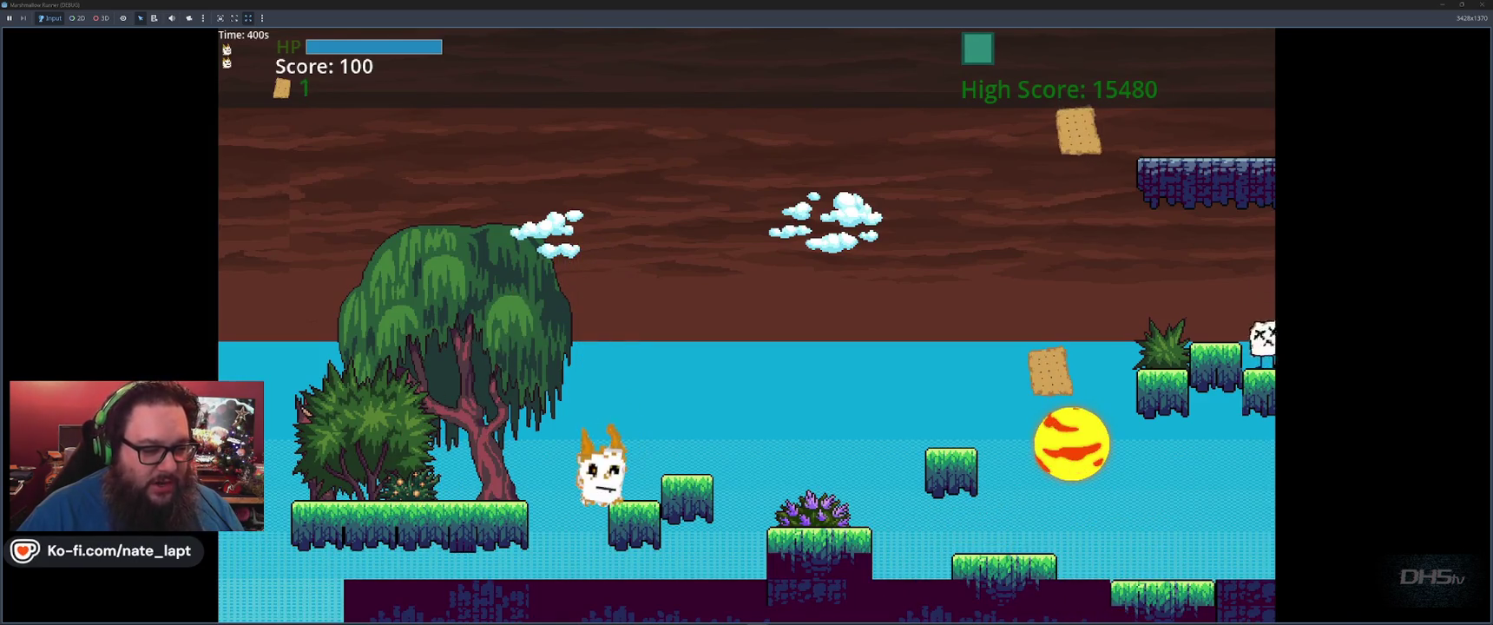
key("space")
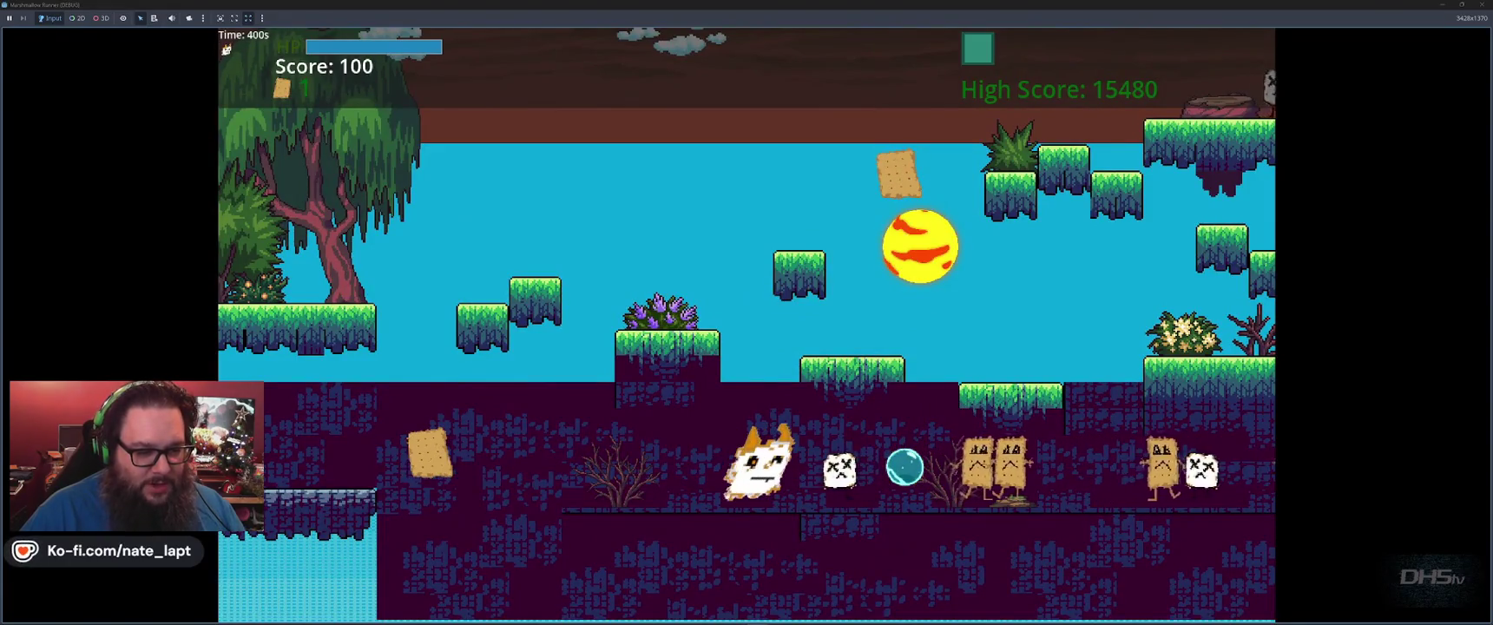
key("space")
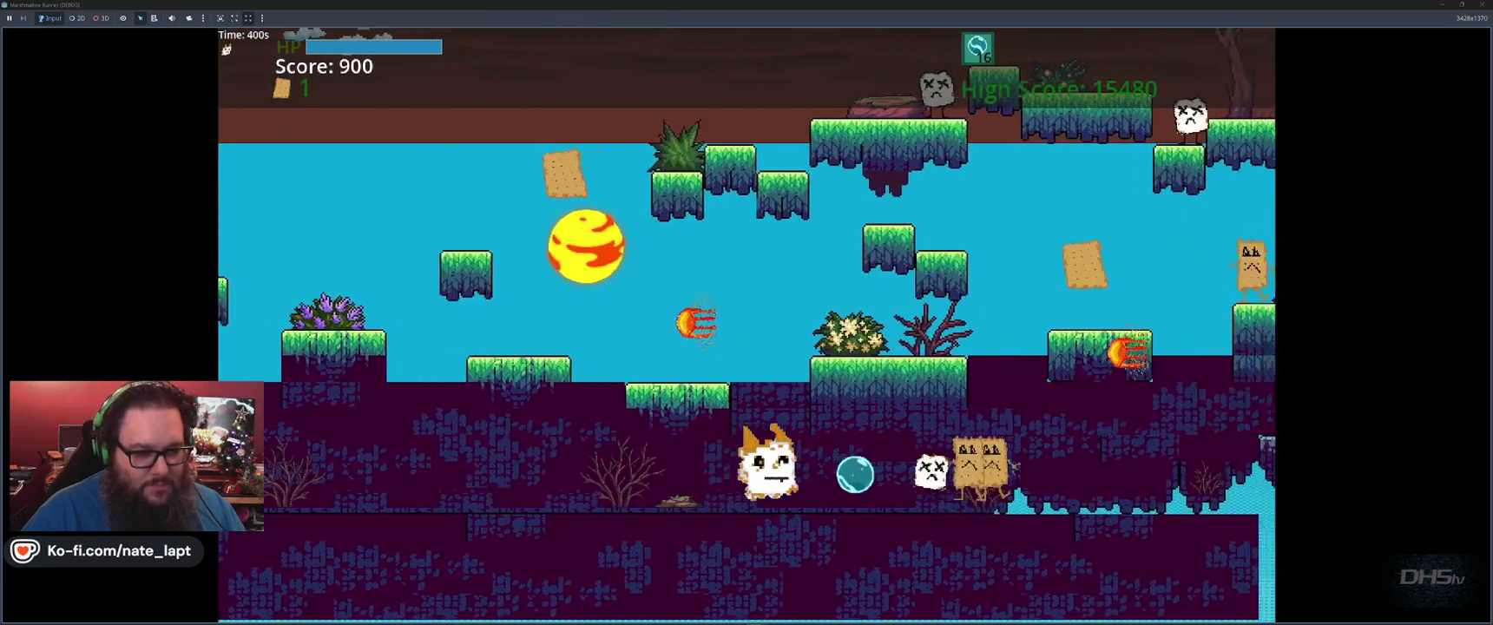
key("space")
key("space")
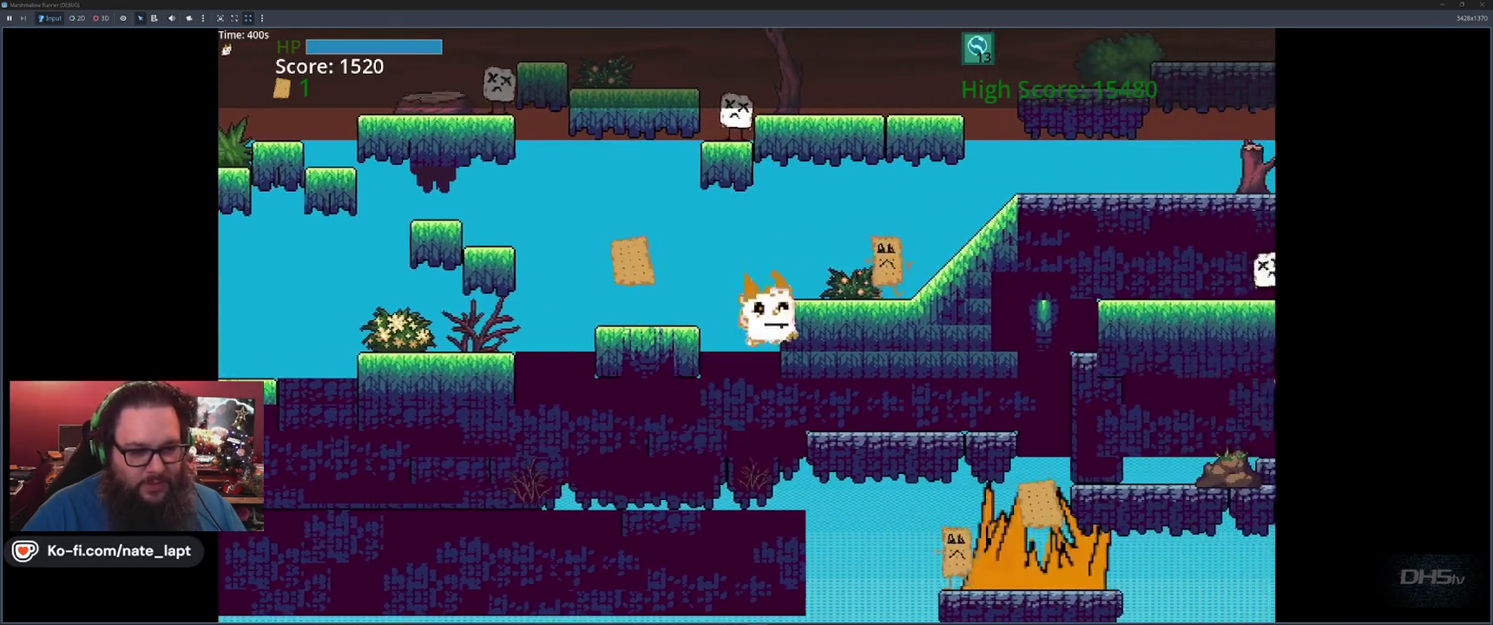
key("space")
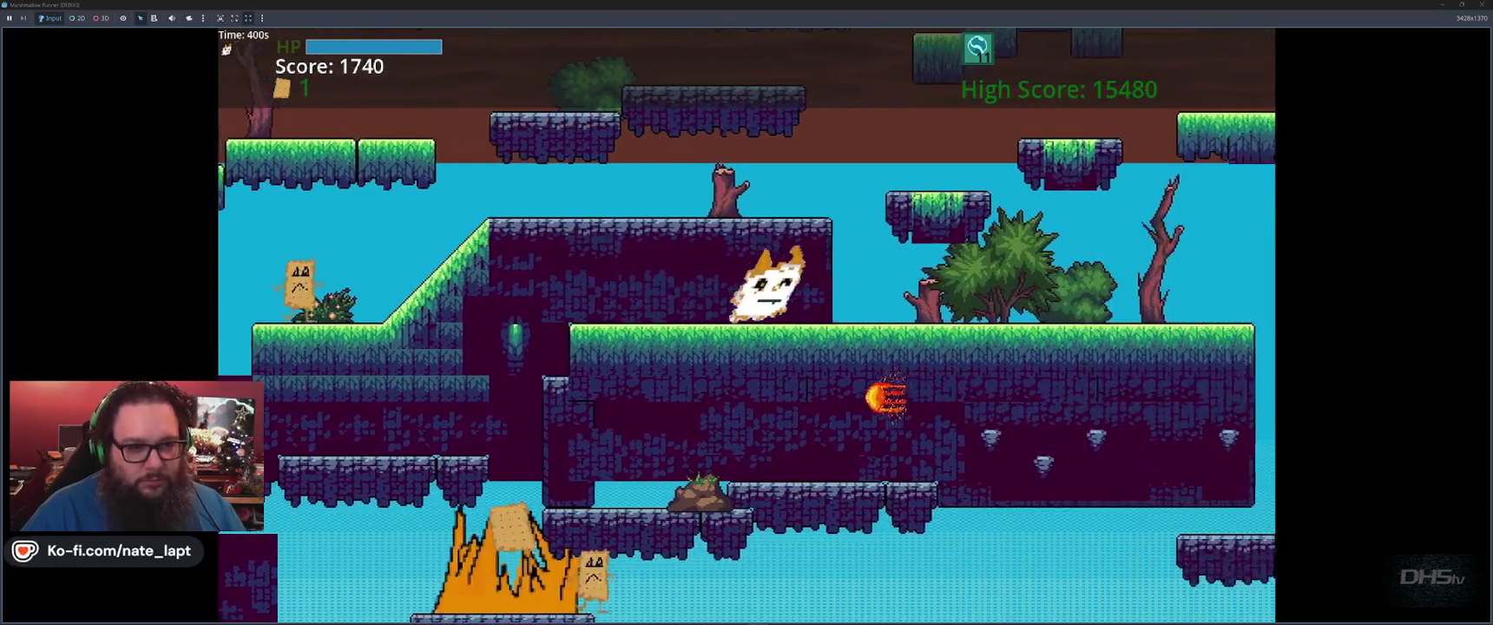
key("space")
key("space")
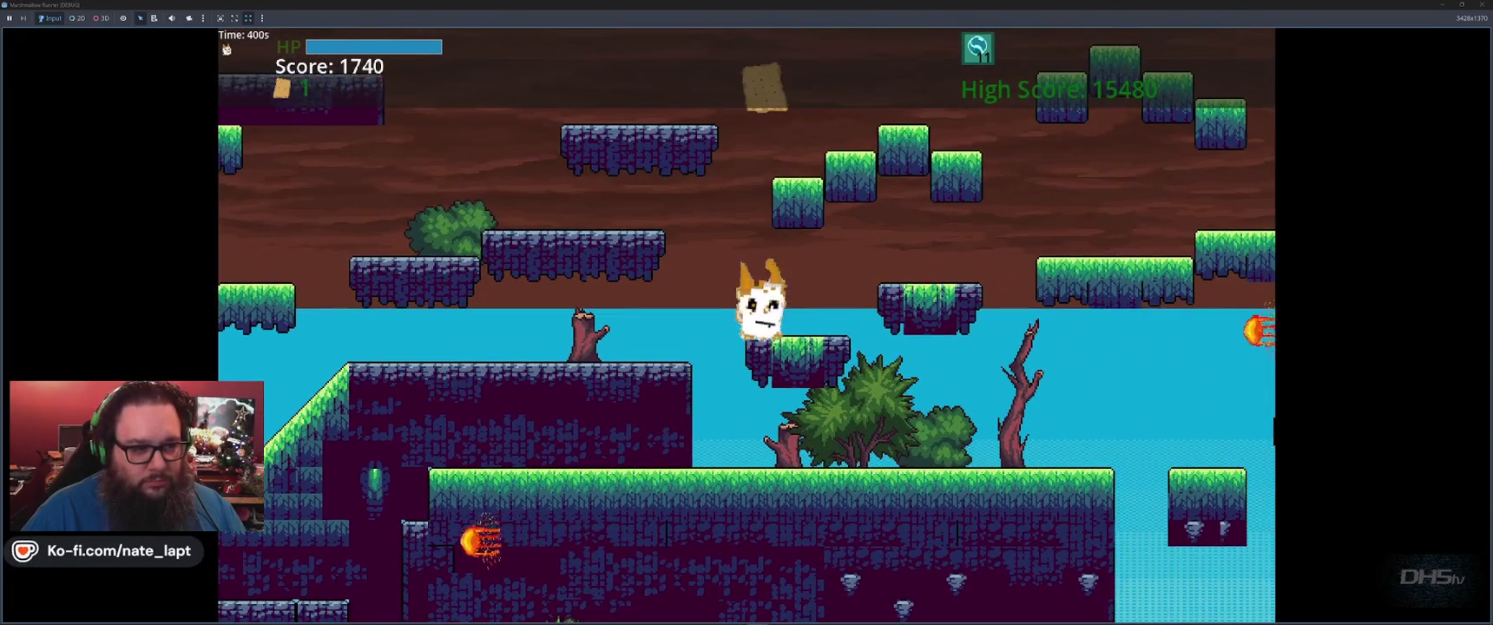
key("space")
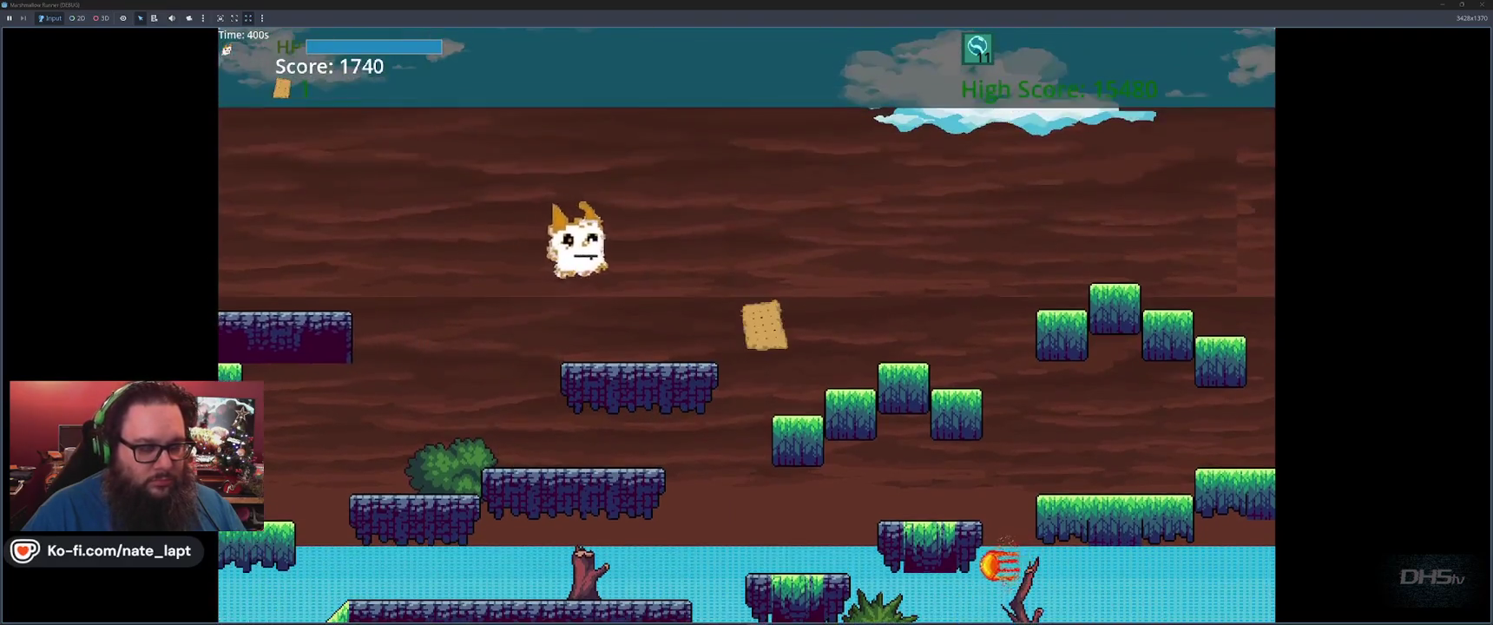
key("space")
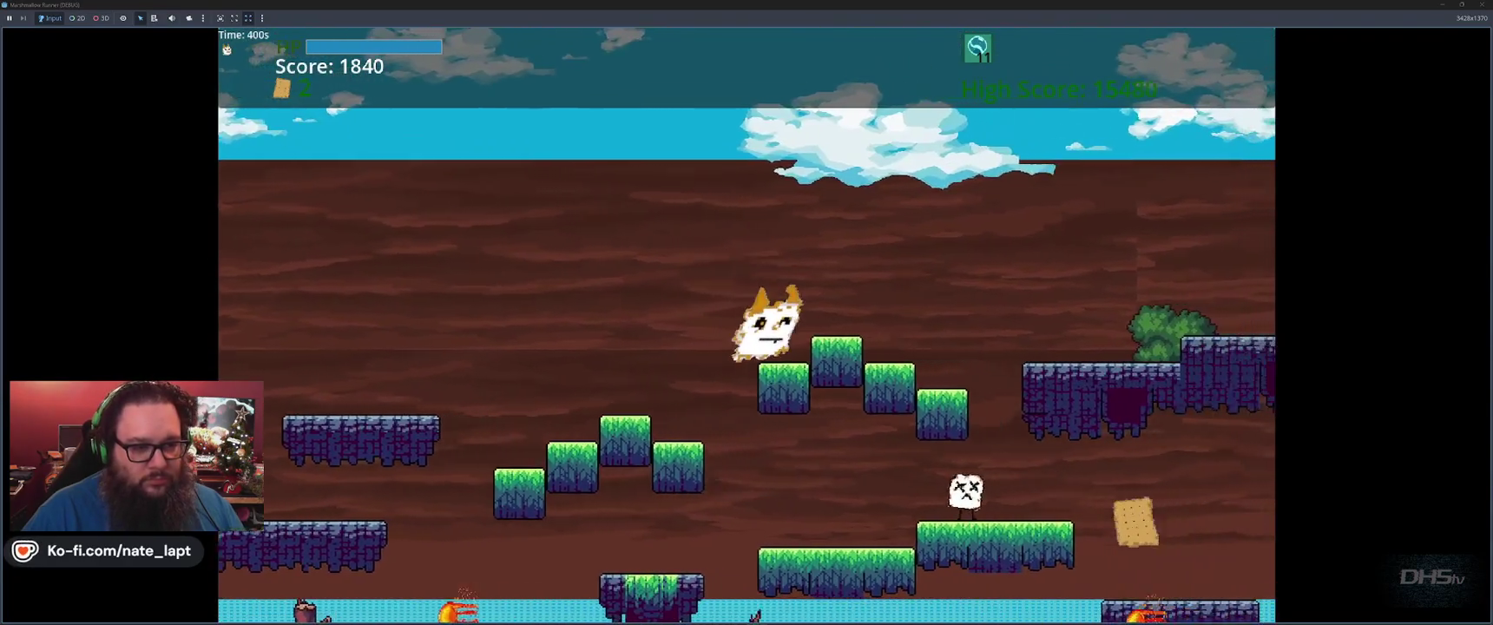
key("space")
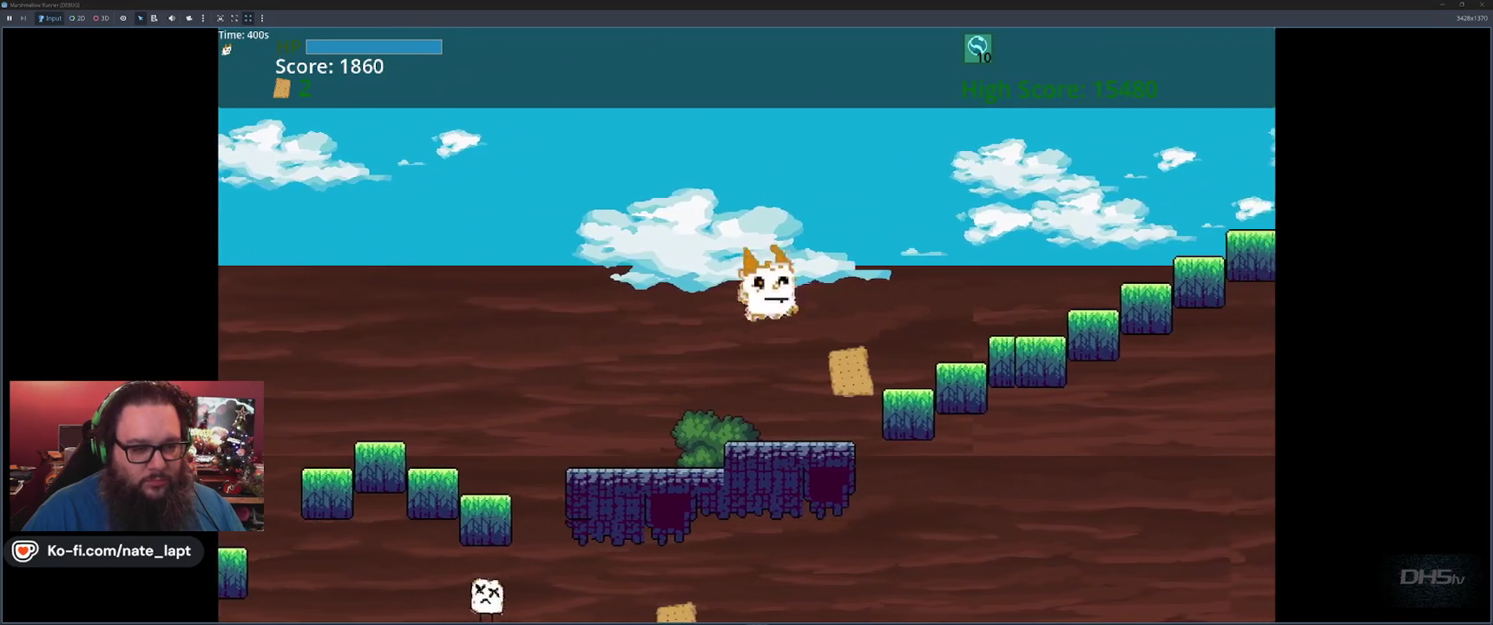
Jump up the staircase, collect crackers and clear the orange spikes to finish with 2700 points.
key("space")
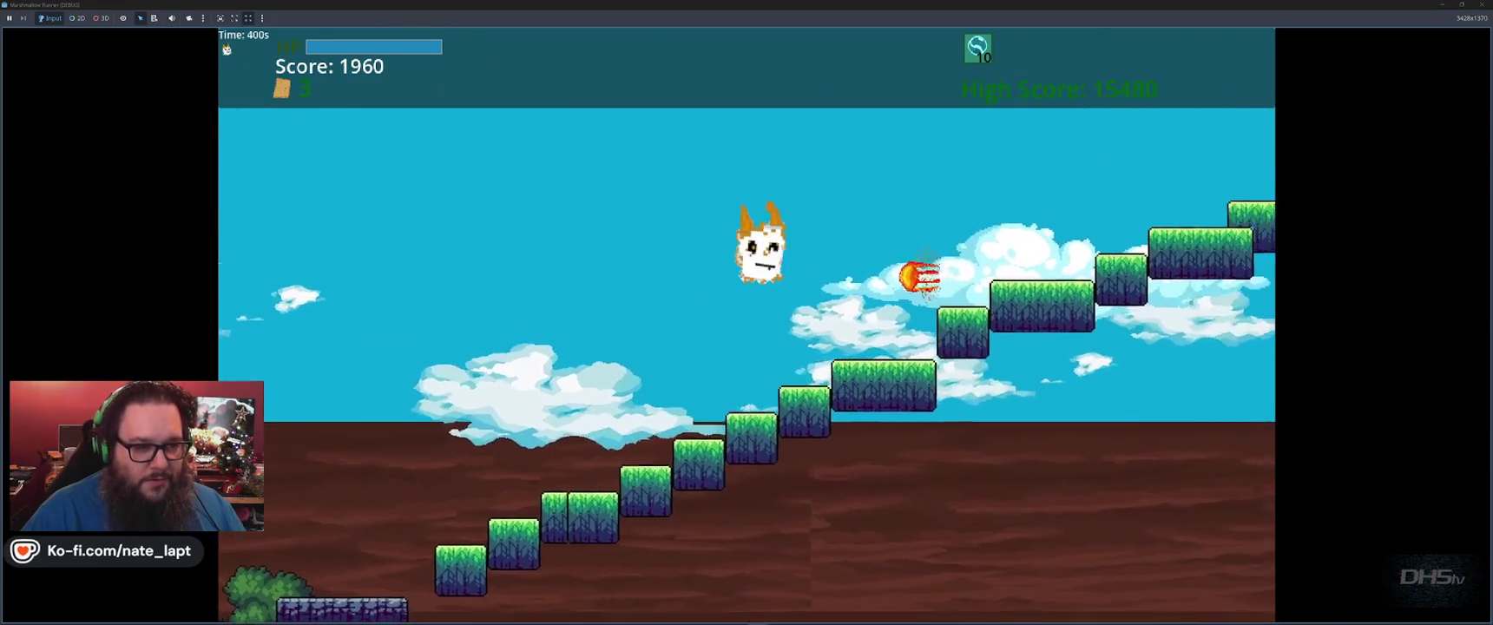
key("space")
key("space")
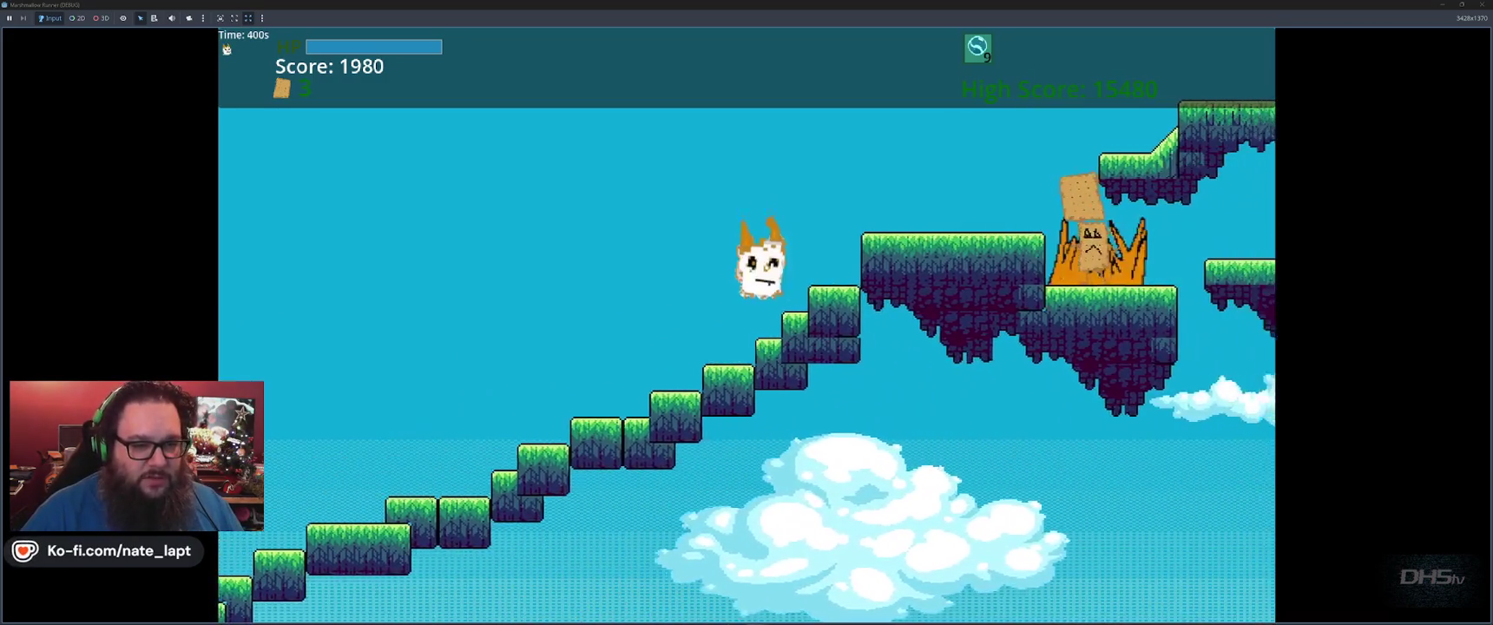
key("space")
key("space")
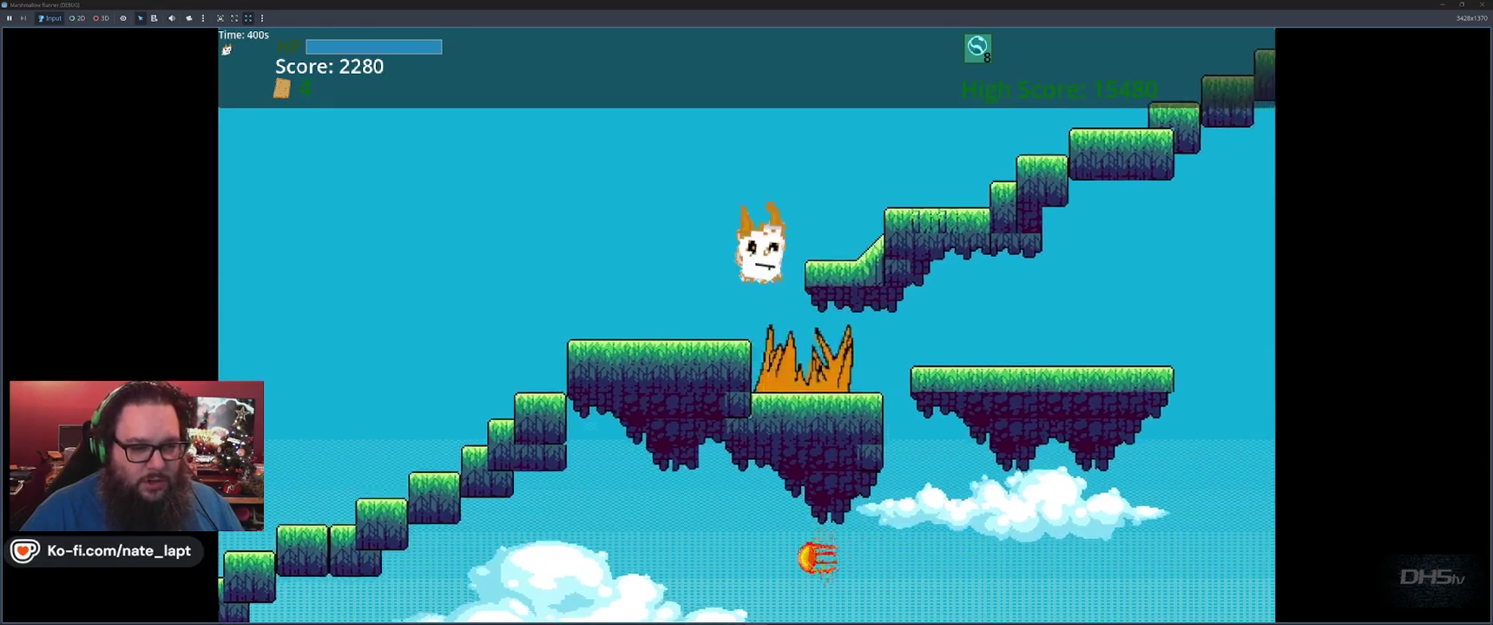
key("space")
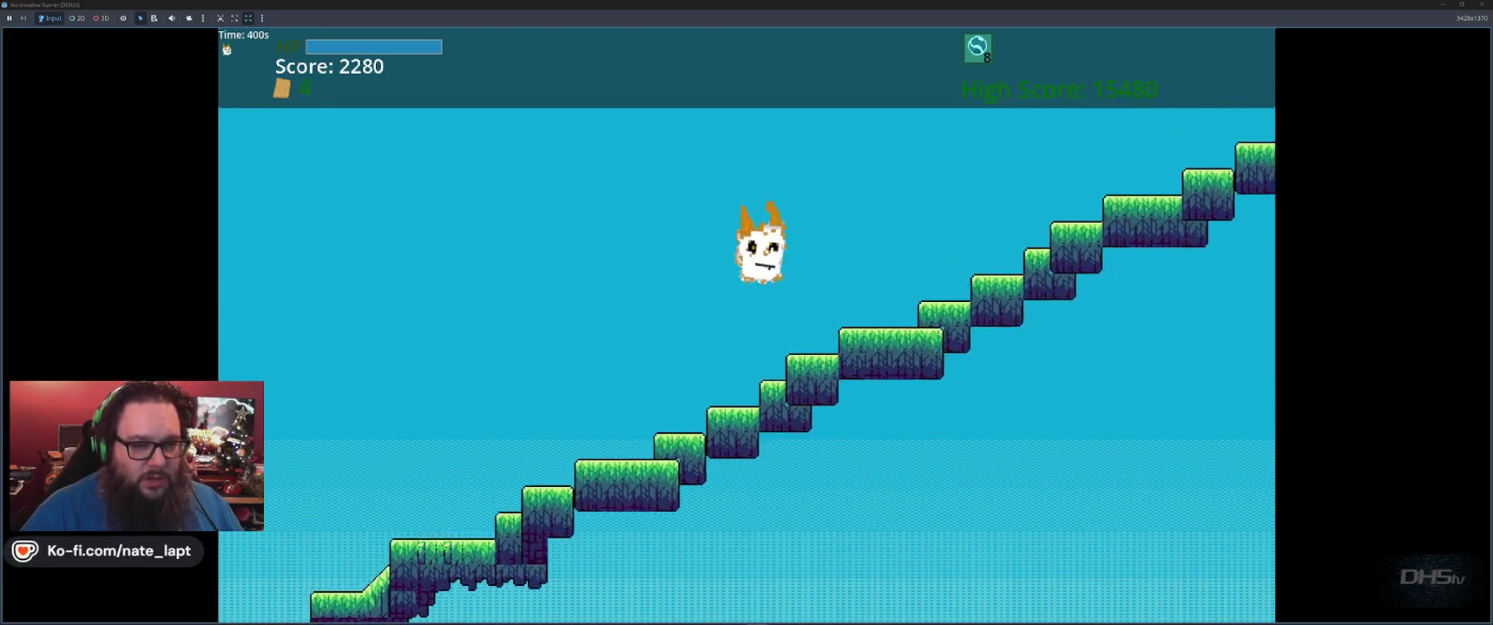
key("space")
key("space")
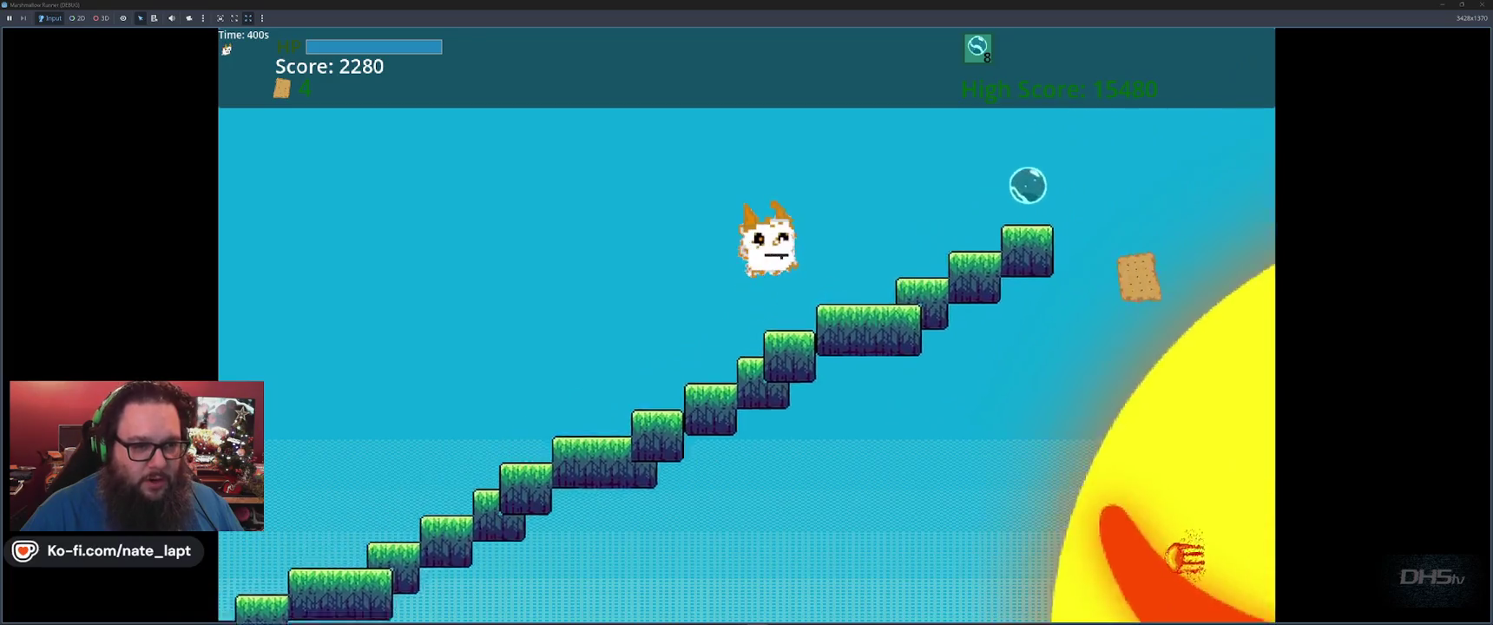
key("space")
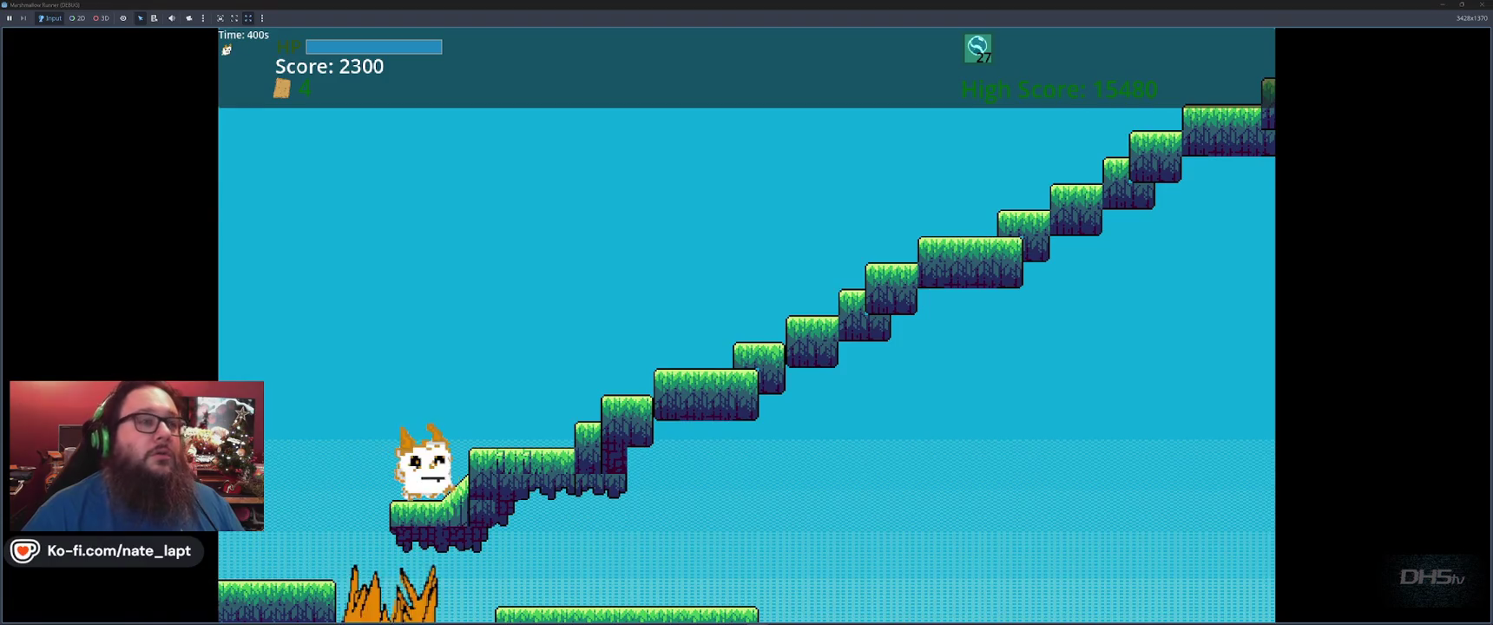
key("space")
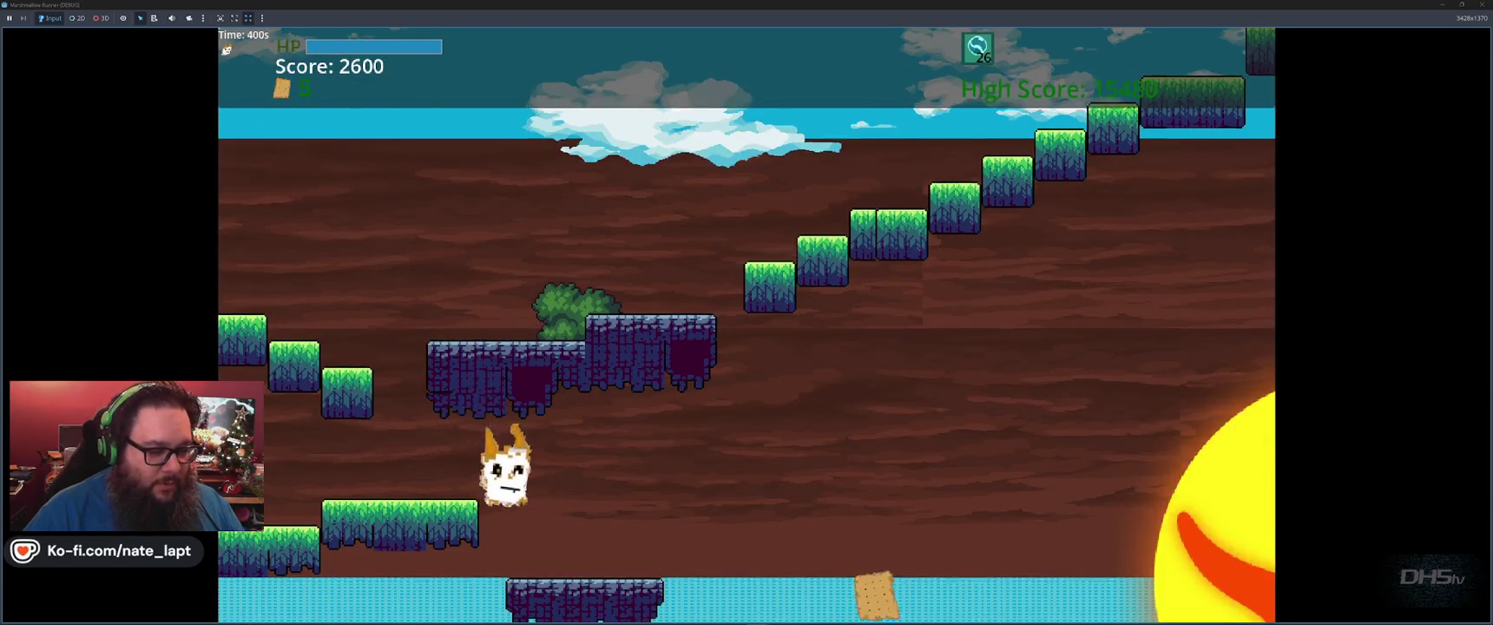
key("space")
key("space")
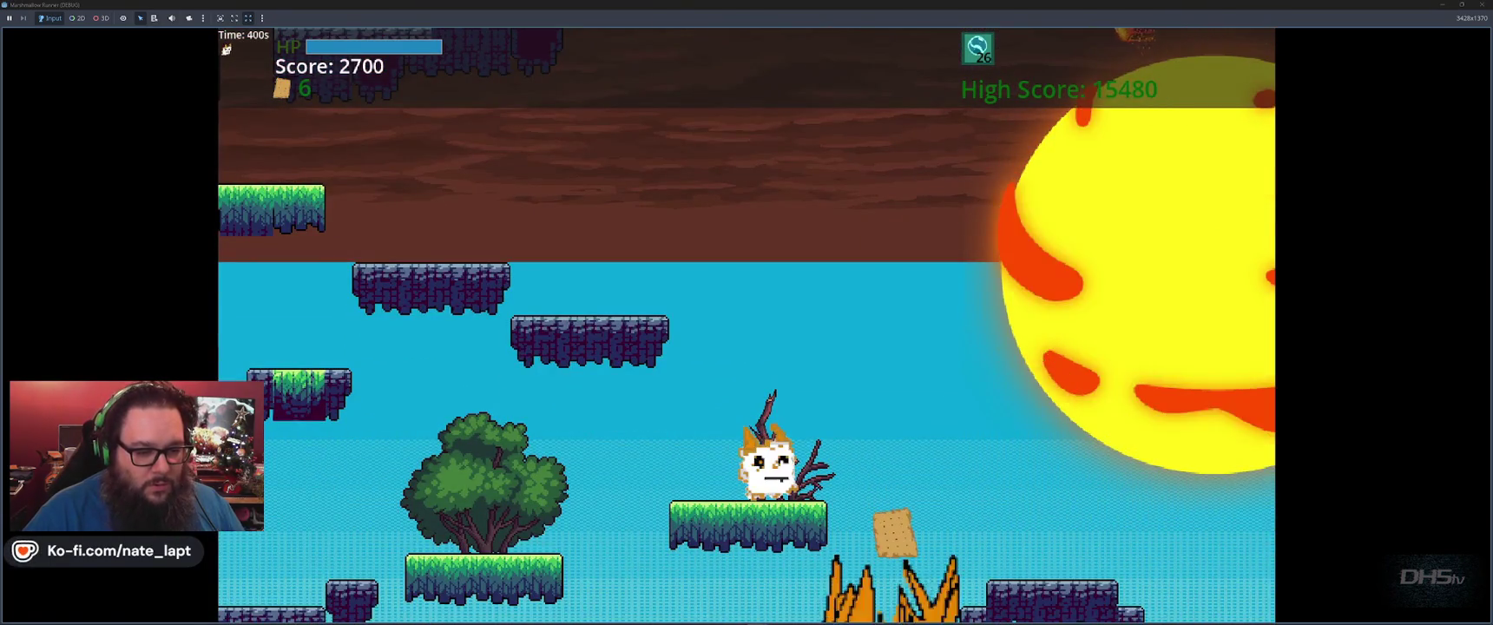
key("space")
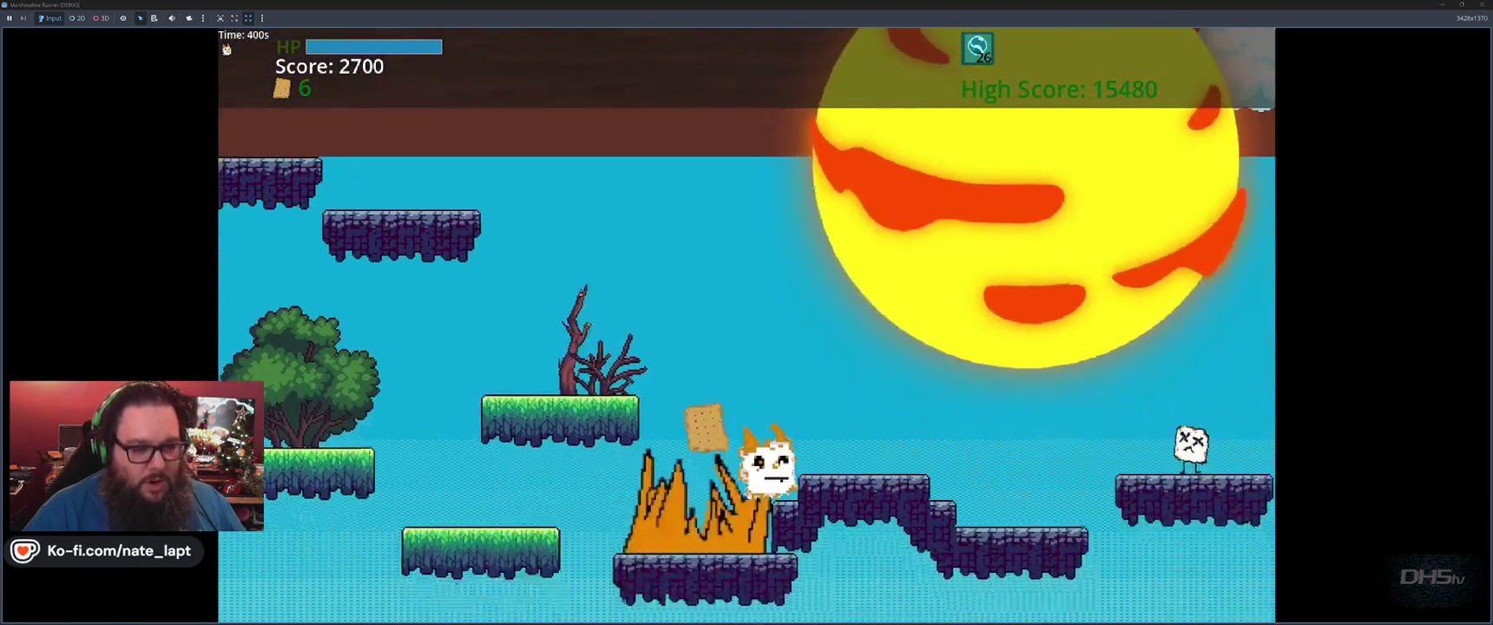
key("space")
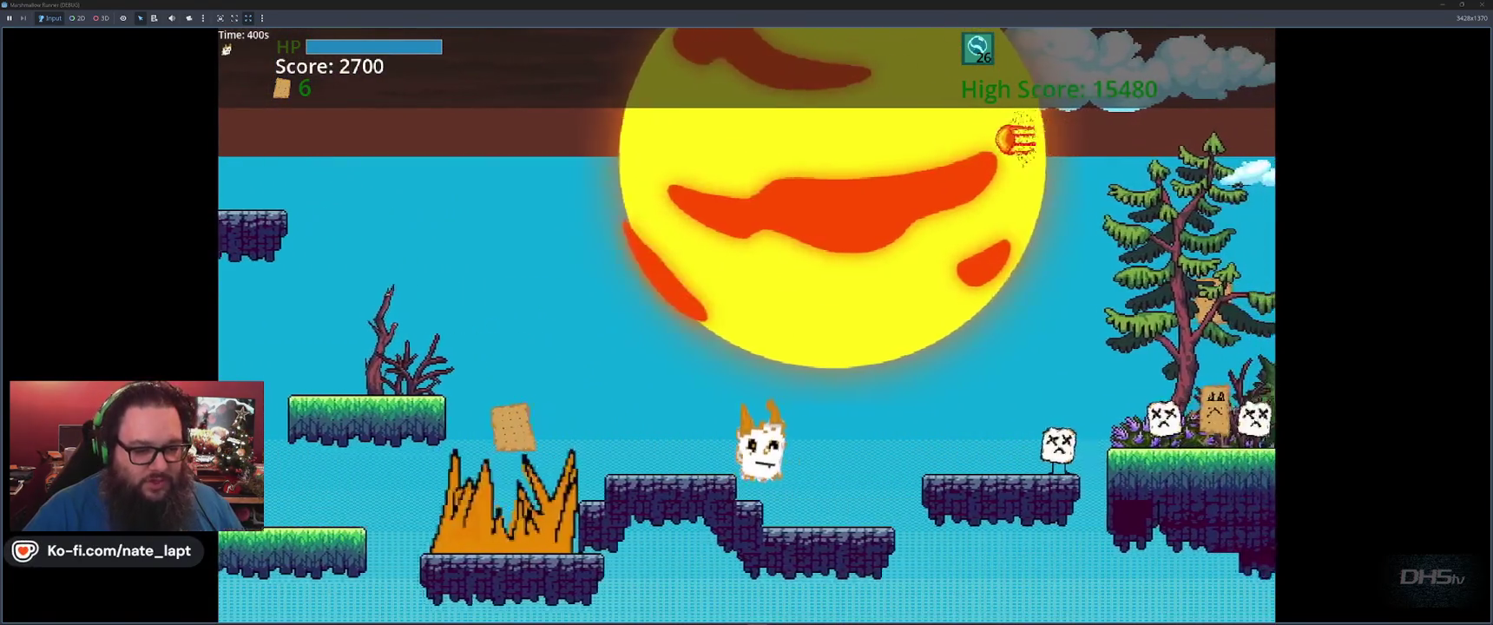
key("space")
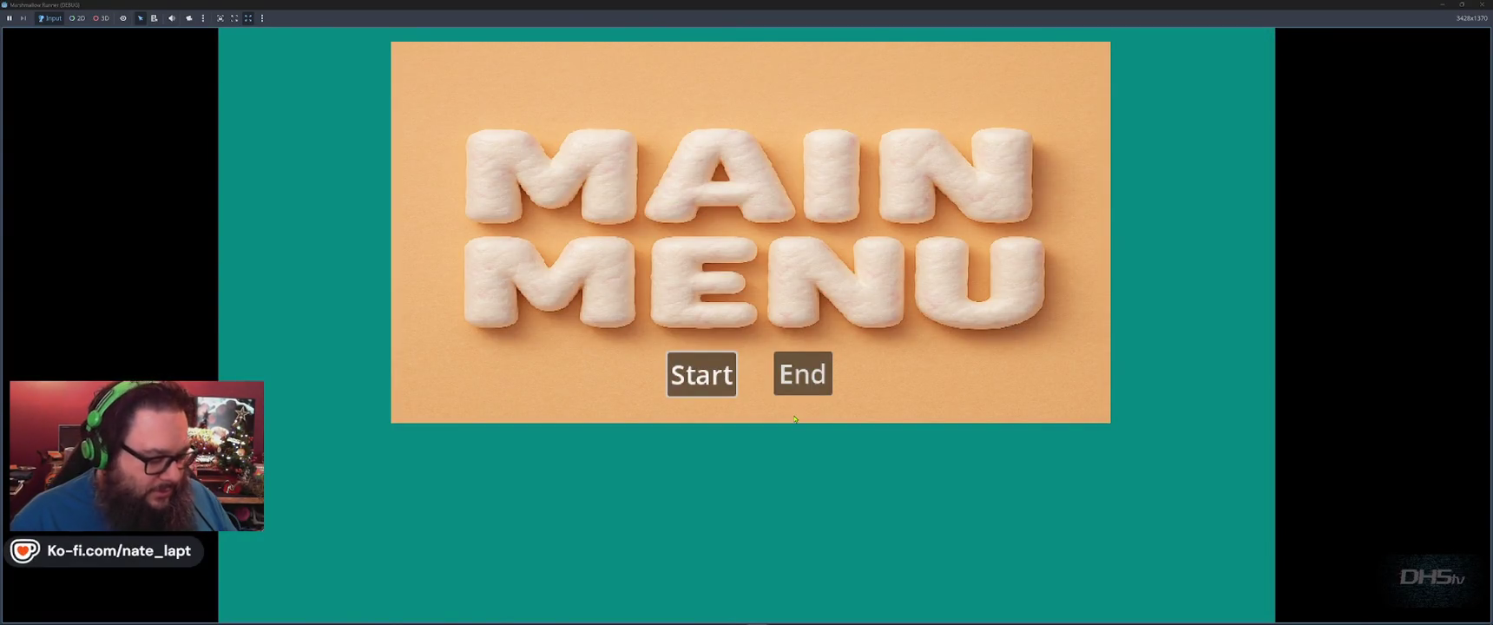
Close the running game with F8 and switch to the ChatGPT browser window.
key("F8")
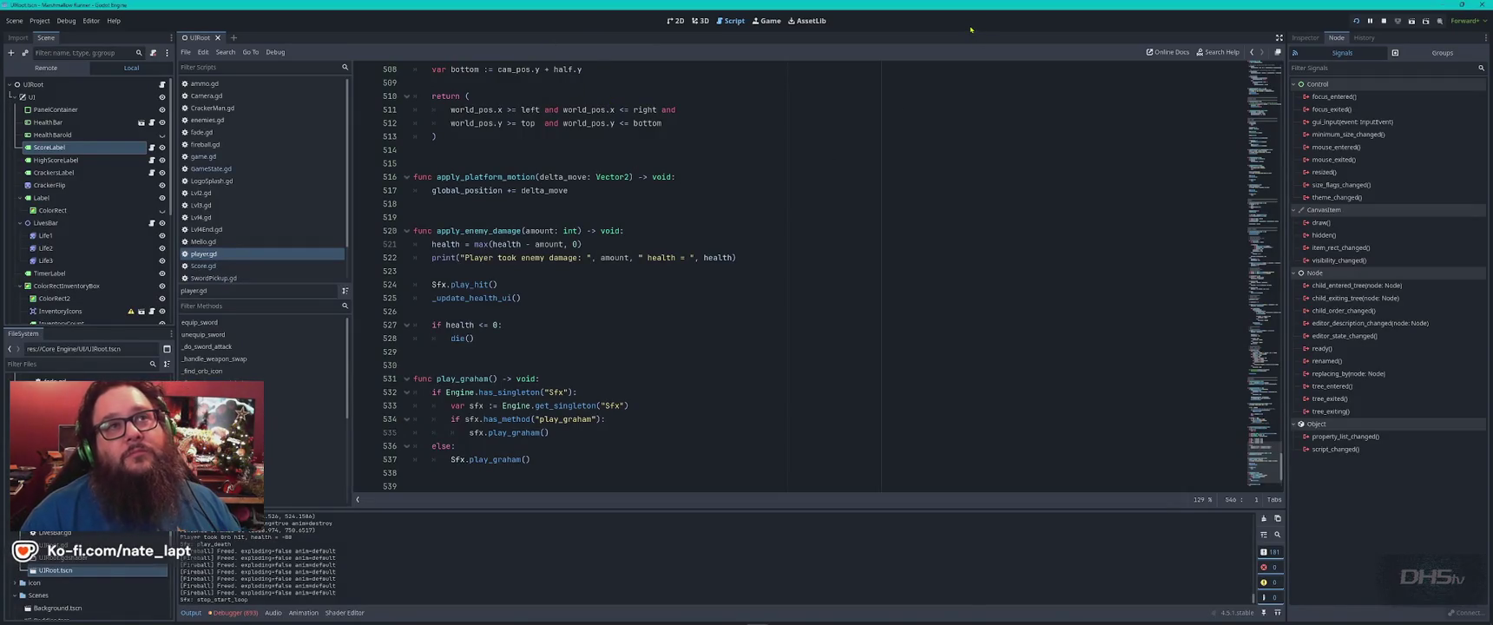
key("alt+Tab")
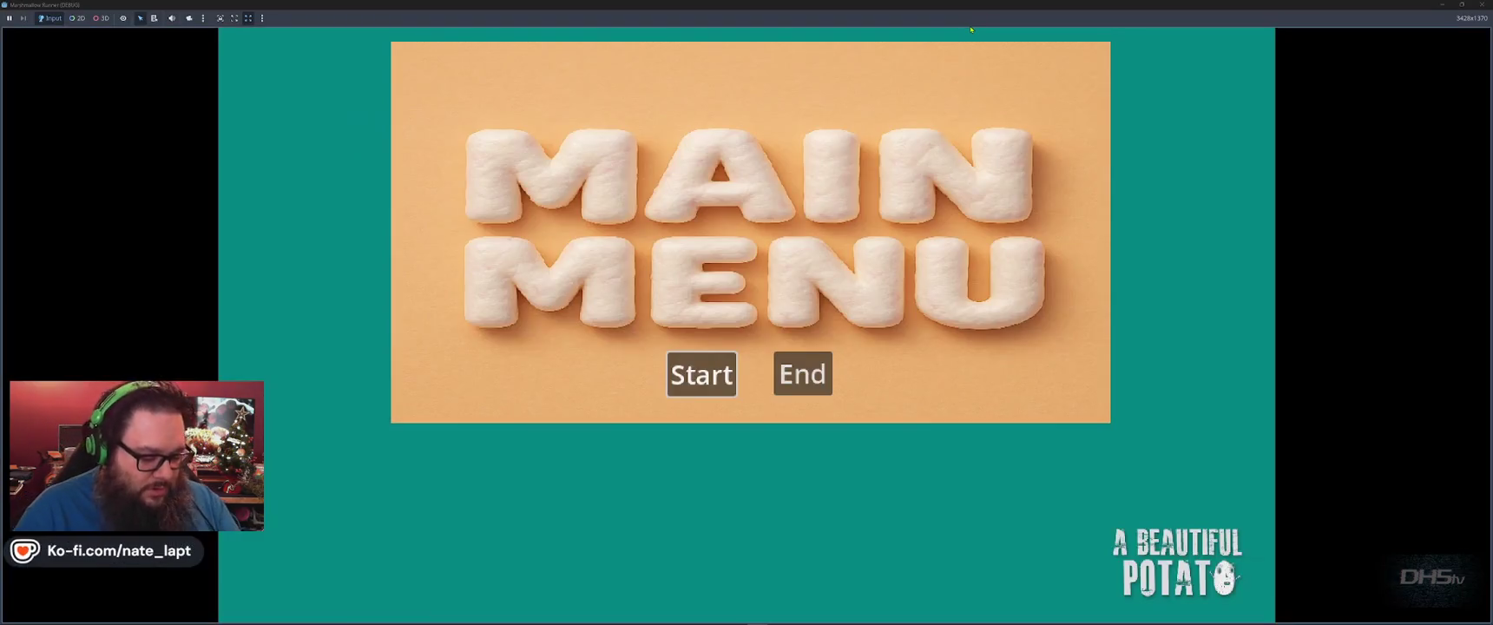
key("F8")
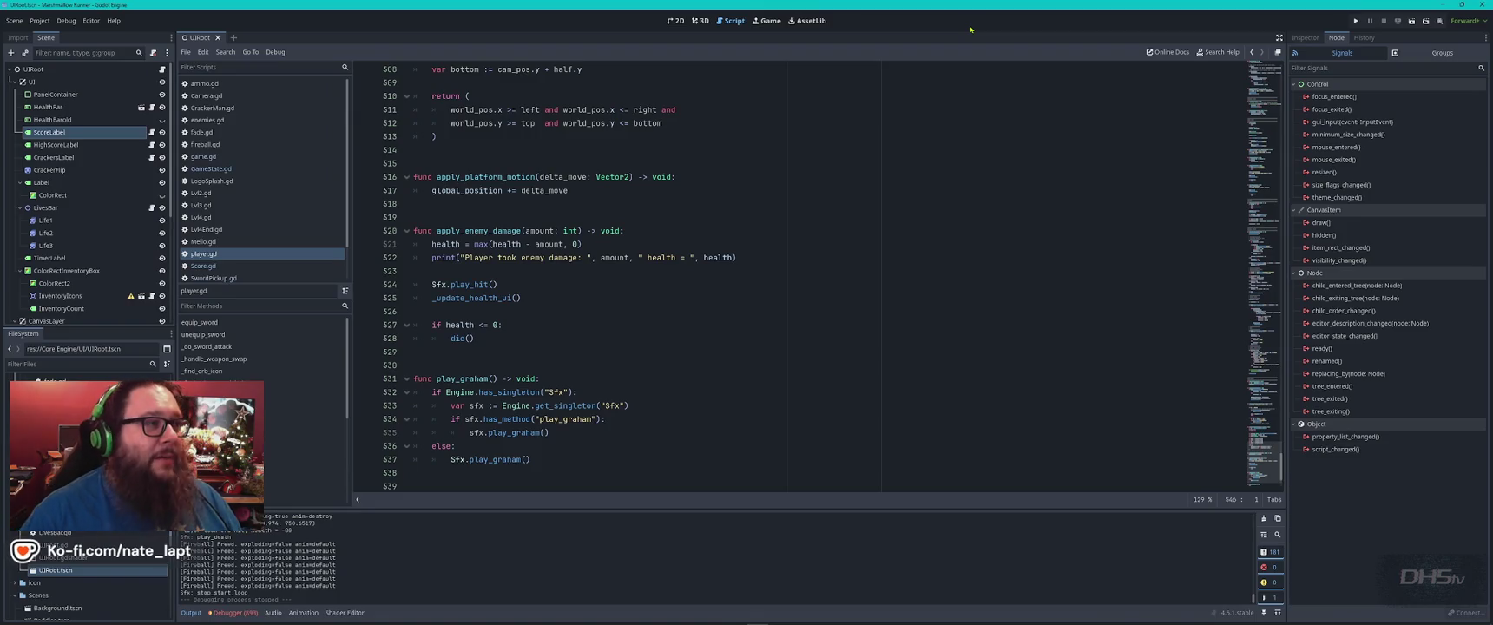
key("alt+Tab")
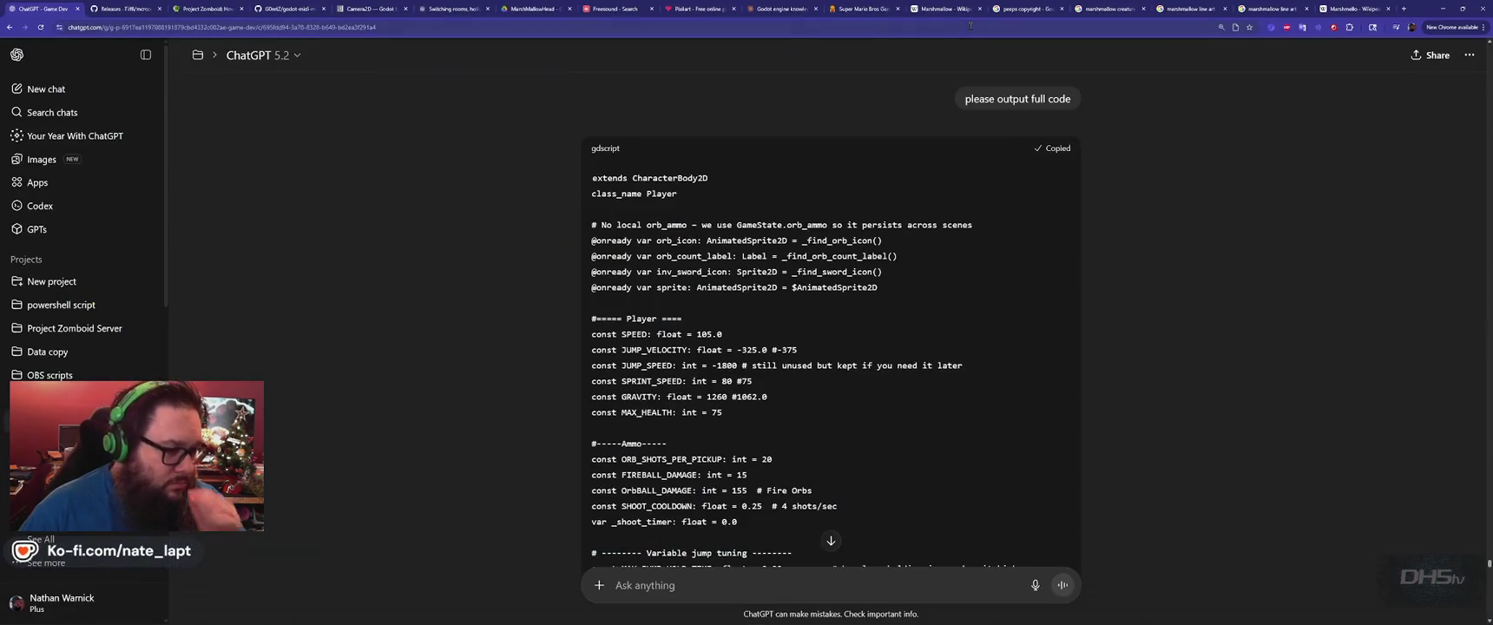
Expand the saved projects in ChatGPT and open the Game Dev project's chat list.
scroll(834, 354, "down", 3)
scroll(834, 354, "up", 5)
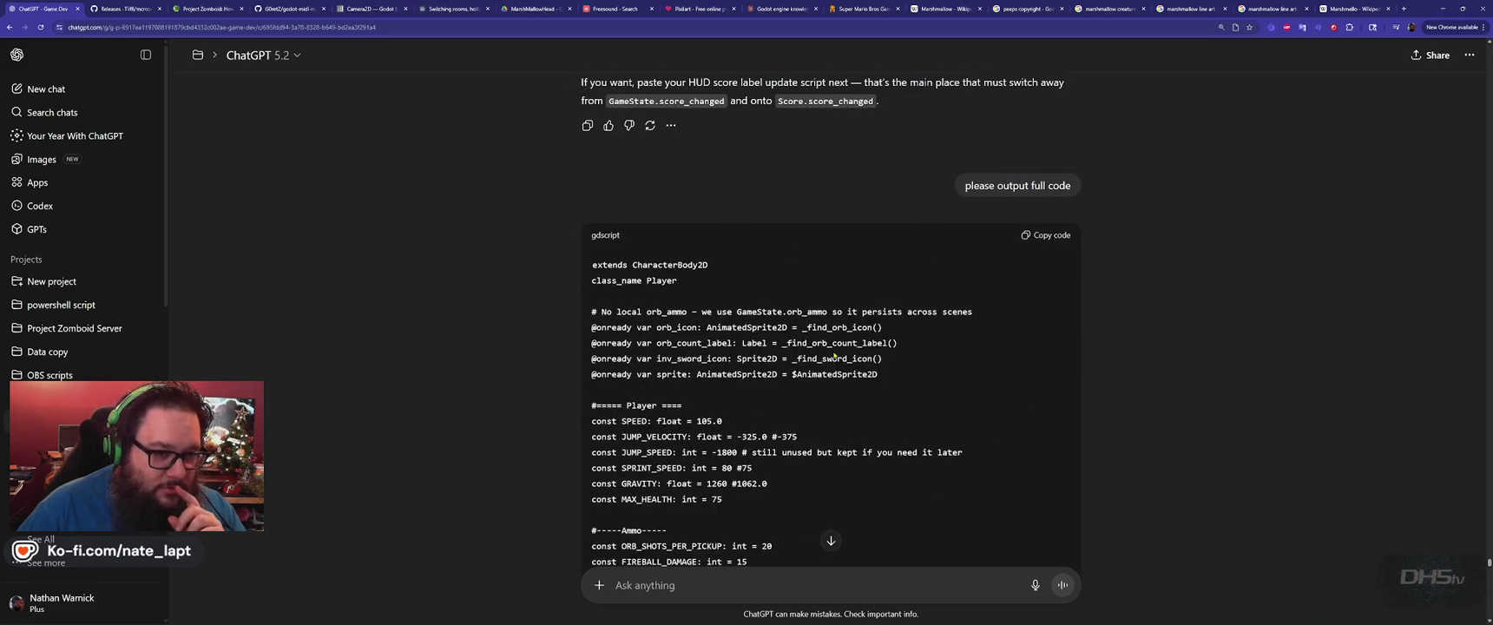
scroll(857, 331, "down", 15)
scroll(860, 330, "down", 20)
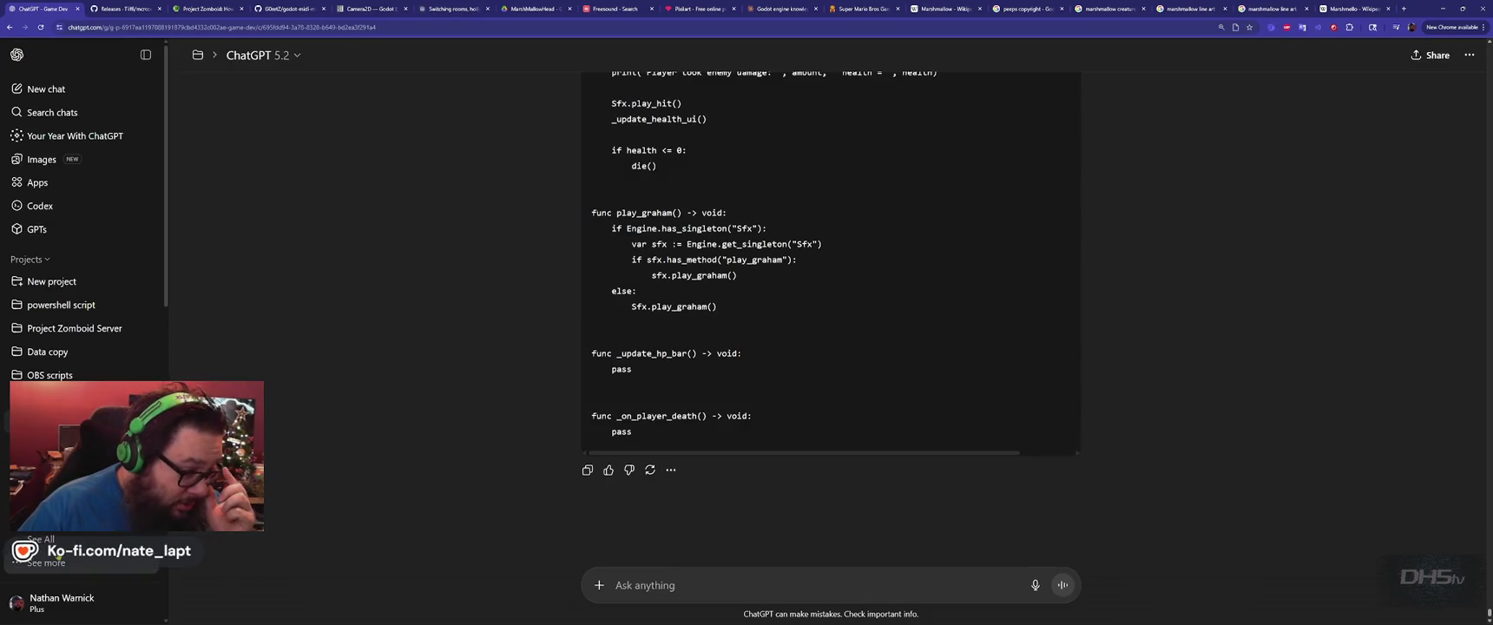
left_click(45, 562)
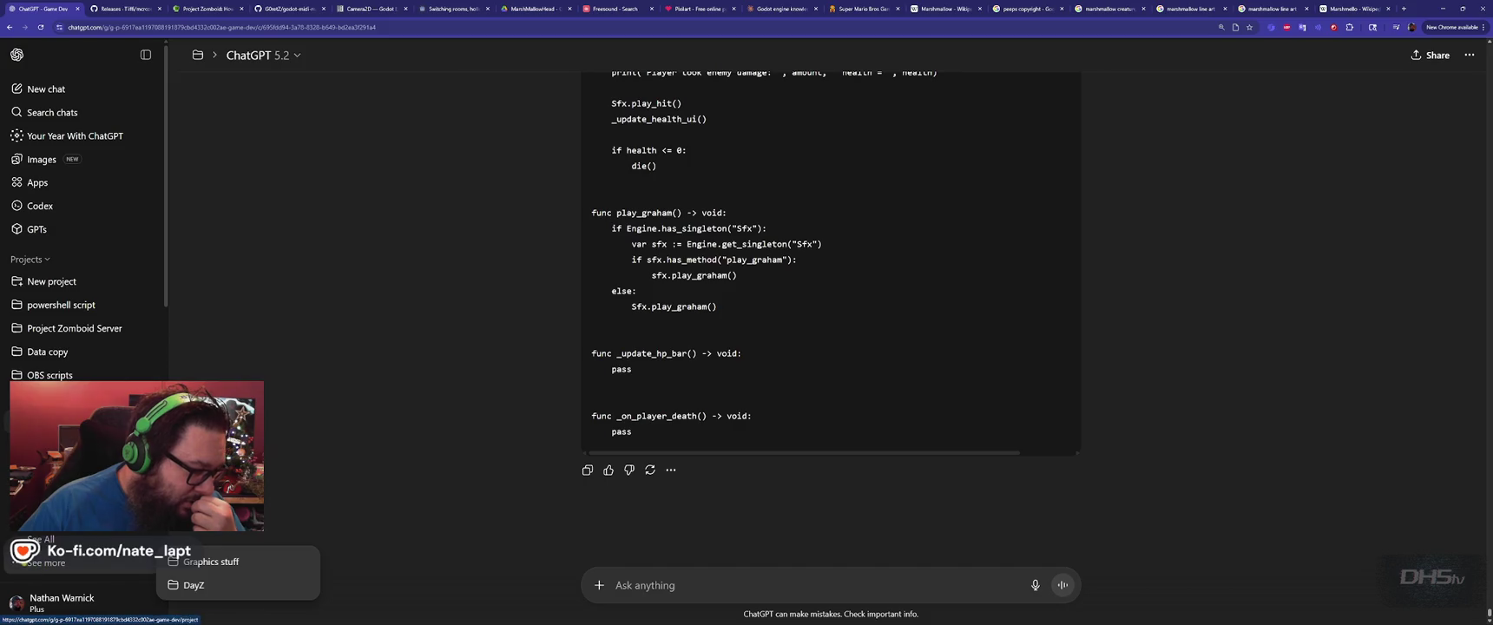
scroll(45, 563, "down", 3)
left_click(45, 302)
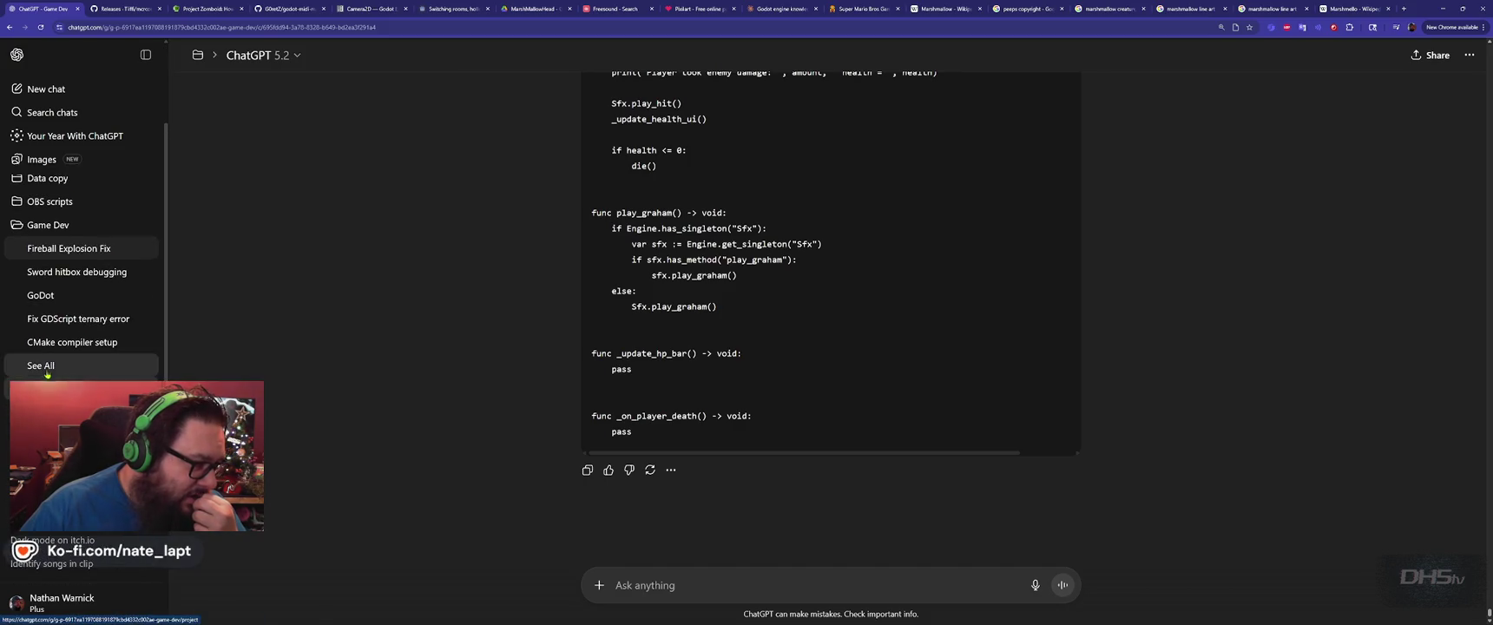
left_click(48, 225)
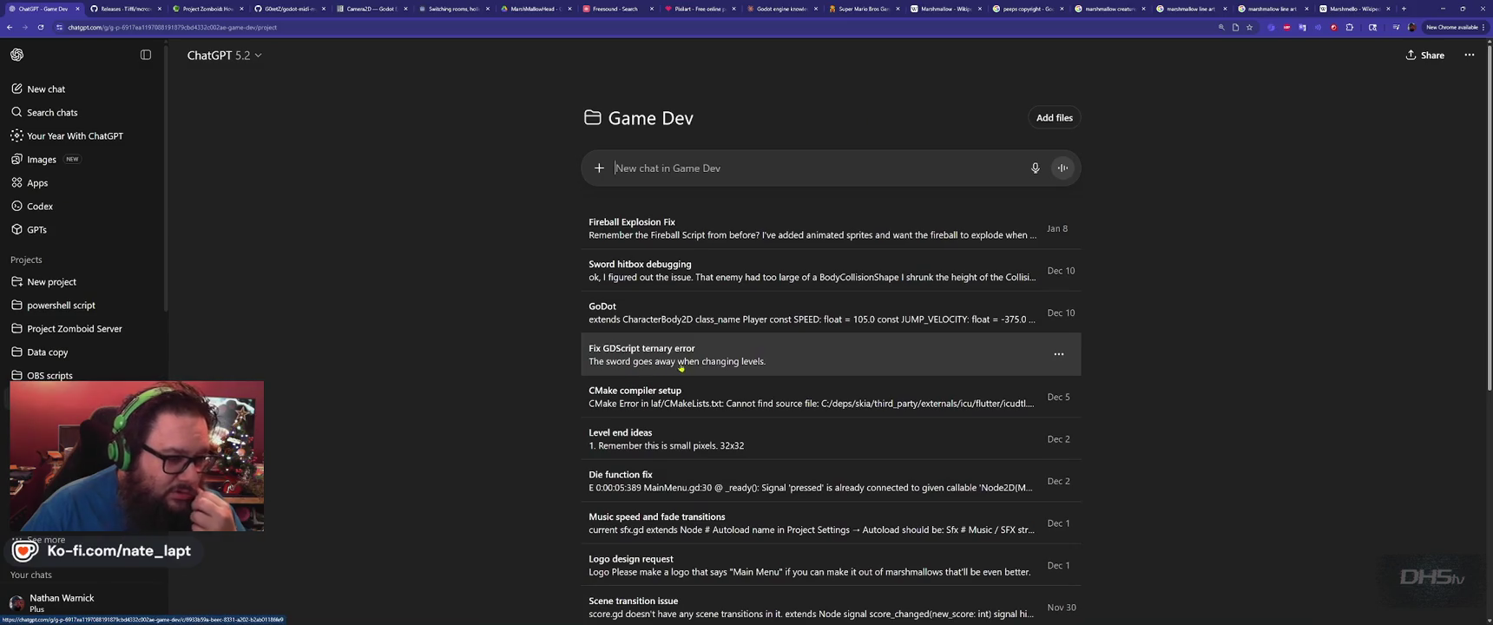
Scroll down through the Game Dev chats and back to the top.
scroll(793, 391, "down", 1)
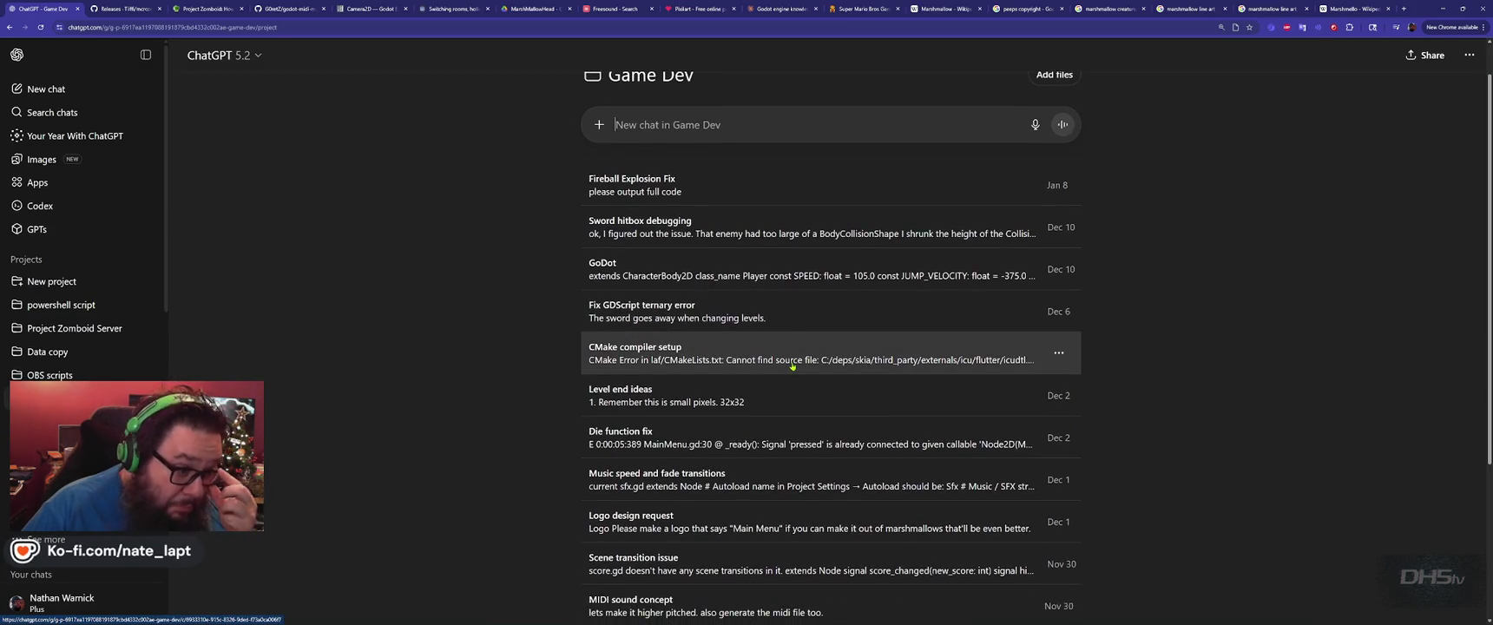
scroll(792, 365, "down", 4)
scroll(794, 329, "up", 5)
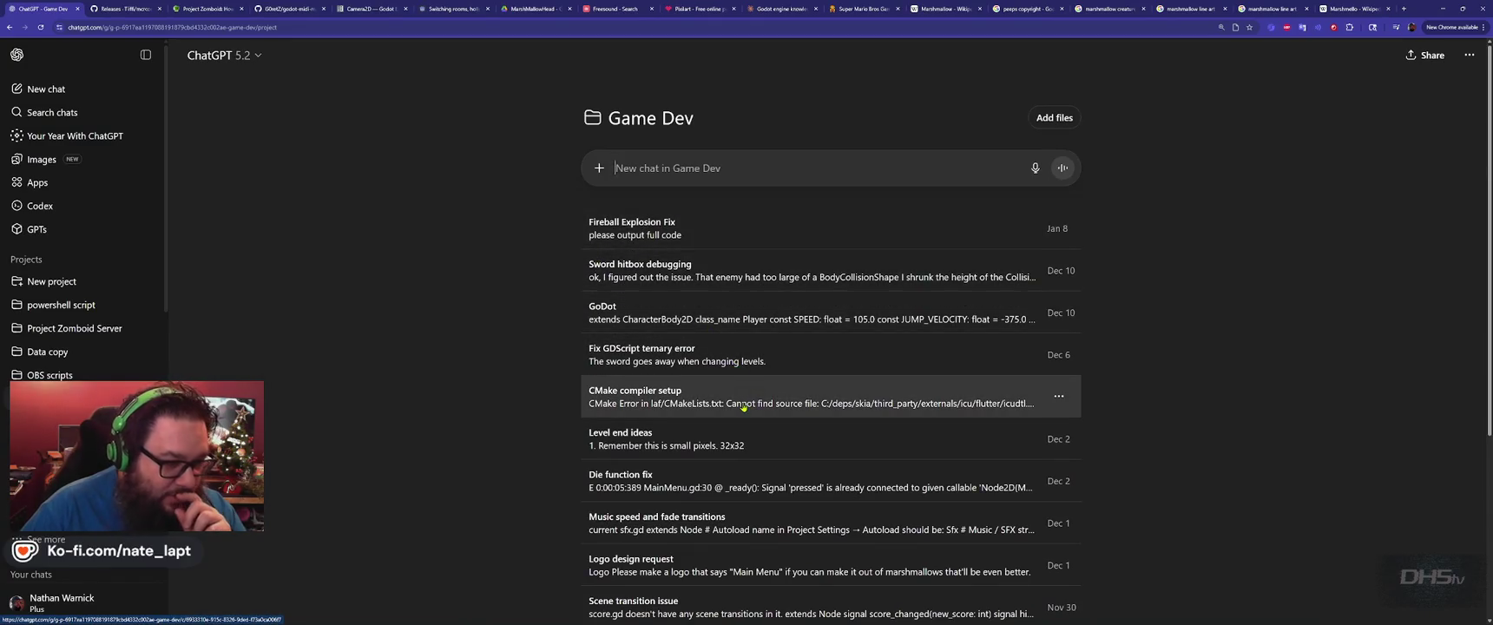
scroll(743, 408, "down", 2)
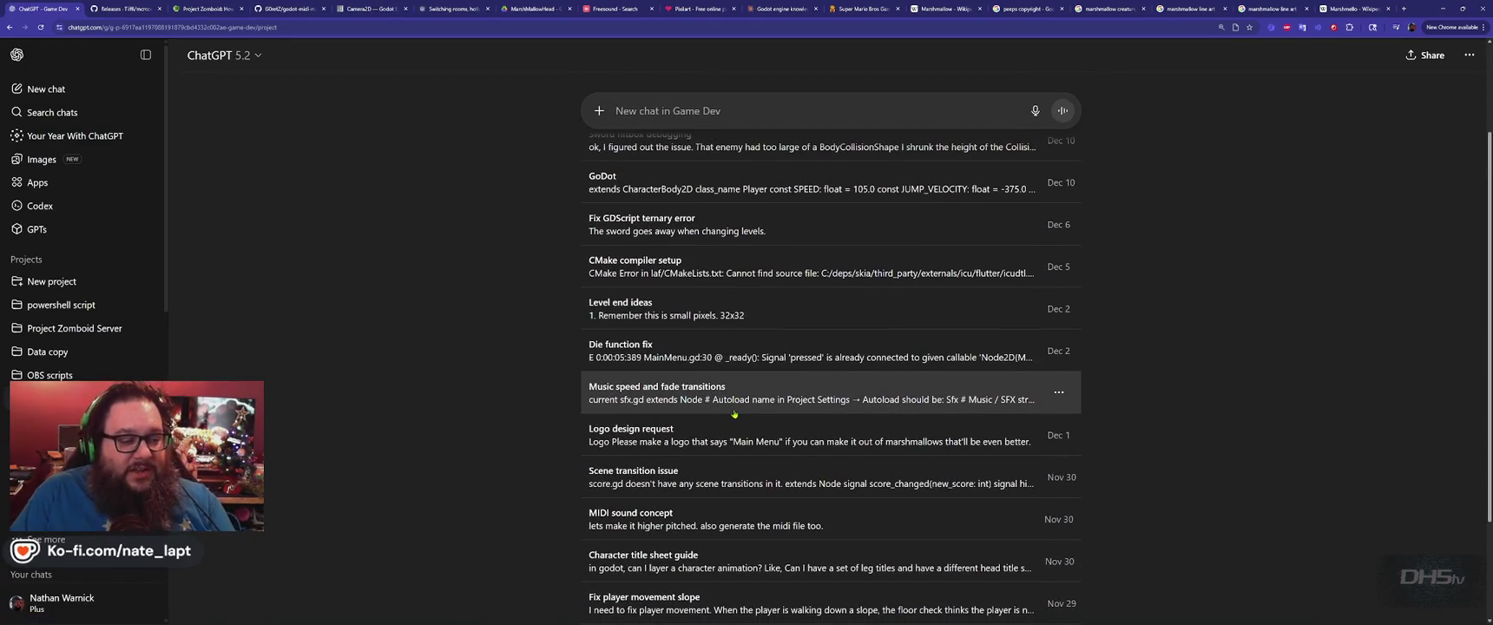
scroll(737, 412, "down", 2)
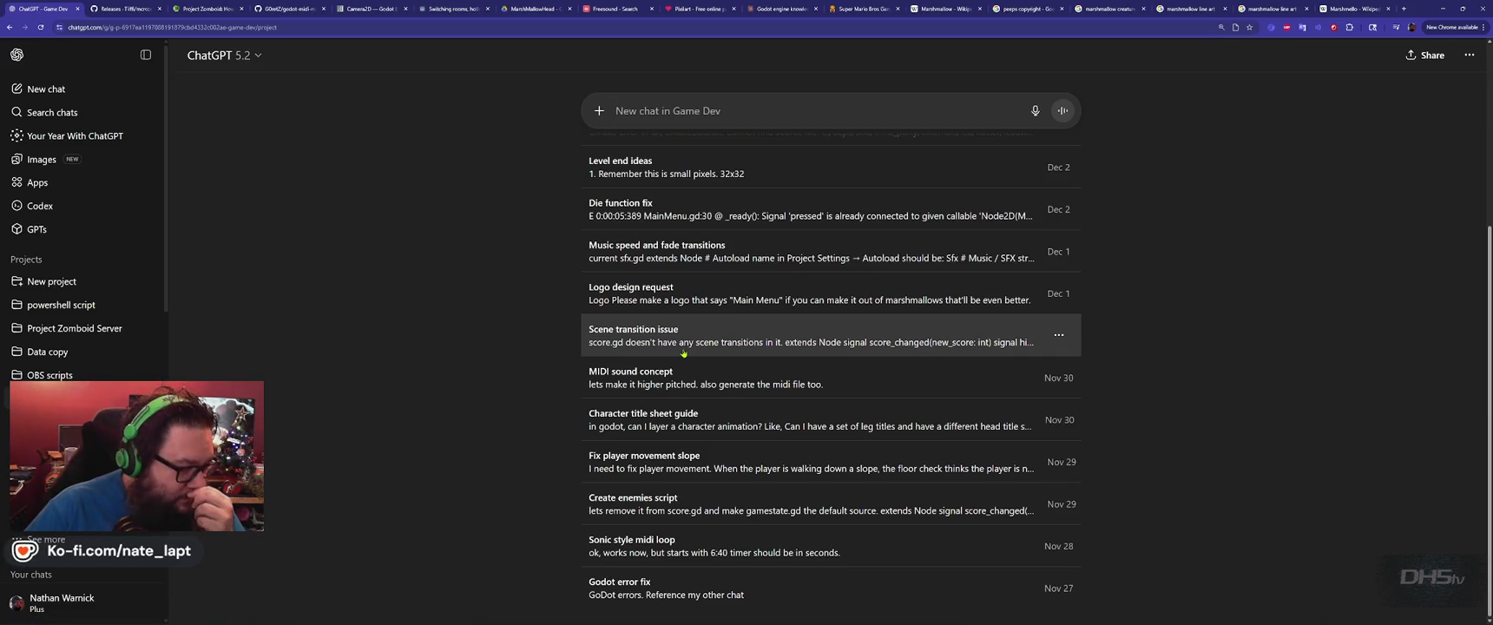
scroll(684, 353, "up", 3)
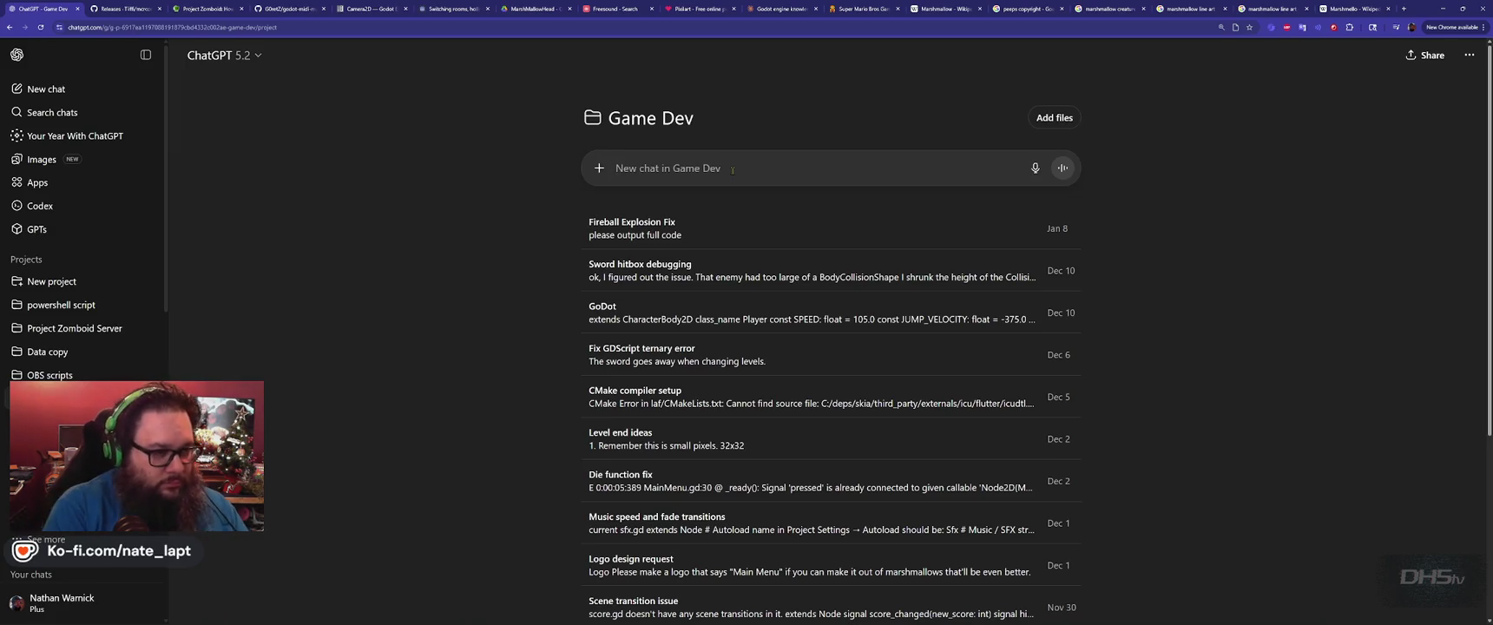
Send a two-line prompt: jump height depends on hold time, and quick taps should jump much shorter.
type("The players jump")
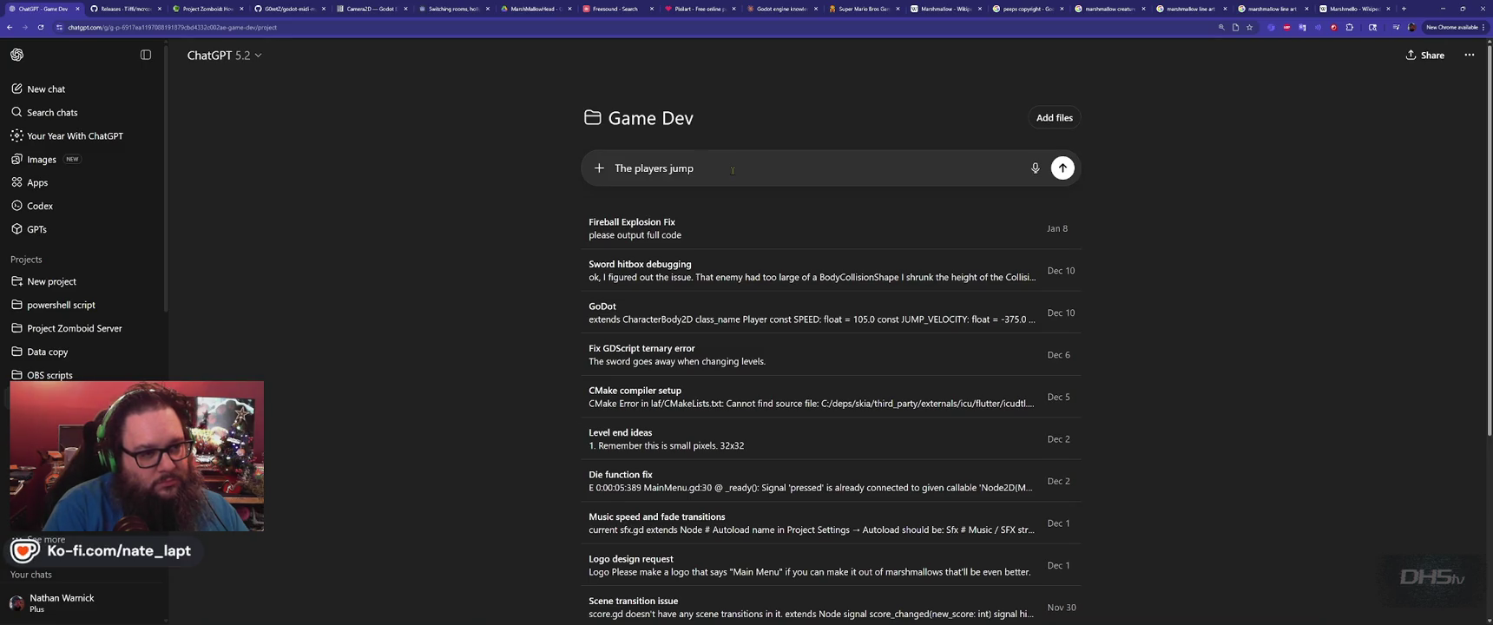
type(" height is base")
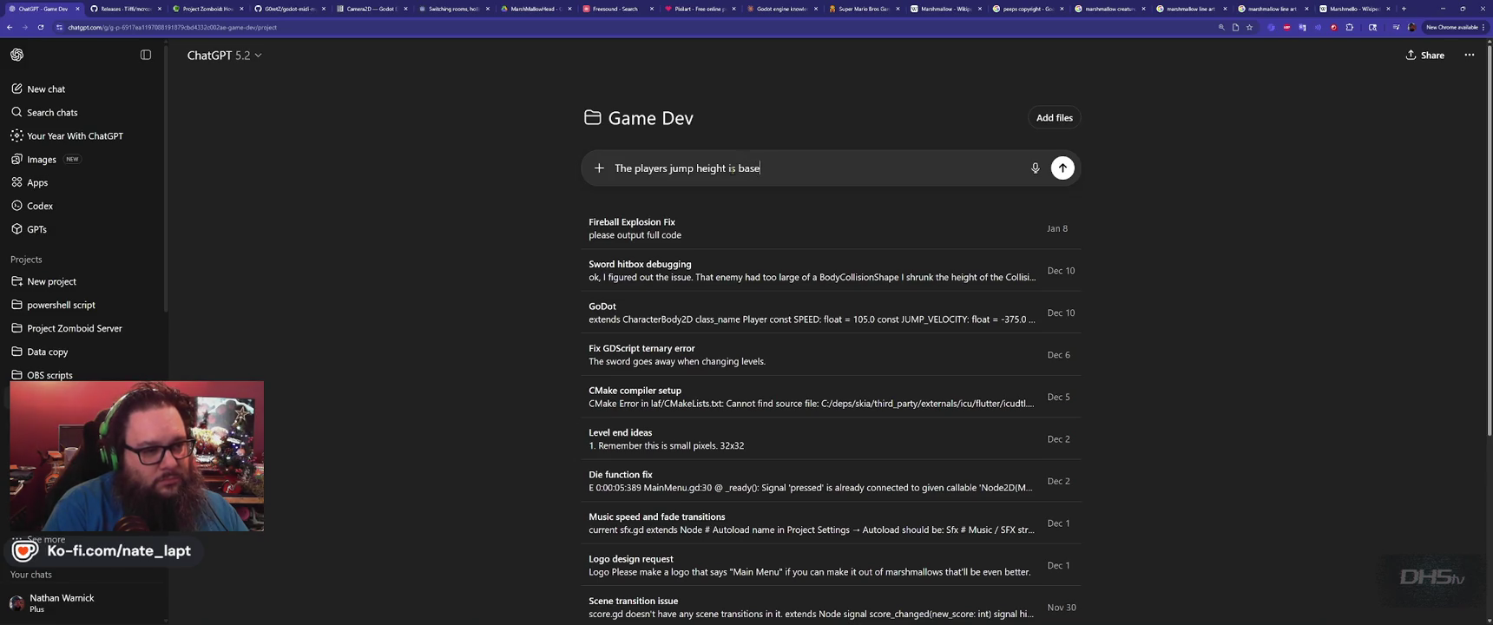
type("d on how long the player")
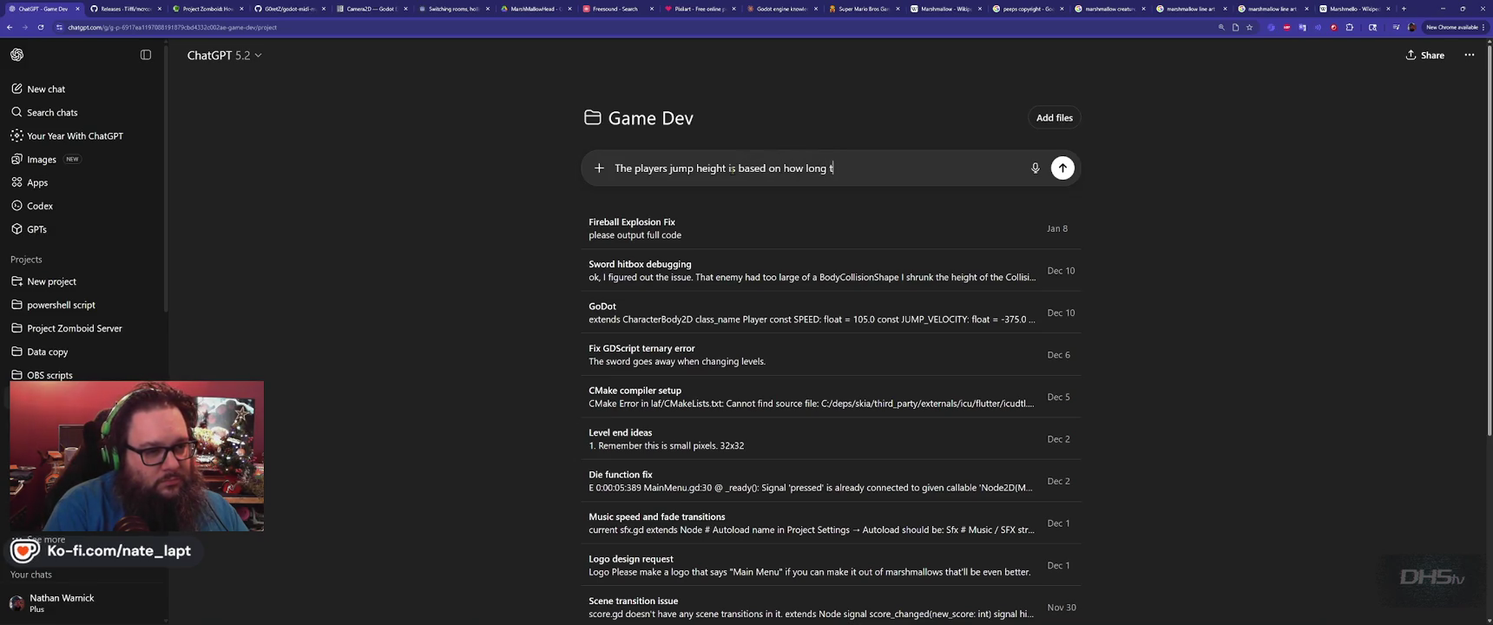
type(" ho")
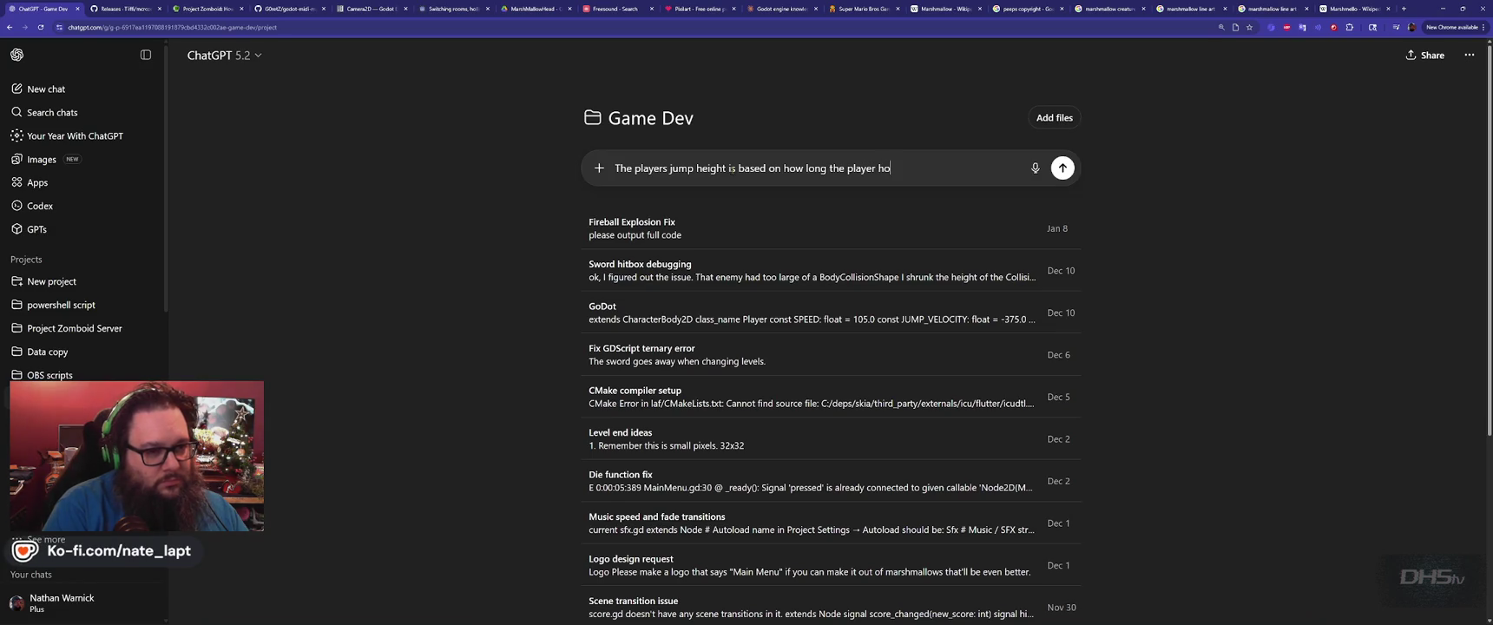
type("lds the jump button.")
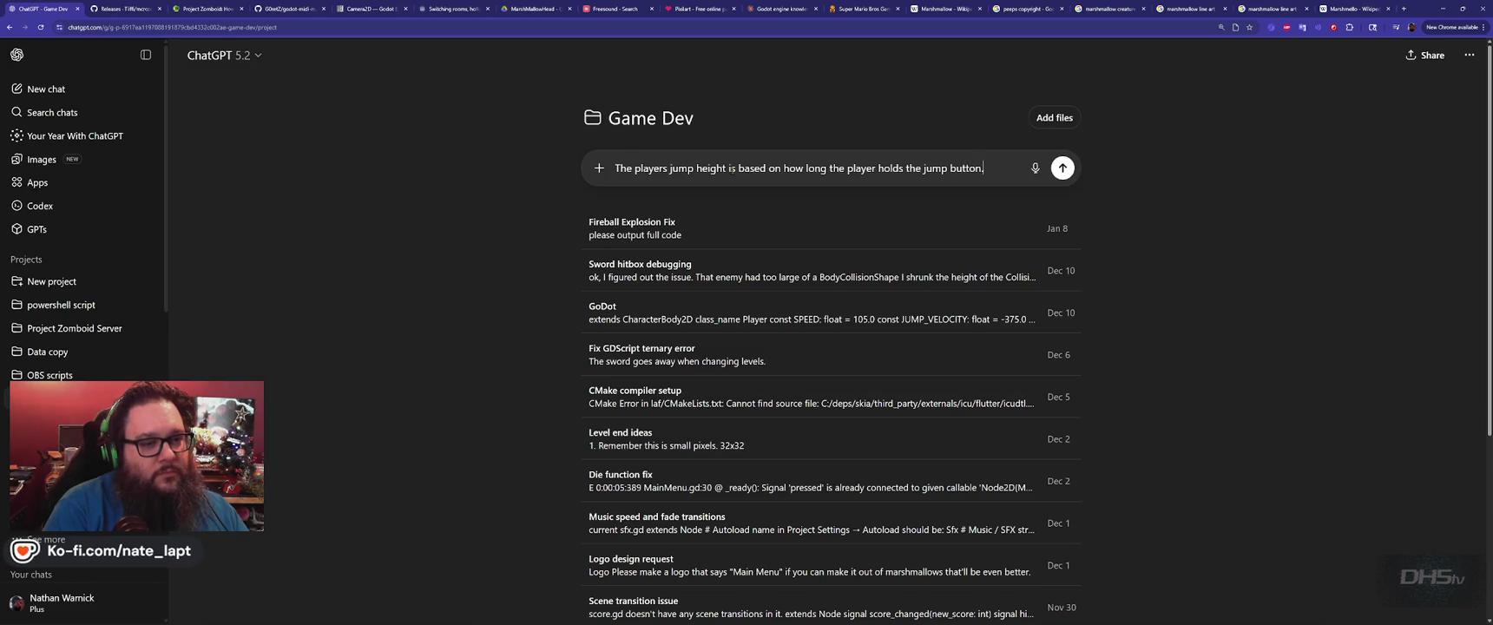
key("shift+Return")
type("Currently the player")
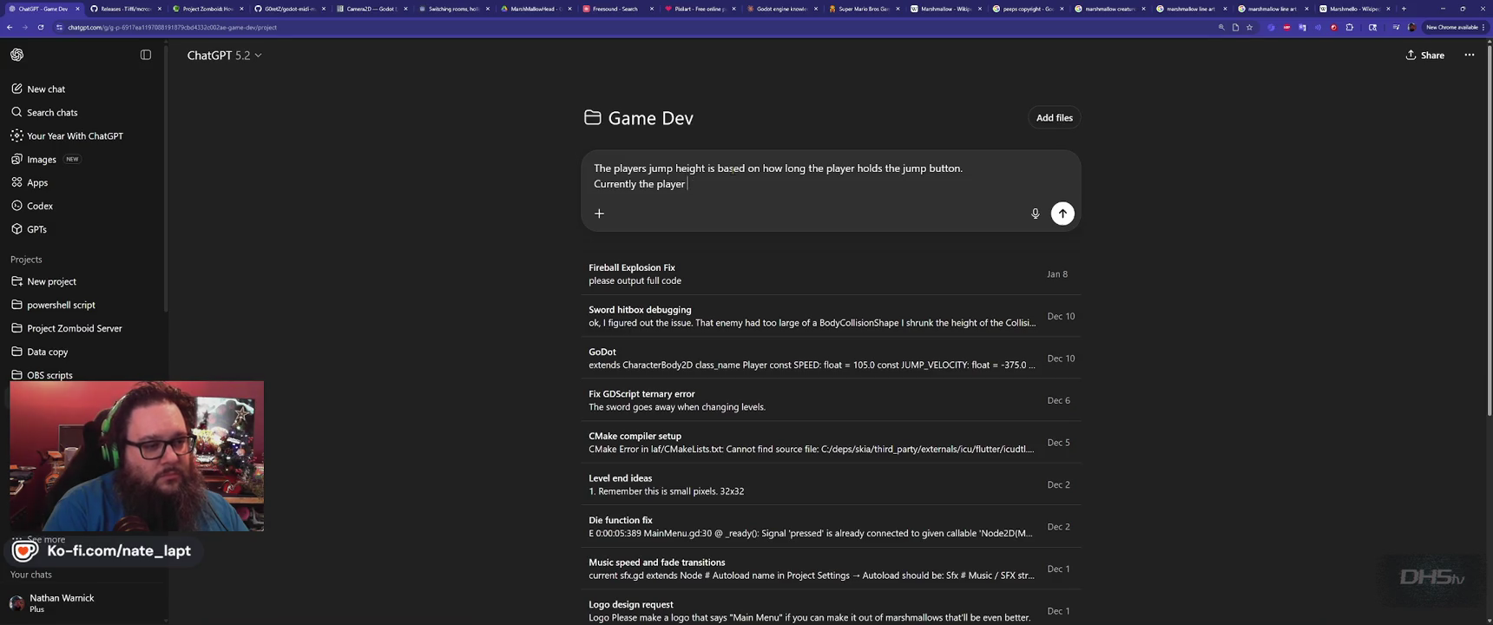
type(" jumpst too")
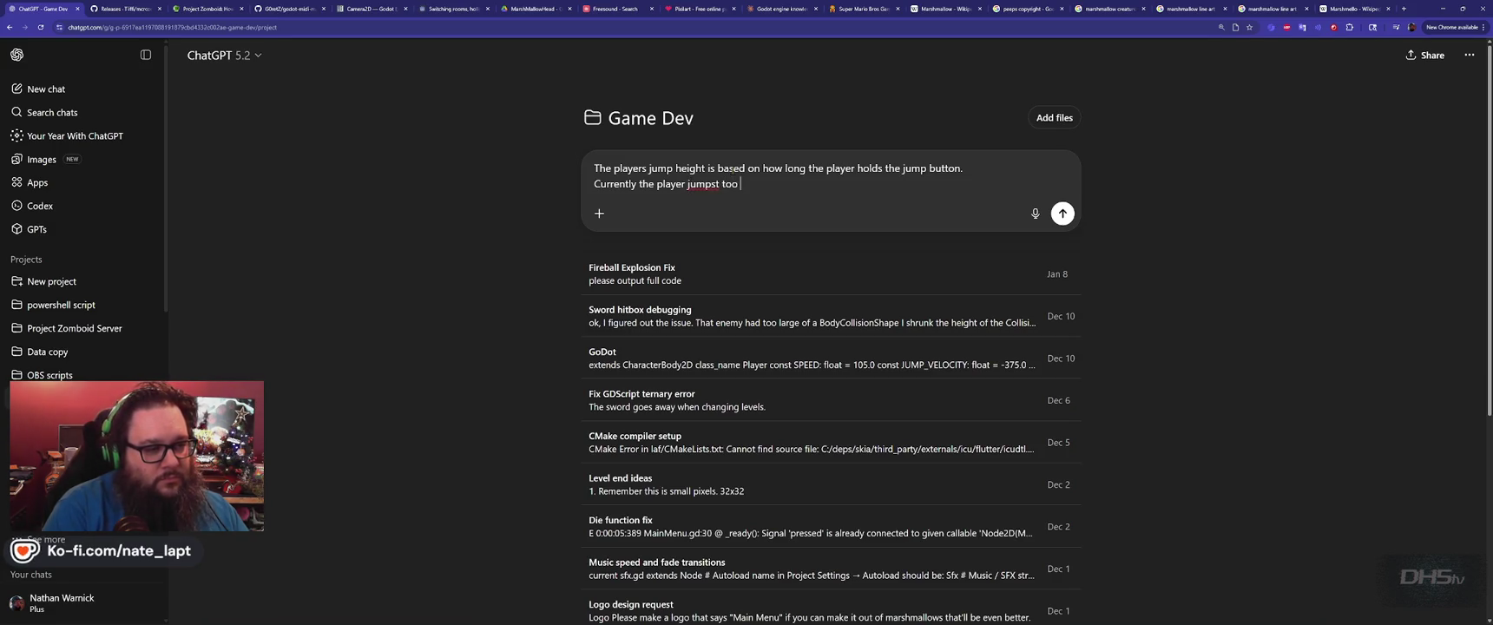
key("BackSpace")
key("BackSpace")
key("BackSpace")
type("too")
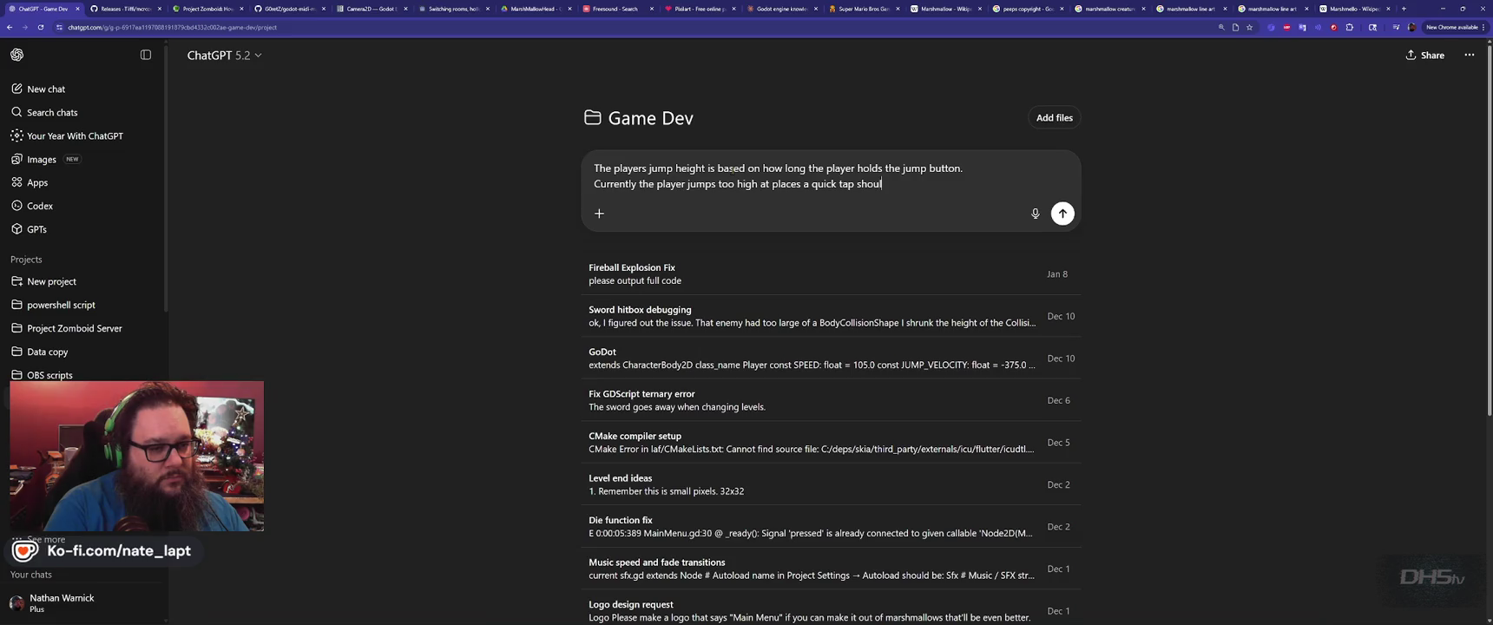
type("uch ")
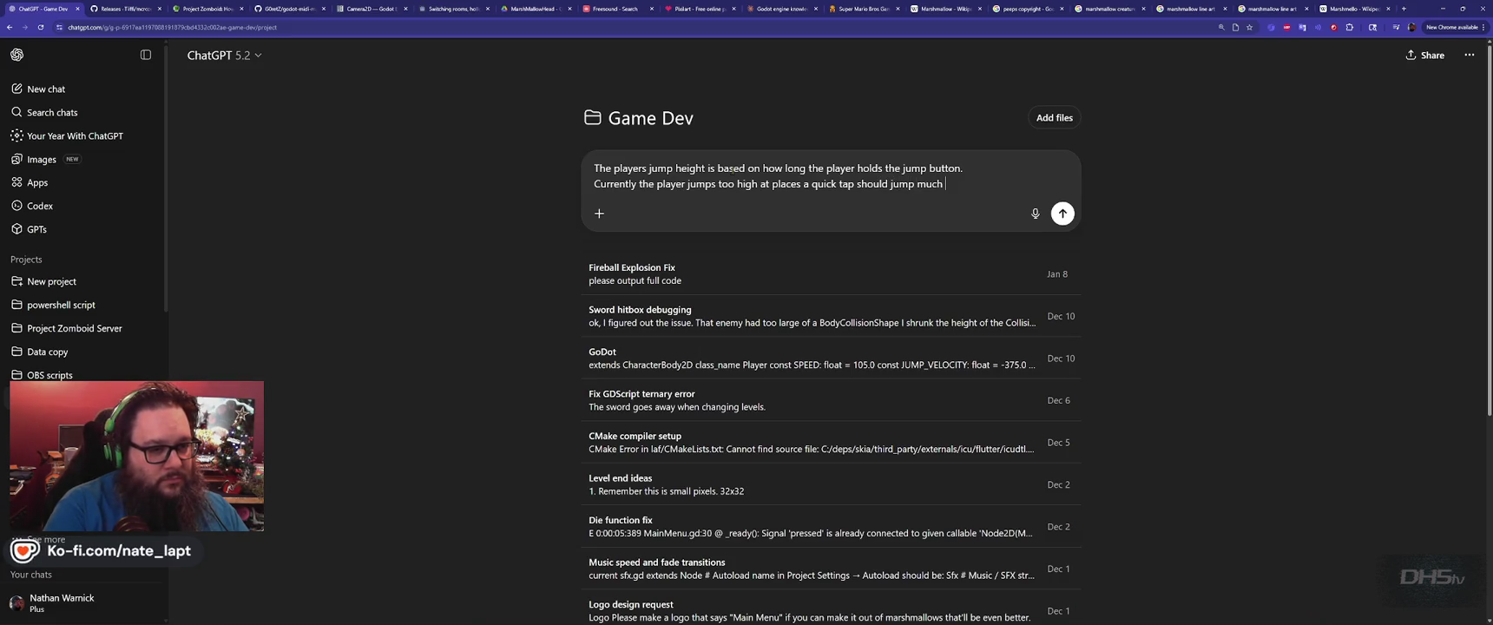
type("shorter")
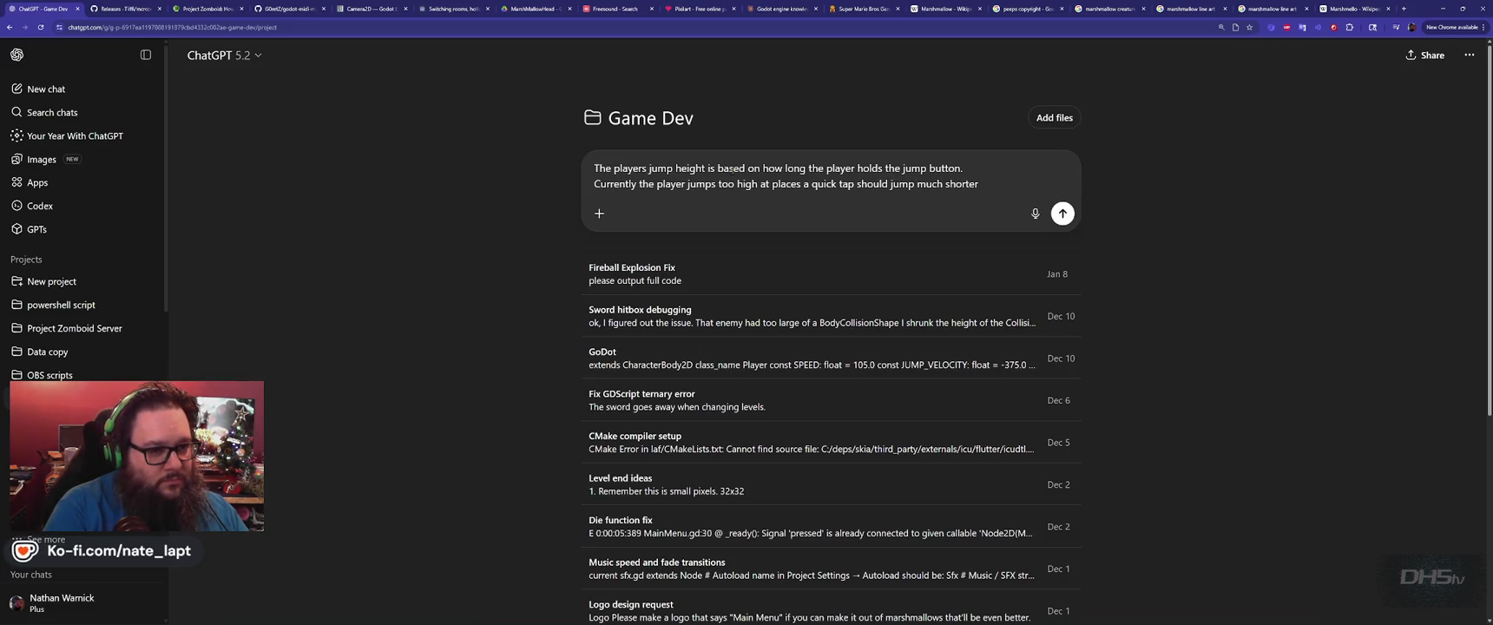
key("Return")
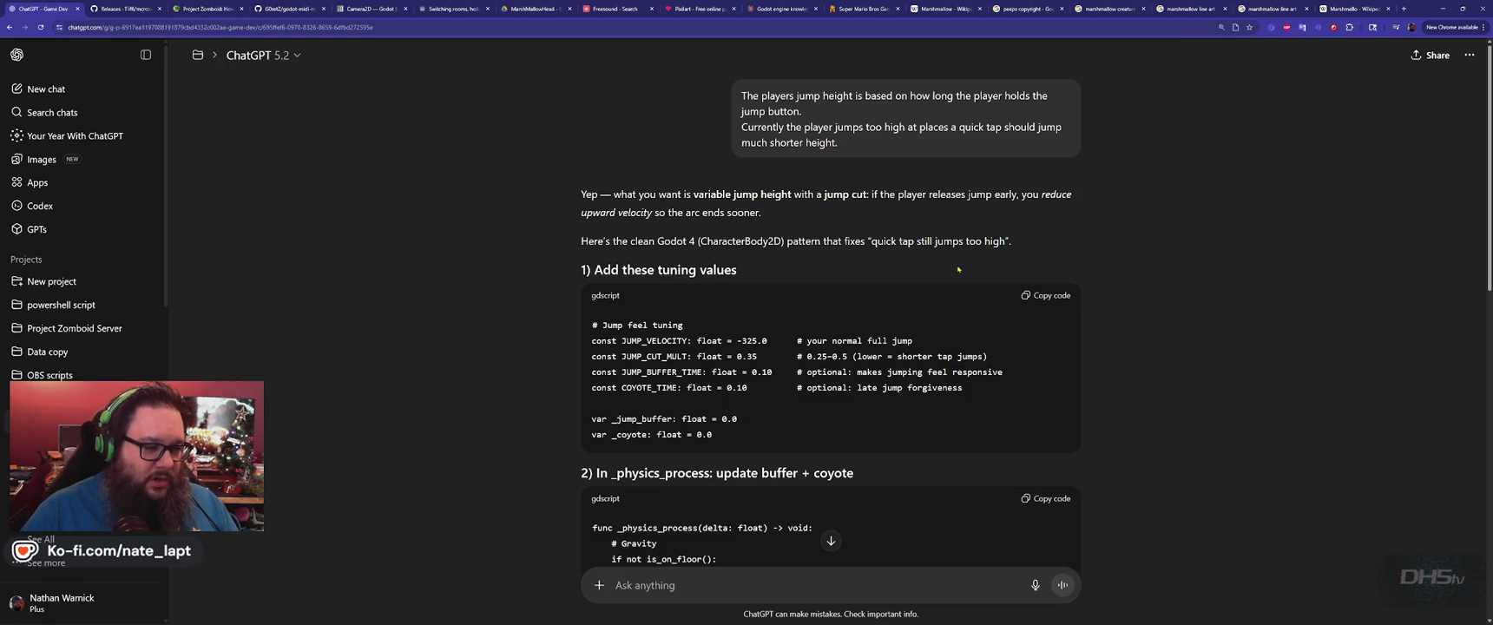
Scroll down to ChatGPT's jump-tuning code block, then return to Godot.
scroll(960, 271, "down", 2)
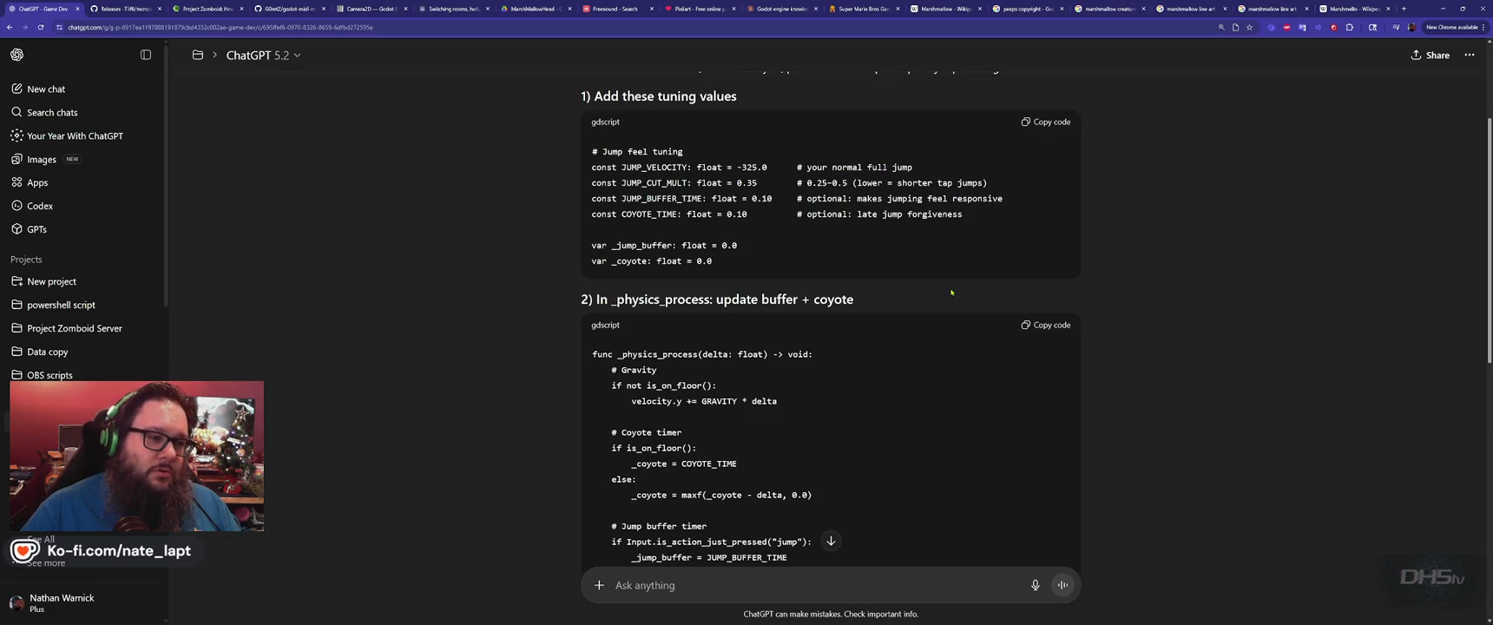
key("alt+Tab")
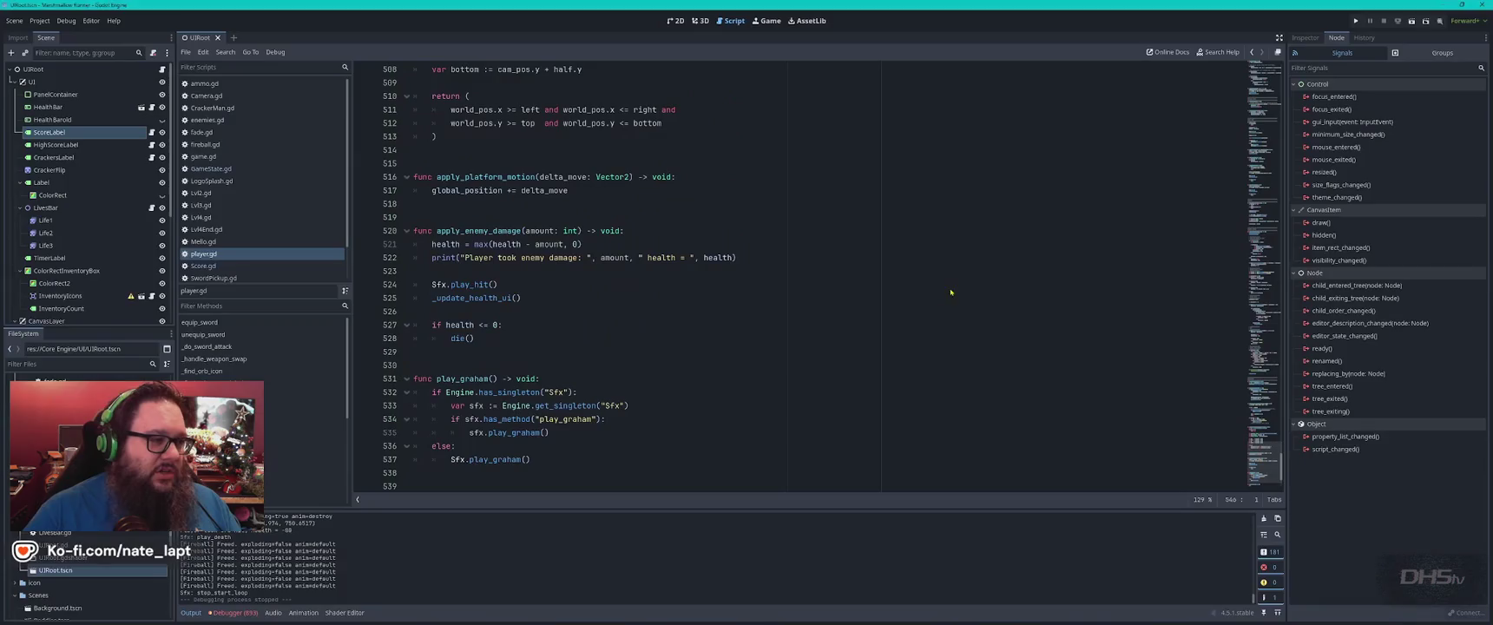
Show the constants at the top of player.gd and compare them with ChatGPT's JUMP_VELOCITY -325.0 values.
left_click(232, 255)
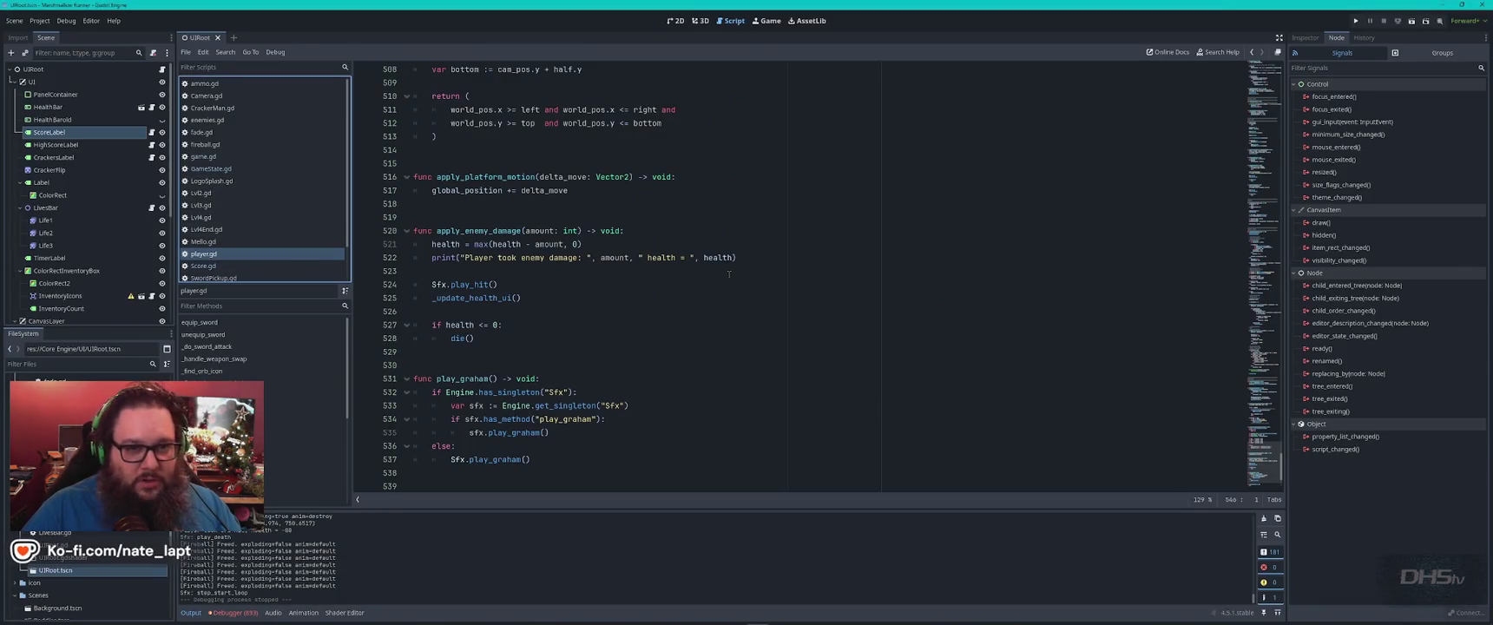
mouse_move(1283, 466)
left_mouse_down()
mouse_move(1285, 106)
mouse_move(1299, 62)
left_mouse_up()
left_click(814, 146)
left_click(537, 205)
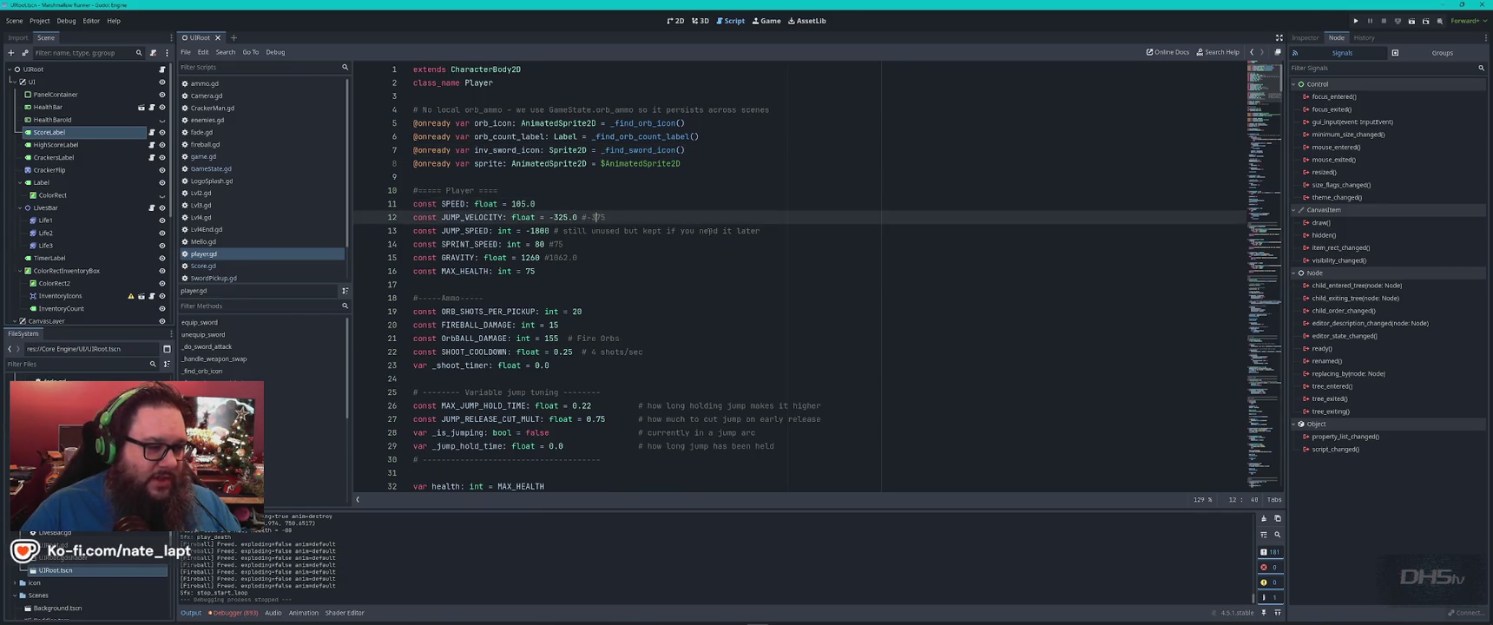
key("alt+Tab")
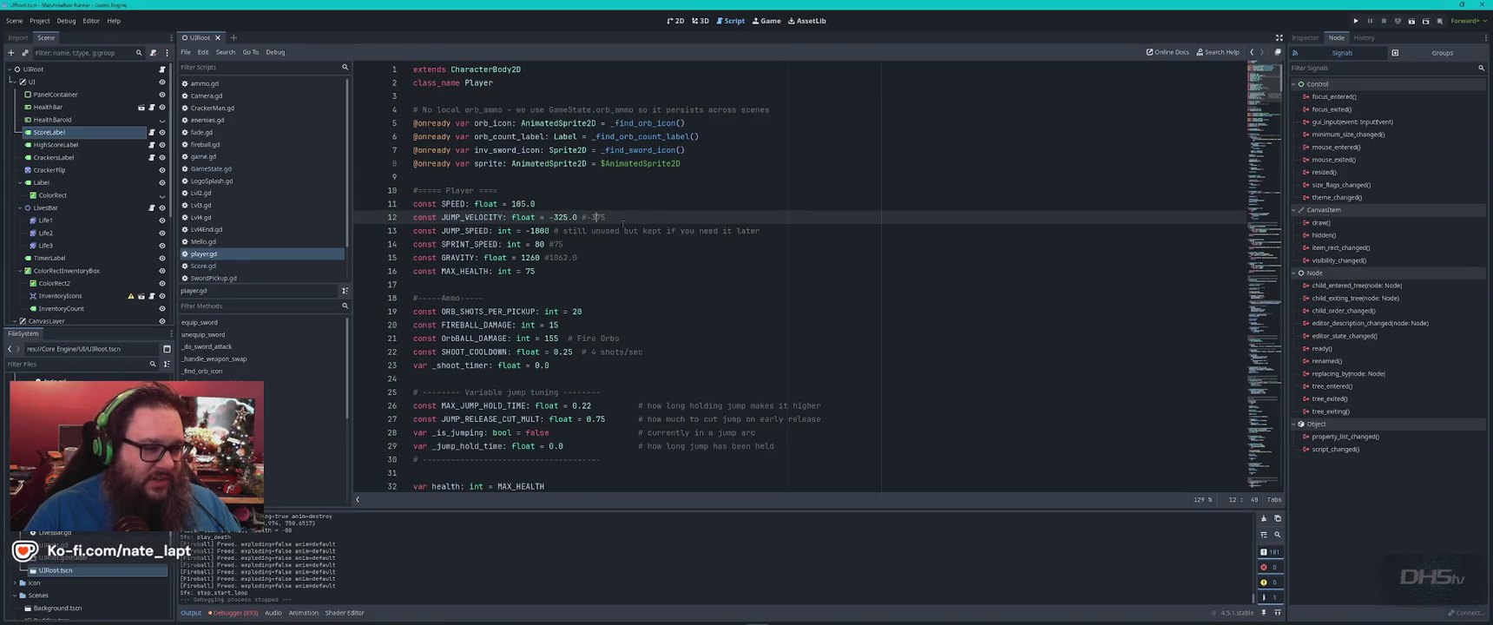
key("alt+Tab")
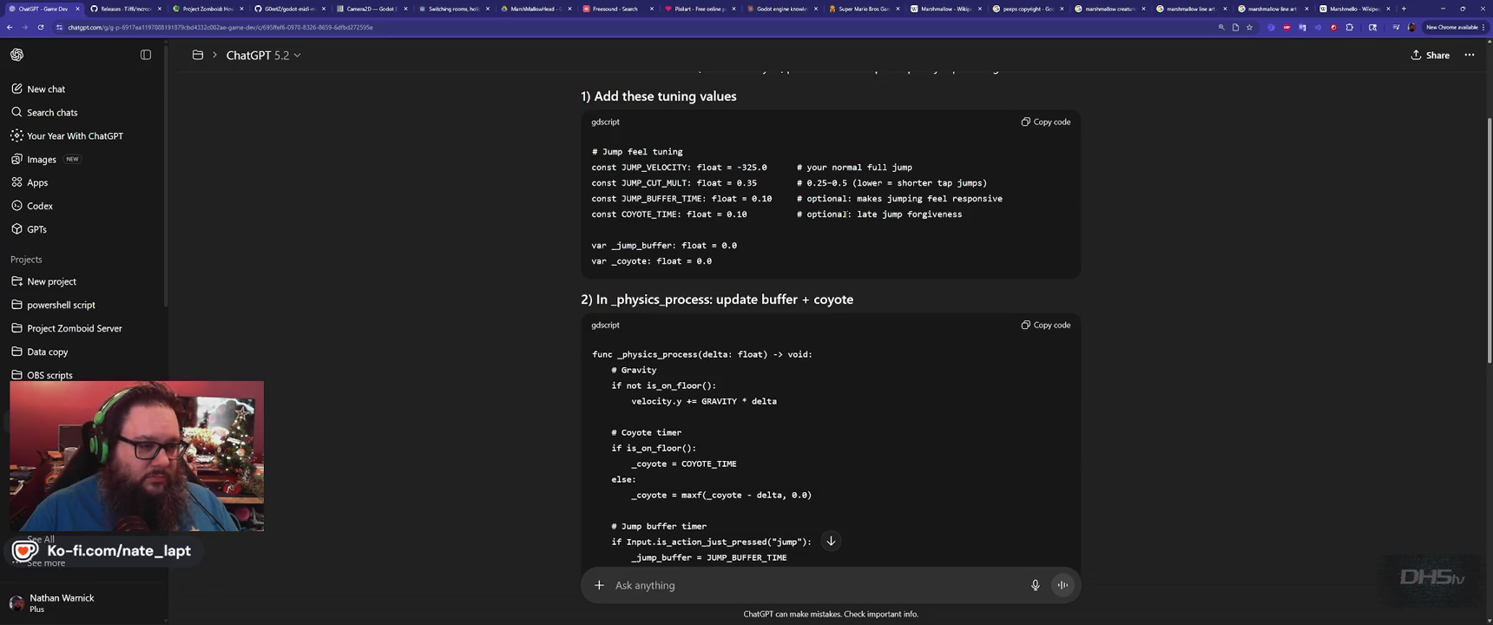
Compare player.gd against ChatGPT's suggested COYOTE_TIME and jump-buffer constants.
key("alt+Tab")
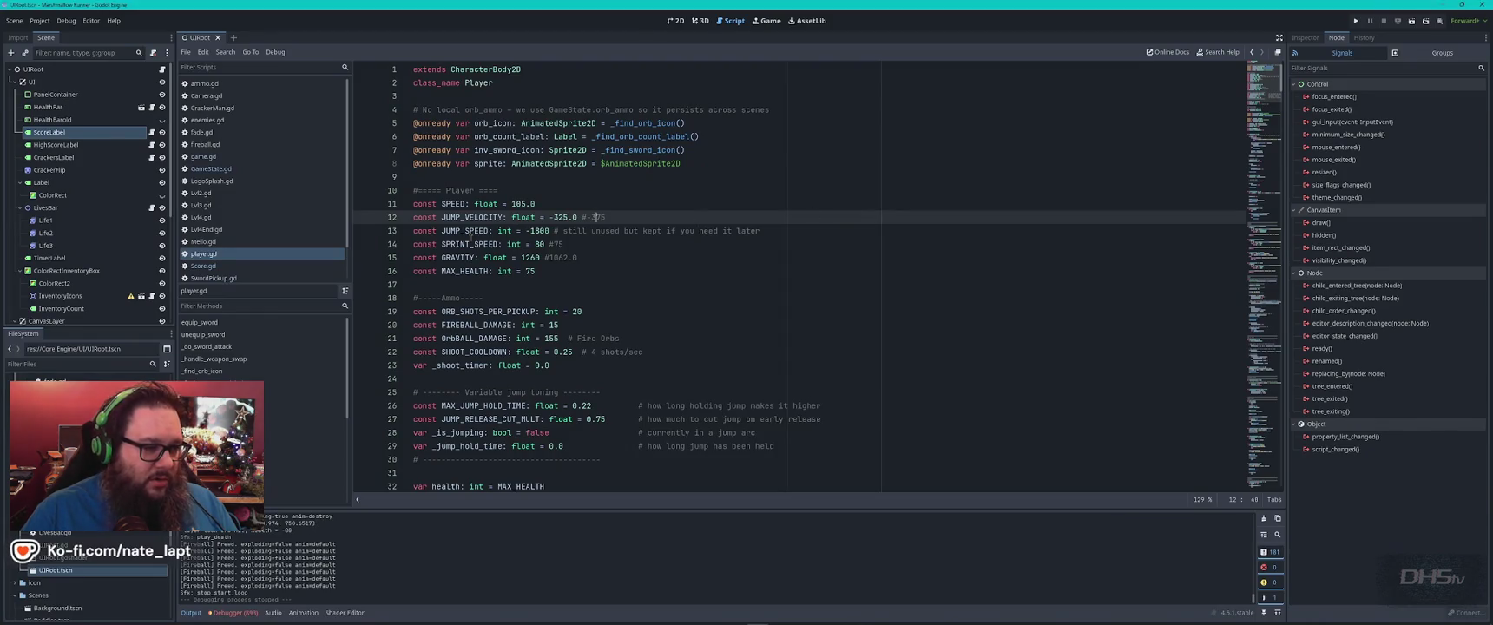
key("alt+Tab")
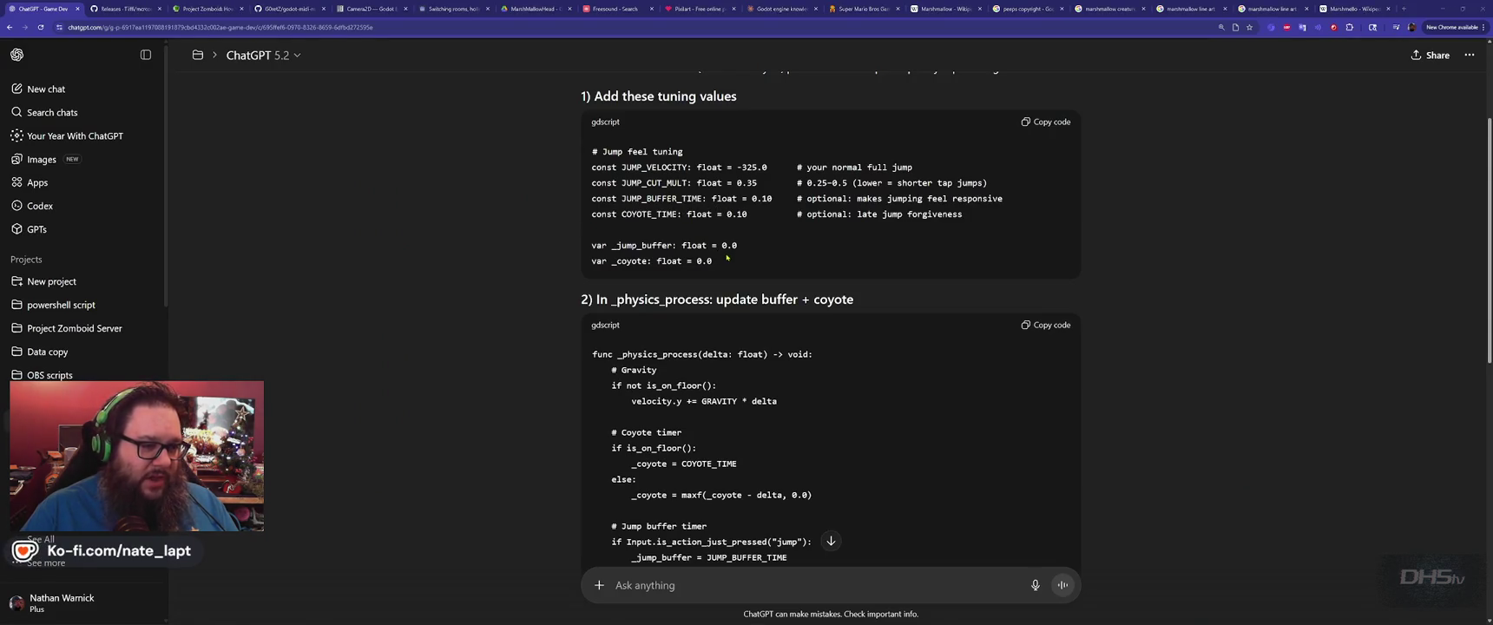
key("alt+Tab")
key("alt+Tab")
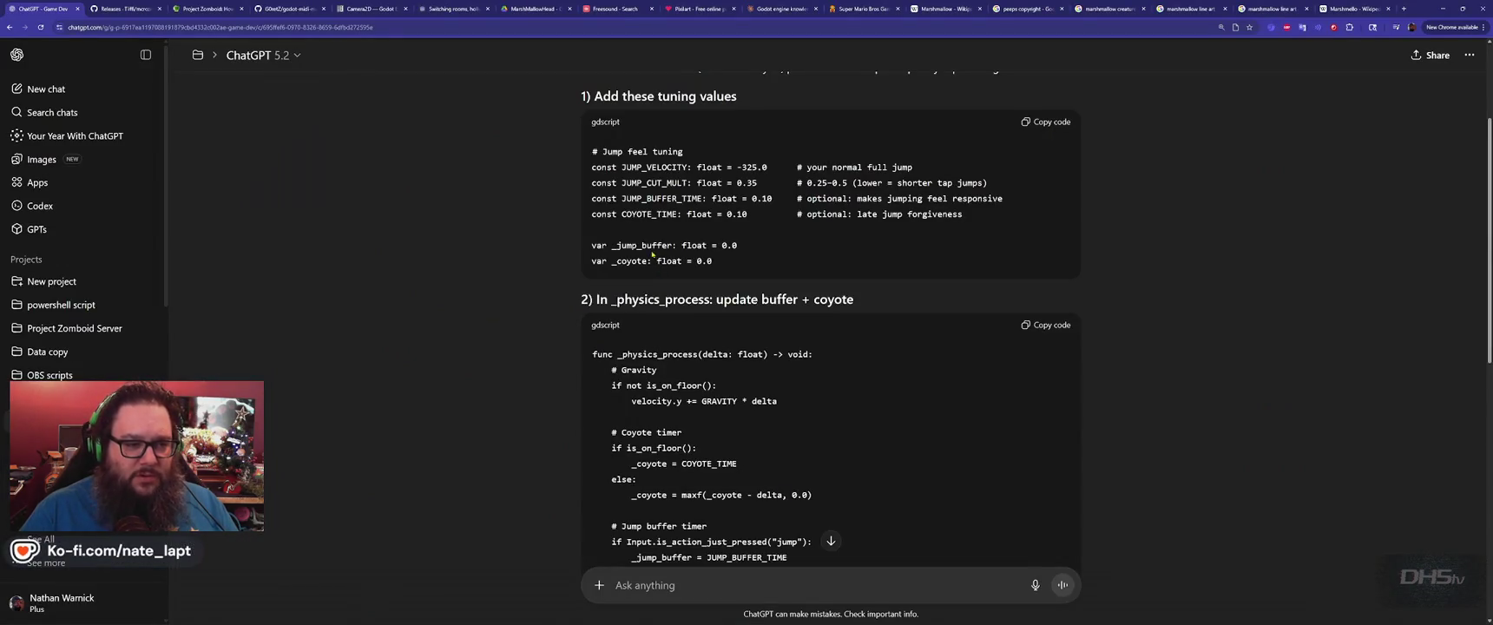
double_click(651, 213)
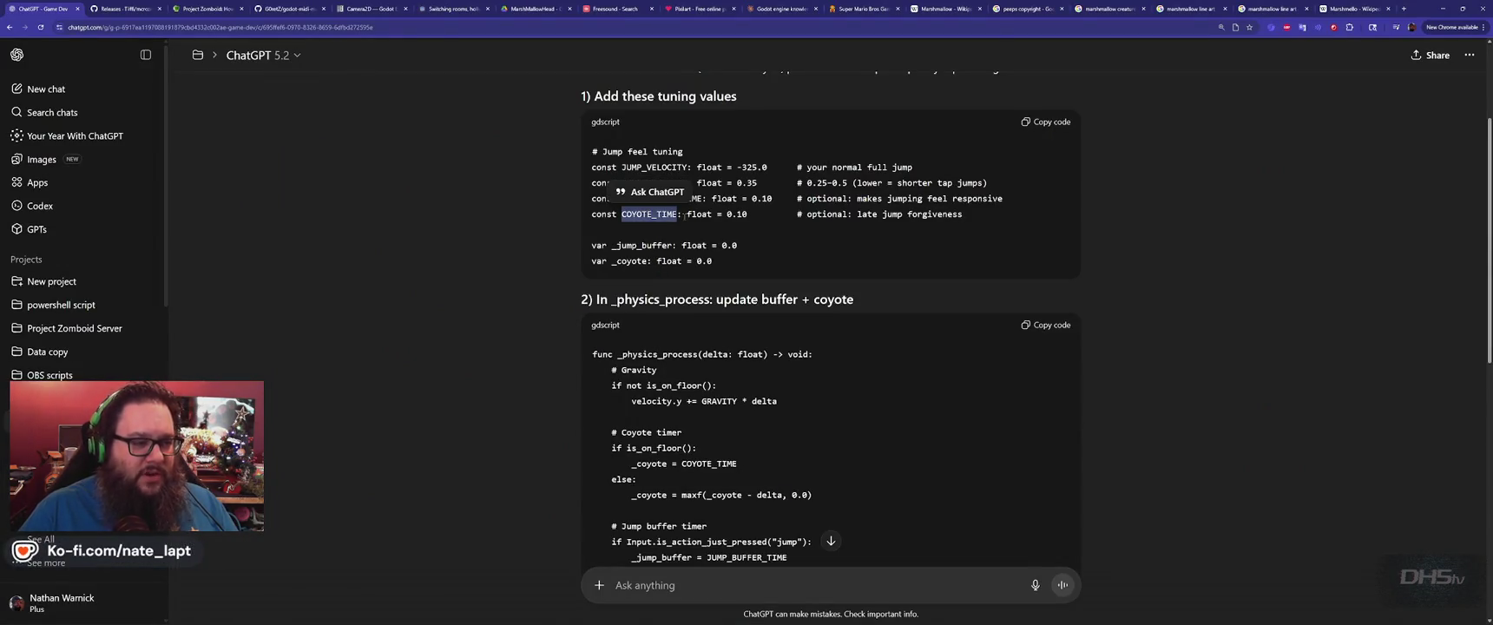
left_click(715, 223)
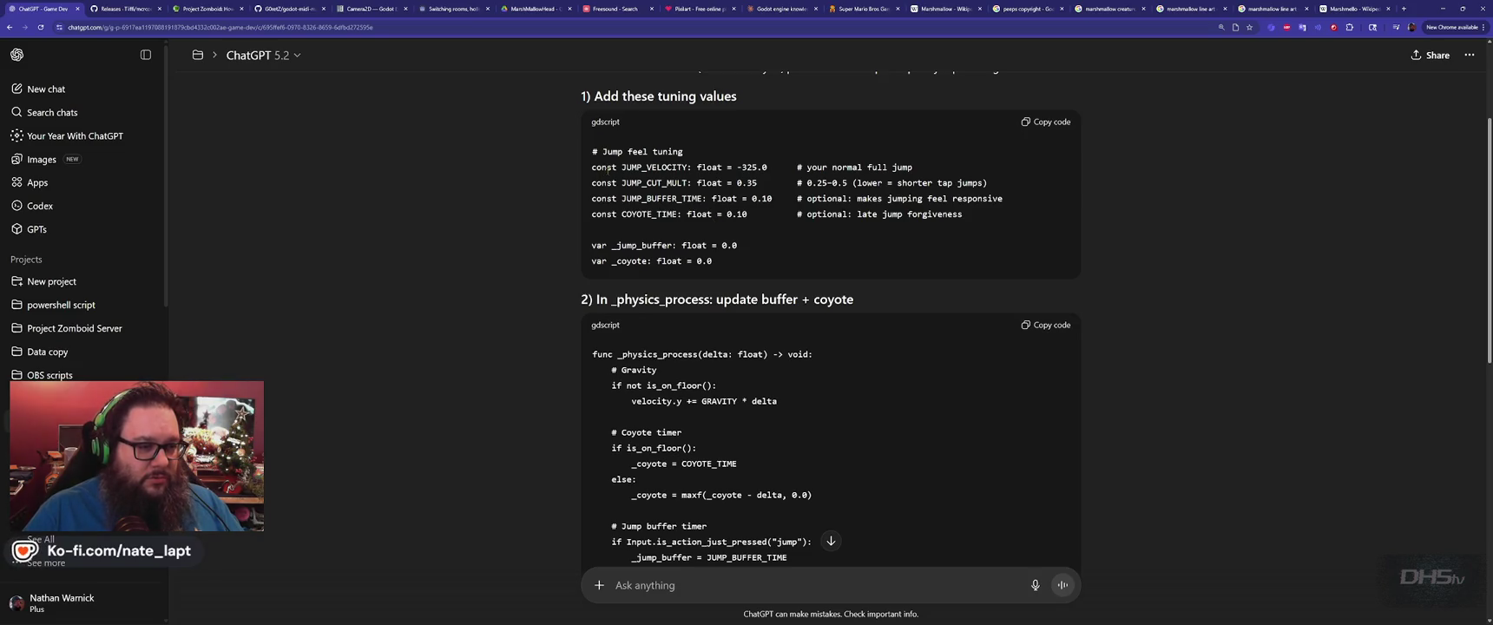
Paste the JUMP_CUT_MULT through _coyote lines from ChatGPT into player.gd below MAX_HEALTH.
key("alt+Tab")
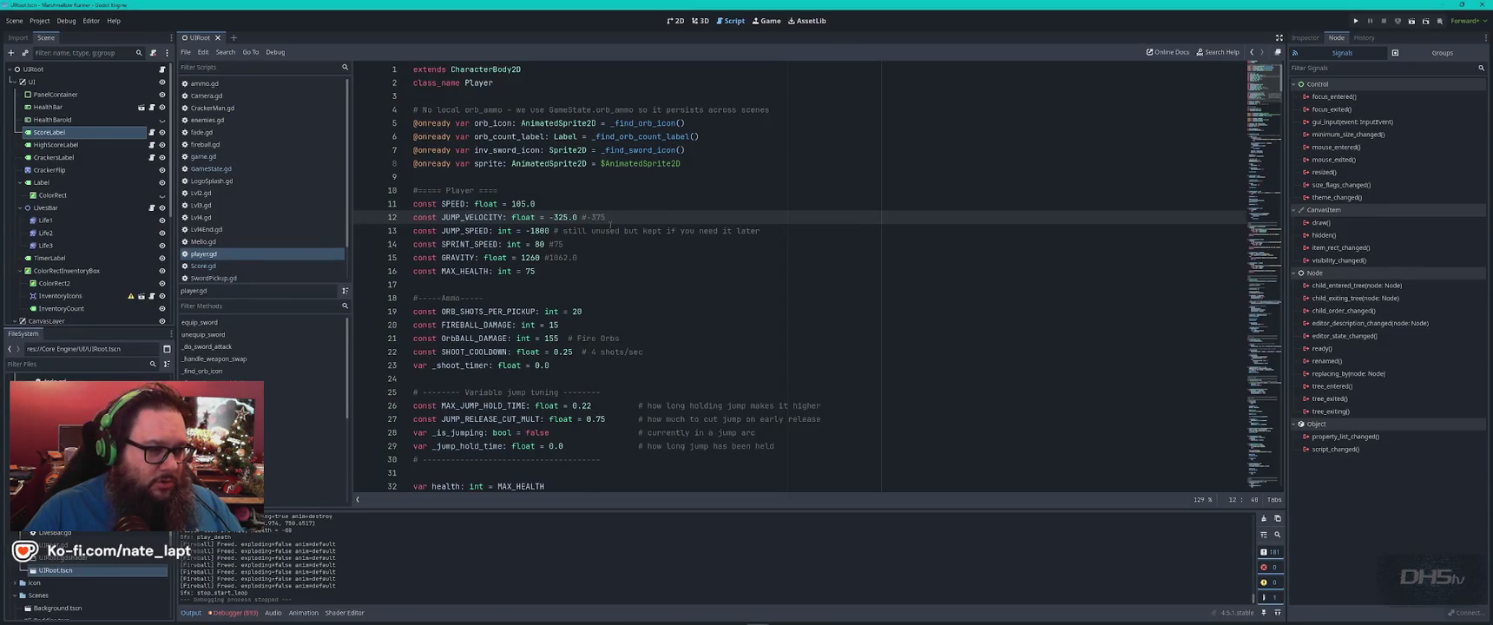
key("alt+Tab")
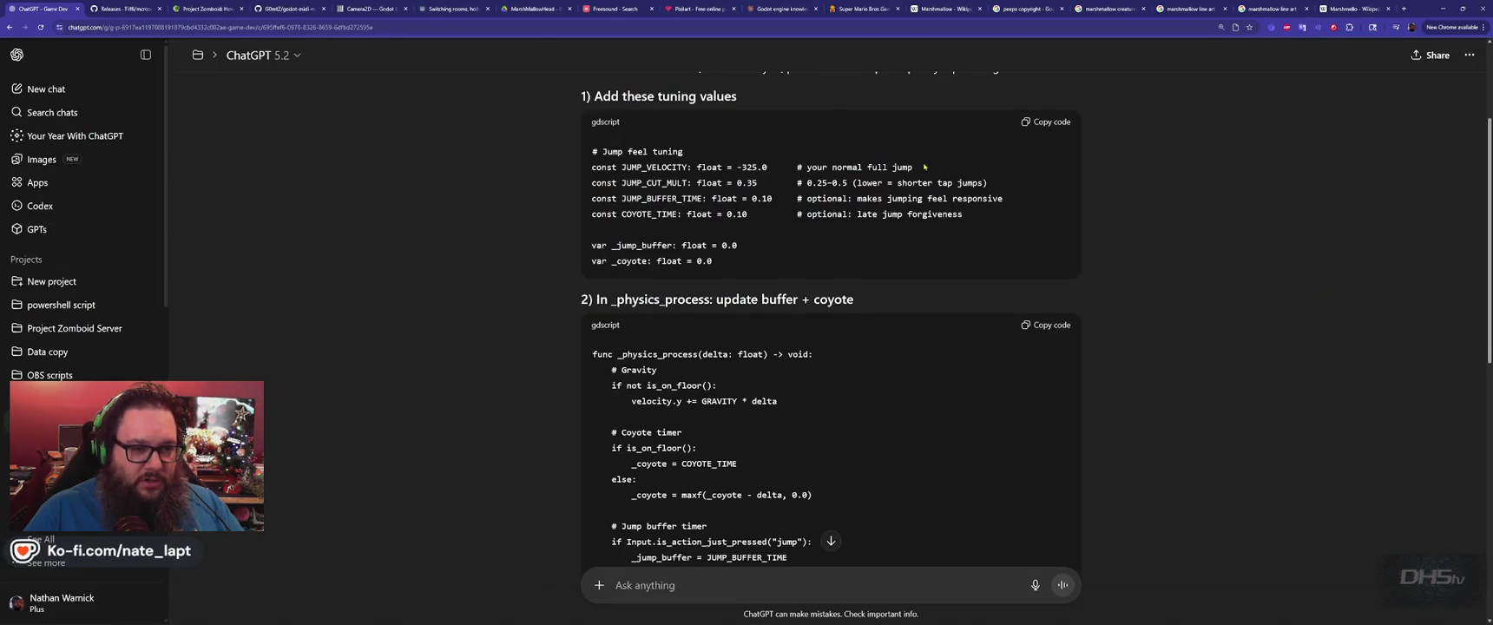
left_click_drag(933, 176, 1016, 277)
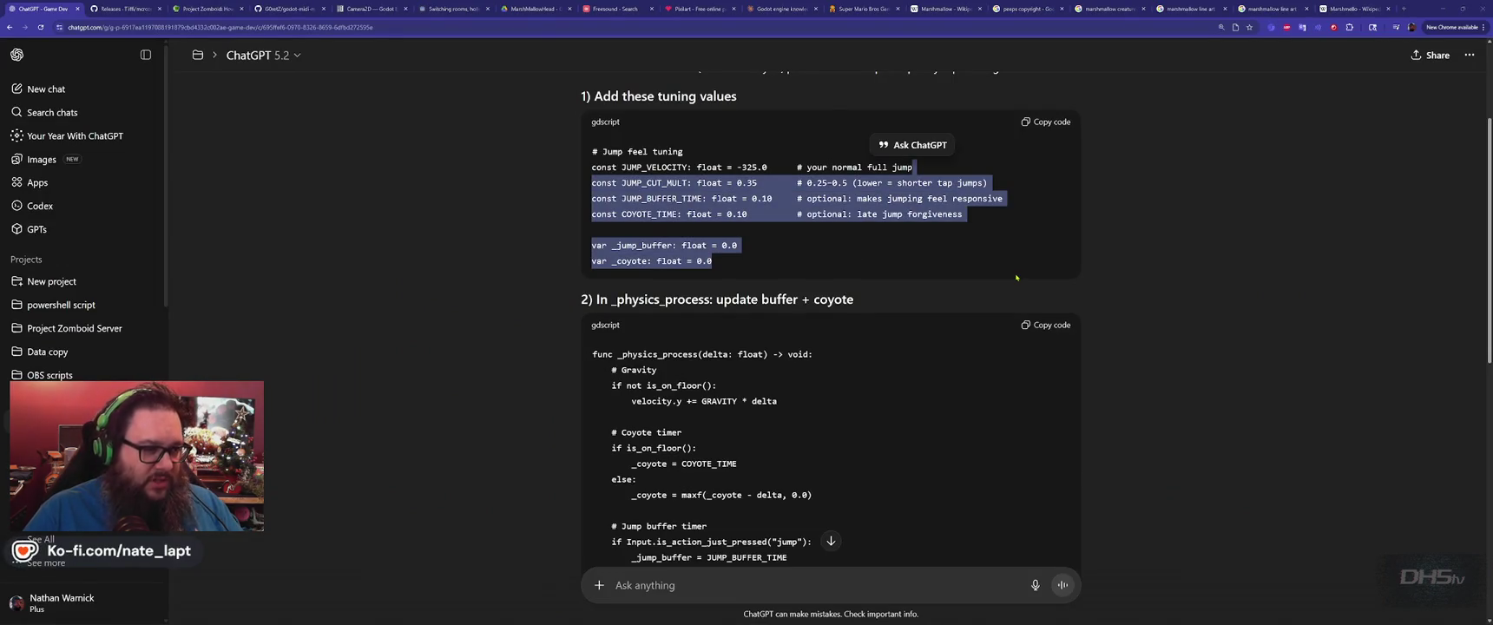
key("alt+Tab")
left_click(594, 276)
key("ctrl+v")
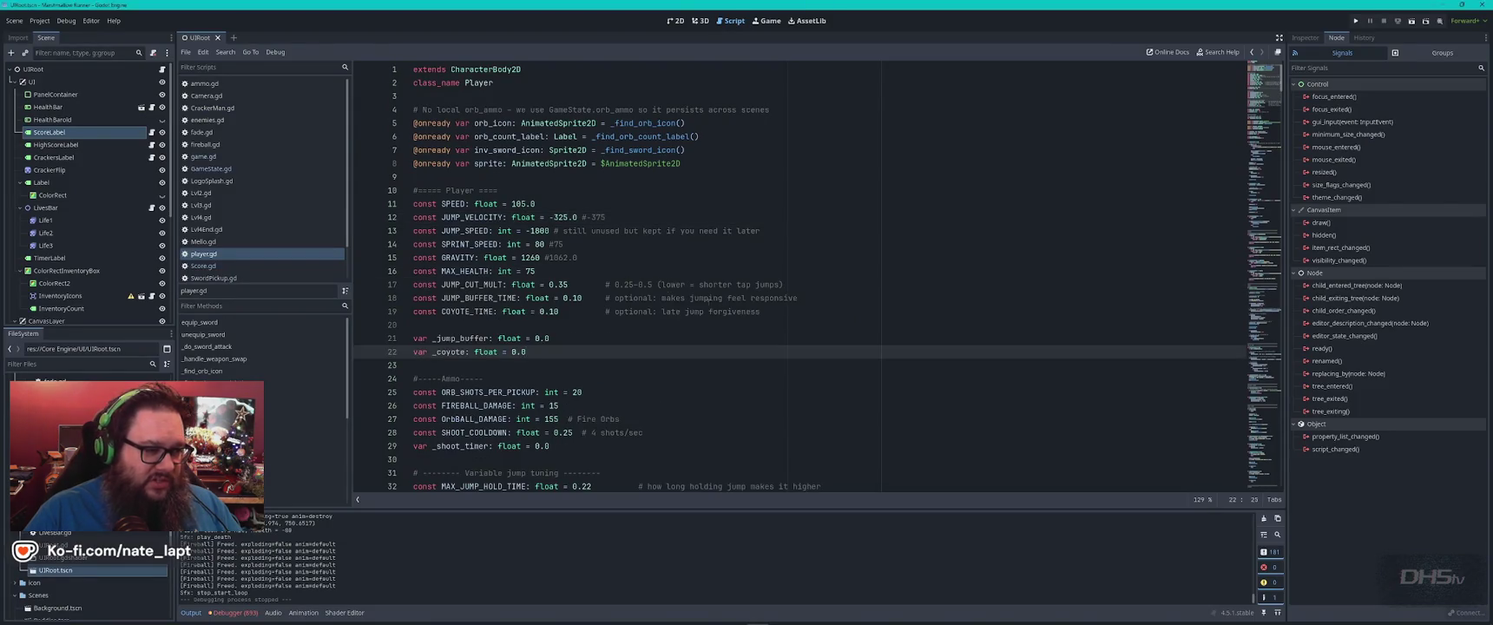
key("alt+Tab")
scroll(711, 278, "down", 3)
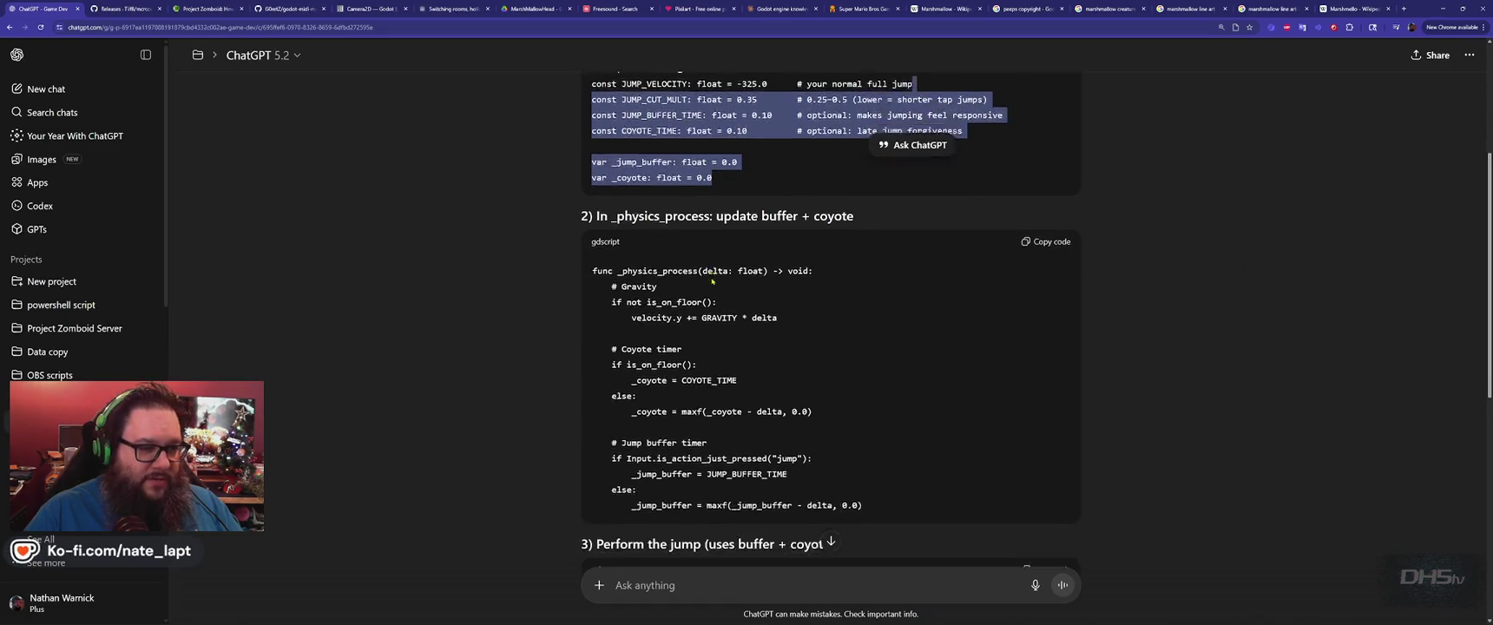
scroll(711, 278, "up", 10)
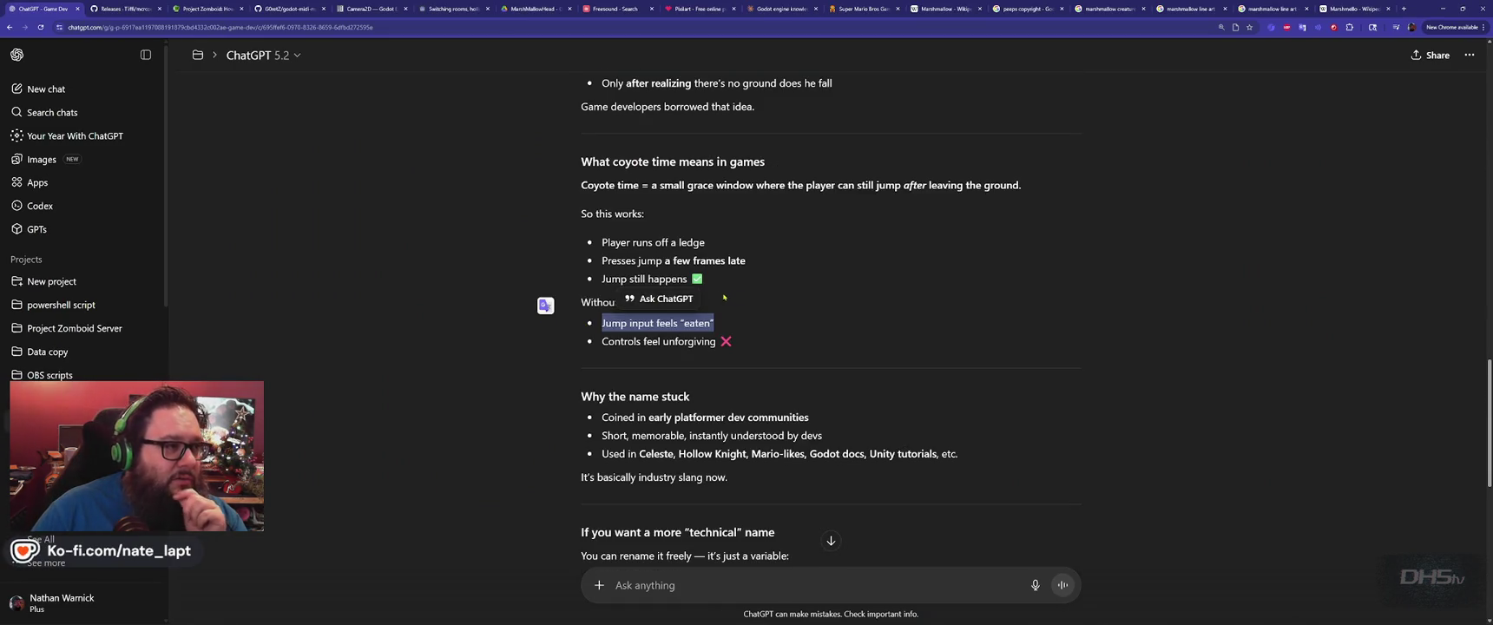
left_click(800, 285)
scroll(803, 287, "down", 3)
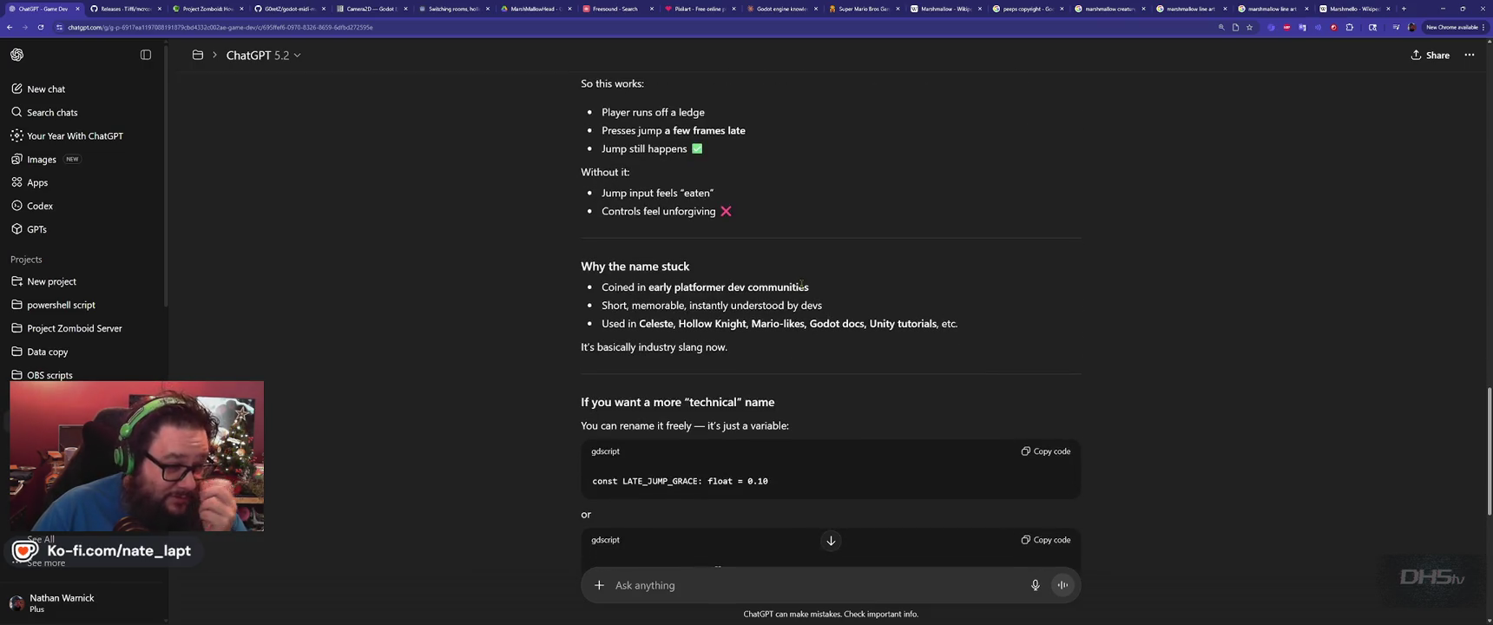
scroll(800, 284, "down", 5)
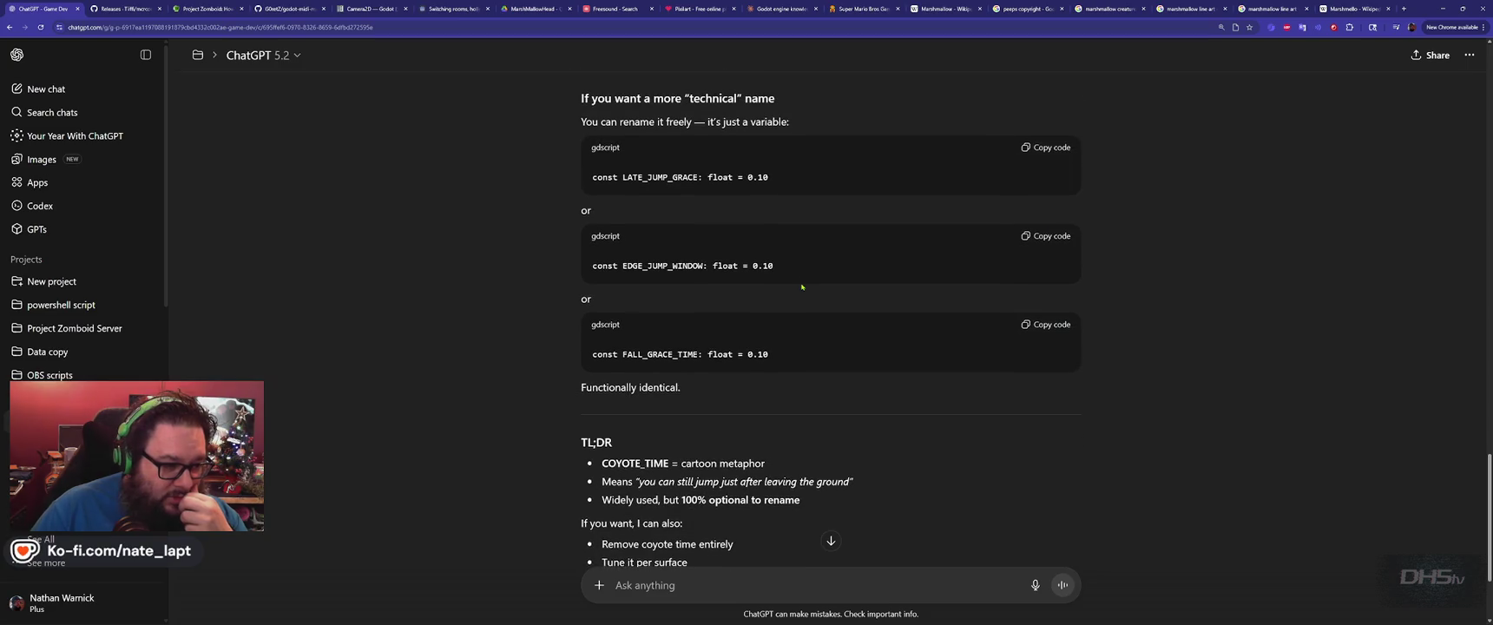
scroll(802, 286, "up", 20)
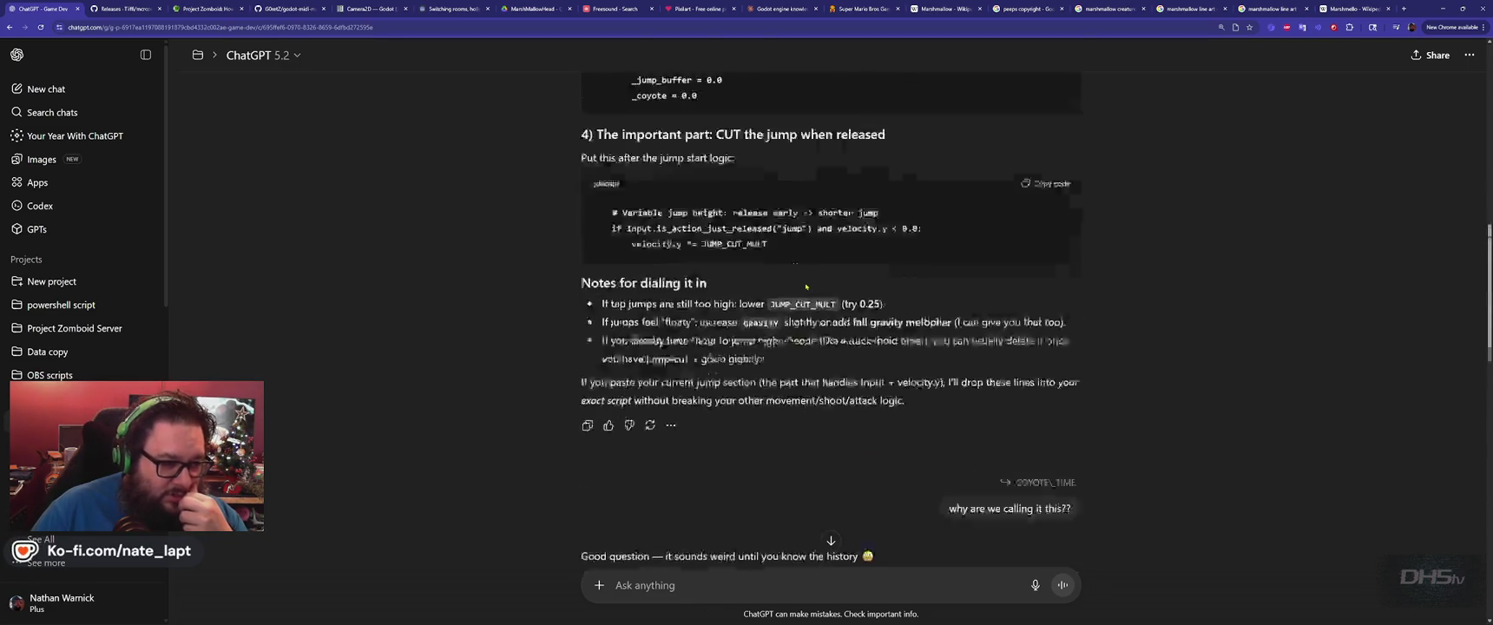
scroll(805, 287, "down", 3)
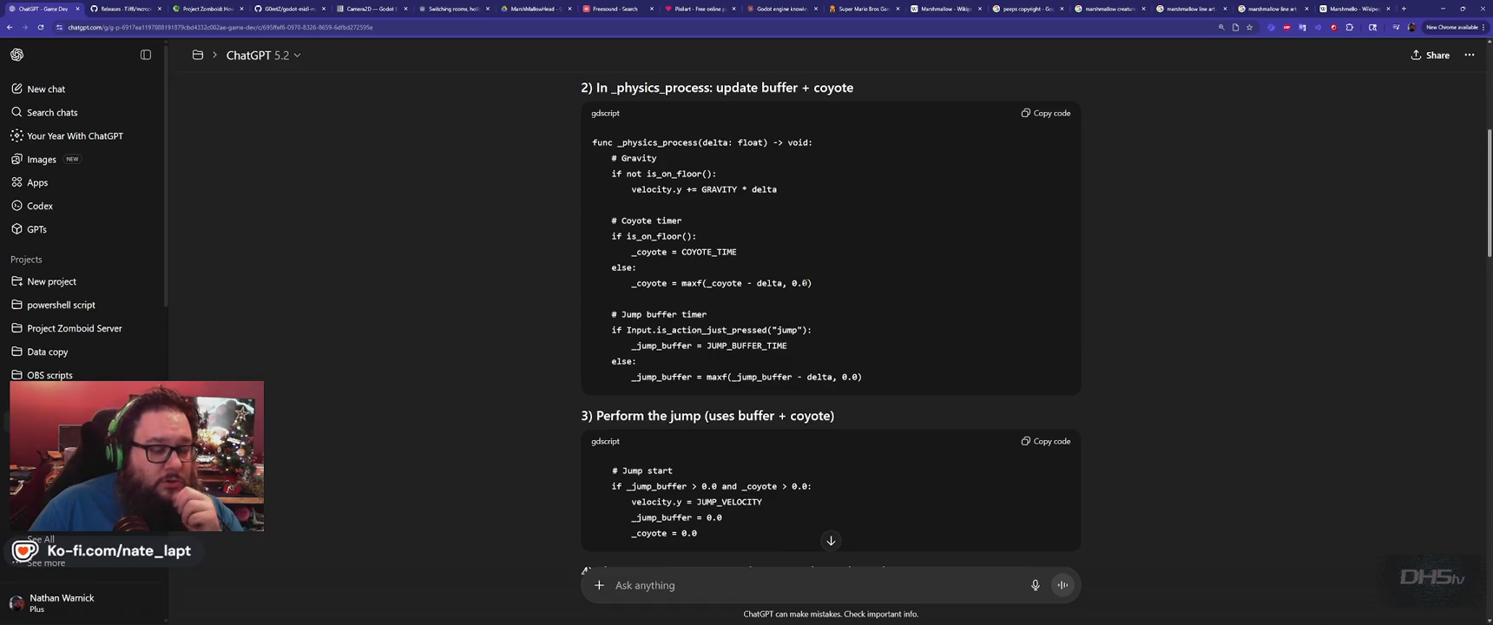
scroll(804, 282, "up", 1)
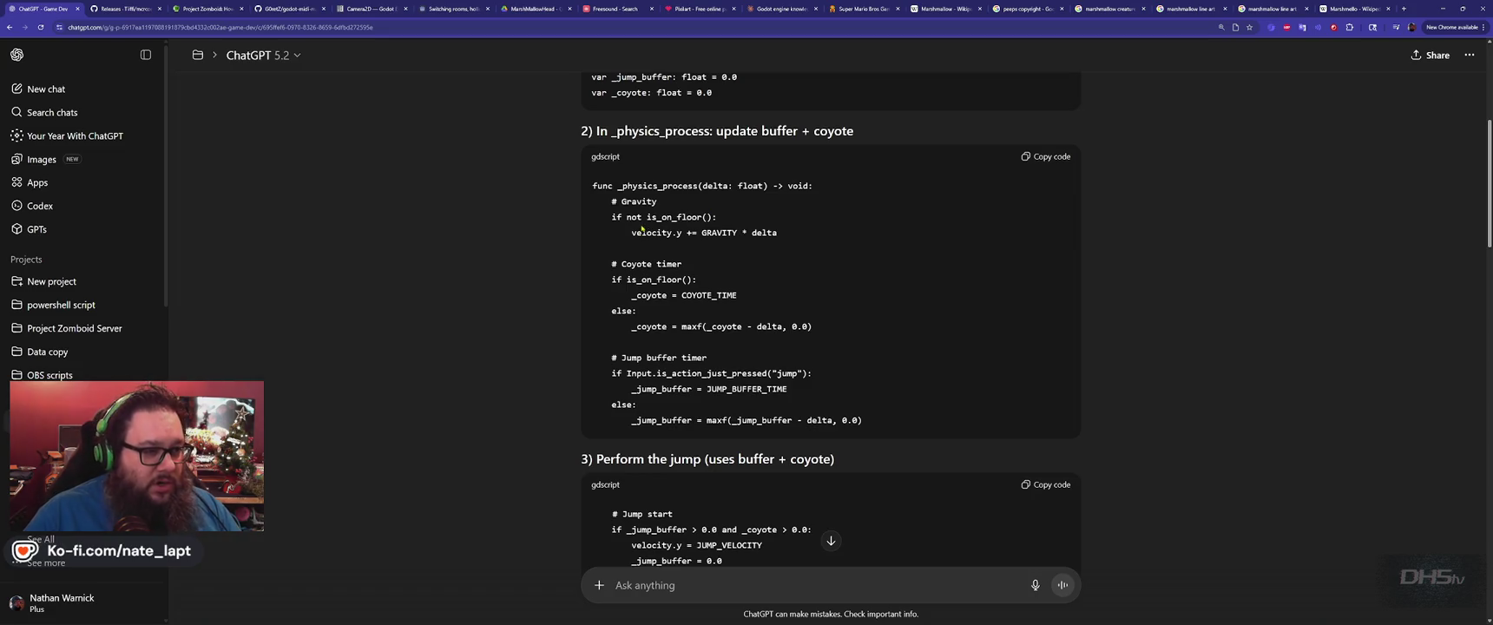
Compare ChatGPT's _physics_process with the gravity_to_use line in player.gd.
key("alt+Tab")
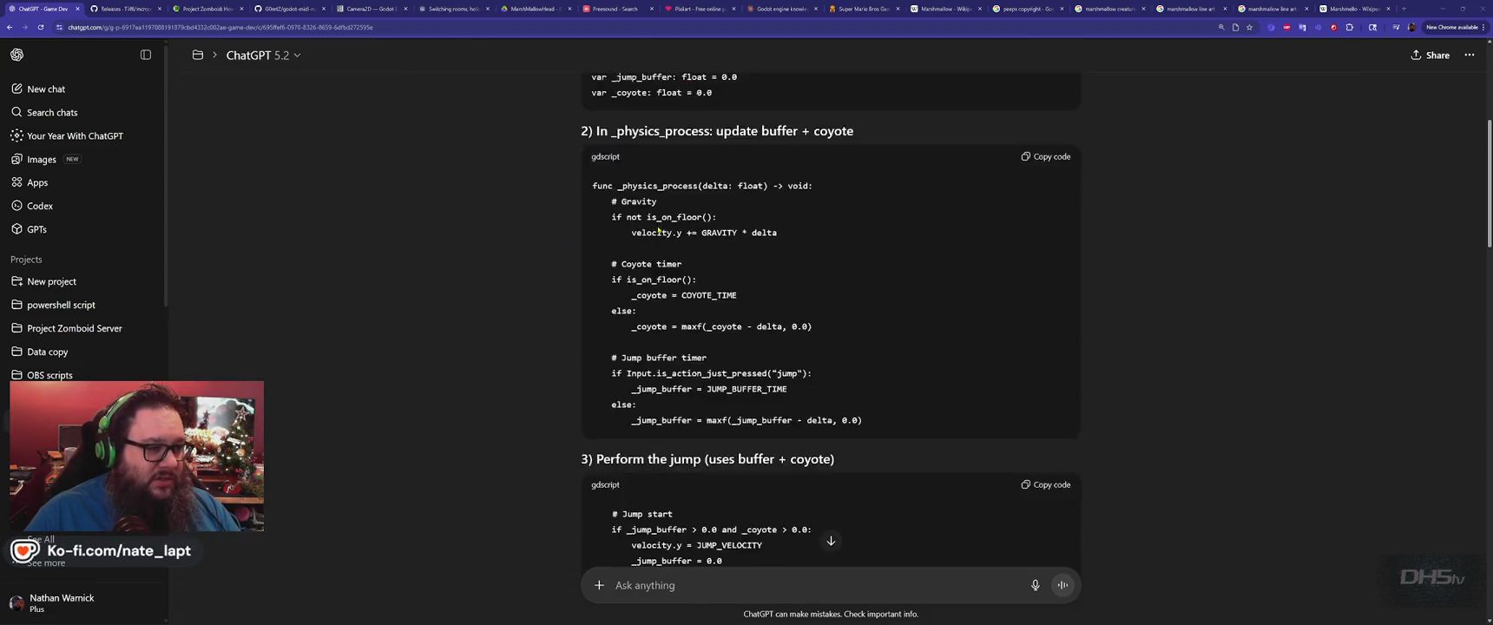
key("alt+Tab")
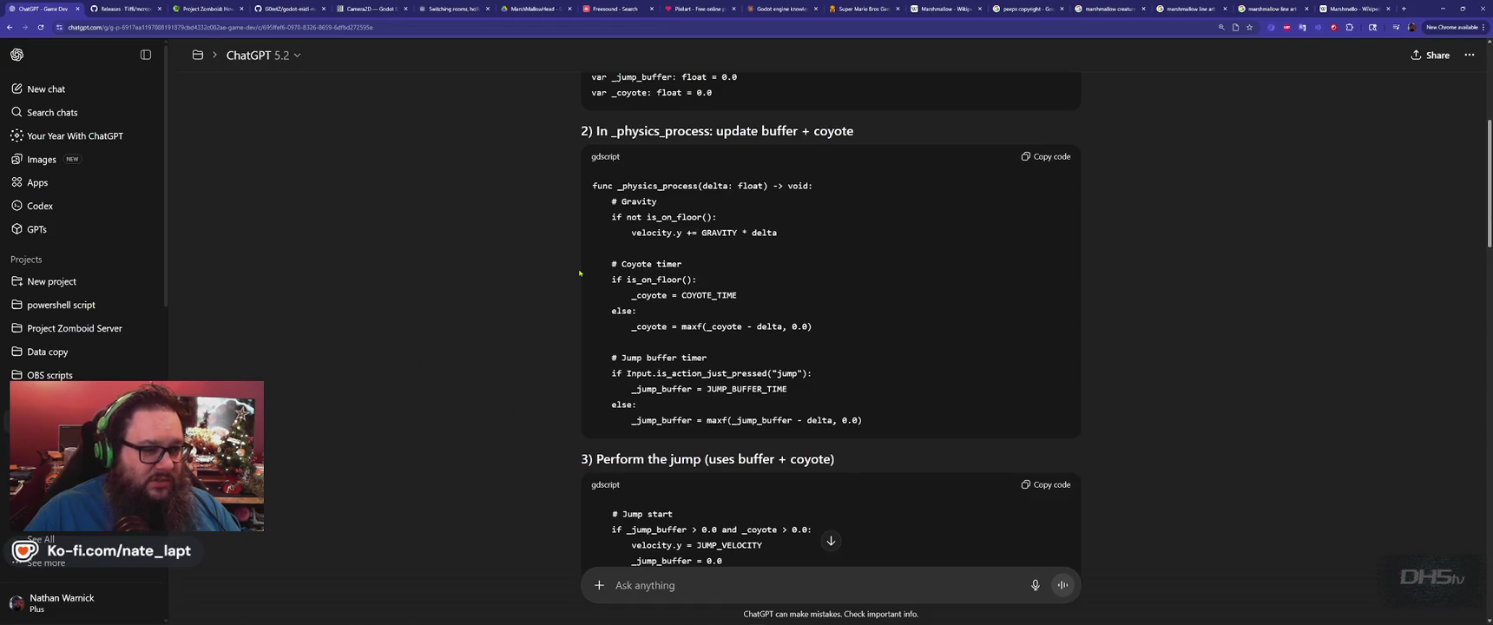
double_click(668, 185)
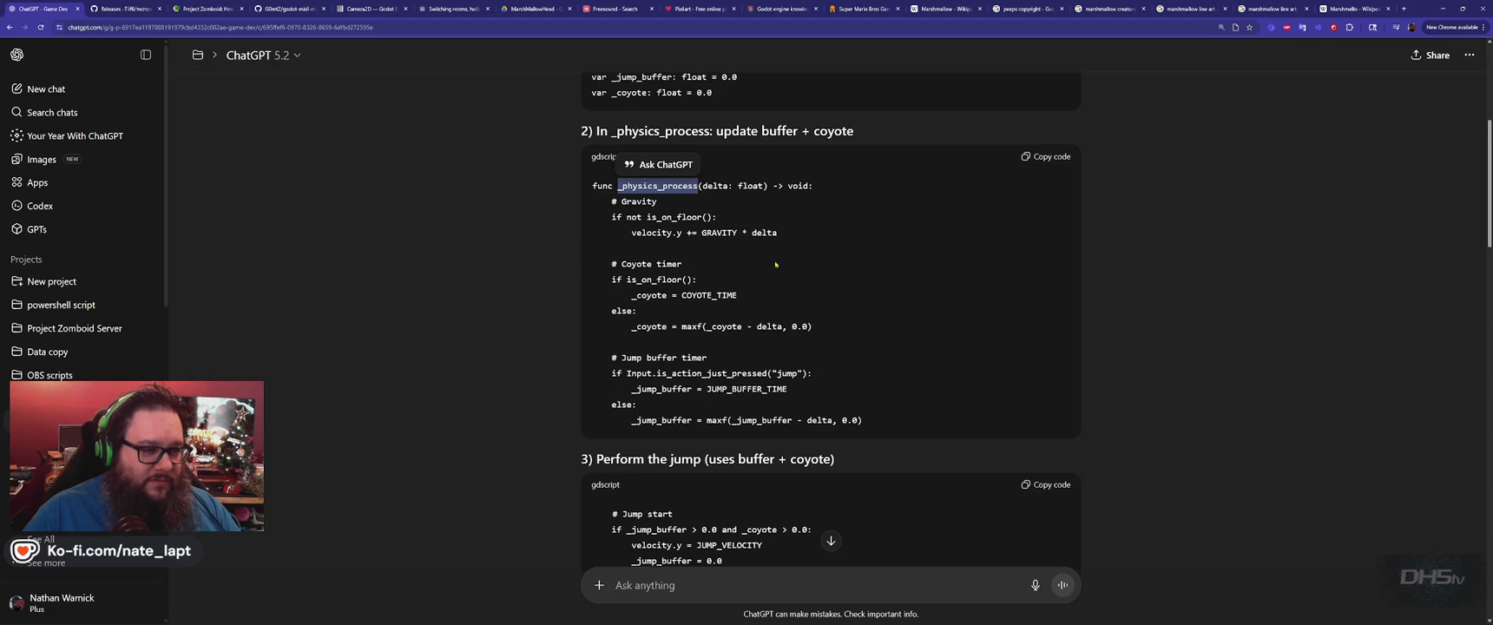
key("alt+Tab")
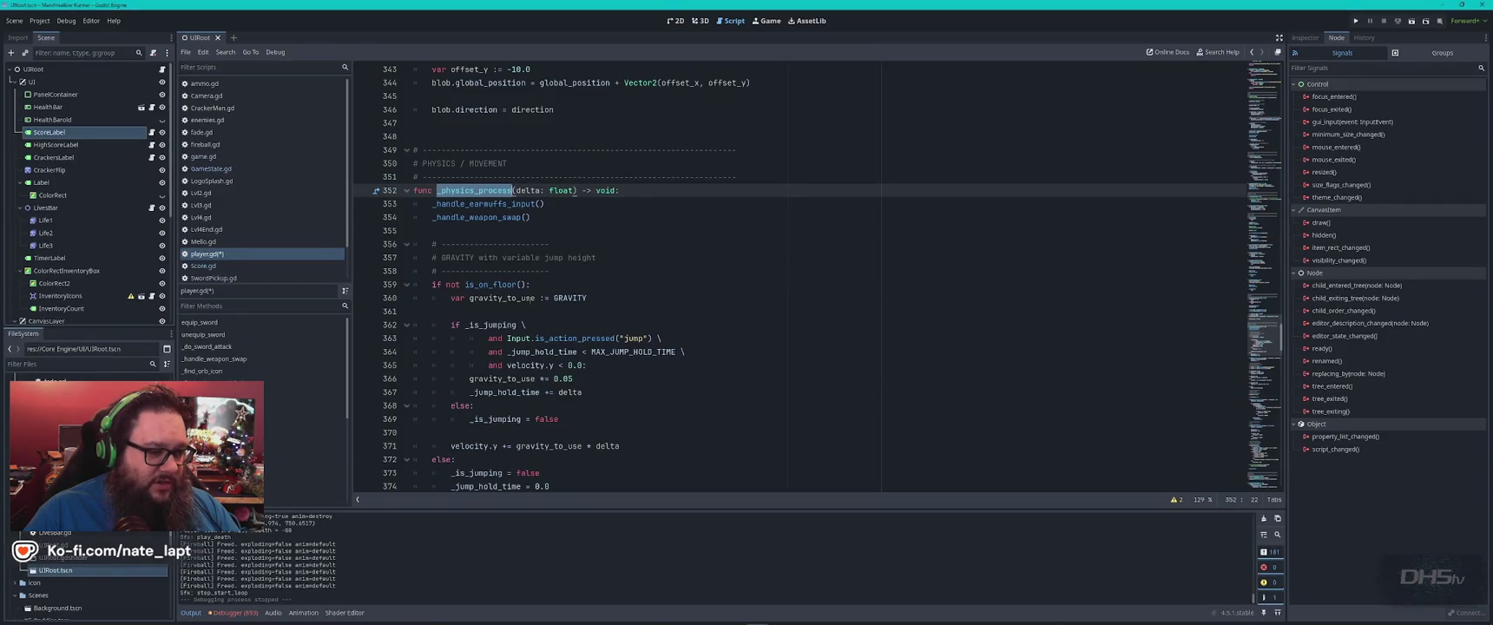
triple_click(531, 297)
Select ChatGPT's coyote timer and jump buffer timer code, then return to player.gd.
key("alt+Tab")
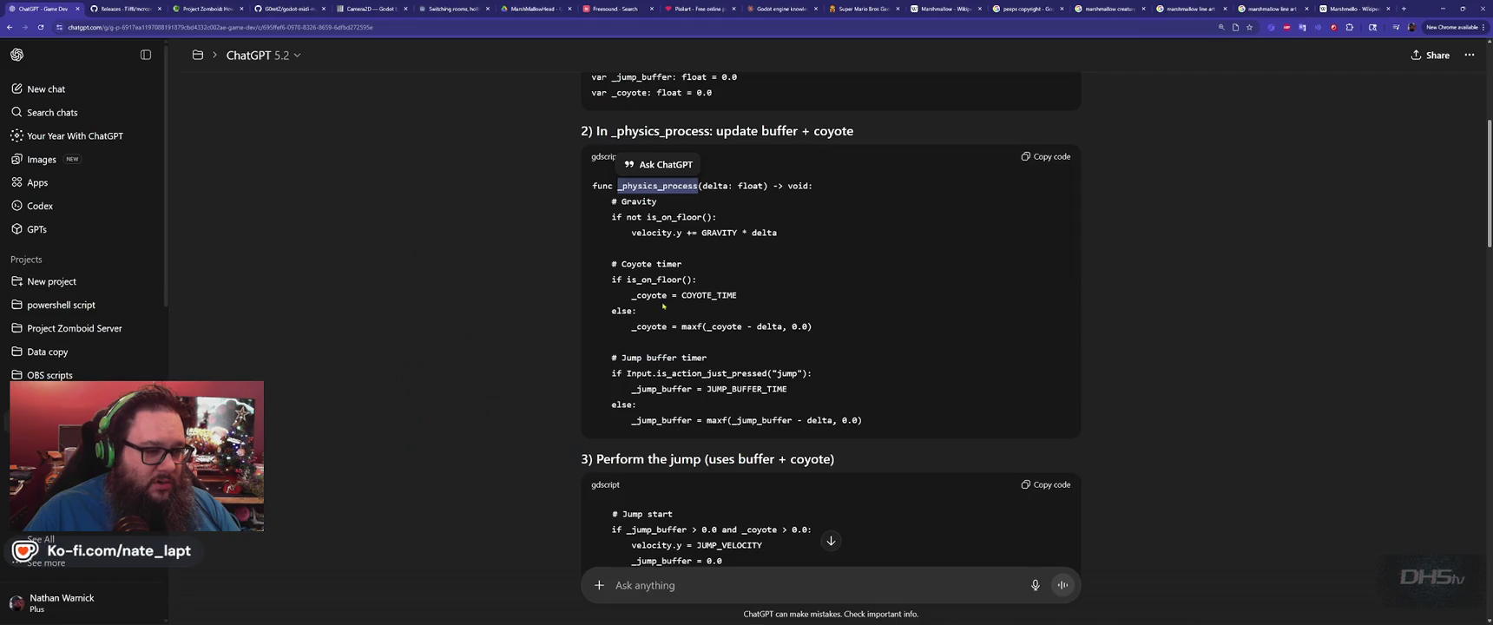
scroll(741, 282, "down", 2)
scroll(679, 208, "up", 1)
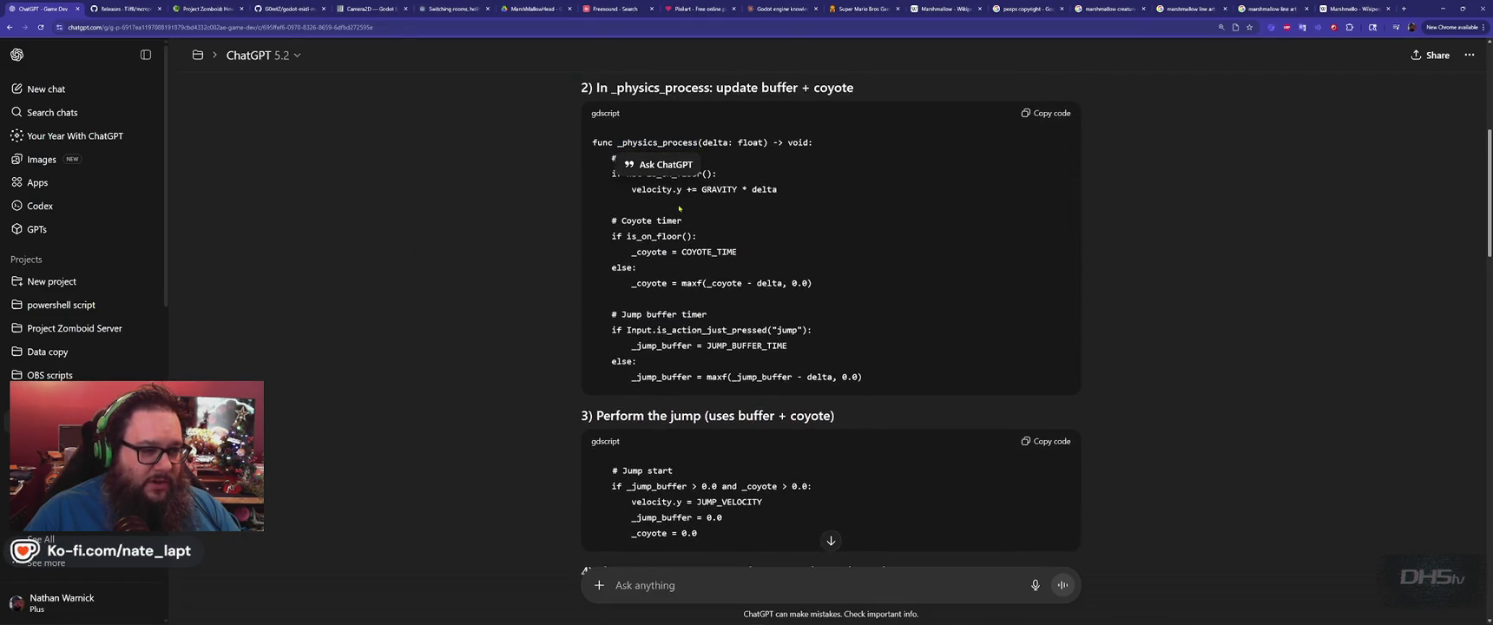
mouse_move(594, 214)
left_mouse_down()
mouse_move(642, 271)
mouse_move(821, 293)
mouse_move(885, 376)
left_mouse_up()
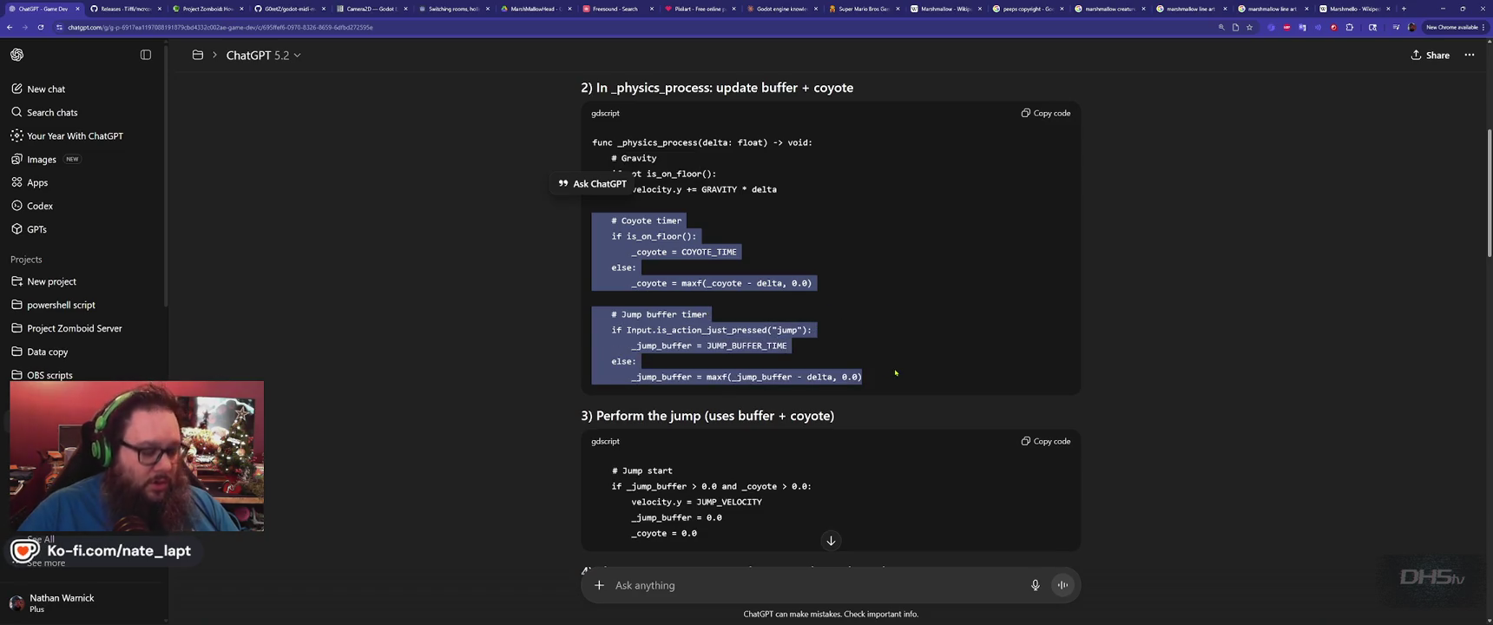
key("alt+Tab")
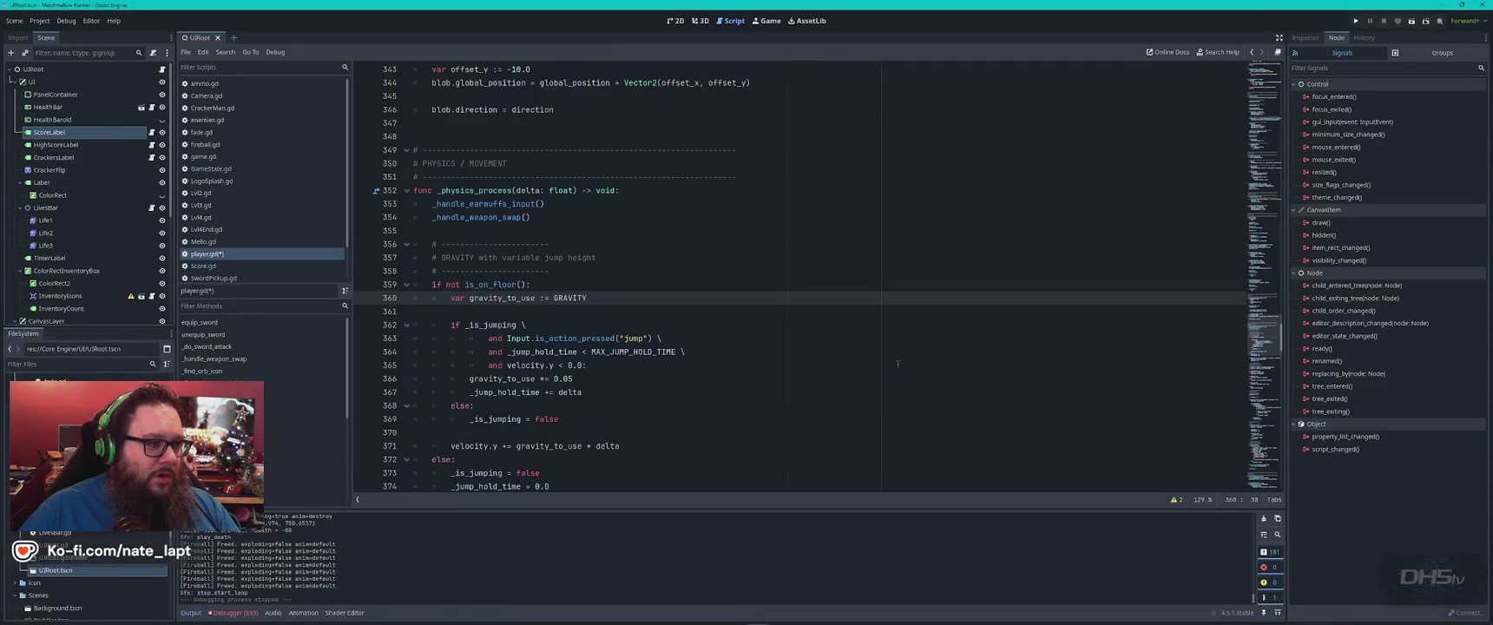
Clear the code selection in ChatGPT and go back to player.gd in Godot.
scroll(742, 366, "down", 3)
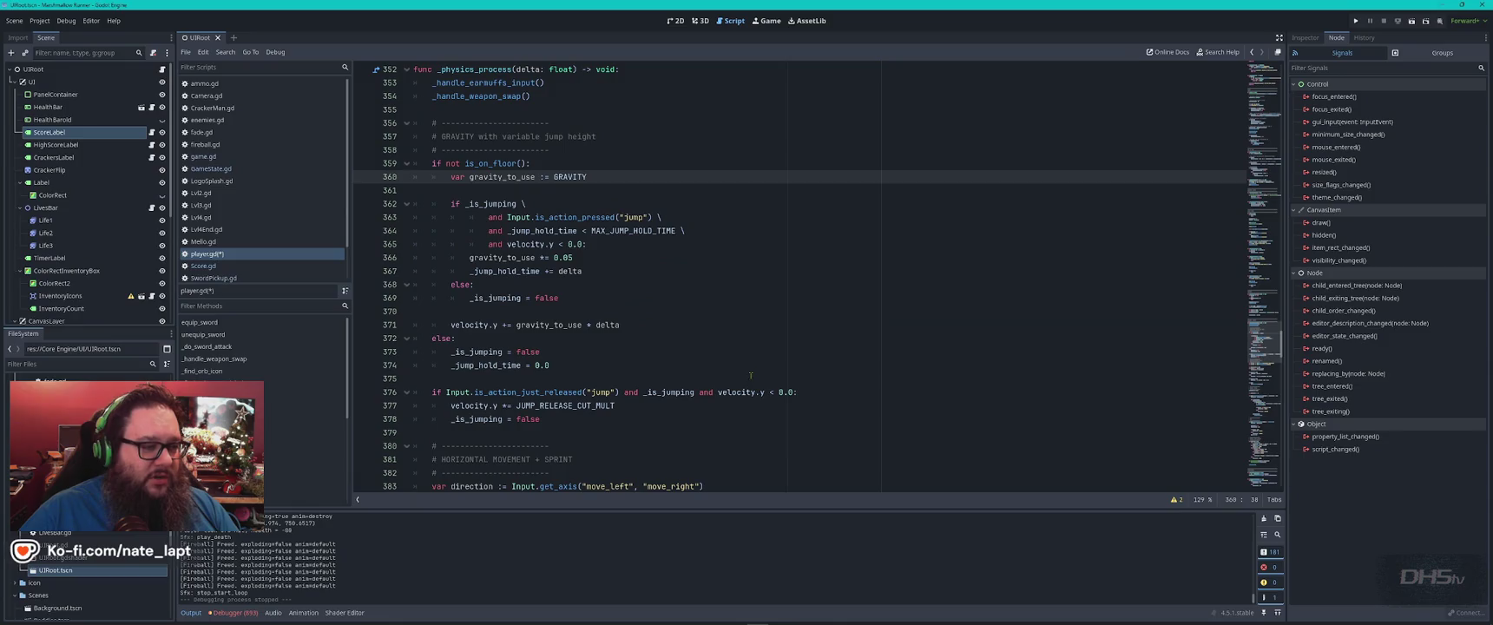
key("alt+Tab")
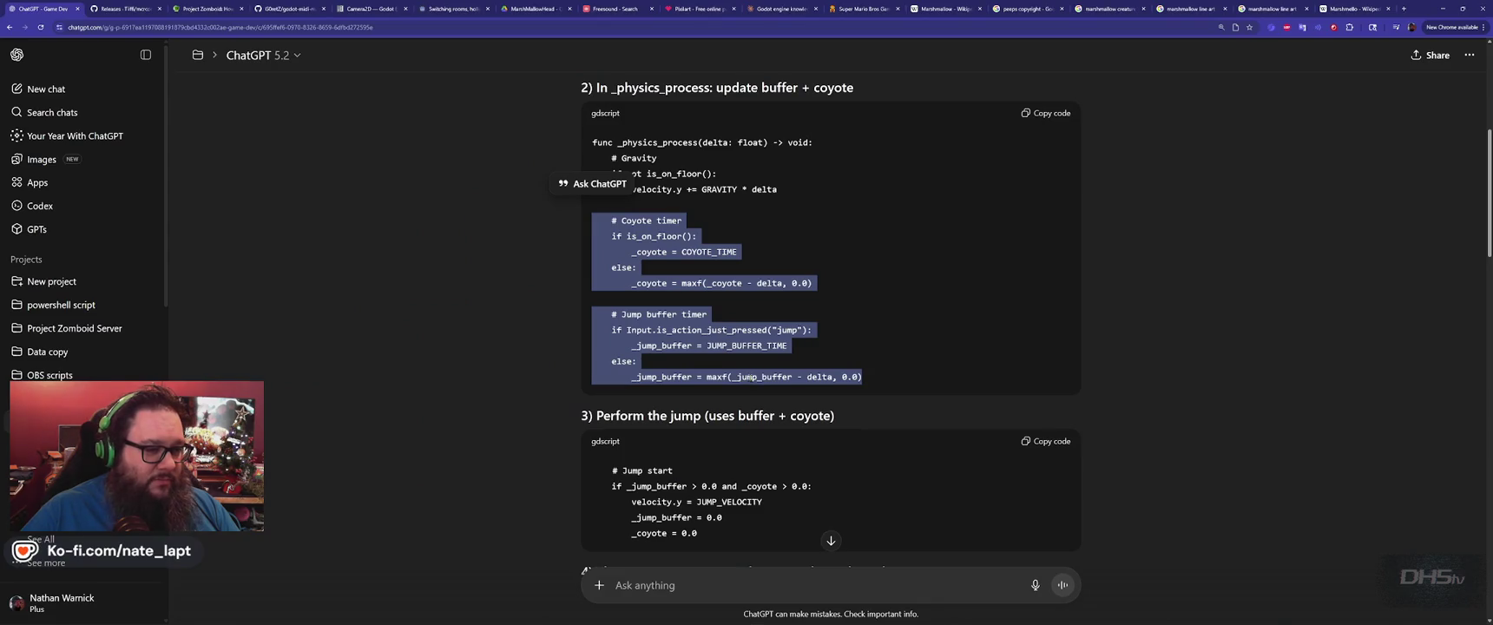
left_click(764, 303)
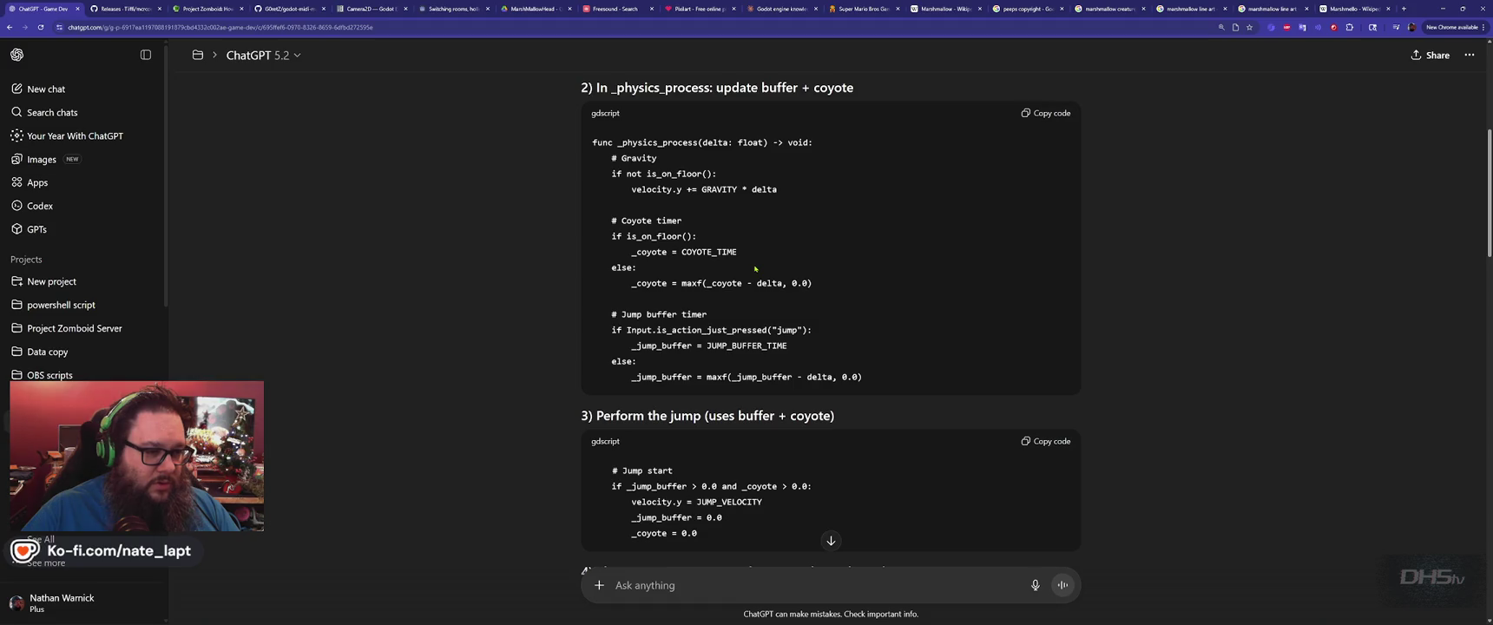
key("alt+Tab")
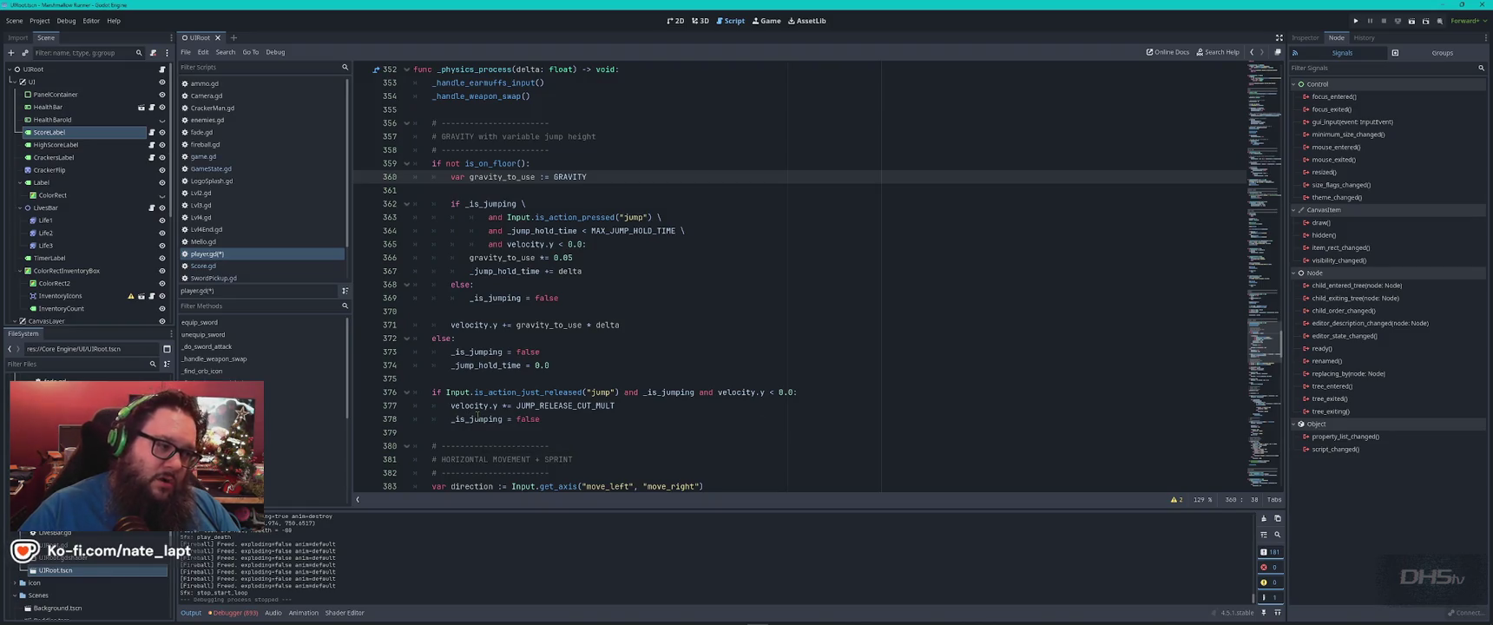
Copy the whole player.gd script and start a ChatGPT message with 'merge'.
key("ctrl+a")
key("alt+Tab")
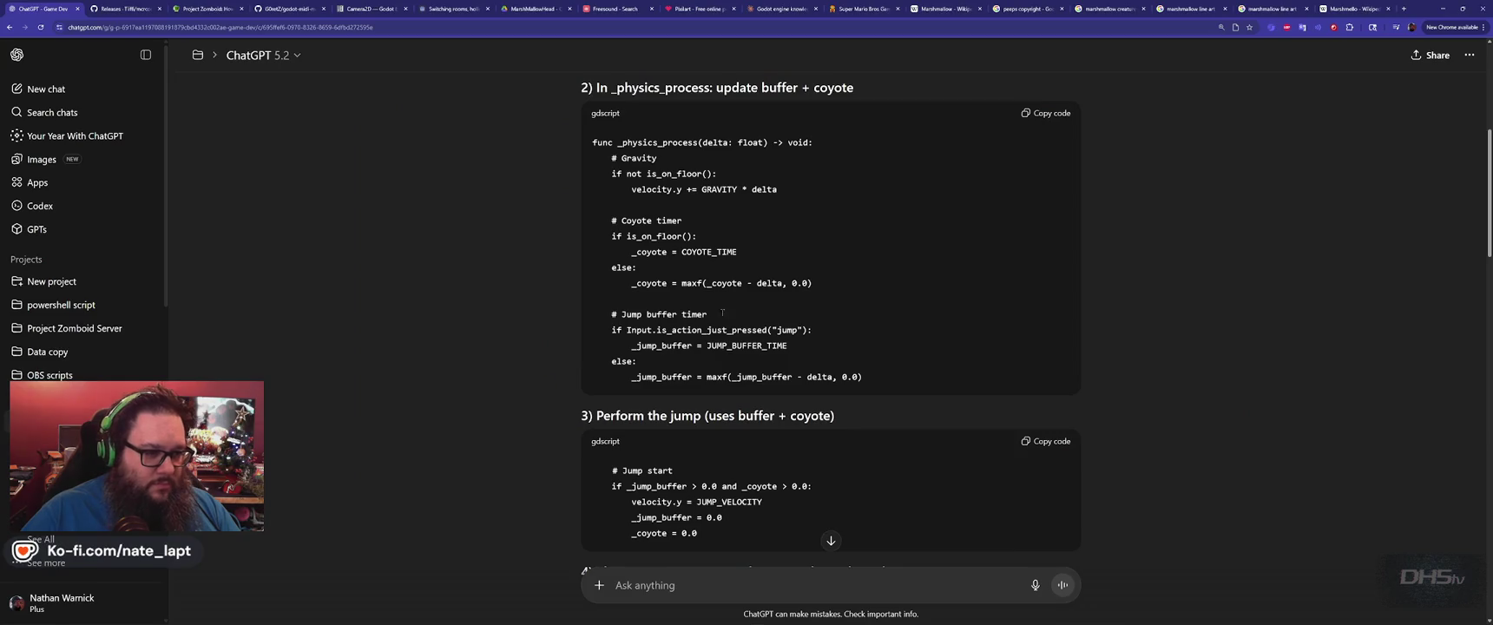
scroll(577, 358, "down", 2)
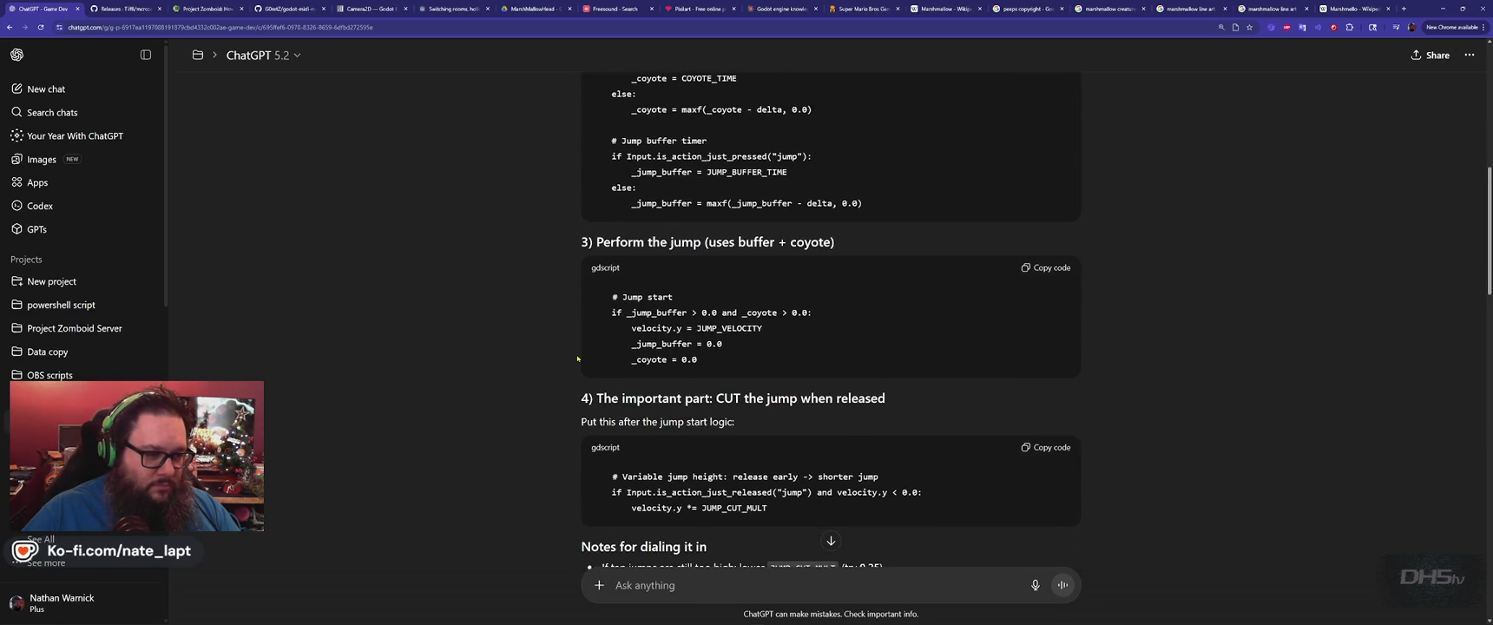
scroll(578, 358, "down", 1)
scroll(575, 358, "down", 2)
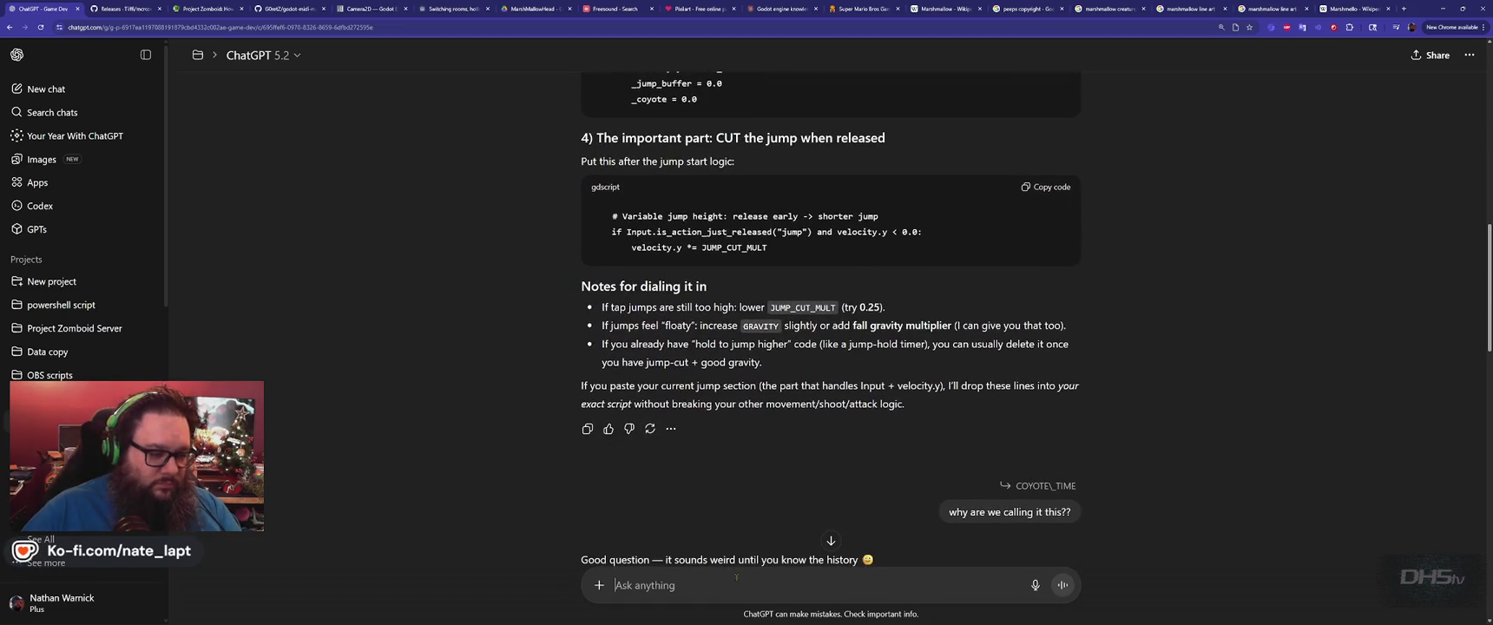
type("merge")
key("shift+Return")
key("shift+Return")
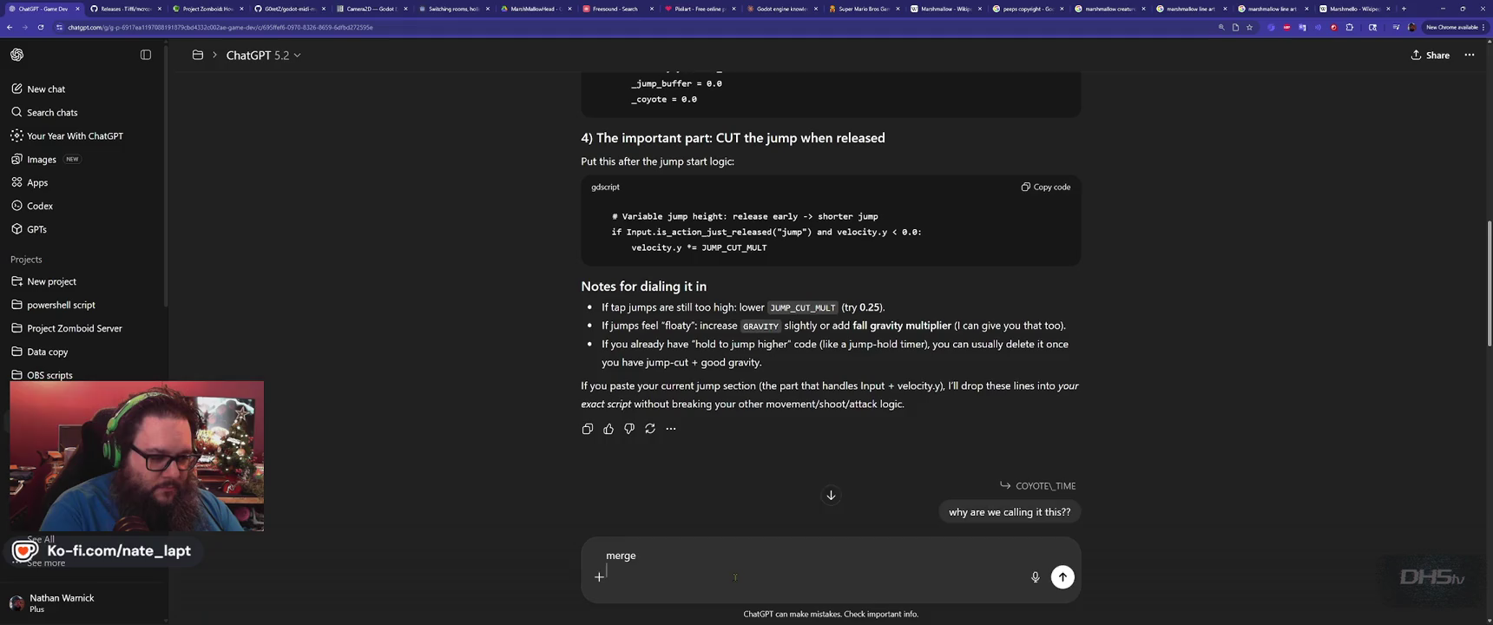
Add 'player.gd', paste the full script below it, and send the merge request.
type("player.gd")
key("shift+Return")
key("shift+Return")
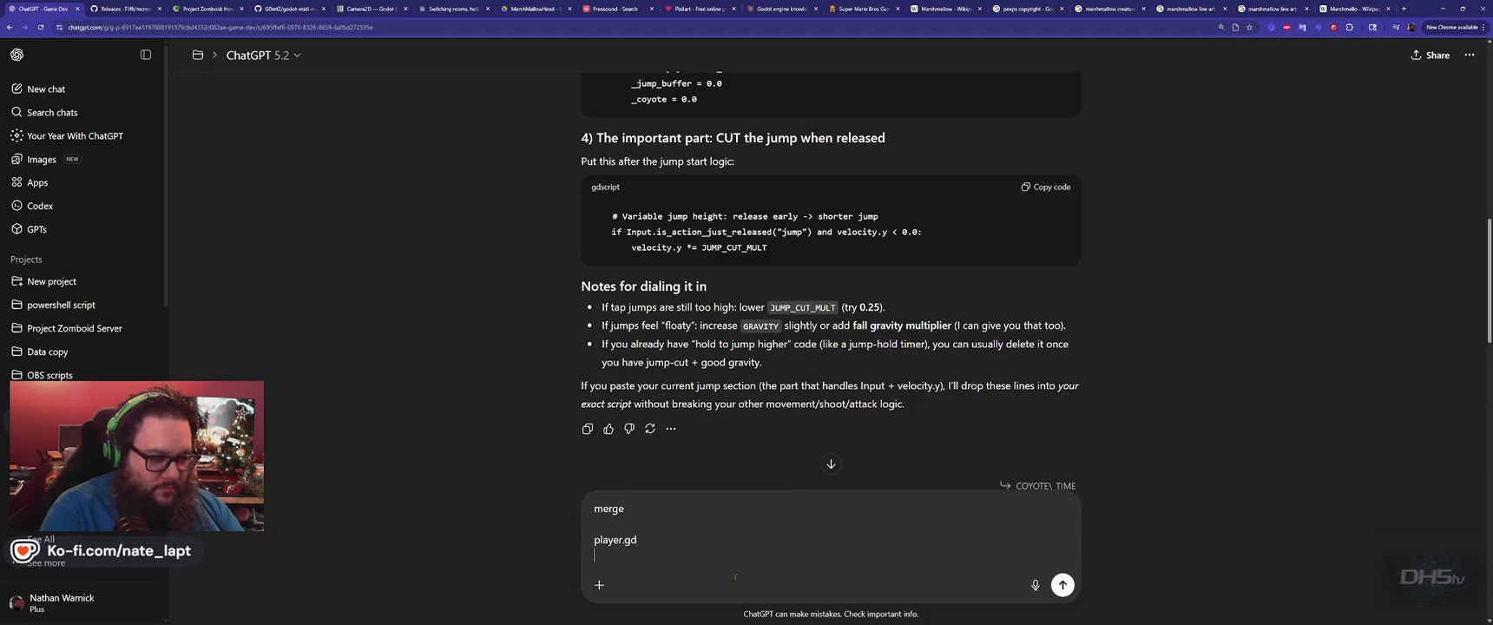
key("ctrl+v")
key("Return")
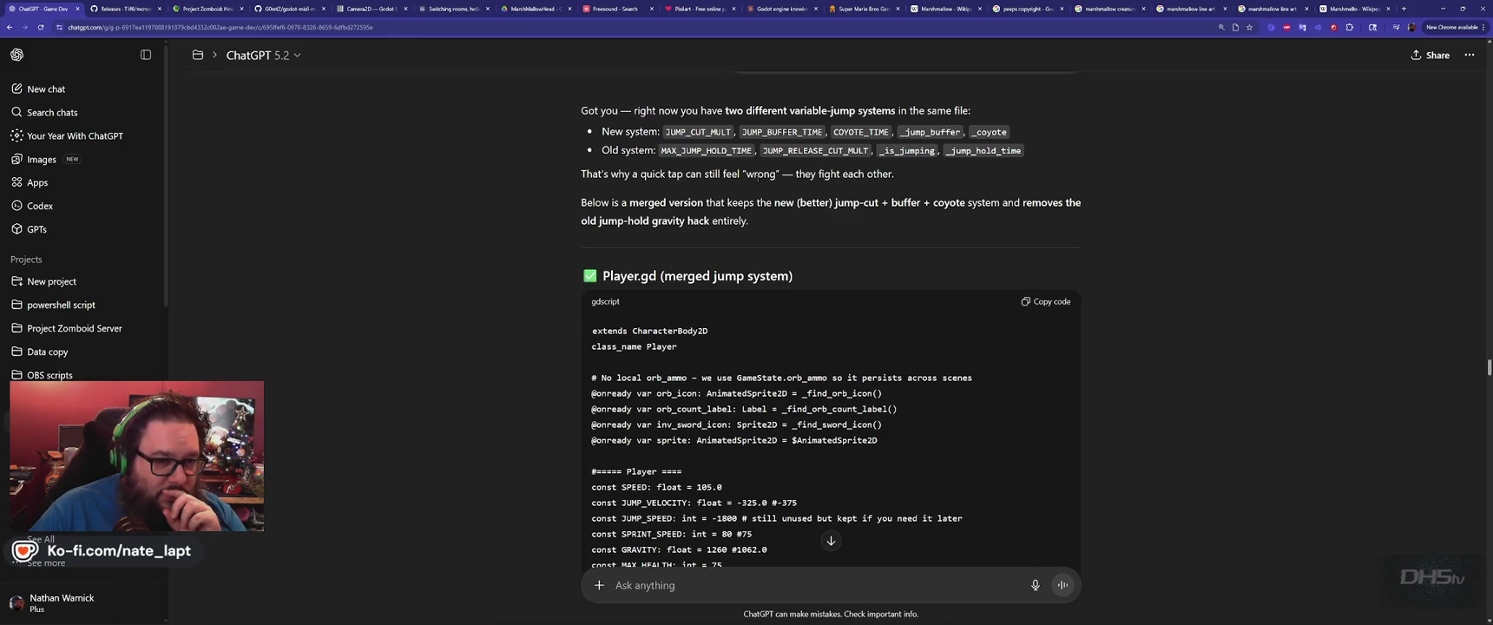
Check MAX_JUMP_HOLD_TIME in the reply, then scroll to the merged Player.gd code block.
double_click(714, 151)
left_click(657, 214)
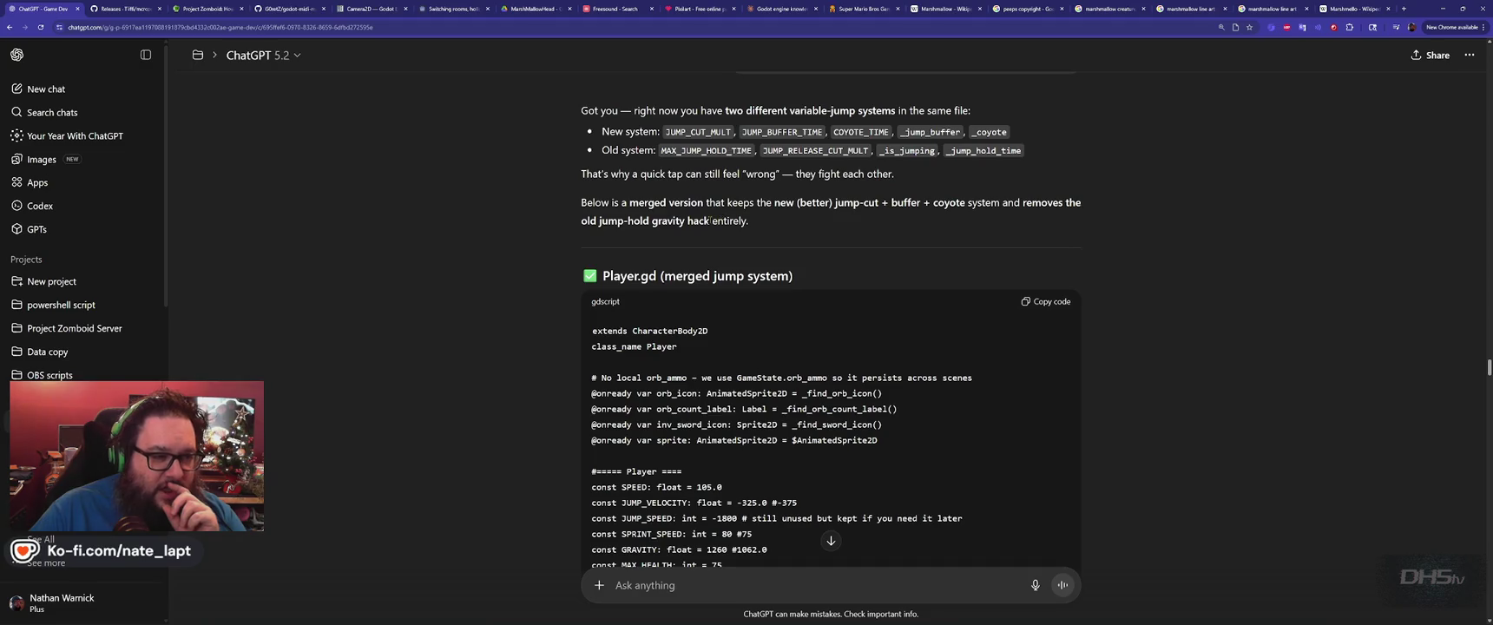
scroll(745, 221, "down", 10)
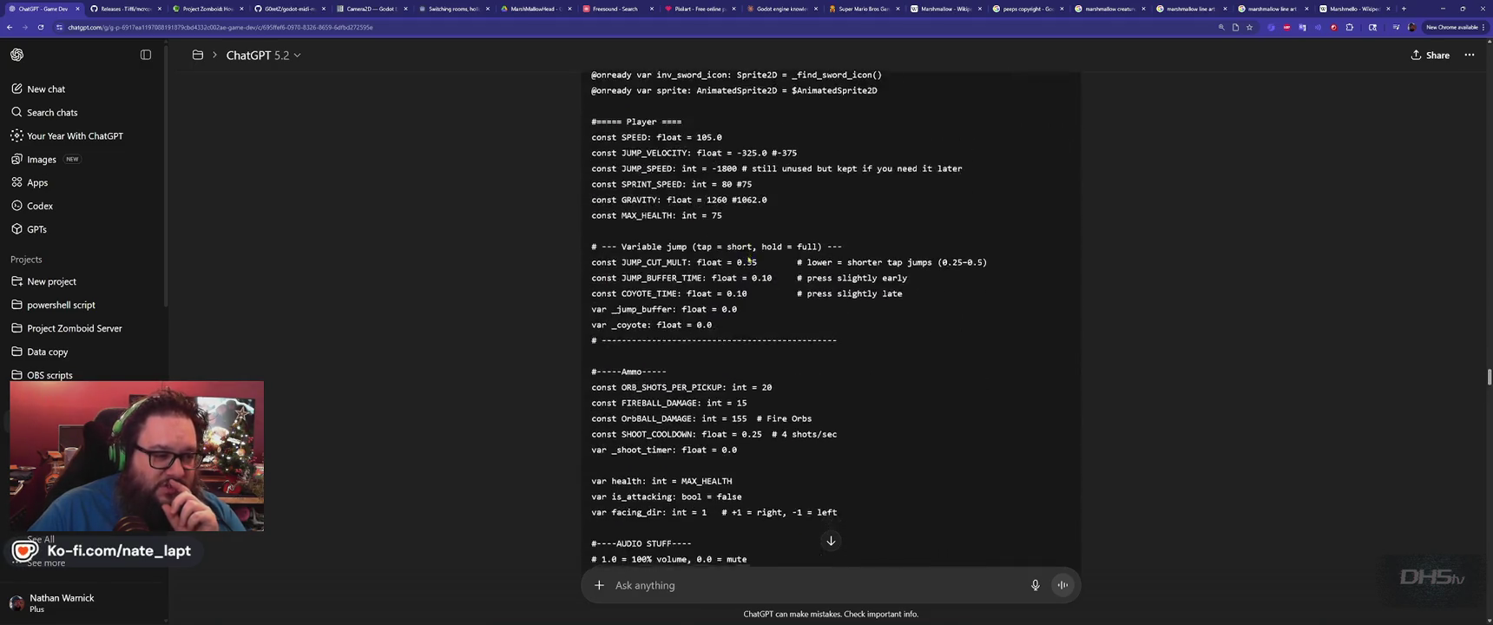
scroll(750, 261, "down", 15)
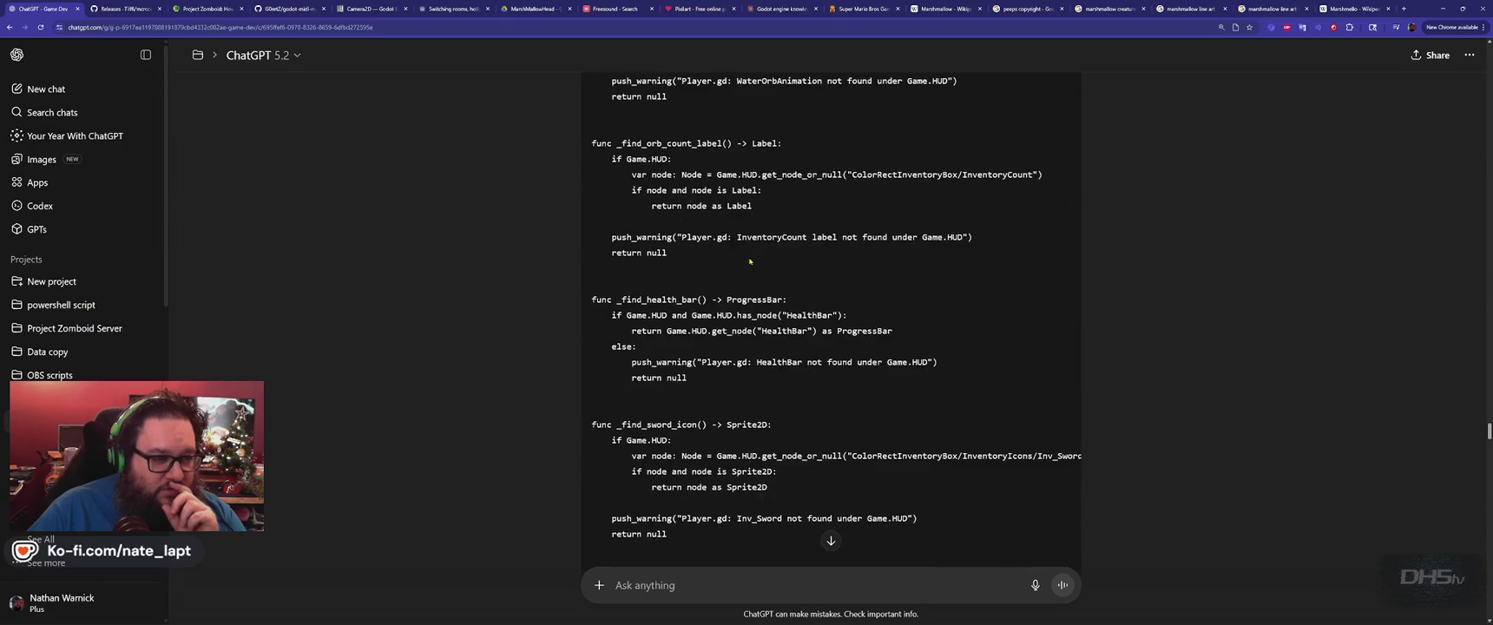
scroll(750, 261, "down", 15)
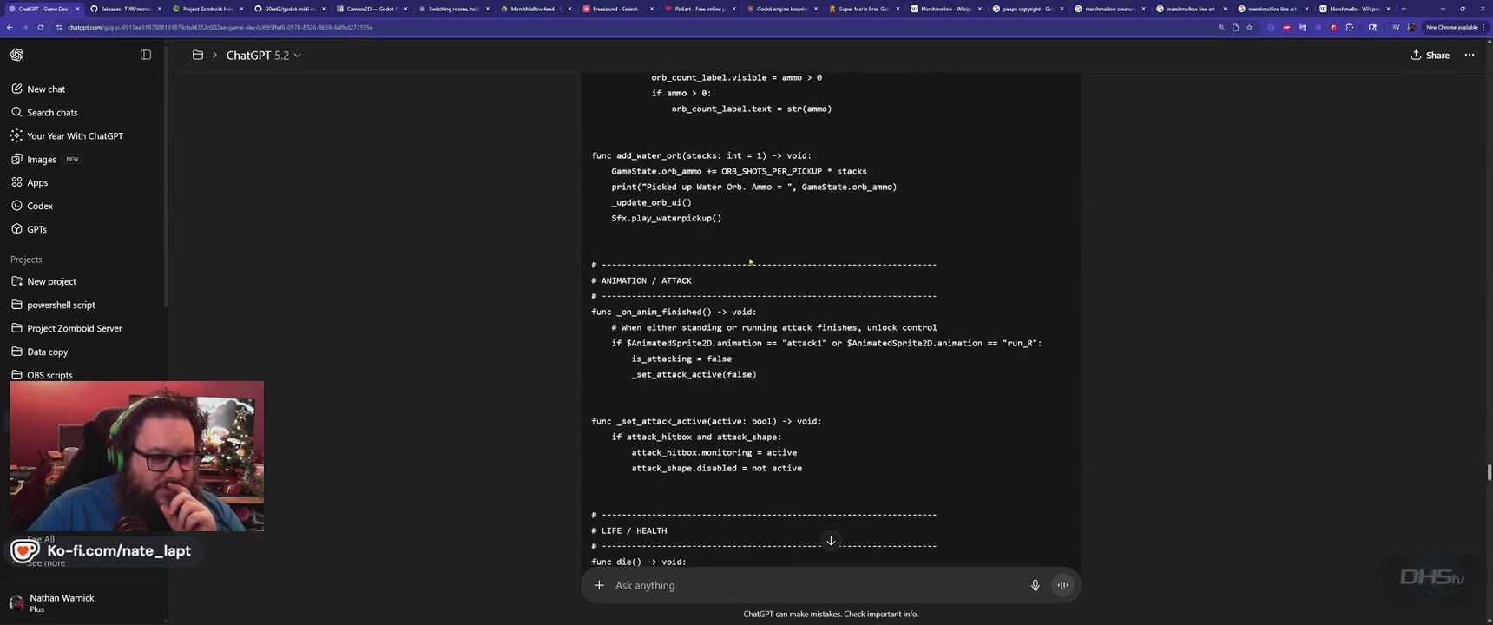
scroll(750, 260, "down", 15)
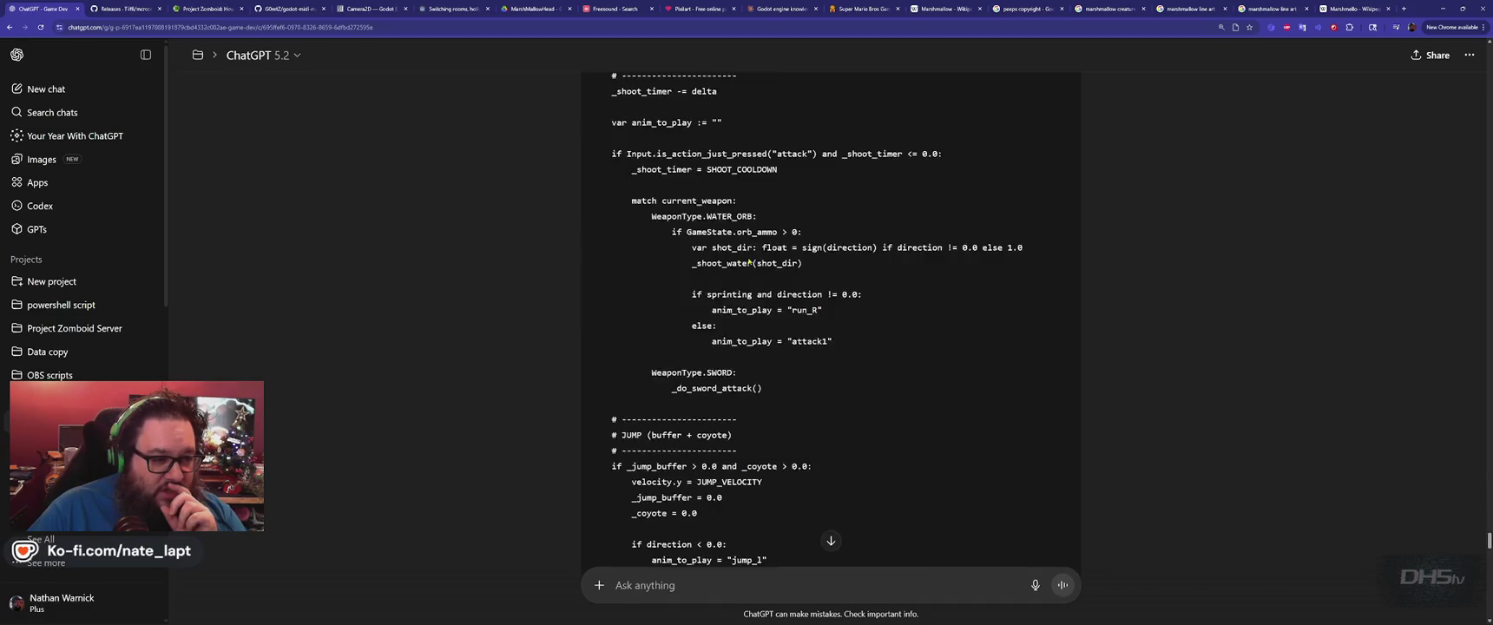
scroll(748, 260, "down", 15)
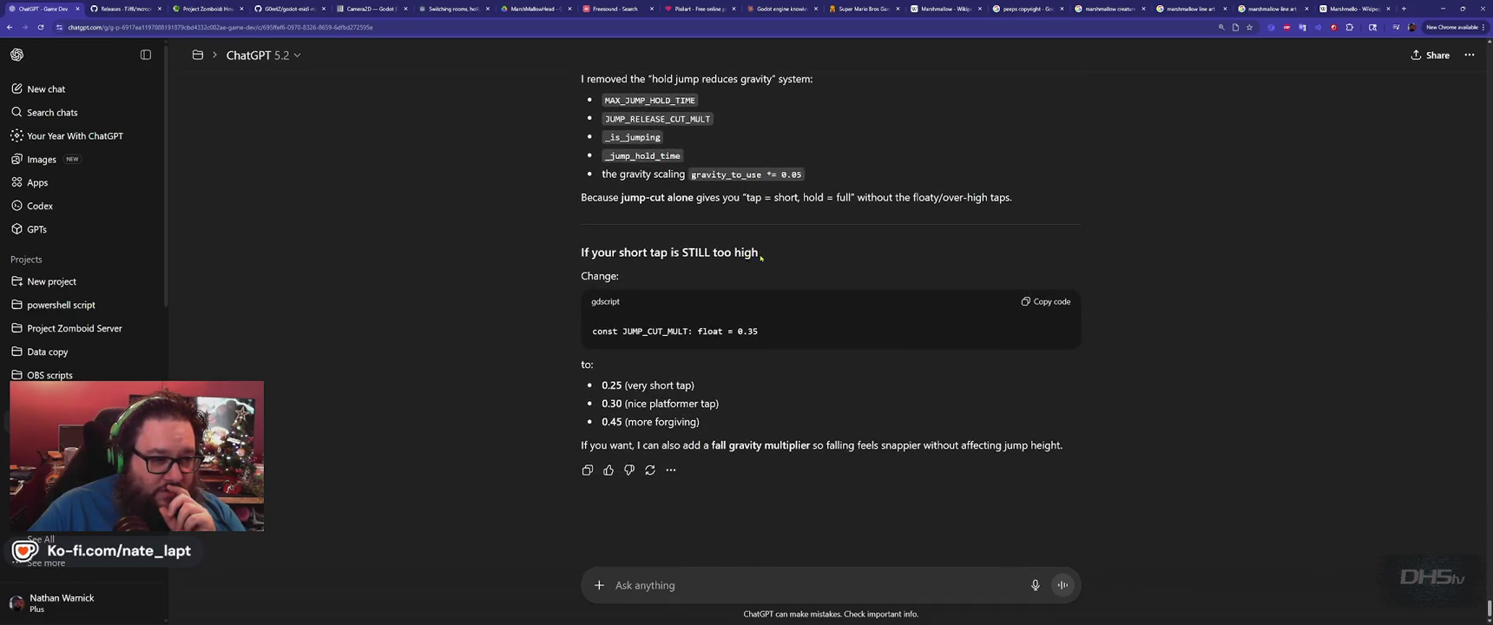
scroll(966, 266, "up", 15)
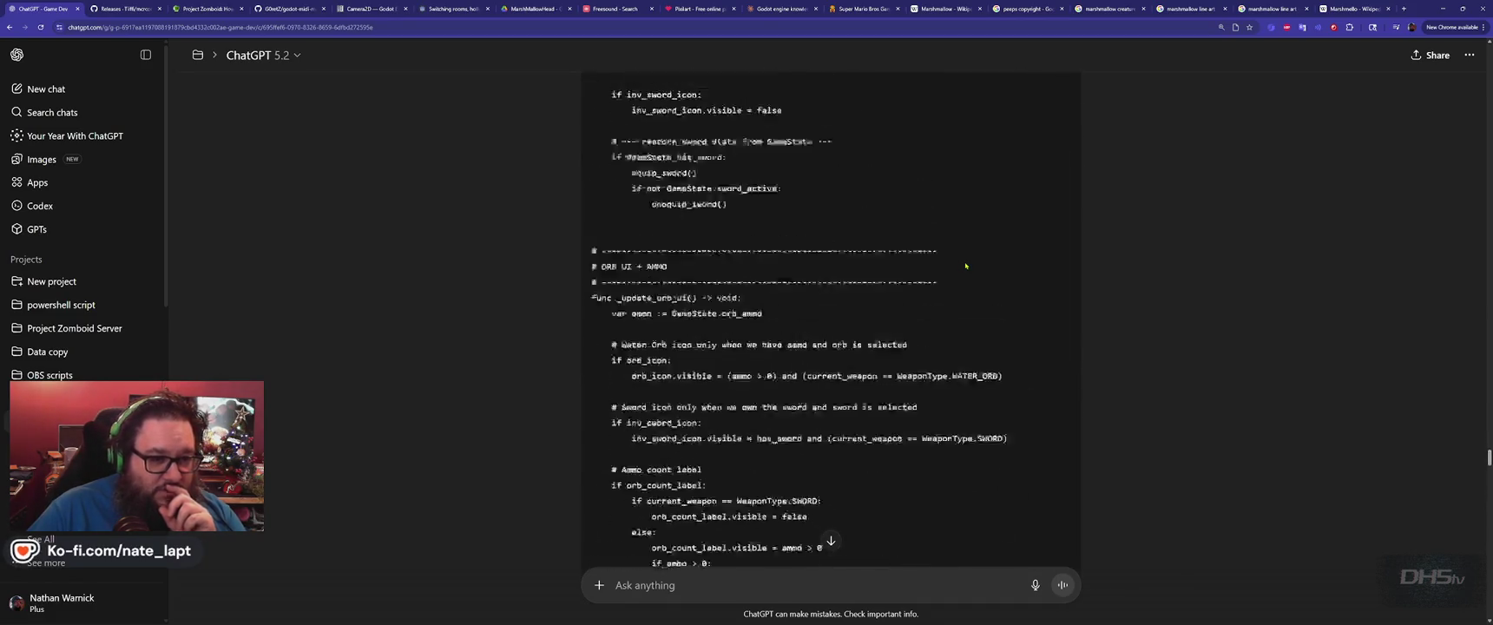
scroll(965, 265, "up", 15)
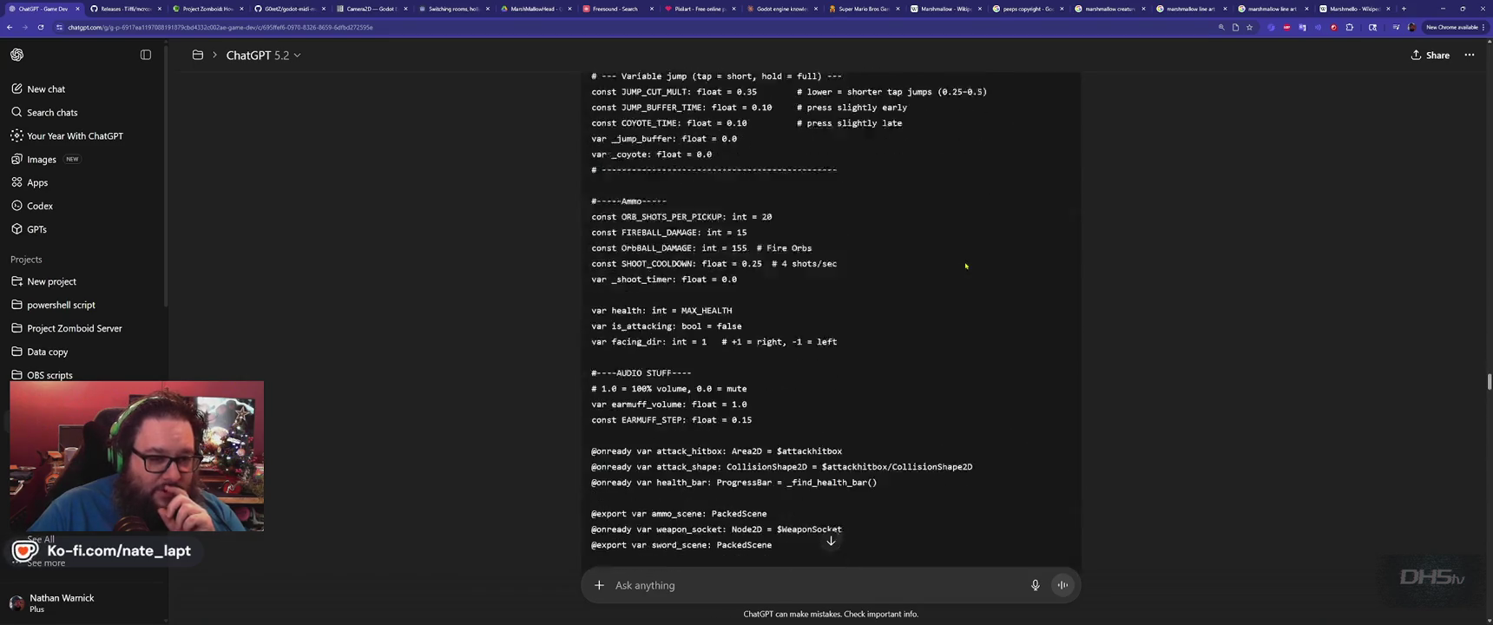
Copy the merged Player.gd code and paste it over player.gd in Godot.
left_click(1052, 160)
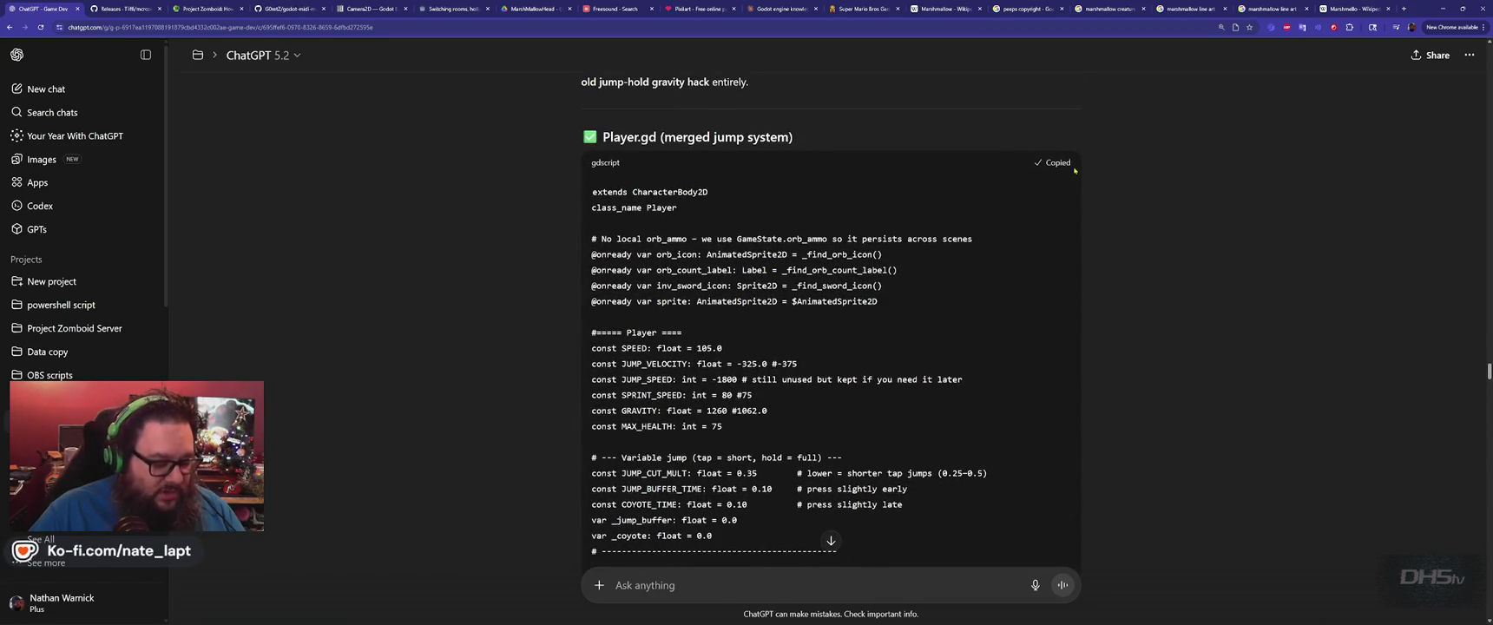
key("alt+Tab")
key("alt+Tab")
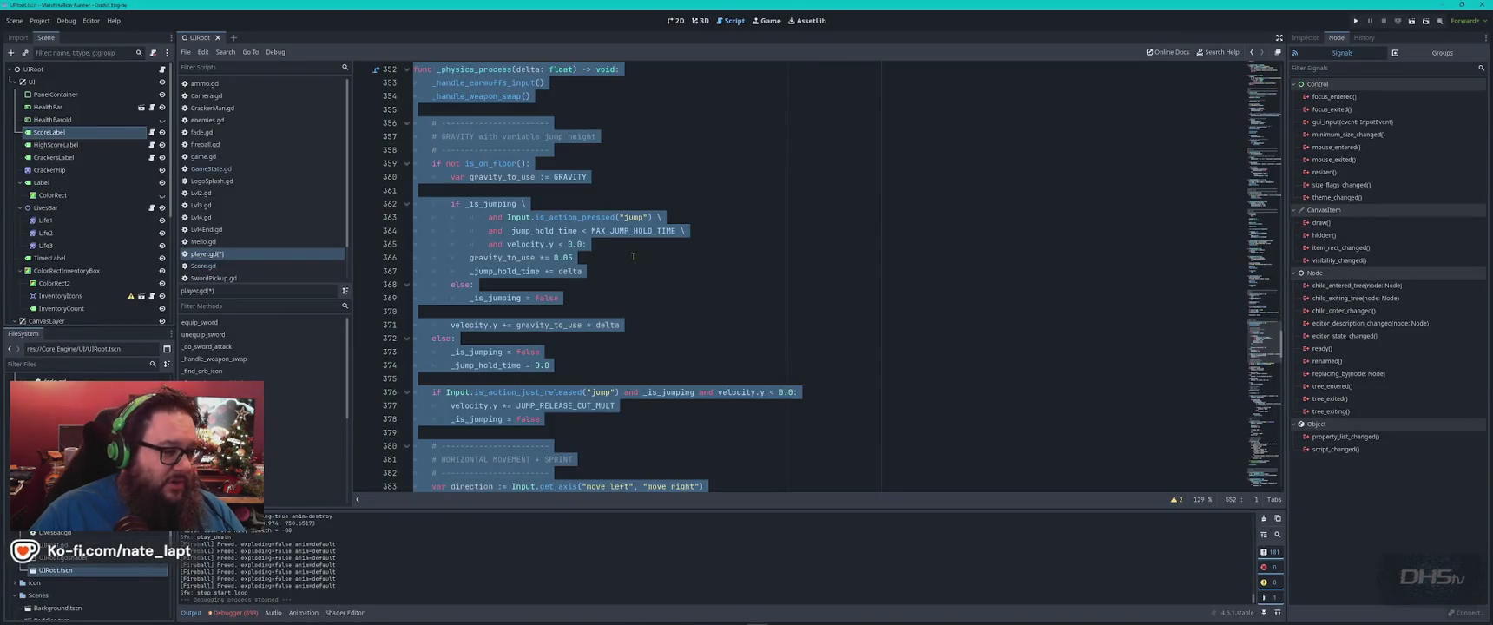
key("ctrl+v")
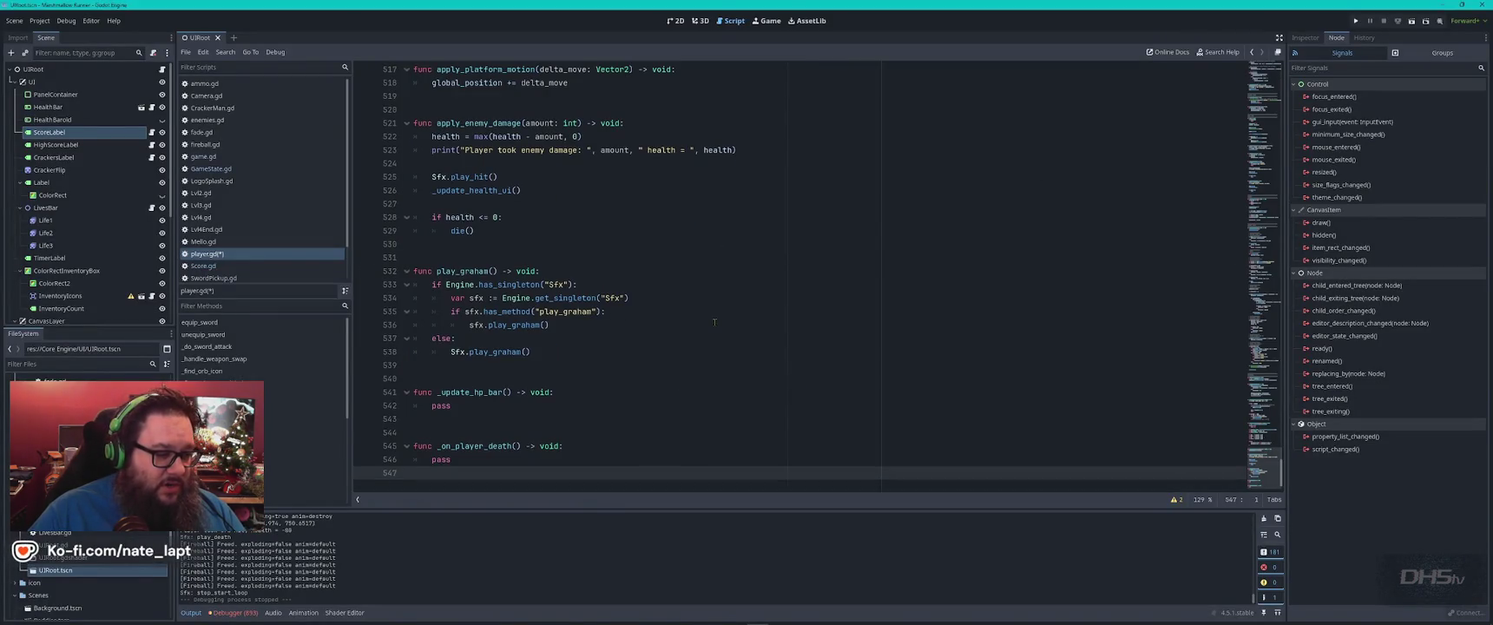
key("alt+Tab")
scroll(714, 325, "down", 15)
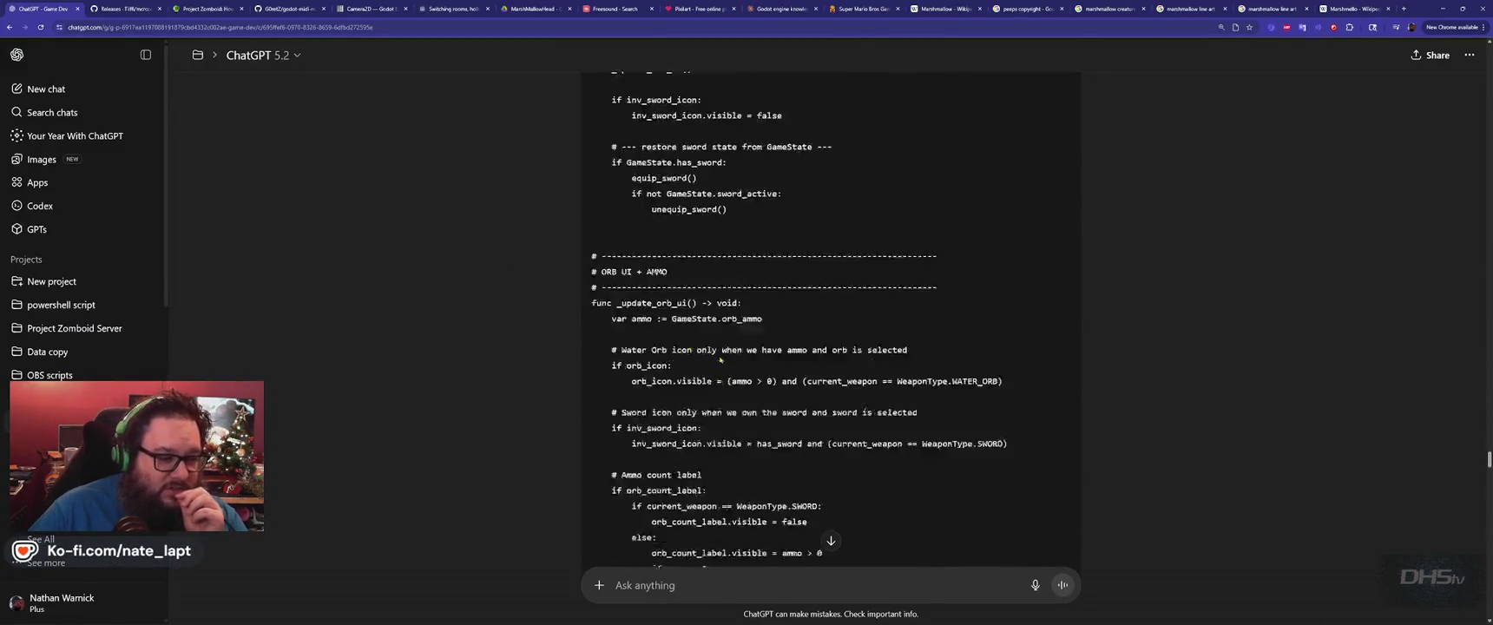
scroll(721, 354, "down", 15)
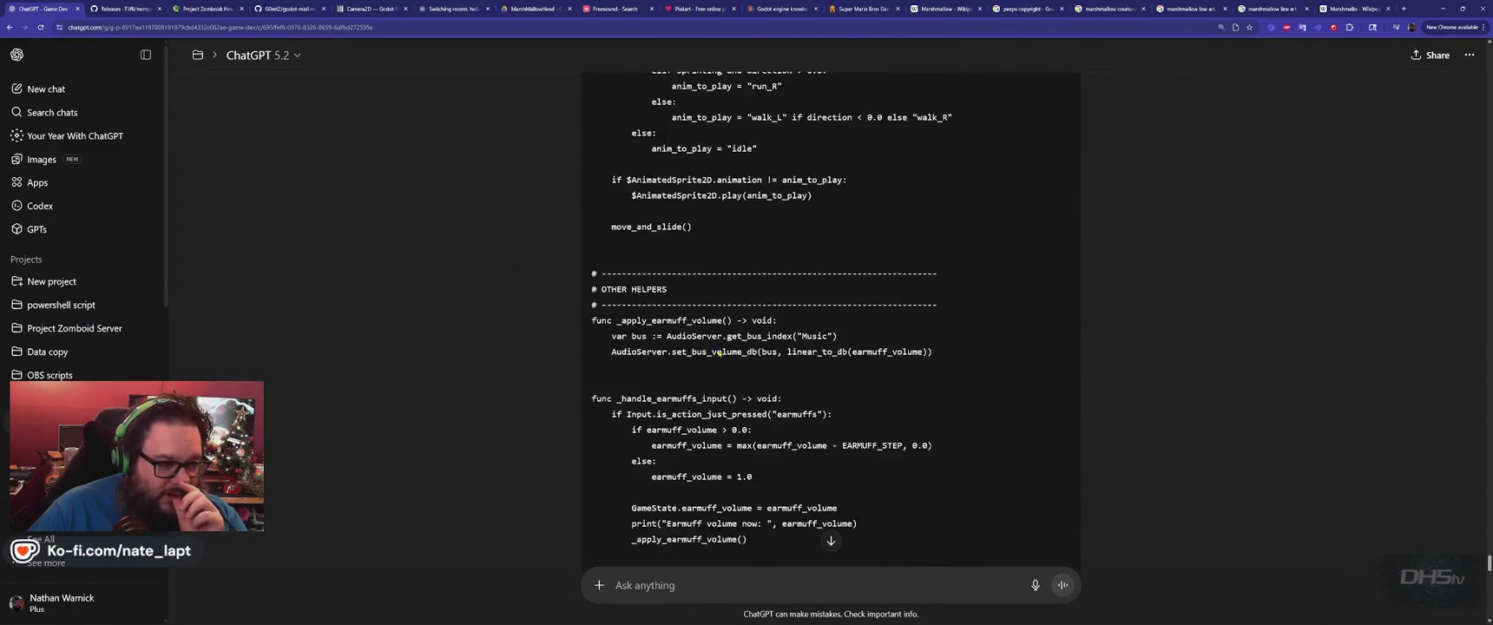
scroll(719, 354, "down", 15)
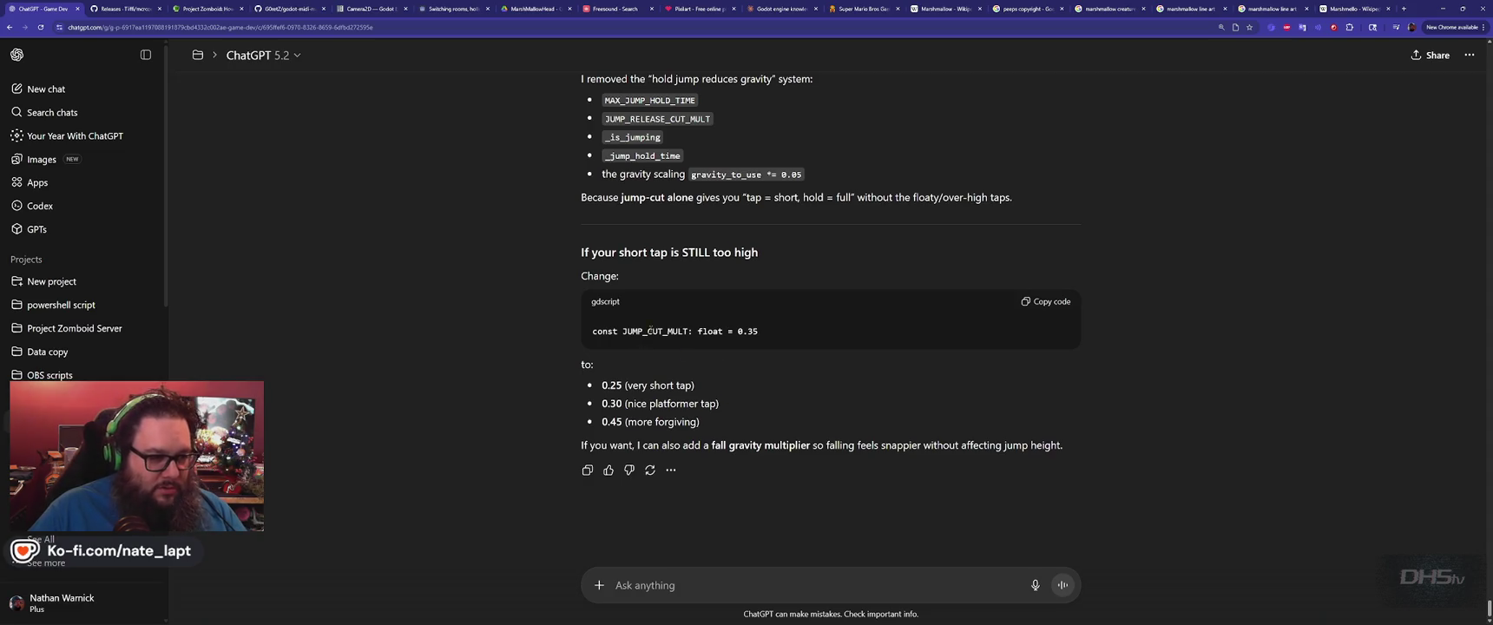
Copy JUMP_CUT_MULT from the reply and find it on line 19 of player.gd.
double_click(650, 330)
key("ctrl+c")
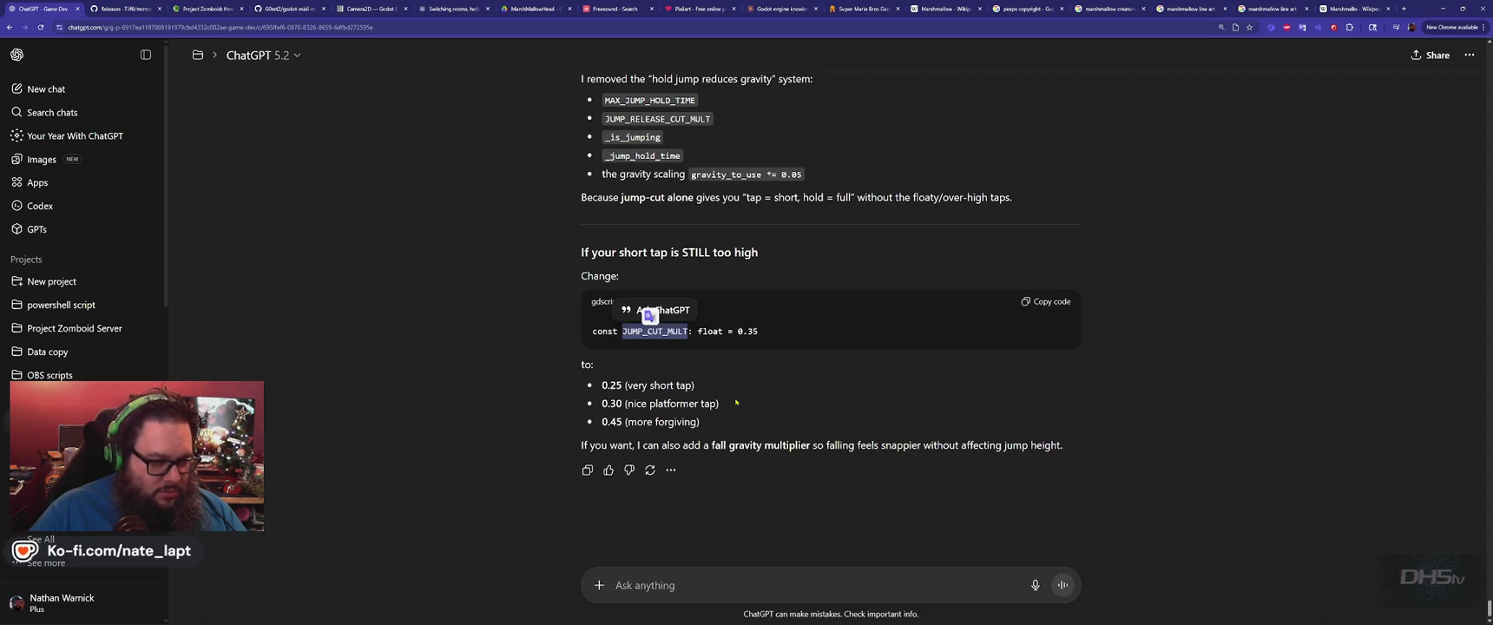
key("alt+Tab")
key("ctrl+f")
key("ctrl+v")
key("Escape")
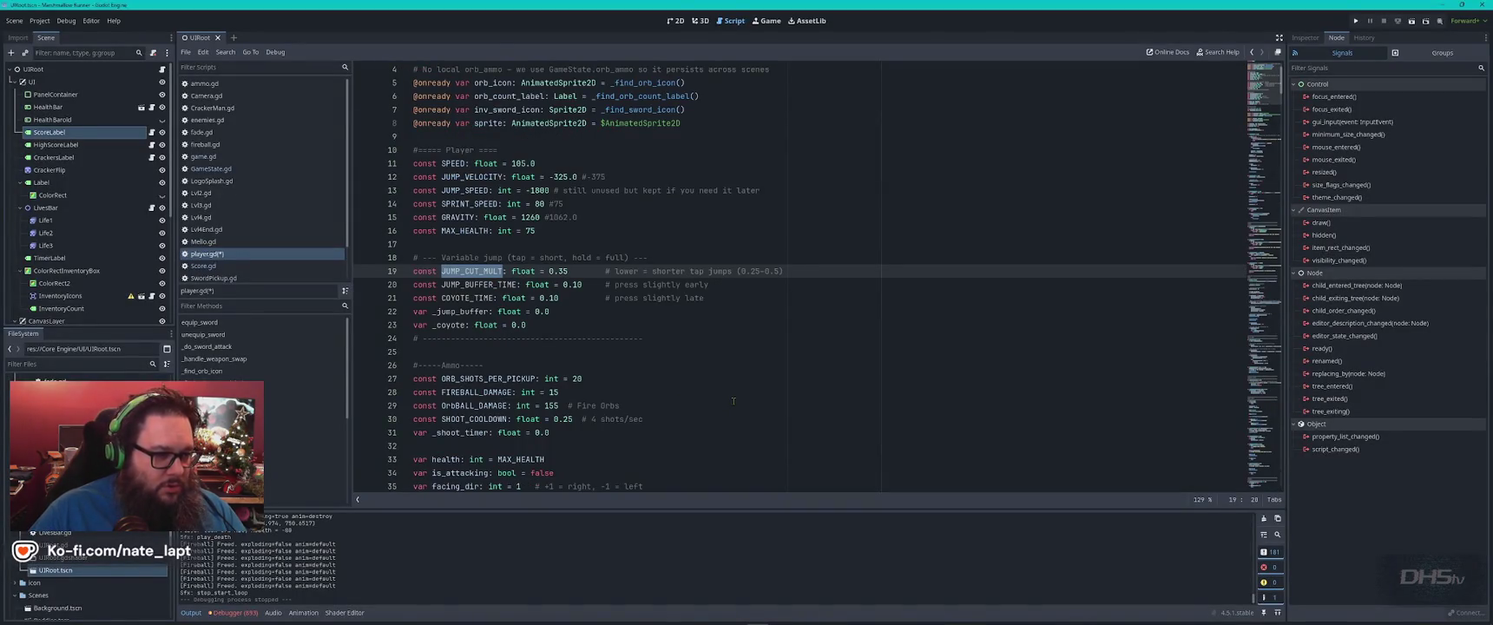
Change JUMP_CUT_MULT from 0.35 to 0.25, save, and run the game.
double_click(563, 271)
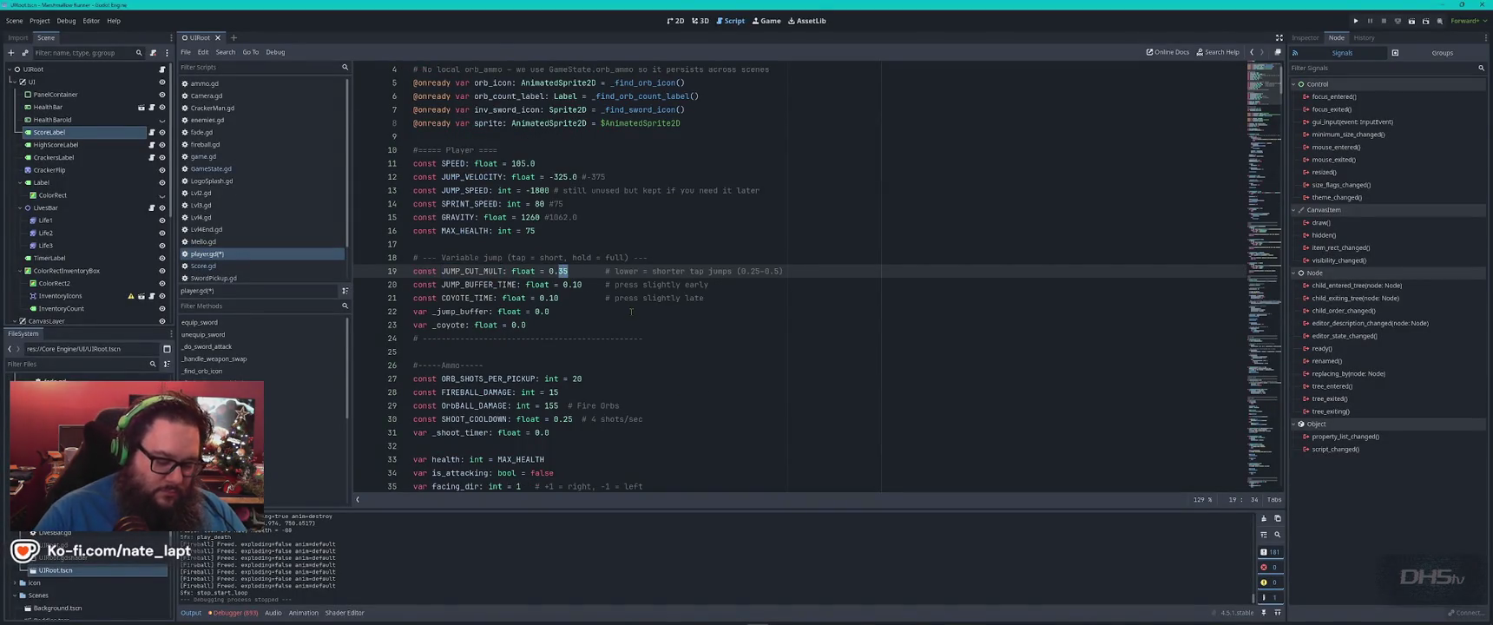
type("25")
key("ctrl+s")
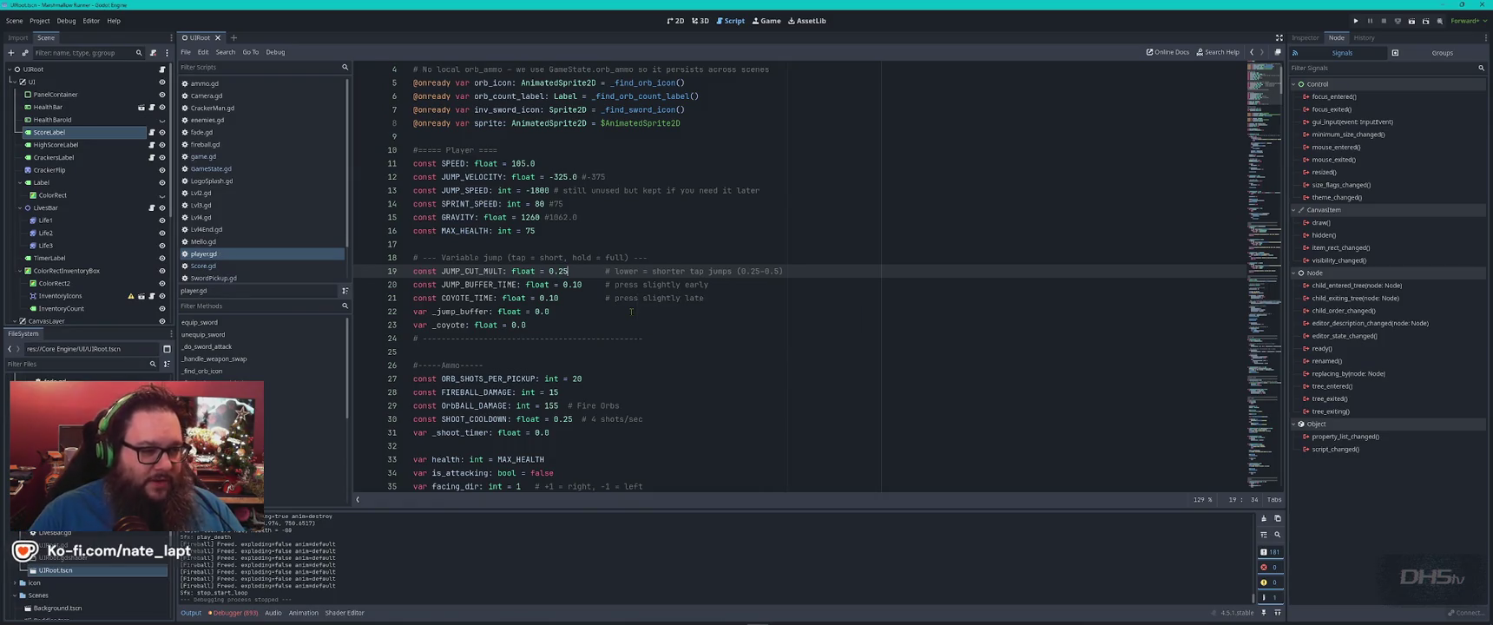
key("F5")
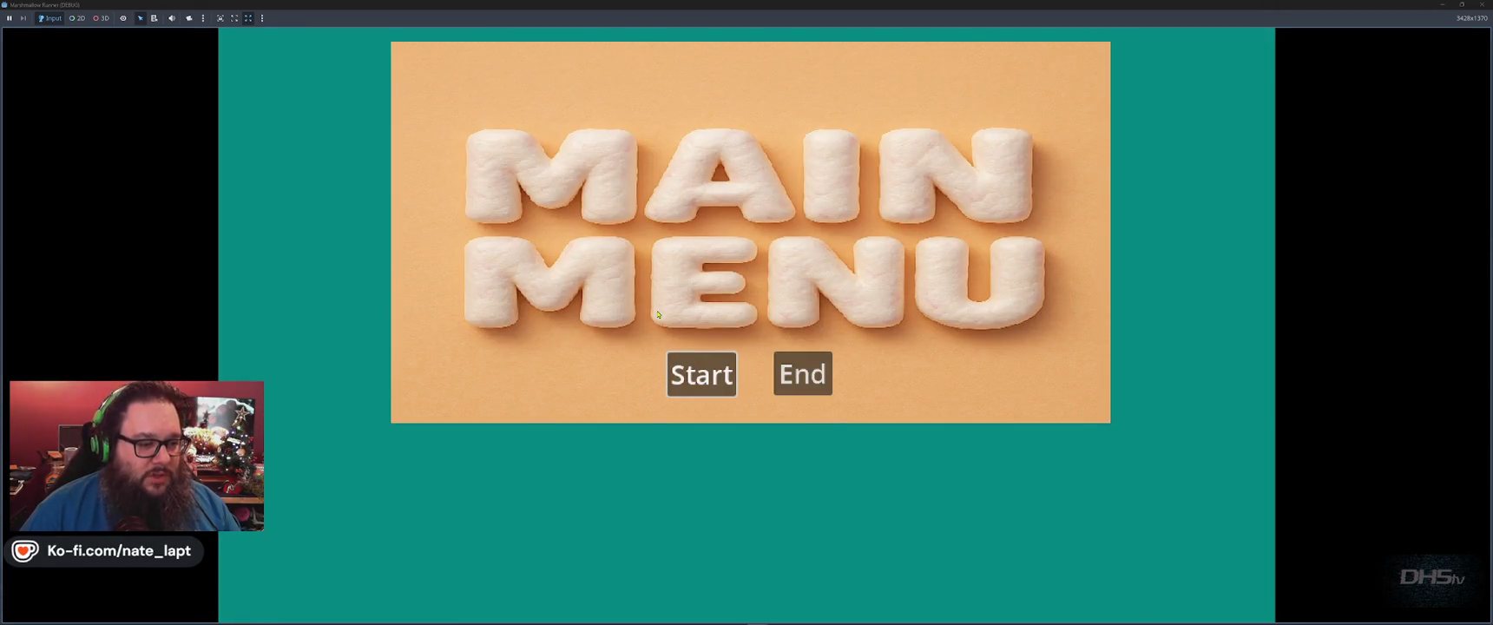
Start the game from the main menu, test a jump at 0.25, then stop it.
left_click(699, 374)
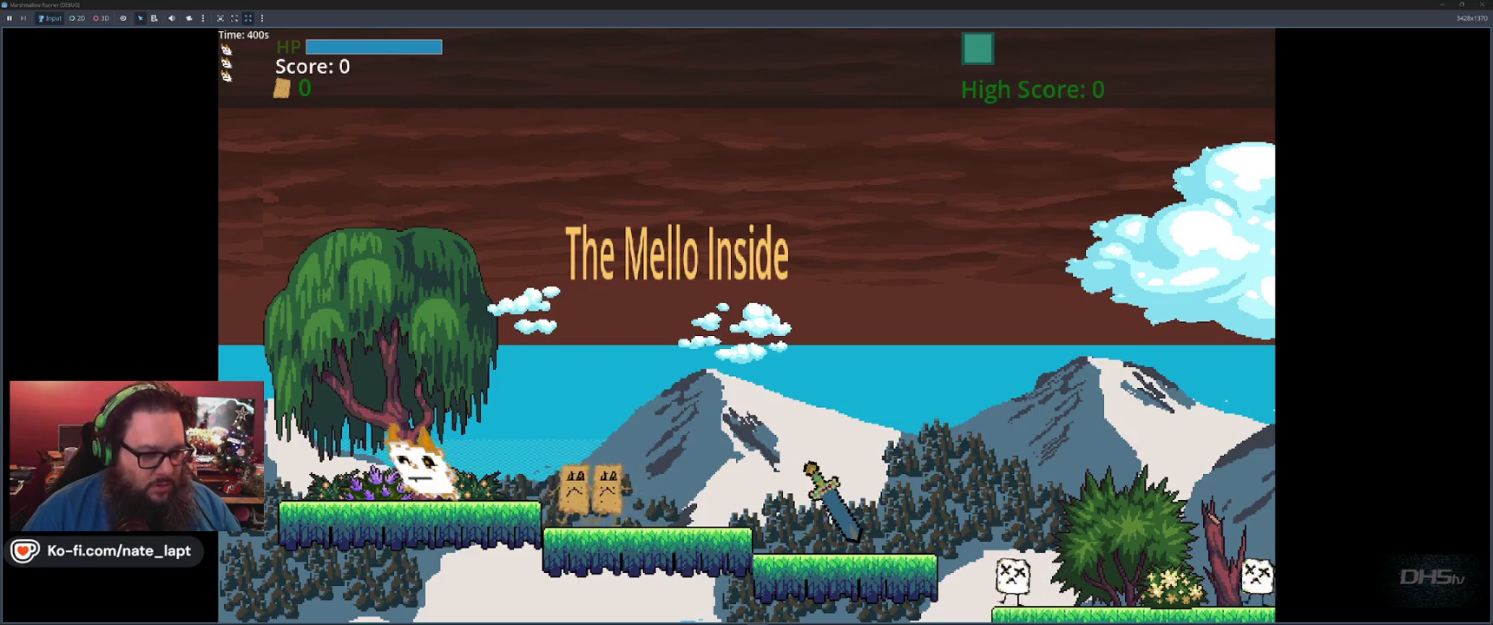
key("space")
key("space")
key("space")
key("F8")
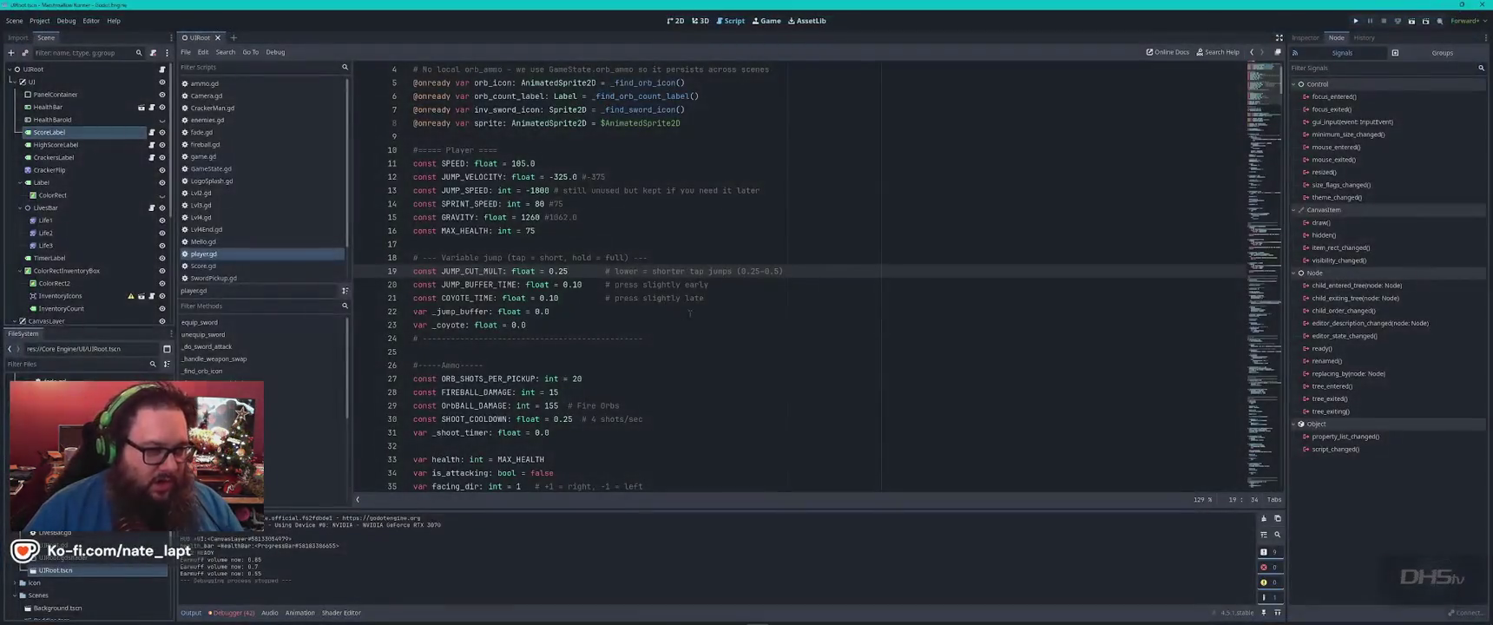
Set JUMP_CUT_MULT back to 0.35, rerun into gameplay, stop, and go to GRAVITY on line 15.
double_click(563, 271)
type("35")
key("F5")
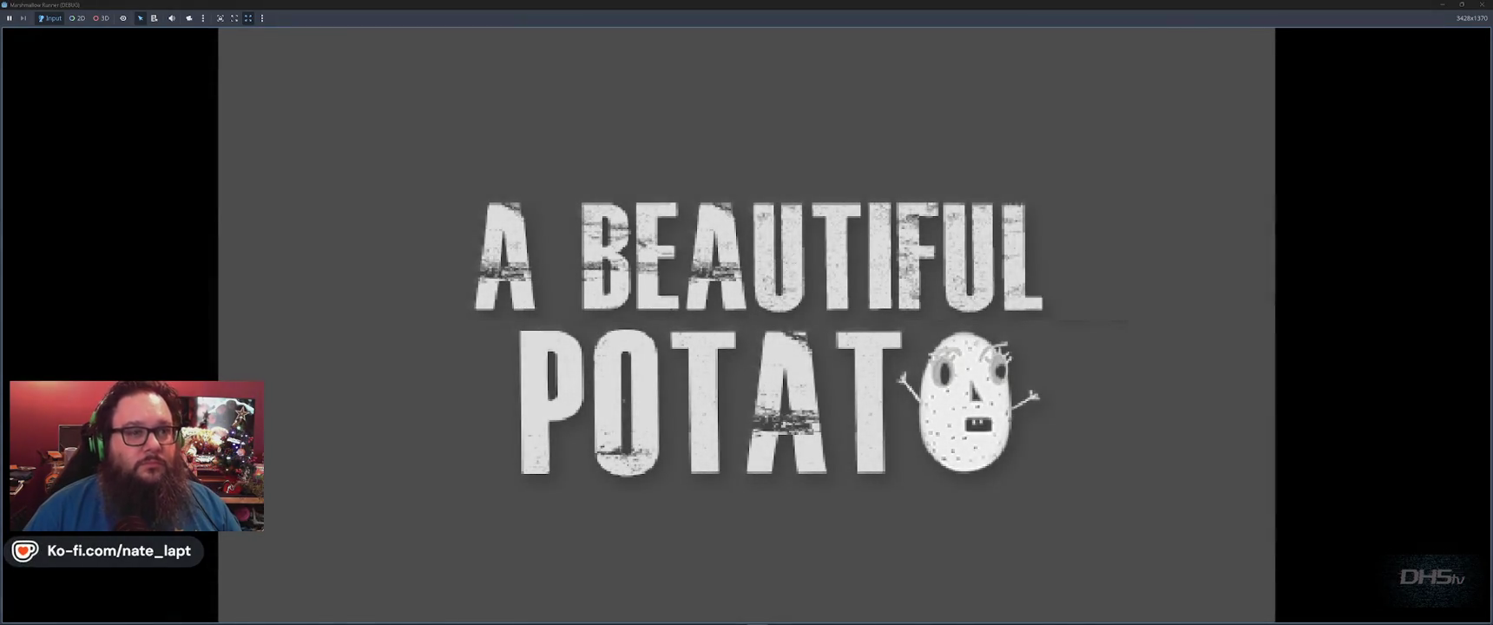
key("Return")
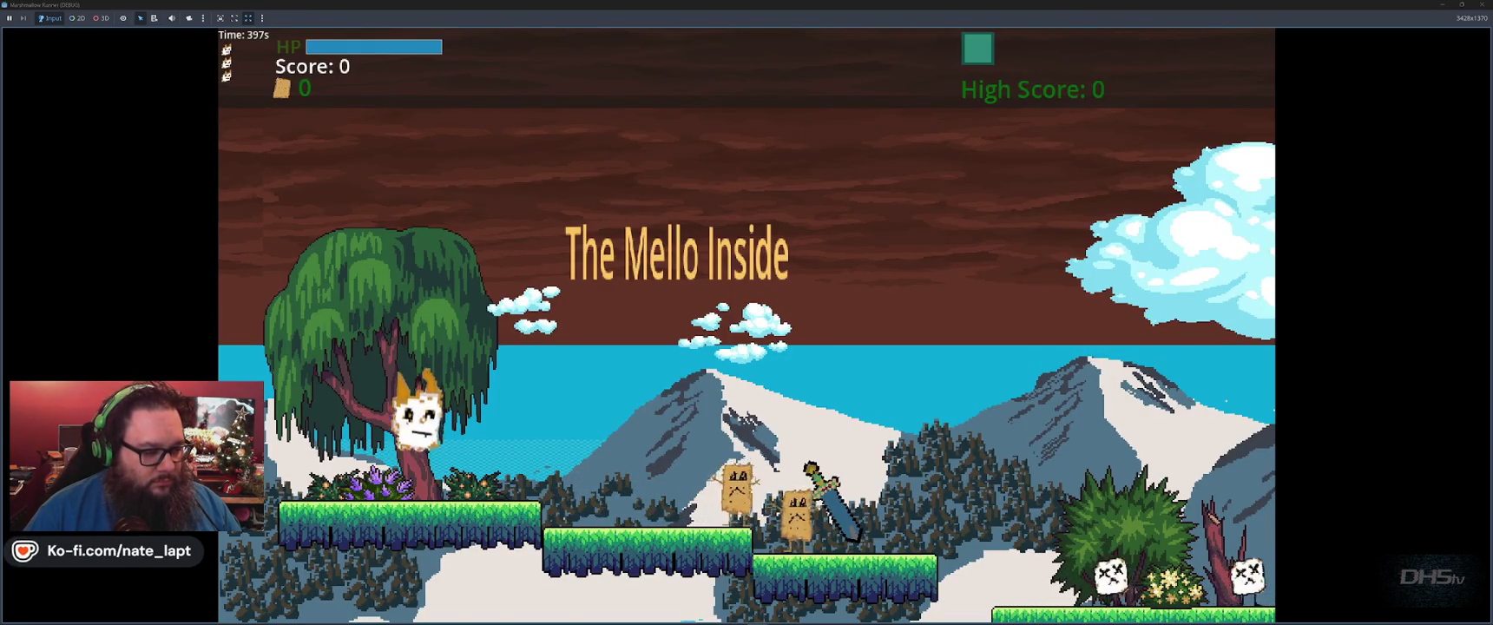
key("F8")
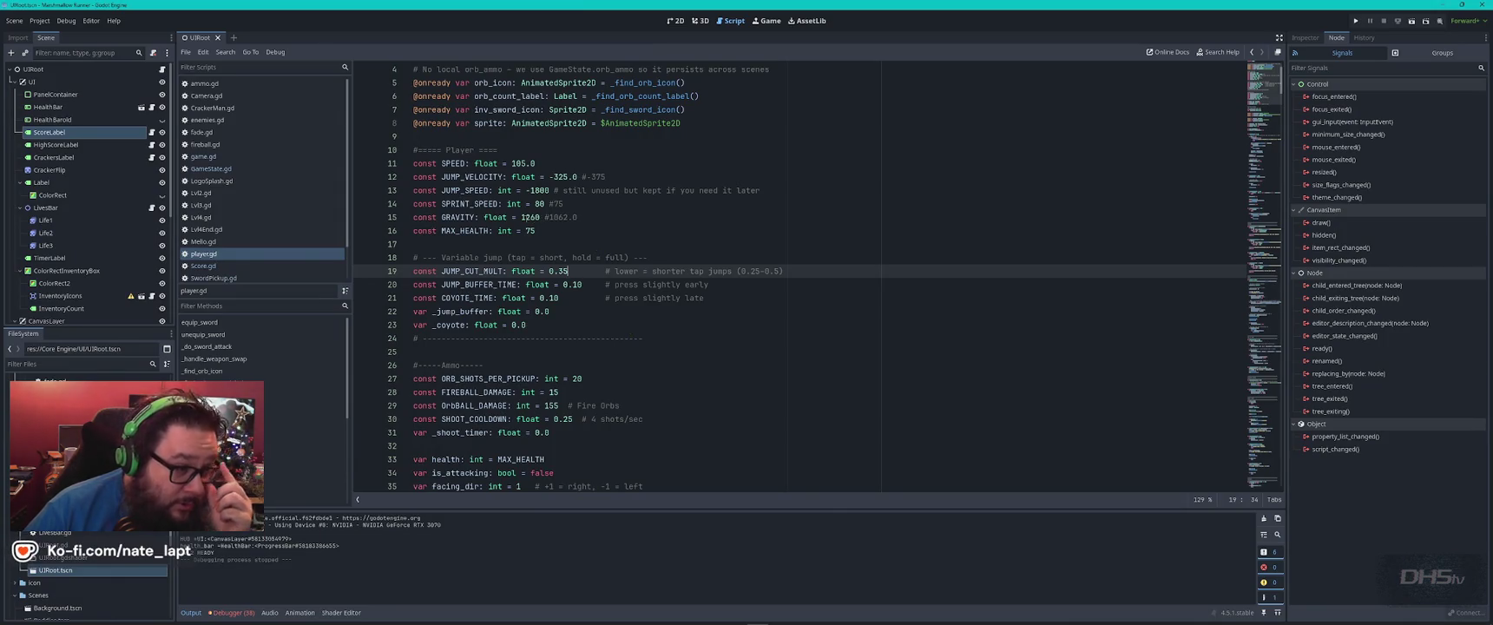
left_click(522, 218)
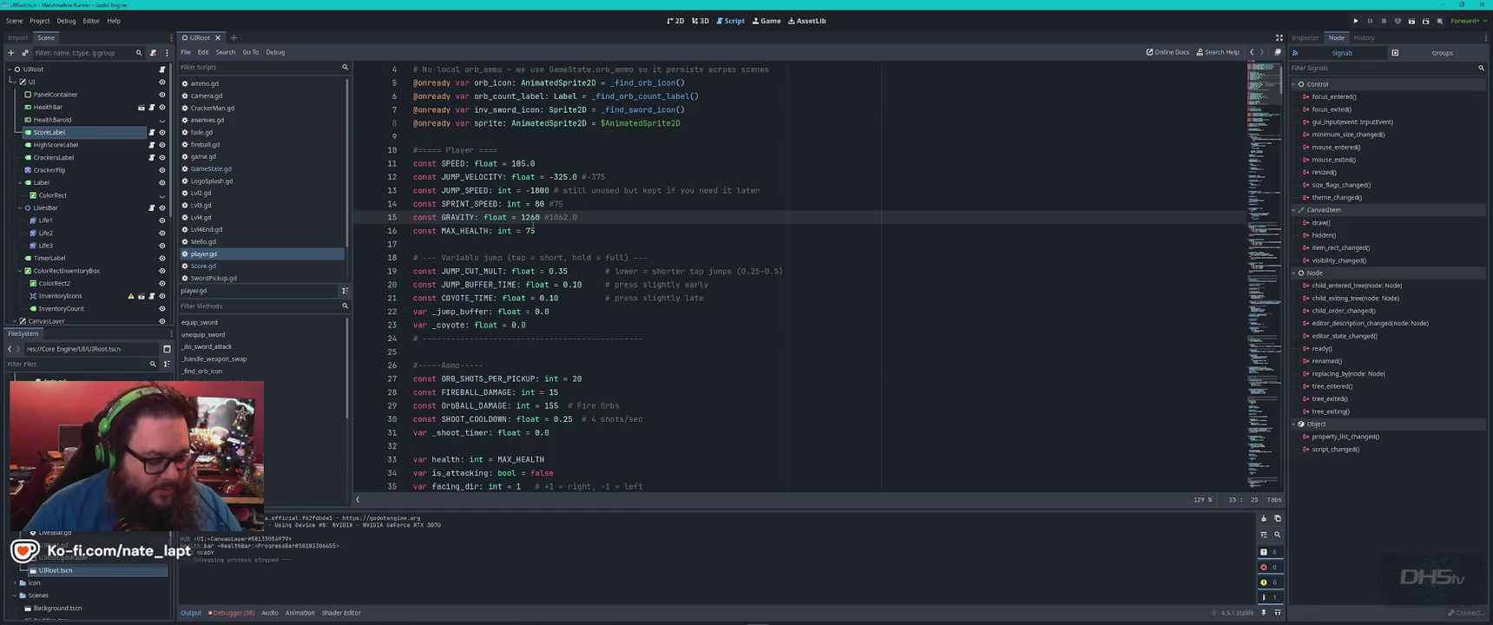
Find the earlier script's GRAVITY constant in ChatGPT and compare it with player.gd's GRAVITY 1260.
key("alt+Tab")
key("ctrl+f")
type("gravity")
key("Return")
key("Return")
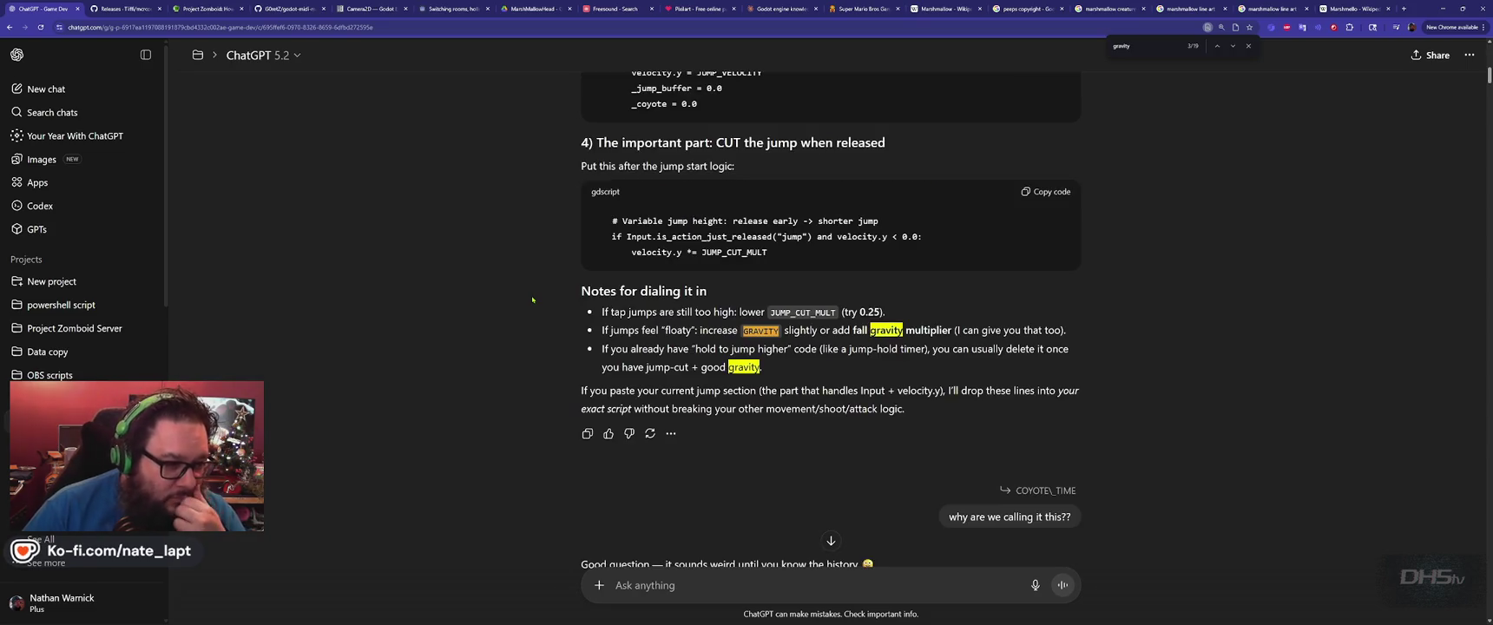
key("Return")
key("Return")
key("Return")
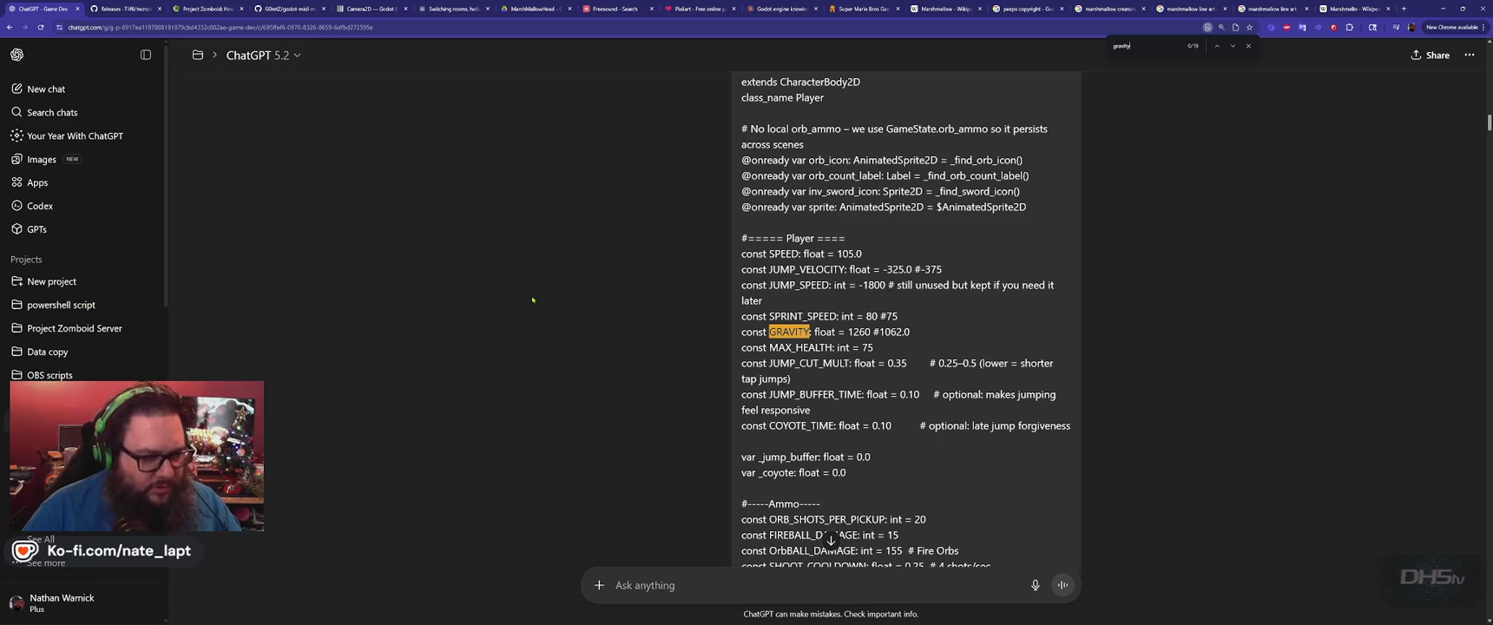
key("alt+Tab")
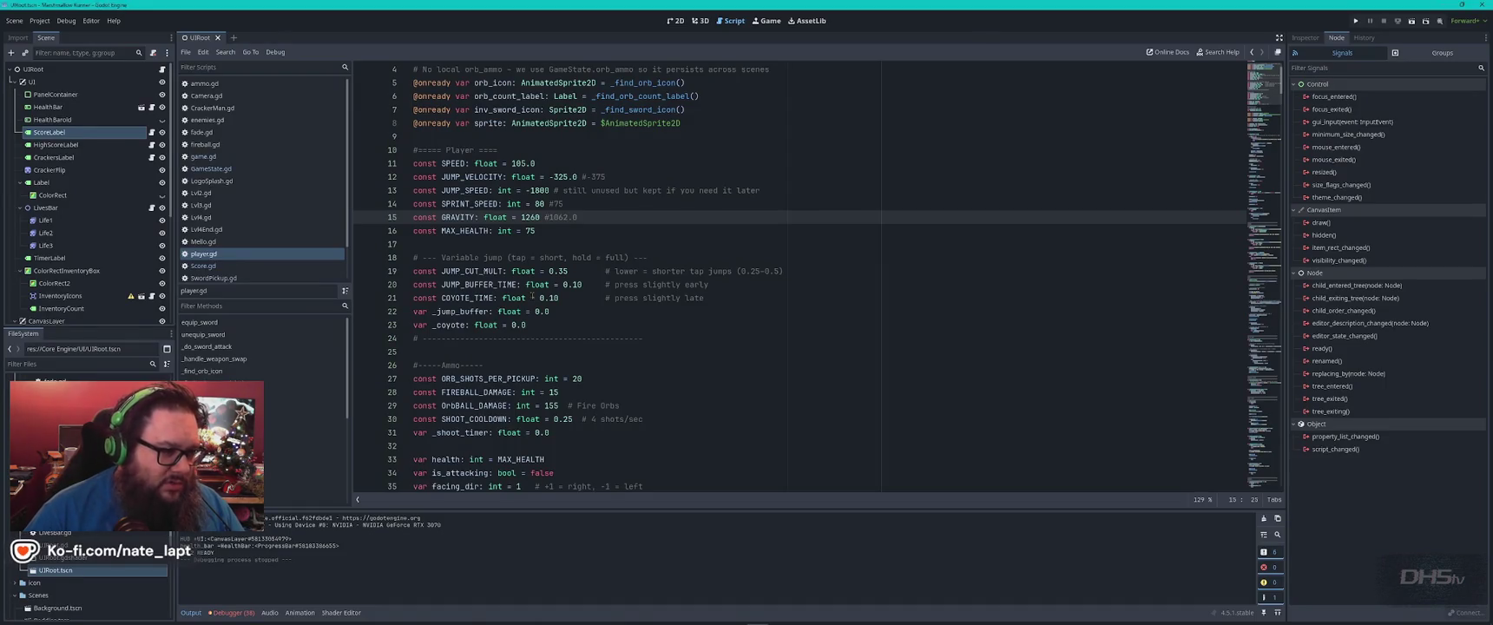
key("alt+Tab")
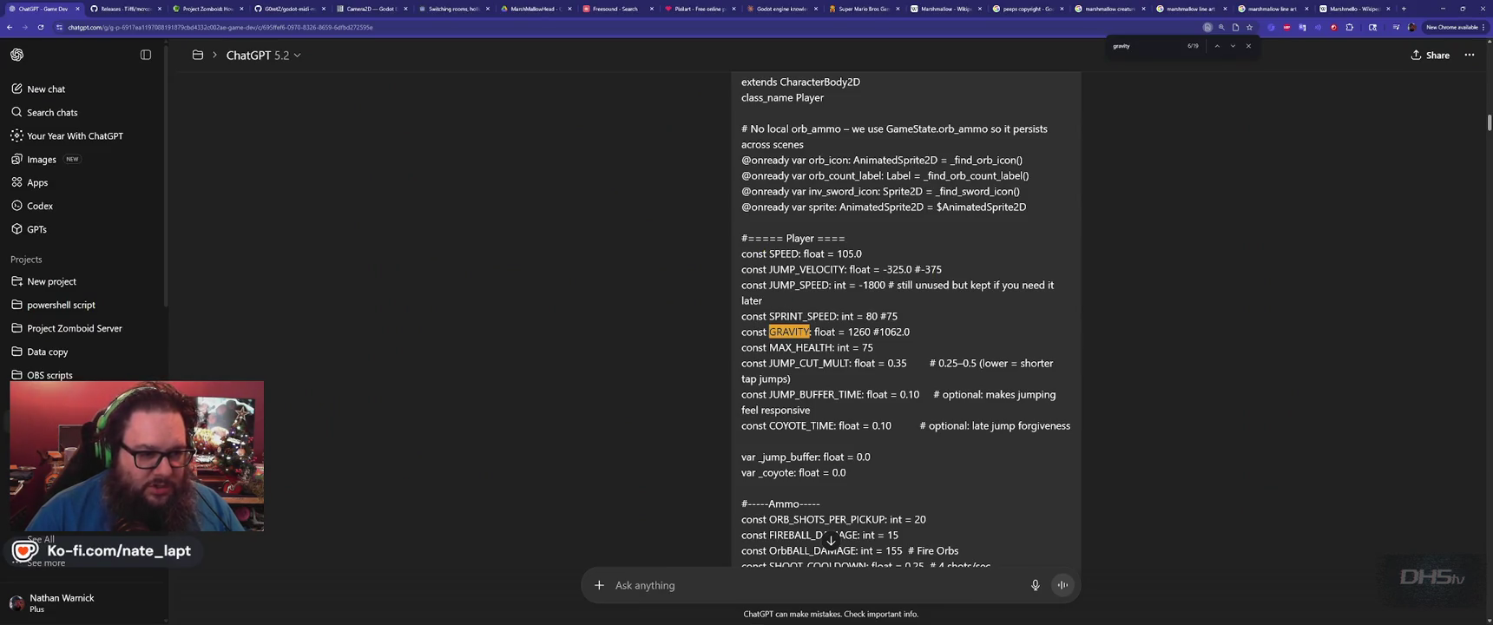
key("alt+Tab")
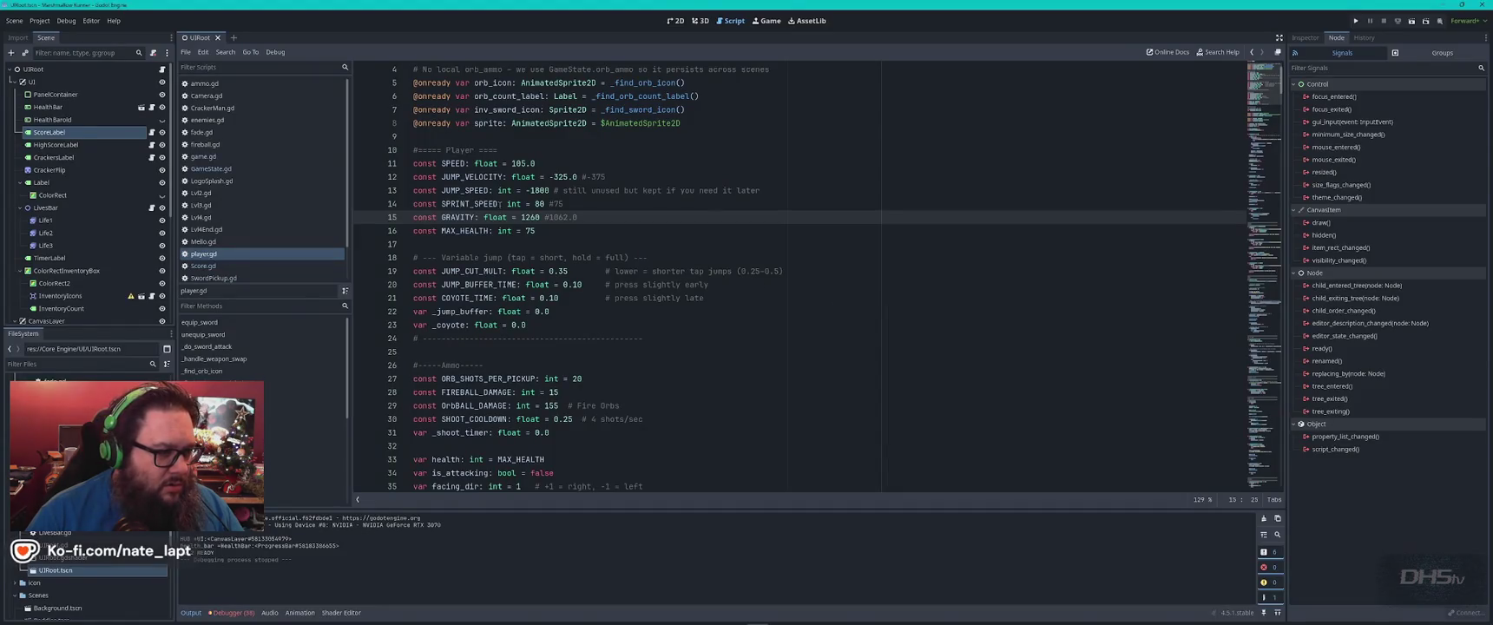
key("alt+Tab")
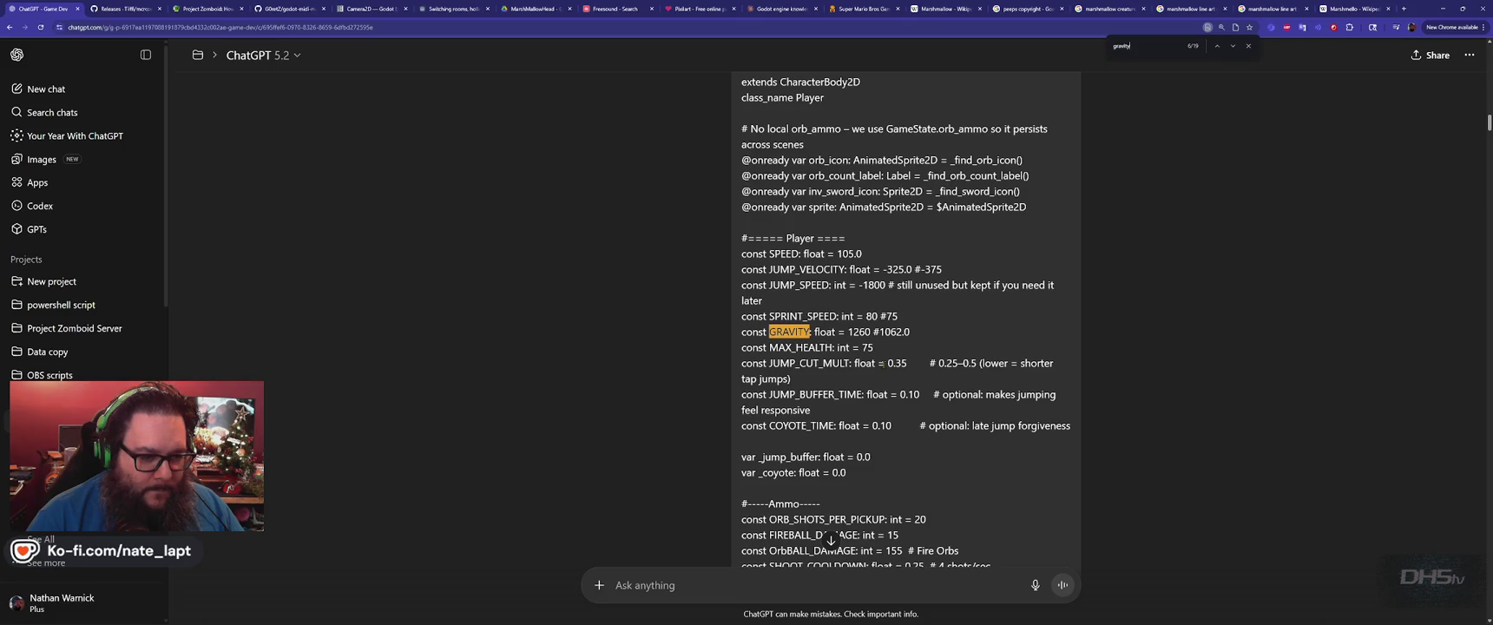
Copy JUMP_RELEASE_CUT_MULT from the earlier script and search player.gd for it.
scroll(883, 365, "down", 3)
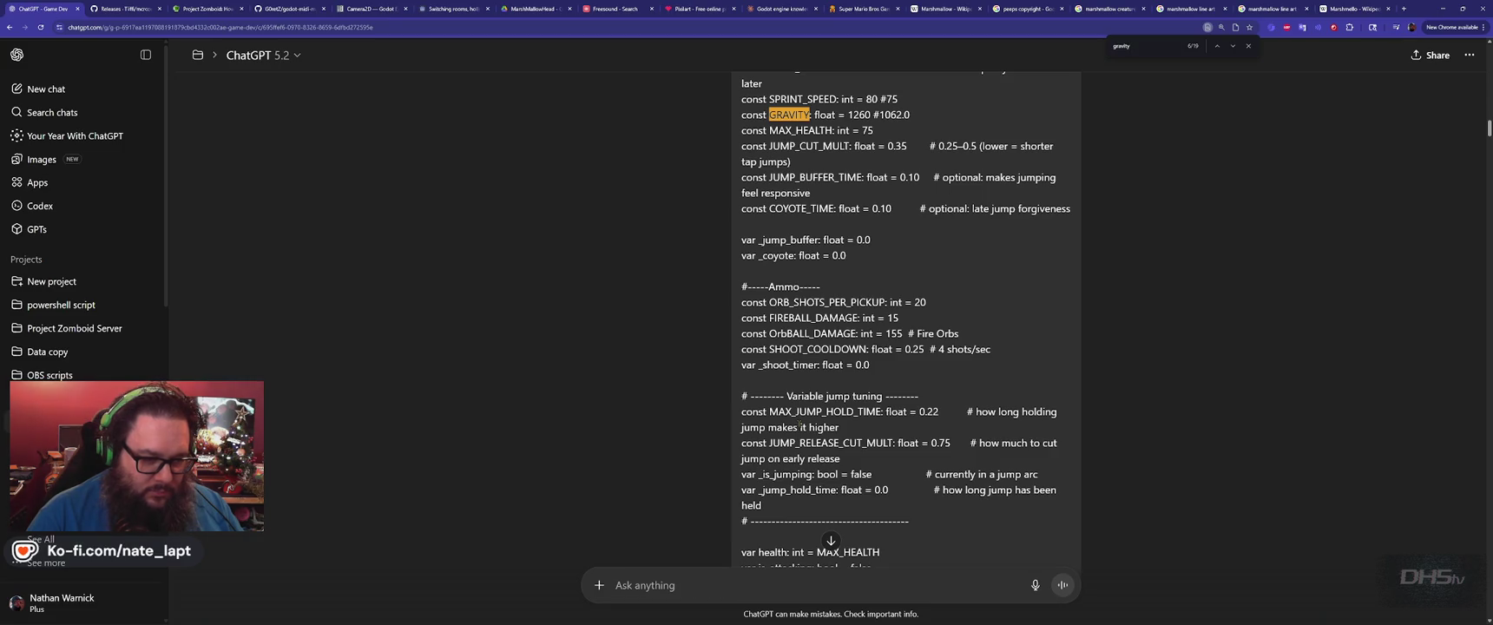
scroll(800, 425, "down", 1)
double_click(830, 399)
key("ctrl+c")
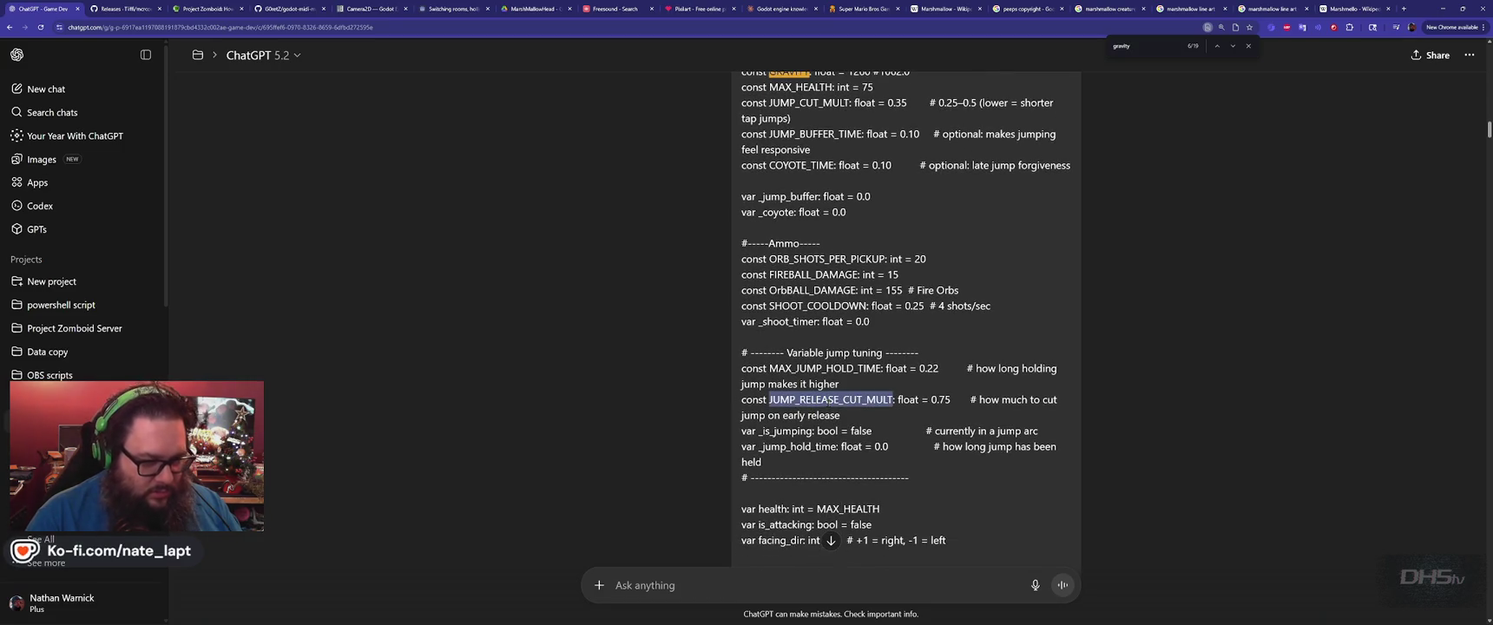
key("alt+Tab")
left_click(828, 403)
key("ctrl+f")
key("ctrl+v")
key("ctrl+a")
key("BackSpace")
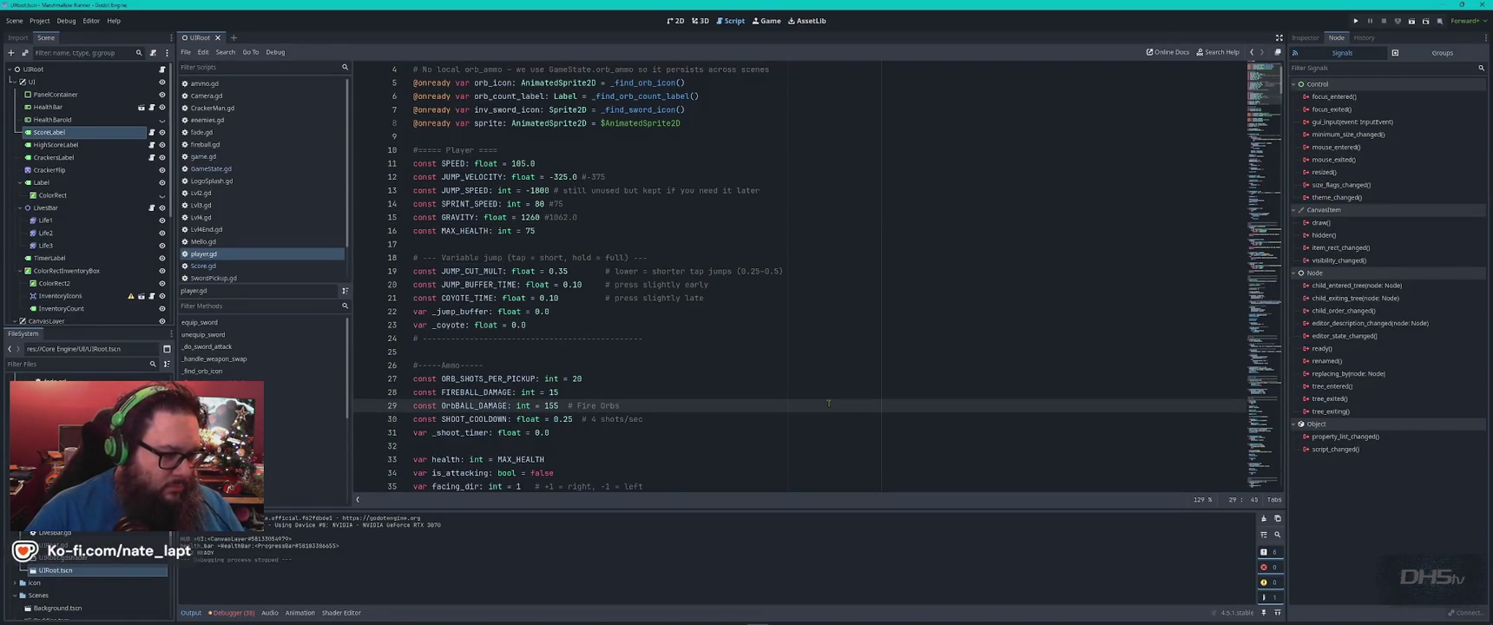
Search player.gd for 'cut' to reach JUMP_CUT_MULT on line 19.
type("cut")
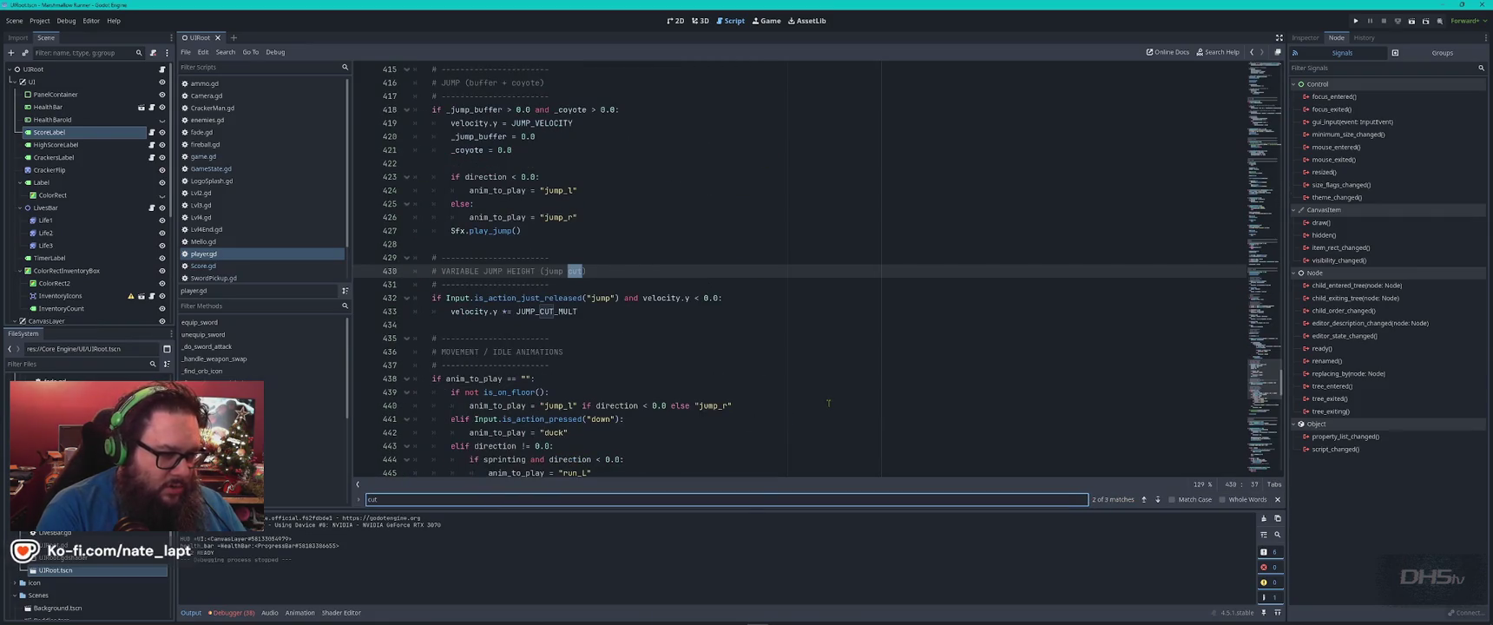
key("shift+Return")
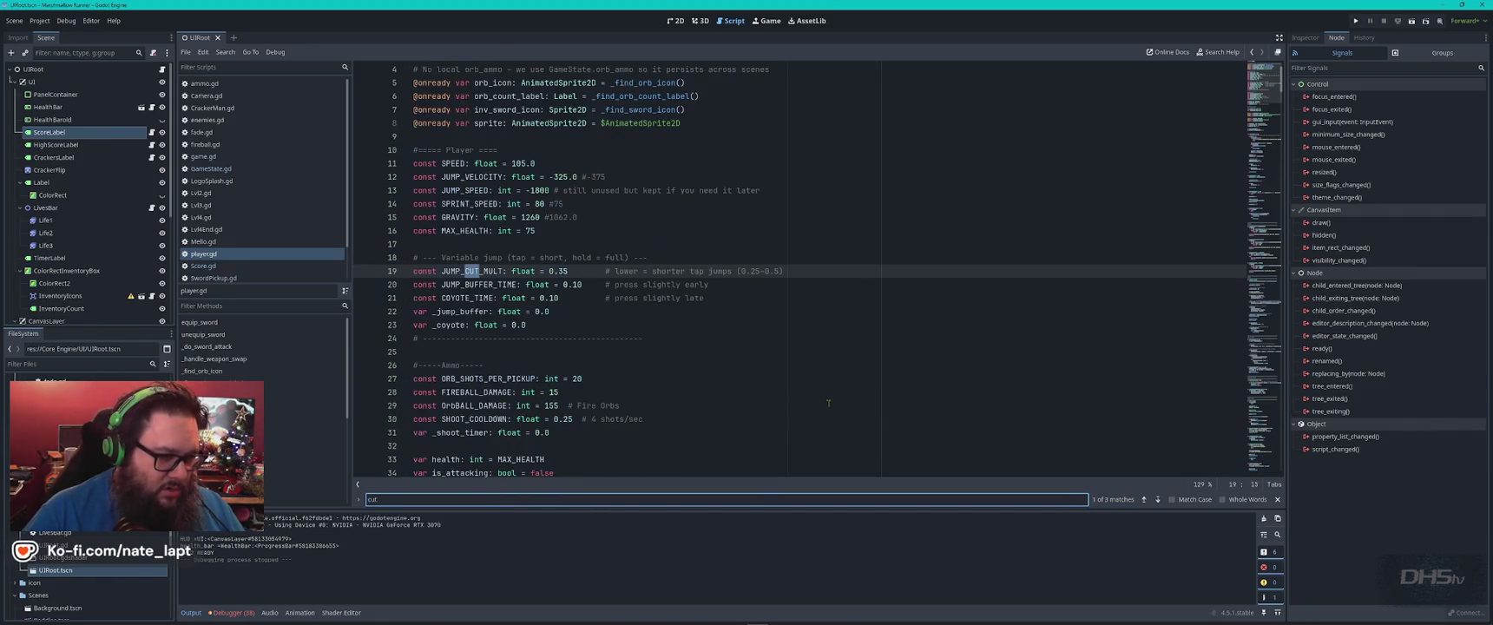
key("Escape")
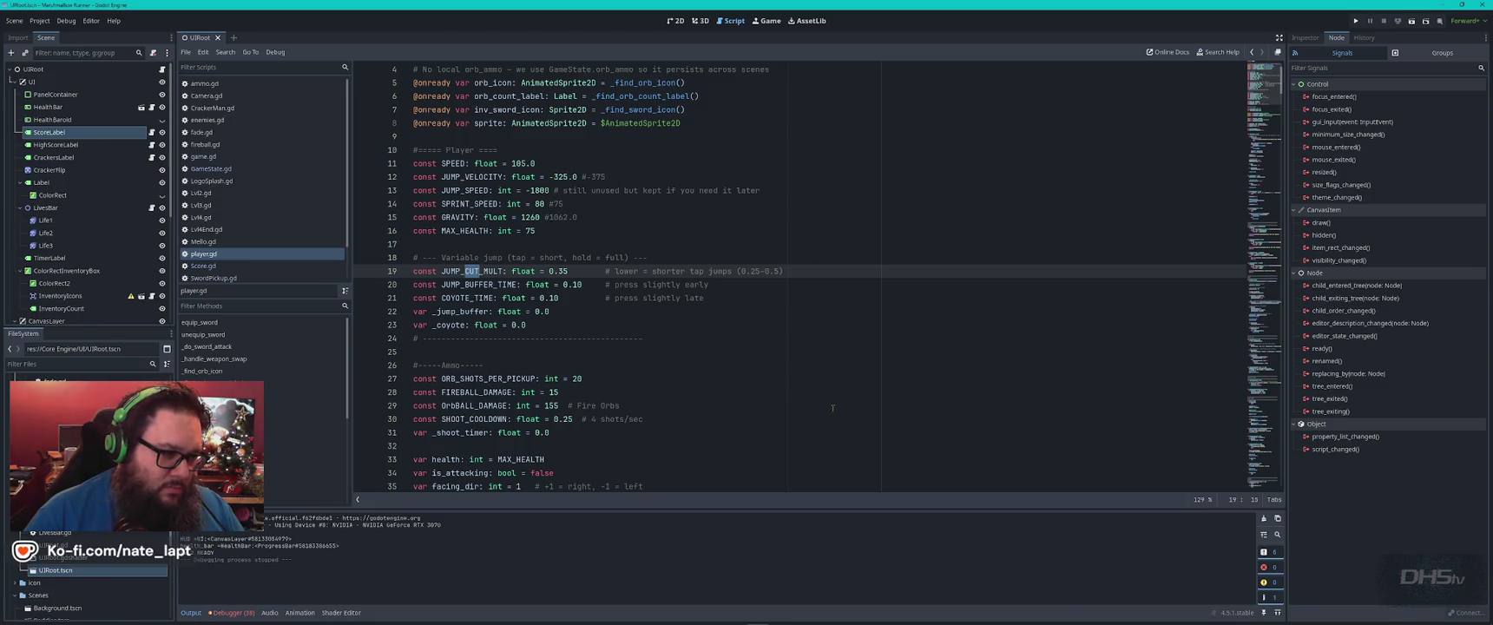
Change JUMP_CUT_MULT from 0.35 to 0.5, run the game, start playing, then stop it.
left_click(569, 271)
key("BackSpace")
key("BackSpace")
type("5")
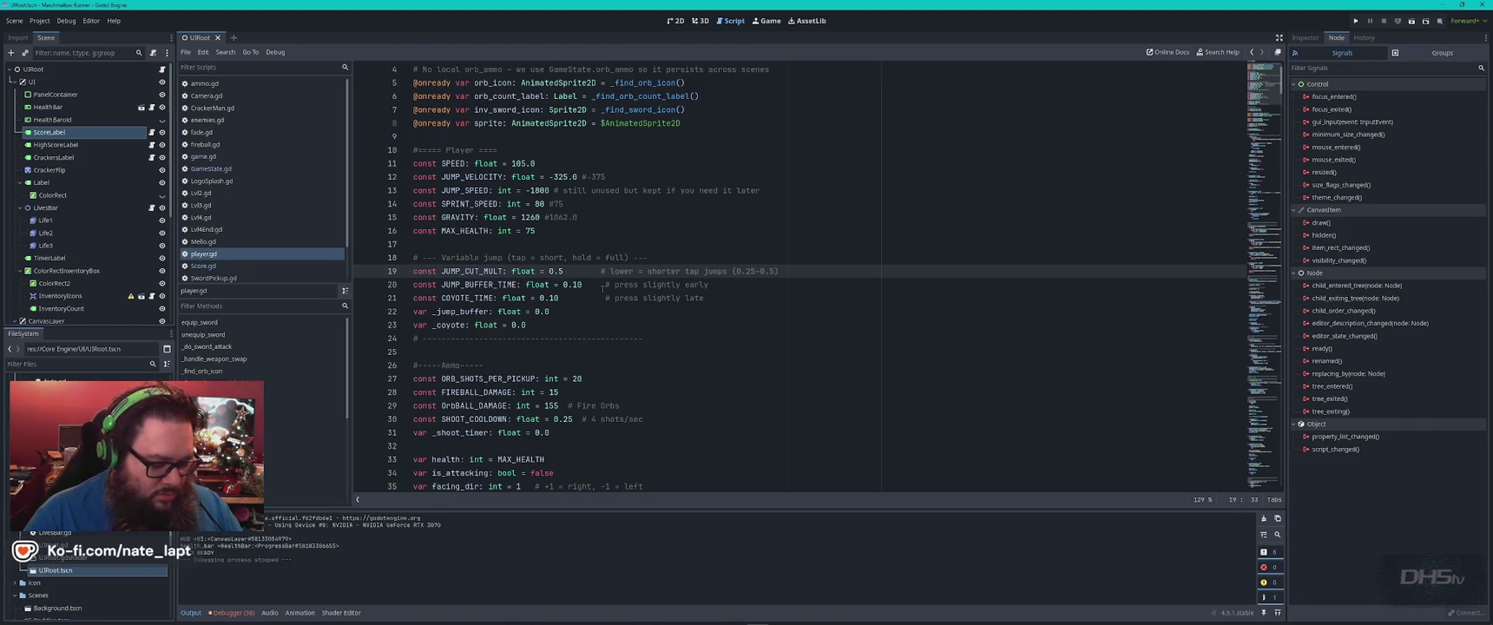
key("F5")
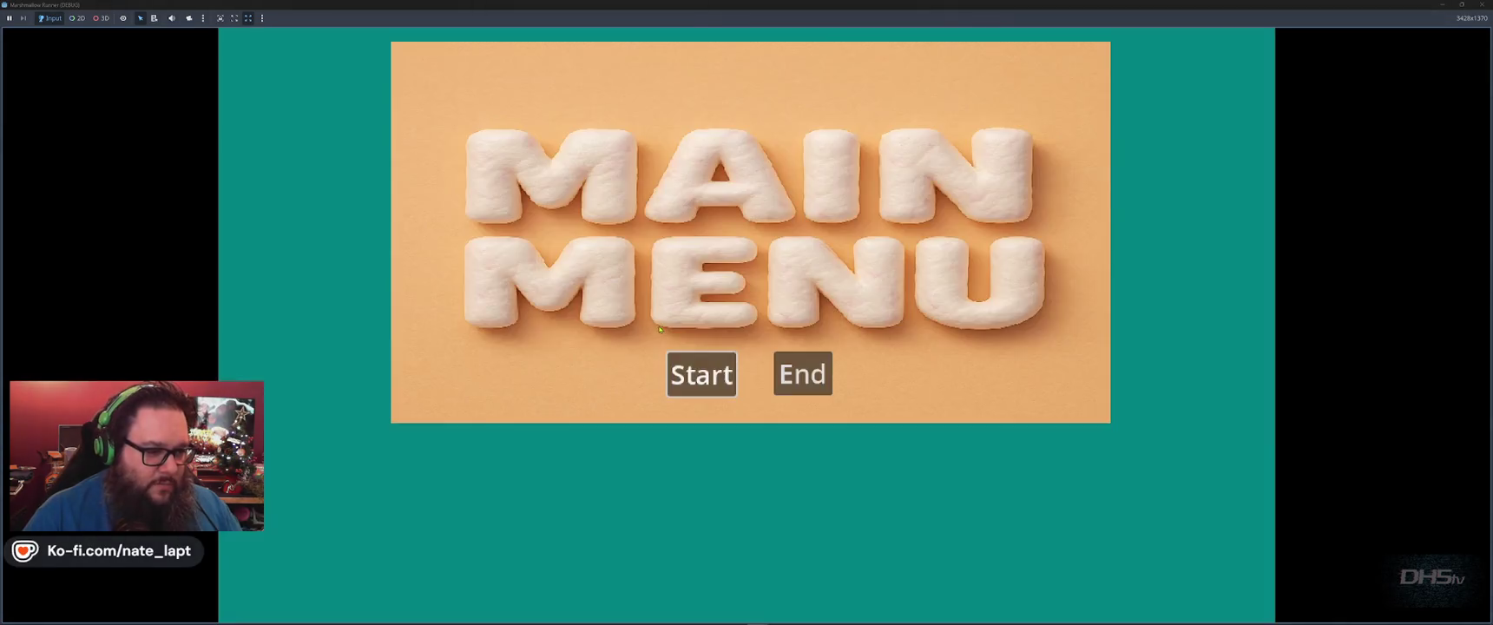
left_click(700, 374)
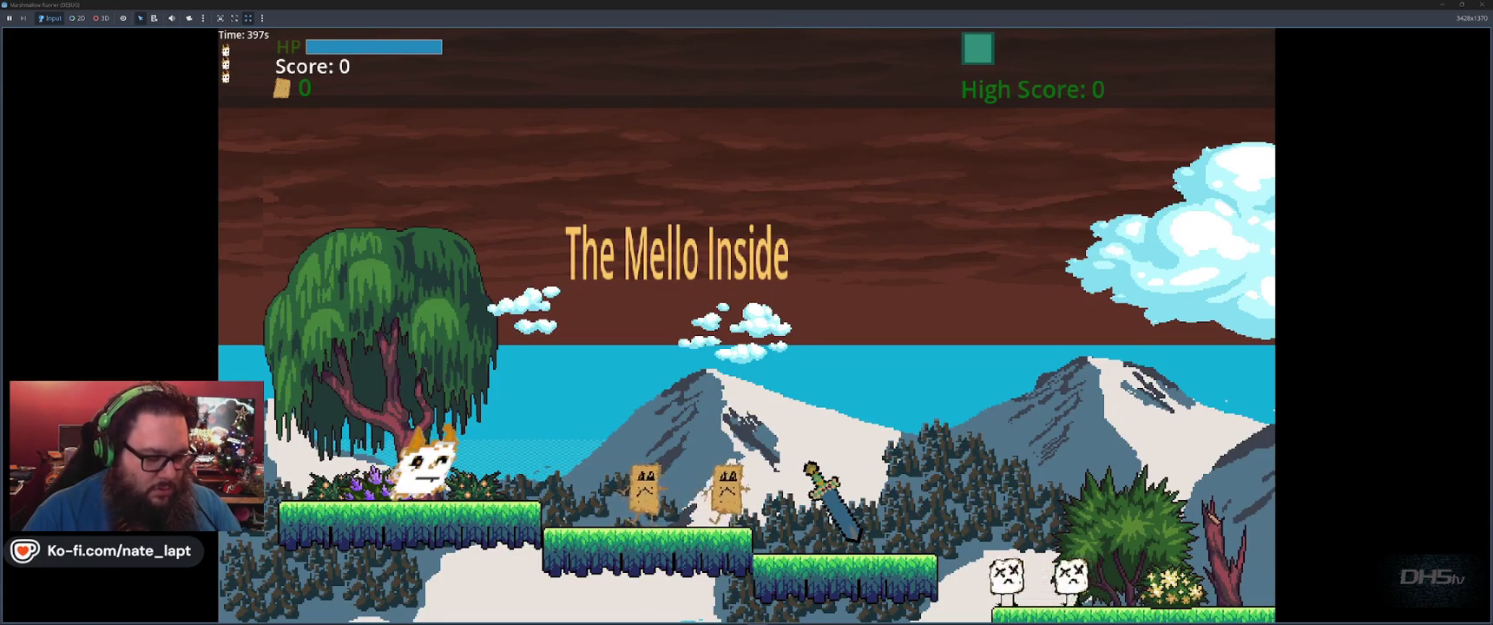
key("F8")
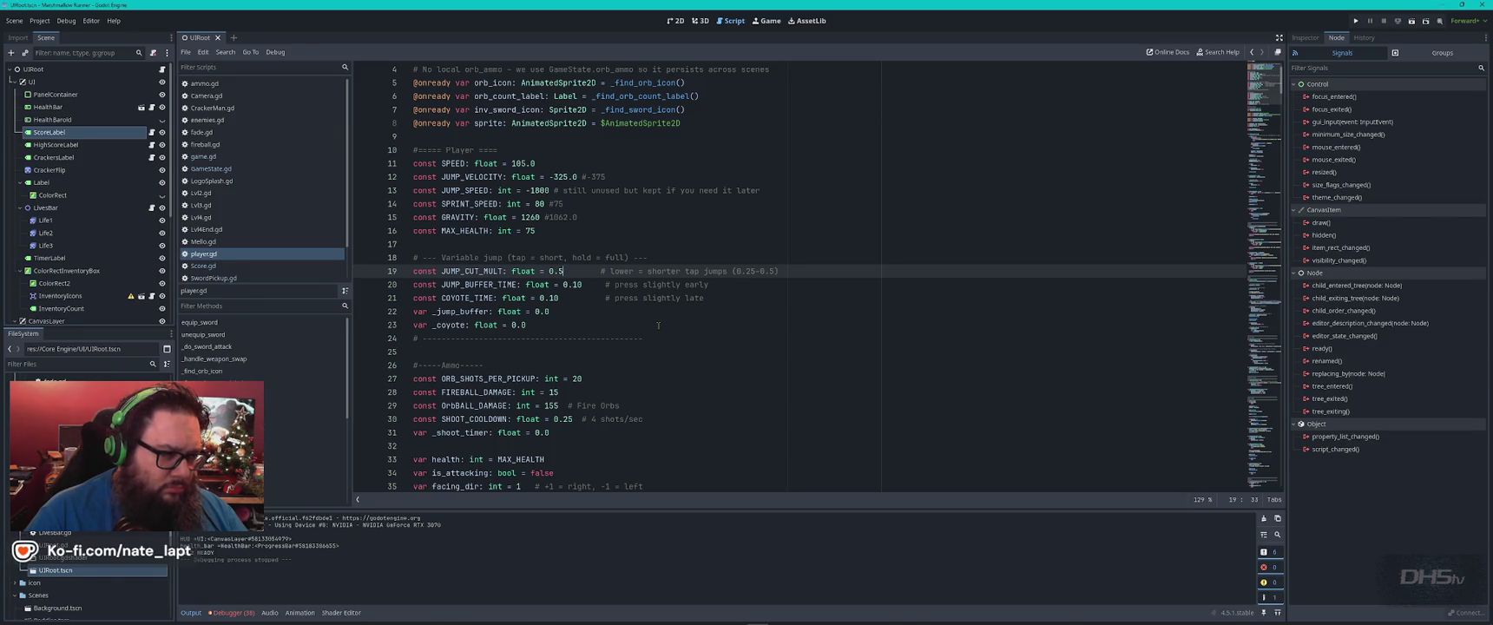
Restore JUMP_CUT_MULT on line 19 to 0.35 and scroll through the surrounding constants.
key("BackSpace")
type("35")
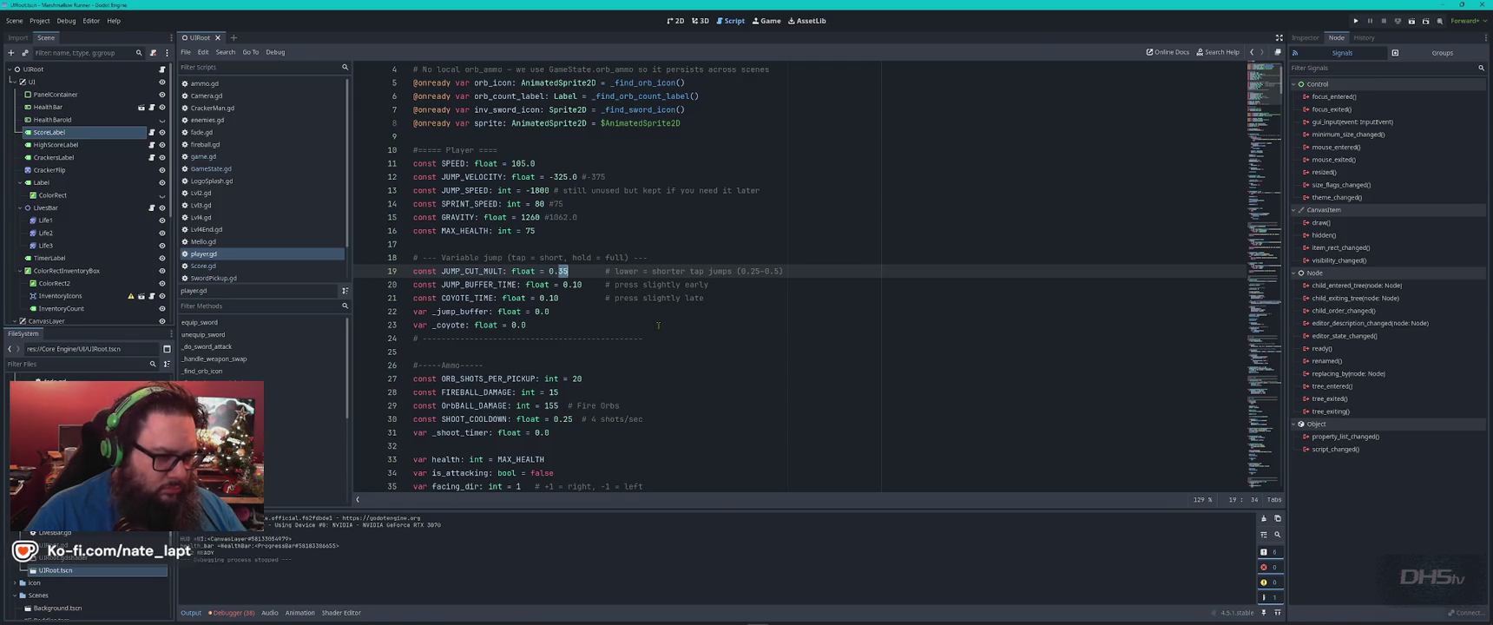
left_click(647, 324)
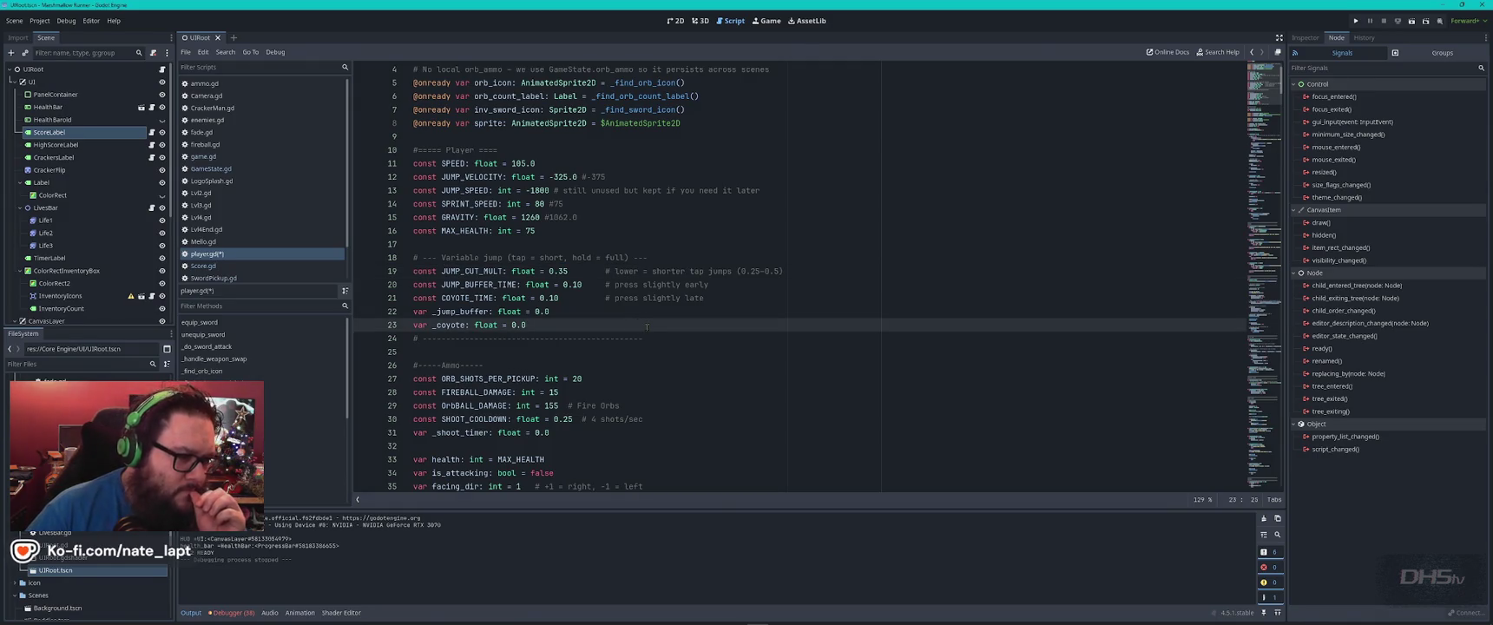
scroll(647, 323, "up", 1)
scroll(647, 321, "down", 11)
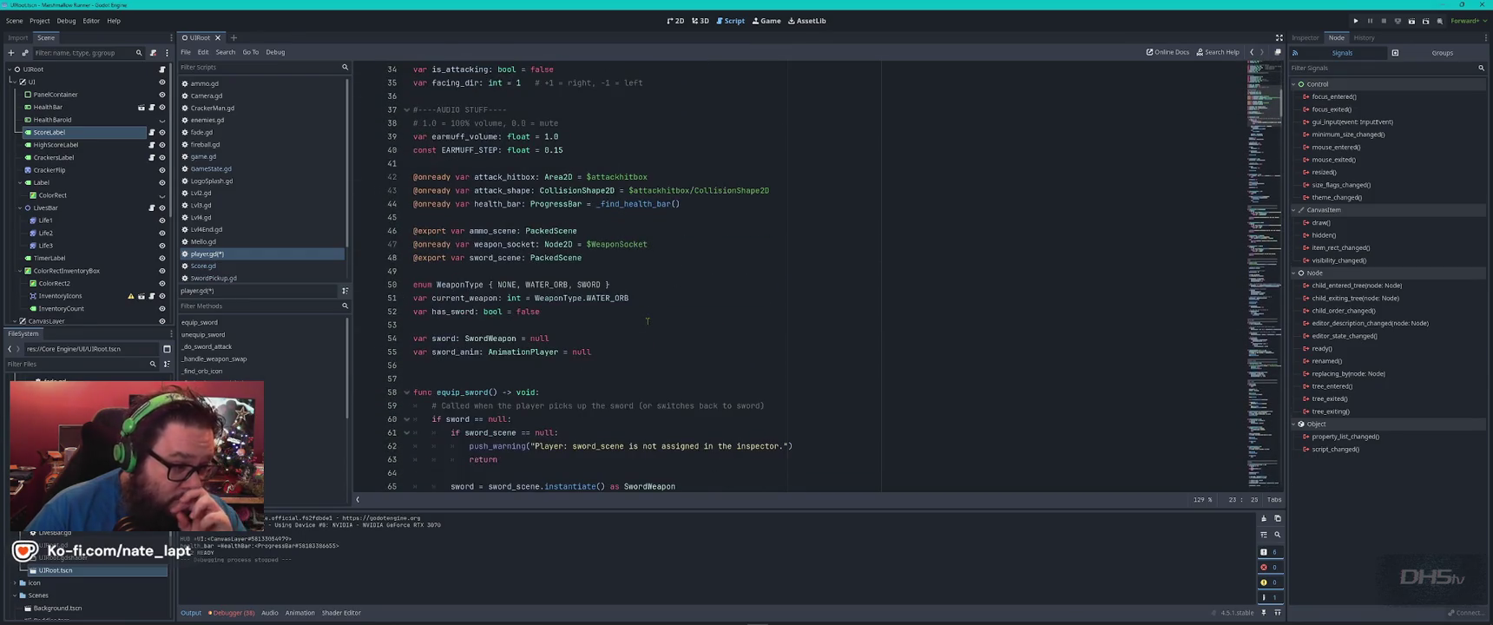
scroll(647, 321, "up", 11)
key("alt+Tab")
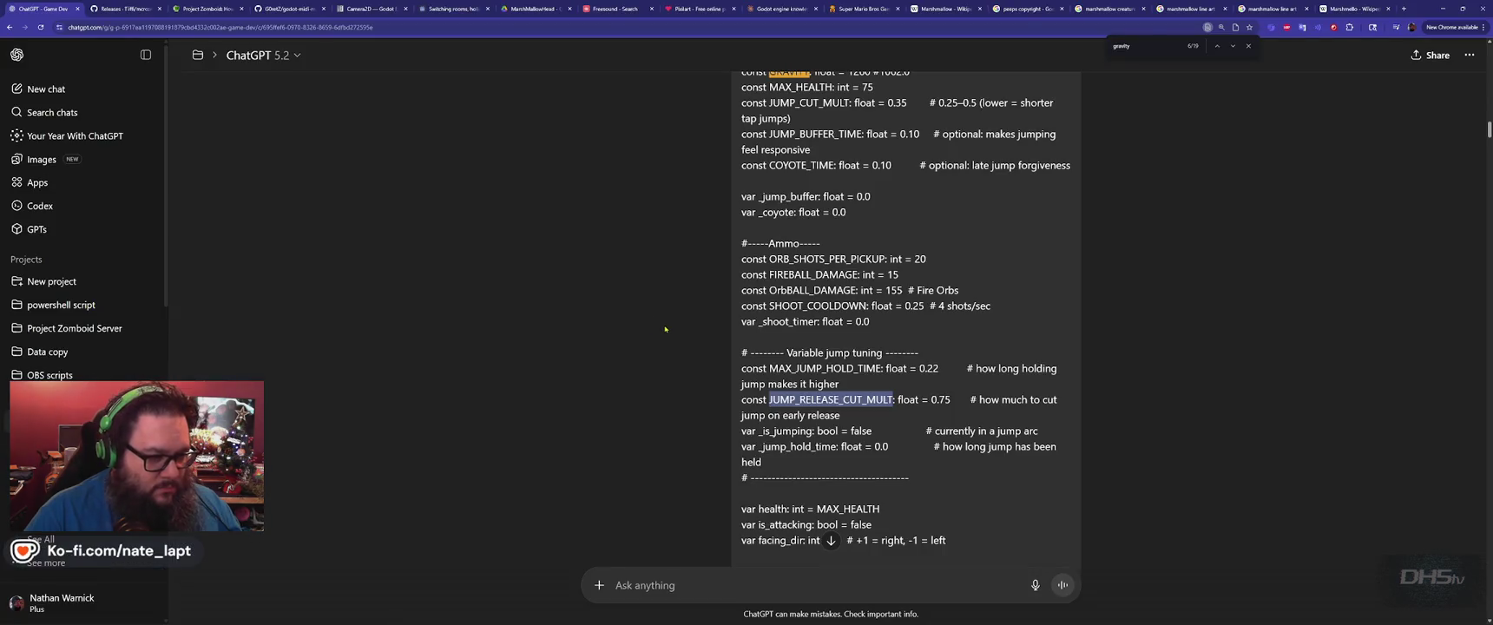
Send ChatGPT 'Thechange nerfed the jump WAY Too Much', then return to JUMP_CUT_MULT in player.gd.
left_click(664, 329)
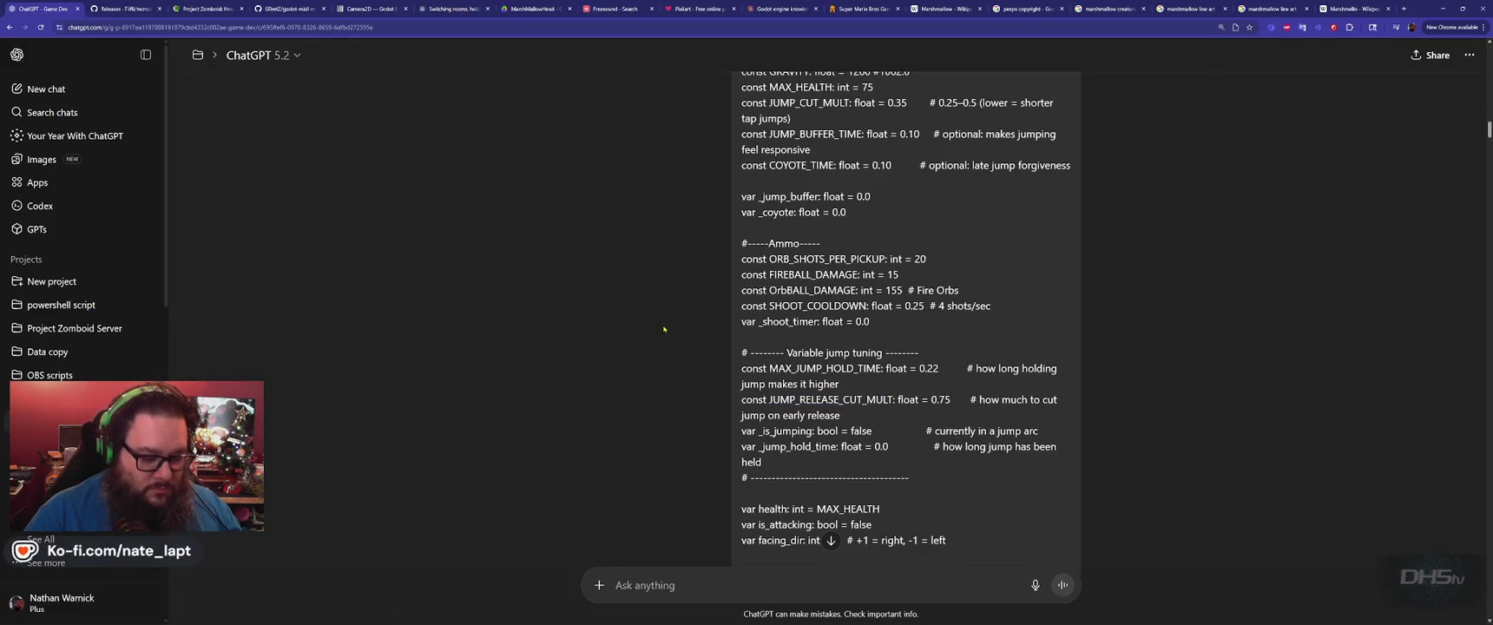
left_click(831, 540)
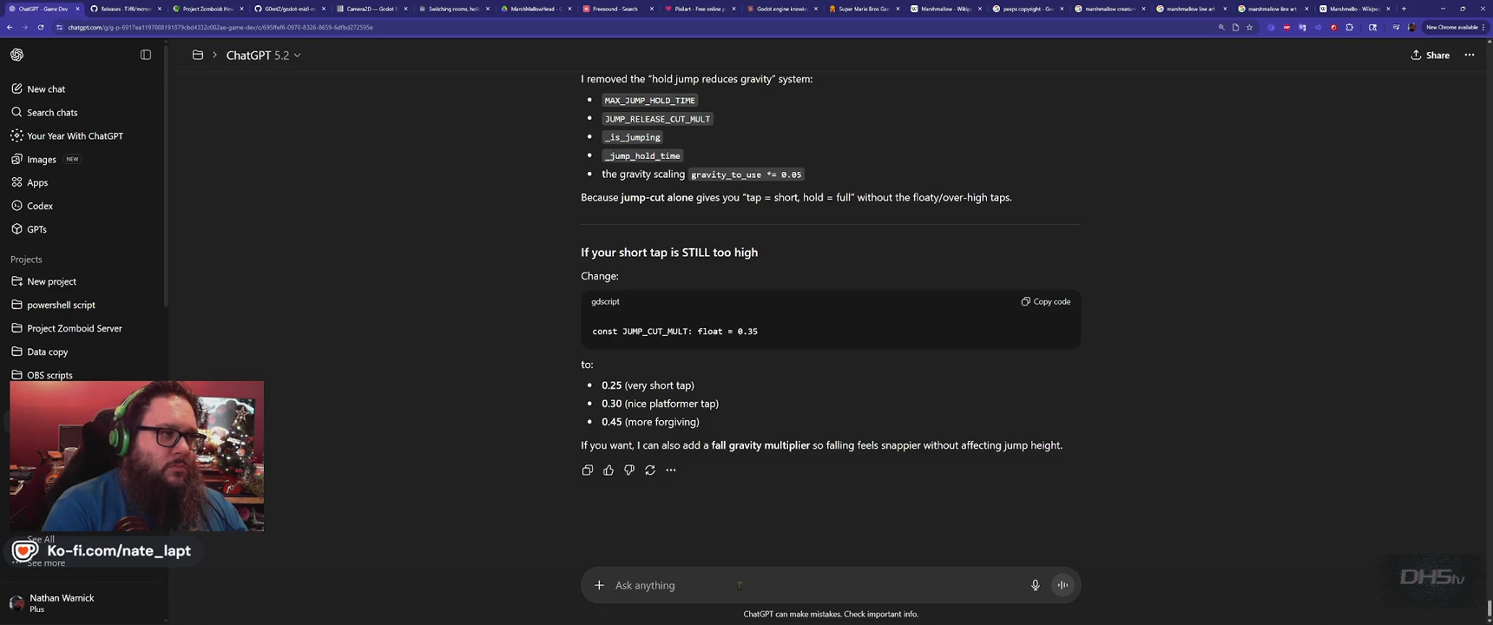
type("Thechange nerfed the jump WAY Too M")
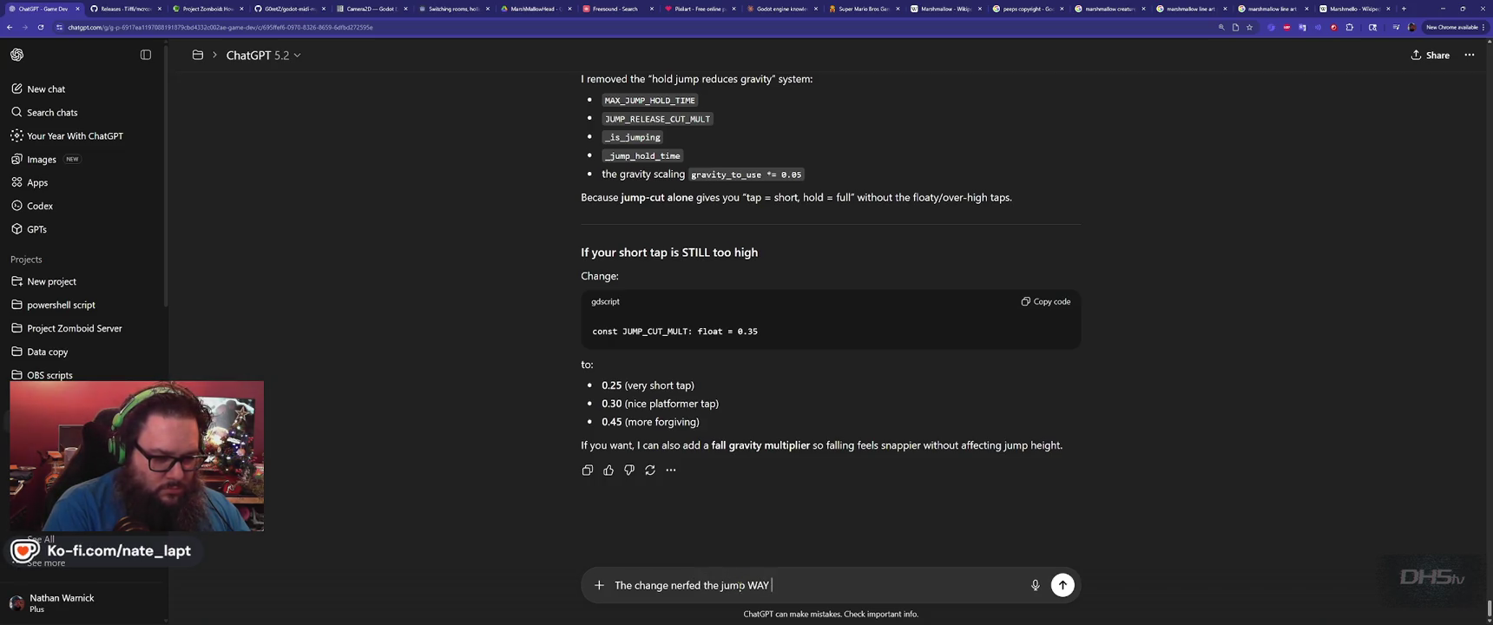
type("uch")
key("Return")
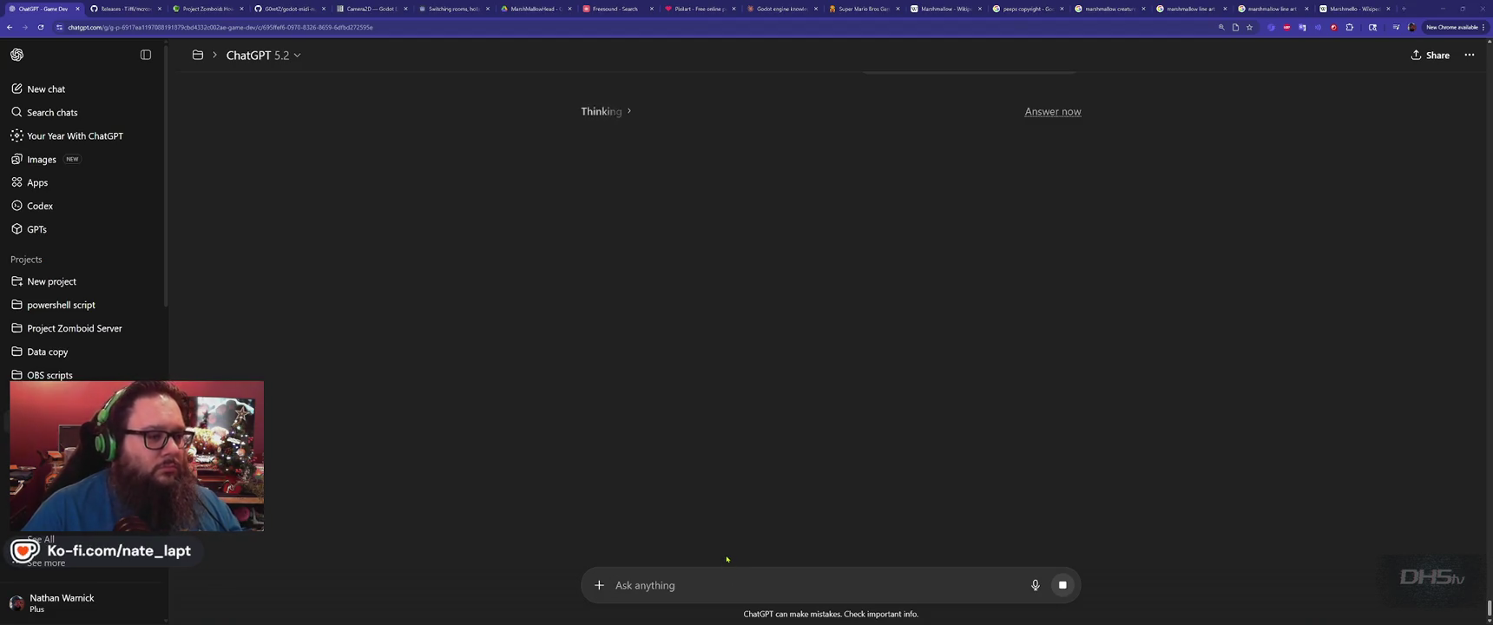
key("alt+Tab")
left_click(563, 311)
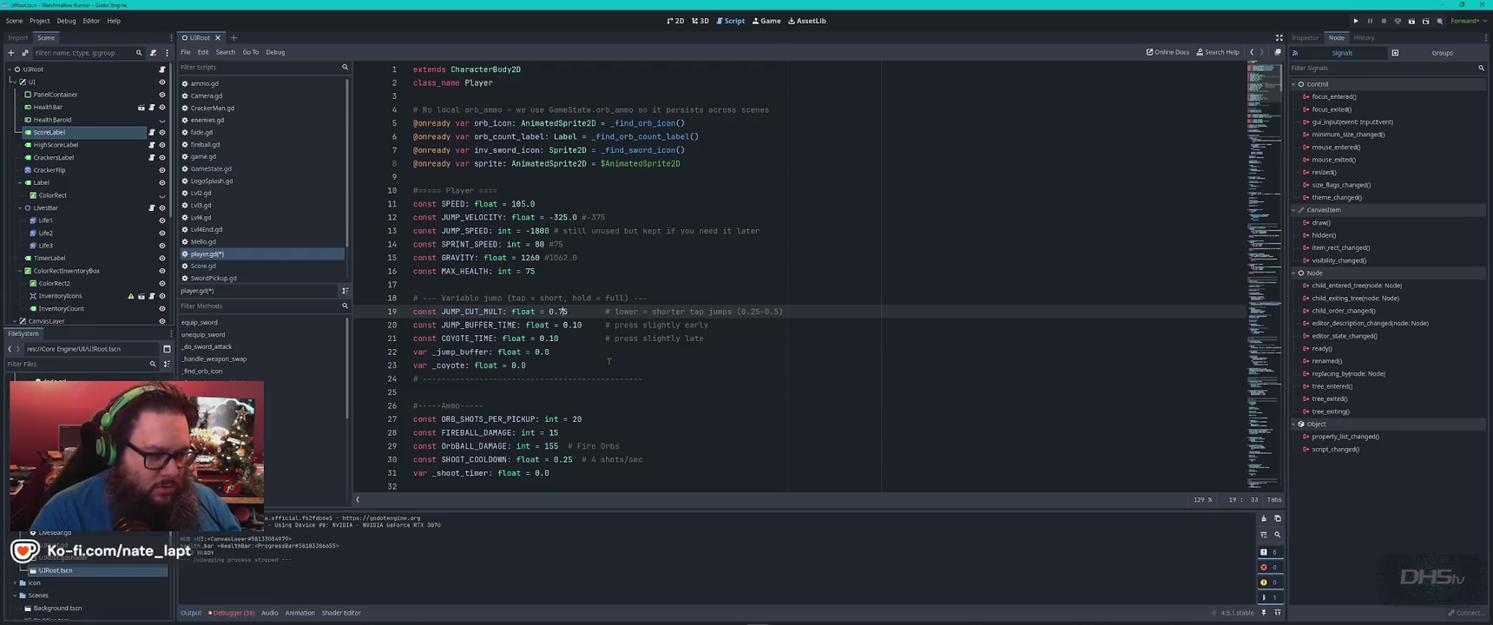
Save player.gd with JUMP_CUT_MULT 0.75 and launch the game into play.
key("ctrl+s")
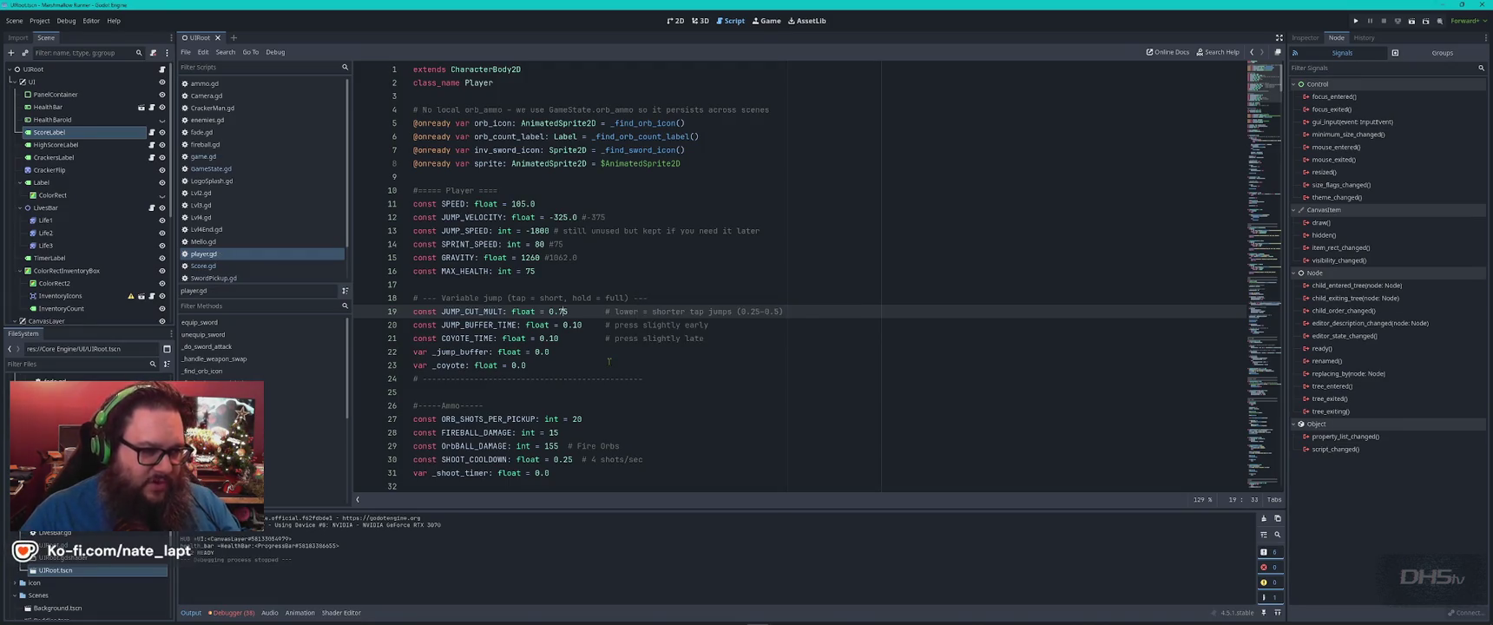
key("F5")
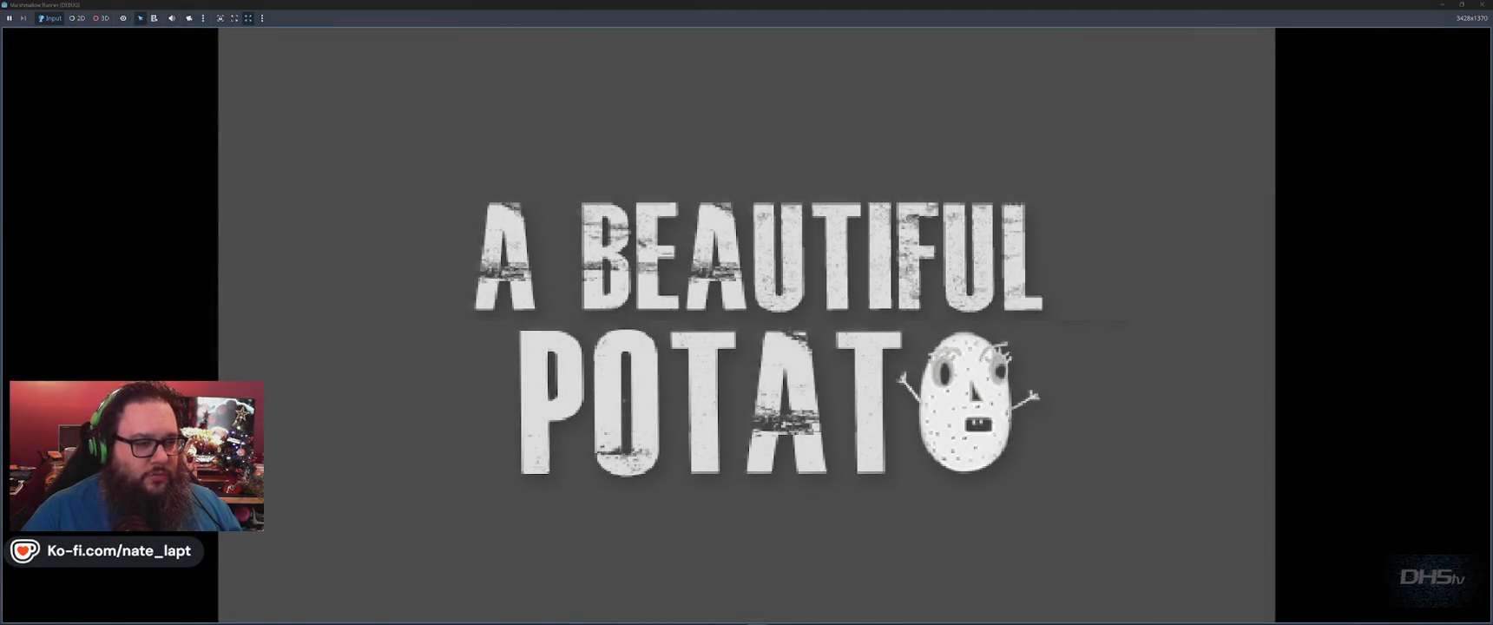
key("Return")
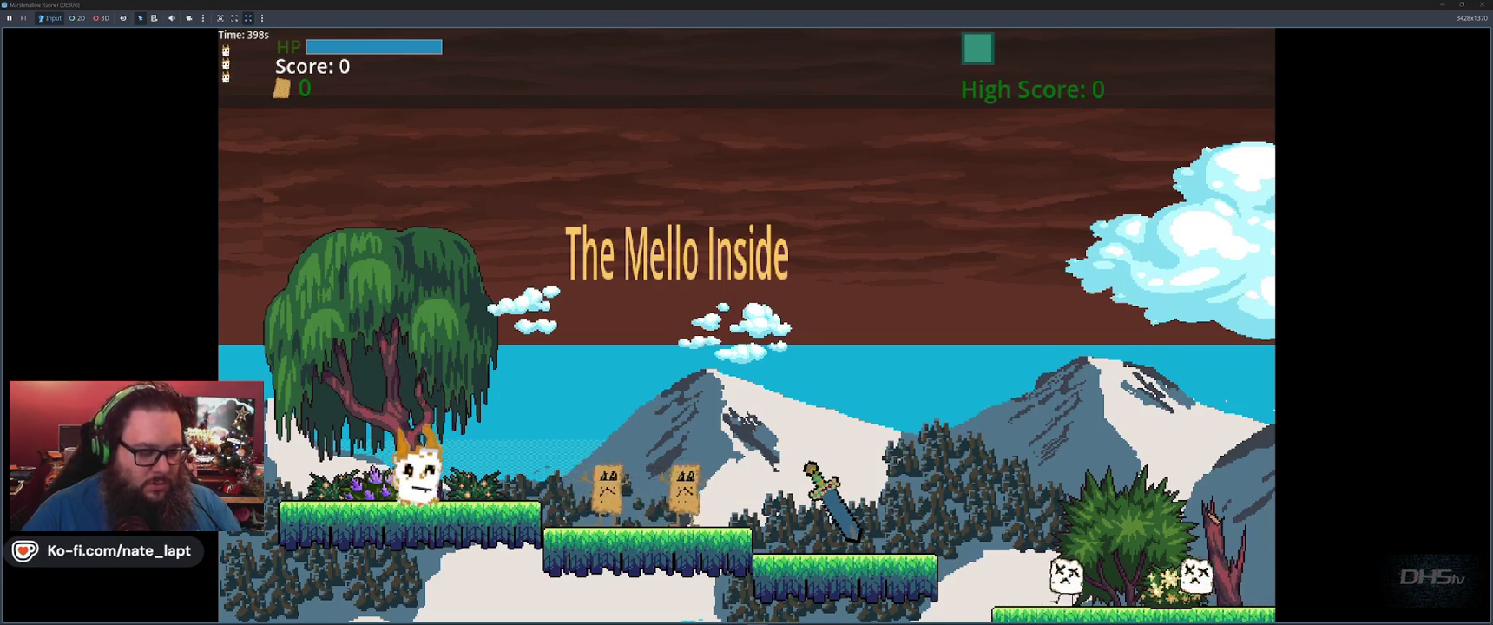
Lower JUMP_CUT_MULT to 0.15, relaunch to test, and copy 'velocity' from ChatGPT's reply.
key("BackSpace")
type("1")
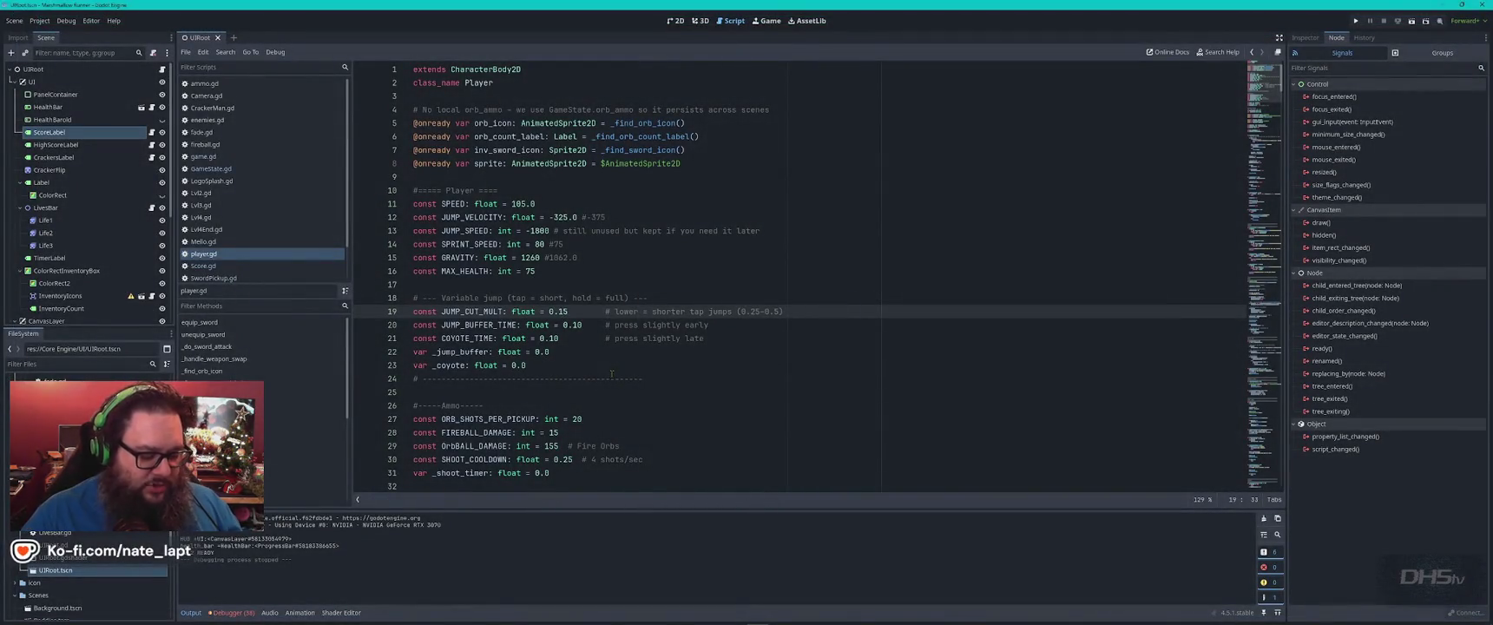
key("F5")
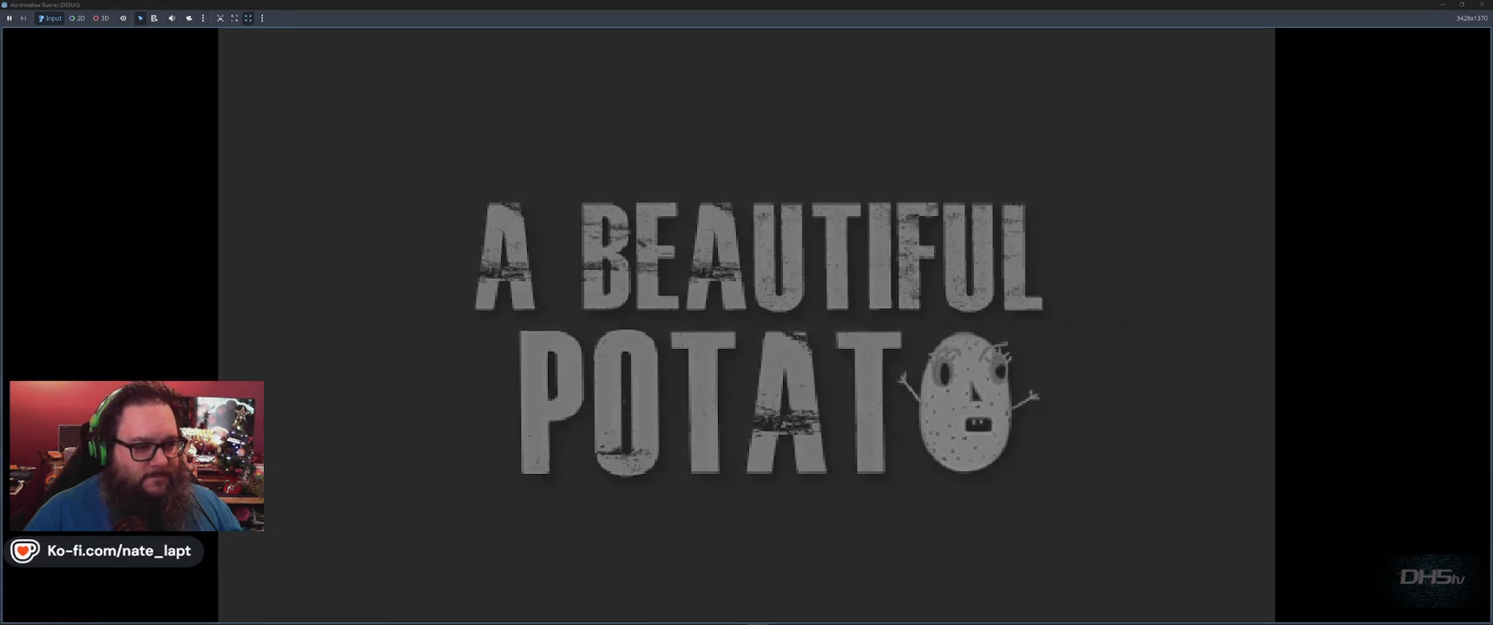
key("Return")
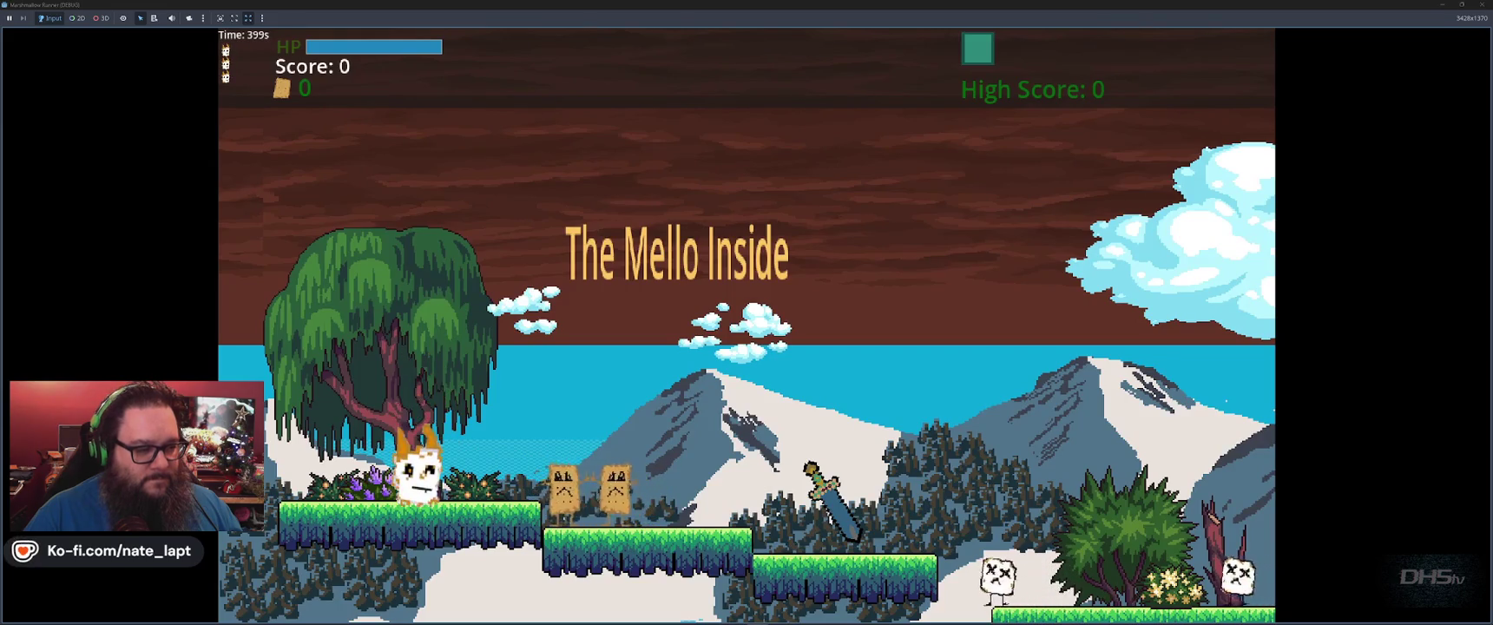
key("alt+Tab")
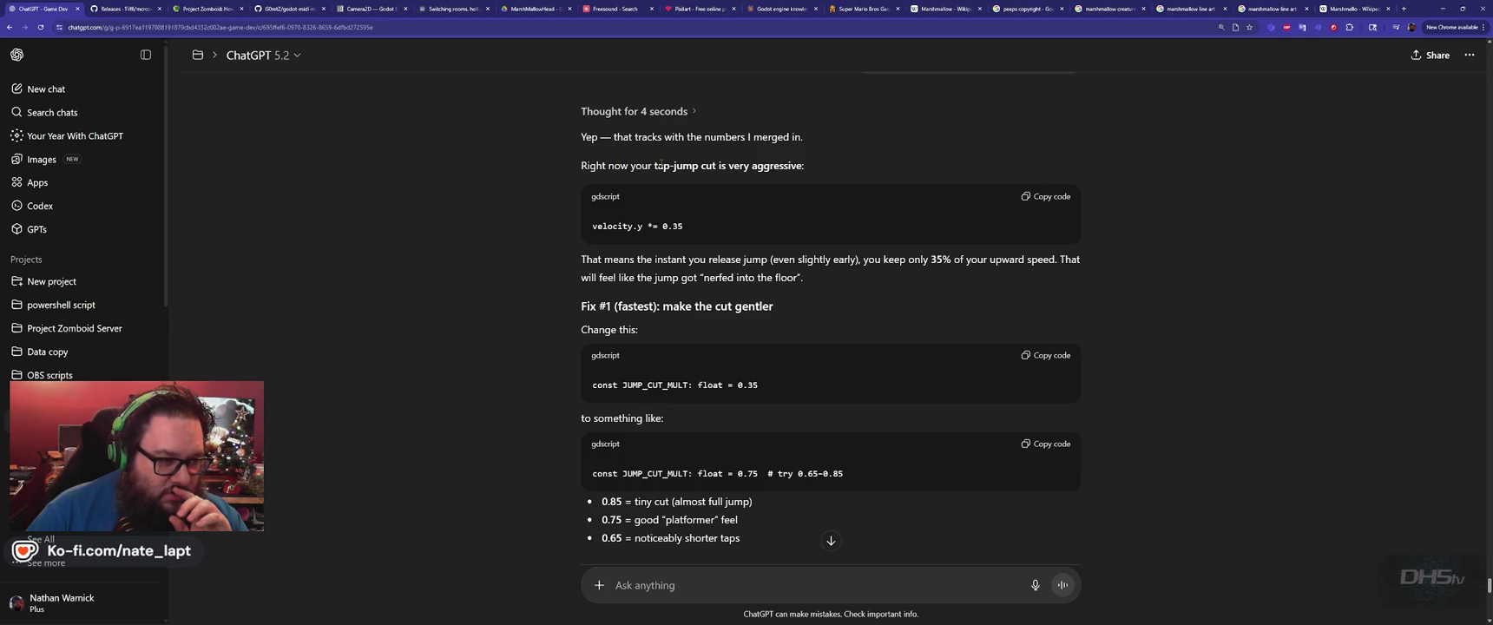
double_click(612, 225)
key("ctrl+c")
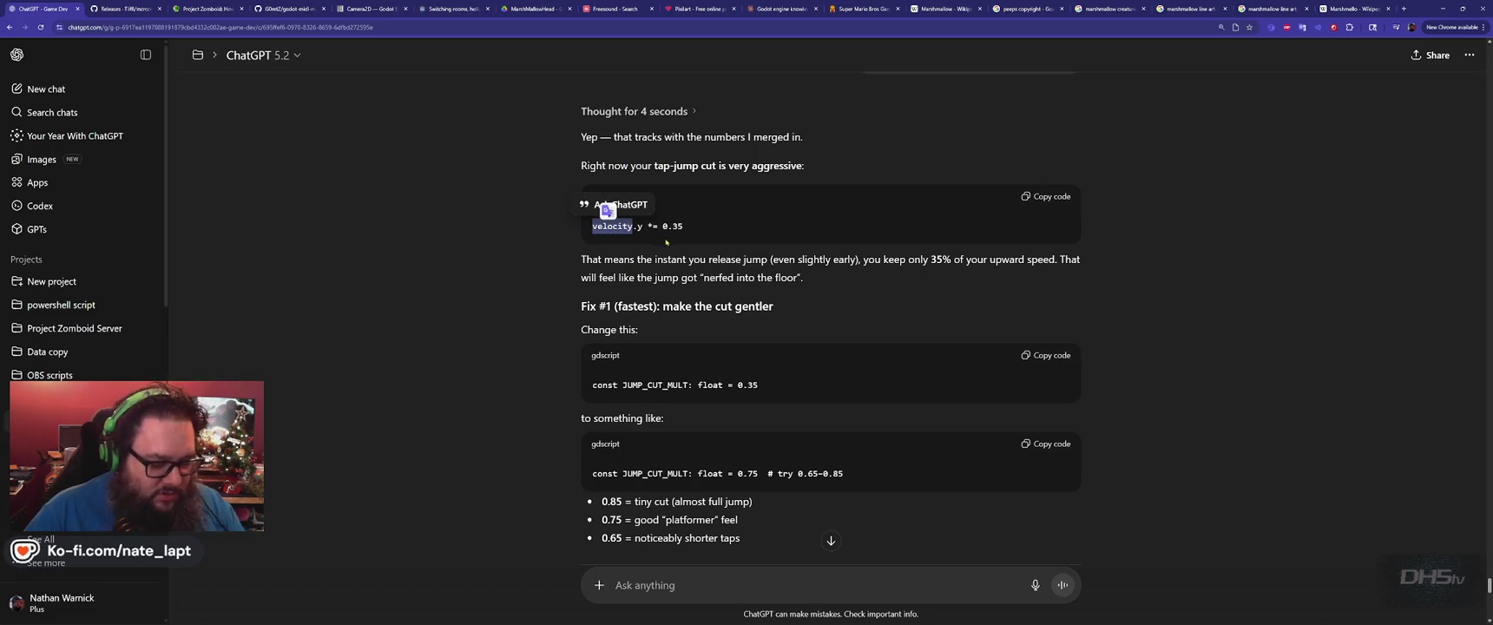
key("alt+Tab")
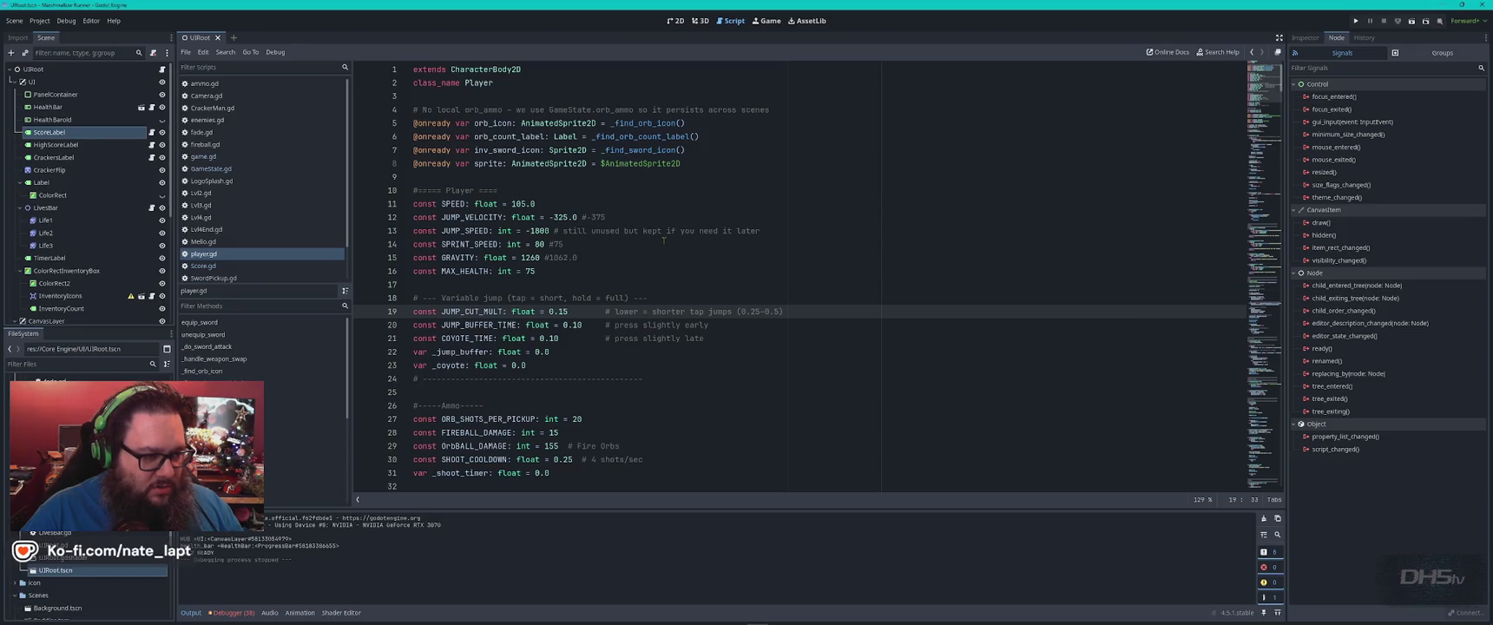
Step through the 18 'velocity' matches in player.gd, ending at JUMP_VELOCITY -325.0.
key("ctrl+f")
key("ctrl+v")
key("Return")
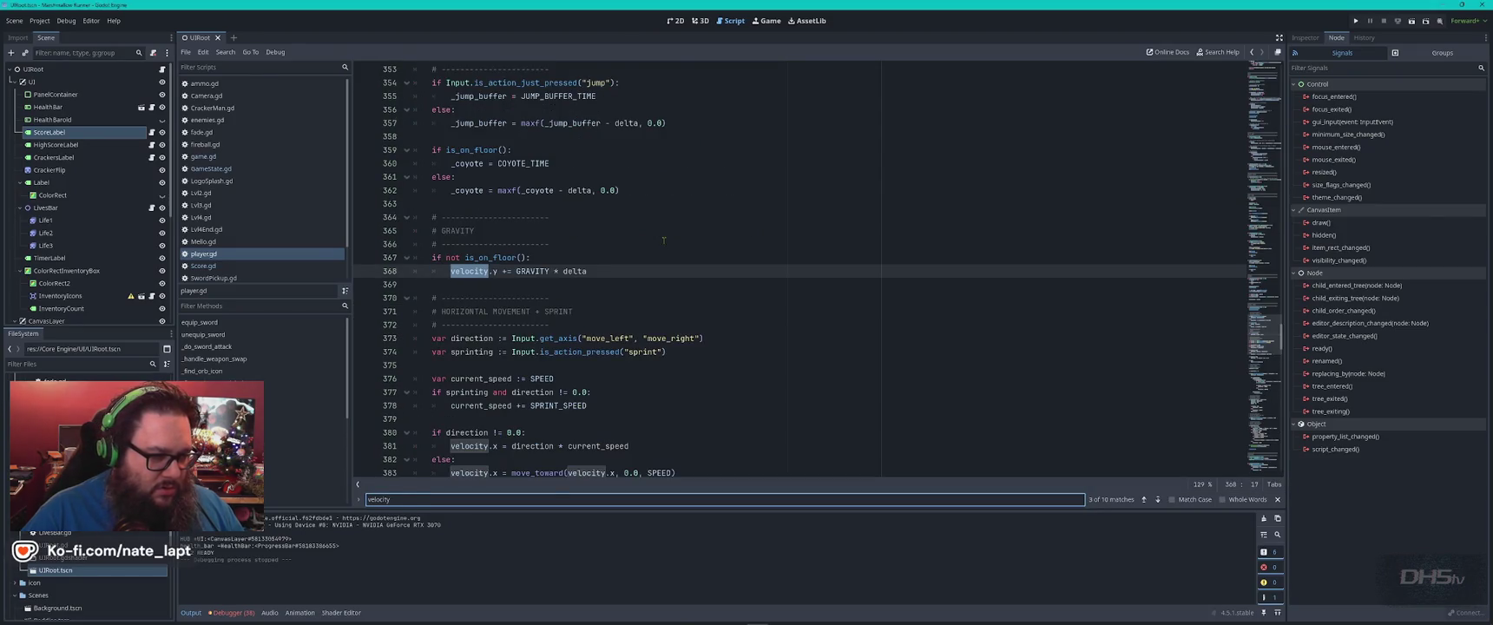
key("Return")
key("Return")
key("Return")
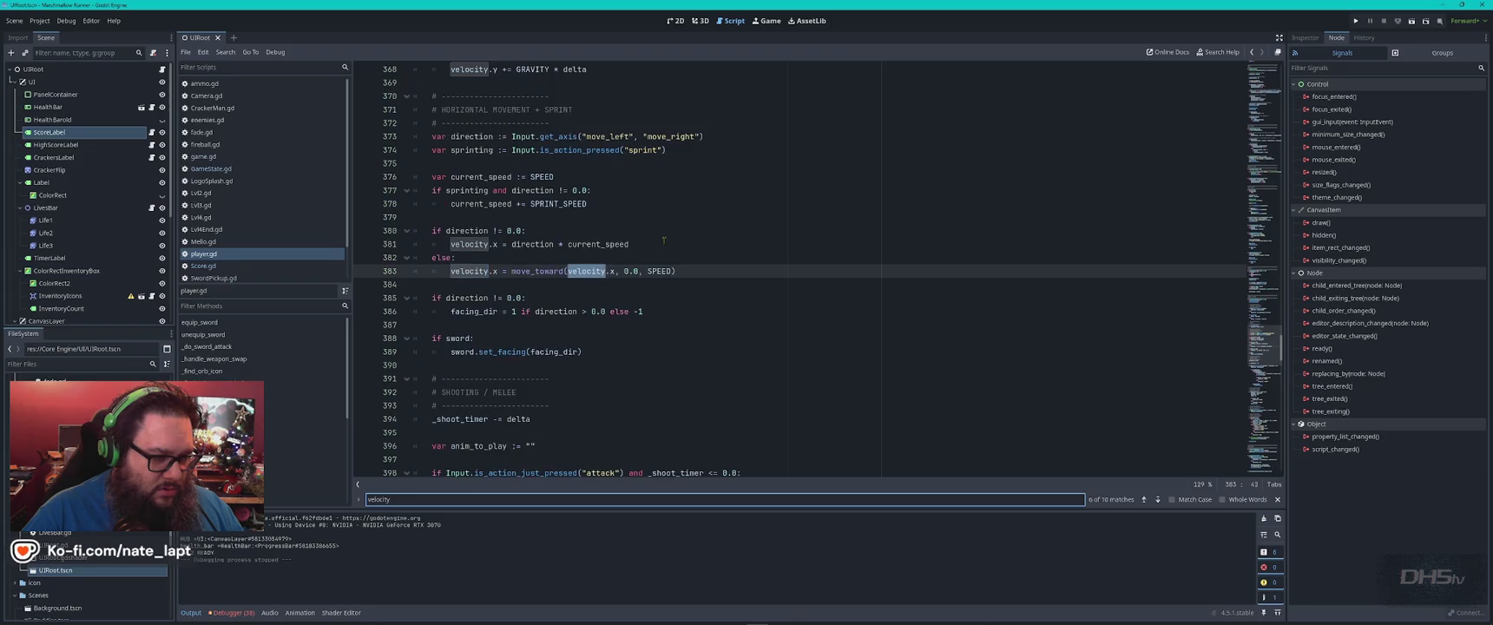
type(".")
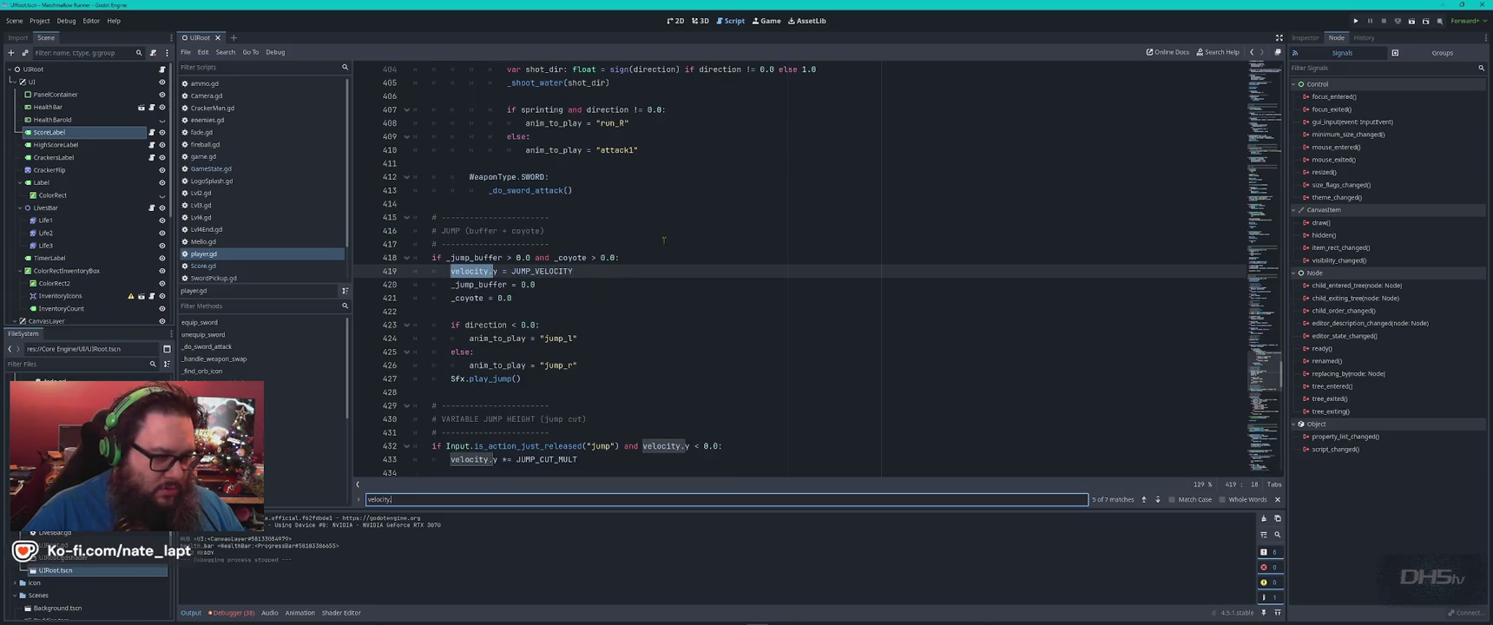
key("BackSpace")
key("Return")
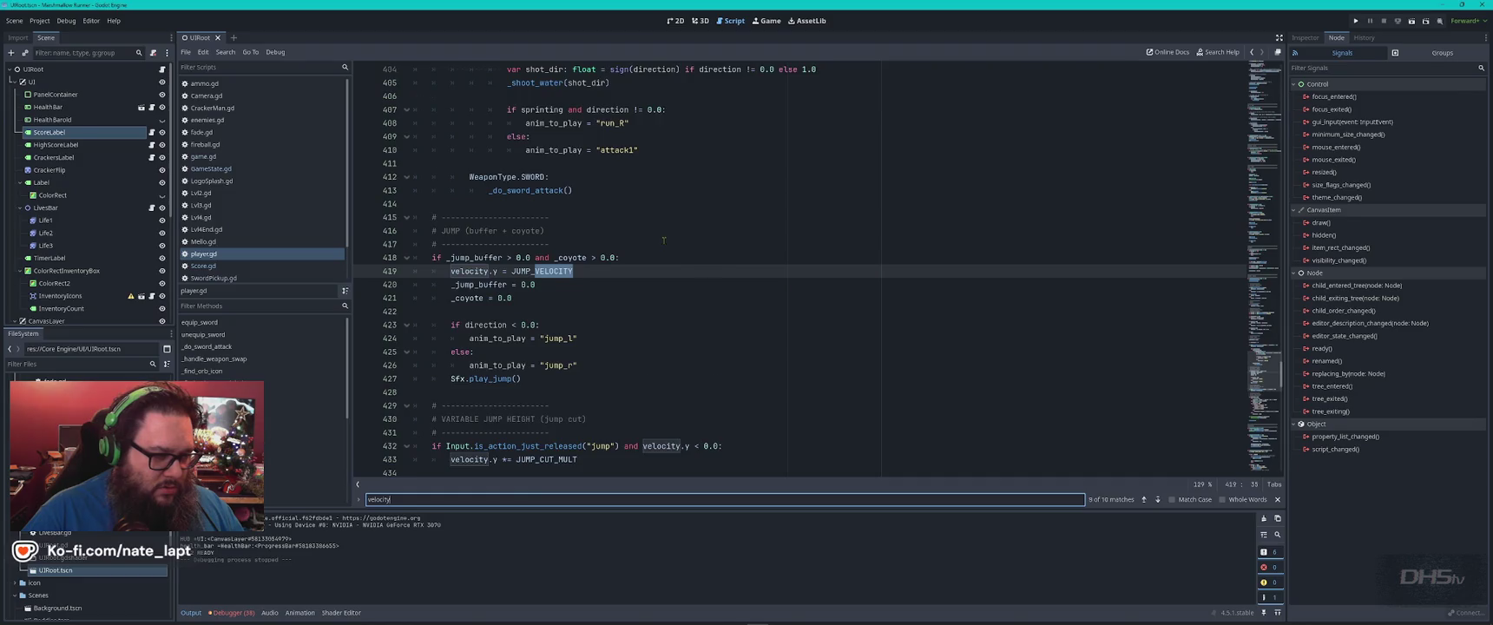
key("Return")
key("Return")
key("Return")
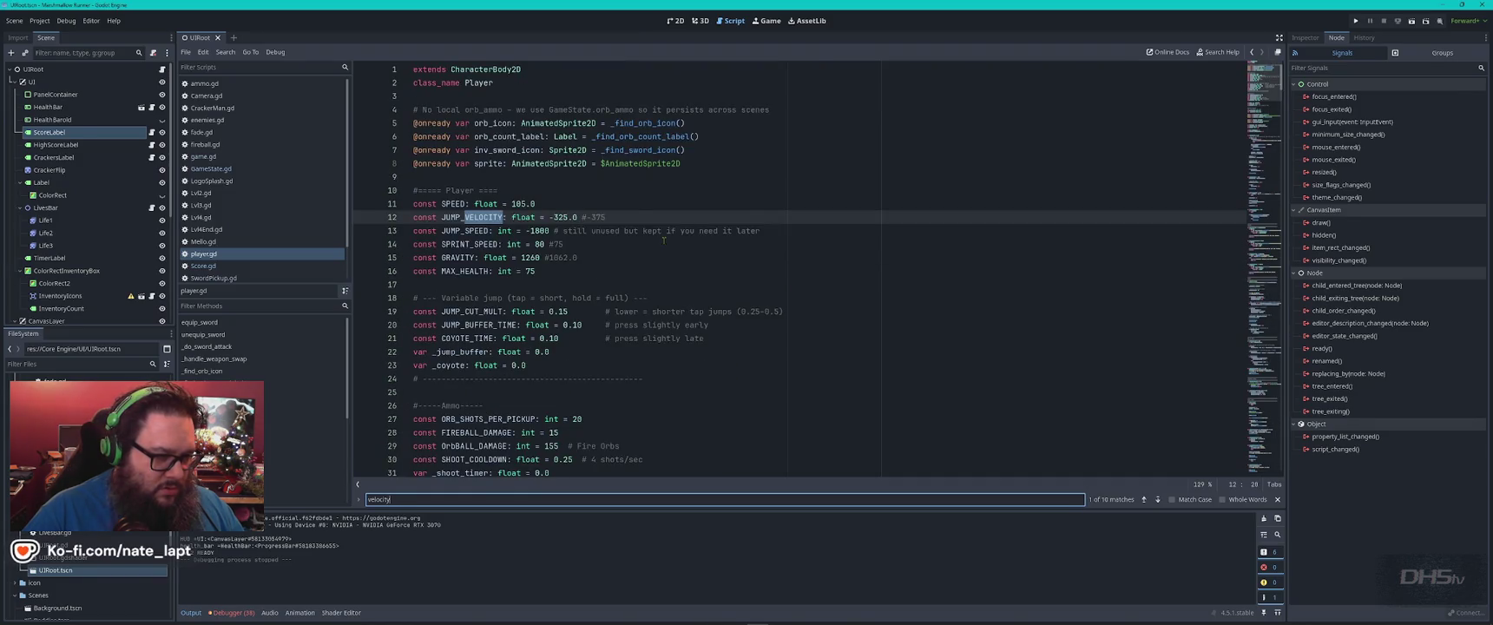
key("Return")
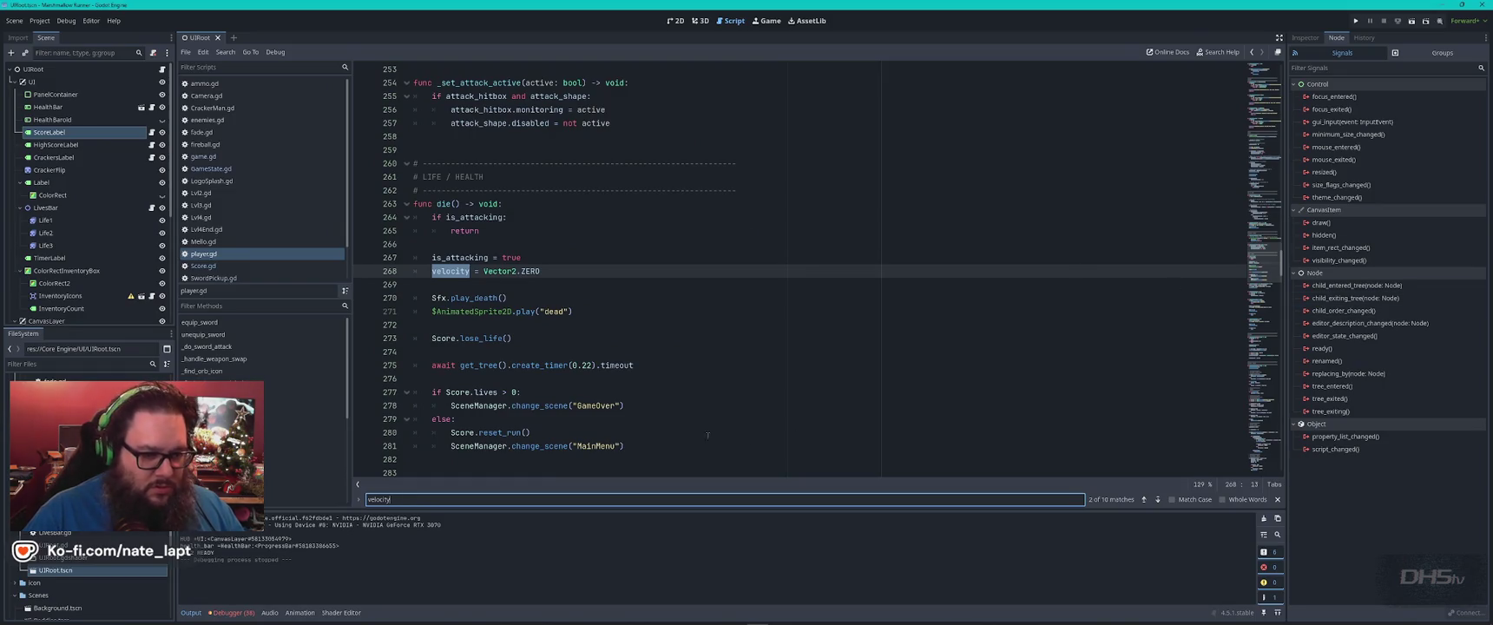
left_click(1145, 500)
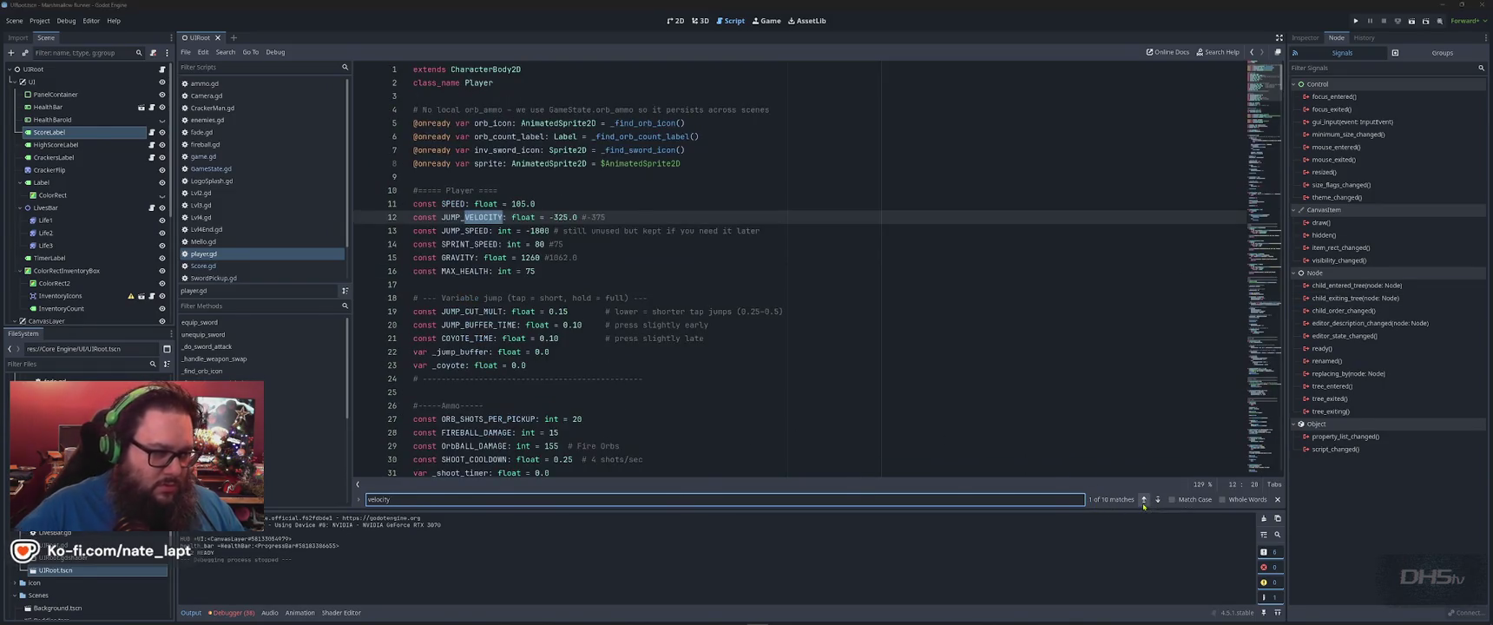
key("alt+Tab")
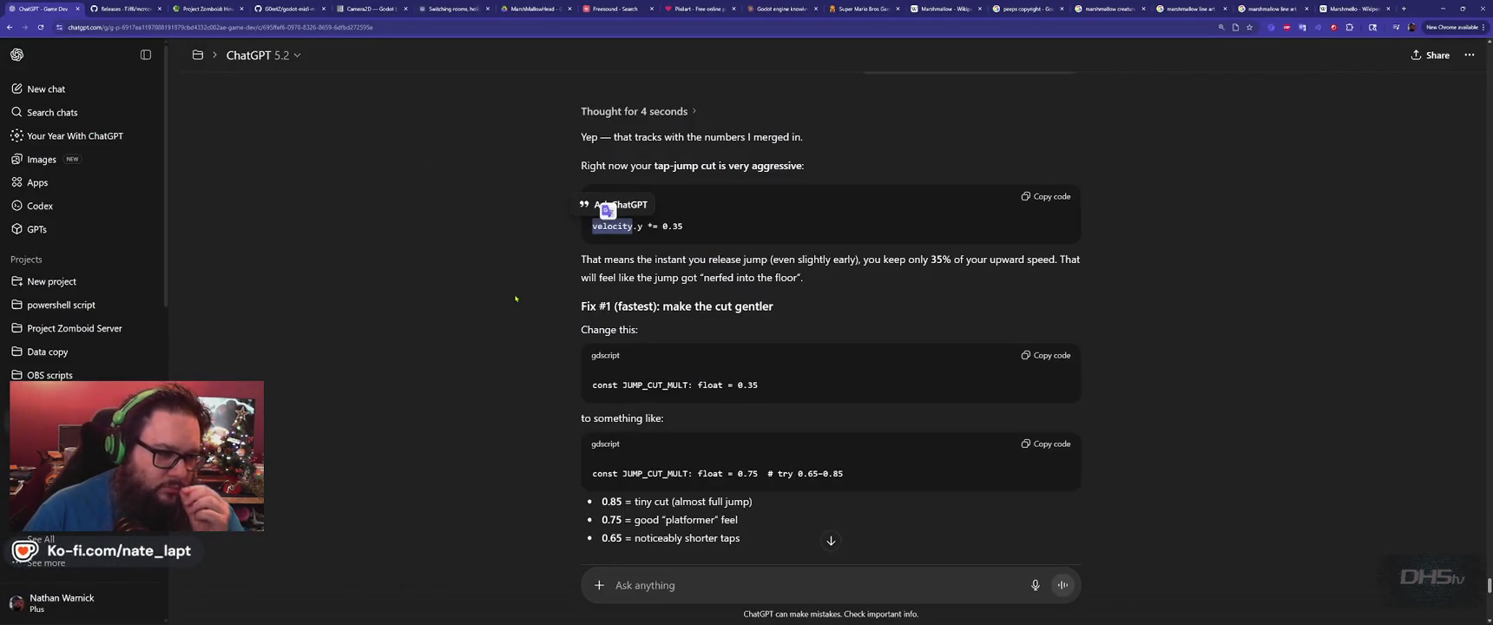
left_click(516, 299)
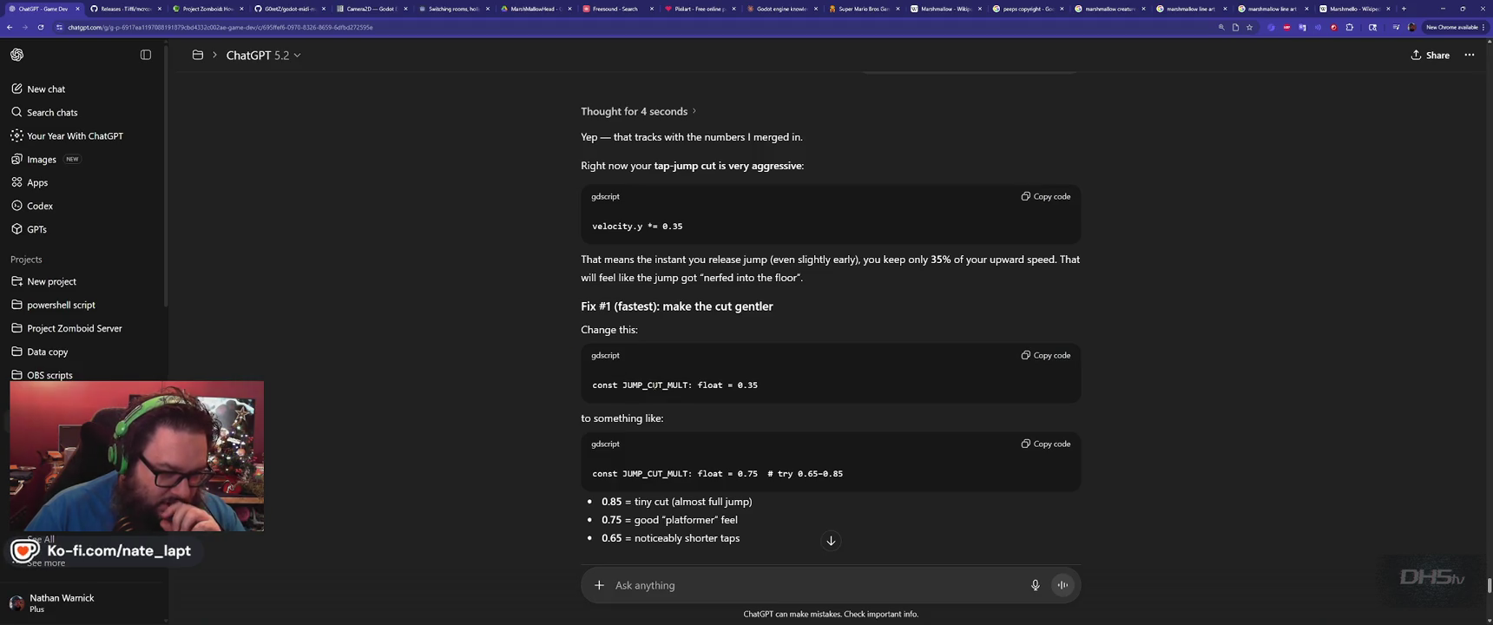
scroll(647, 386, "down", 1)
scroll(574, 389, "down", 1)
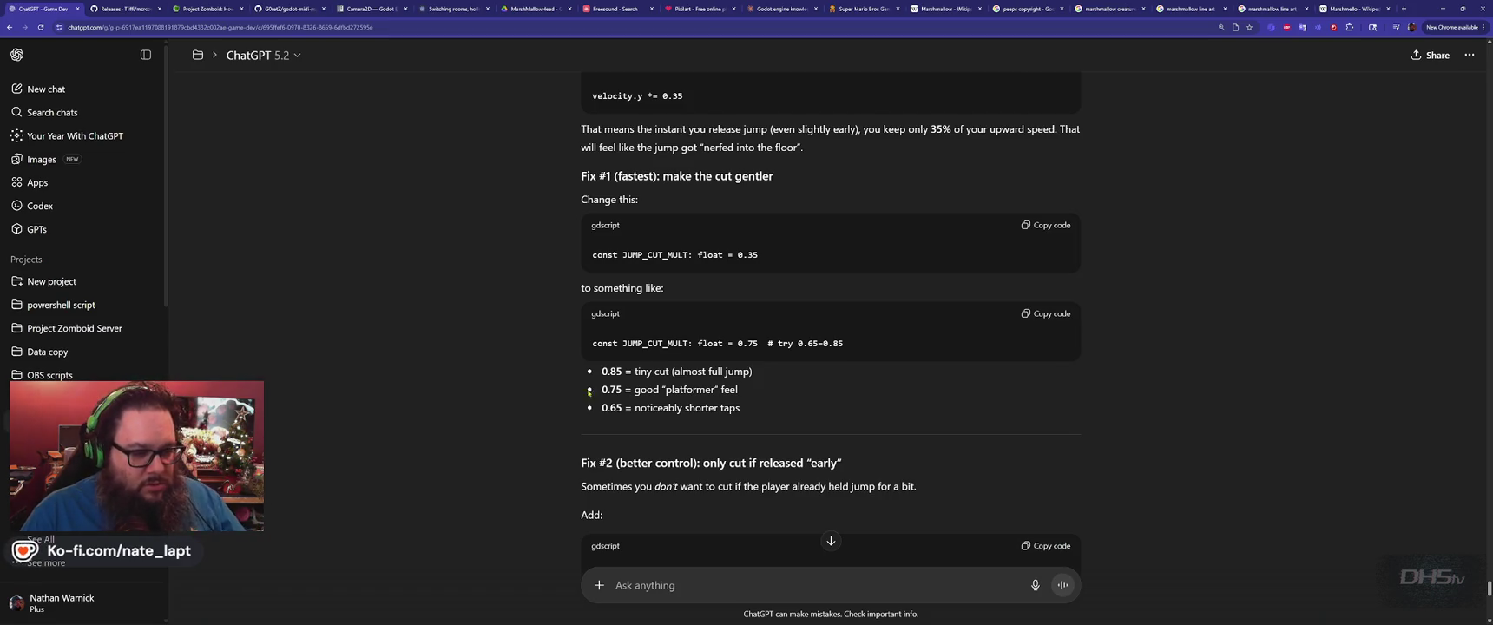
scroll(599, 398, "down", 3)
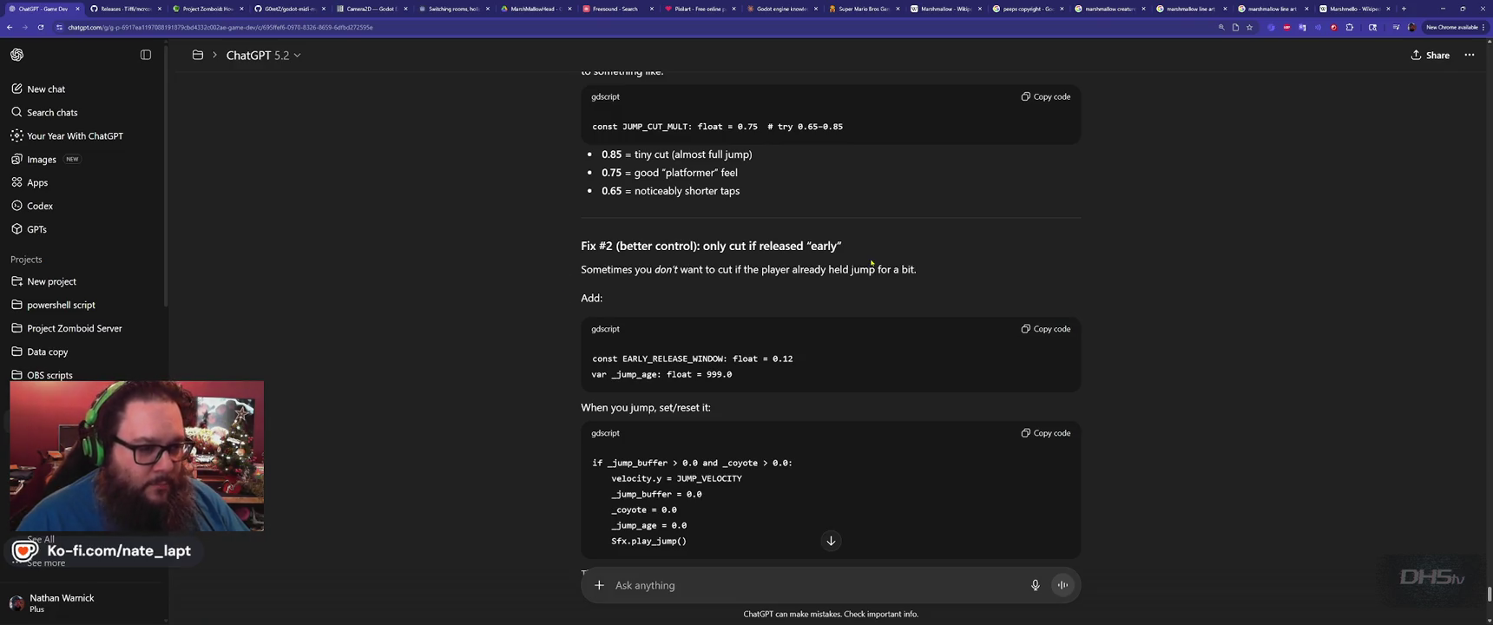
Read through ChatGPT's recommended starting values, including GRAVITY, then go back to player.gd.
scroll(871, 262, "down", 5)
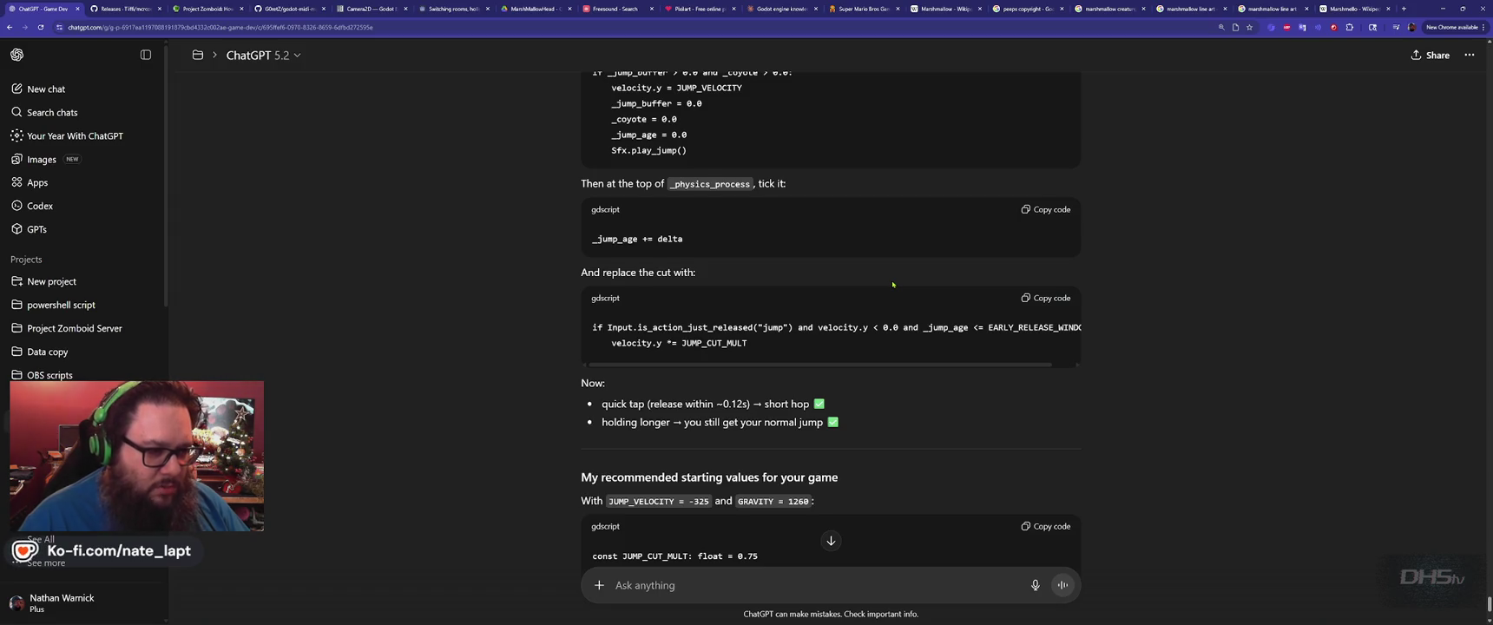
scroll(892, 284, "down", 2)
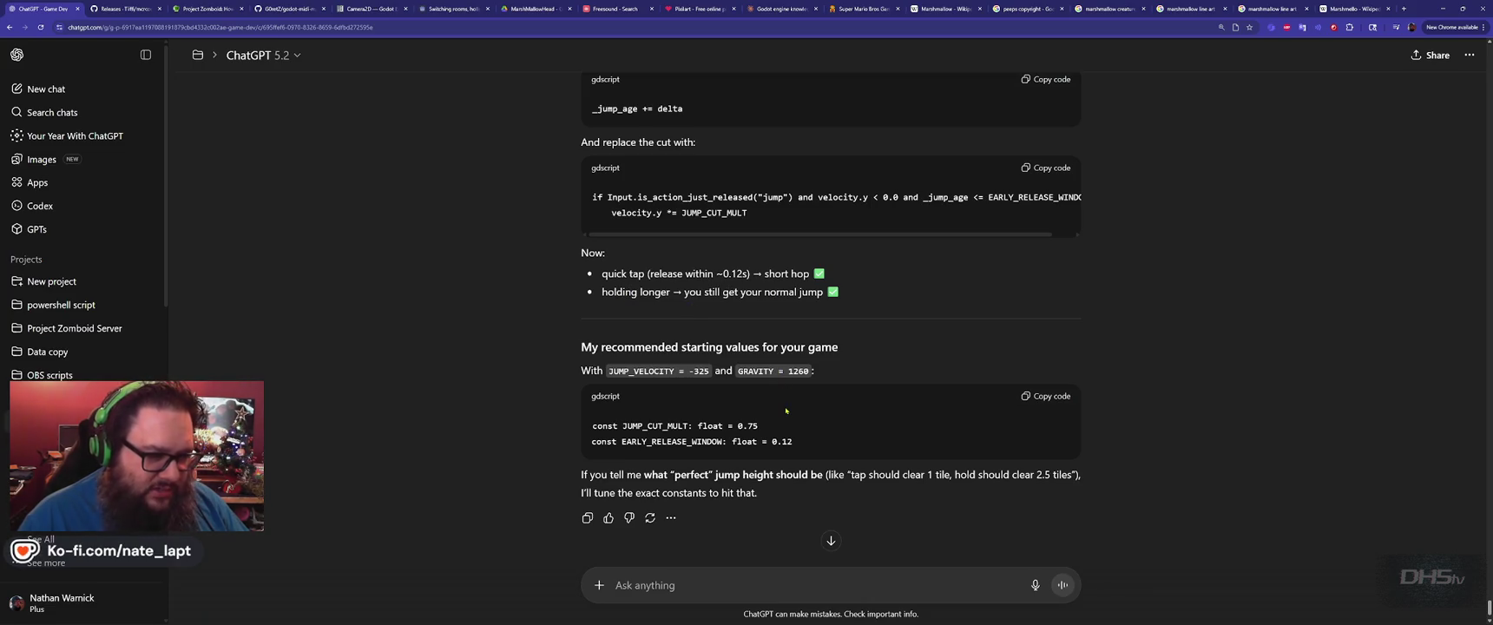
double_click(757, 371)
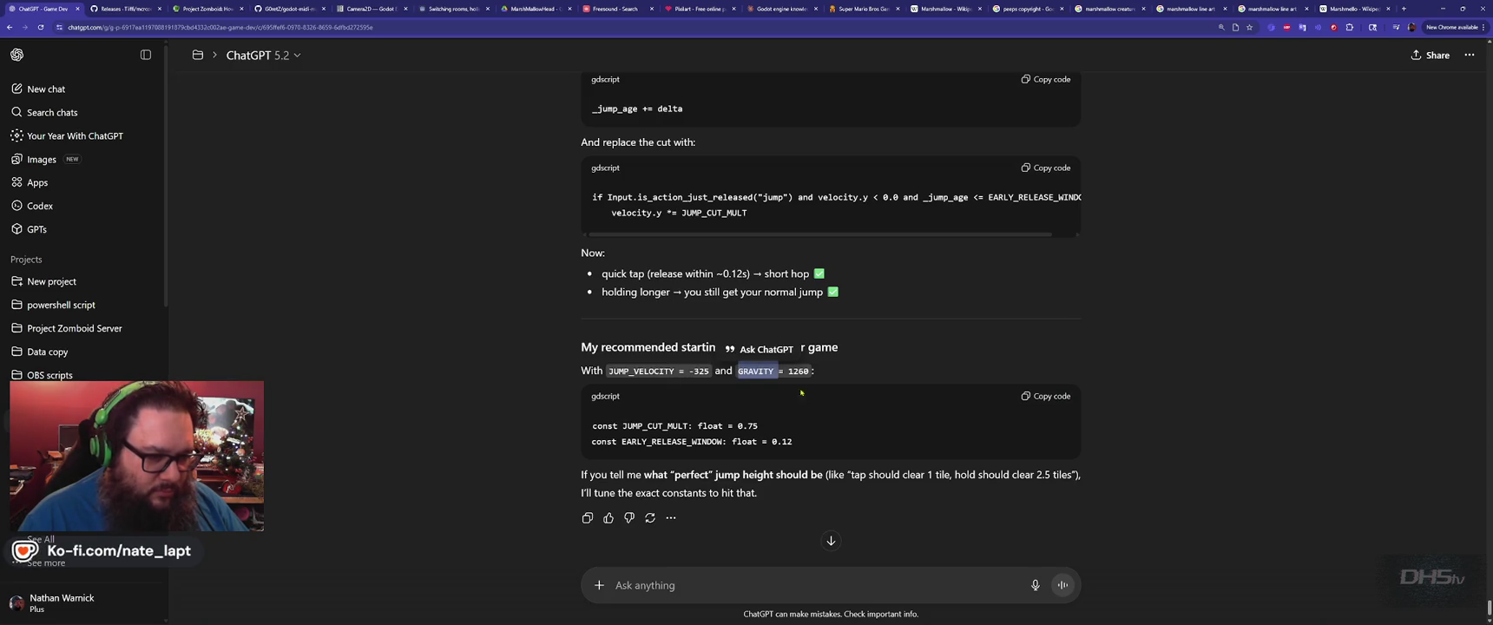
left_click(768, 382)
scroll(704, 411, "down", 1)
scroll(704, 408, "up", 2)
scroll(705, 400, "down", 2)
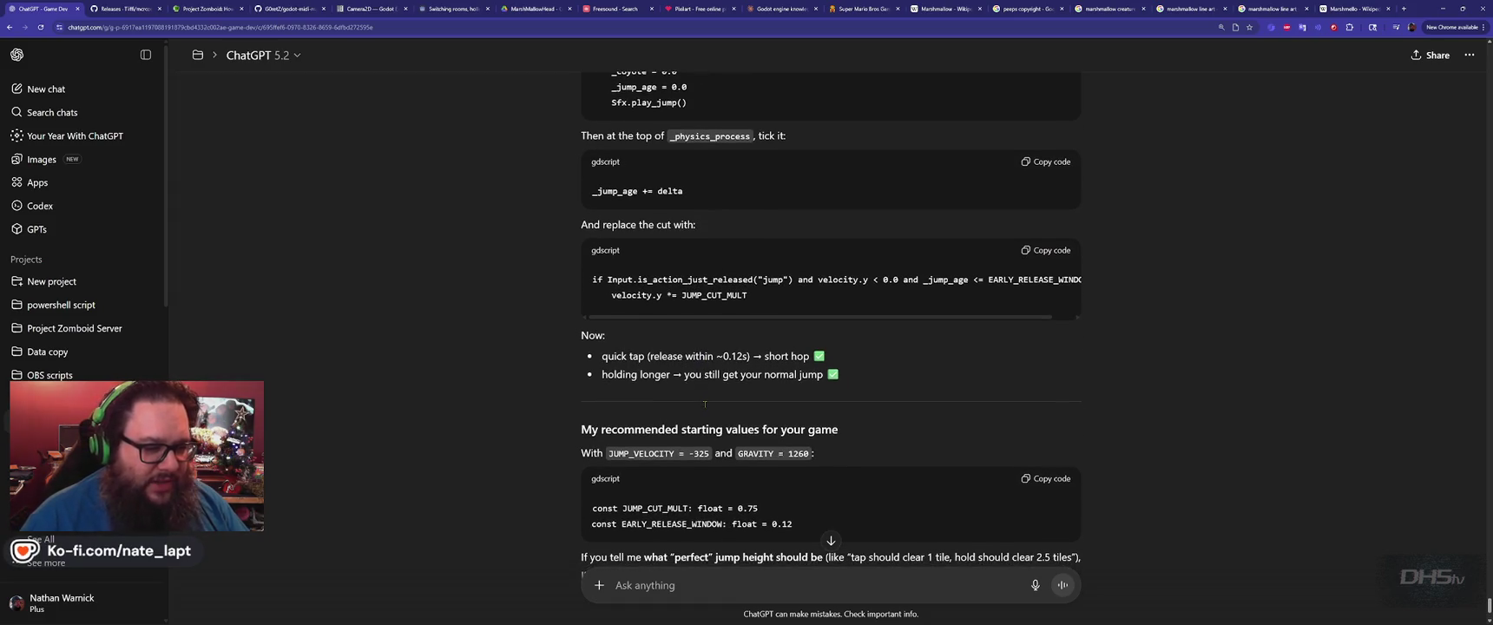
key("alt+Tab")
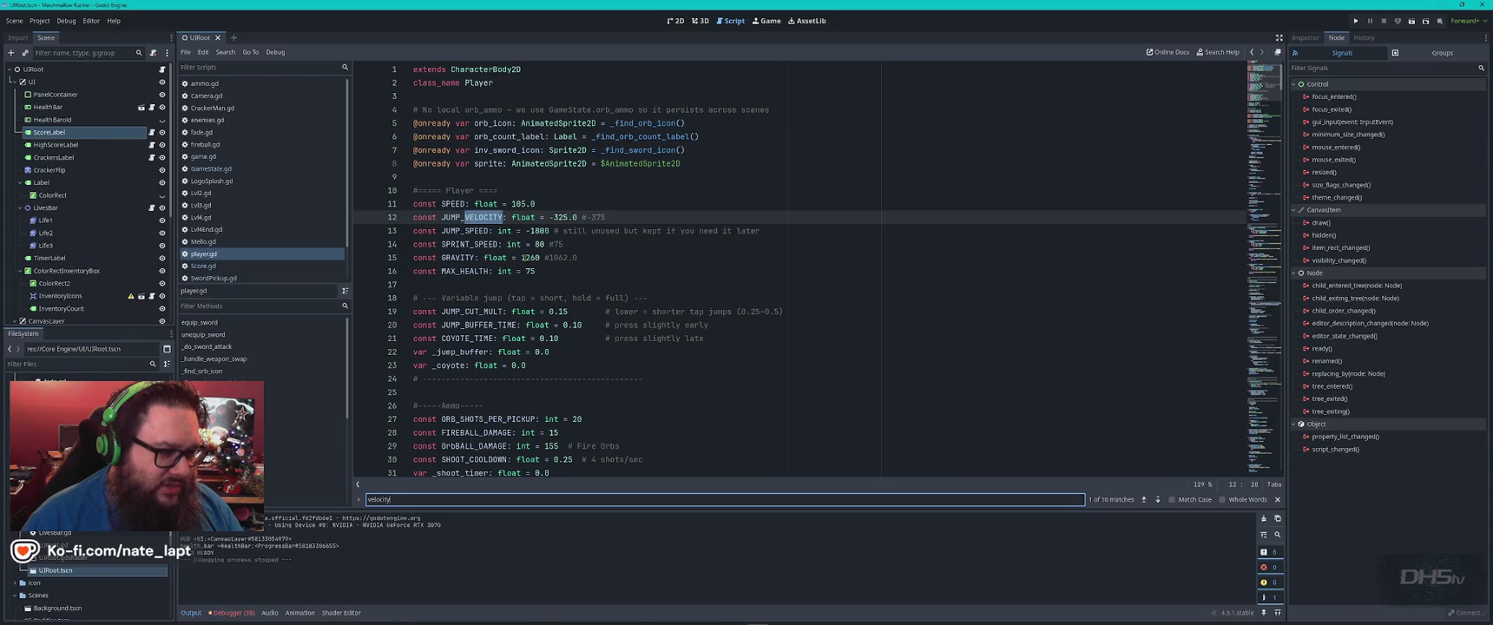
Change GRAVITY on line 15 of player.gd from 1260 to 700 and run the game.
double_click(528, 258)
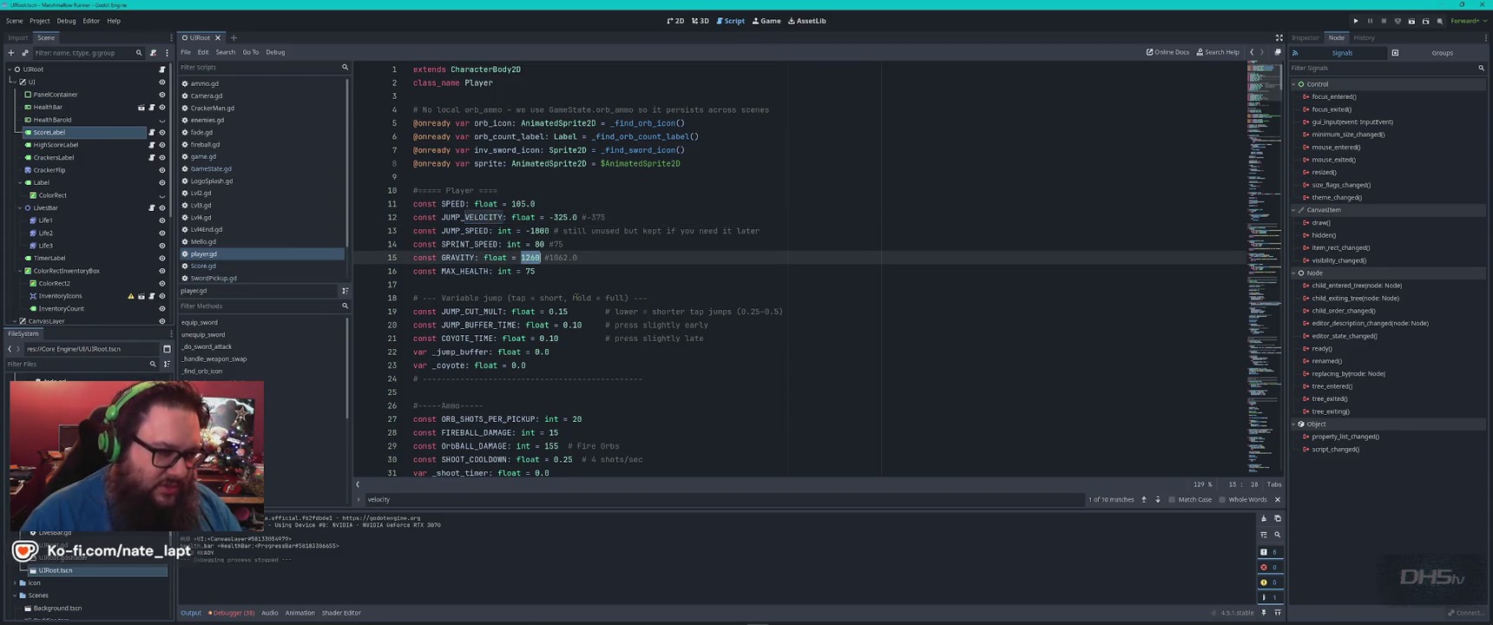
type("700")
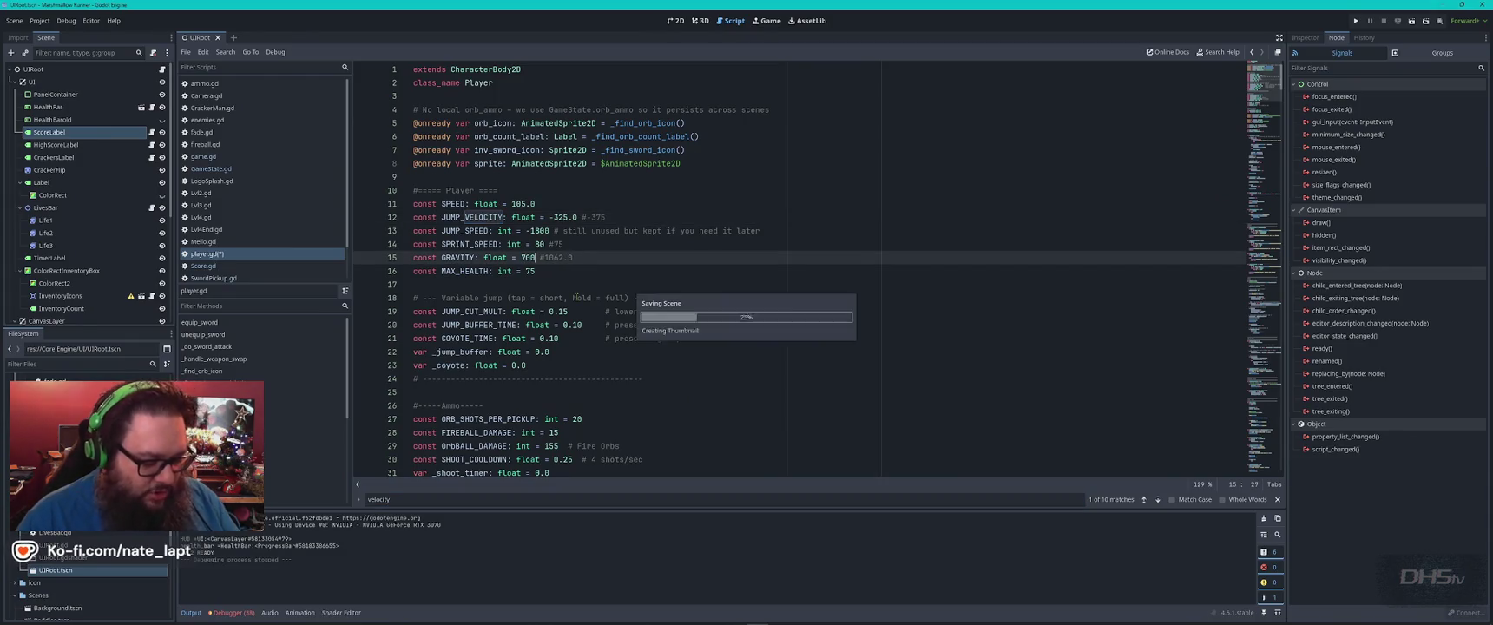
key("F5")
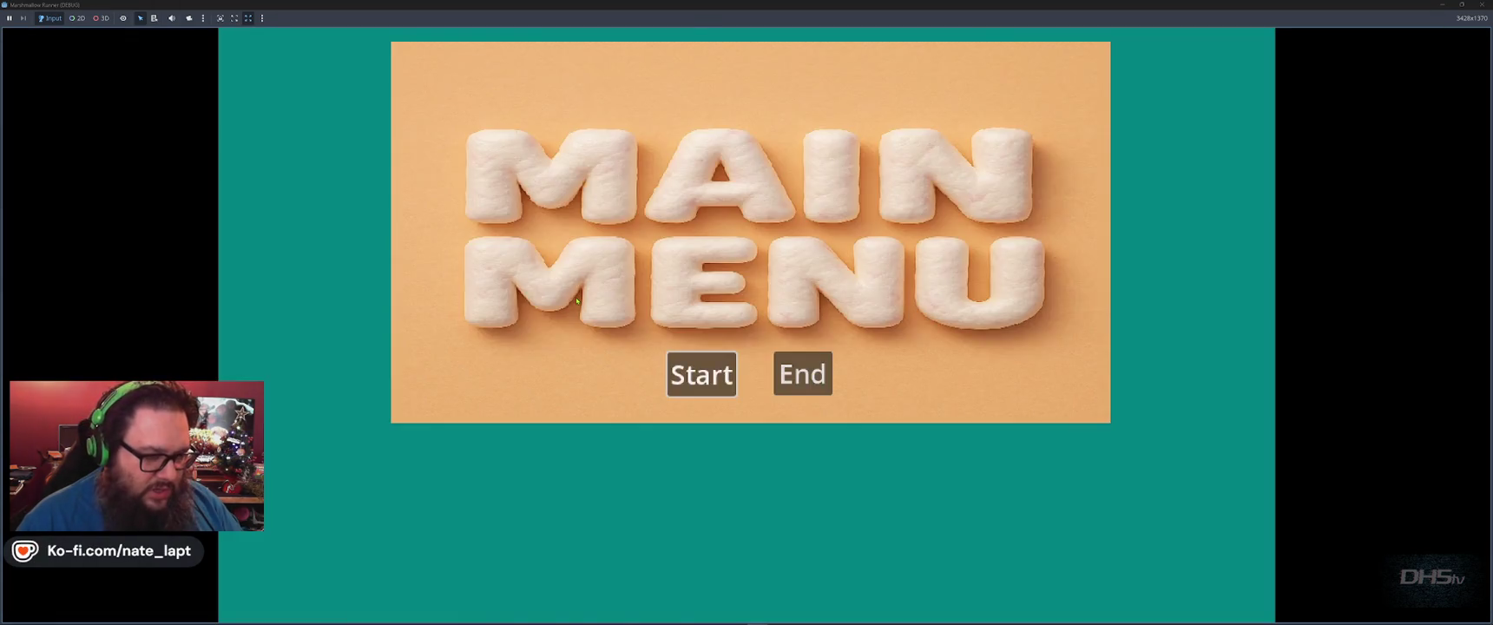
Start the game from the main menu, jump twice to check the 700 gravity, then stop it.
key("Return")
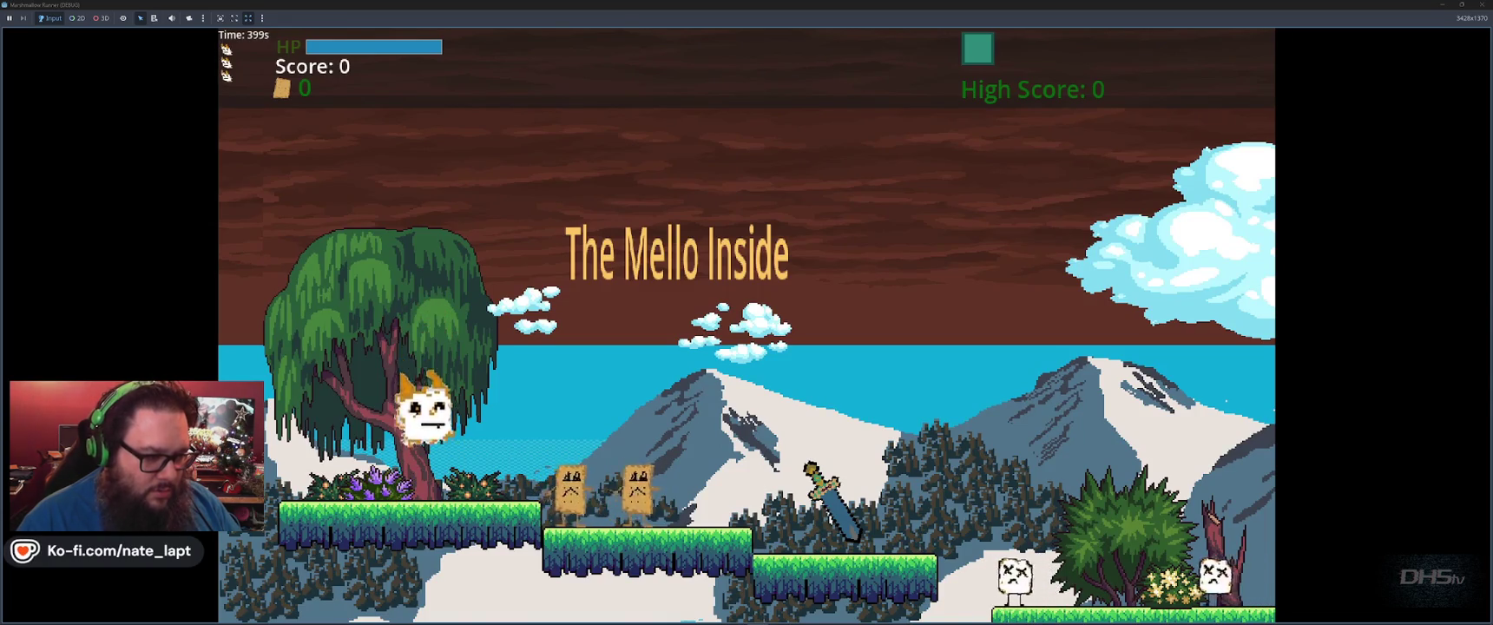
key("space")
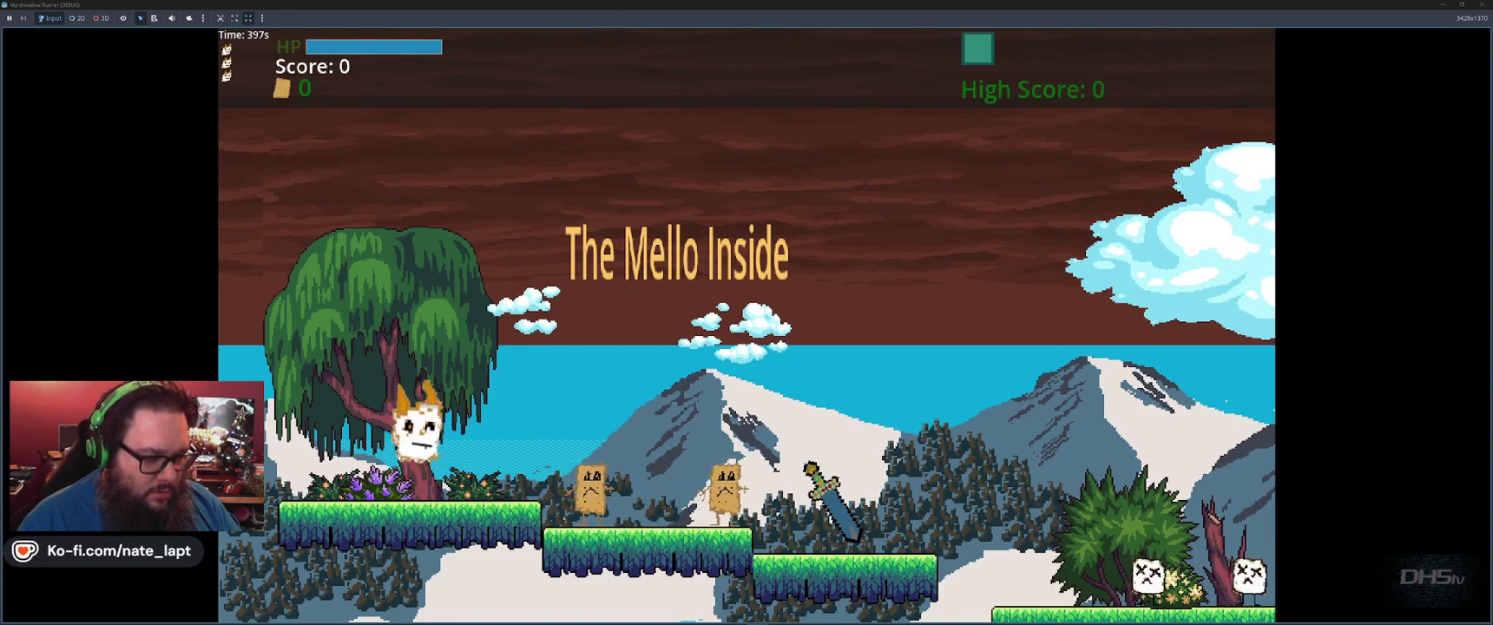
key("space")
key("F8")
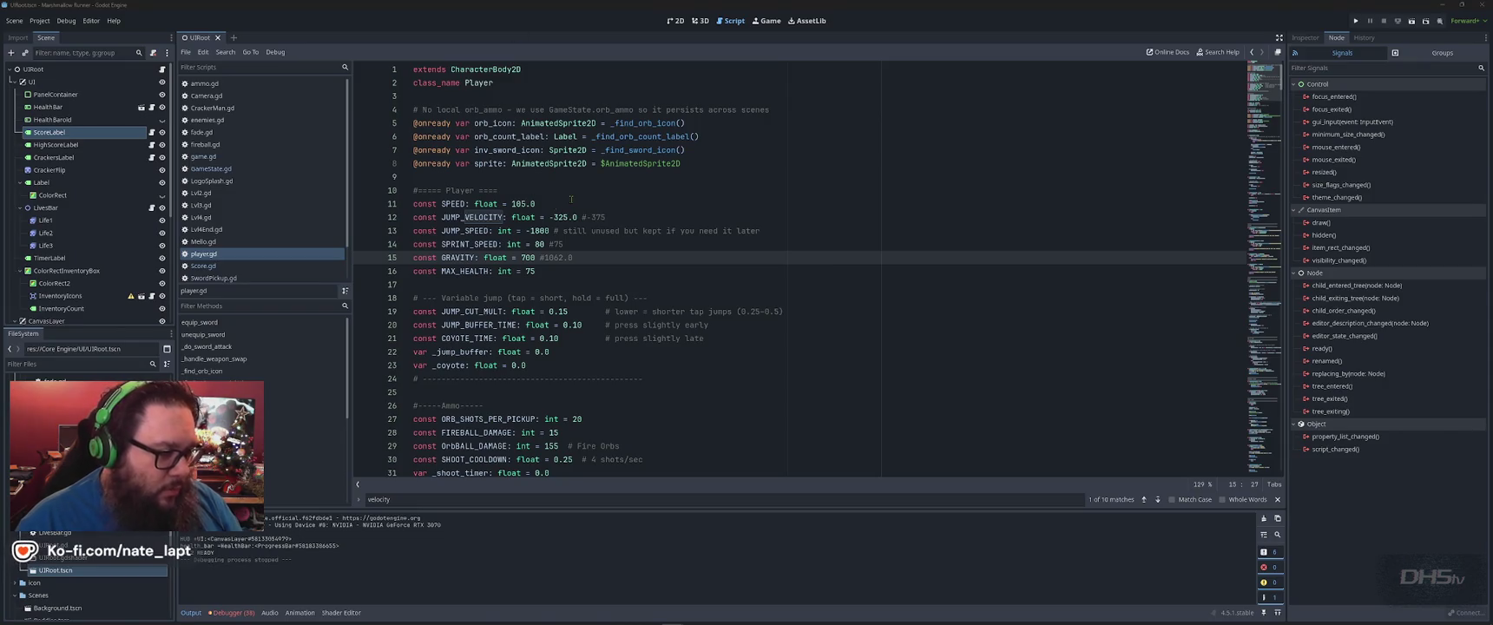
Set GRAVITY on line 15 of player.gd to 620, then bring up the window switcher.
double_click(527, 257)
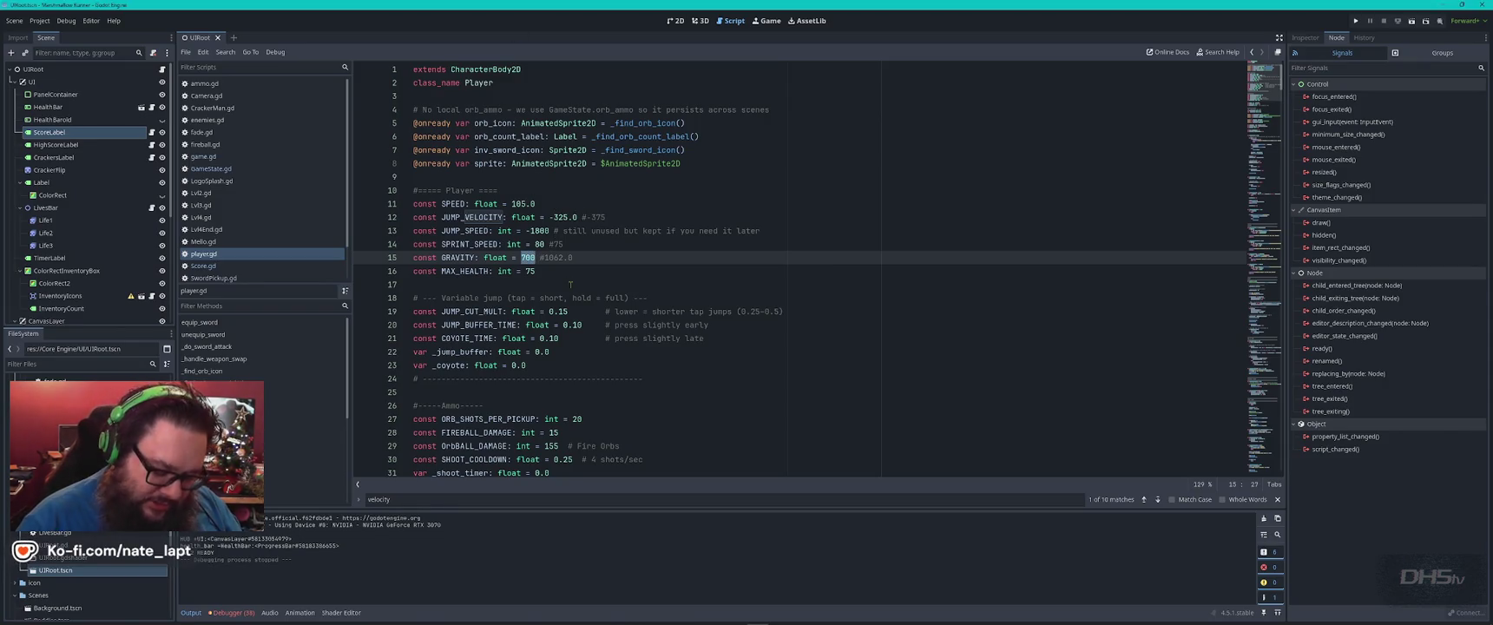
type("620")
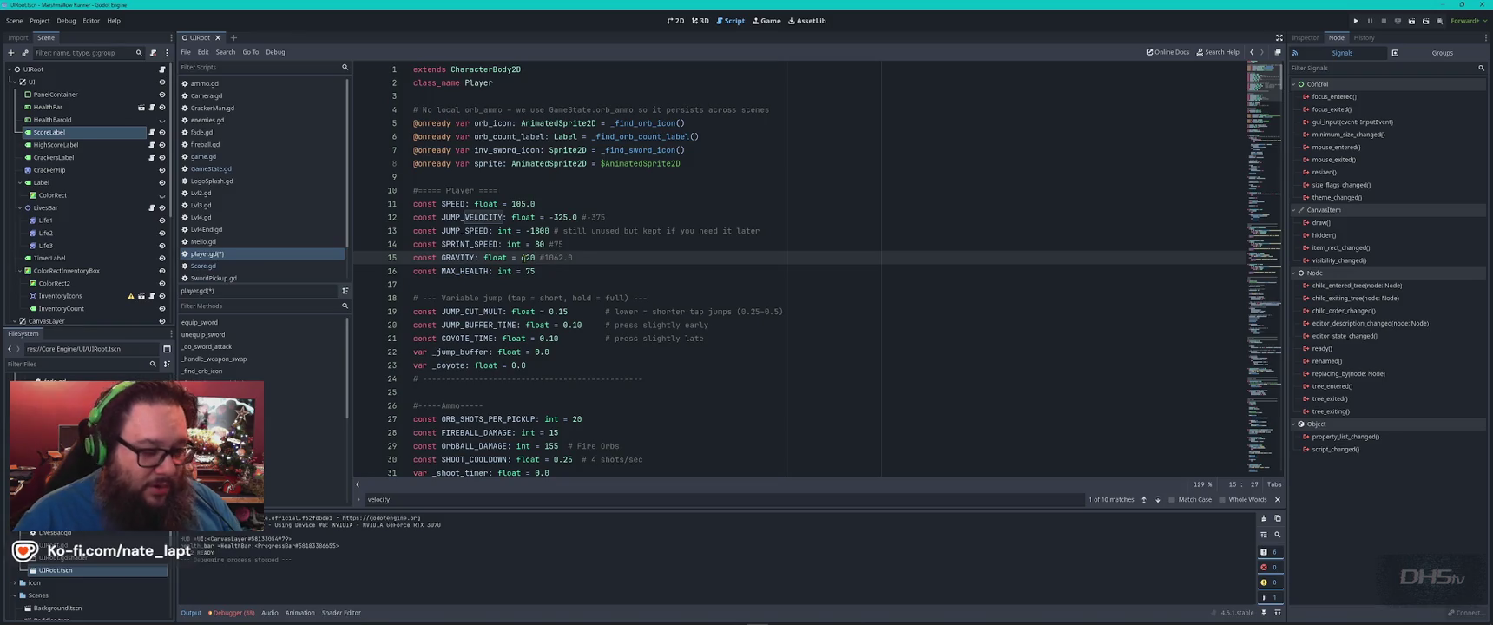
key("alt+Tab")
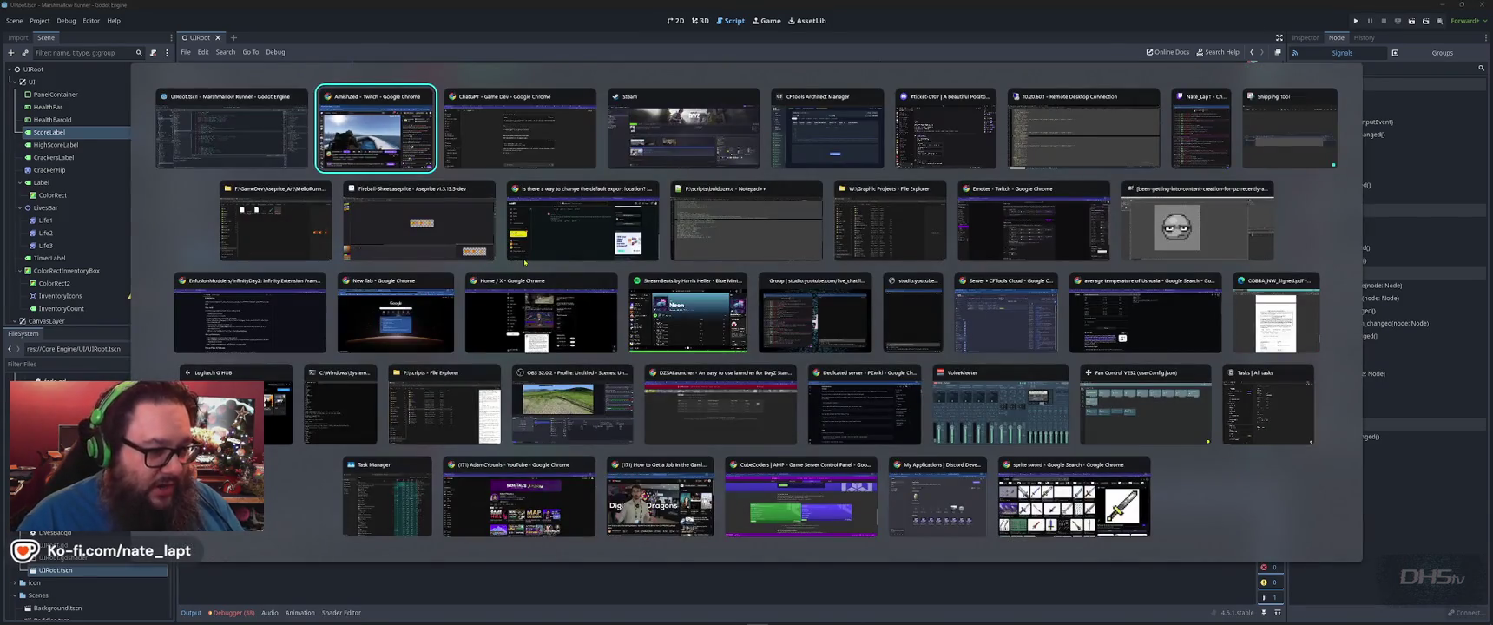
Glance at the Aseprite fireball sprite, then switch to the Chrome fireball reference tabs.
key("Down")
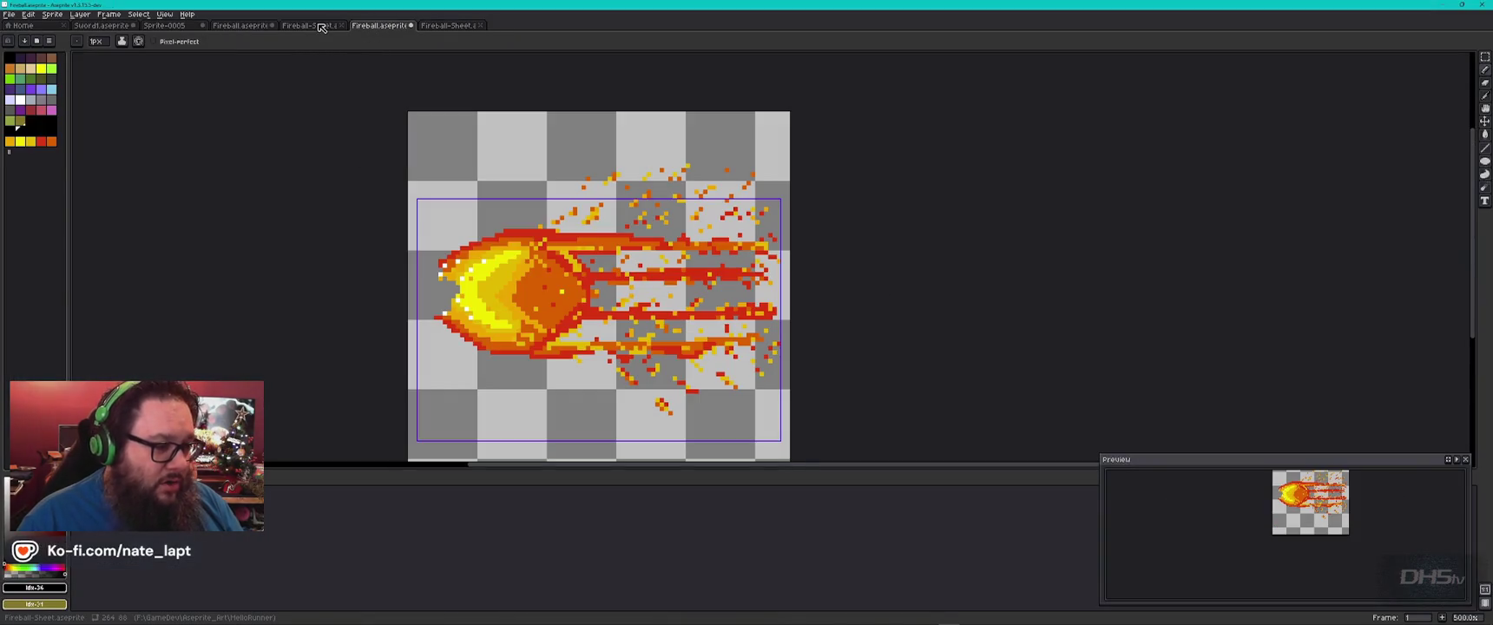
key("i")
key("alt+Tab")
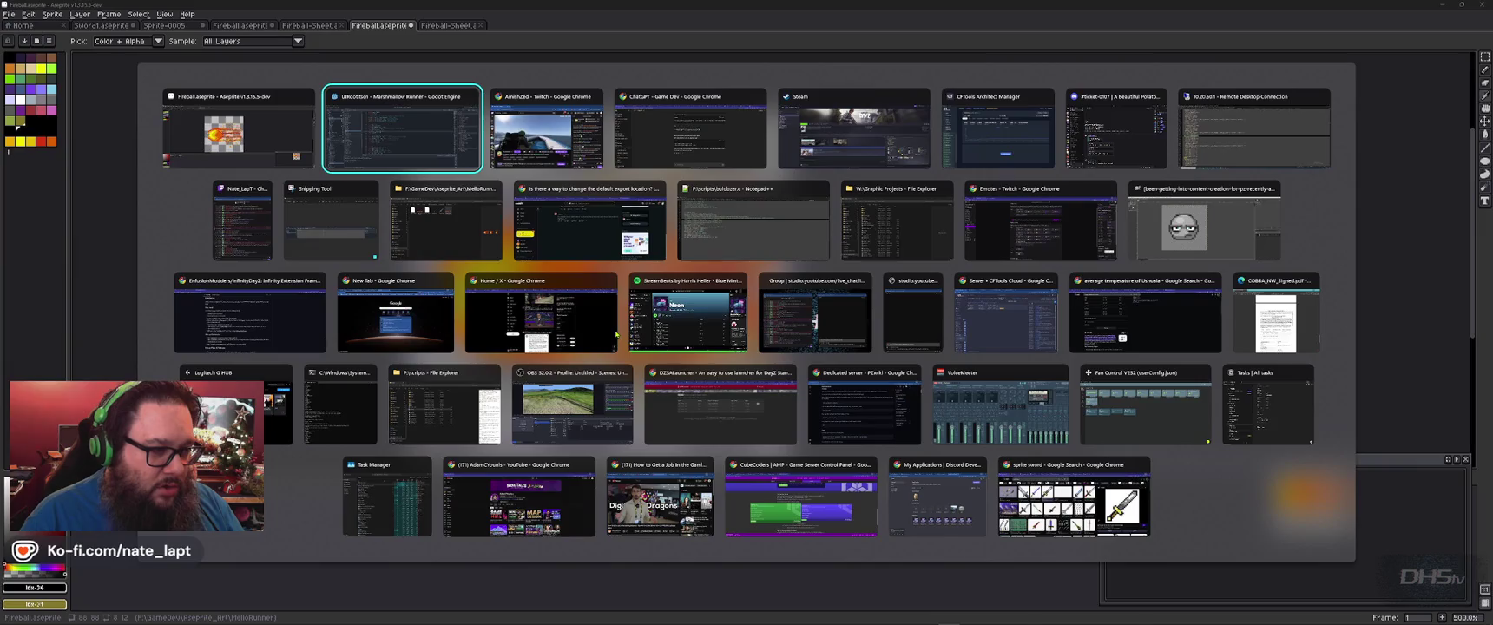
key("Down")
key("Right")
key("Right")
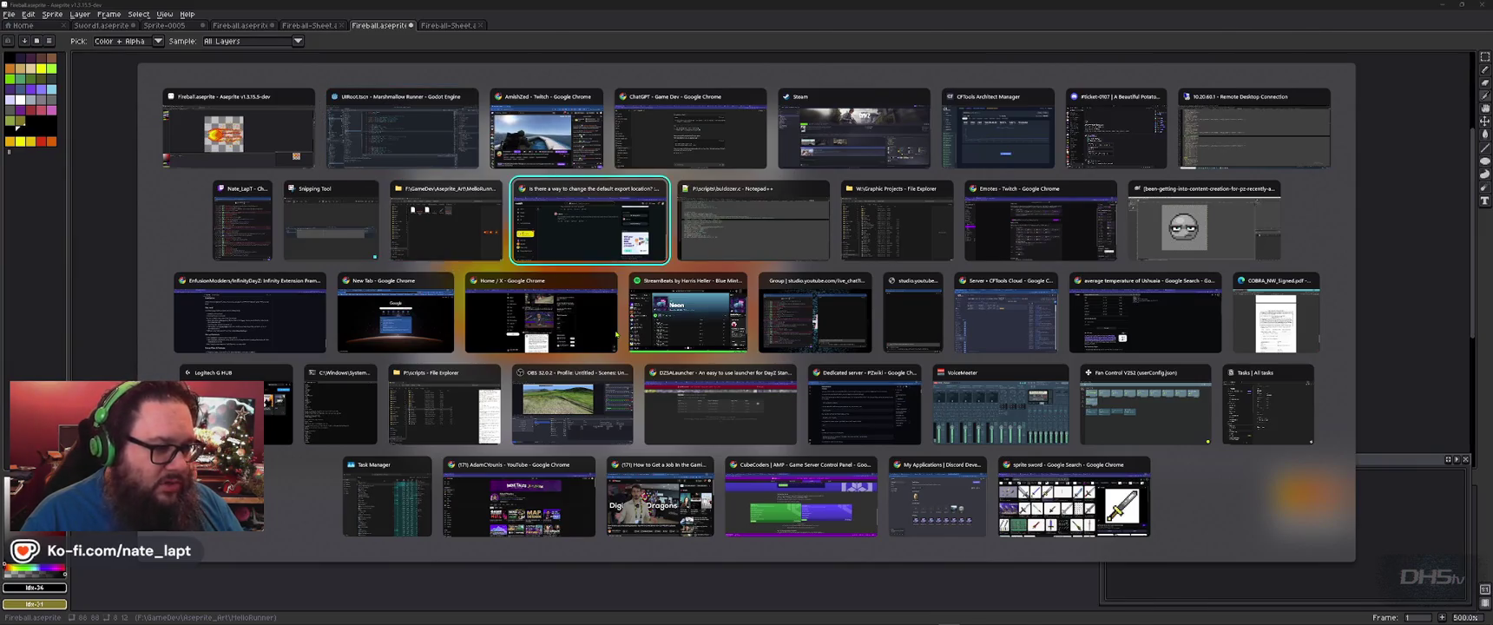
key("ctrl+shift+Tab")
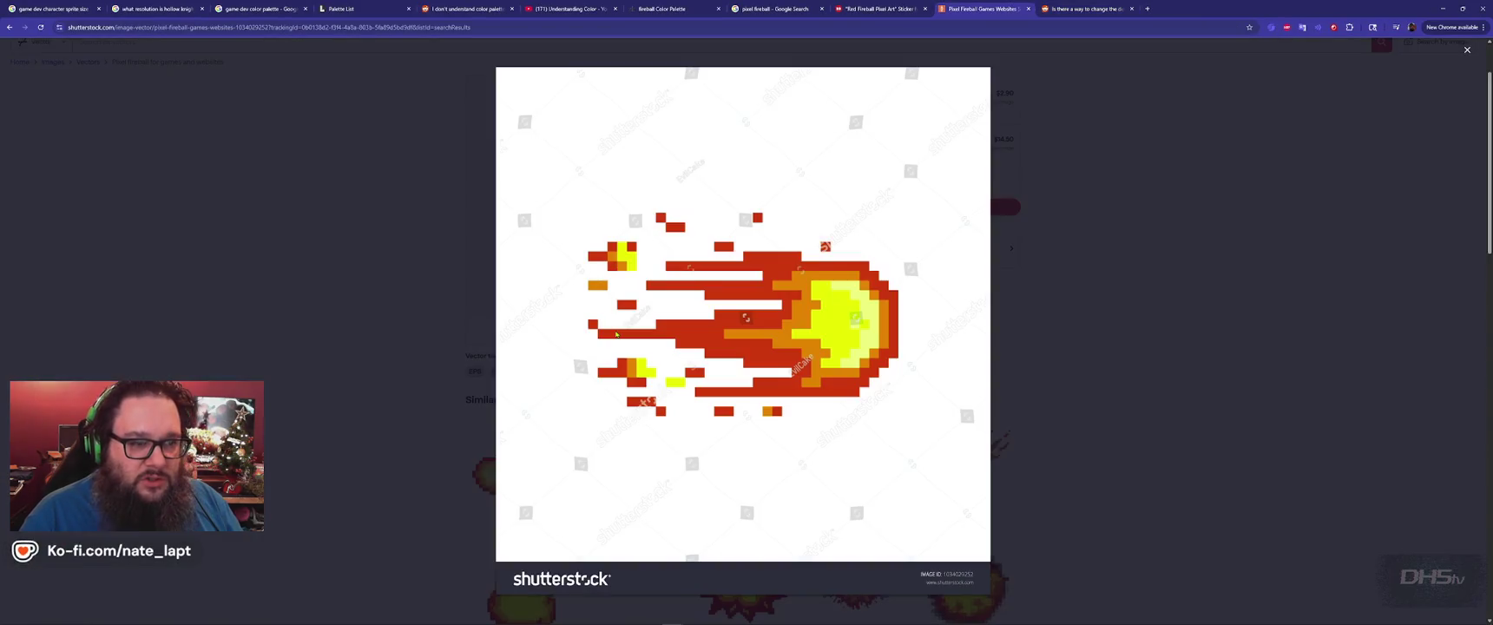
Close the Shutterstock fireball tab and the Reddit tab.
key("ctrl+shift+Tab")
key("ctrl+Tab")
key("ctrl+w")
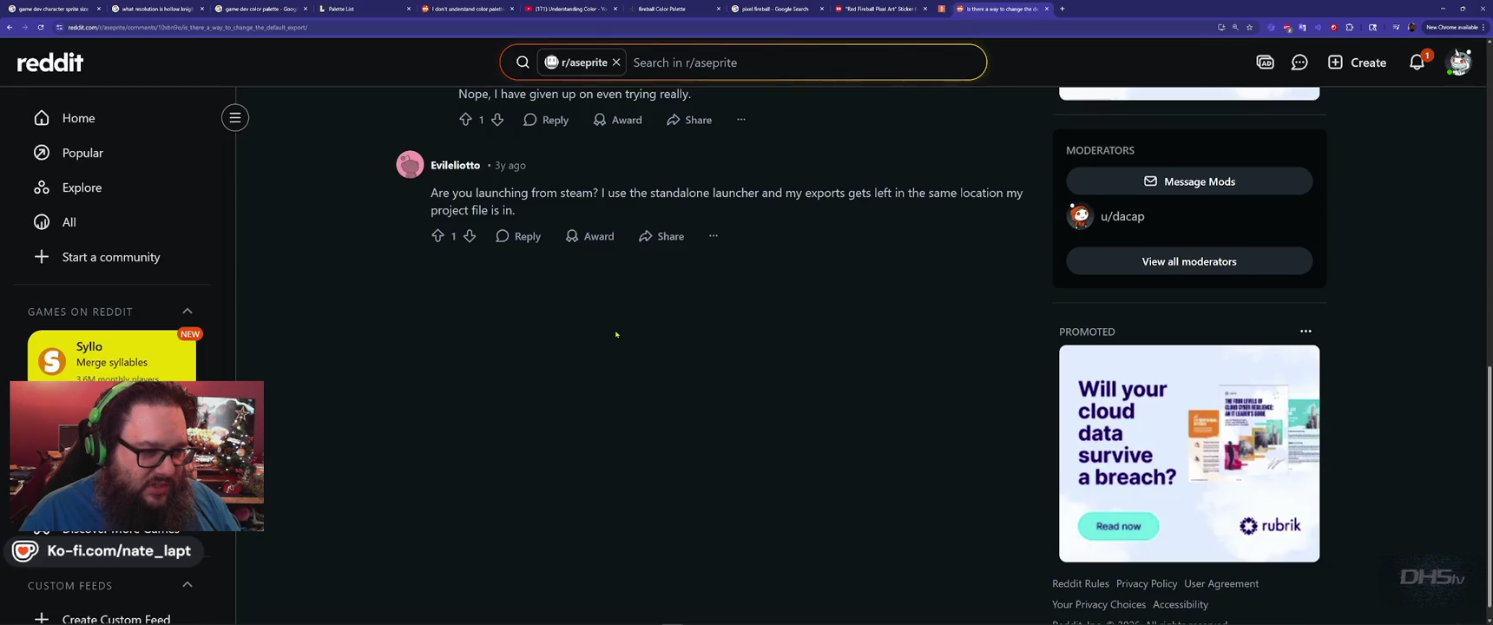
key("ctrl+w")
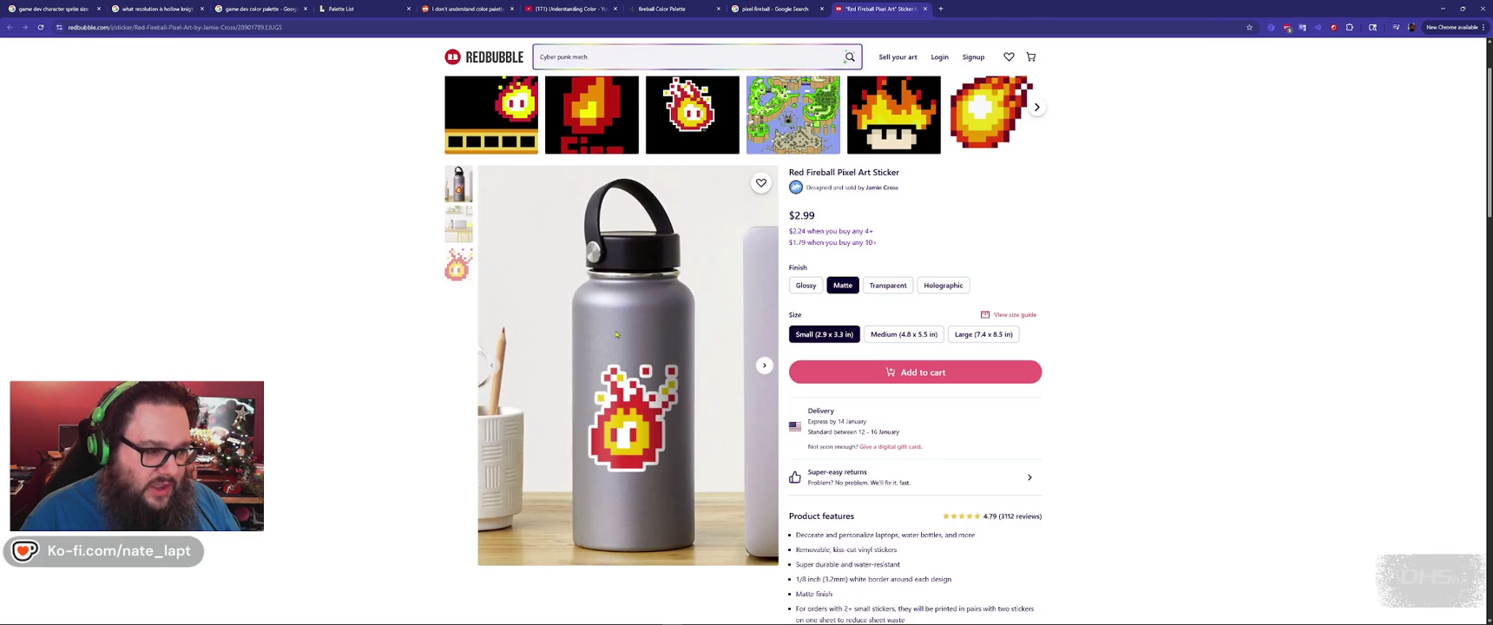
Study the Red Fireball Pixel Art Sticker design, briefly minimize Chrome, then open a new tab.
mouse_move(638, 438)
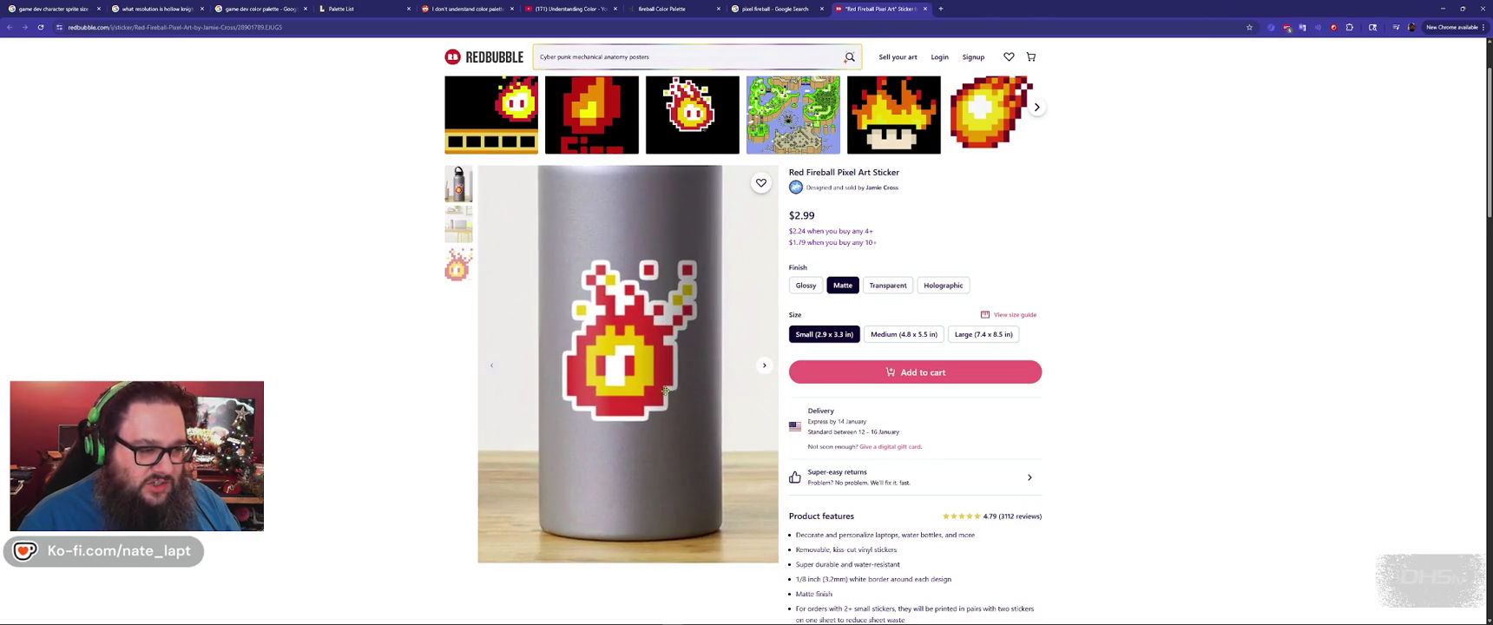
left_click(458, 265)
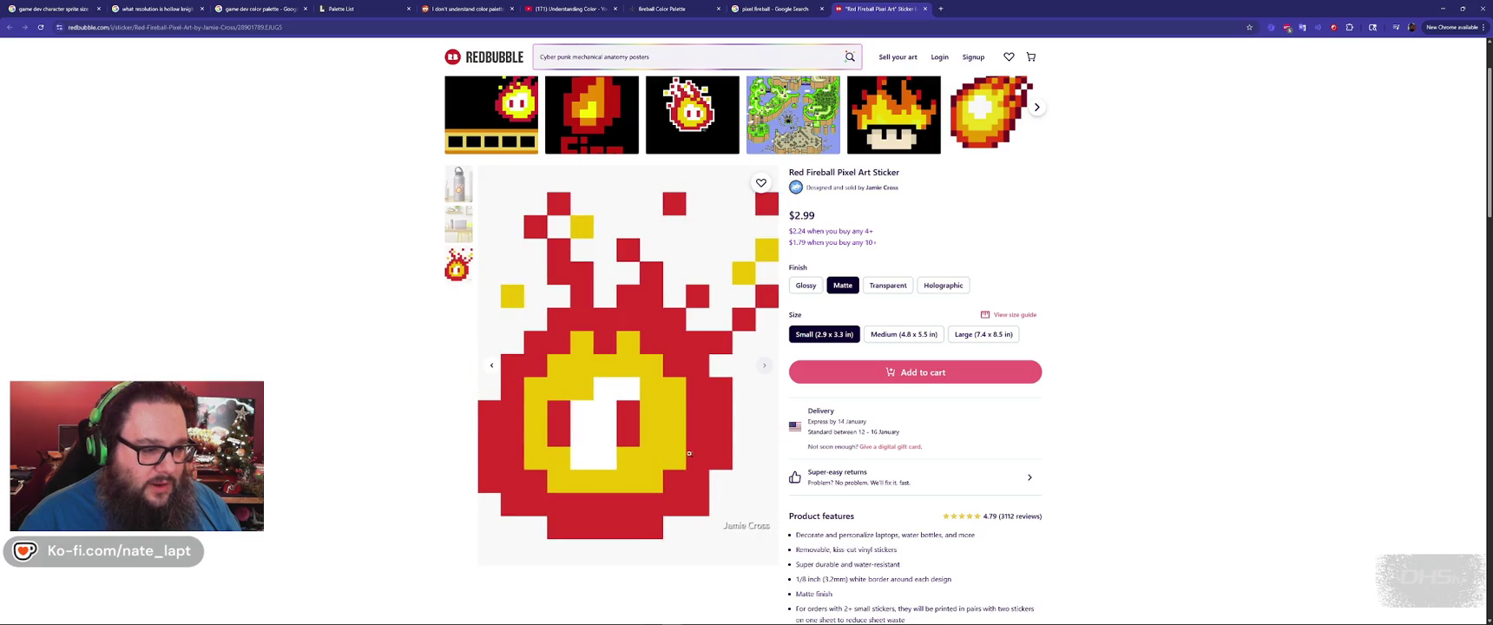
scroll(599, 434, "down", 1)
scroll(608, 435, "up", 1)
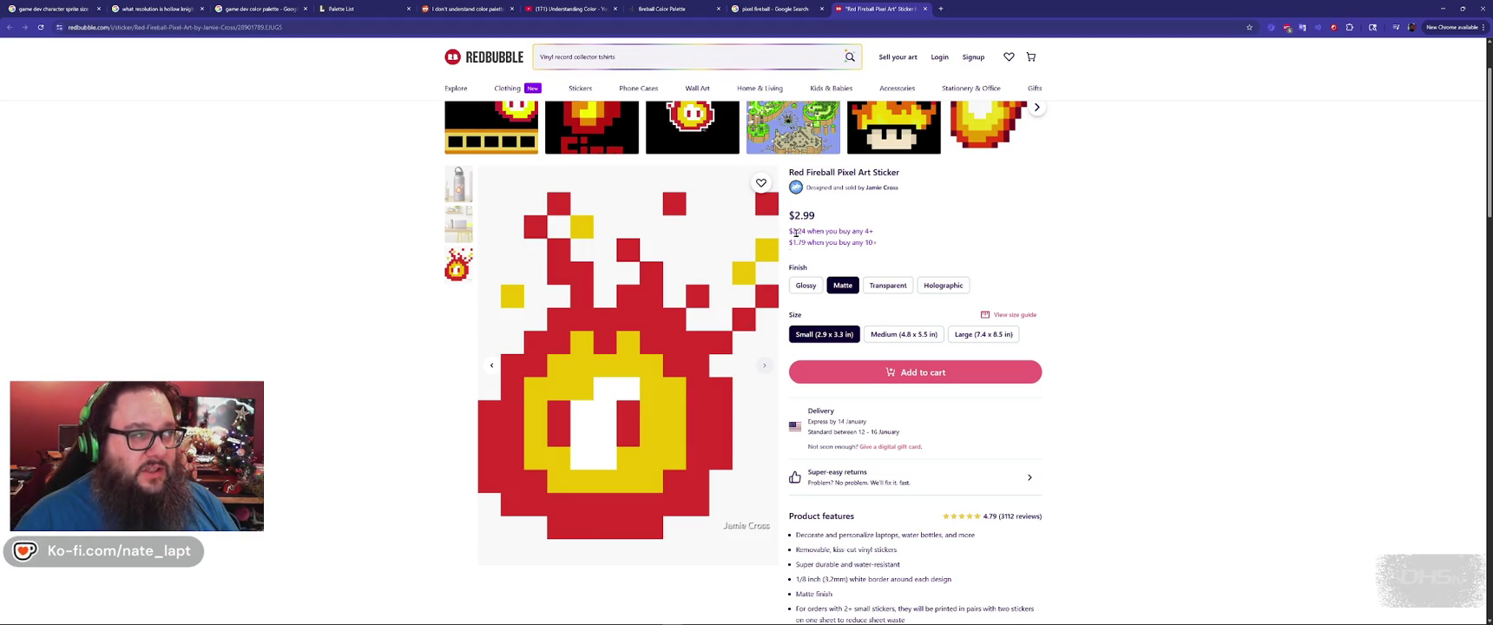
left_click(1443, 8)
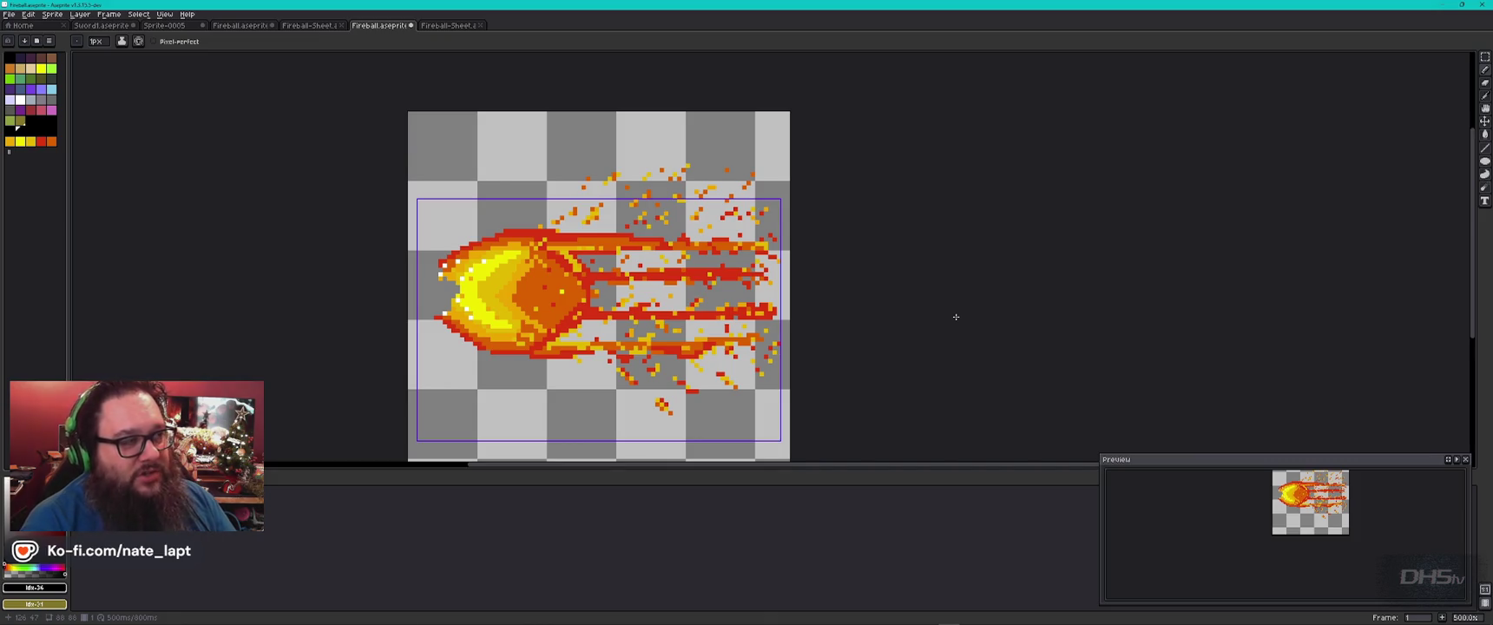
key("alt+Tab")
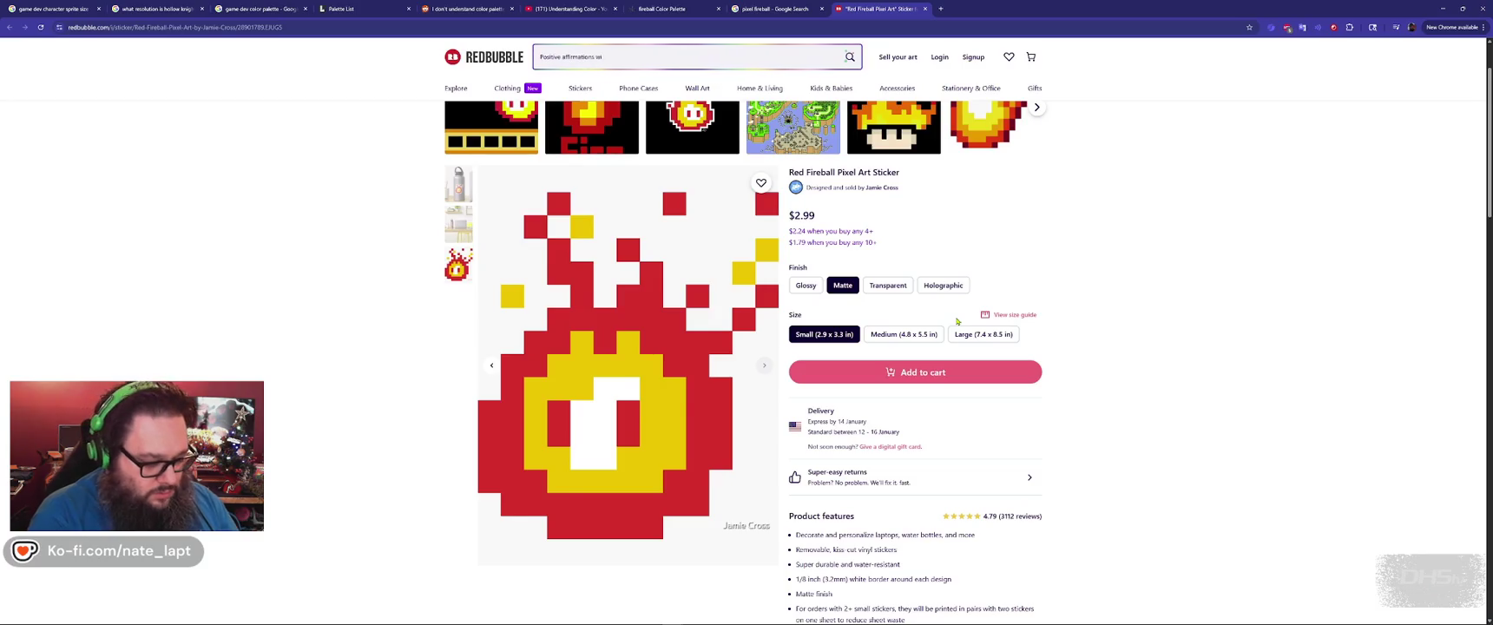
key("ctrl+t")
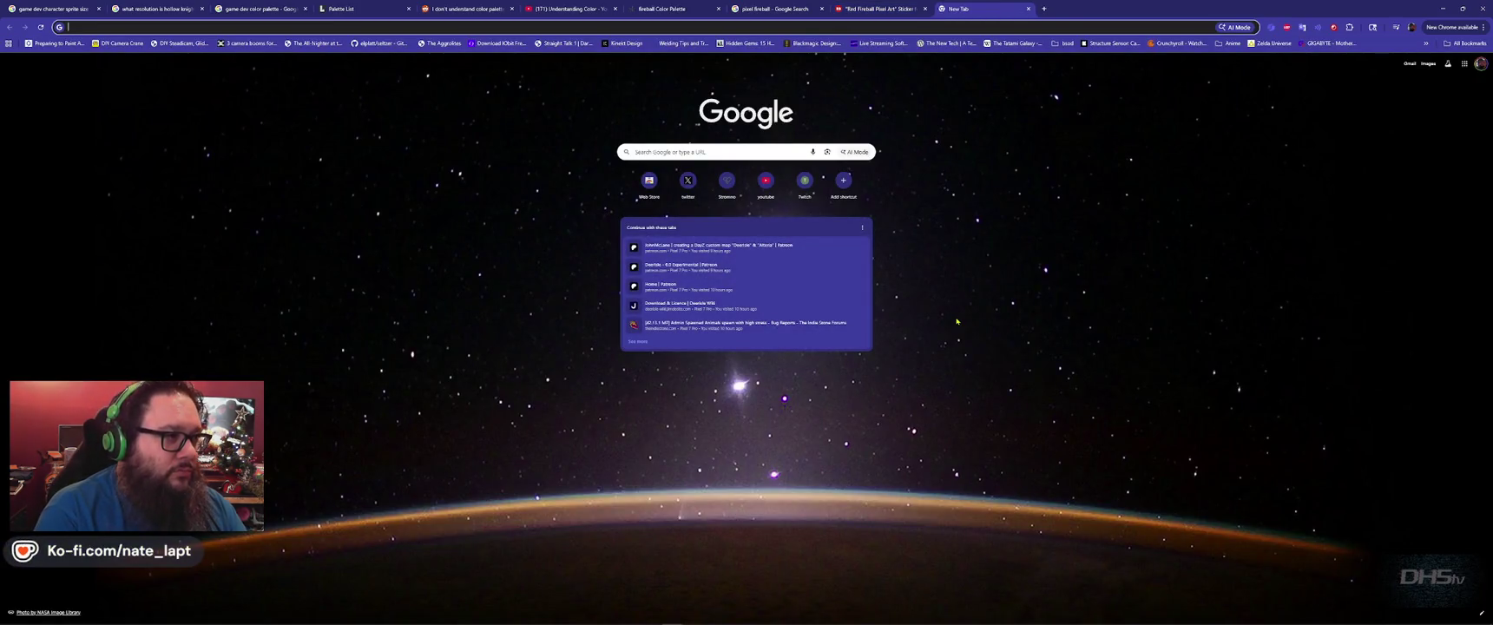
Search 'nintendo game with fire enemies', then refine it with the 'legend of zelda' suggestion.
type("nin")
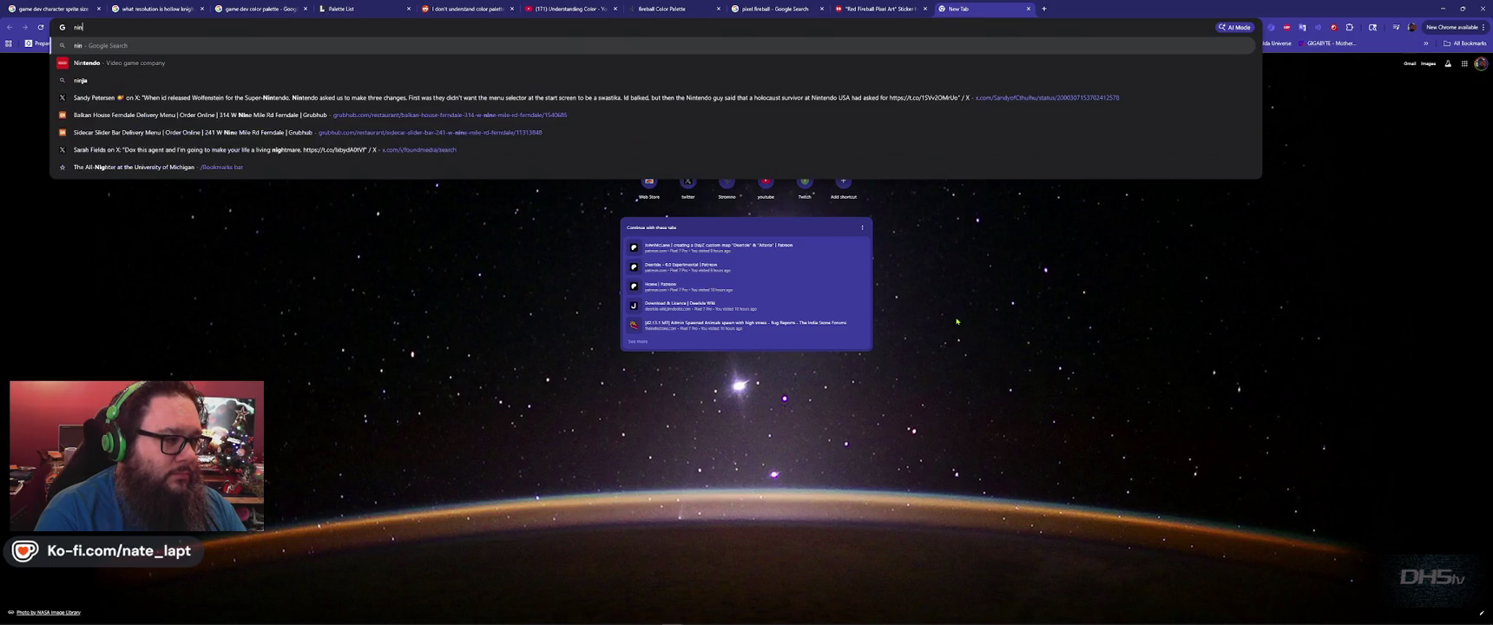
type("tendo game w")
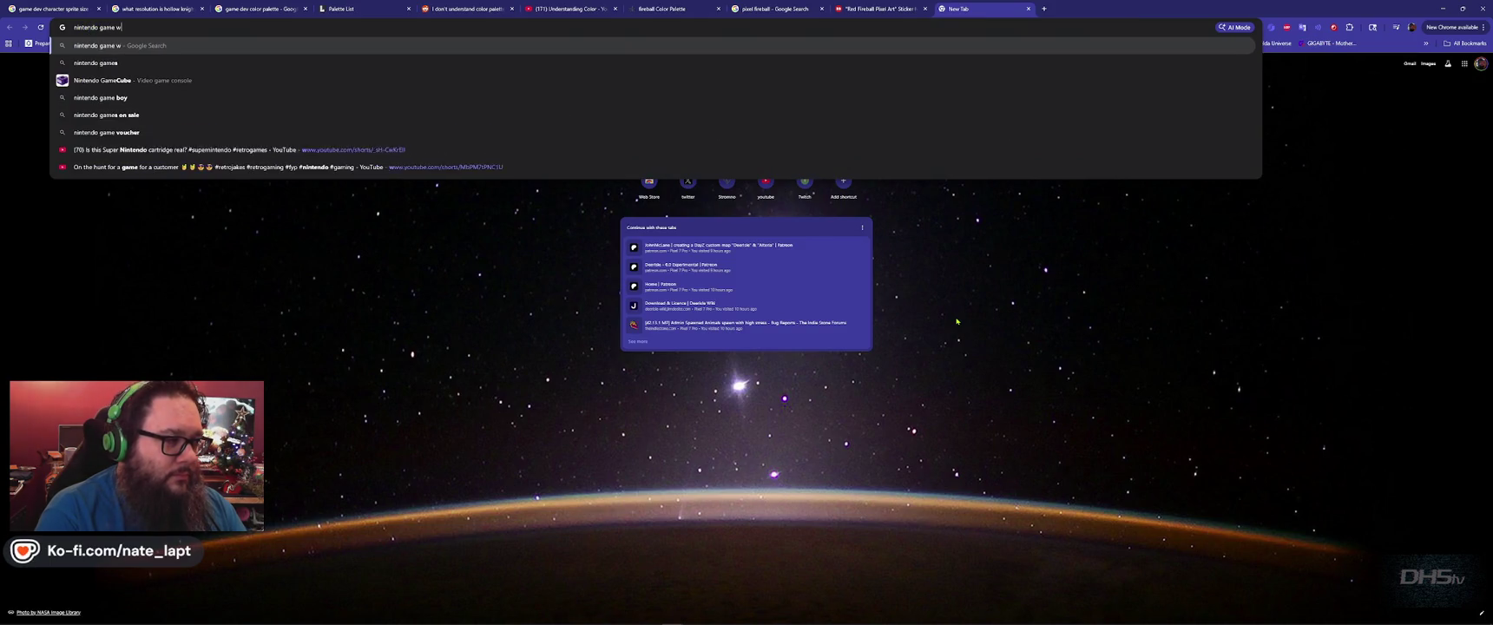
type("ith fire en")
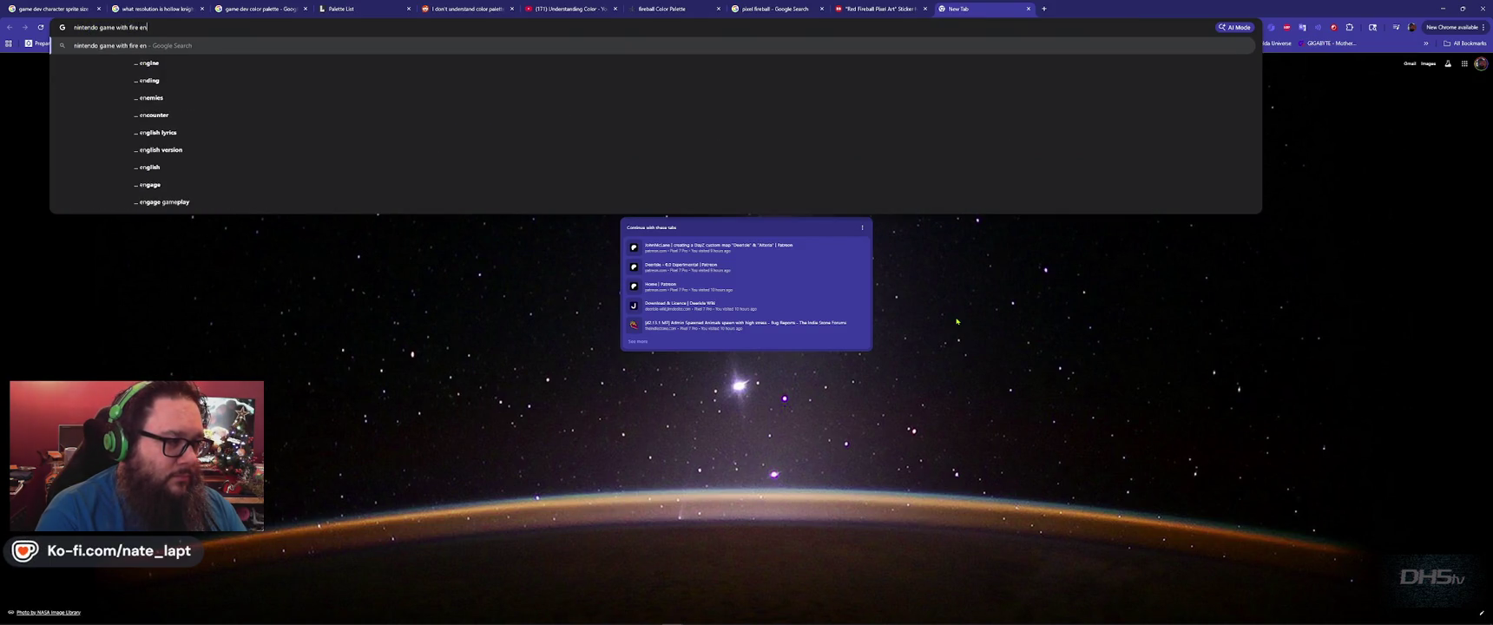
type("emies")
key("Return")
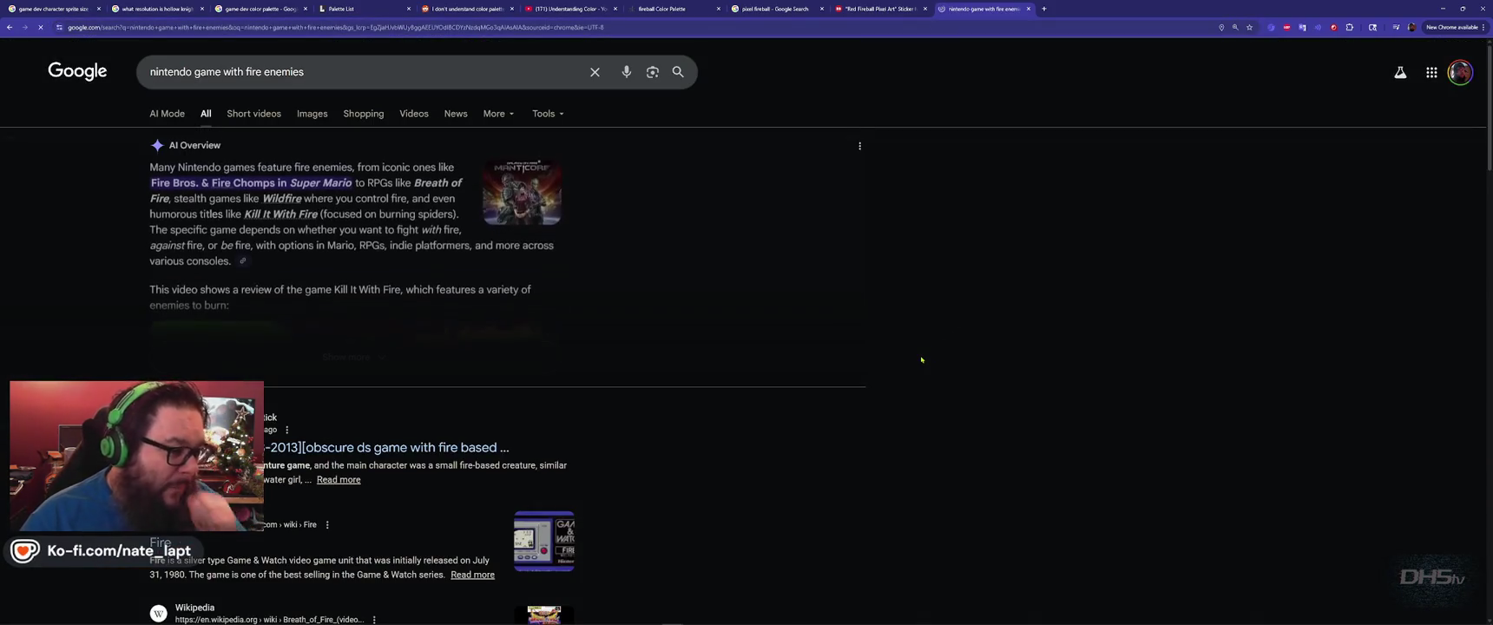
left_click(344, 77)
left_click(344, 77)
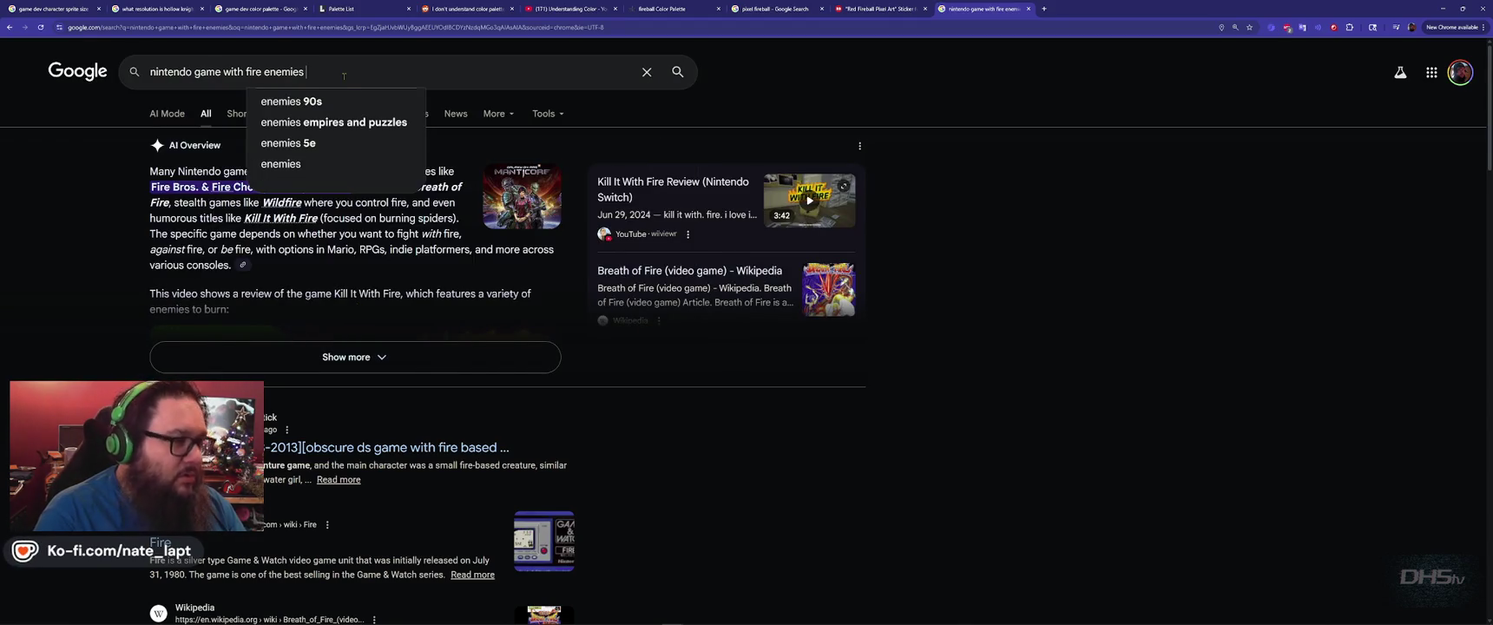
type("legend")
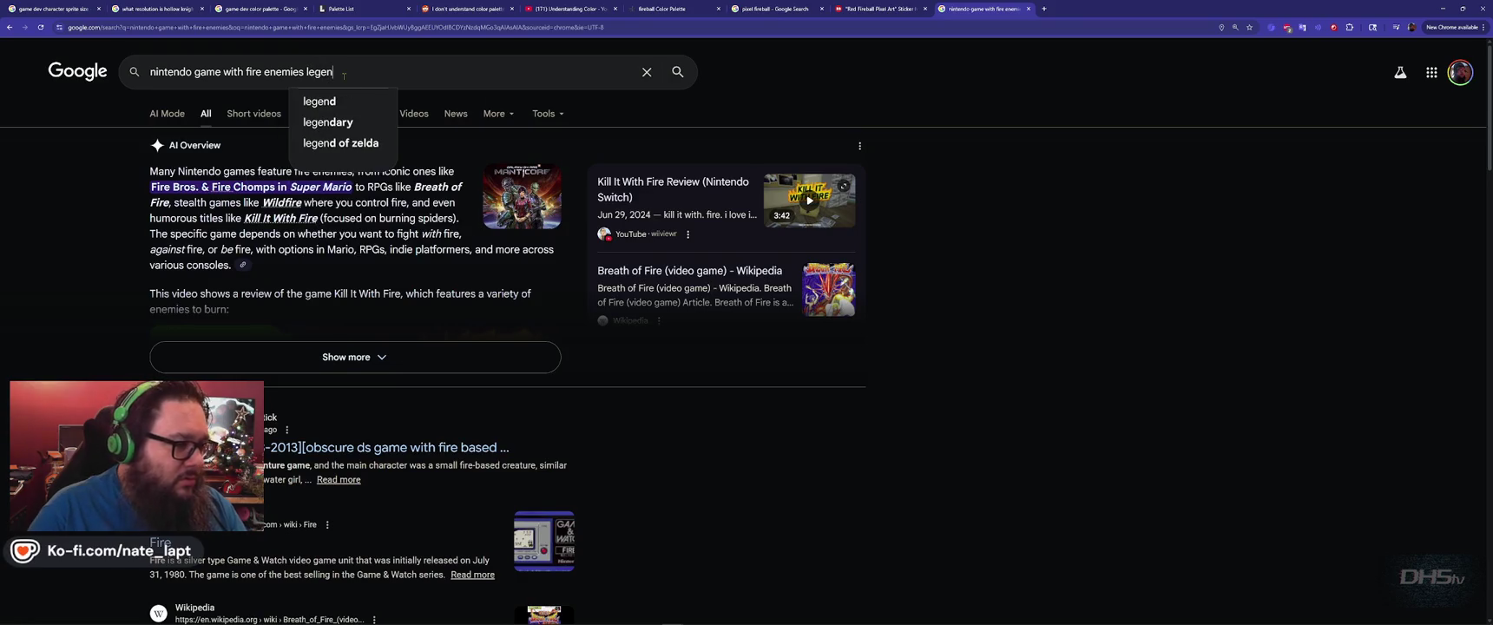
key("Down")
key("Down")
key("Return")
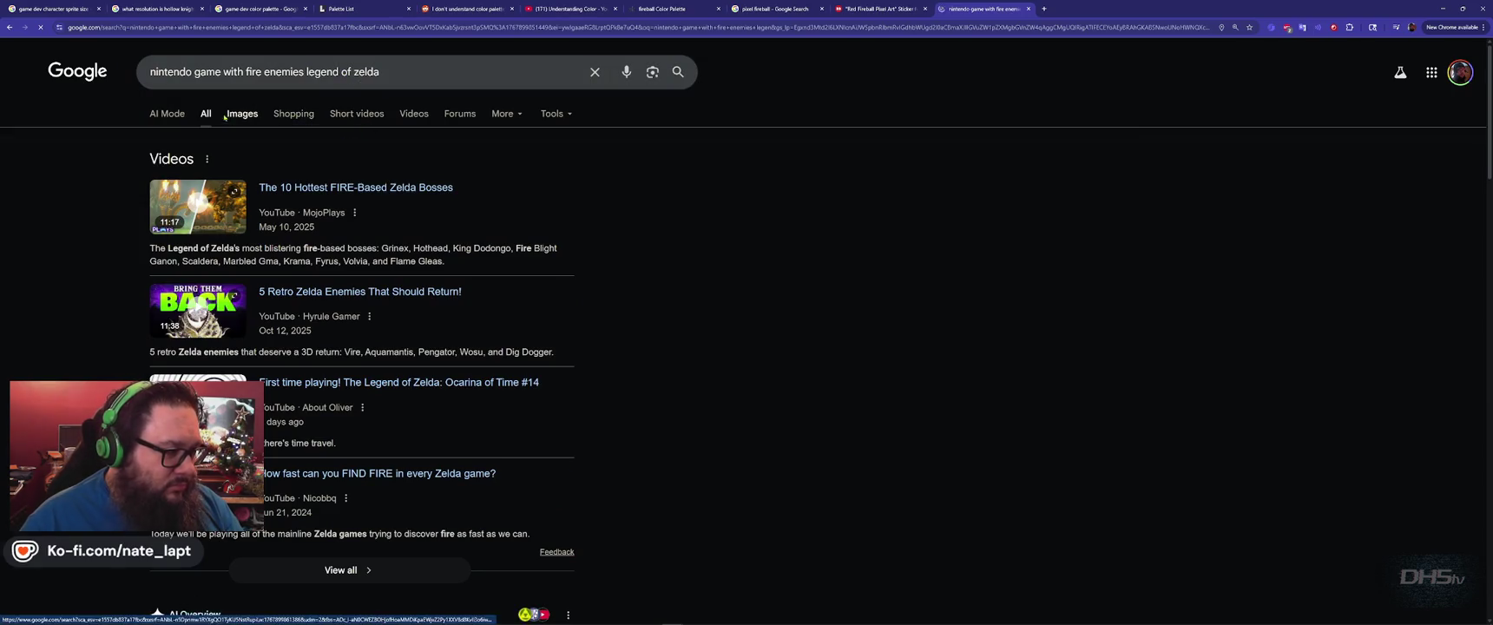
Switch to Image results and scroll through the Zelda fire-enemy images.
left_click(242, 114)
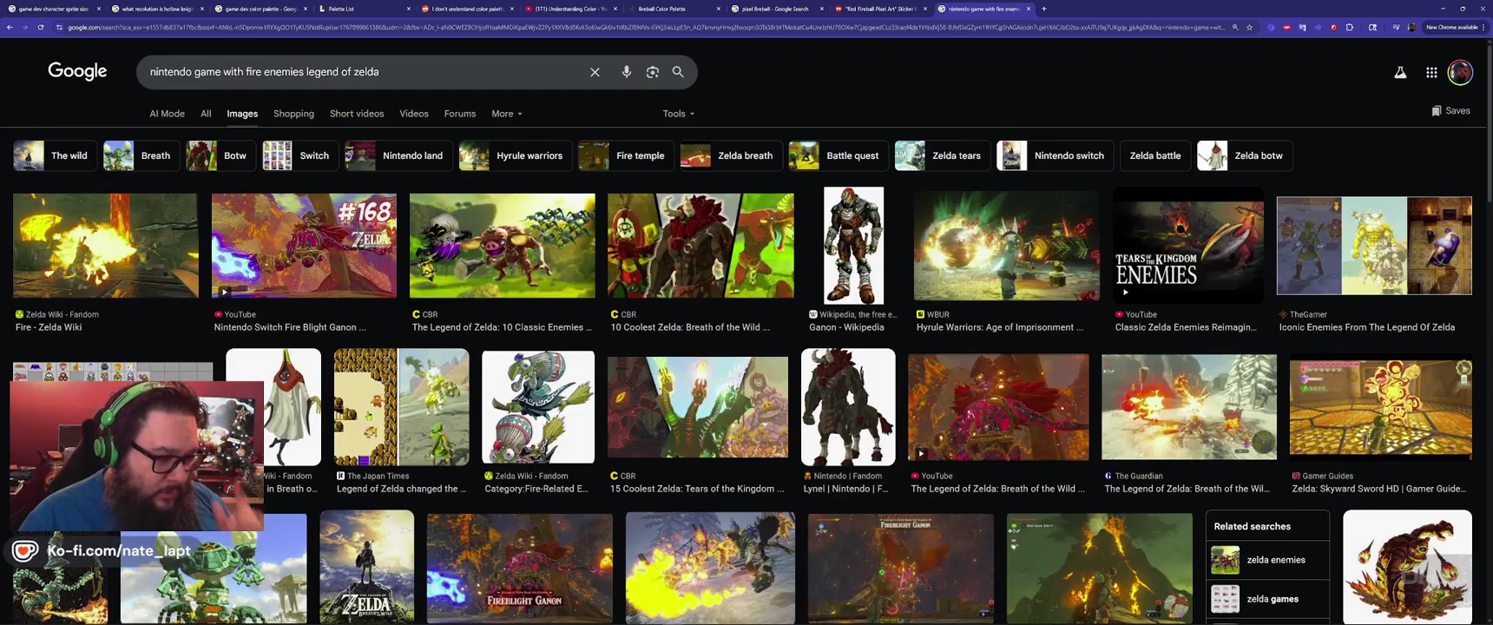
scroll(375, 414, "down", 10)
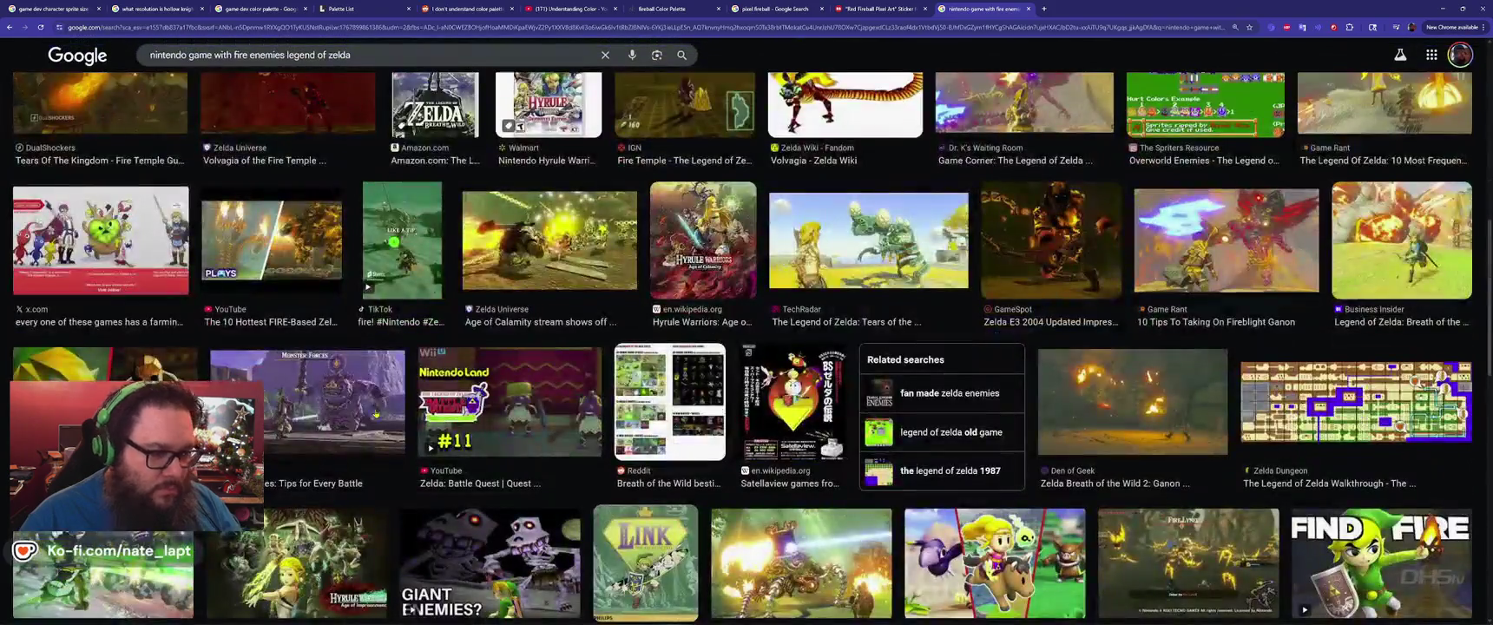
scroll(376, 414, "down", 4)
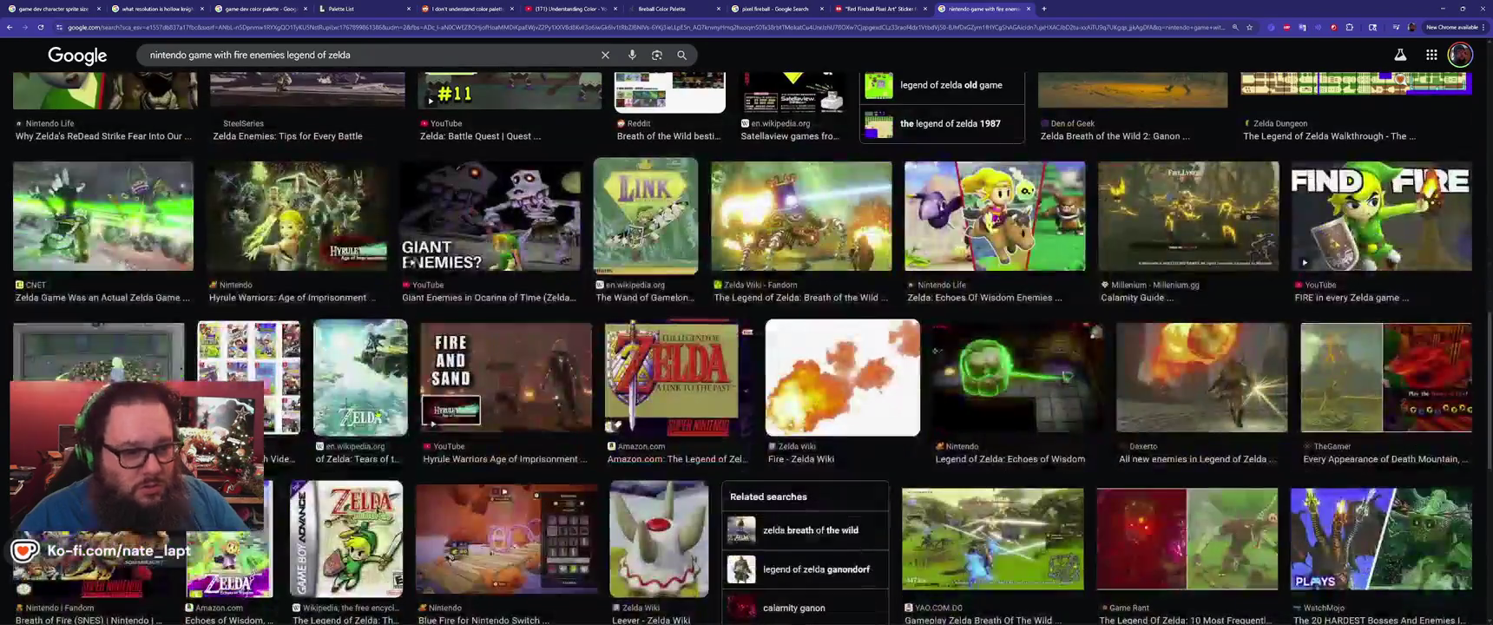
scroll(377, 414, "down", 10)
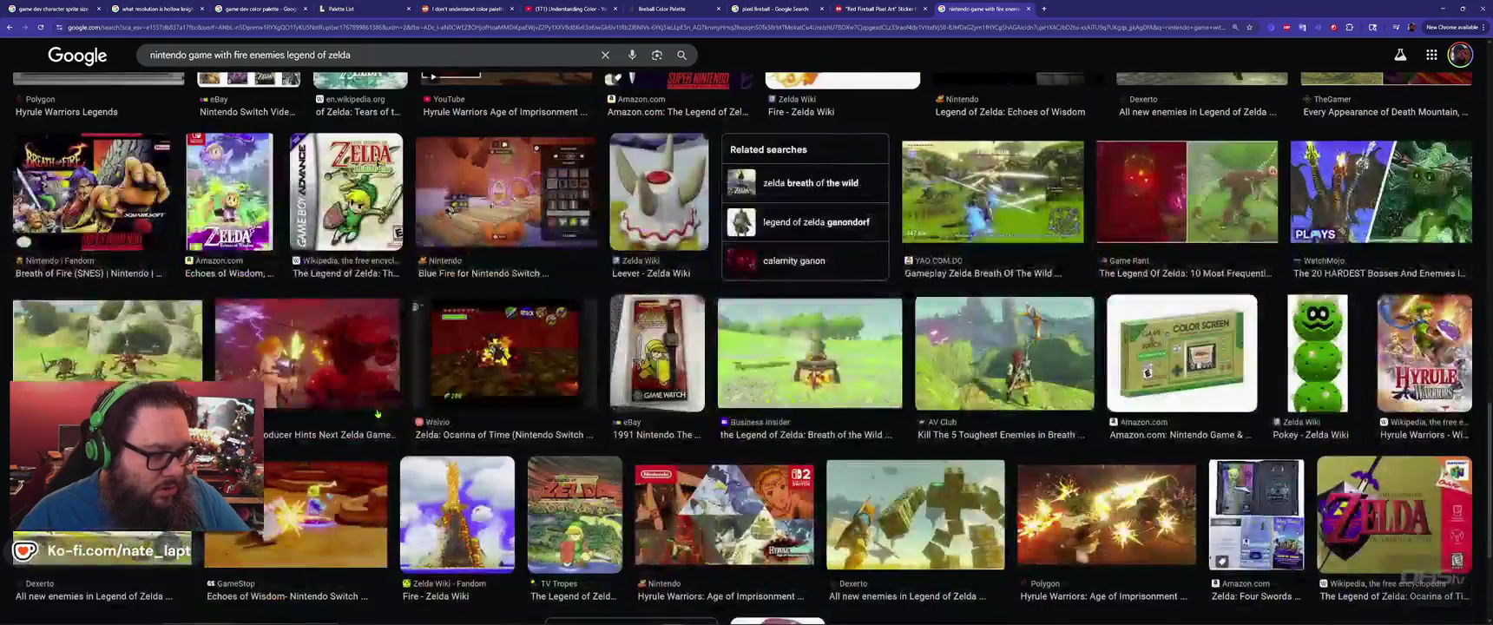
scroll(378, 414, "down", 10)
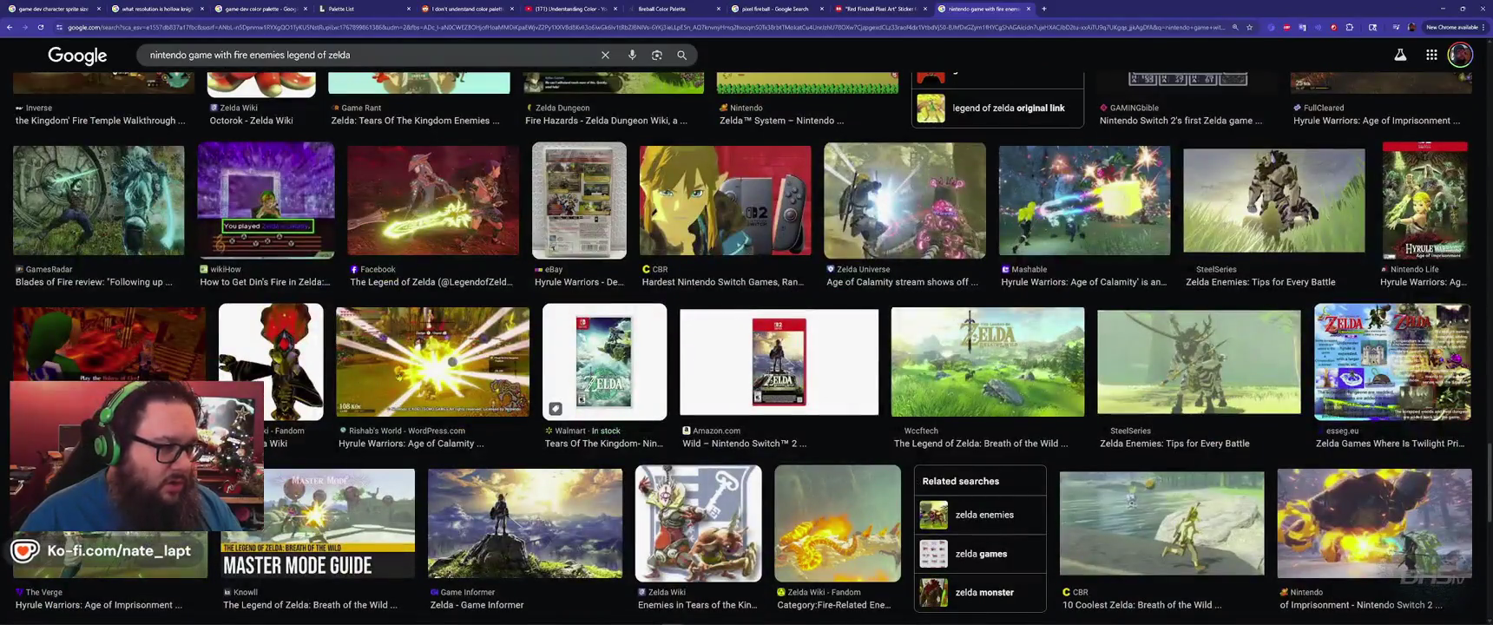
left_click(380, 55)
Add 'link to the past' to the search and preview the enemy sprite sheets and charts.
type("nk to the past")
key("Return")
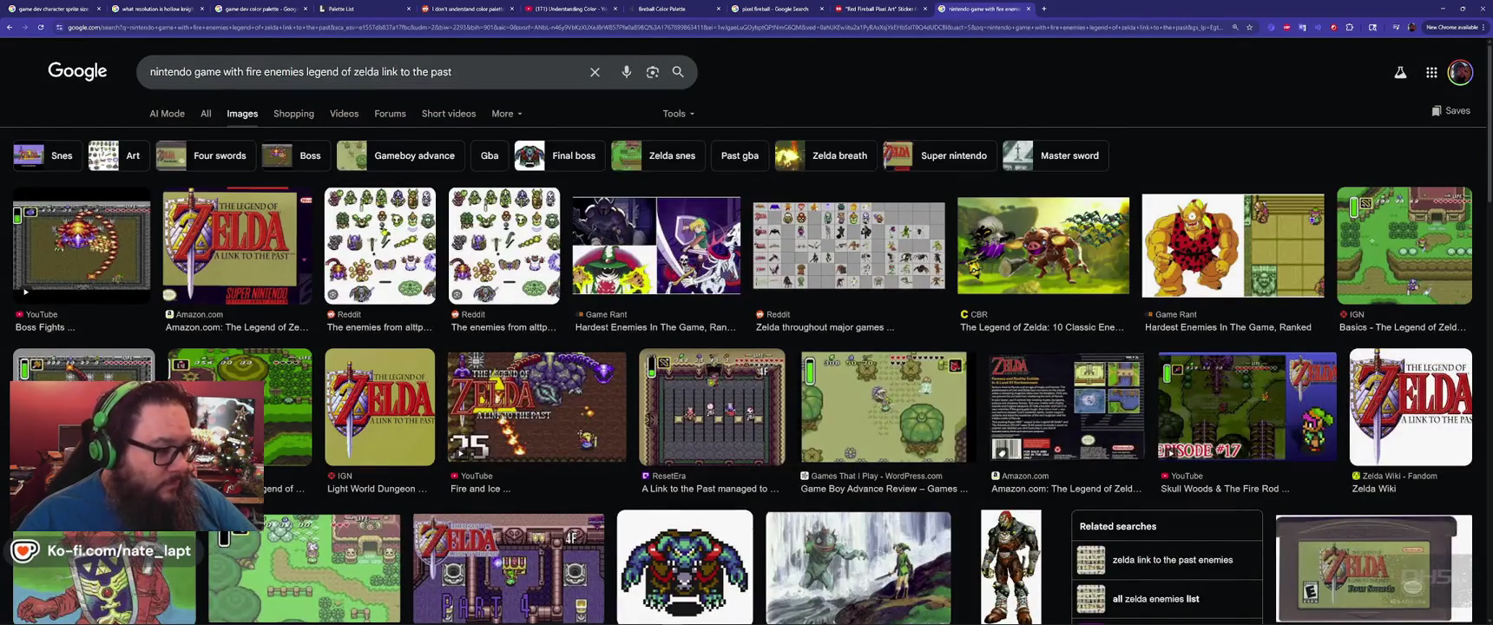
left_click(380, 246)
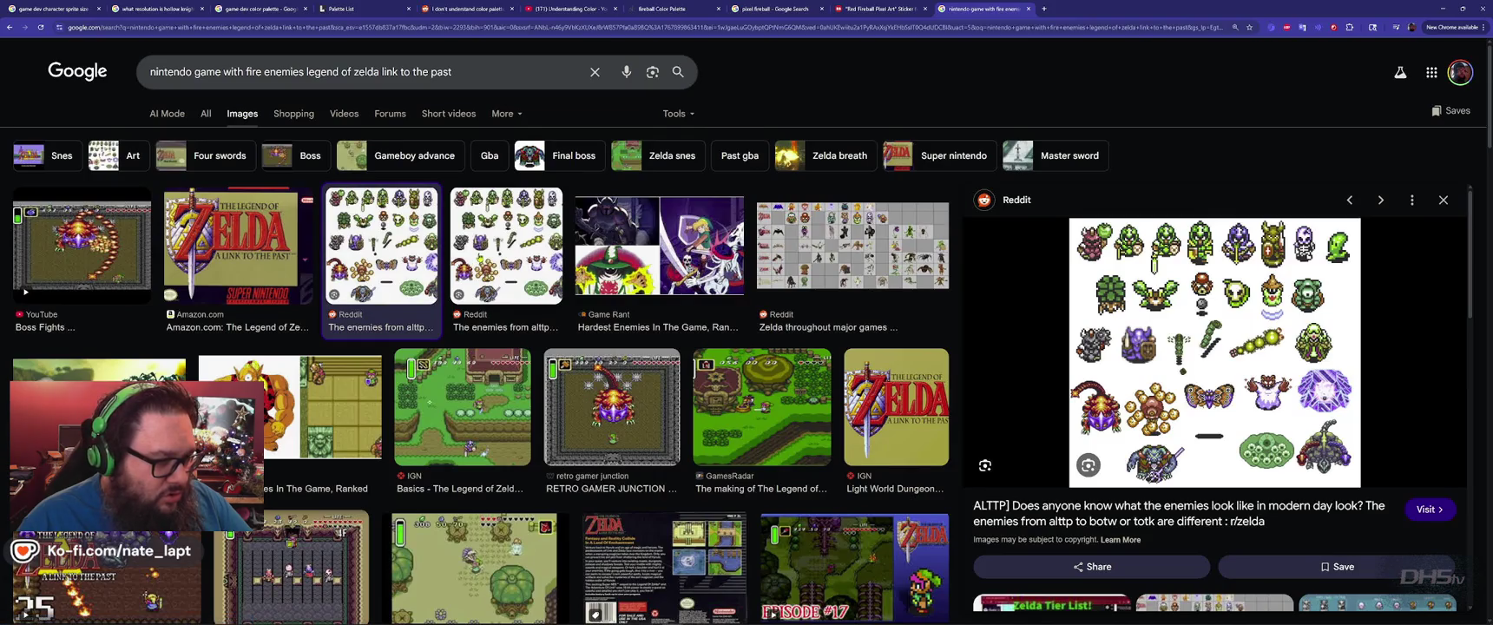
key("Right")
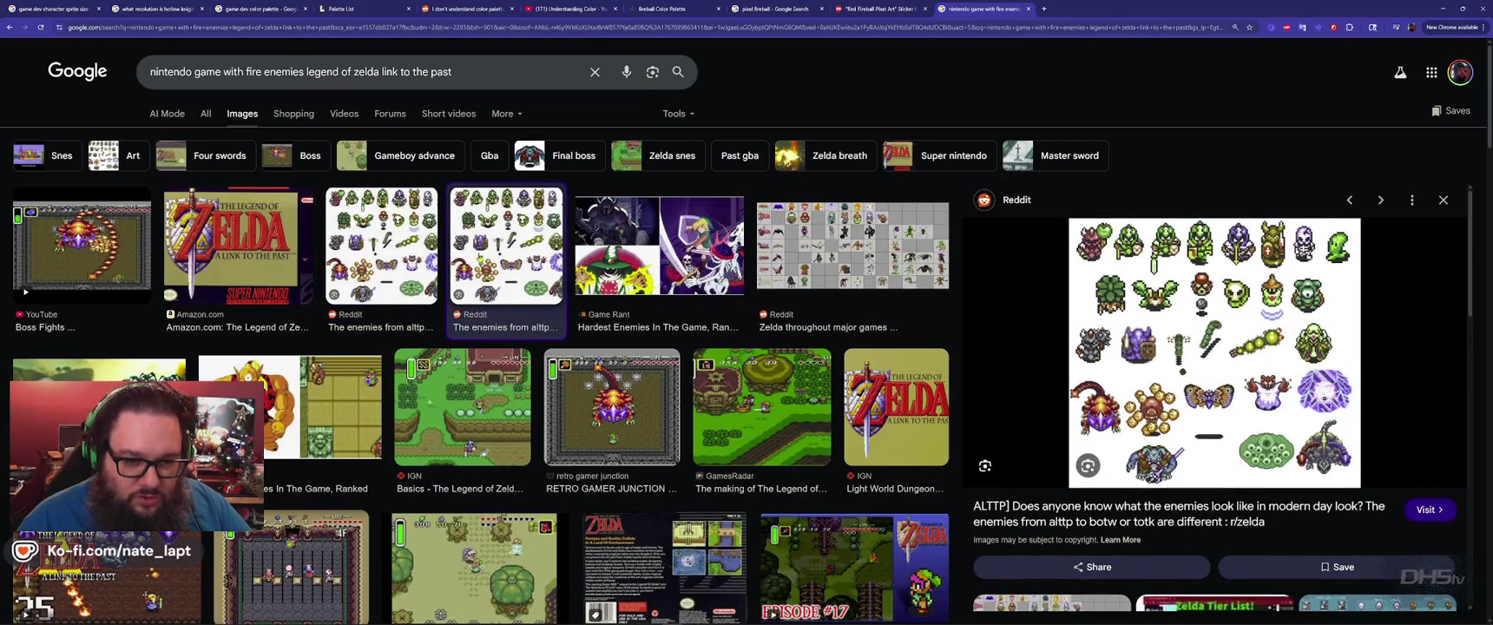
left_click(866, 246)
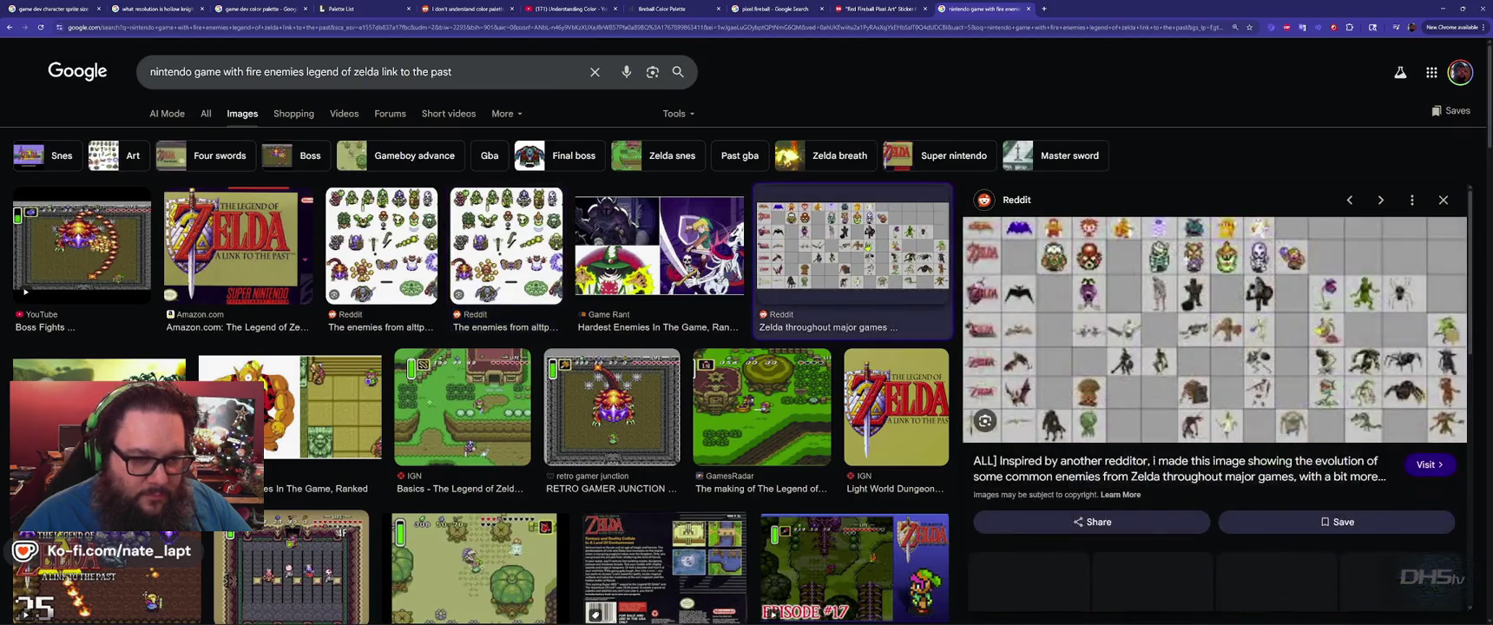
left_click(1051, 580)
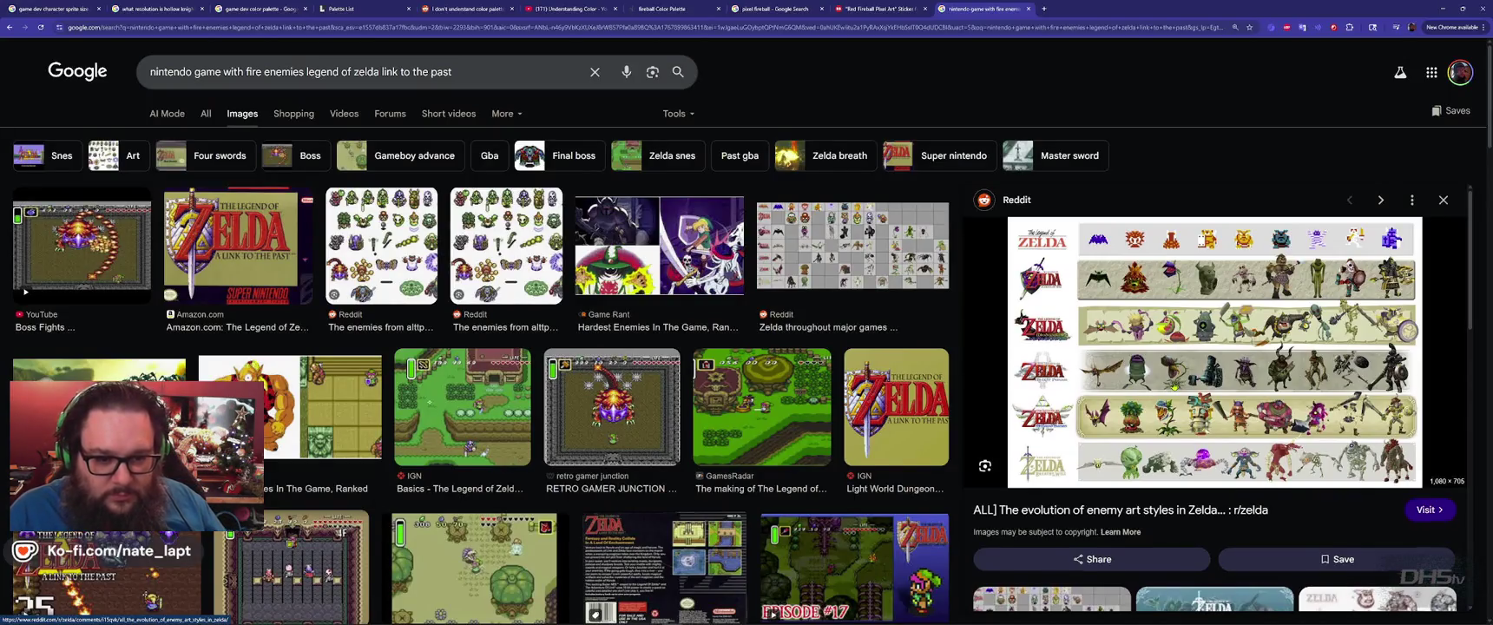
scroll(1173, 385, "down", 3)
scroll(1180, 387, "down", 3)
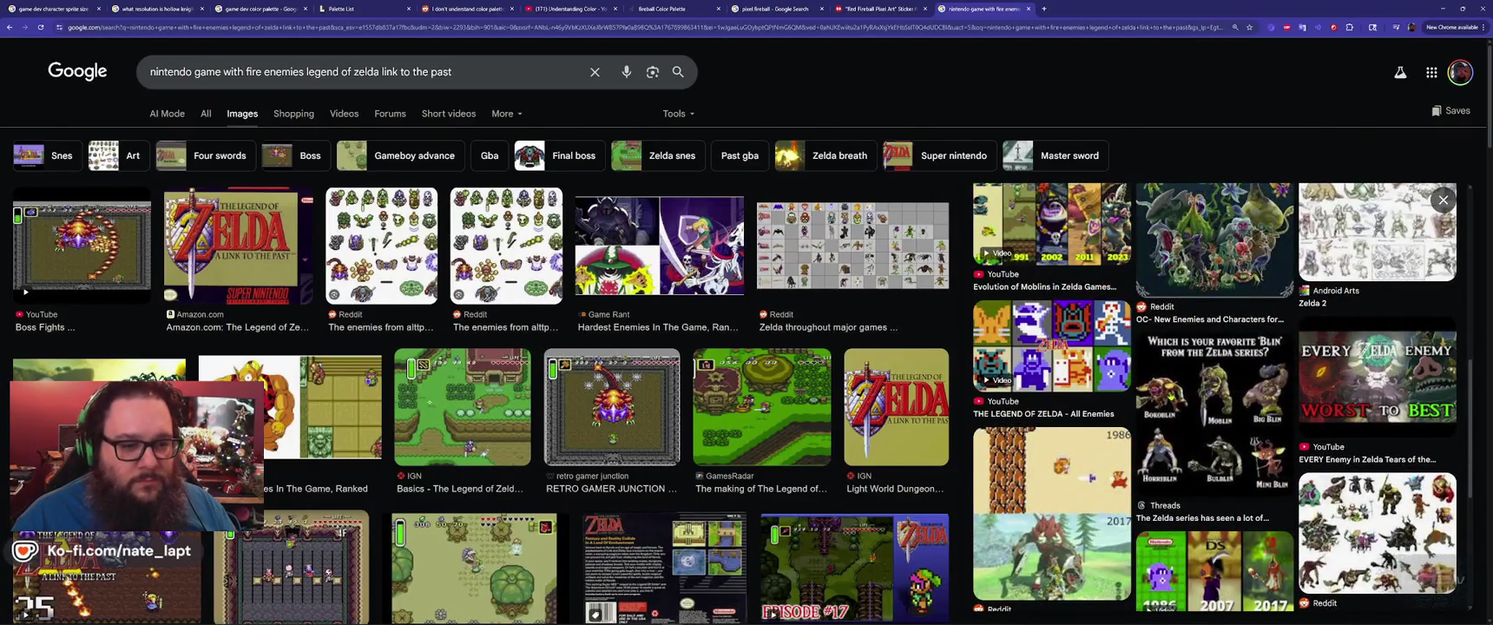
Preview the Legend of Zelda All Enemies video and the pixelated enemies T-shirt image.
left_click(1003, 330)
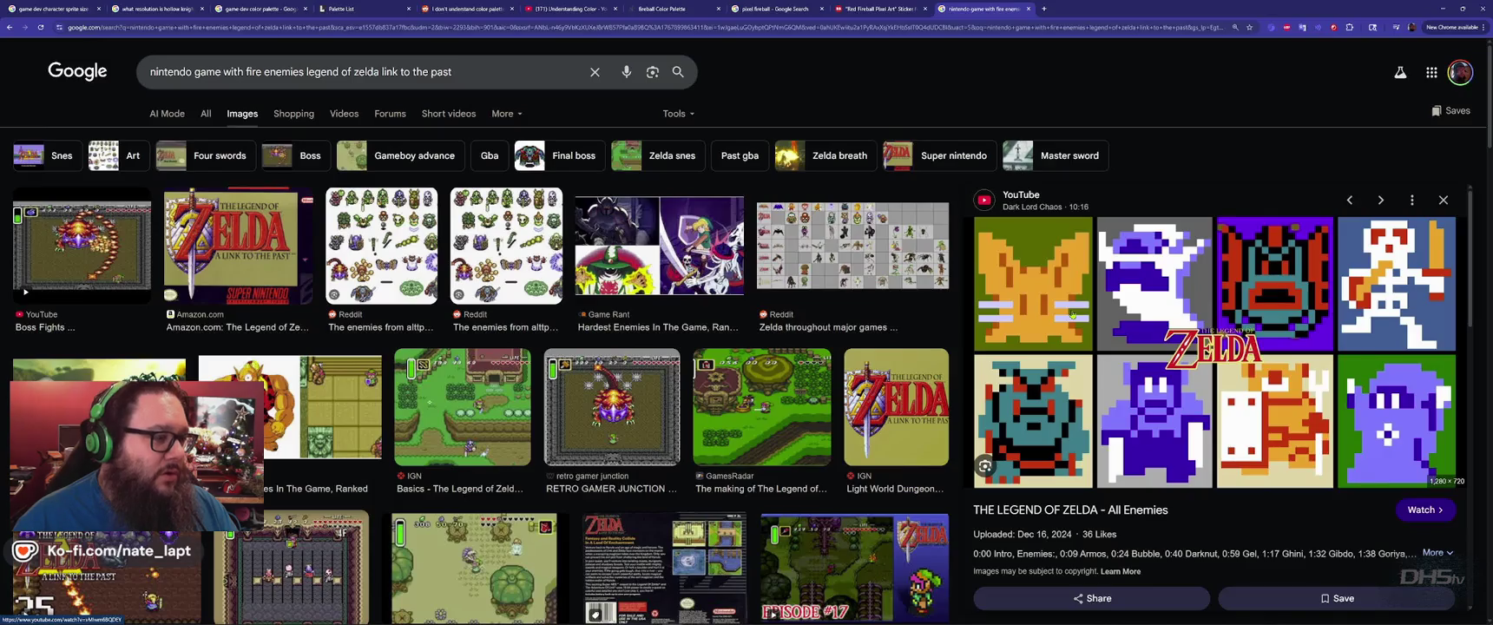
scroll(441, 441, "down", 8)
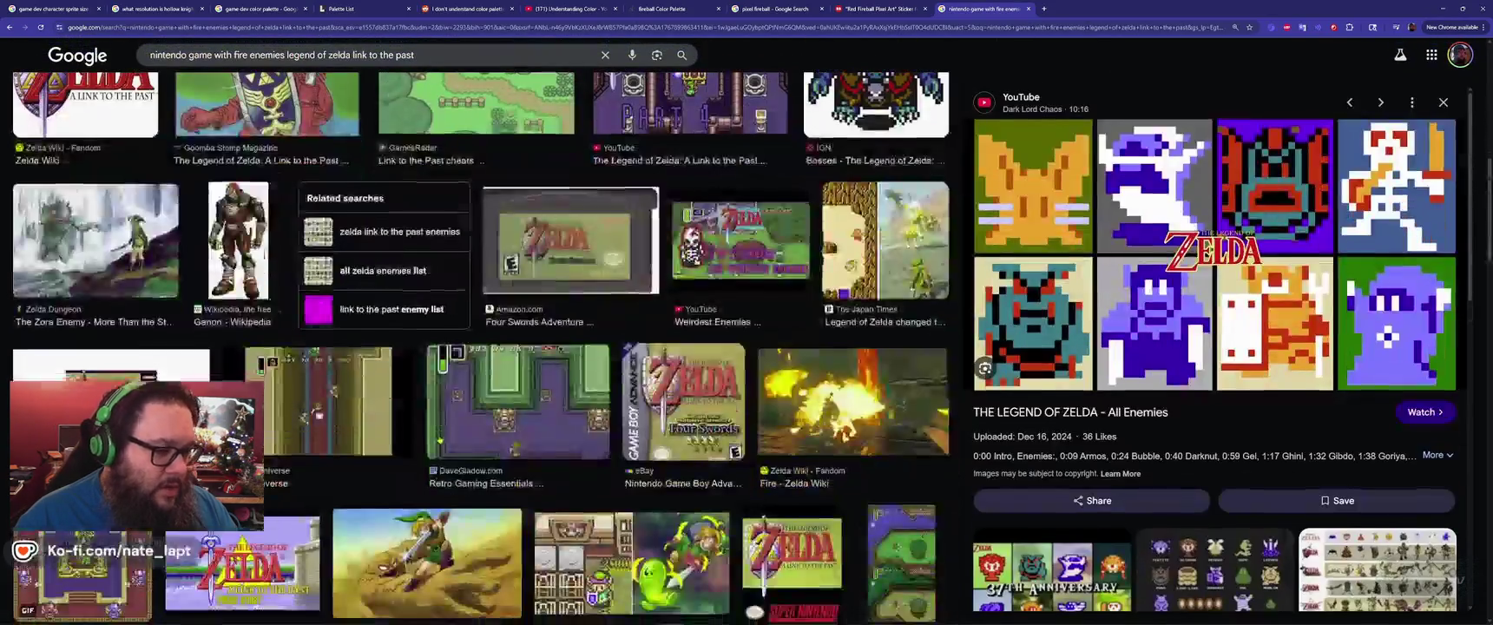
scroll(440, 441, "down", 5)
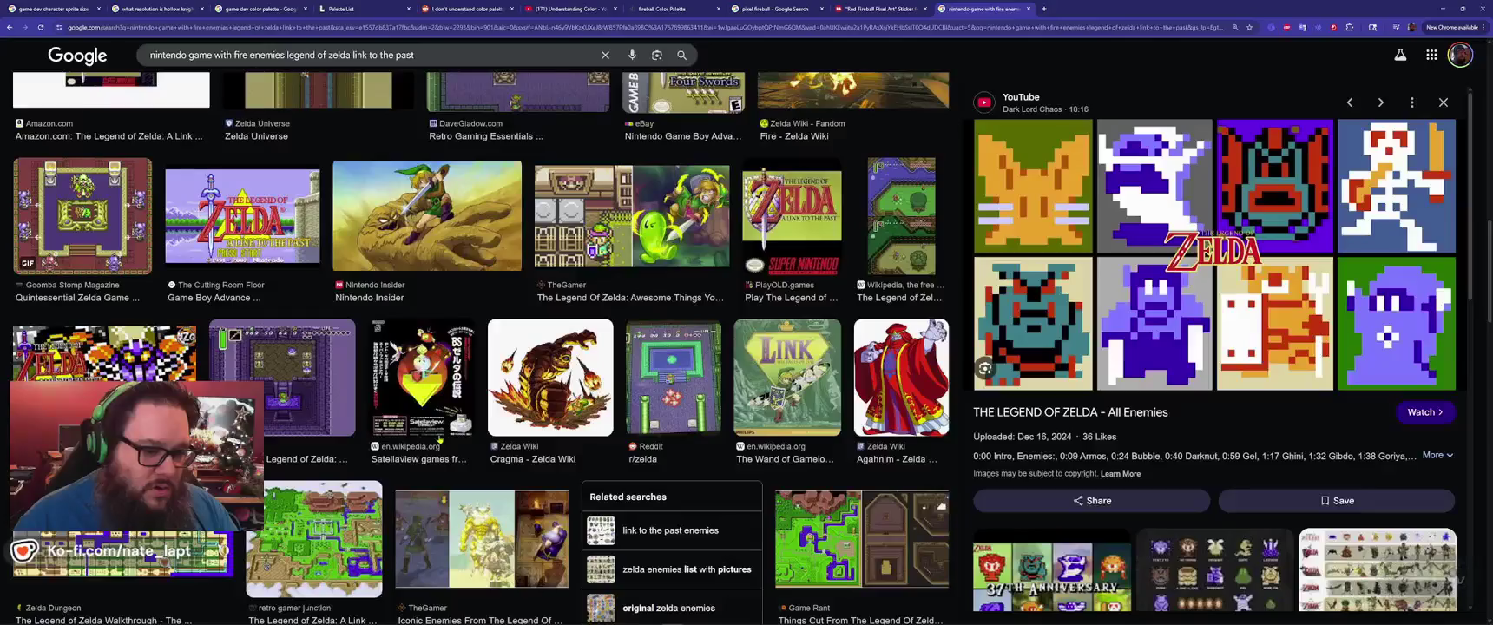
scroll(440, 441, "down", 5)
scroll(478, 347, "up", 15)
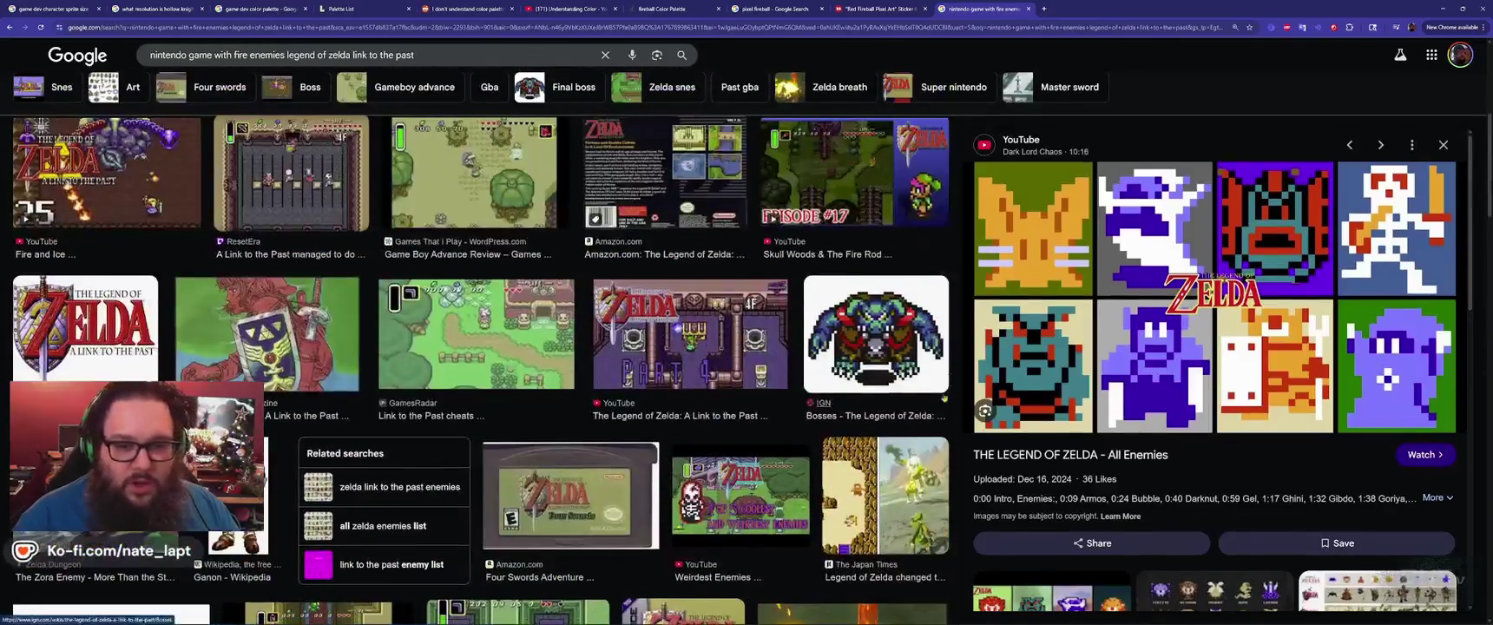
scroll(1361, 371, "down", 4)
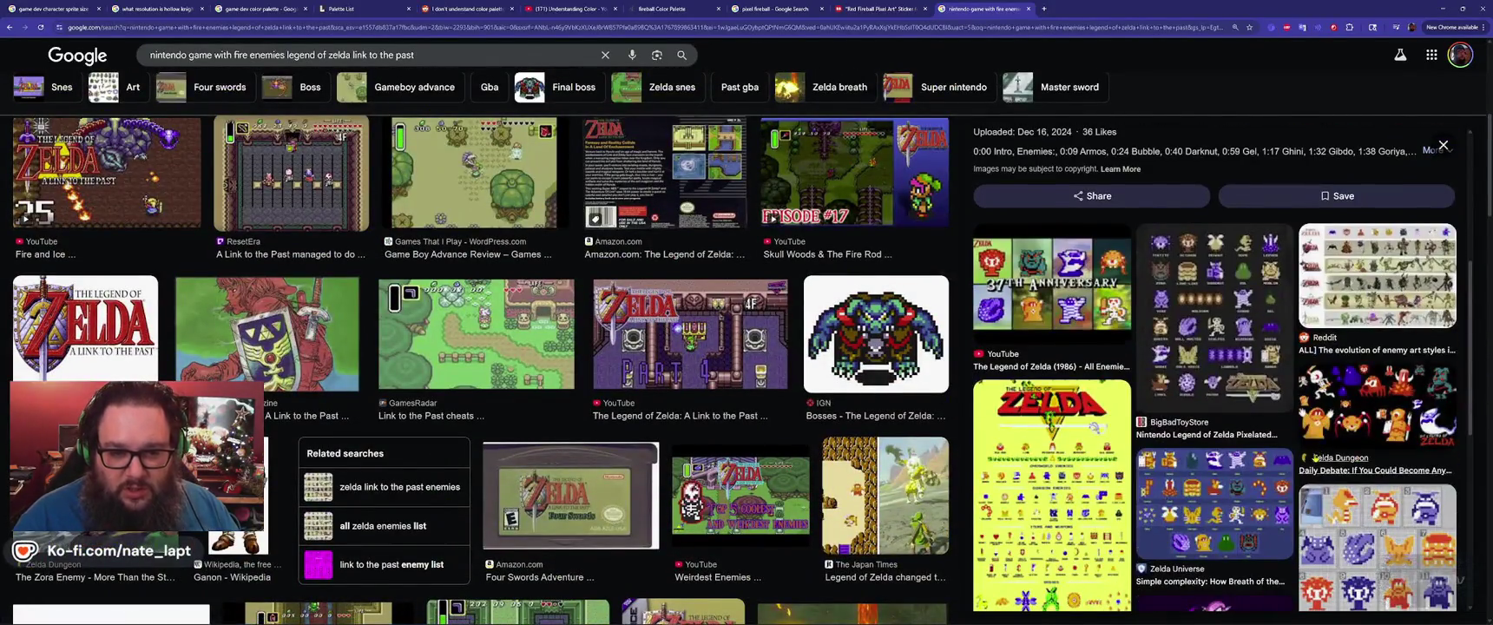
left_click(1242, 306)
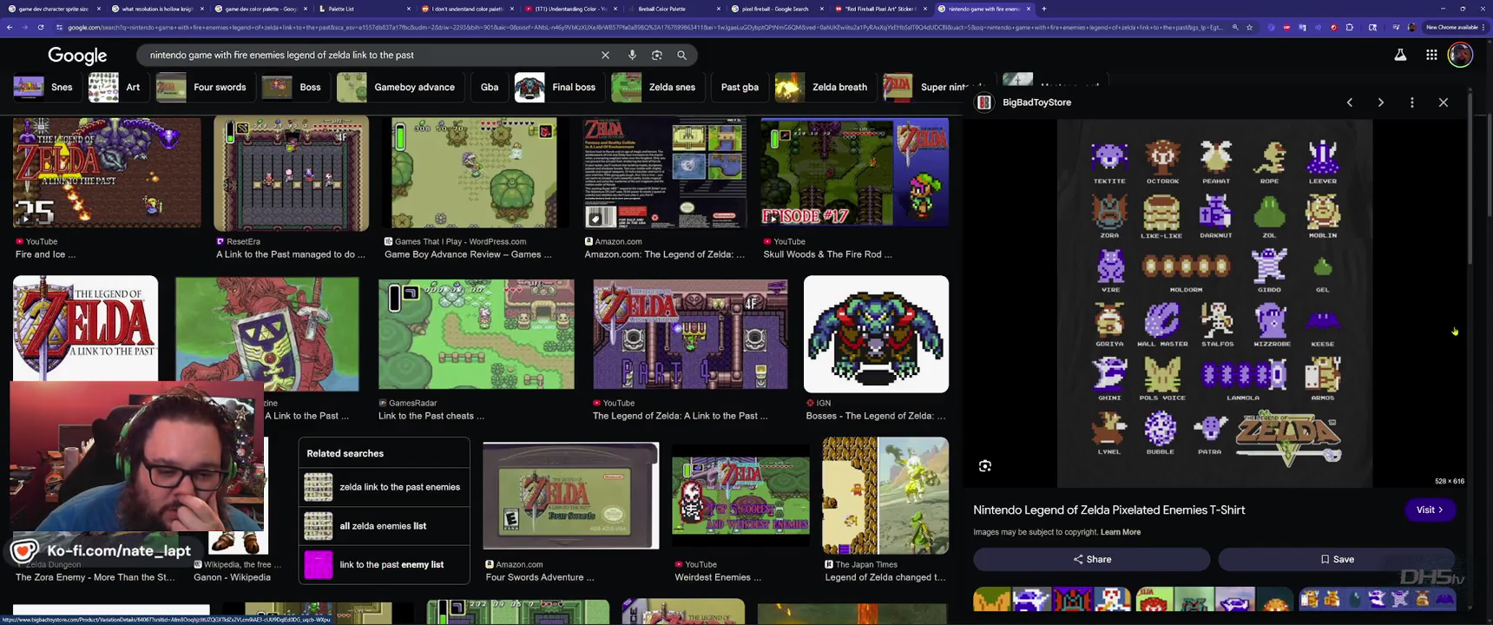
scroll(1339, 248, "down", 3)
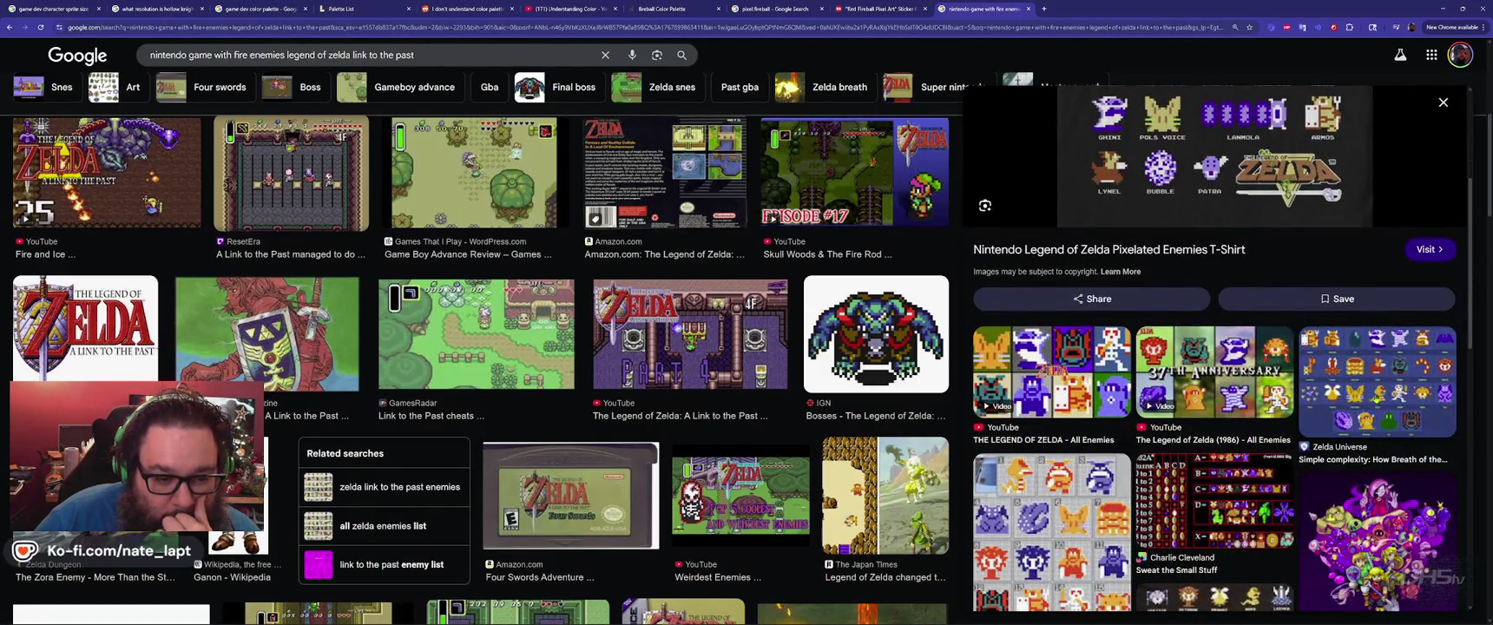
scroll(1215, 426, "down", 1)
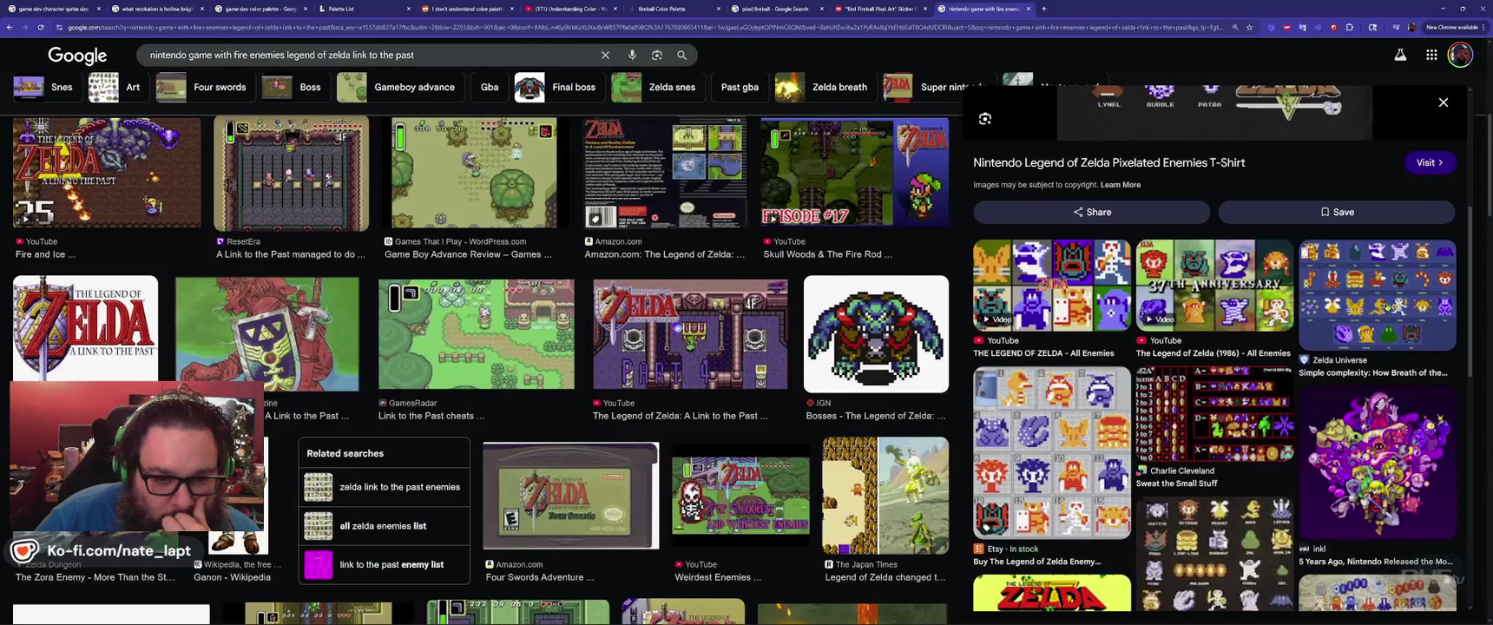
Preview the Zelda Universe enemy grid, then open the Zelda Runners article in a new tab.
left_click(1387, 306)
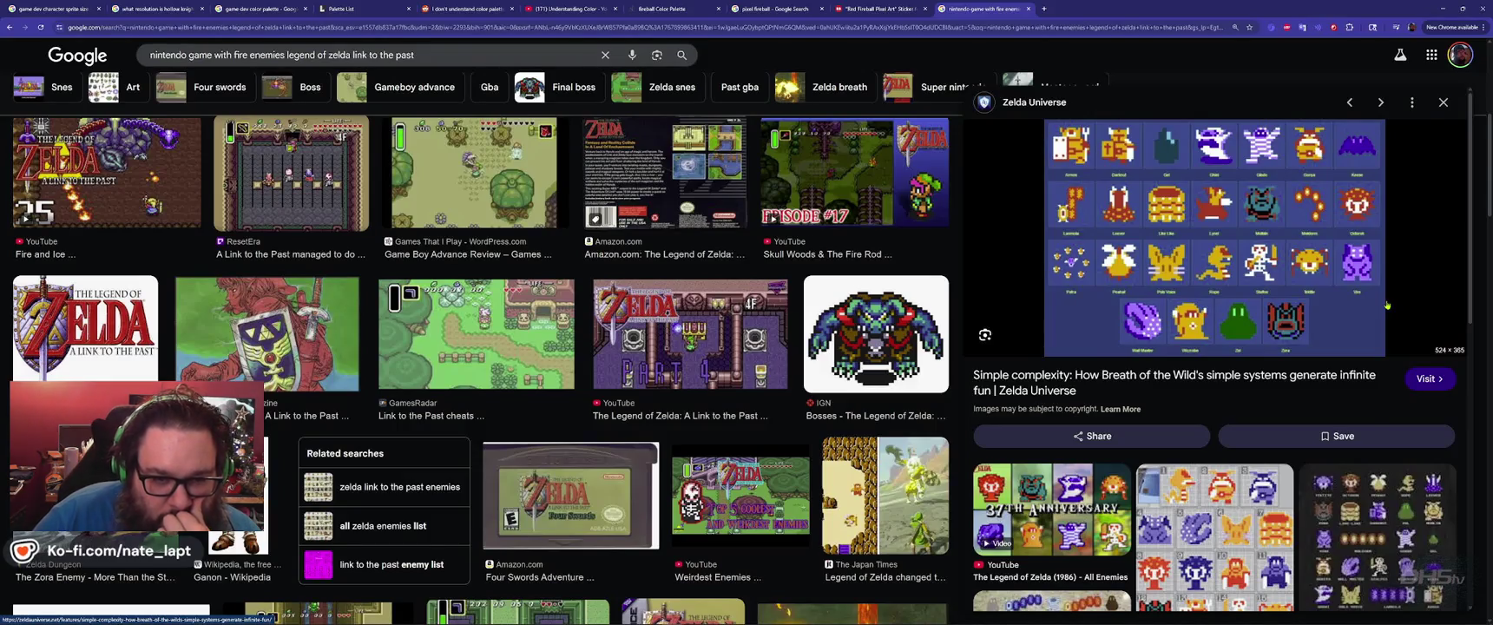
scroll(1387, 305, "down", 3)
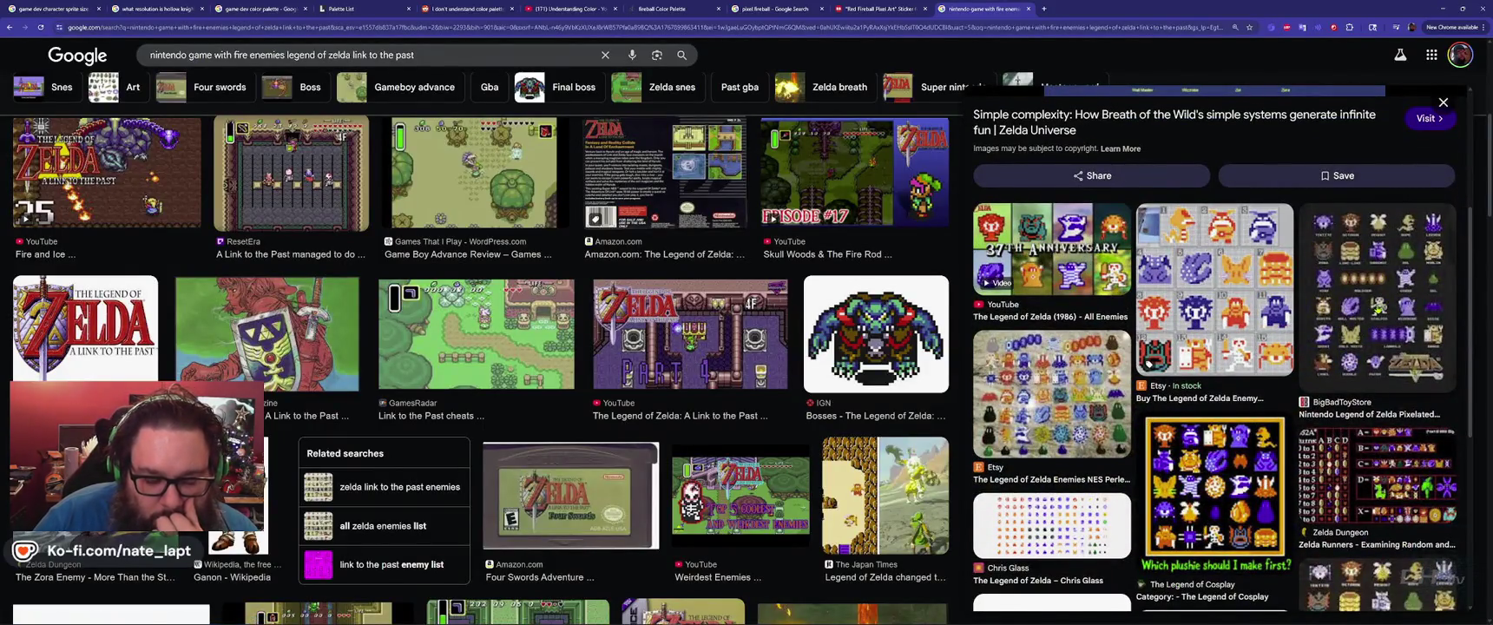
left_click(1363, 488)
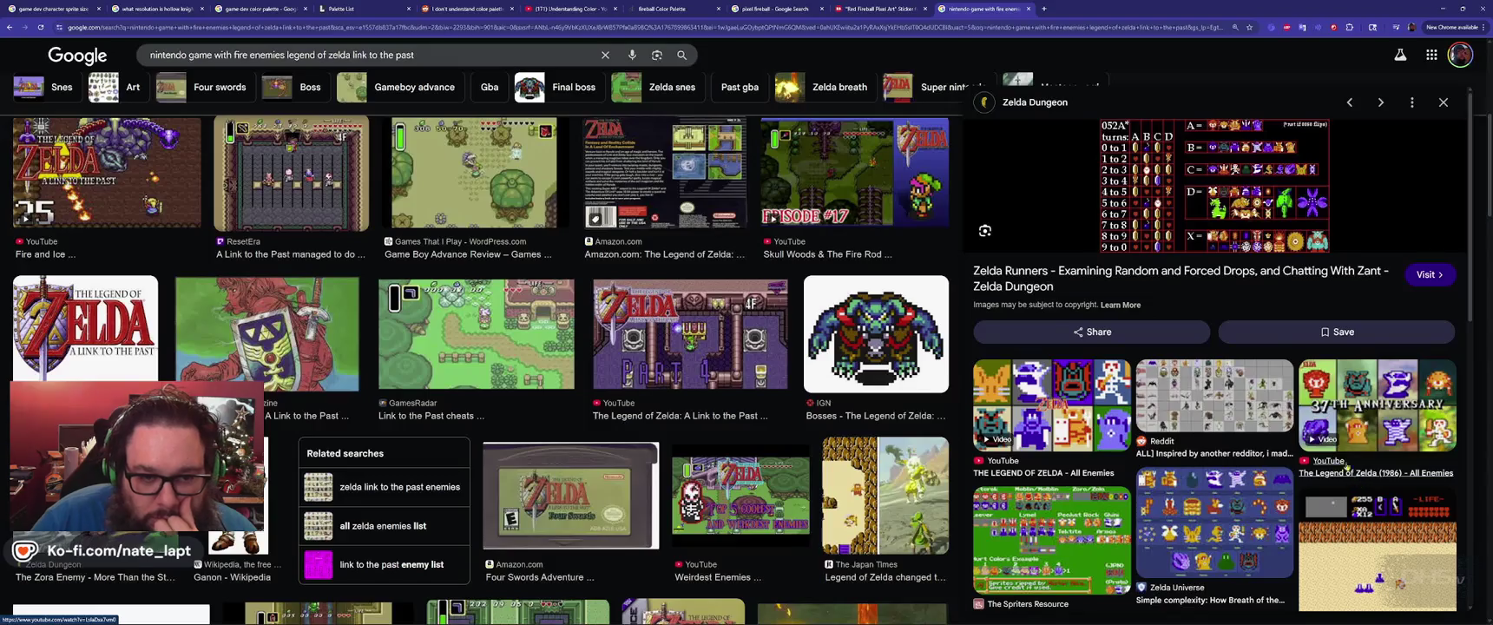
left_click(1215, 206)
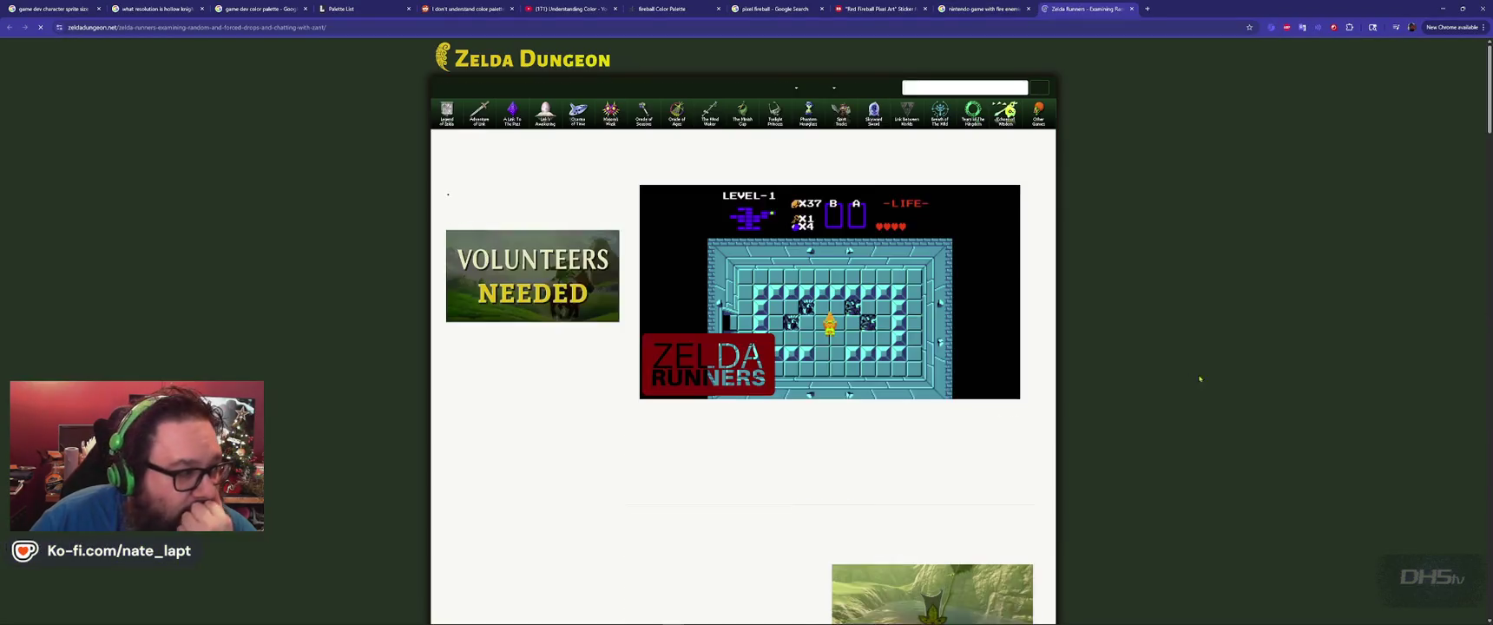
Scroll down to the item-drop table and open its image in a new tab.
scroll(820, 371, "down", 10)
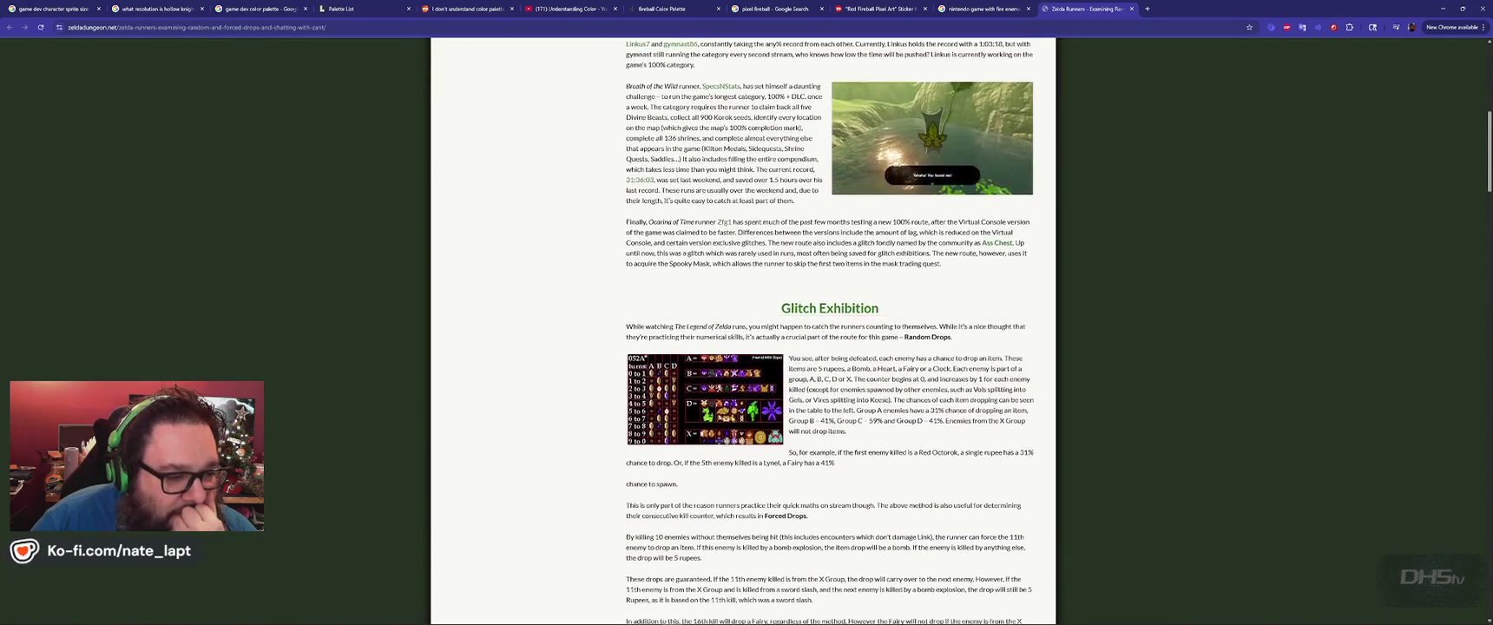
scroll(721, 401, "down", 15)
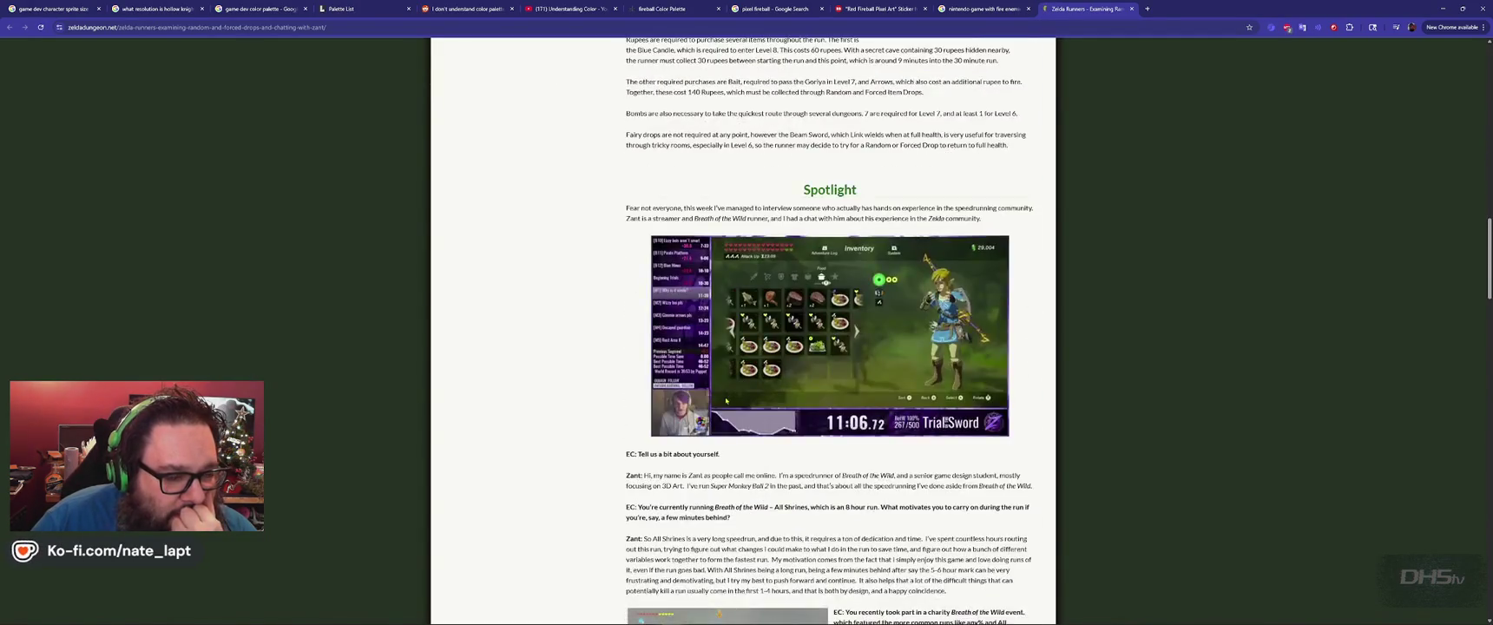
scroll(727, 400, "up", 20)
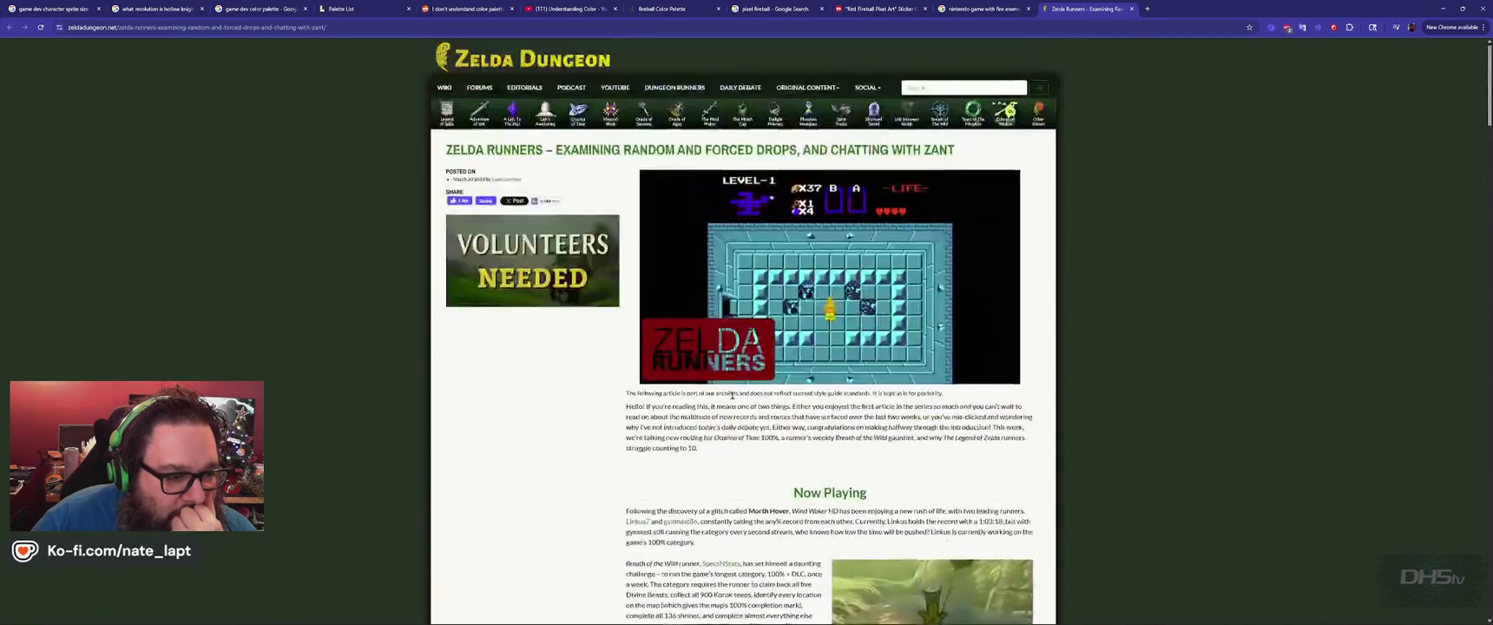
scroll(734, 395, "down", 2)
scroll(734, 394, "down", 5)
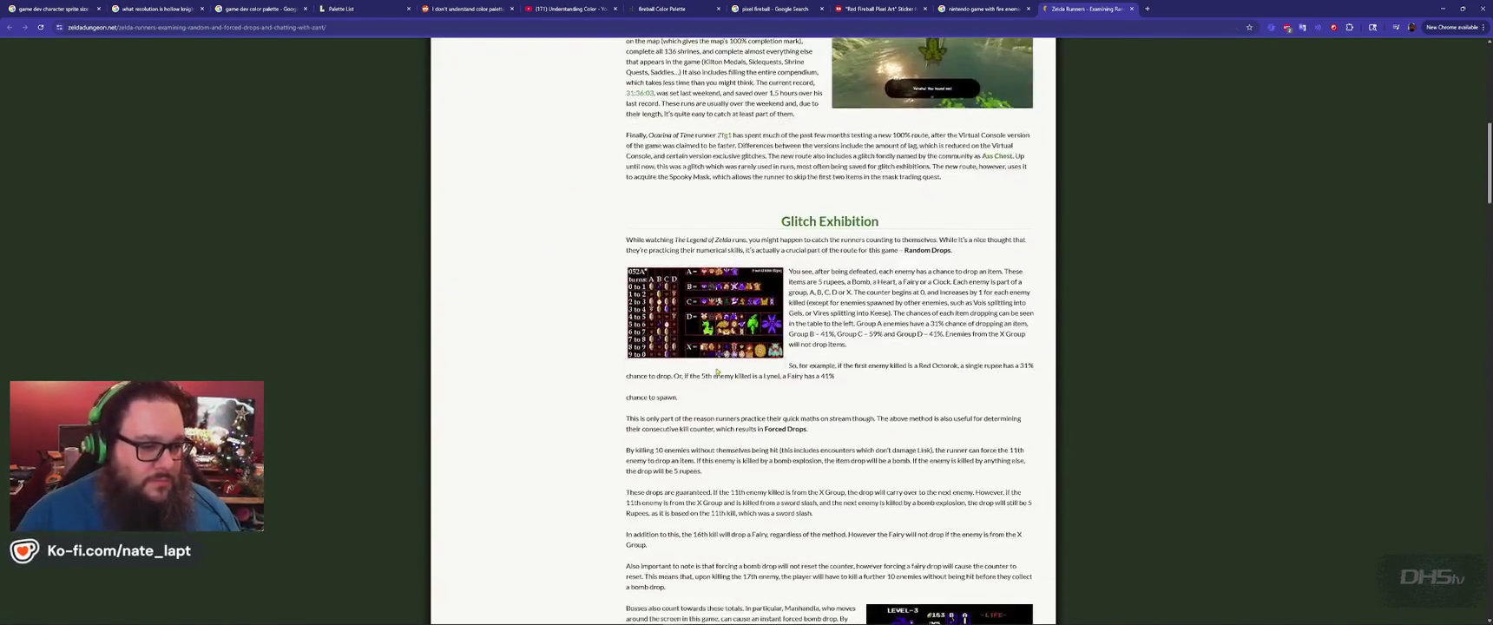
scroll(721, 369, "up", 6, "ctrl")
scroll(719, 365, "down", 3)
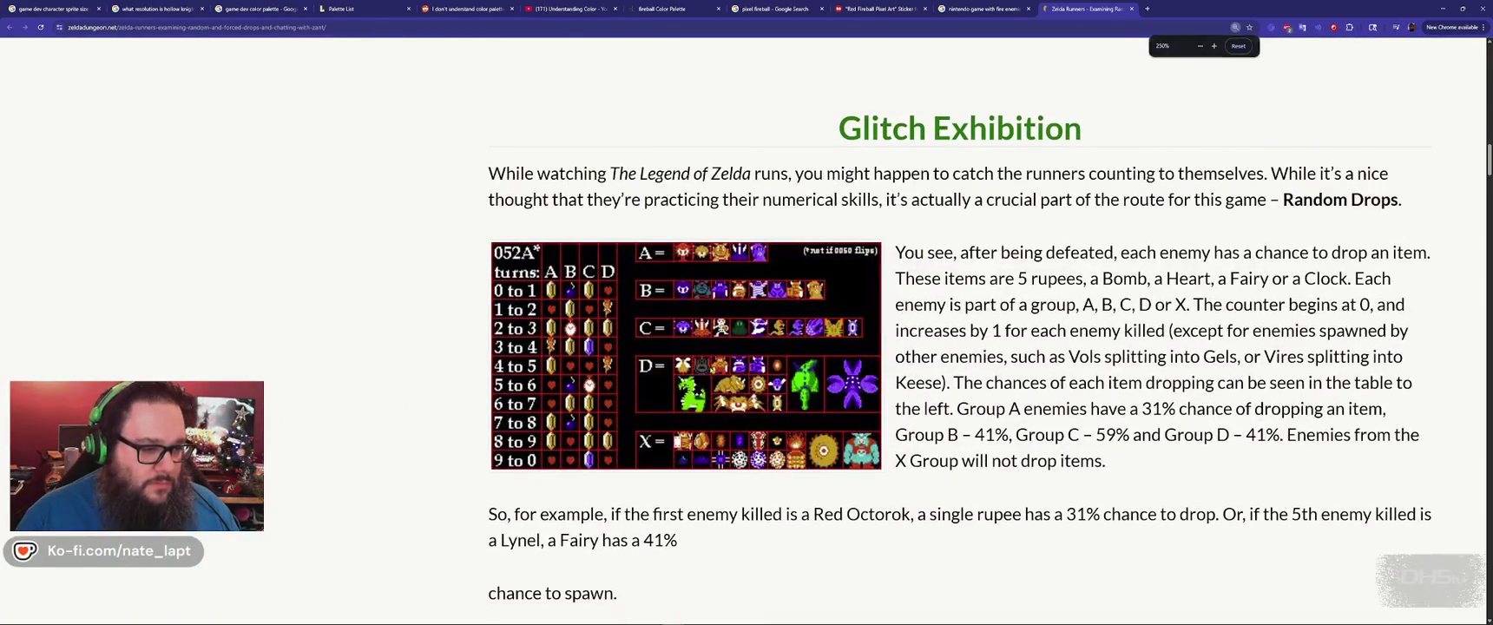
right_click(710, 369)
left_click(767, 384)
Reset the article's zoom and view Item-Drop-Chart.jpg in its own tab.
key("ctrl+Tab")
scroll(769, 395, "up", 2, "ctrl")
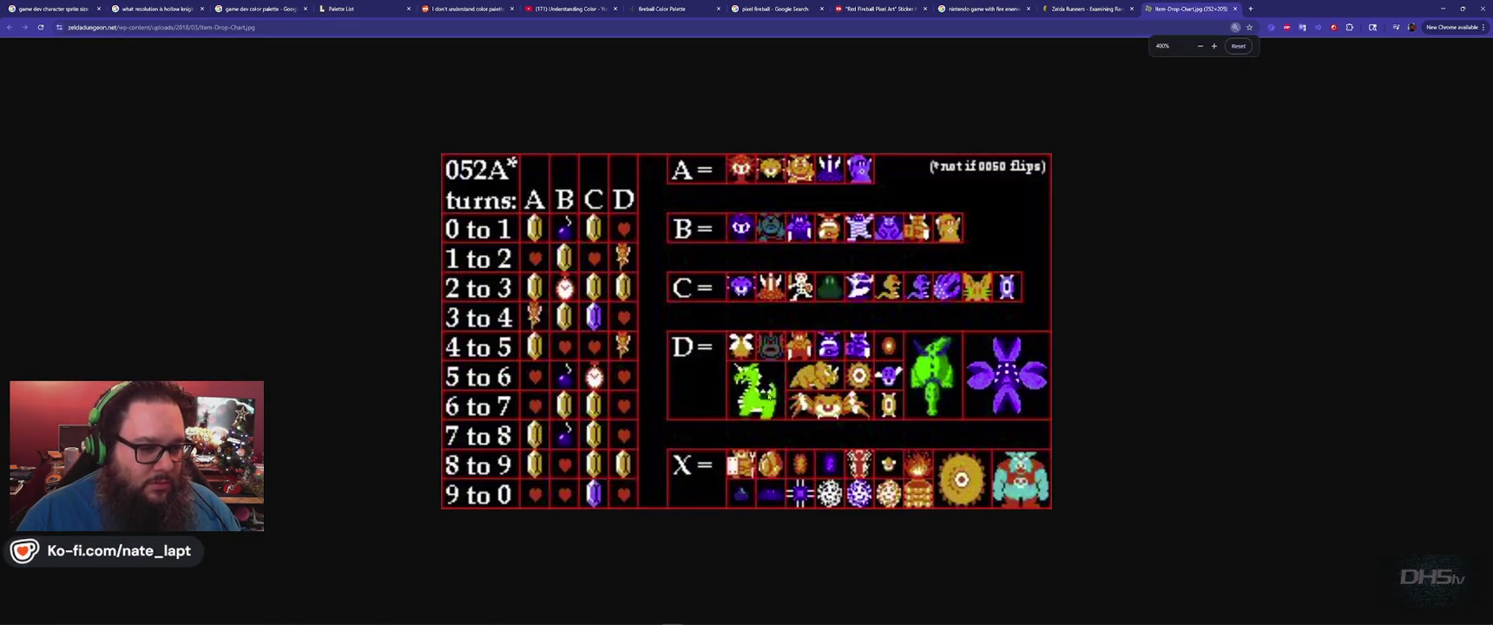
key("ctrl+shift+Tab")
key("ctrl+0")
key("ctrl+Tab")
scroll(720, 445, "up", 9, "ctrl")
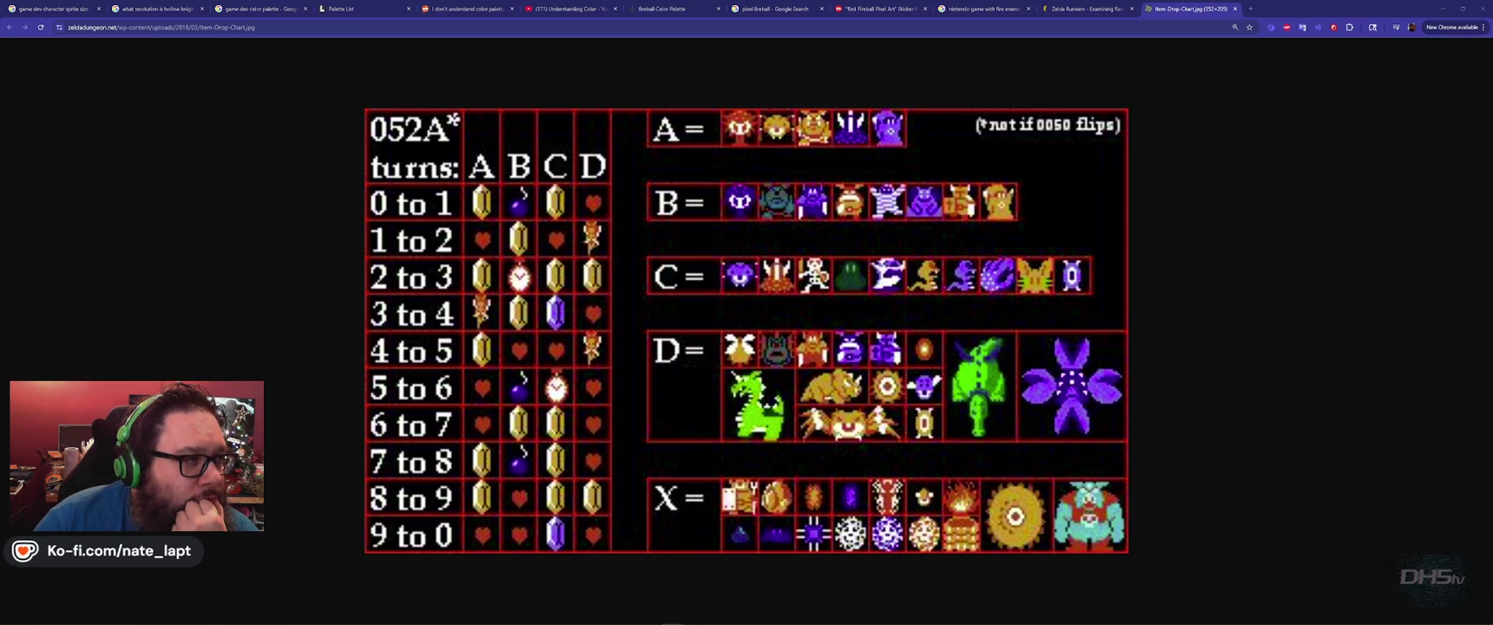
Search Google for 'fire chuchu' in a new tab and show image results.
left_click(328, 199)
key("ctrl+t")
type("fire chuchu")
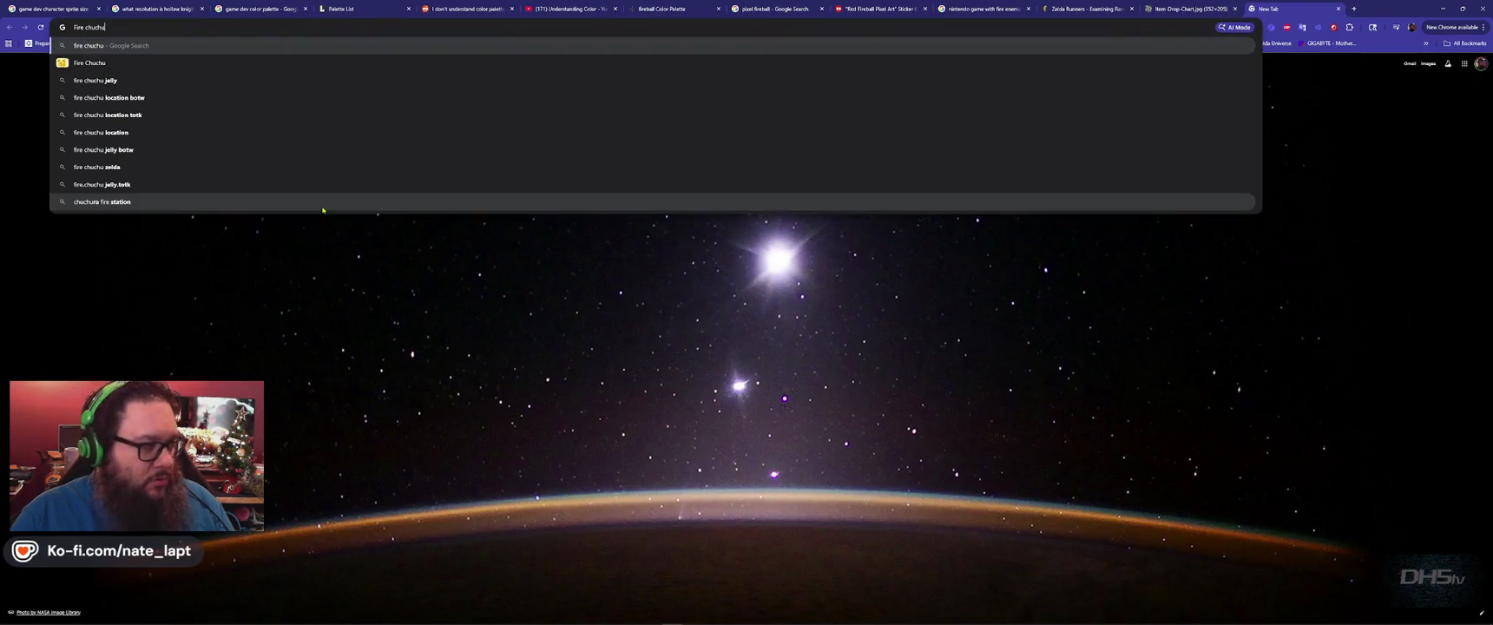
key("Return")
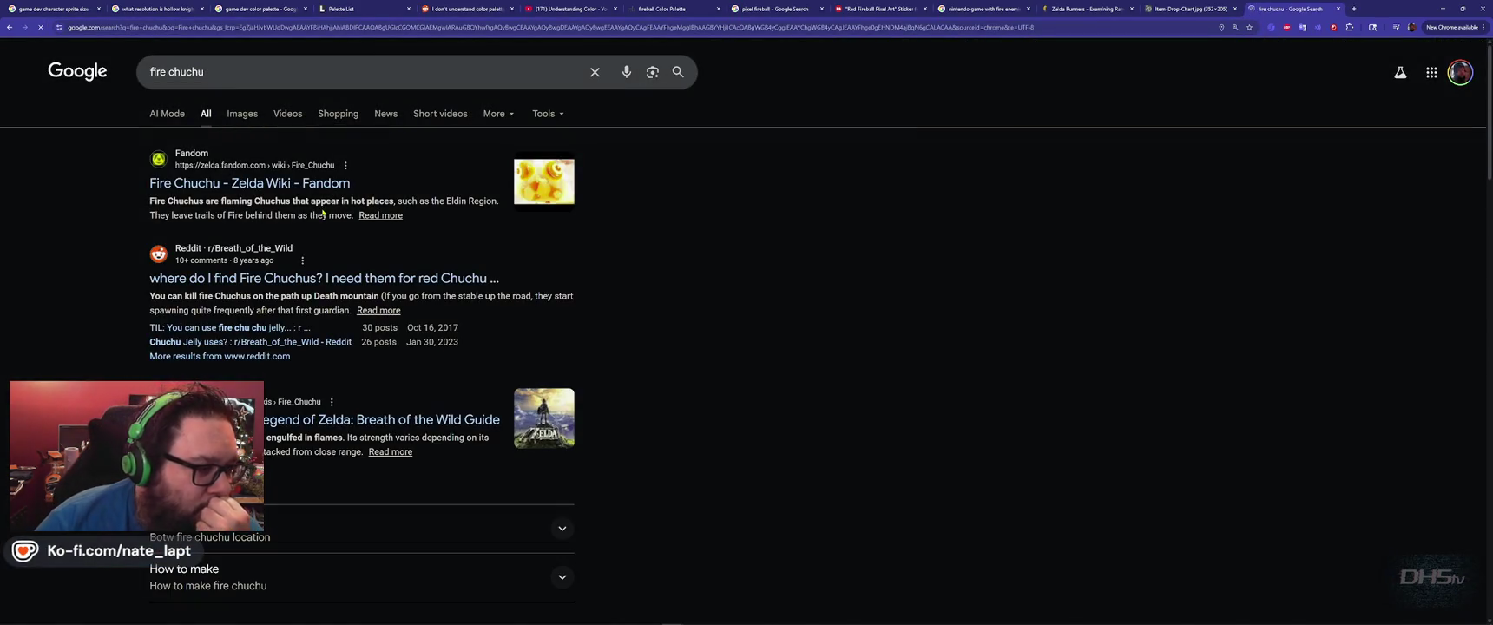
left_click(242, 113)
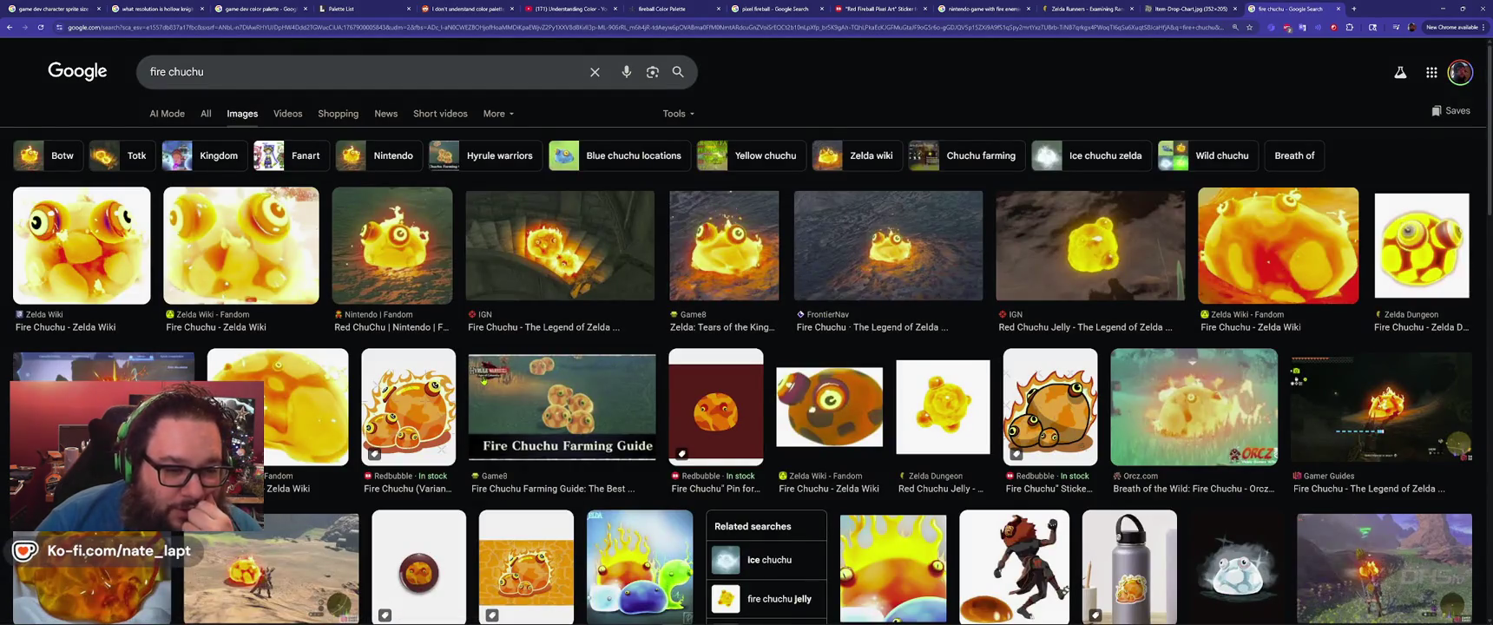
Scroll through the fire chuchu images, then close that tab and return to the fire-enemies results.
scroll(484, 381, "down", 3)
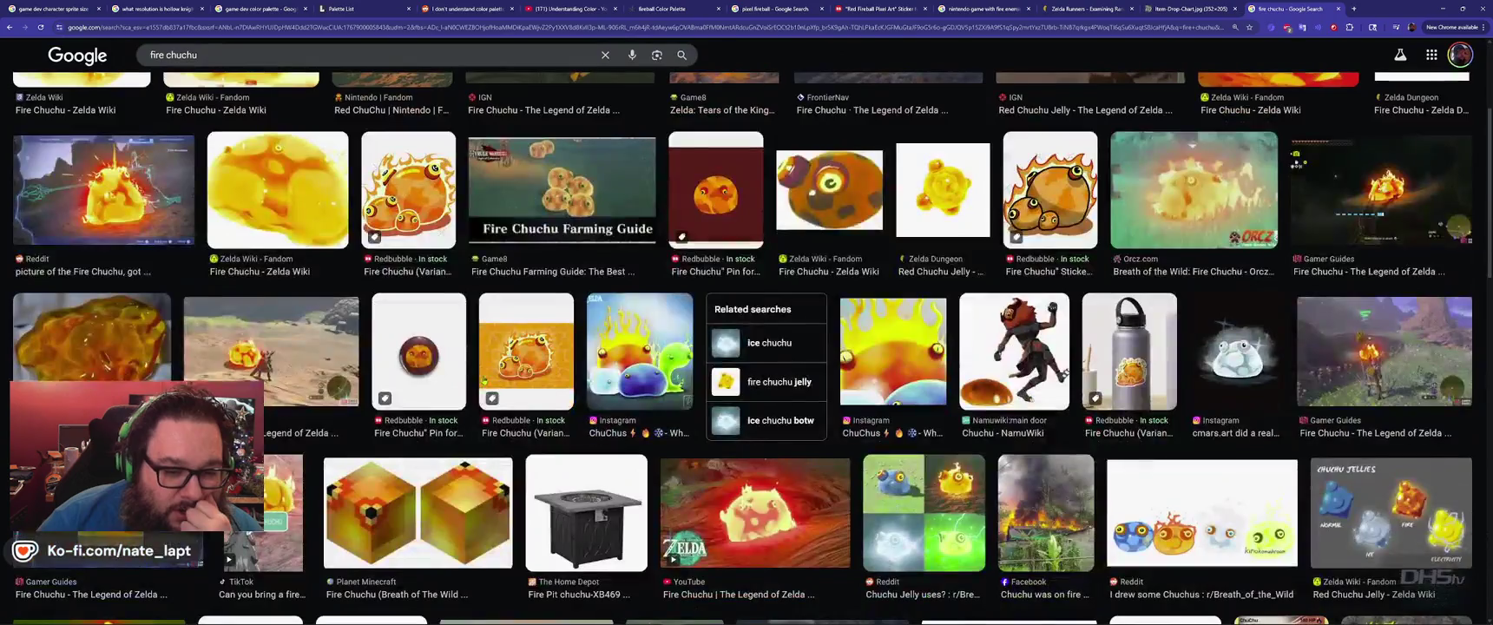
scroll(483, 381, "down", 5)
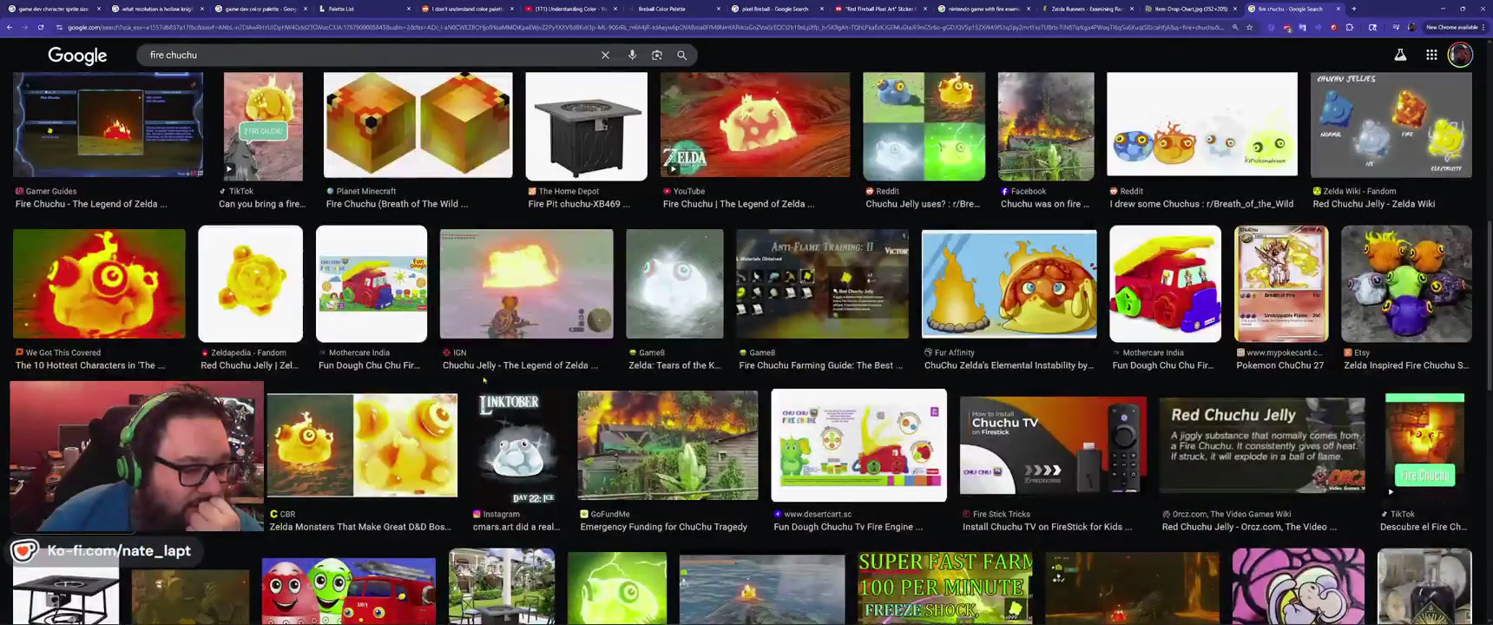
scroll(483, 380, "up", 10)
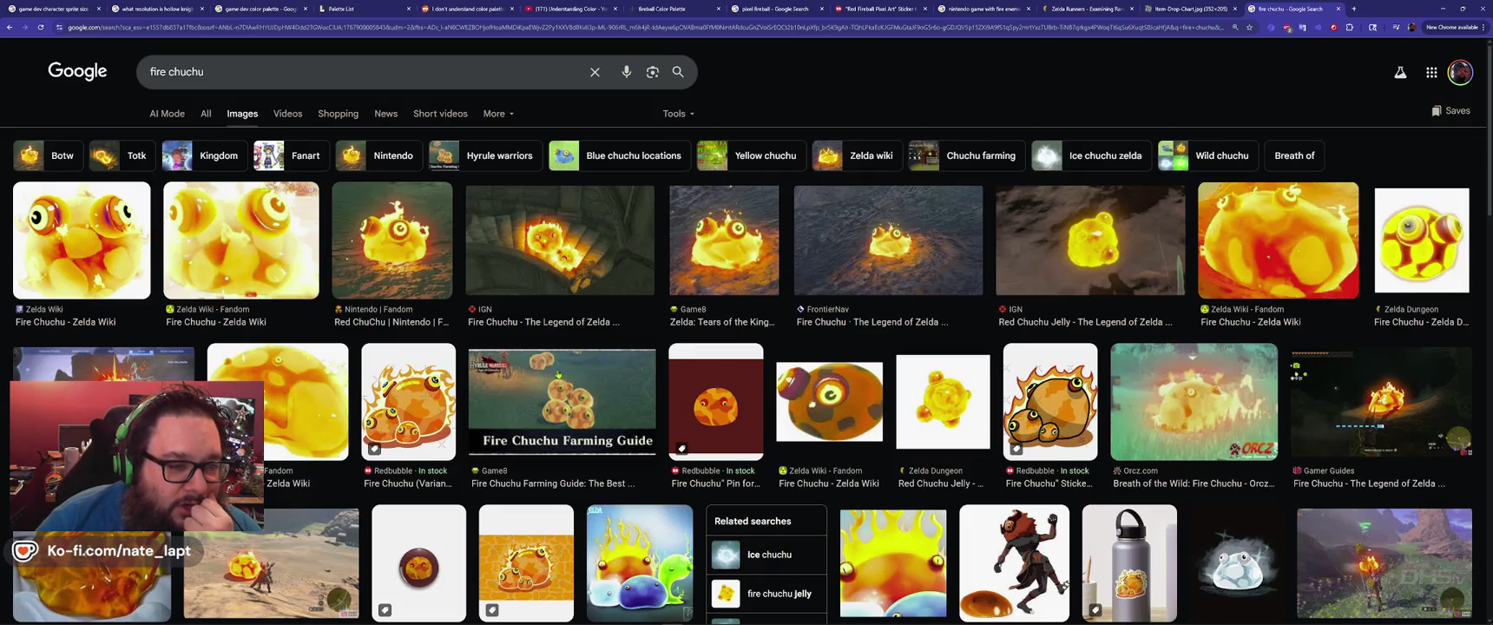
scroll(558, 375, "down", 15)
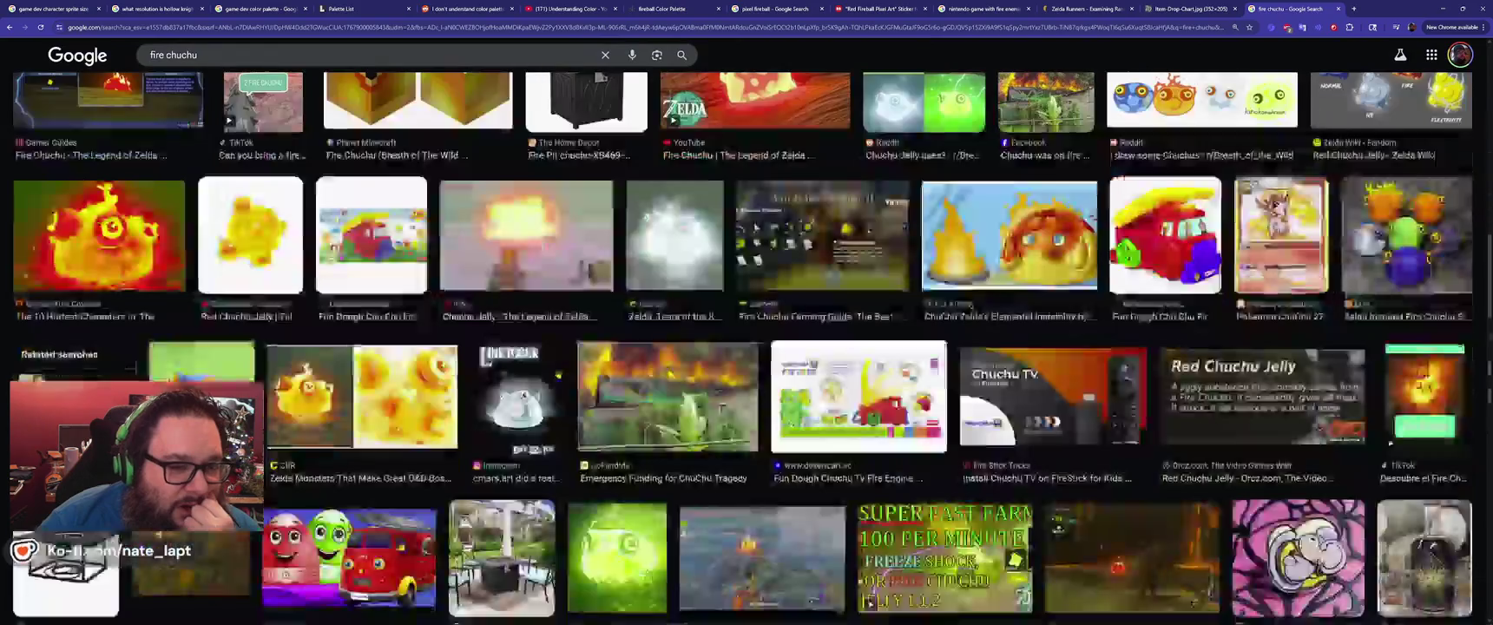
scroll(558, 375, "down", 15)
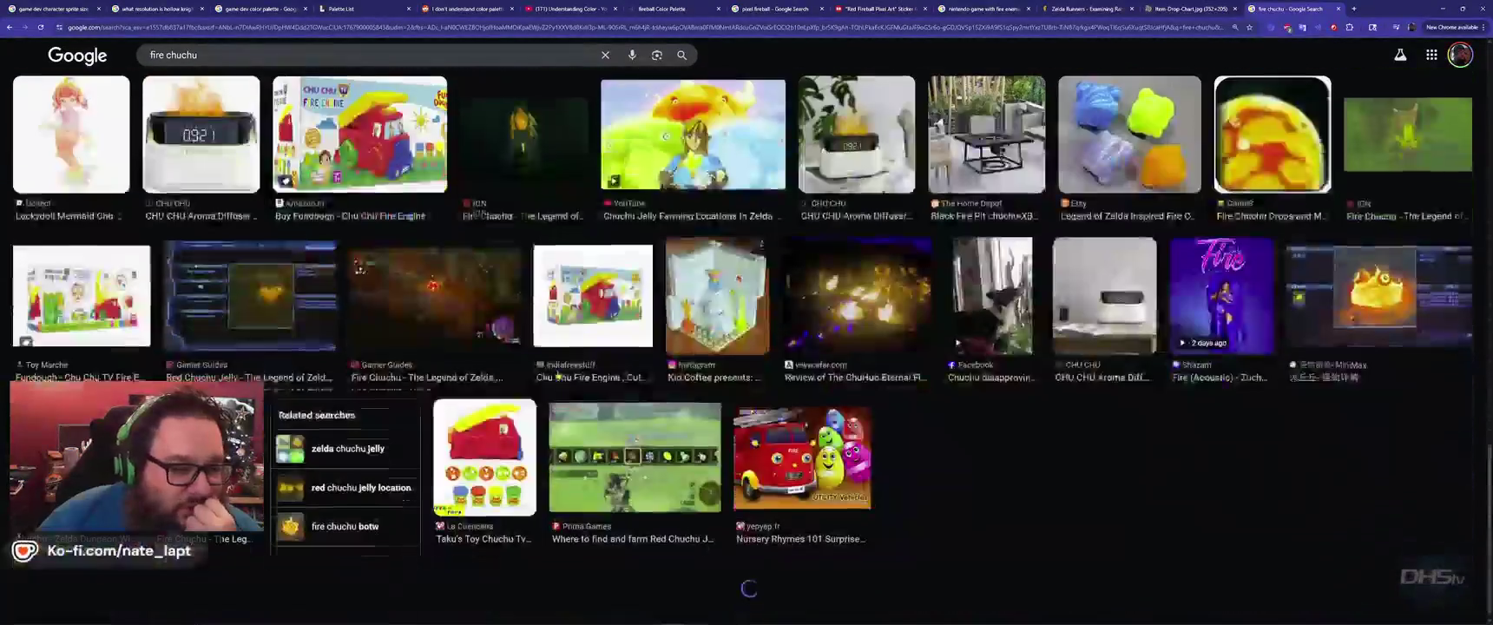
scroll(558, 375, "down", 5)
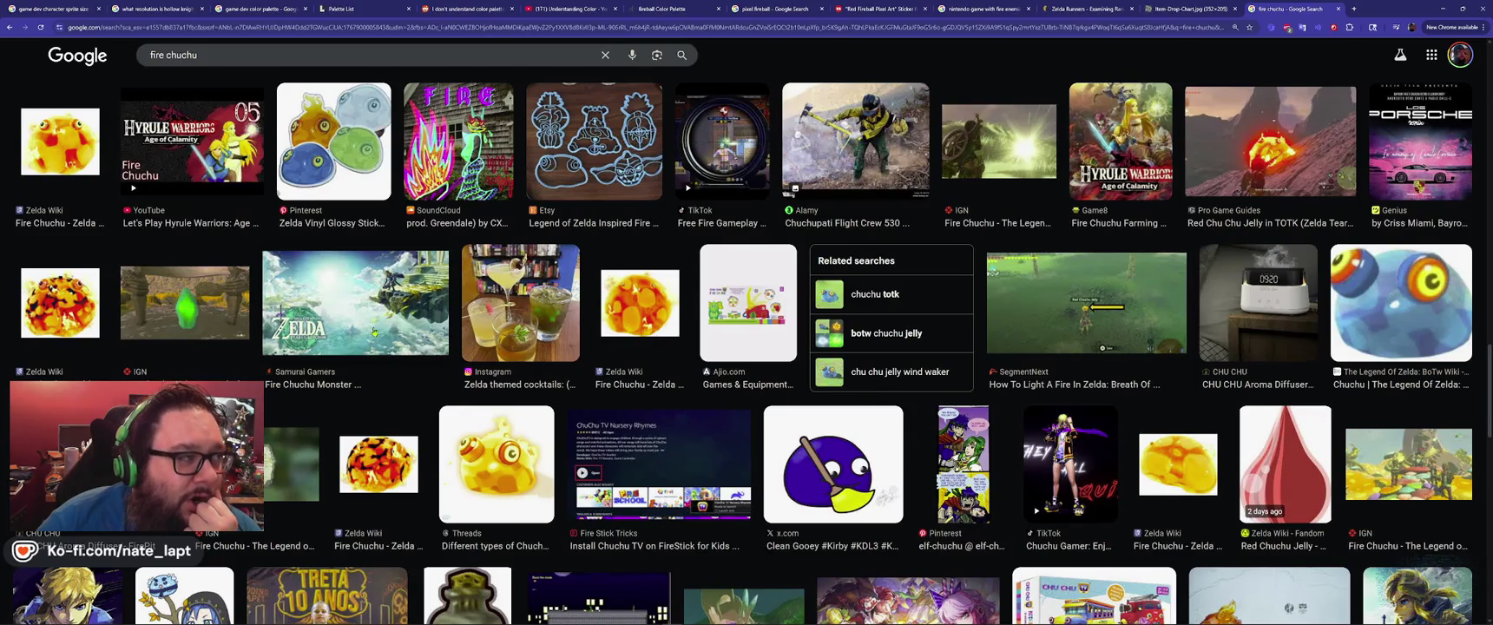
scroll(373, 330, "down", 5)
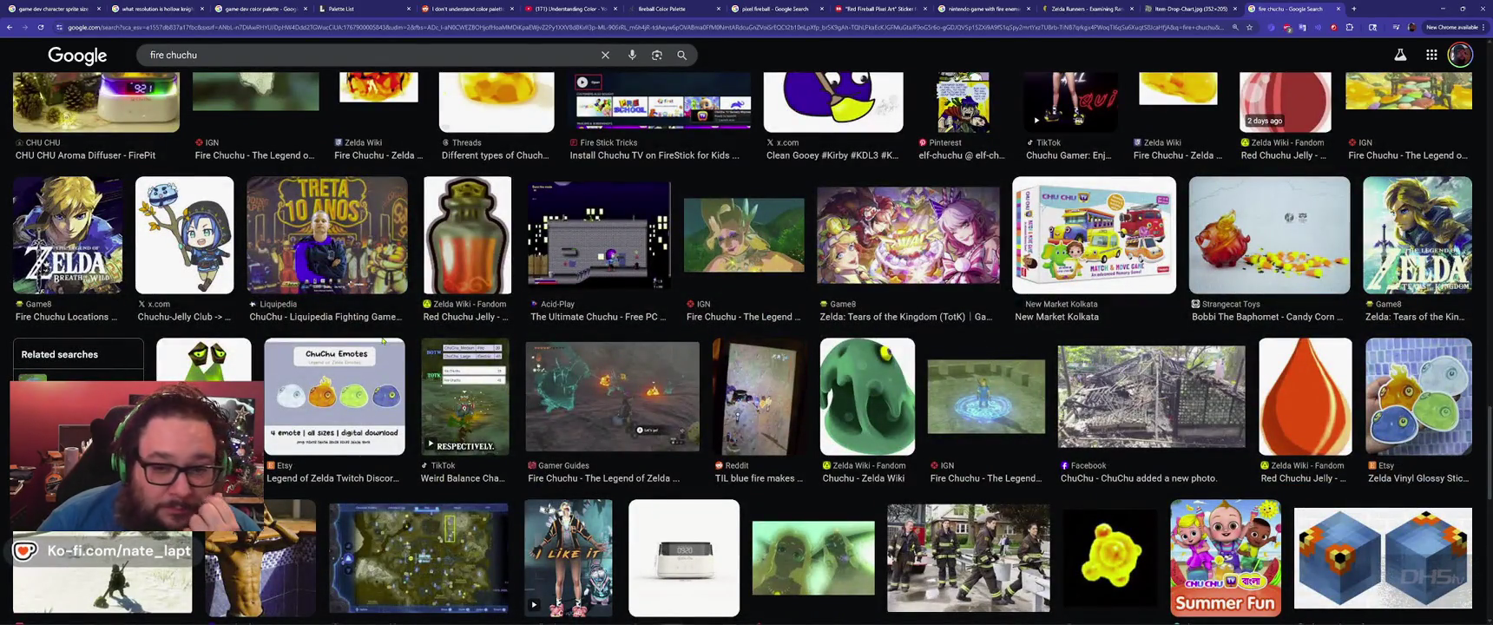
scroll(382, 341, "down", 10)
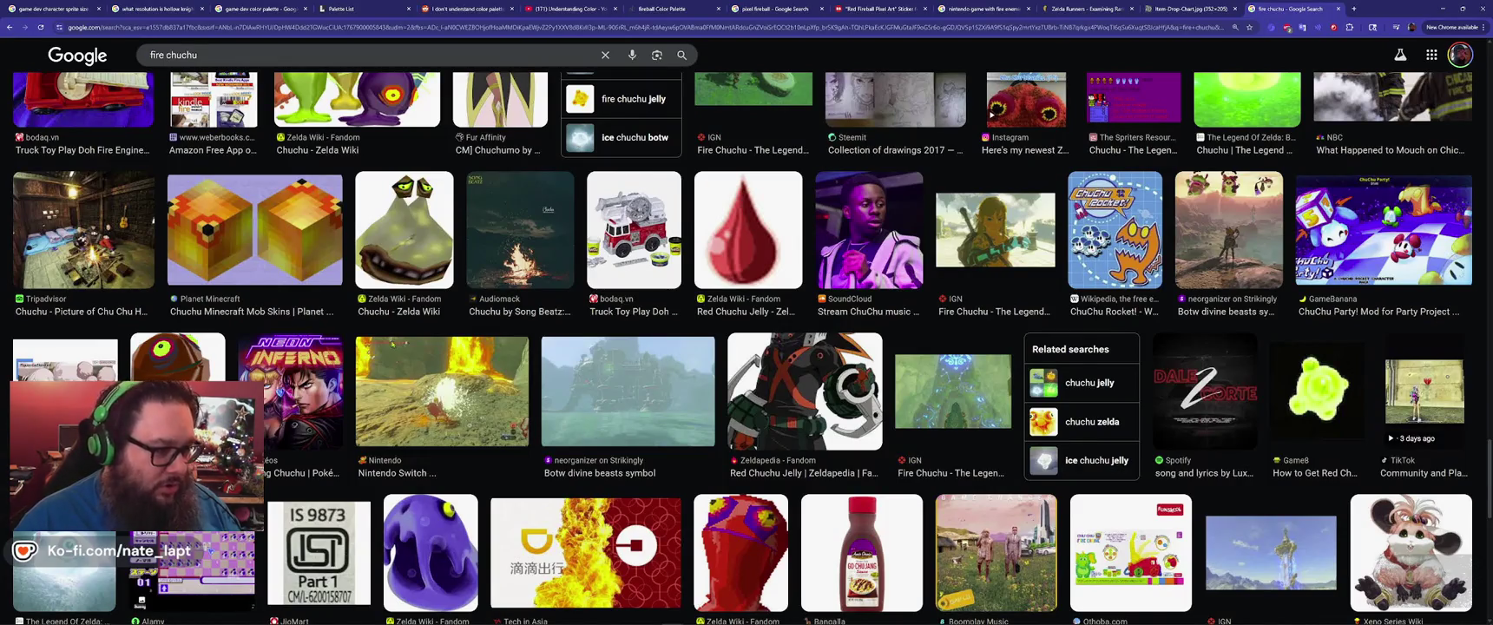
key("ctrl+w")
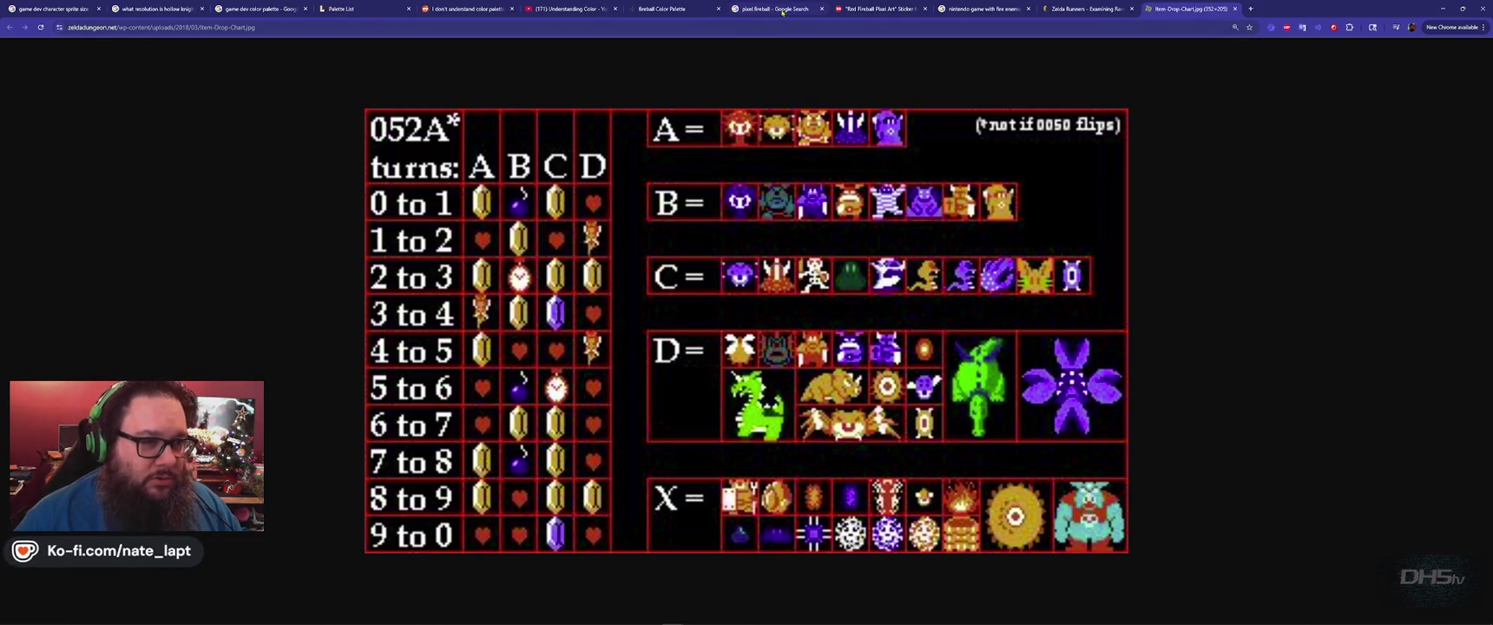
left_click(981, 9)
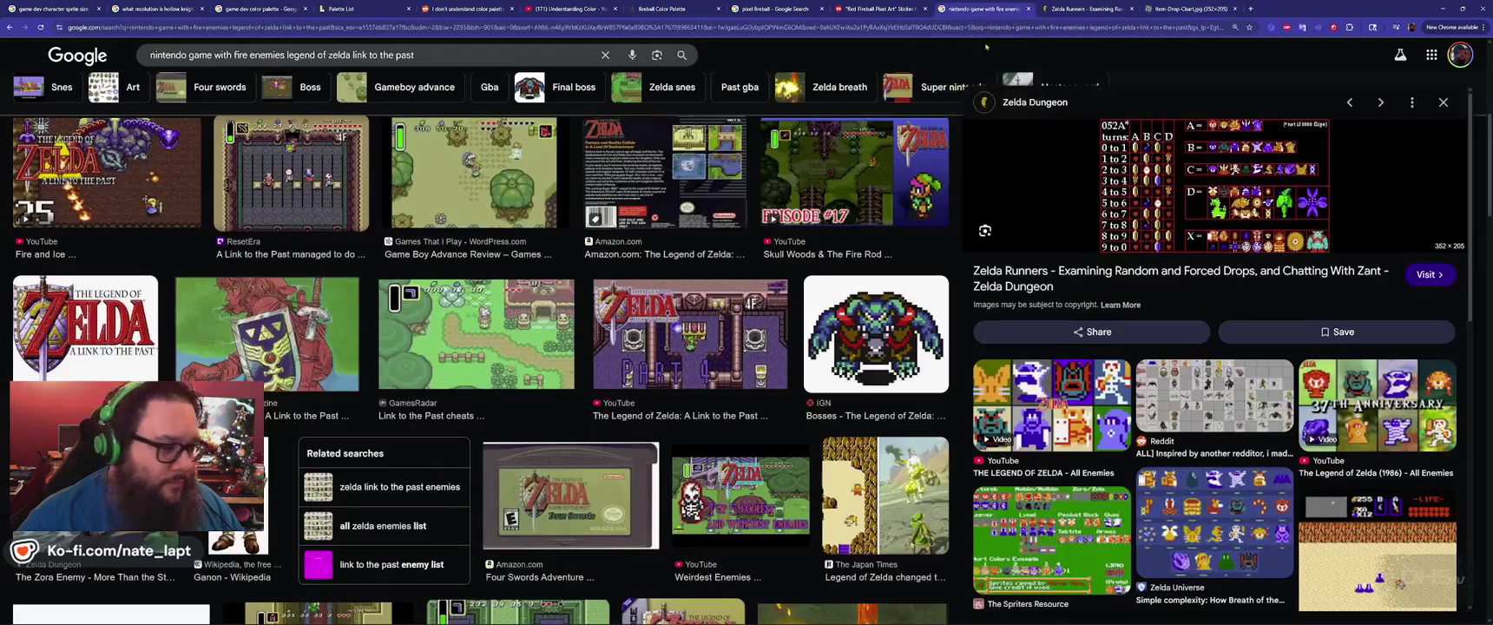
Remove 'legend of zelda link to the past' and rerun 'nintendo game with fire enemies'.
scroll(478, 304, "down", 4)
scroll(477, 304, "up", 5)
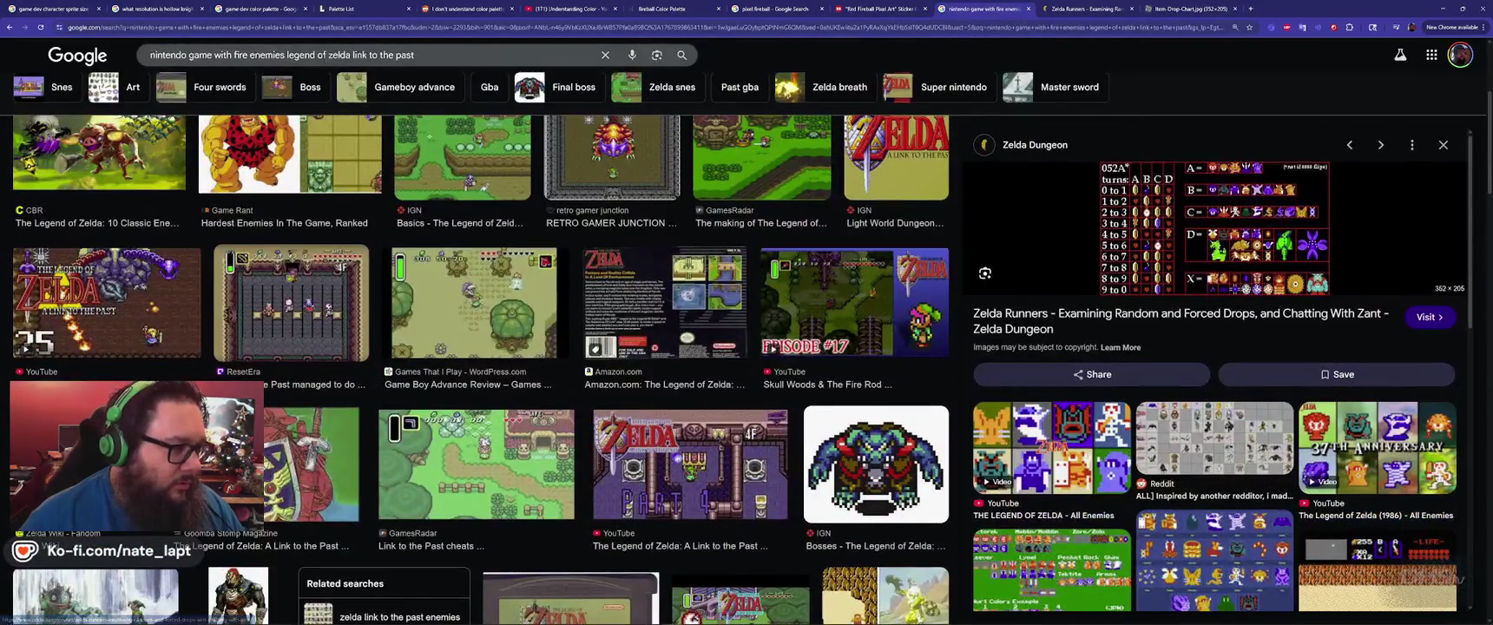
left_click_drag(286, 55, 545, 72)
key("BackSpace")
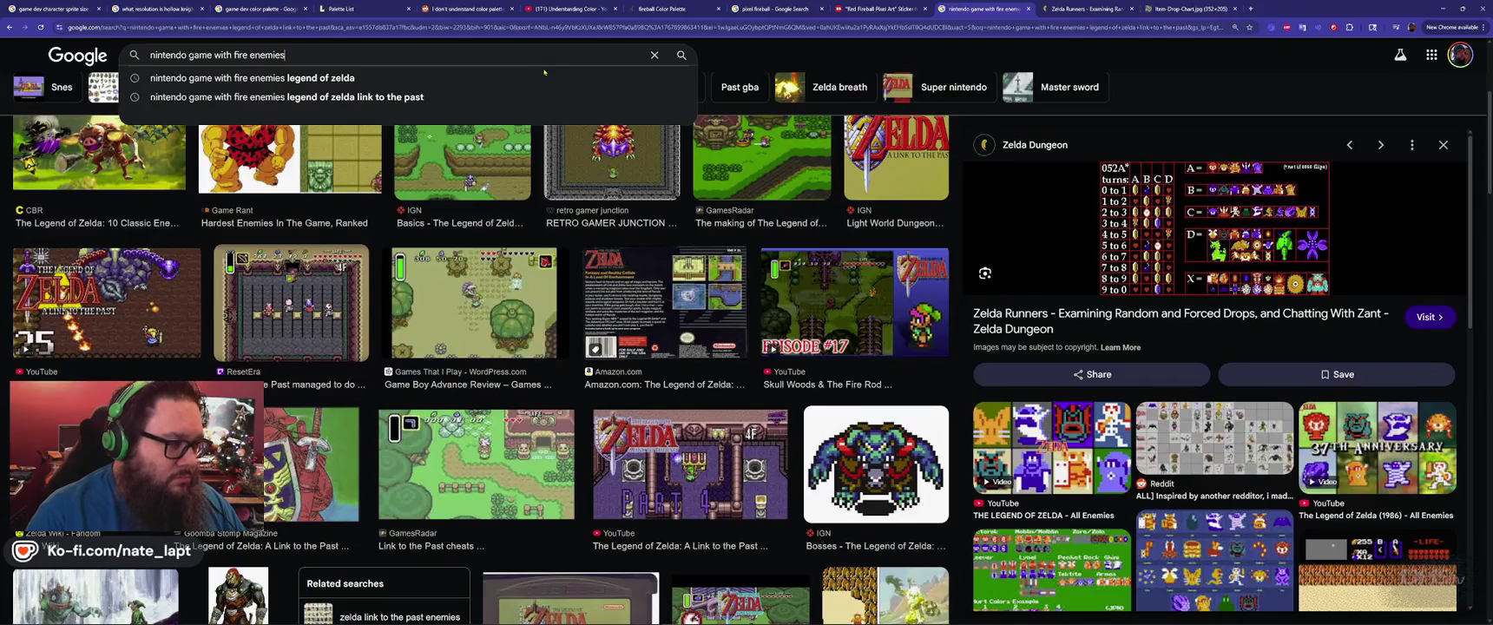
key("Return")
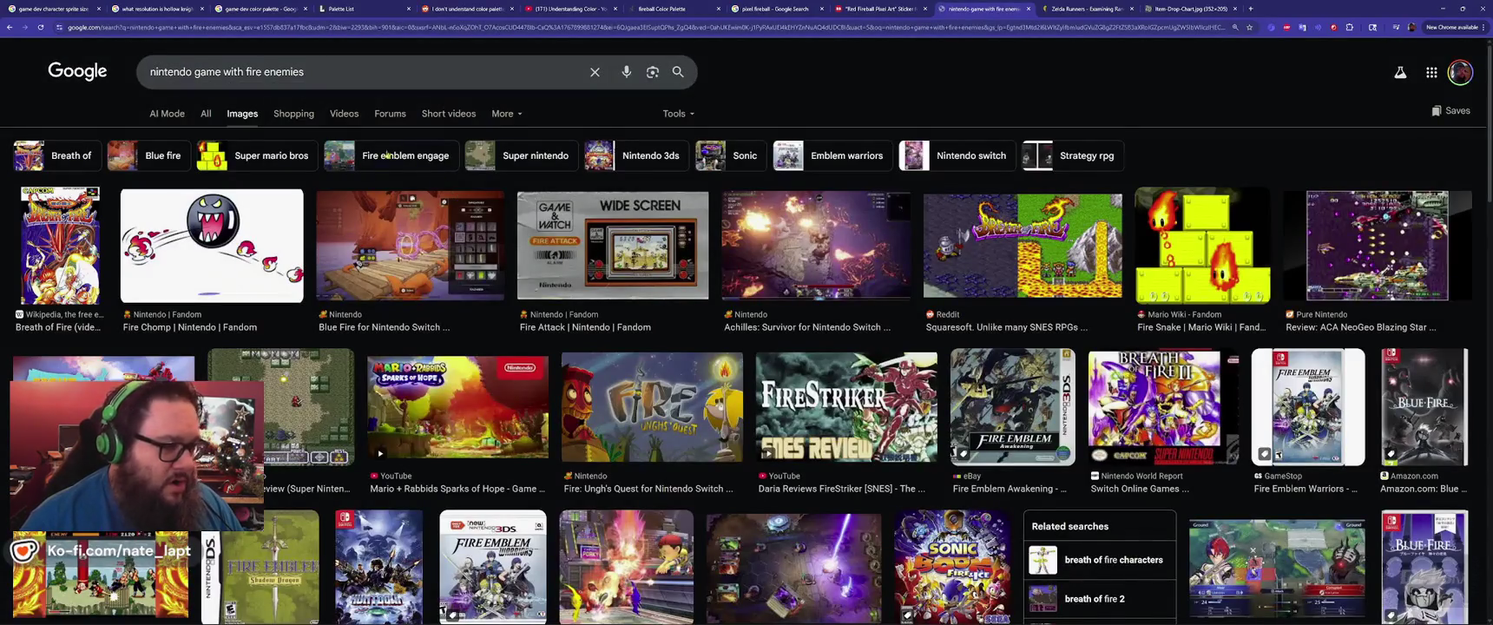
Scroll the results, then search 'nintendo game with bouncing fire enemies'.
scroll(897, 330, "down", 5)
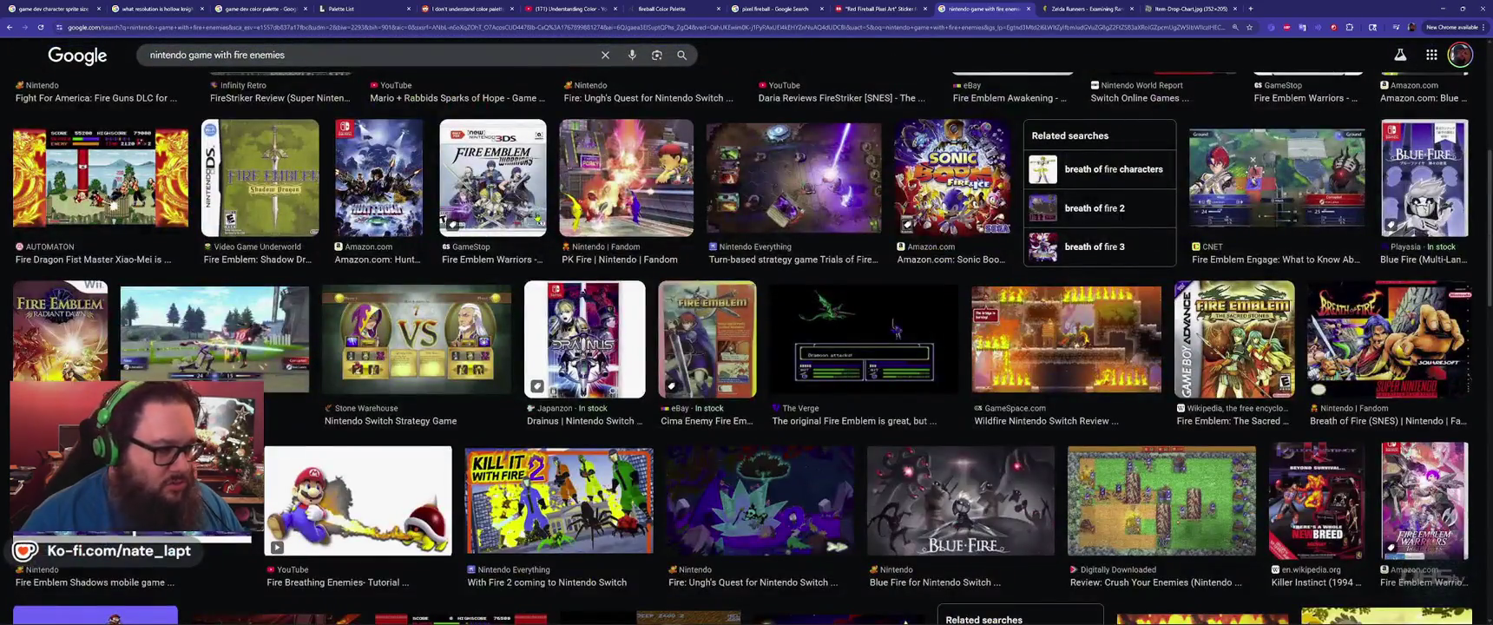
scroll(895, 330, "down", 10)
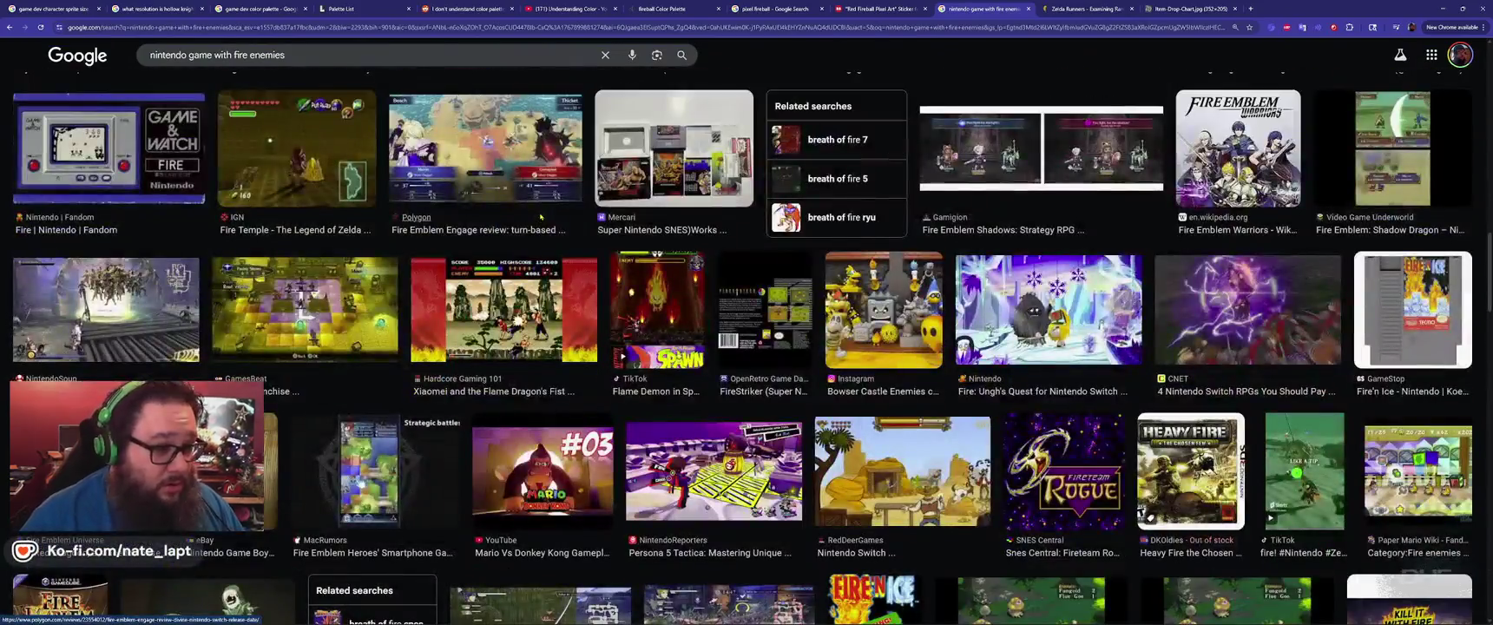
scroll(542, 217, "down", 10)
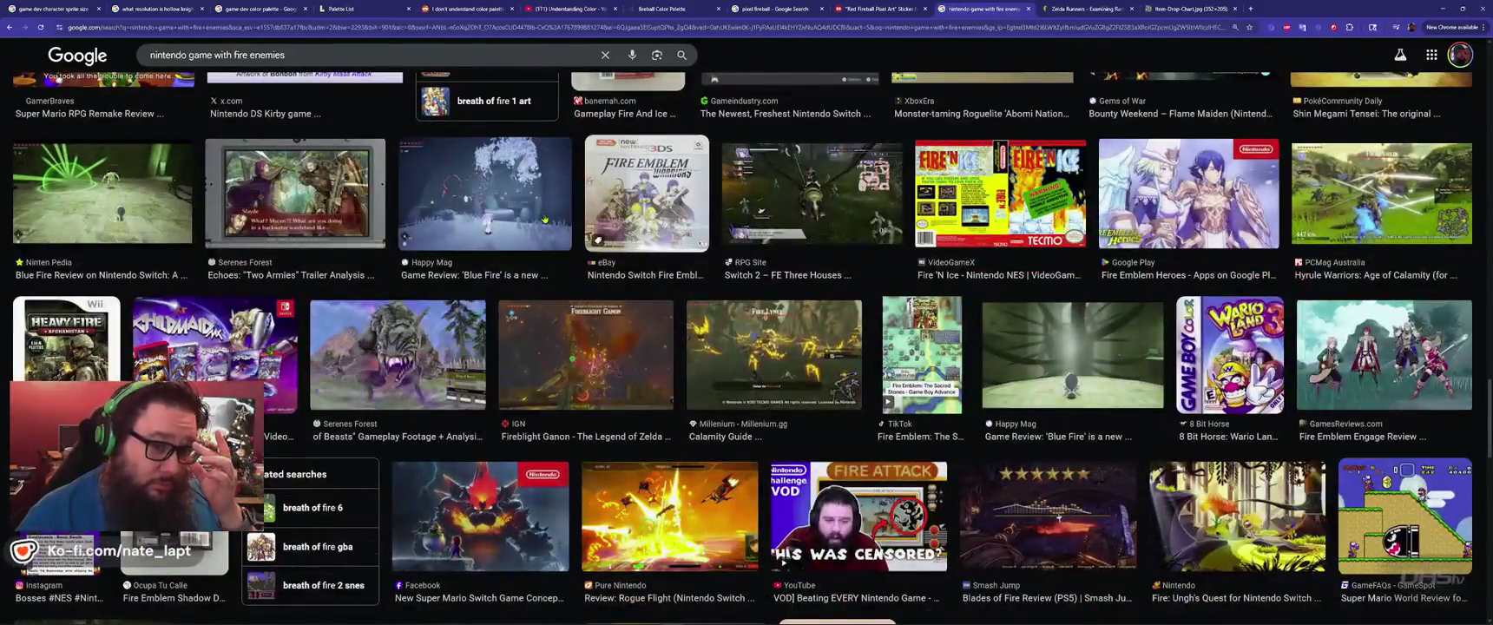
scroll(545, 219, "down", 6)
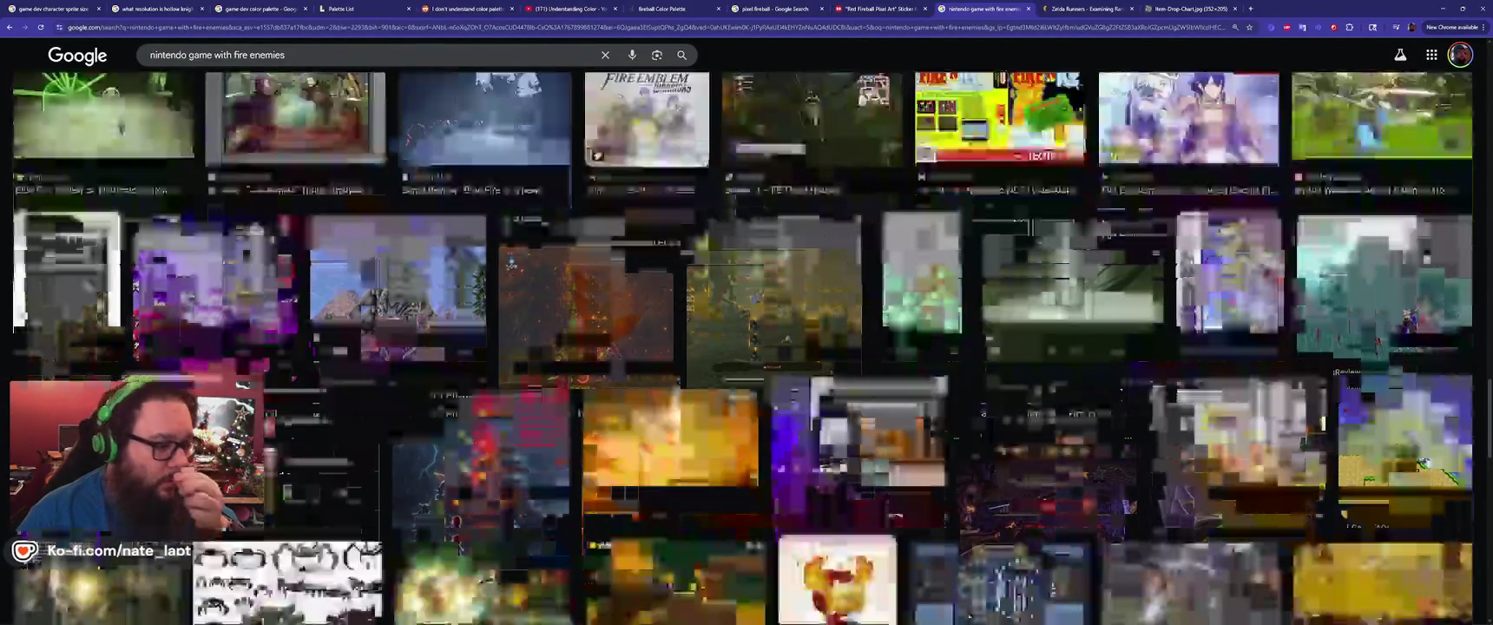
scroll(544, 220, "down", 10)
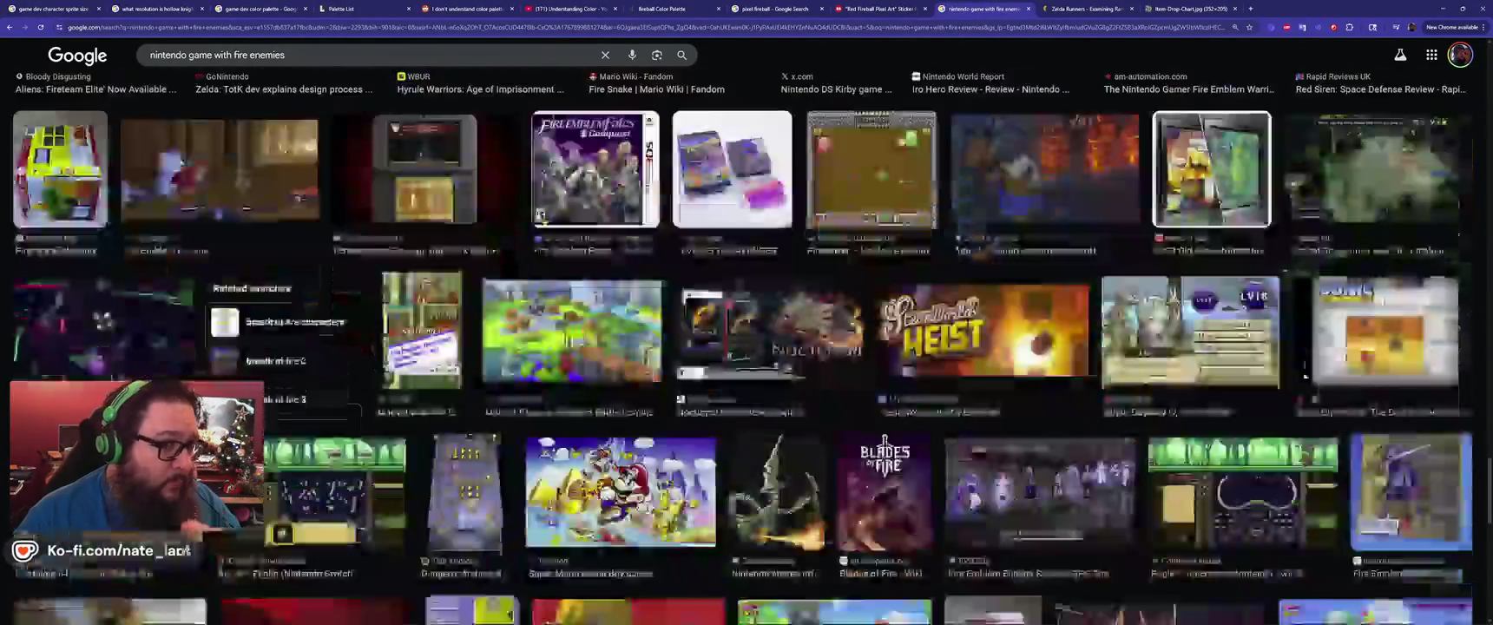
scroll(545, 222, "down", 10)
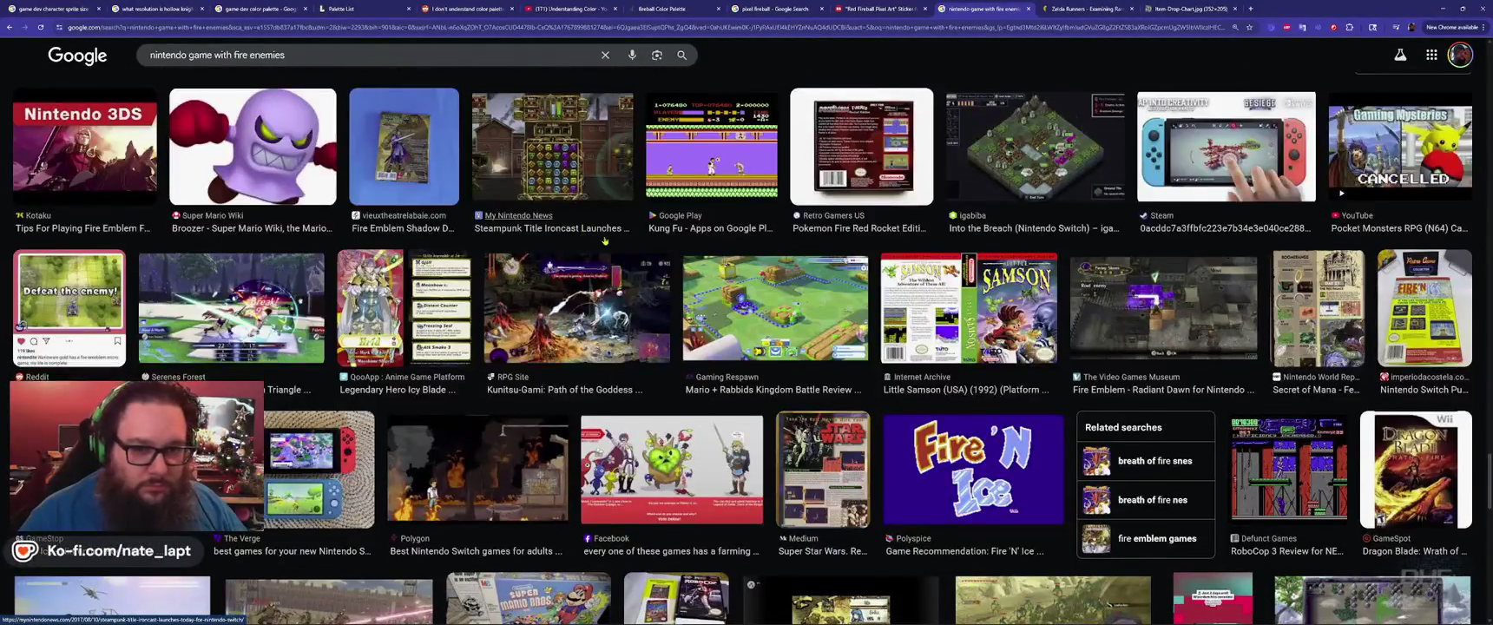
scroll(605, 241, "down", 10)
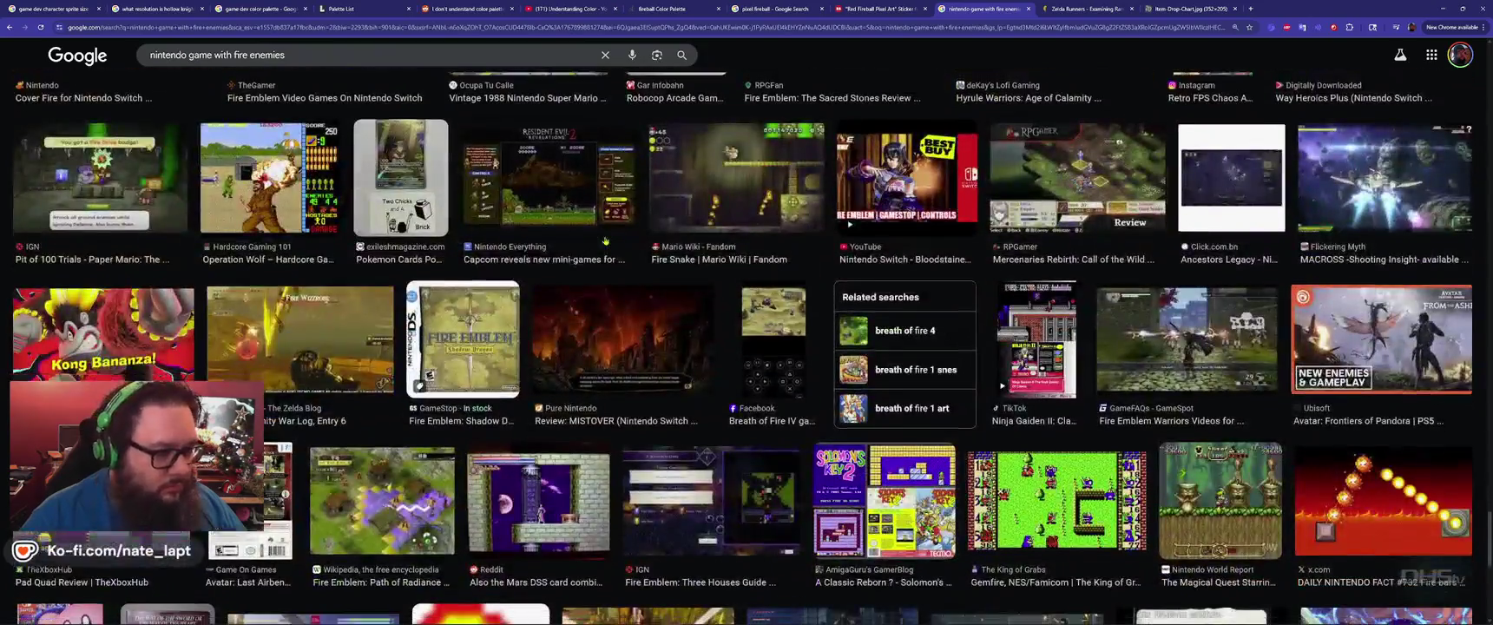
scroll(605, 241, "down", 5)
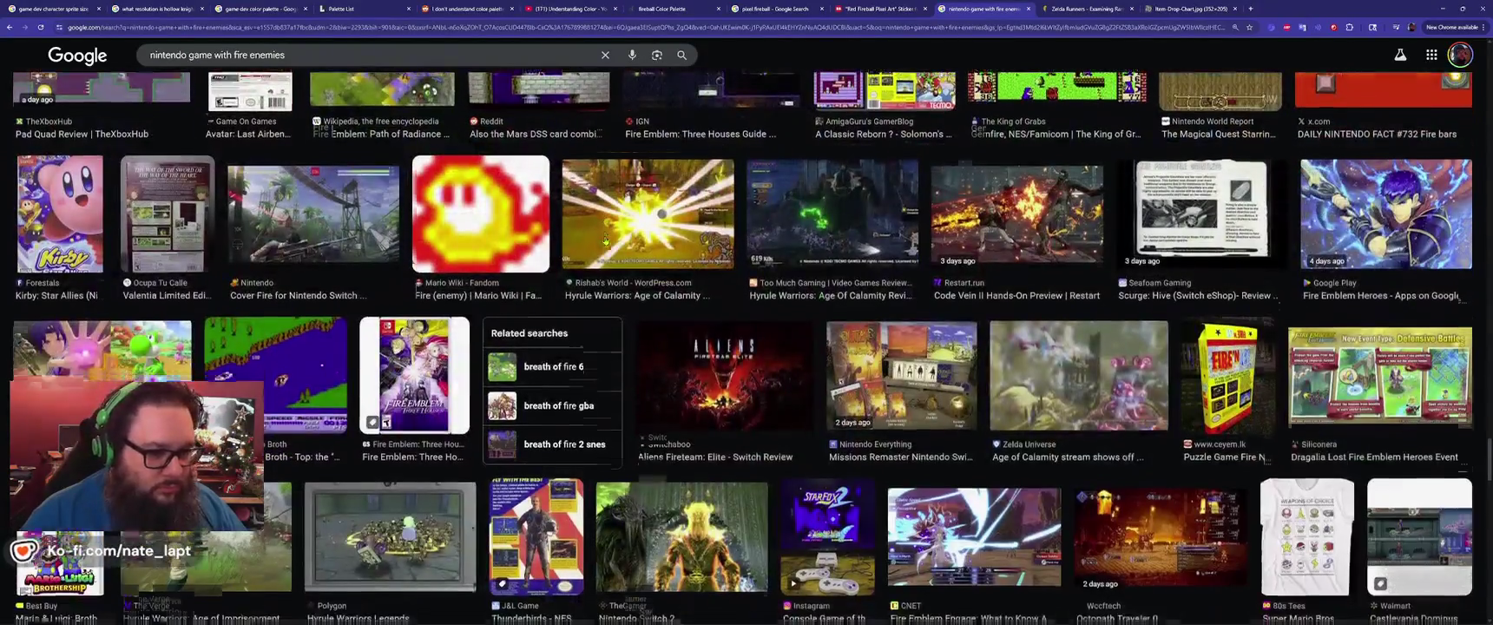
scroll(676, 339, "down", 6)
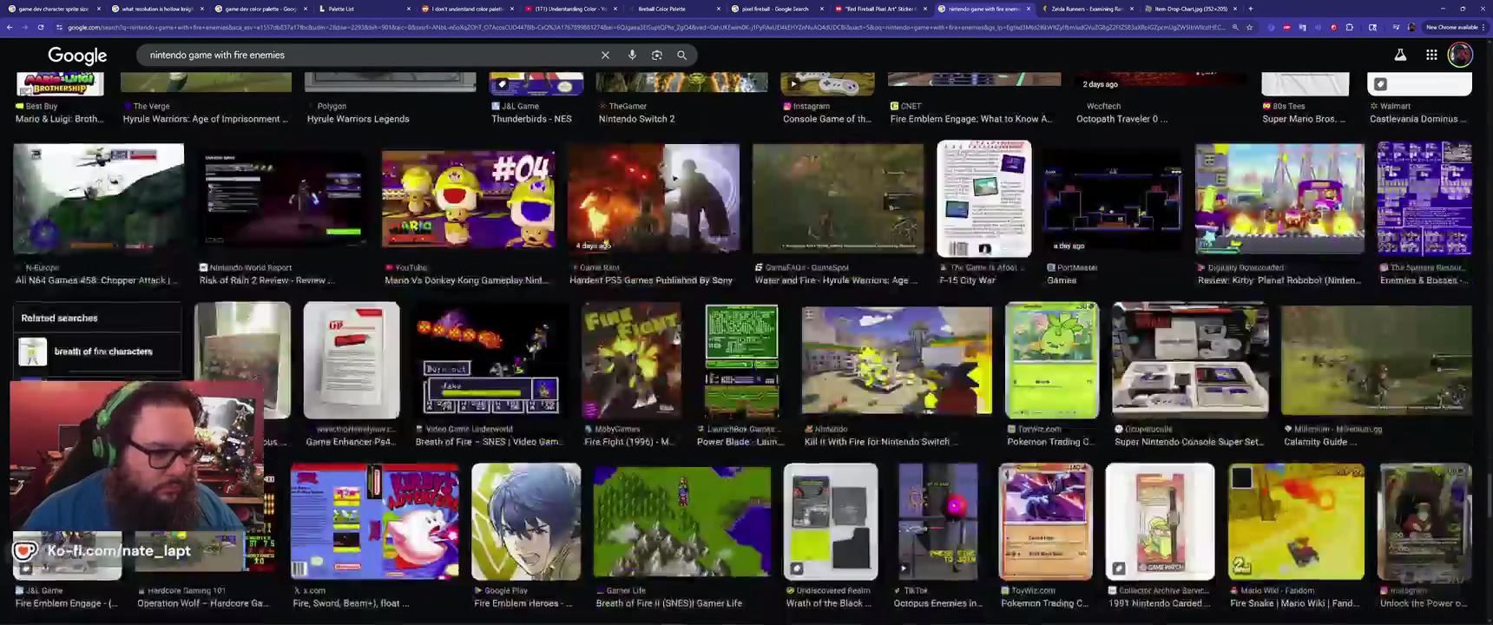
left_click(233, 54)
type("b")
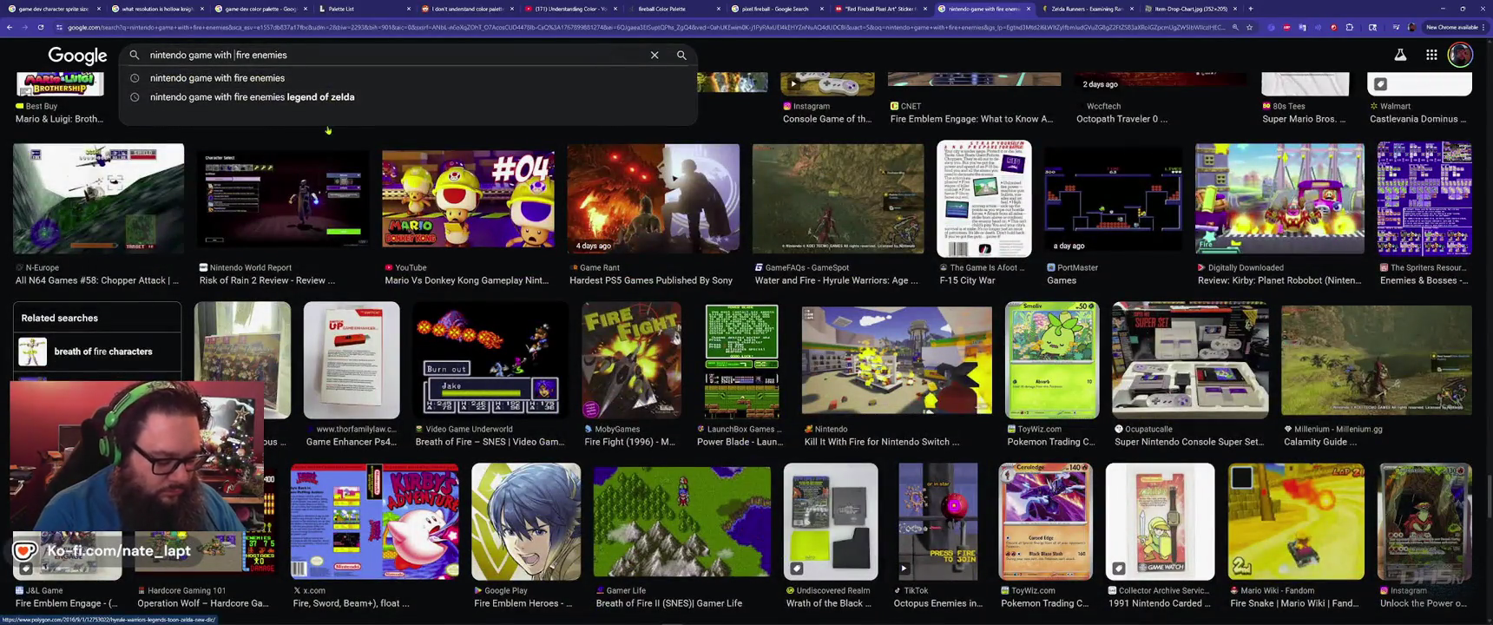
type("ouncing")
key("Return")
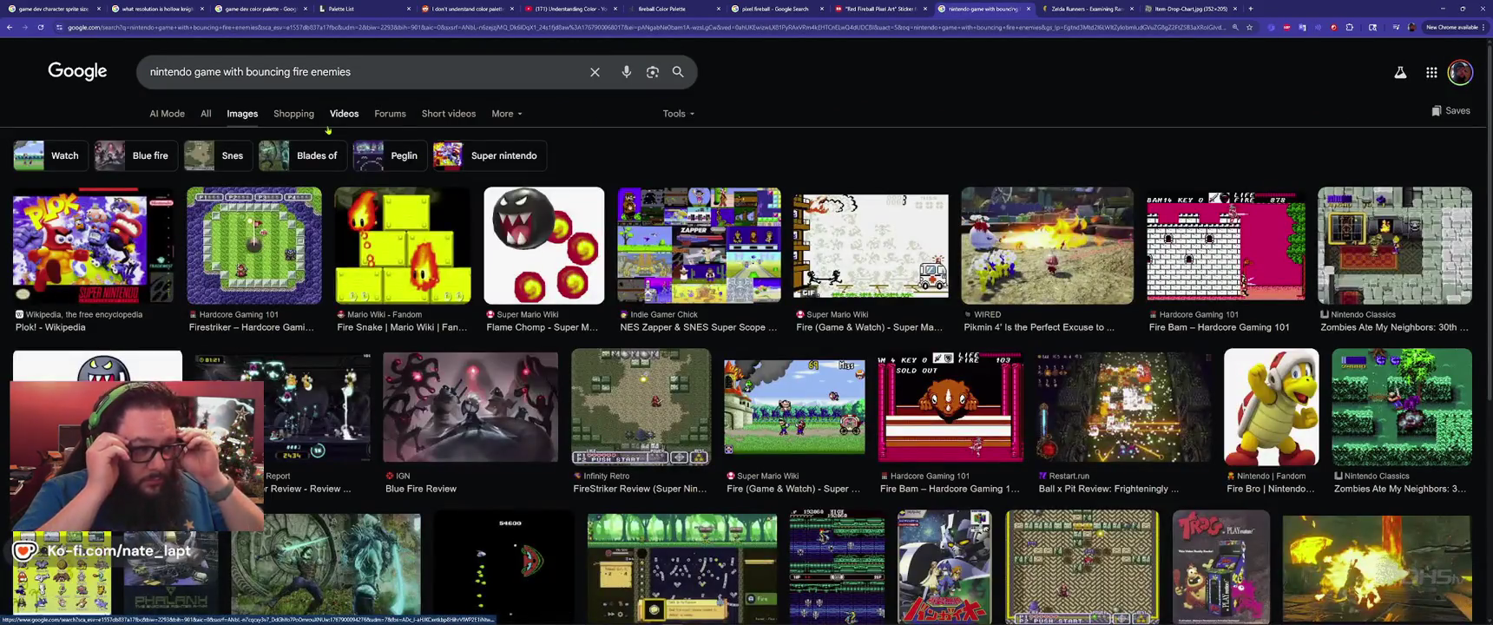
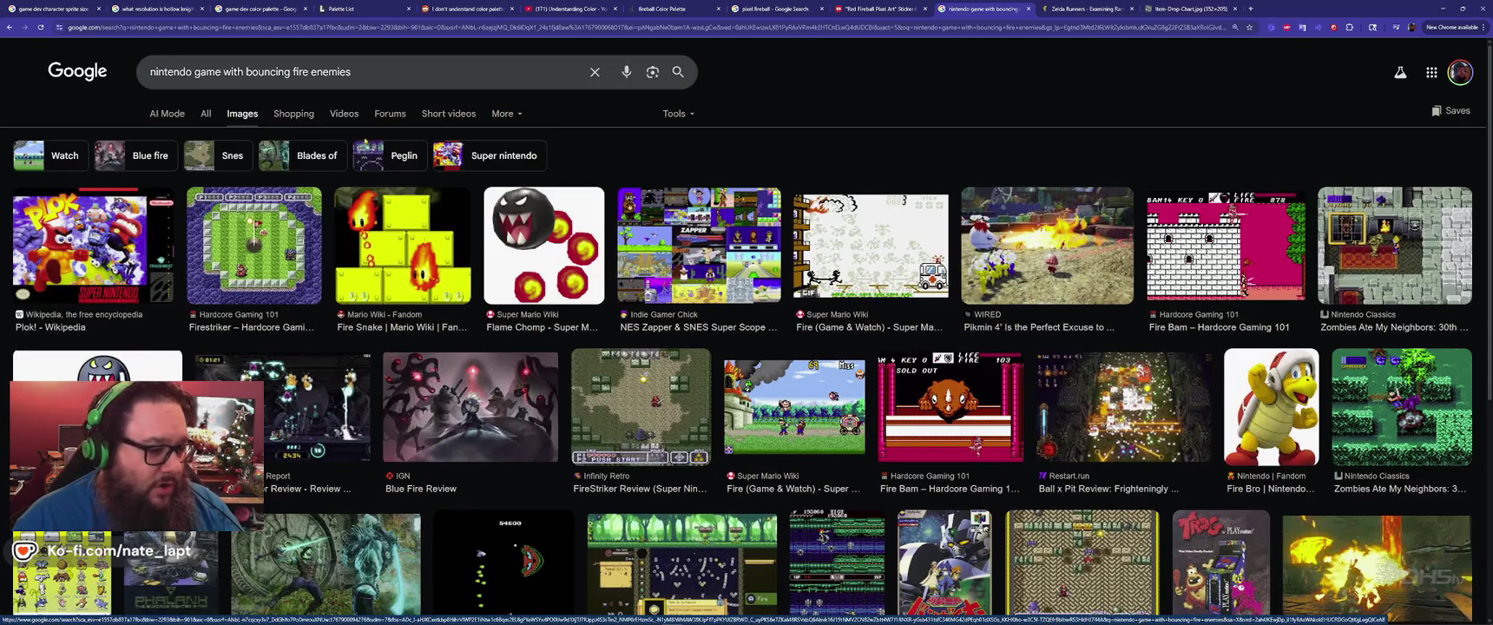
Browse the bouncing-fire-enemies image results and preview the Super Mario Land enemies image.
scroll(328, 129, "down", 3)
scroll(655, 369, "down", 2)
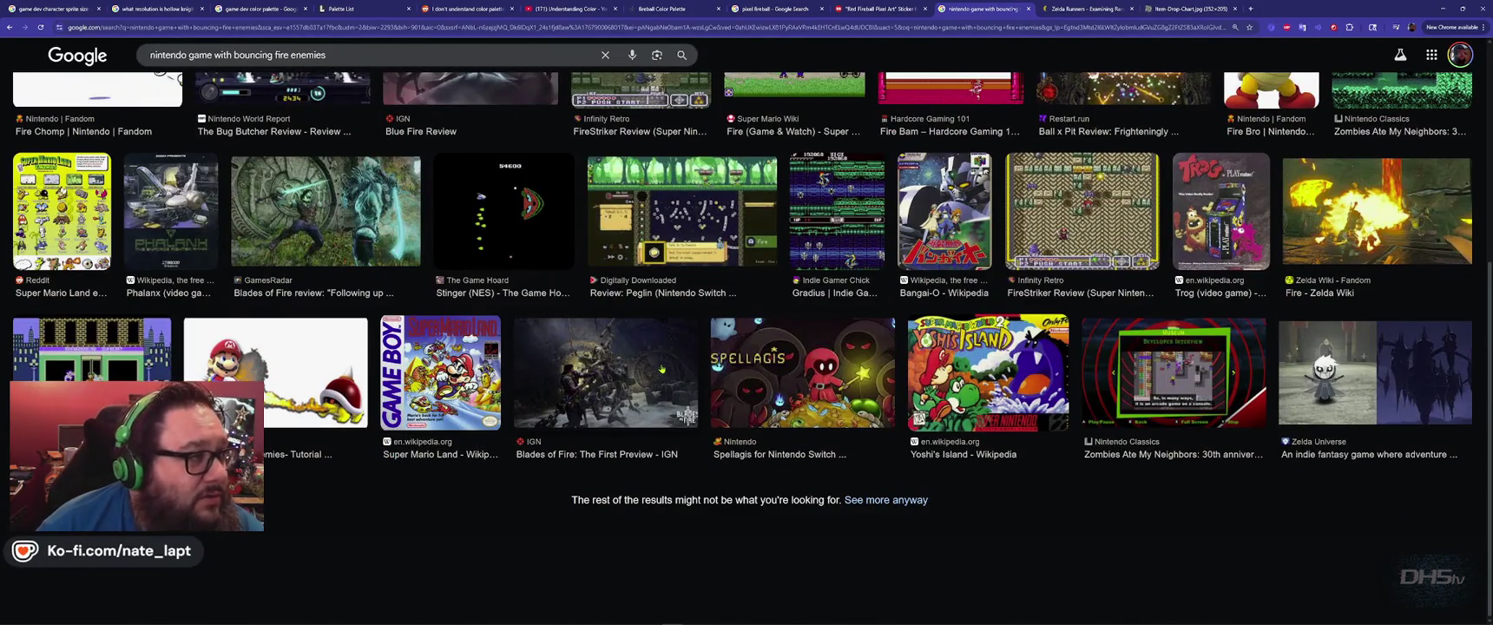
scroll(661, 370, "up", 2)
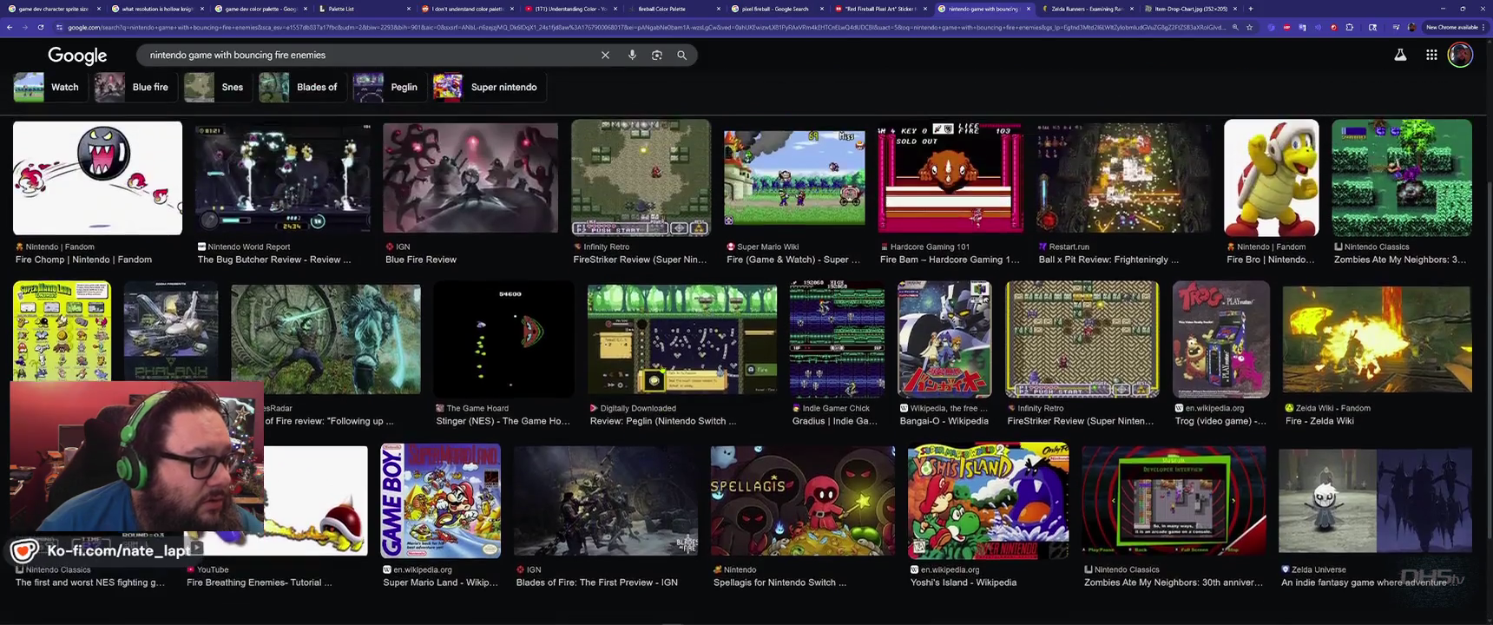
left_click(62, 330)
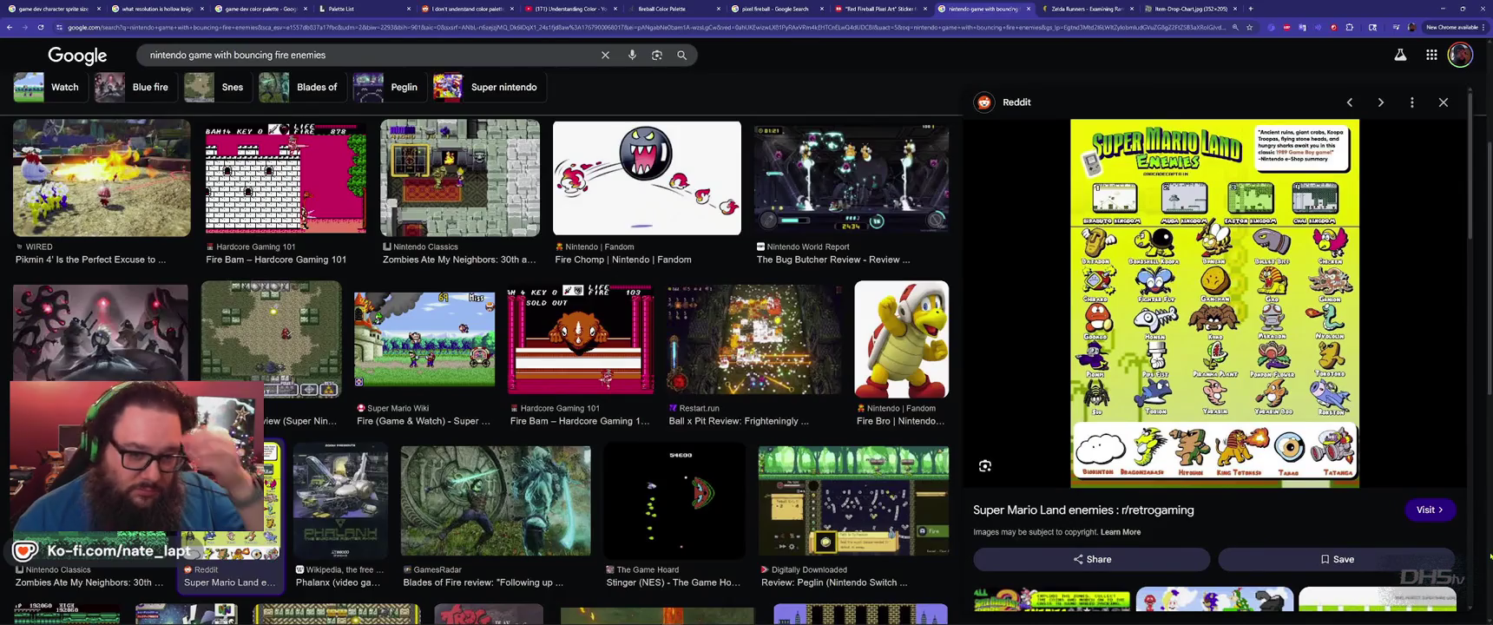
Preview the Mario Wiki Fire Snake image, load its related images, and preview the pyramid Fire Snake.
scroll(799, 439, "up", 1)
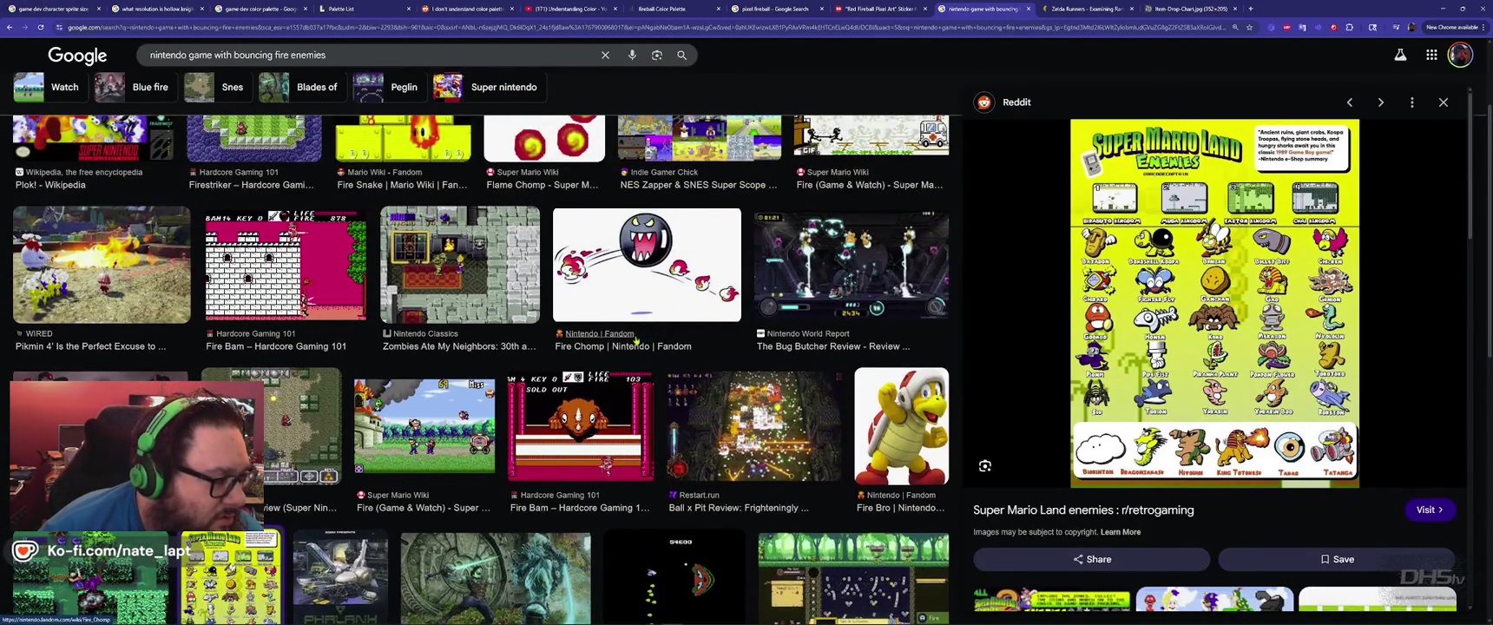
scroll(636, 341, "up", 2)
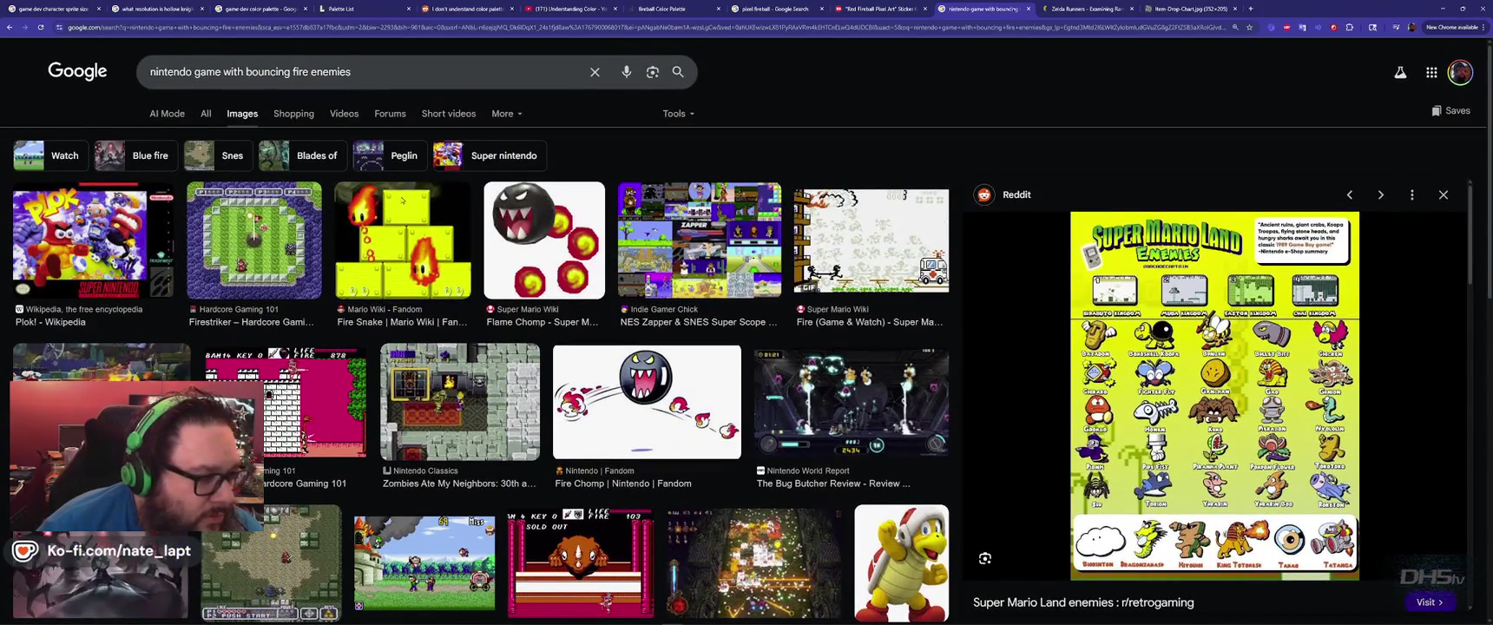
left_click(402, 201)
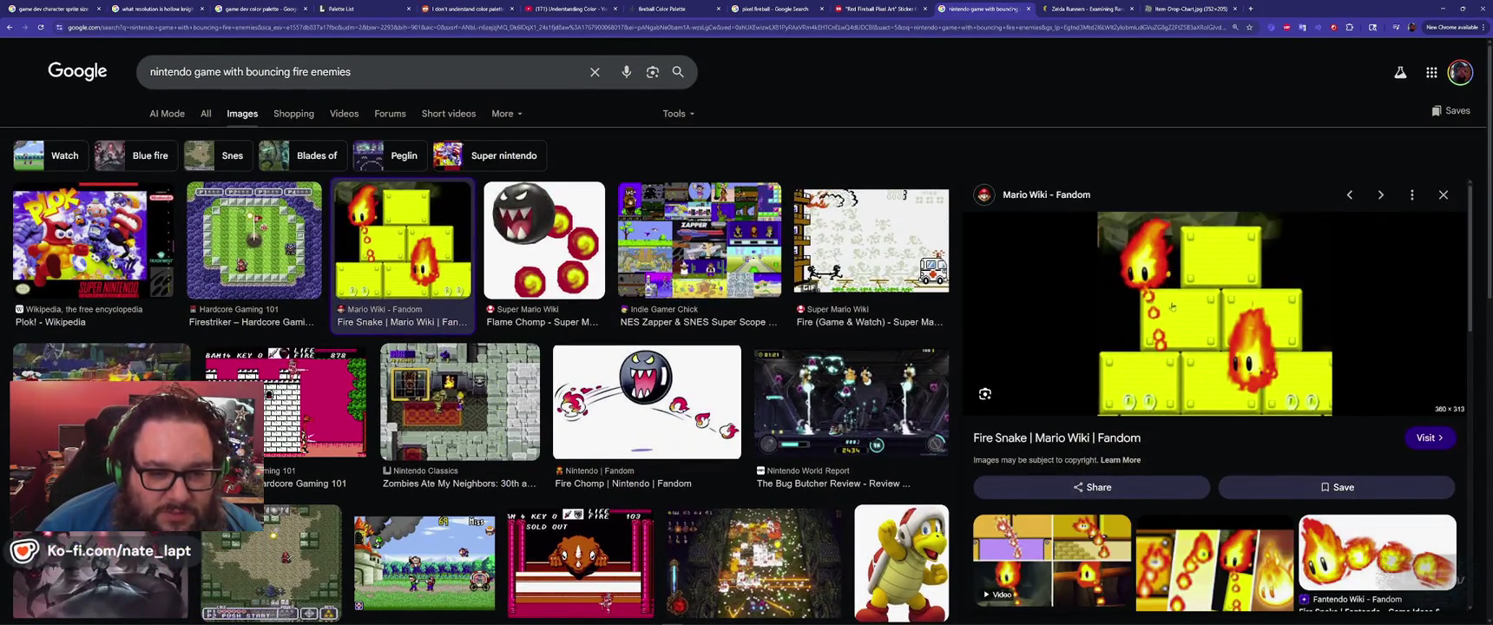
scroll(1227, 360, "down", 3)
scroll(1228, 351, "down", 3)
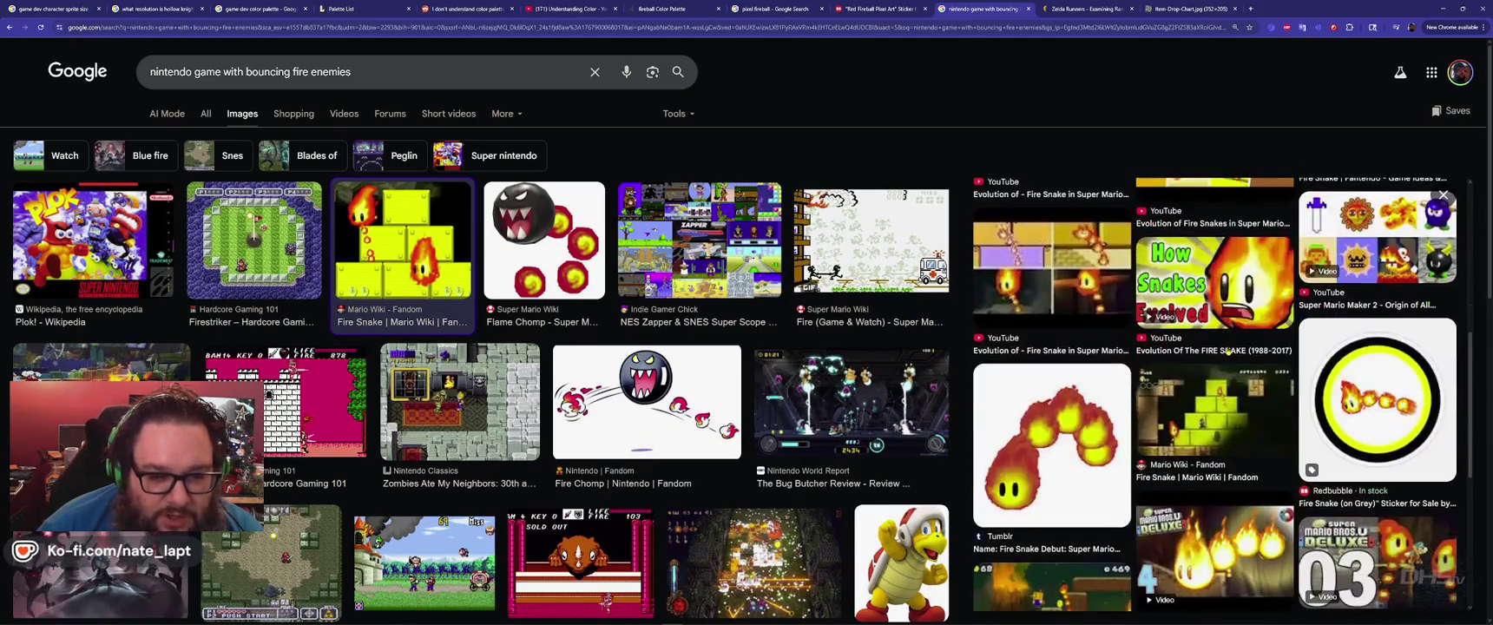
scroll(1228, 351, "down", 3)
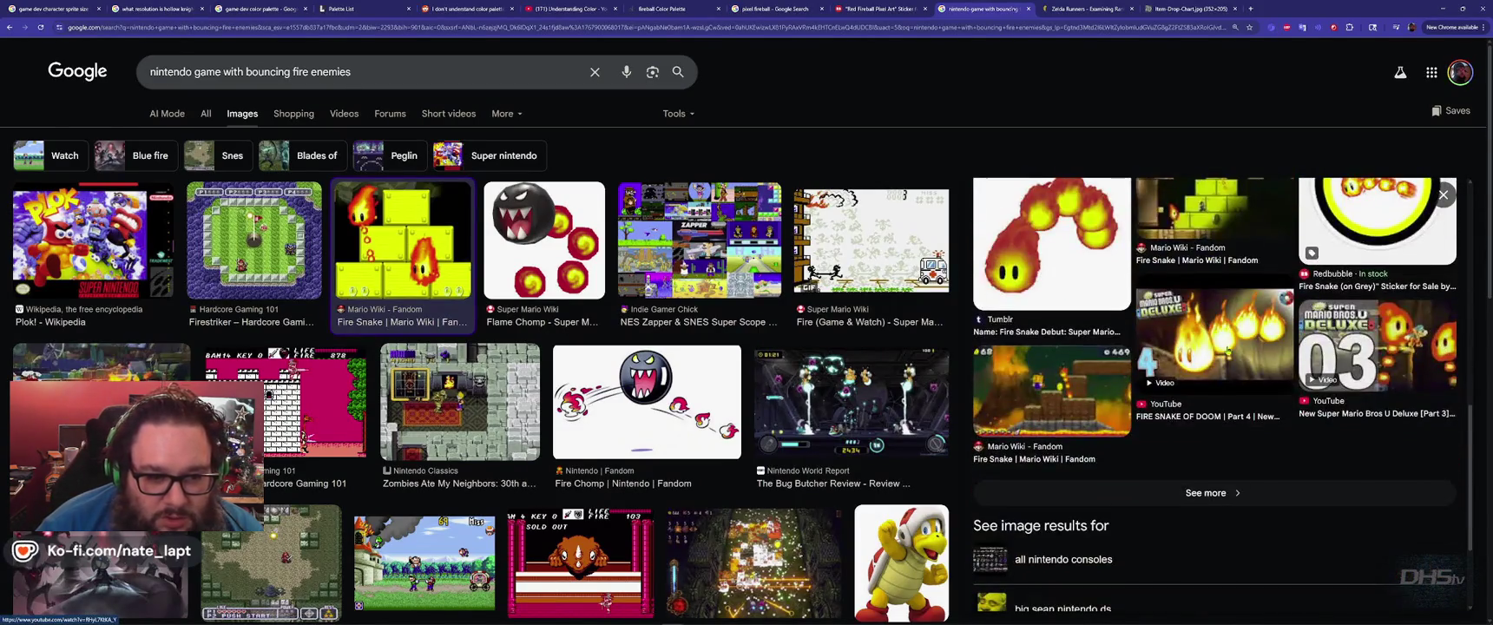
left_click(1227, 493)
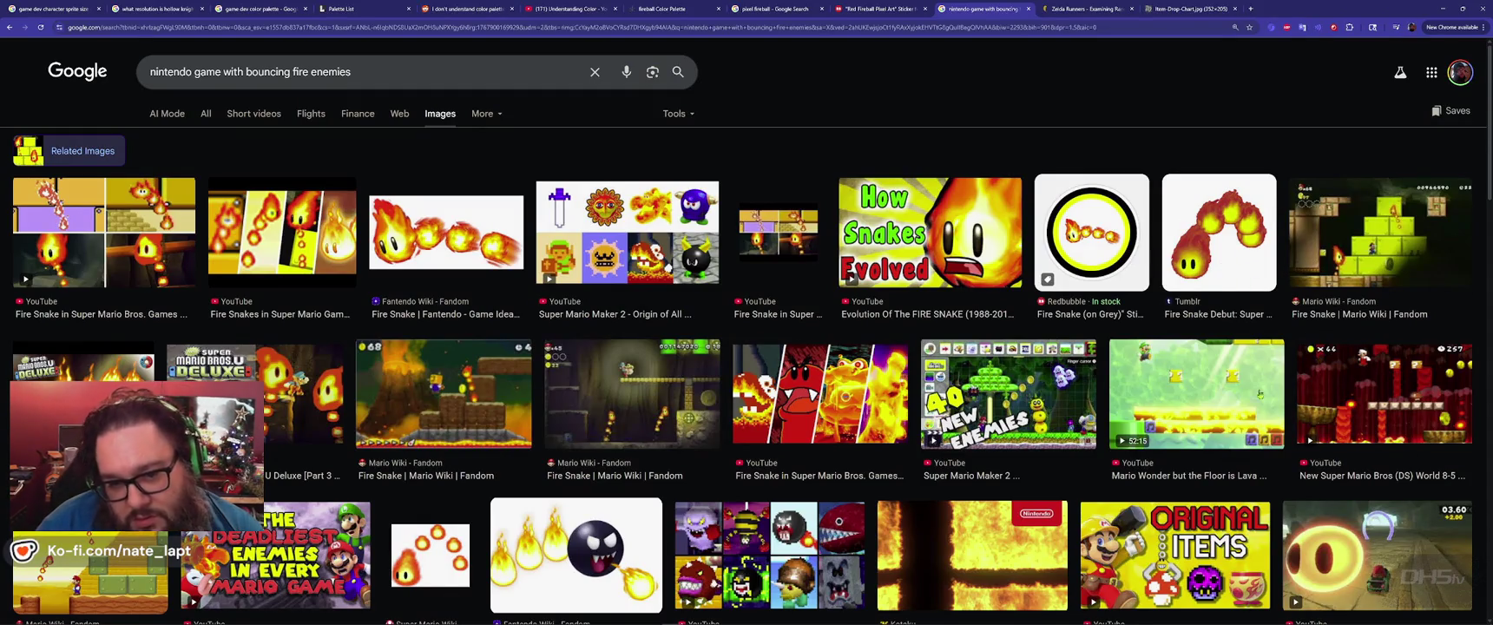
left_click(1381, 233)
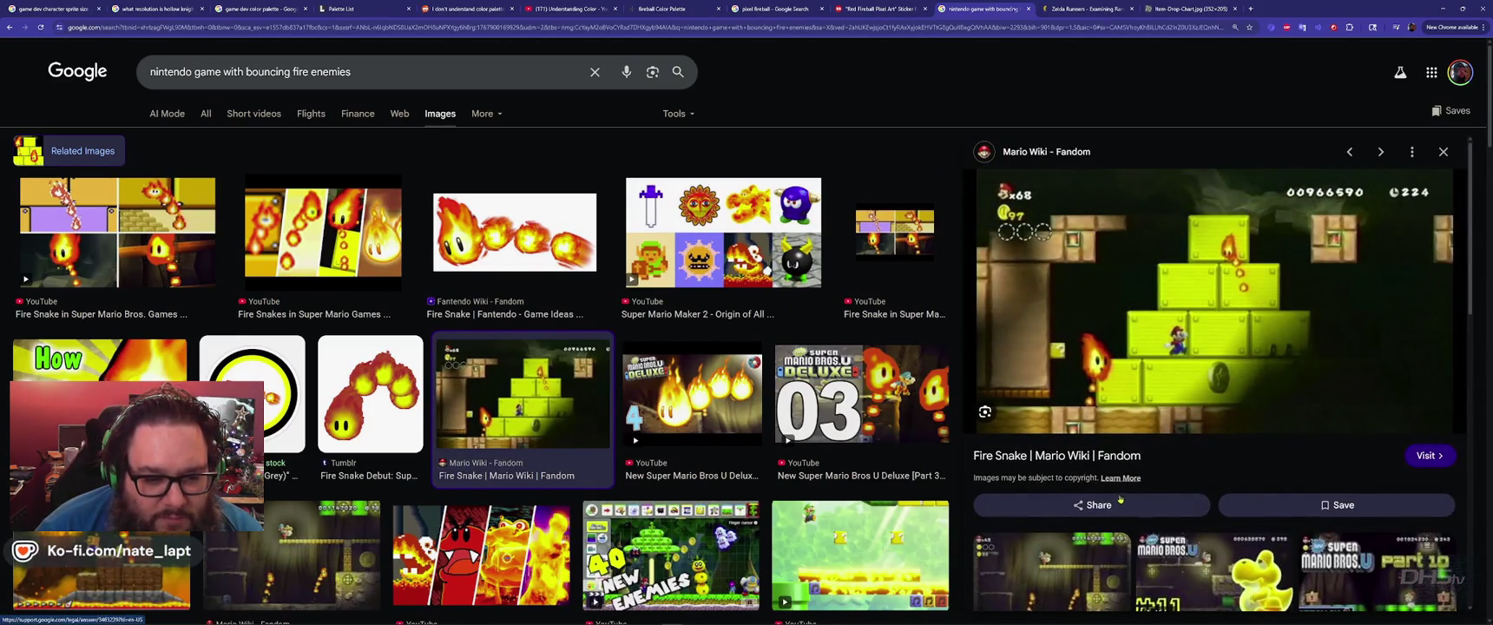
Look through the related fire-snake results, then select the whole search query for replacement.
scroll(1225, 419, "down", 4)
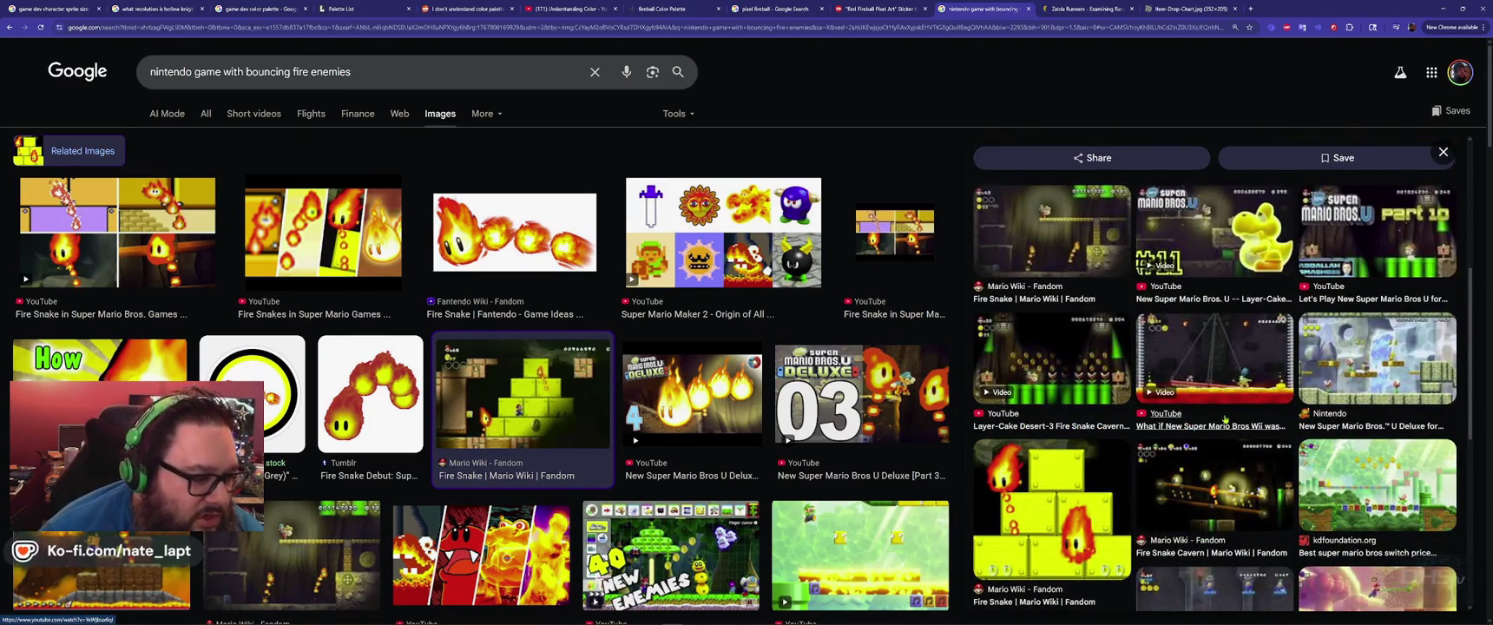
scroll(1224, 419, "down", 6)
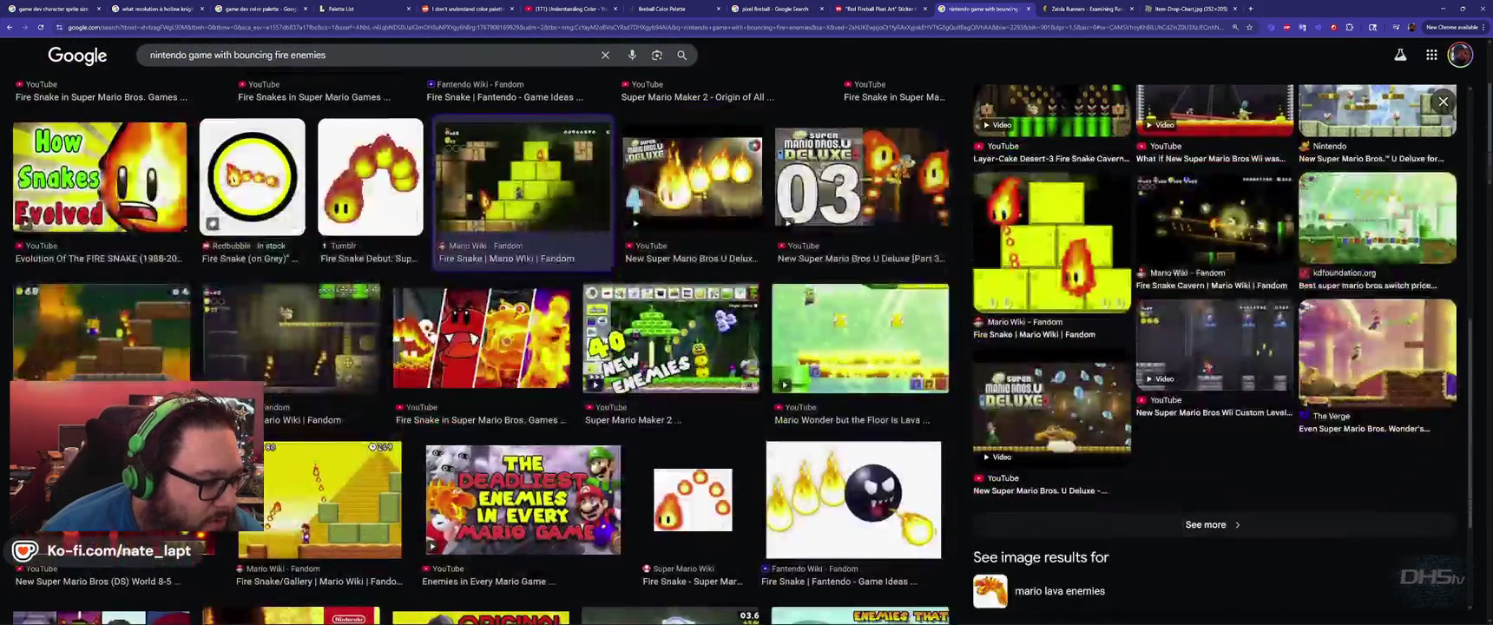
scroll(477, 348, "up", 3)
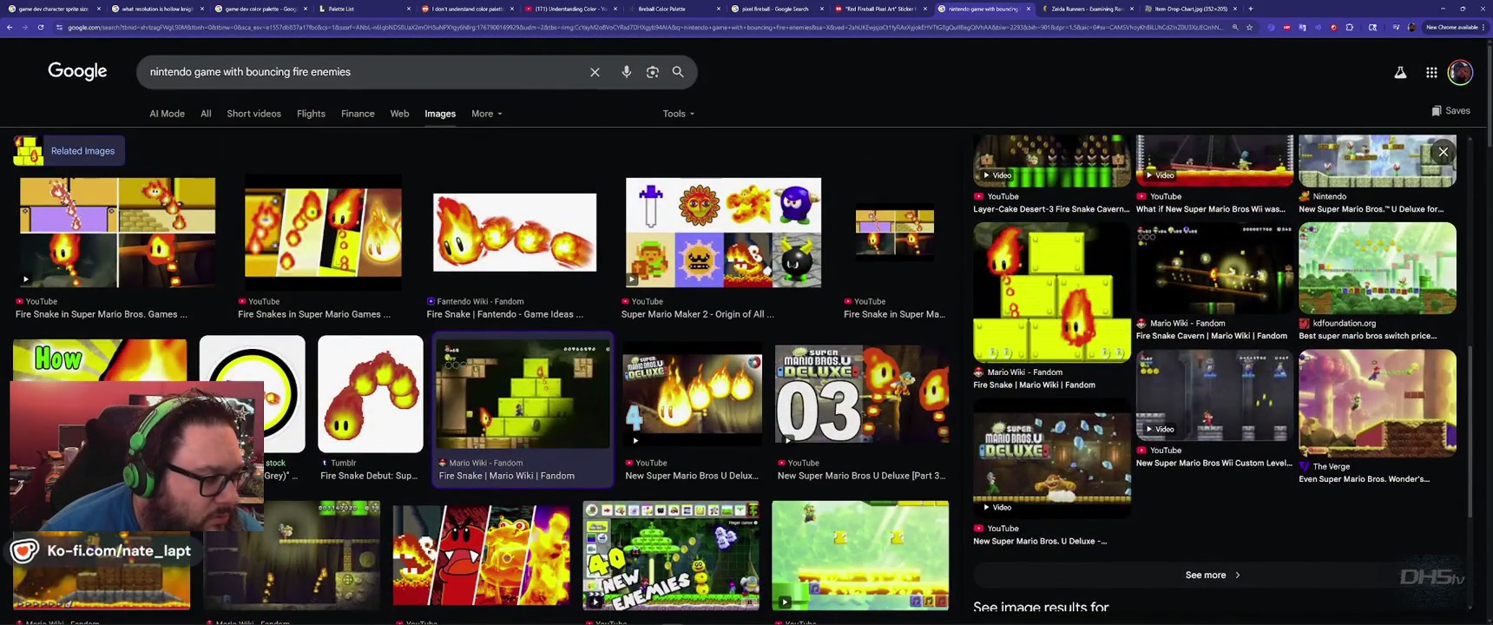
scroll(477, 347, "down", 8)
scroll(478, 347, "up", 3)
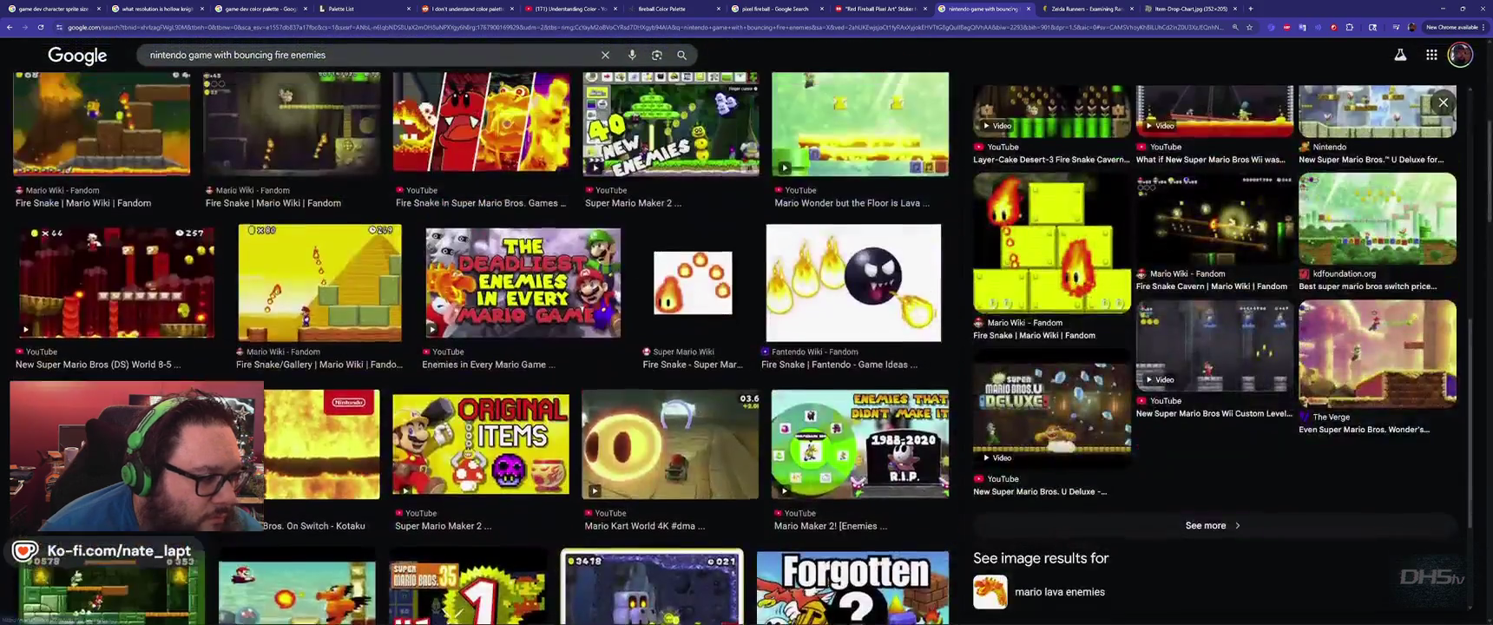
scroll(477, 347, "down", 5)
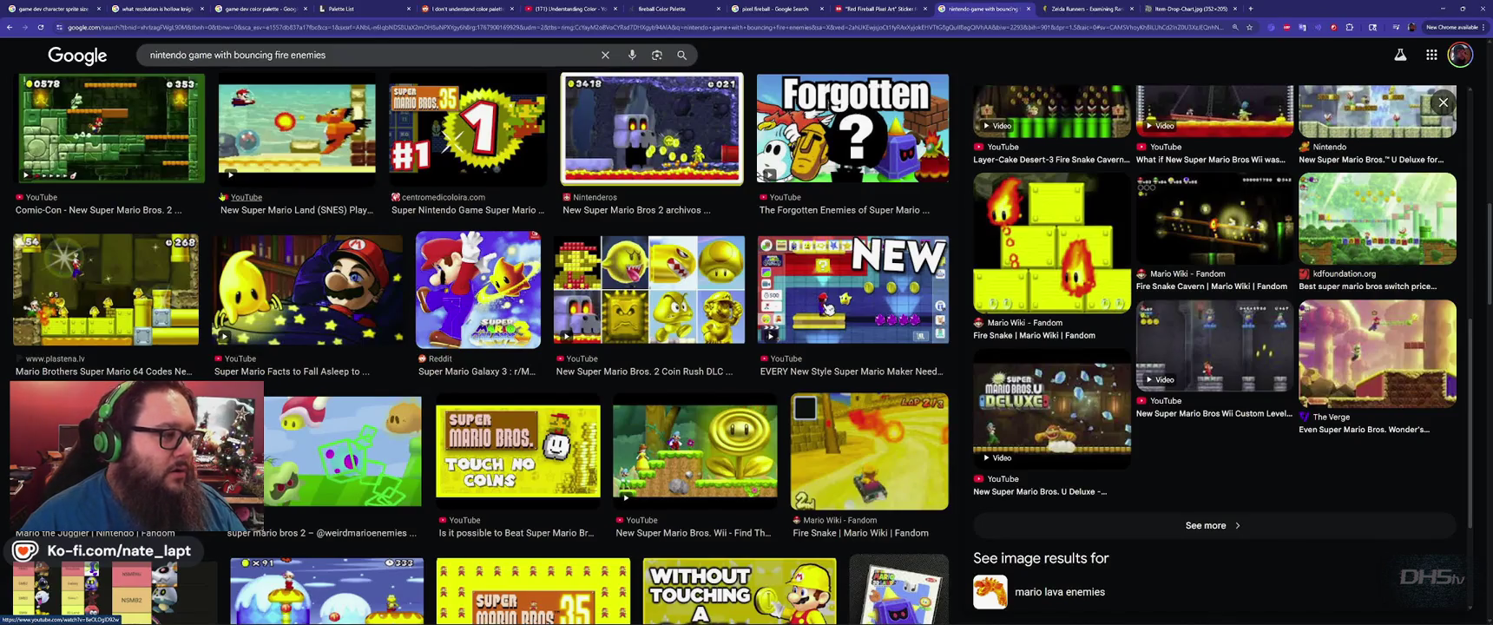
left_click_drag(355, 56, 124, 57)
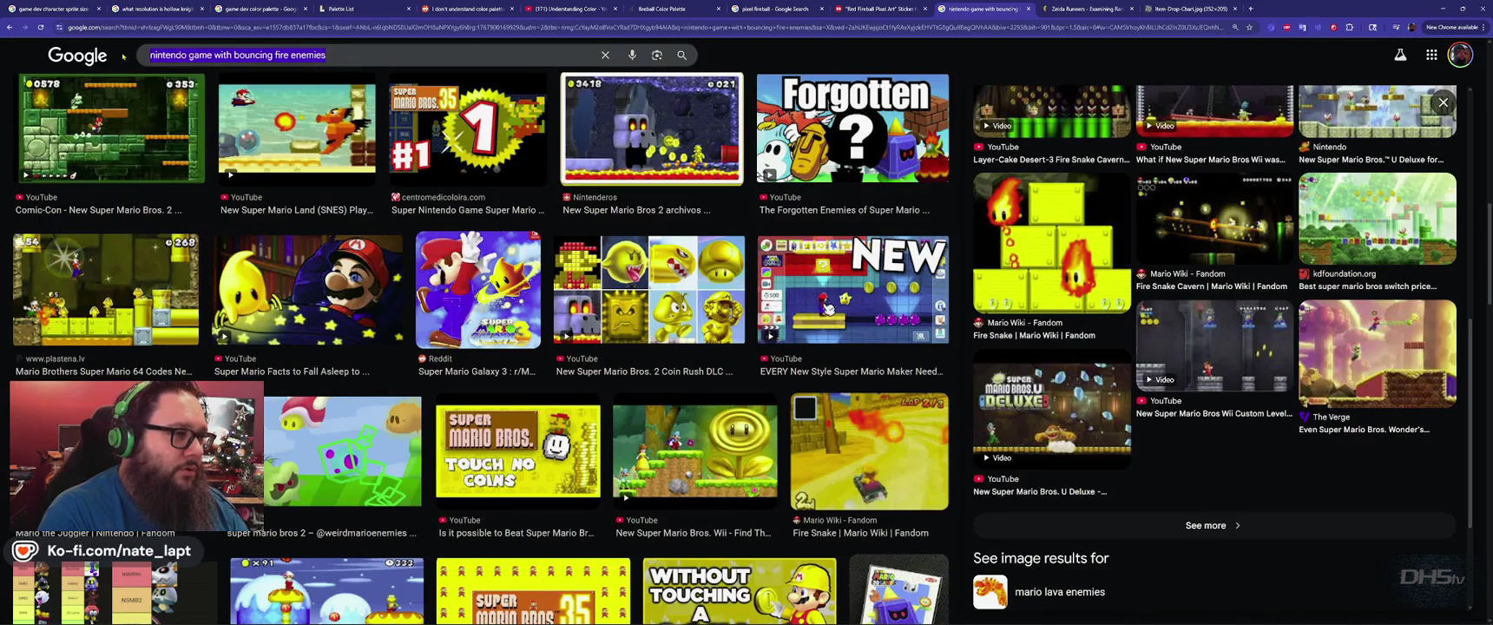
Search Google Images for 'old game with fire sprites'.
type("old")
type("game with fire")
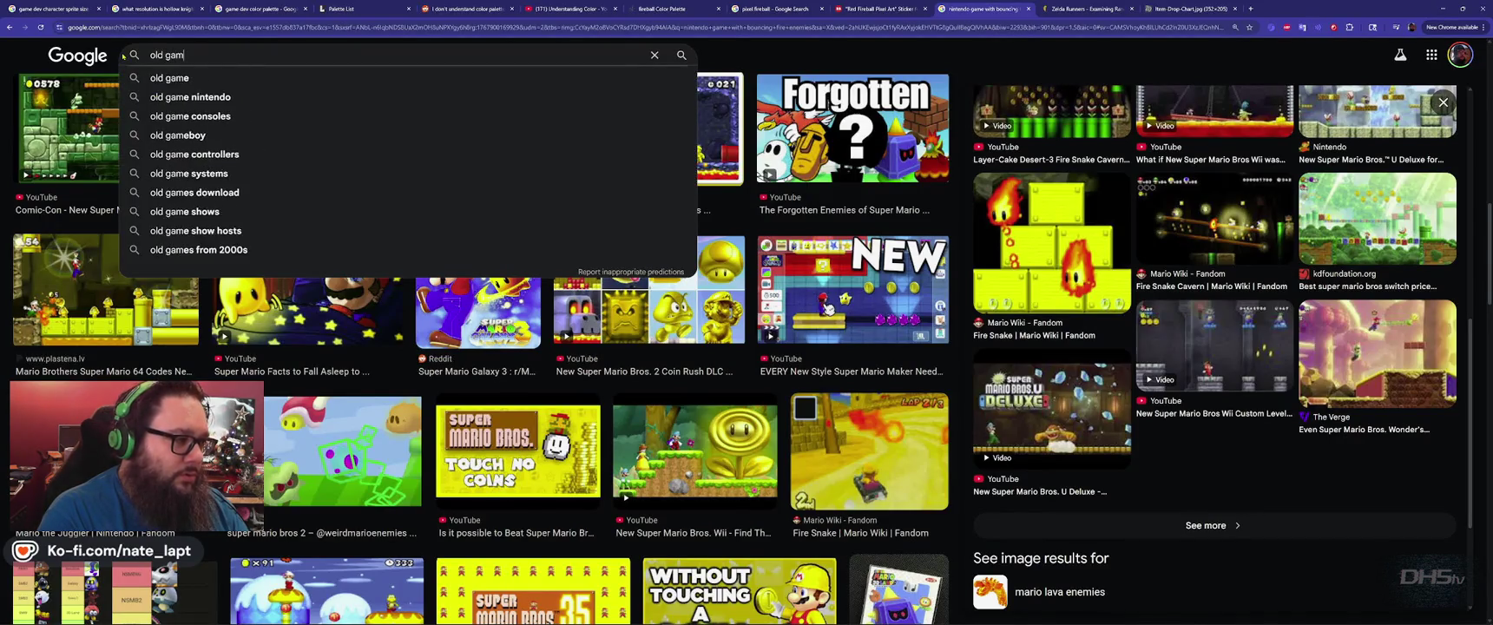
key("Return")
type("sprites")
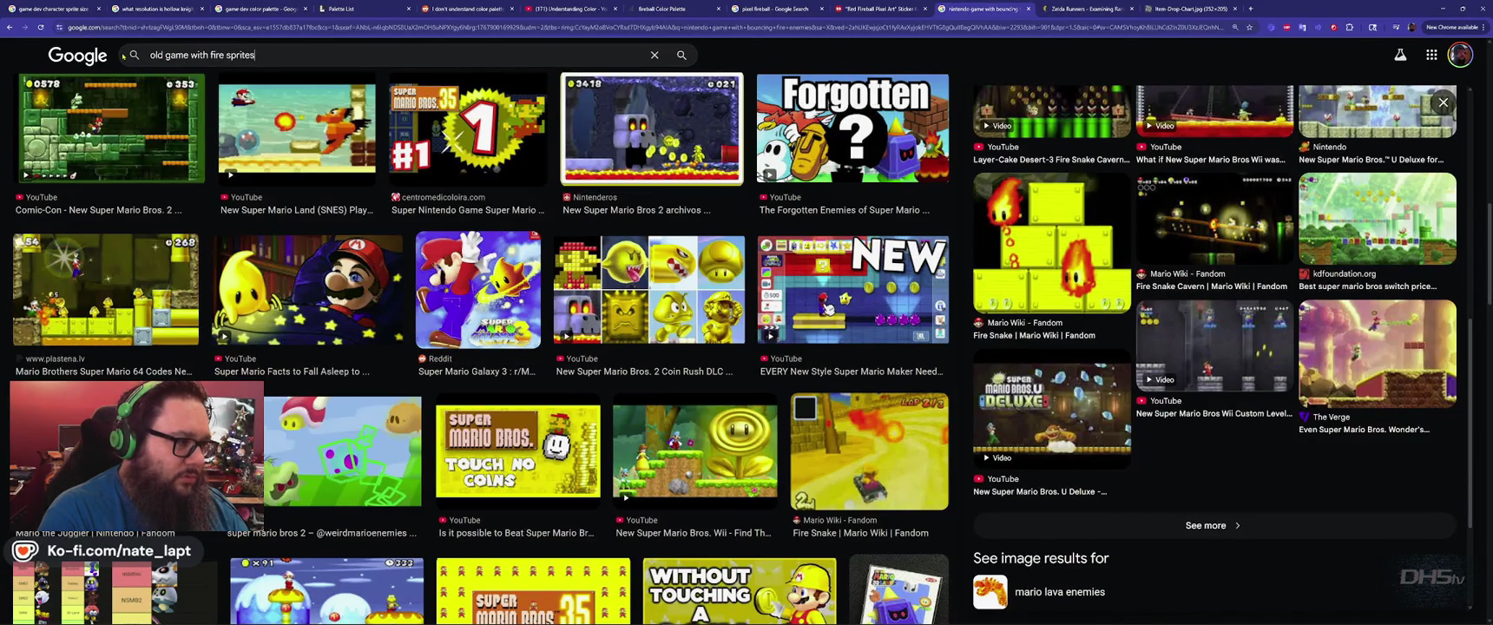
key("Return")
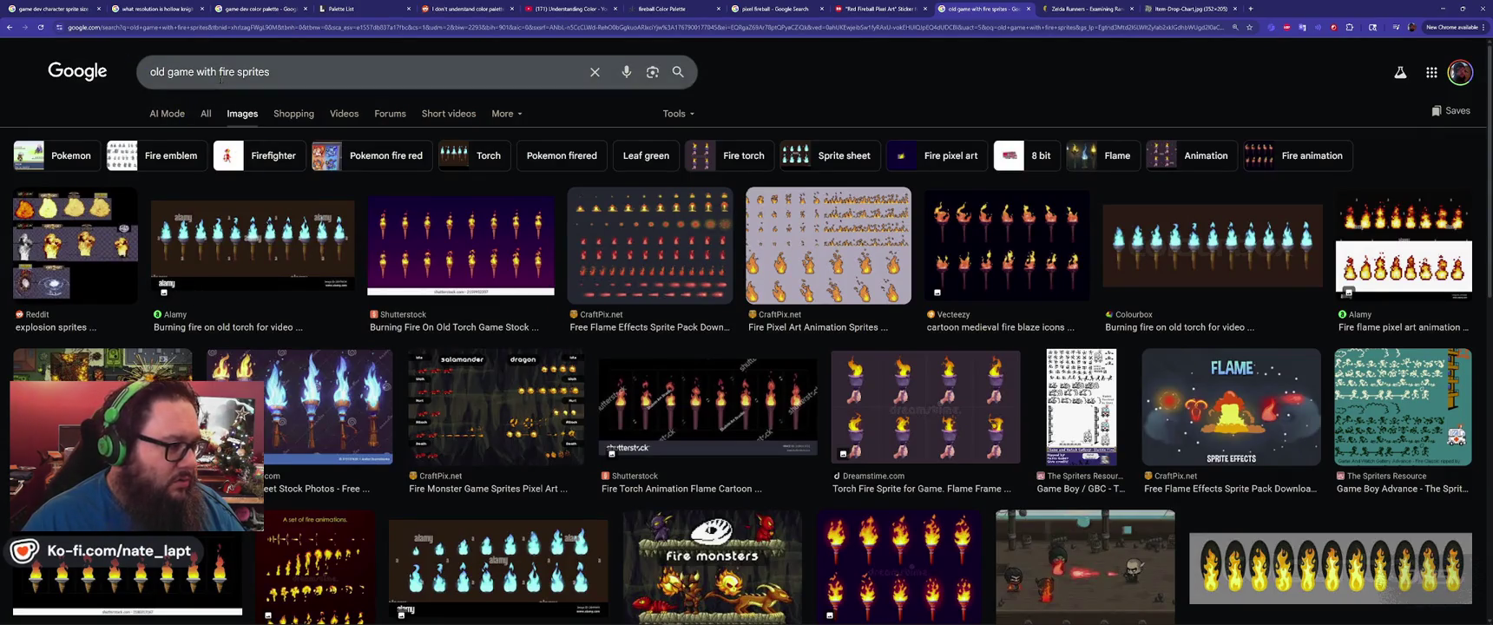
Add 'ememy' before fire in the query, rerun the search, and browse the results.
type("ememy")
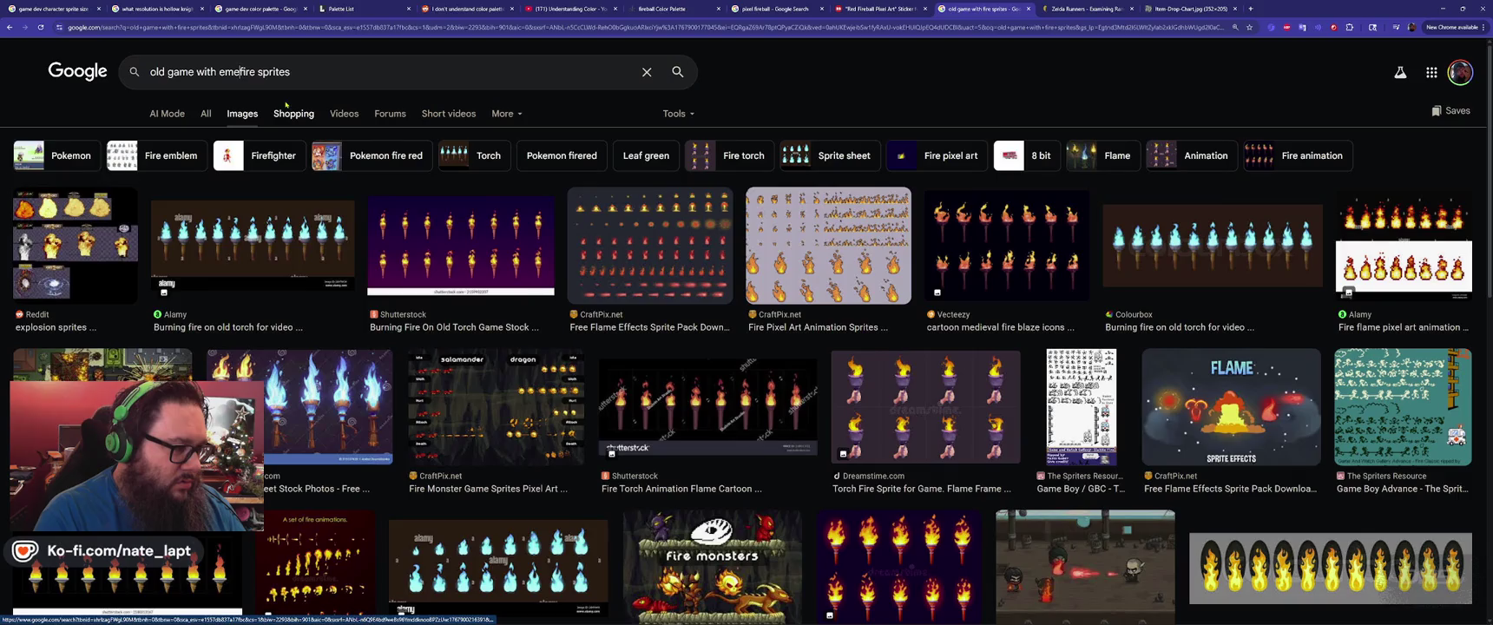
key("Return")
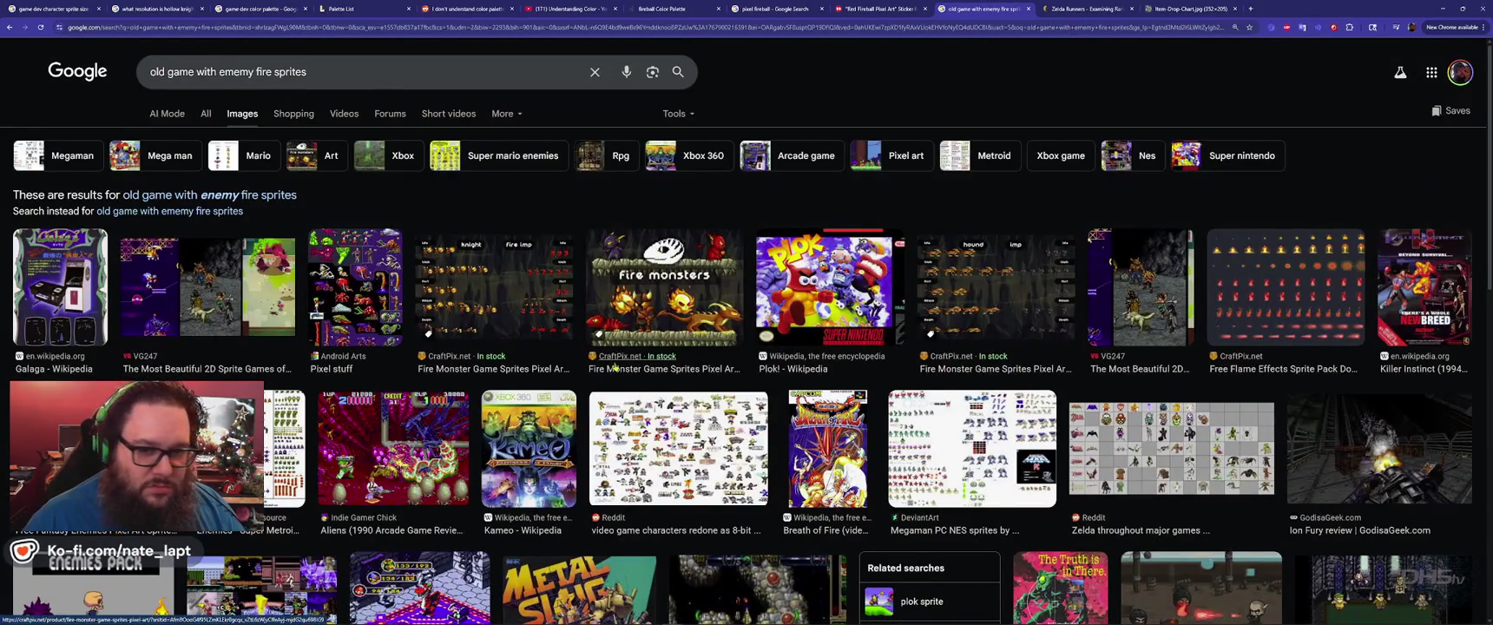
scroll(1274, 294, "down", 5)
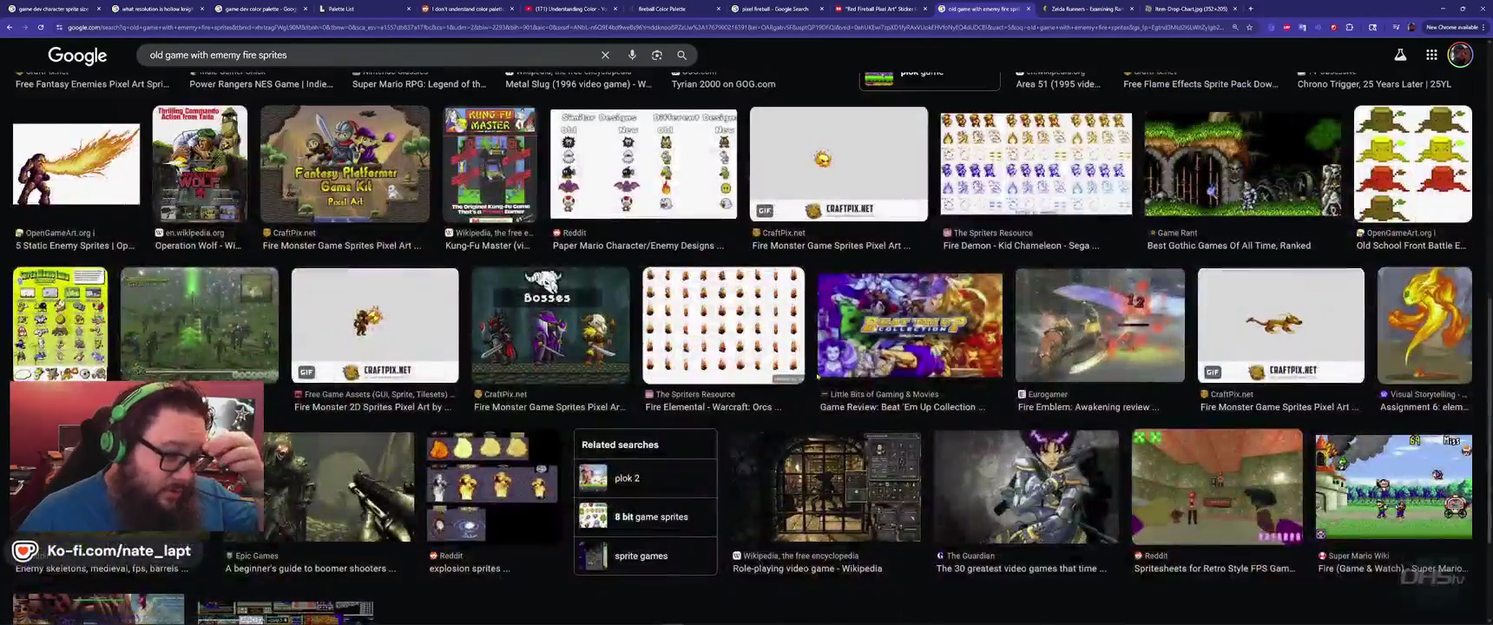
scroll(818, 376, "down", 2)
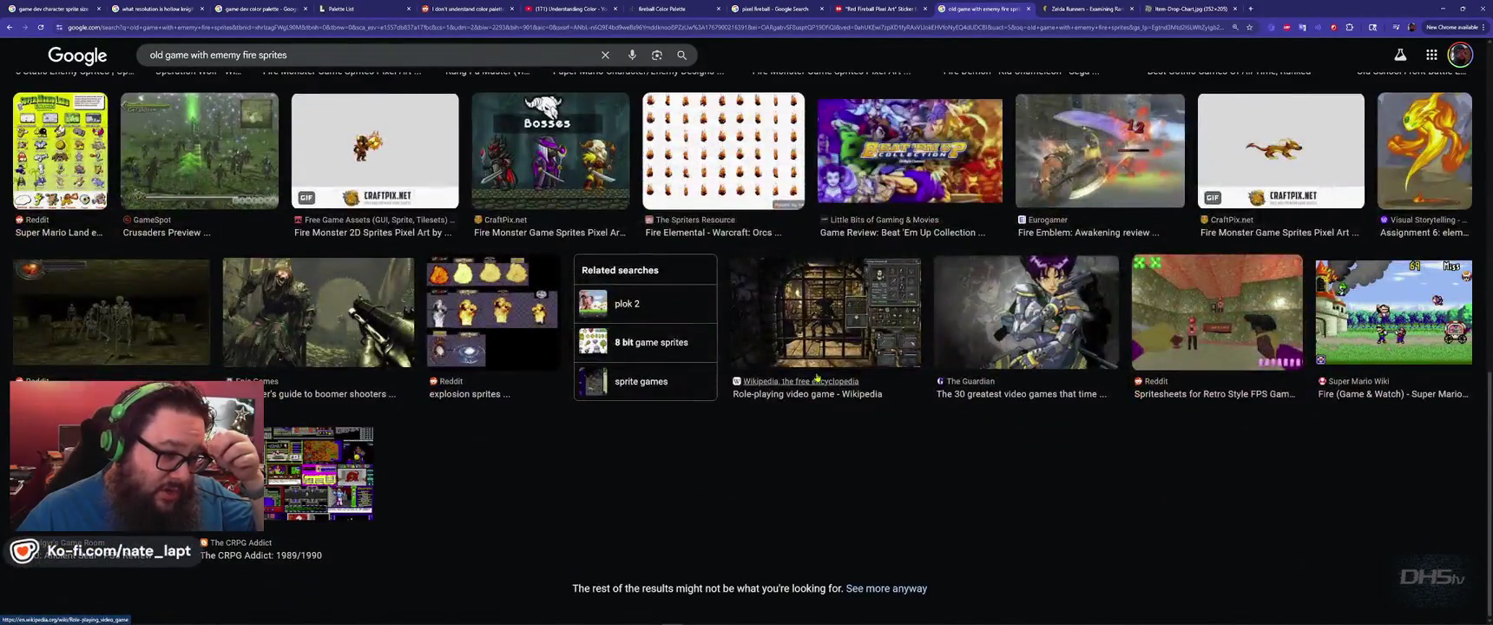
scroll(817, 376, "up", 15)
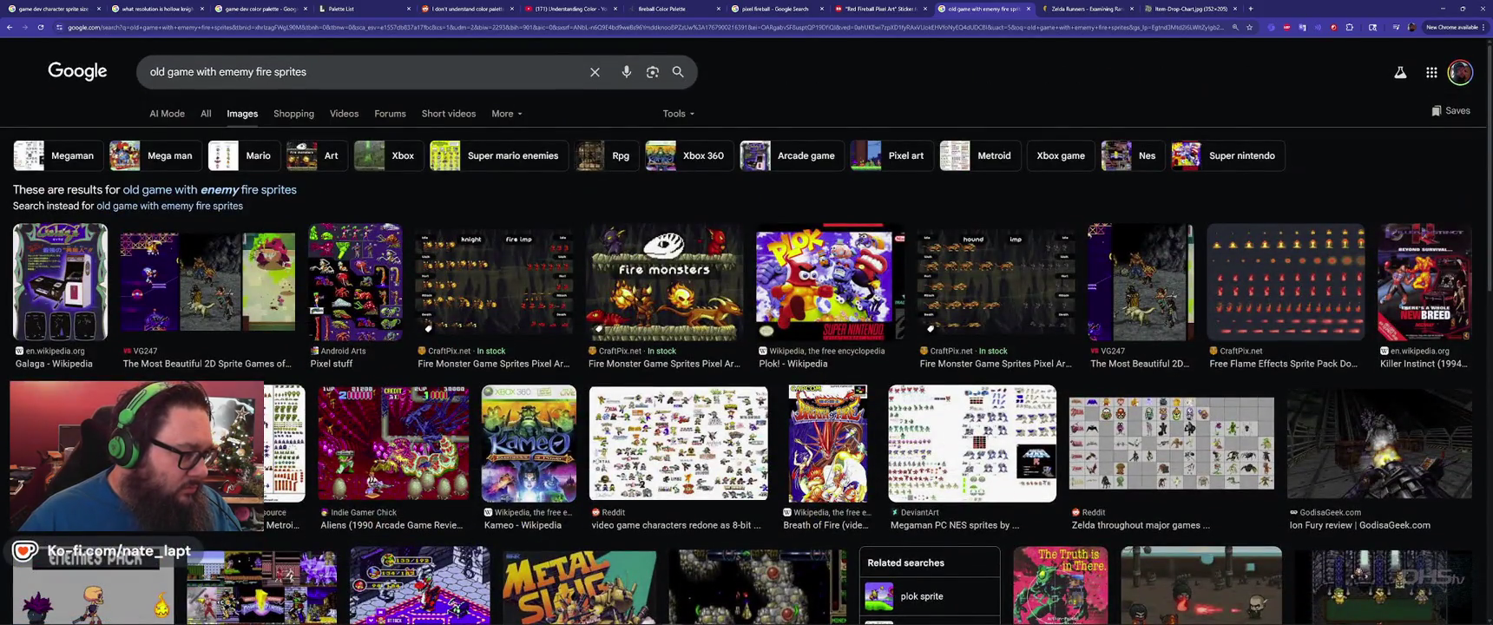
left_click(168, 72)
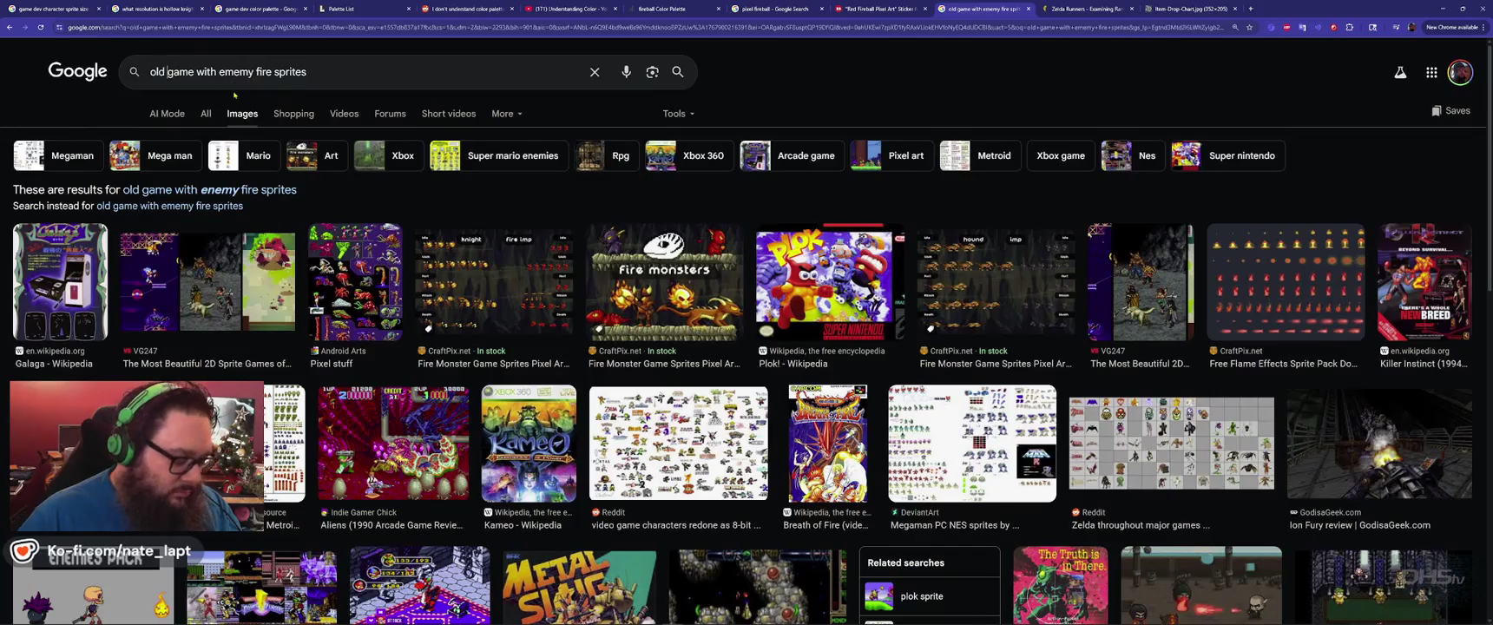
Insert 'dos' after old, search again, and preview the Bonk's Adventure sprite image.
type("dos")
key("Return")
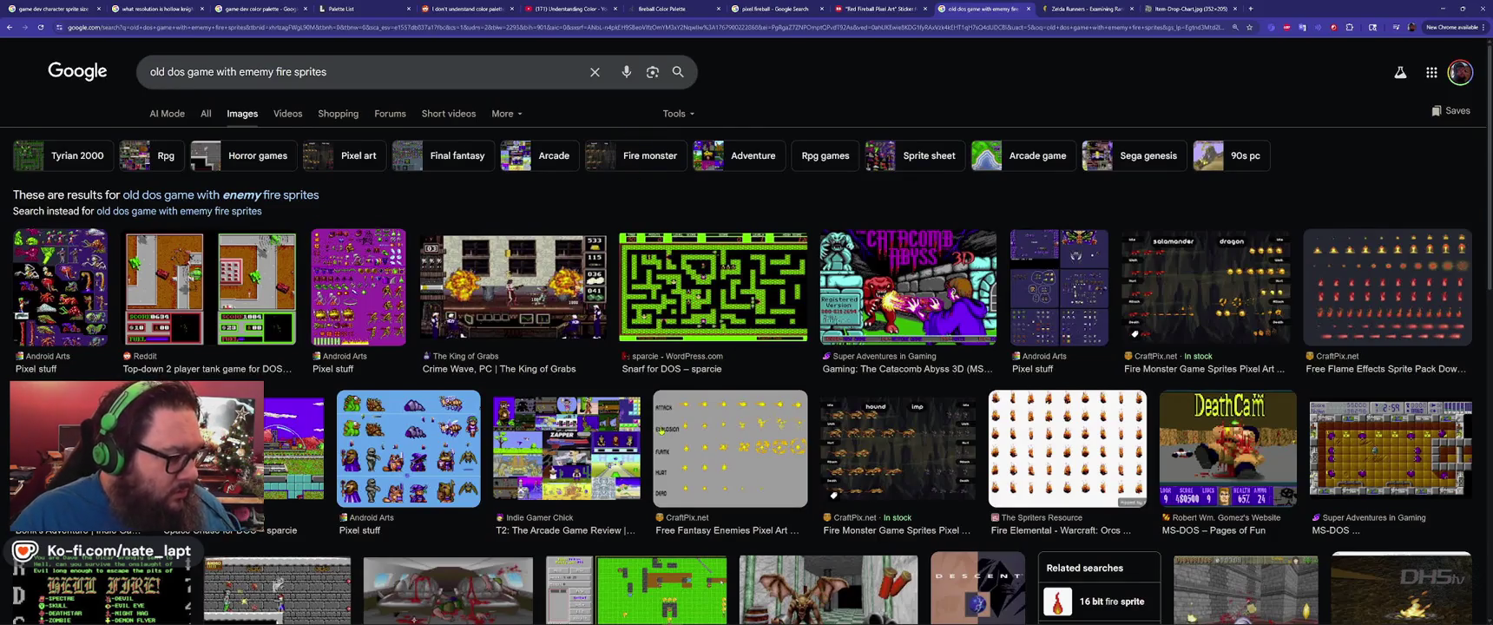
left_click(295, 447)
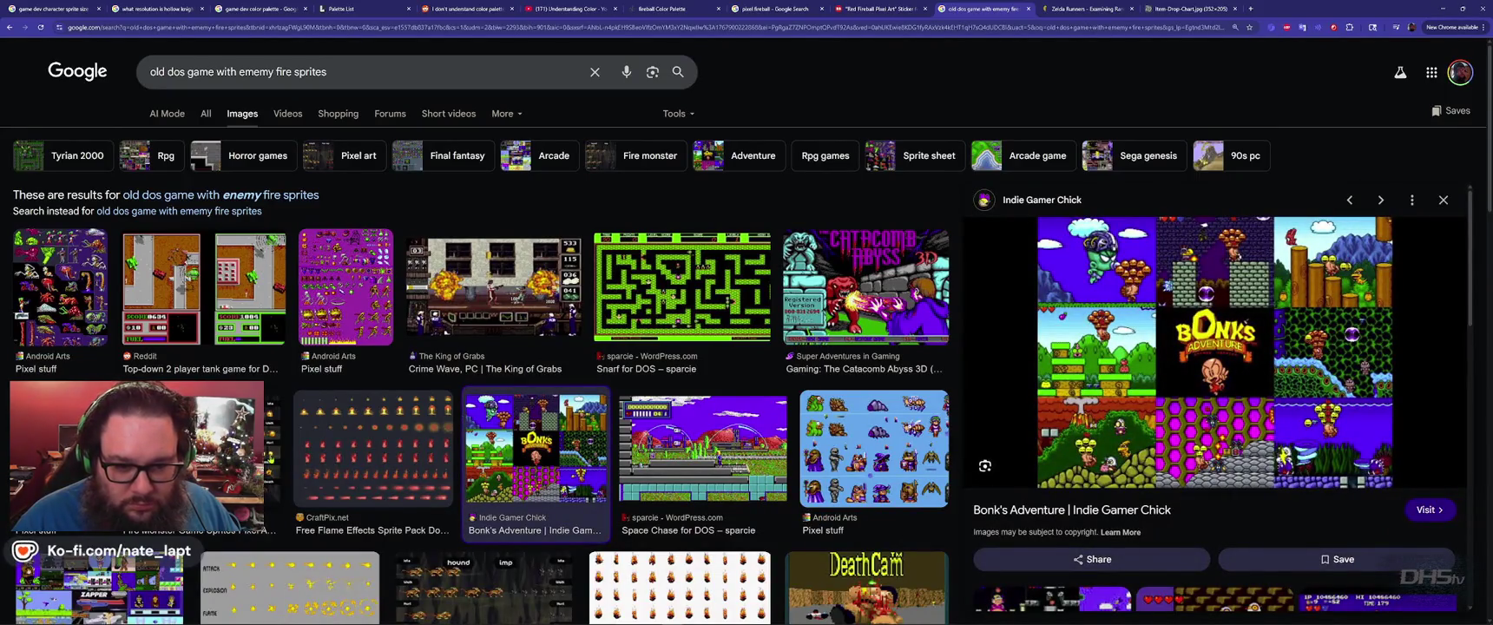
scroll(289, 469, "down", 5)
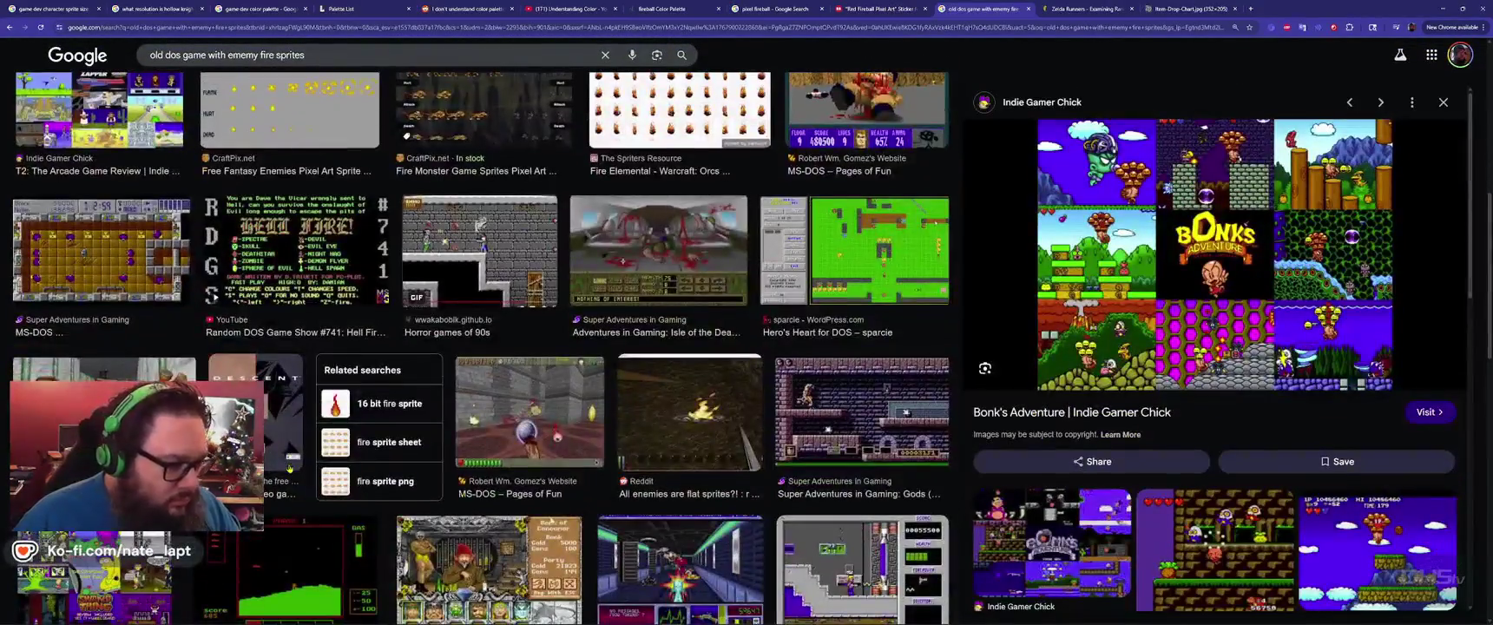
scroll(289, 469, "down", 4)
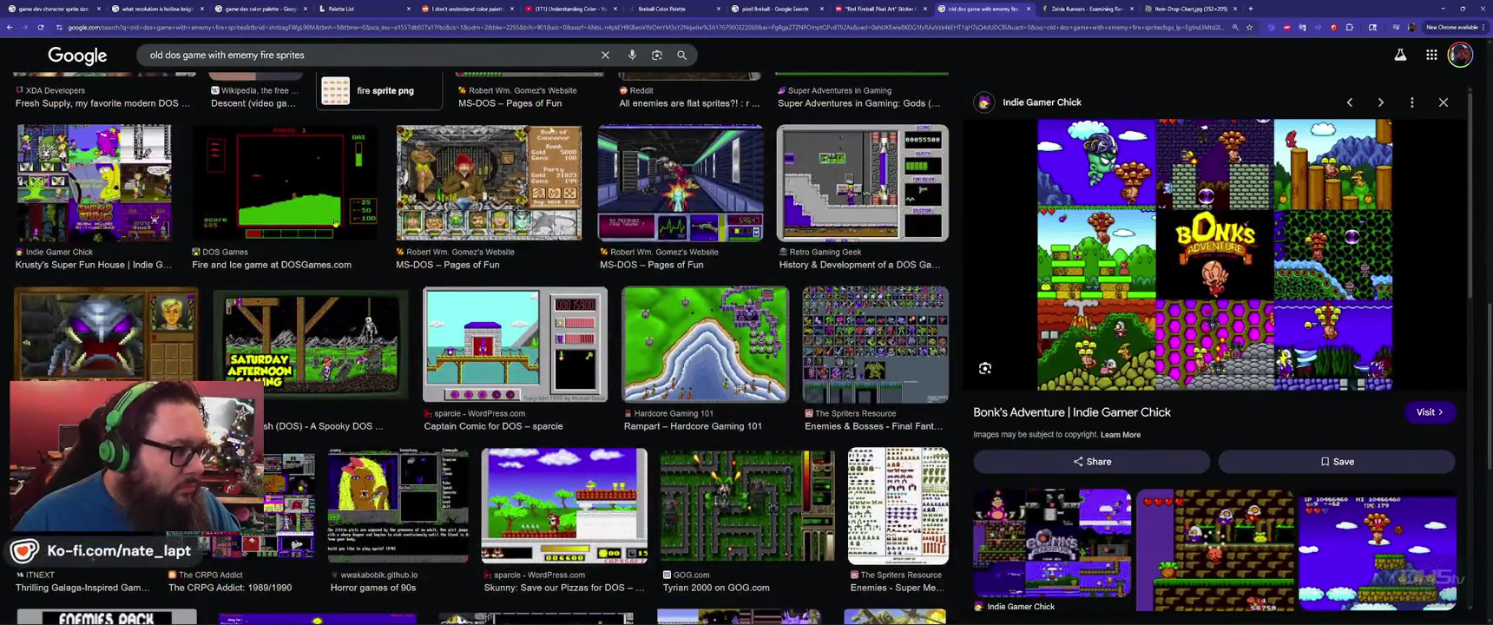
Add 'bouncing' before 'ememy' in the query, rerun the image search, and review the results.
left_click(227, 55)
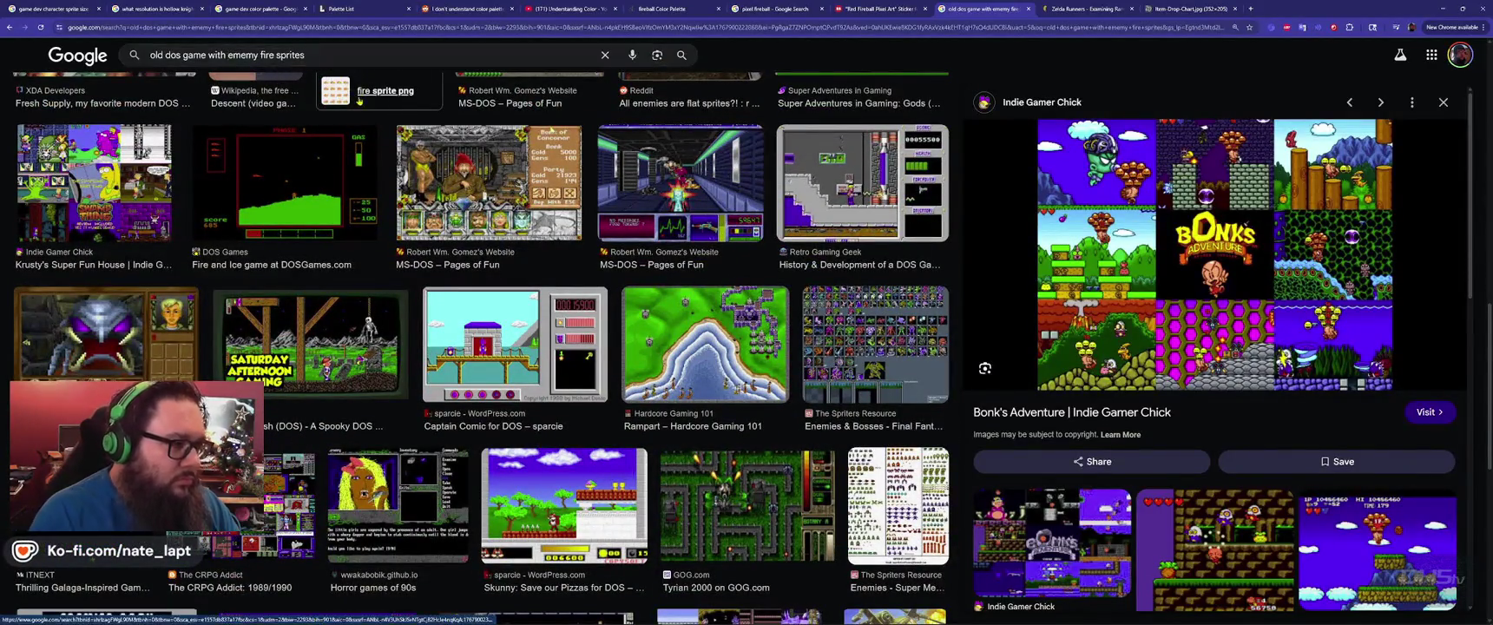
type("bouncing")
key("Return")
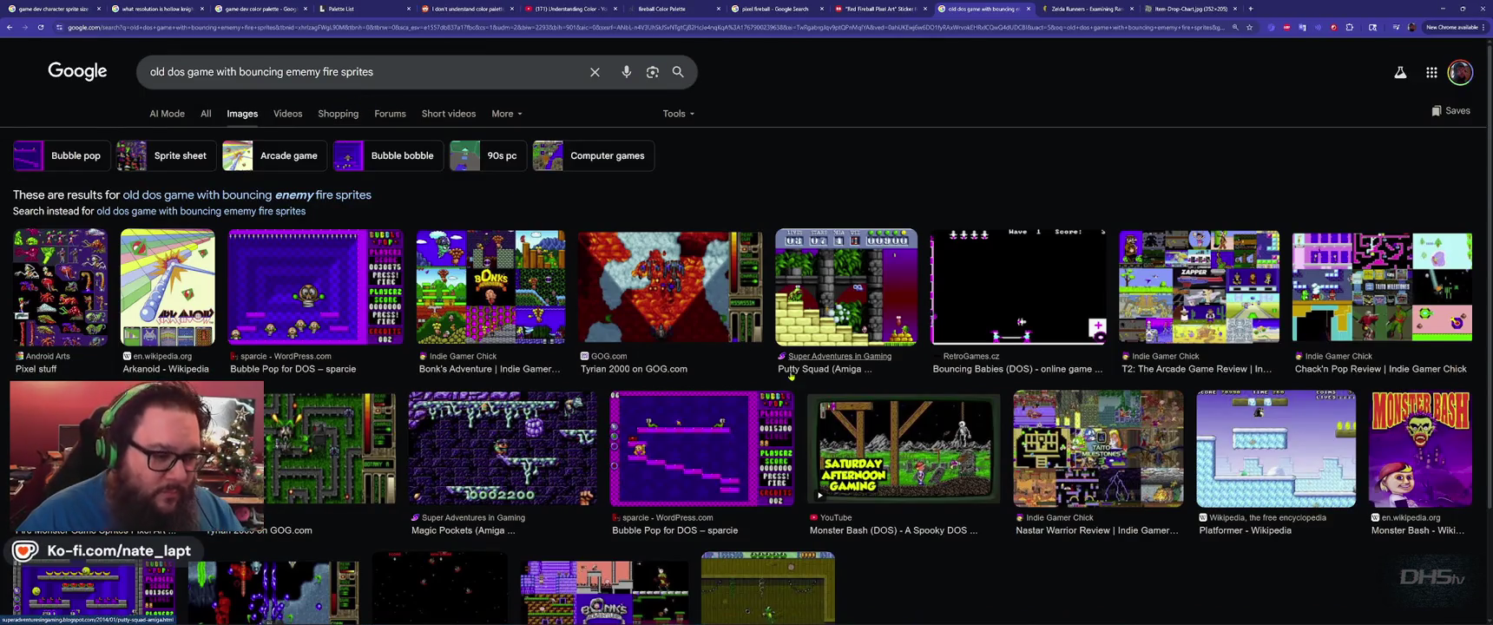
scroll(746, 430, "down", 2)
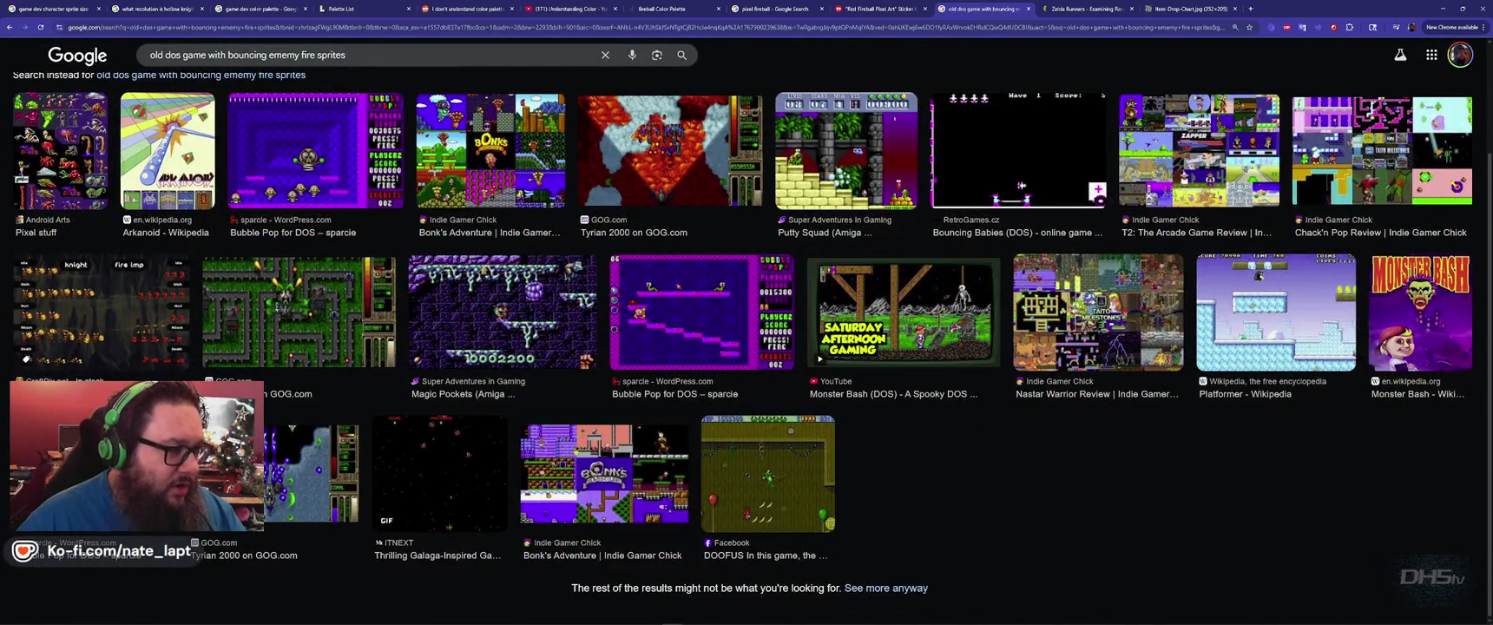
scroll(574, 443, "up", 2)
left_click(166, 113)
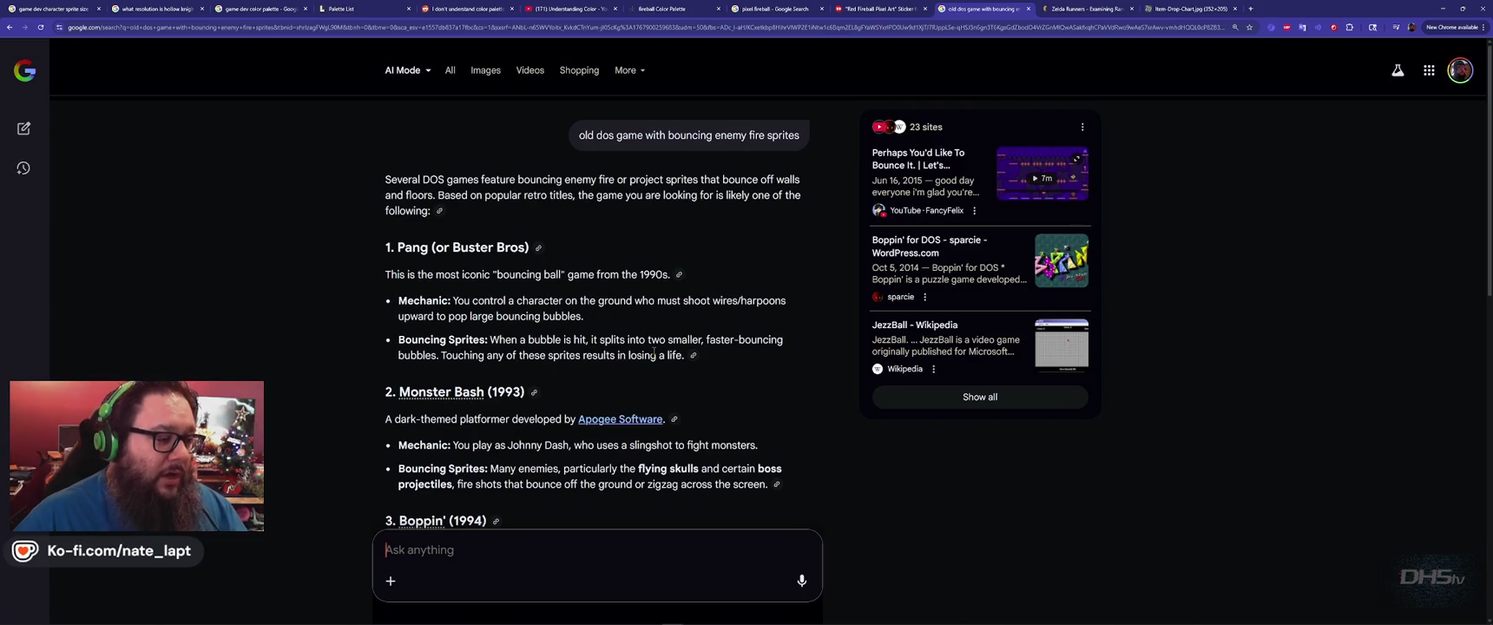
Read the AI Mode answer, expand all source sites, and open the Duke Nukem sprite rendering article.
scroll(653, 351, "down", 3)
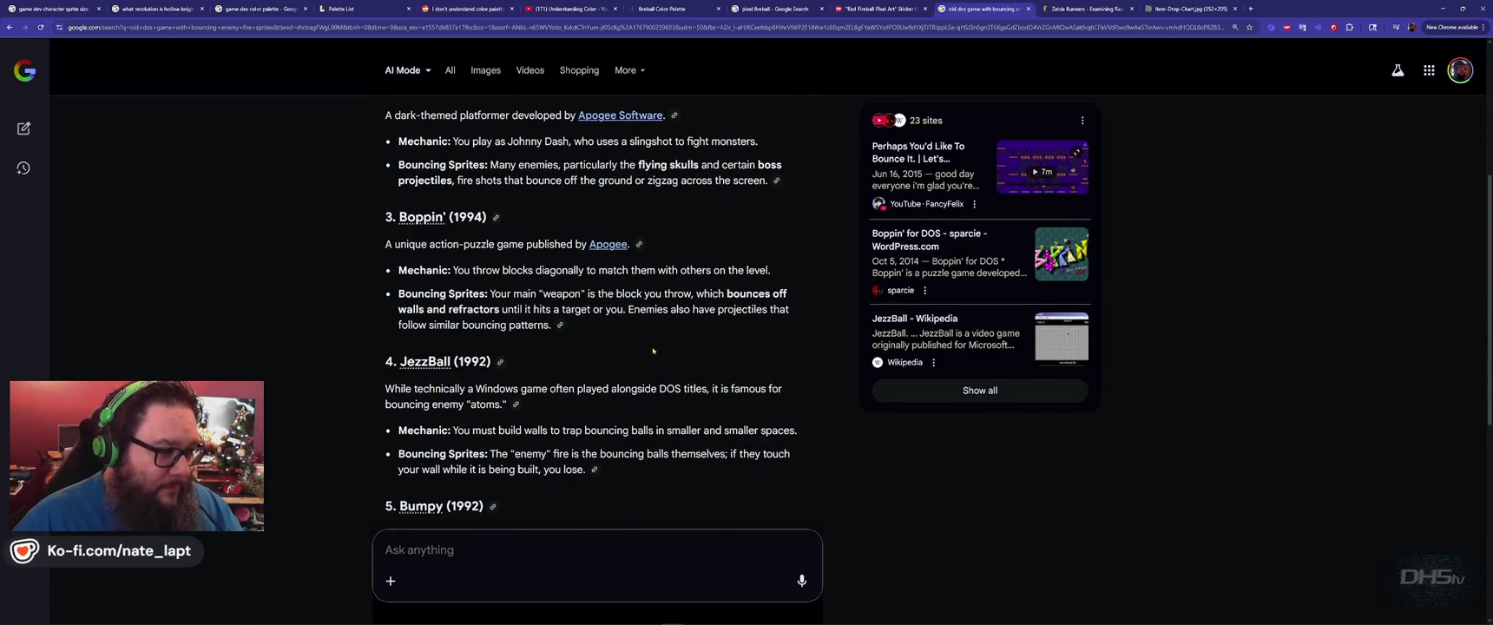
scroll(653, 349, "down", 5)
scroll(653, 349, "down", 2)
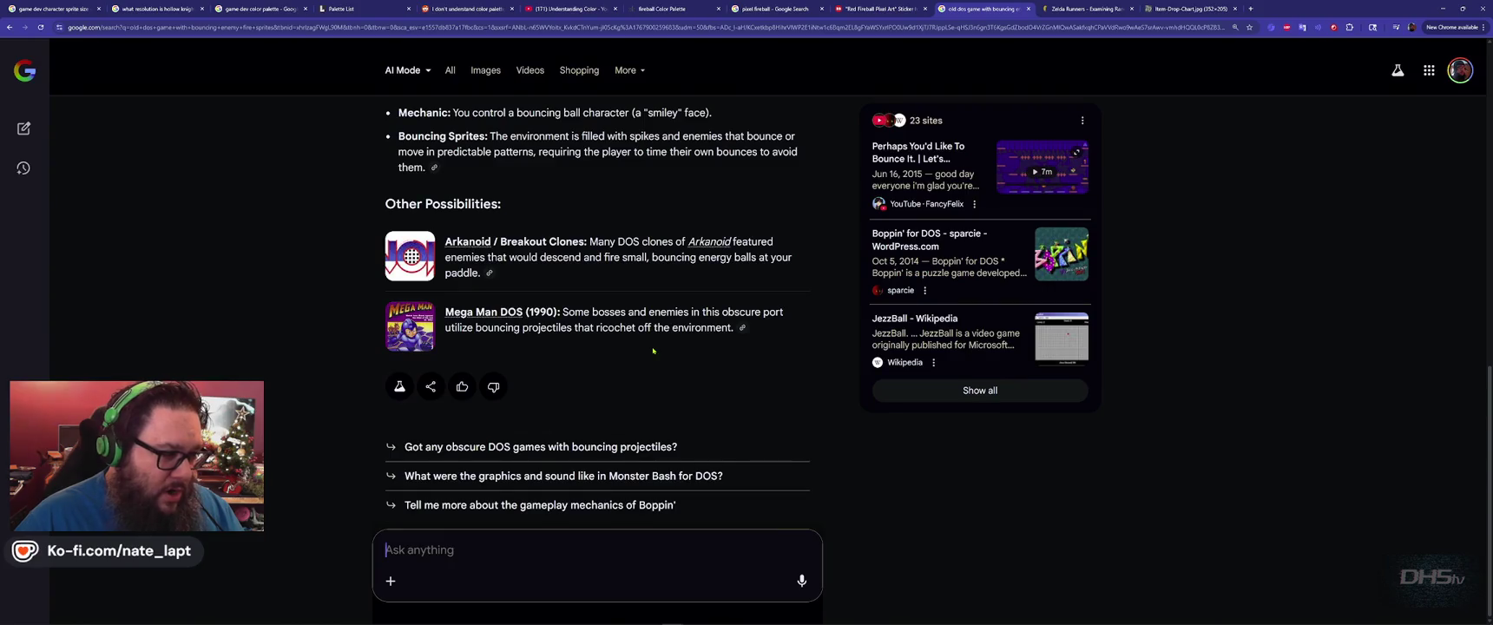
left_click(1005, 388)
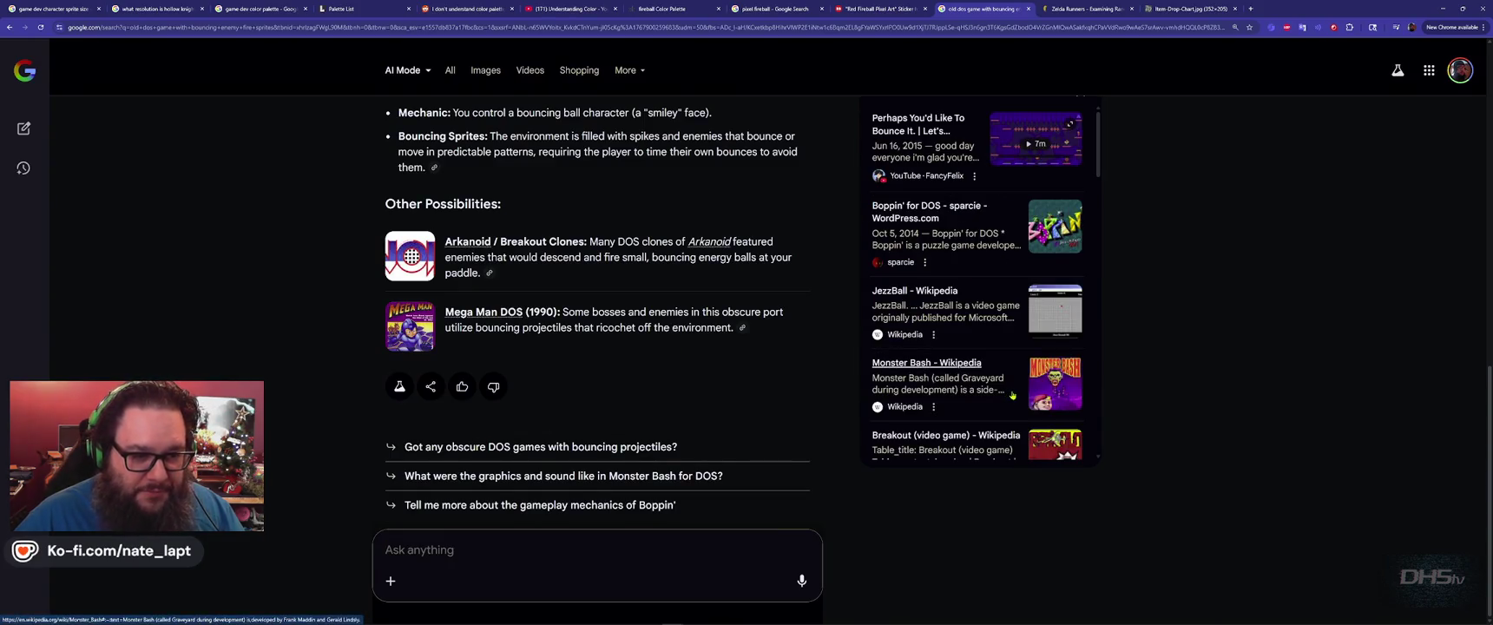
scroll(970, 308, "down", 7)
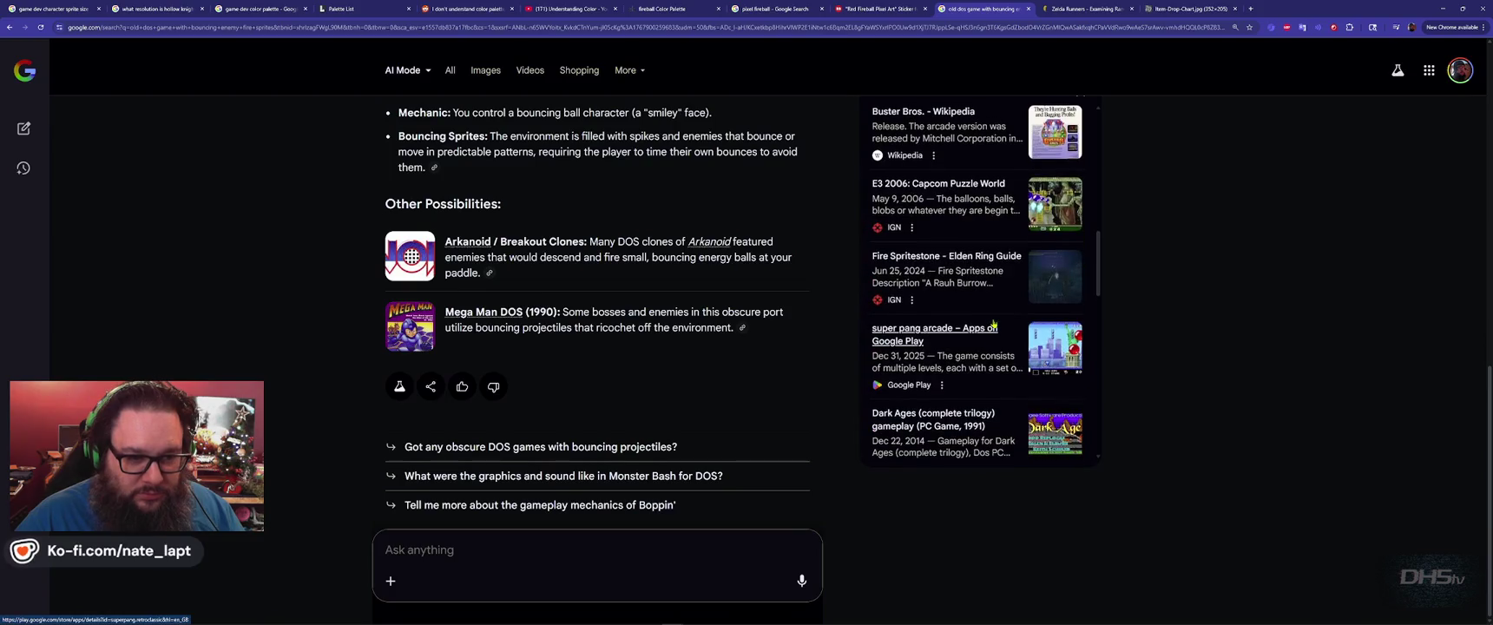
scroll(994, 324, "down", 2)
scroll(994, 324, "down", 5)
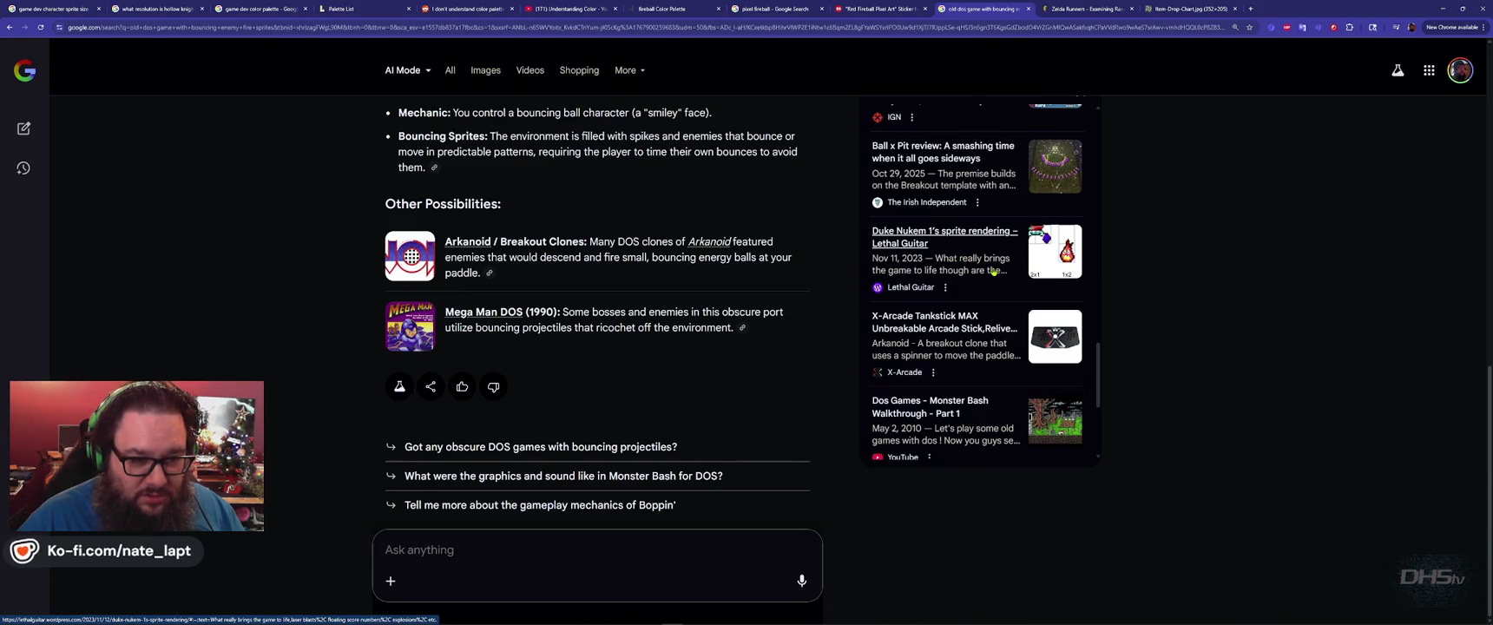
left_click(893, 237)
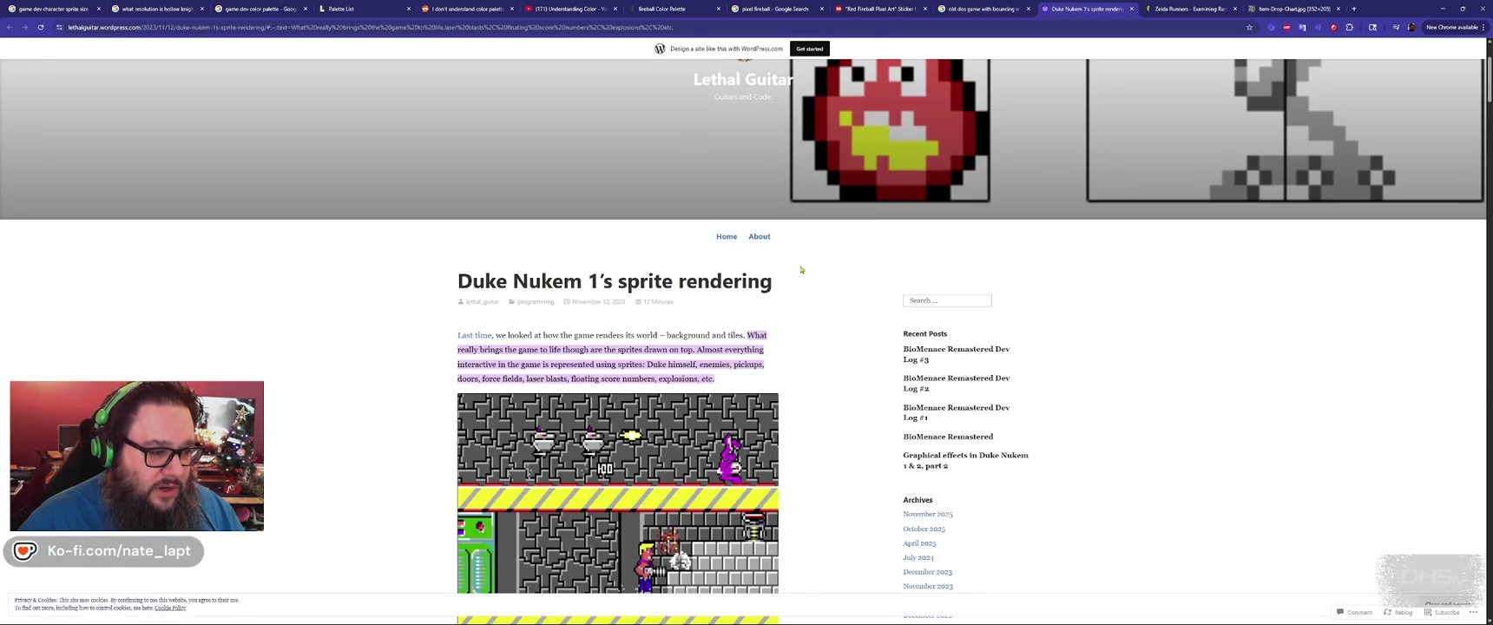
Read through the Duke Nukem 1's sprite rendering article, then return to the AI Mode tab.
scroll(879, 308, "down", 5)
scroll(880, 317, "down", 5)
scroll(880, 317, "up", 2)
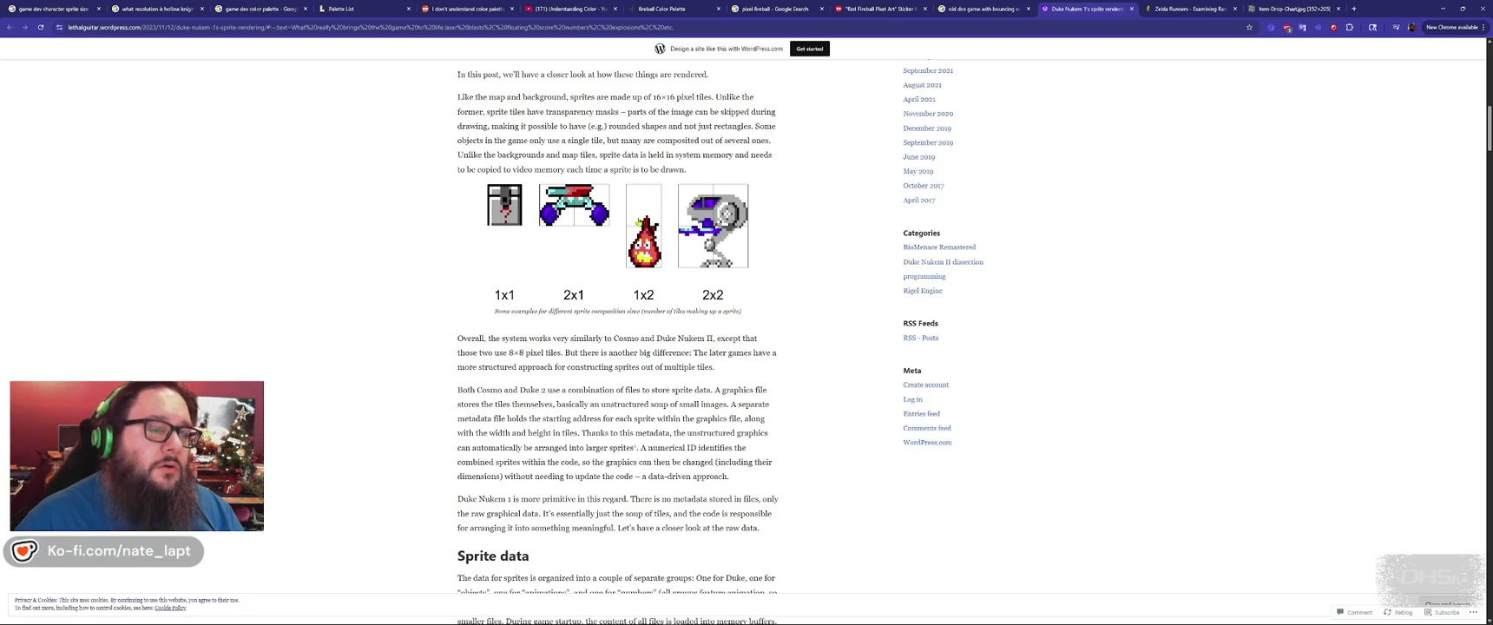
scroll(633, 311, "down", 9)
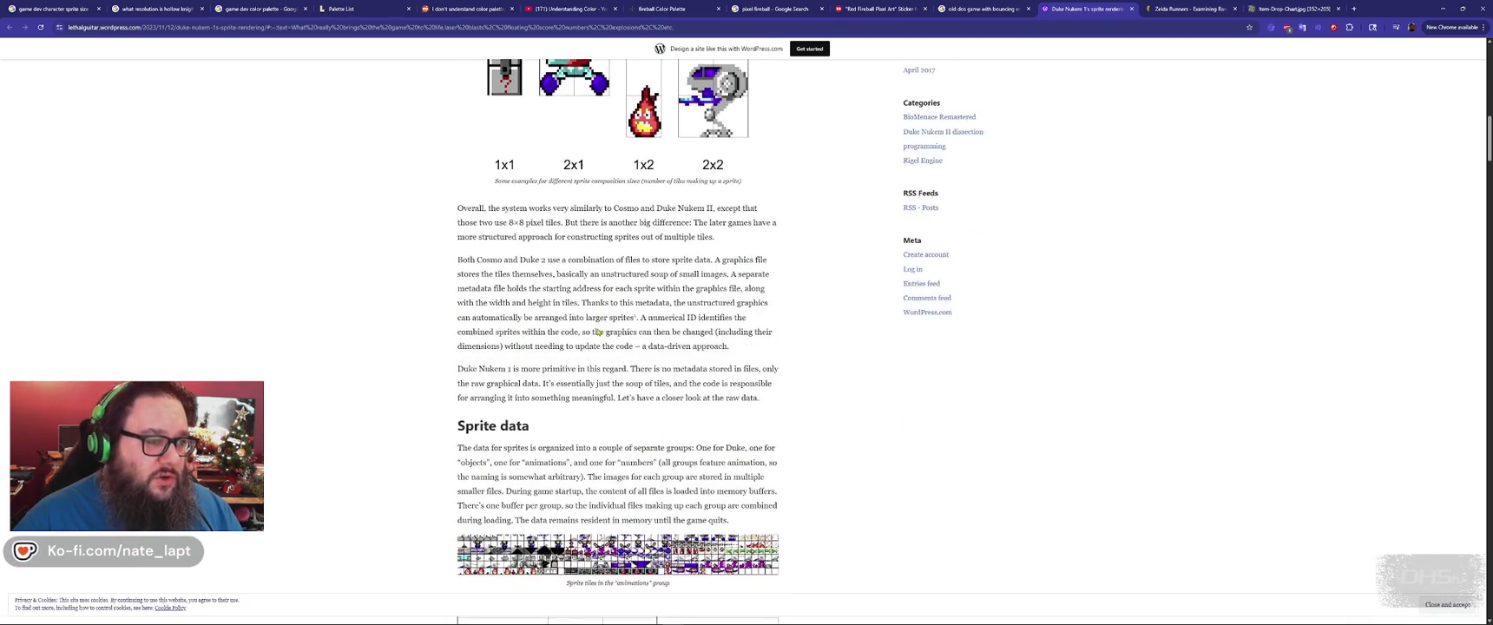
scroll(600, 337, "up", 3)
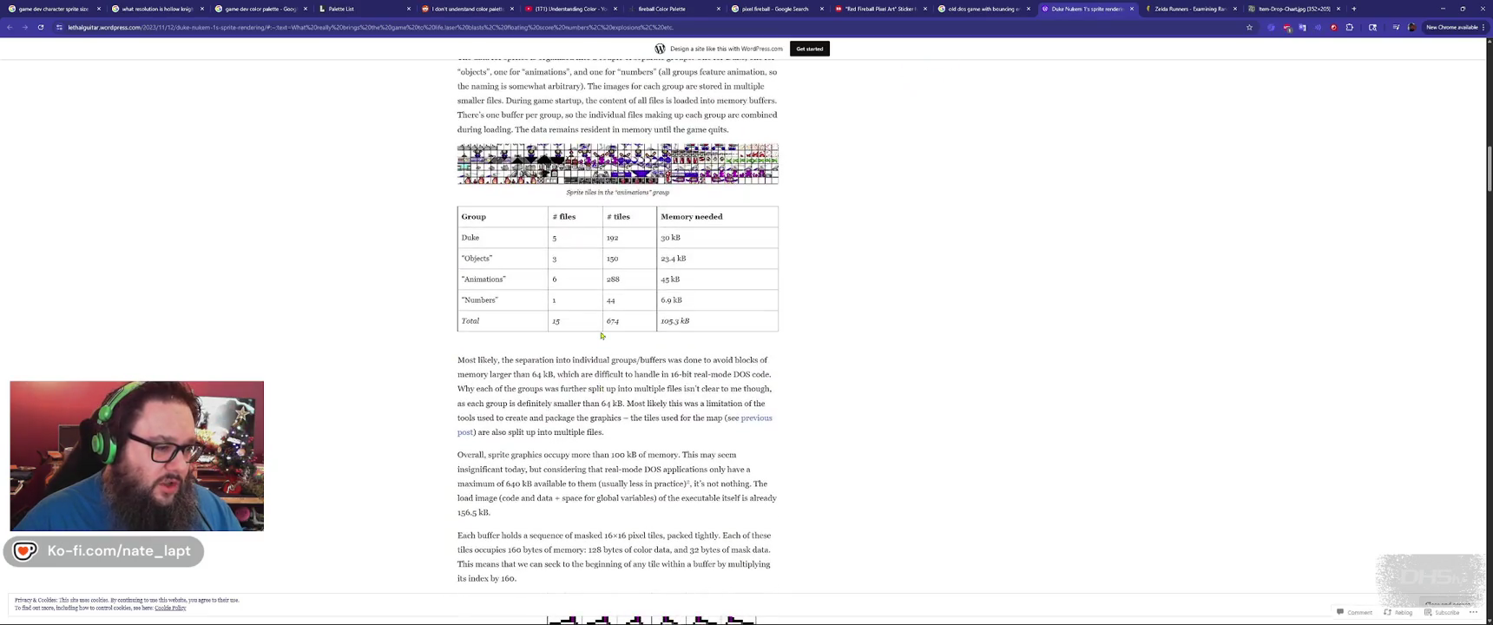
scroll(601, 335, "down", 4)
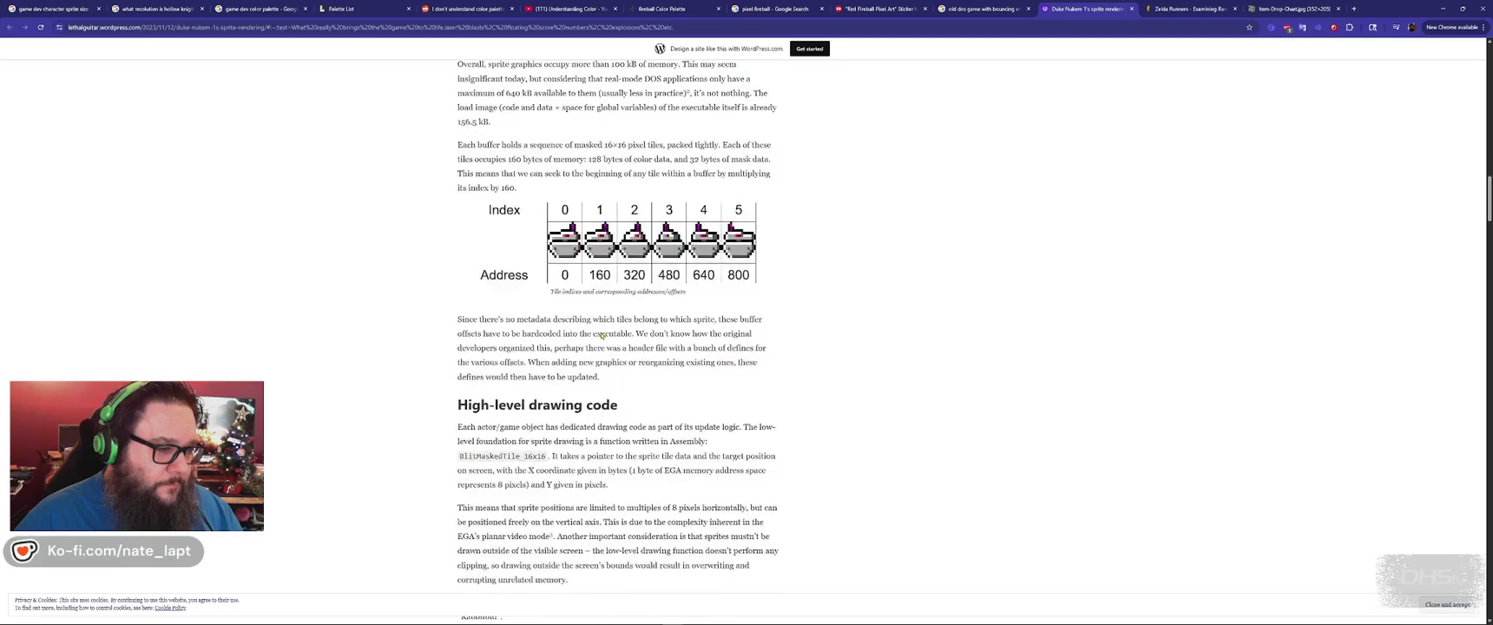
scroll(601, 333, "down", 15)
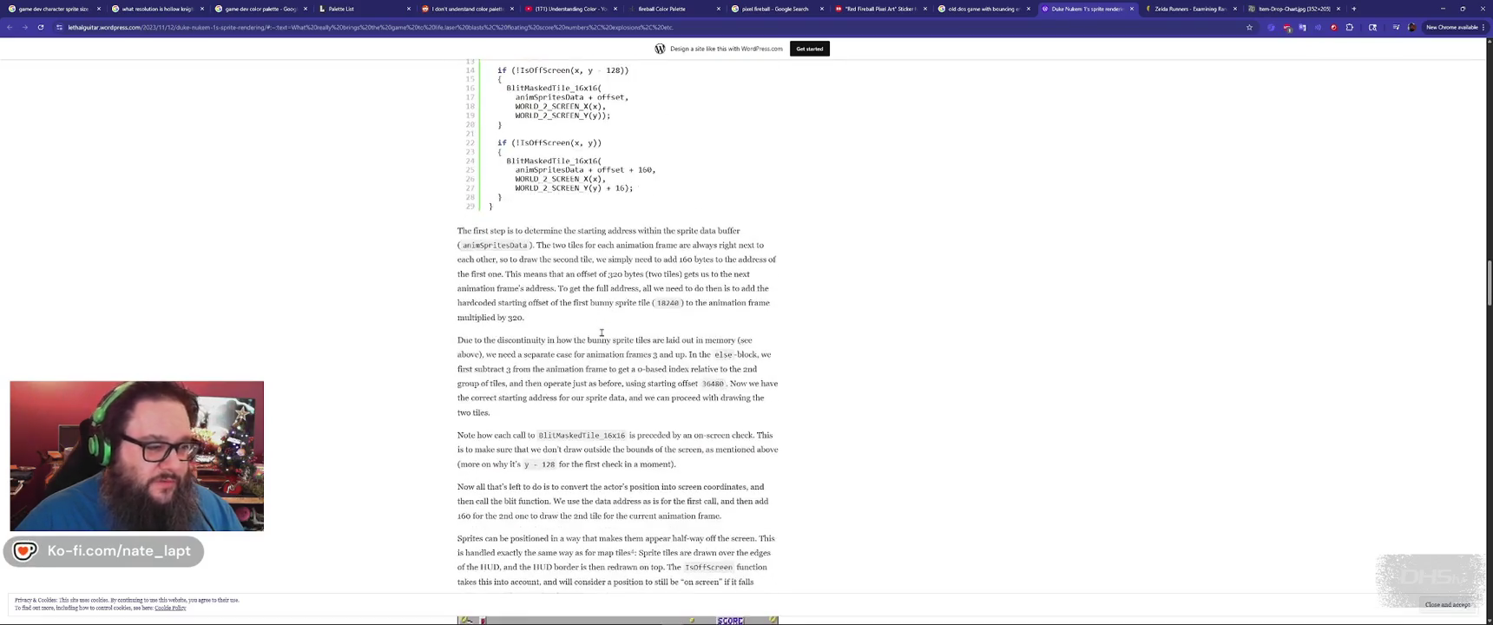
scroll(603, 336, "down", 5)
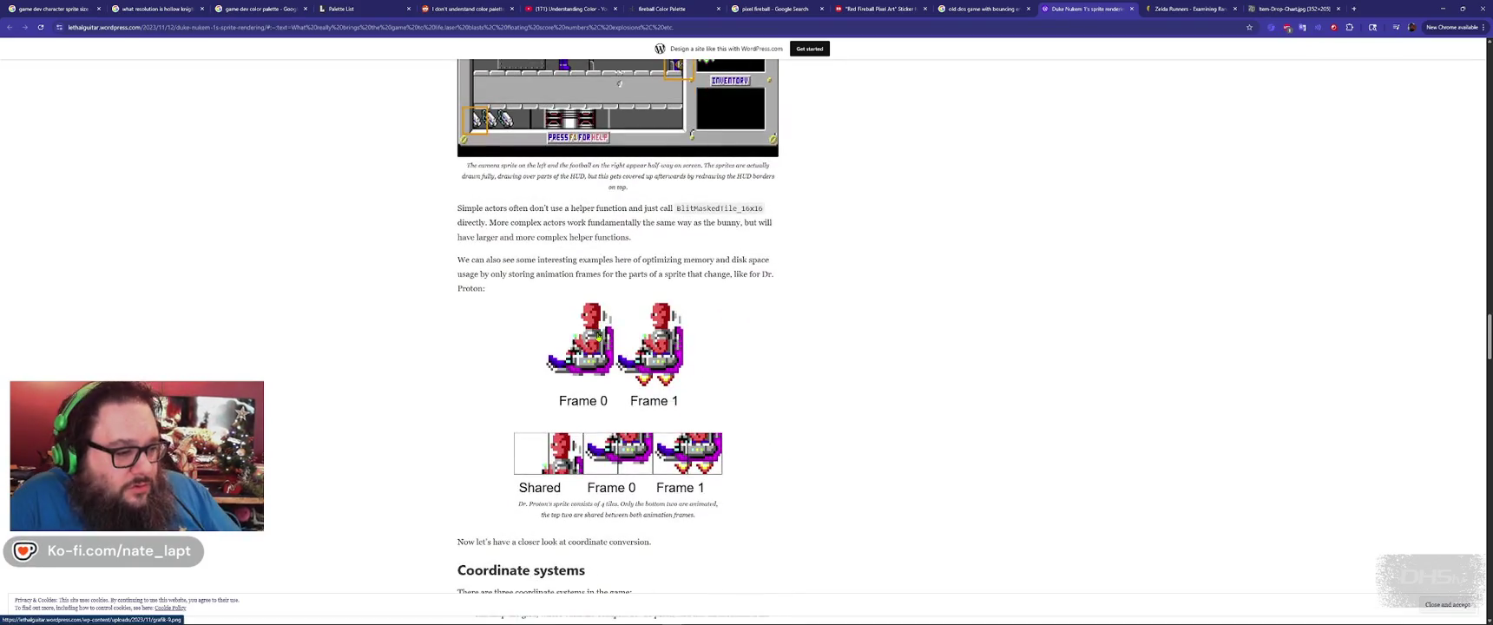
scroll(600, 336, "down", 15)
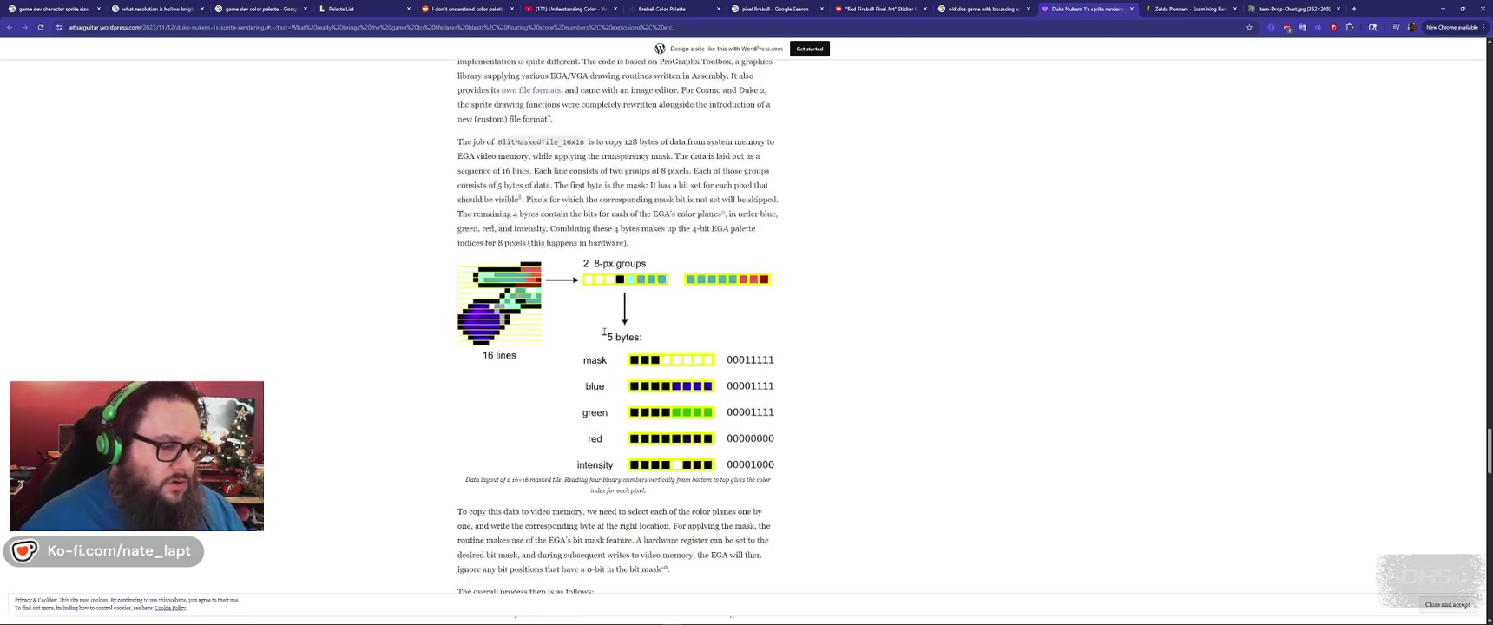
scroll(604, 336, "down", 20)
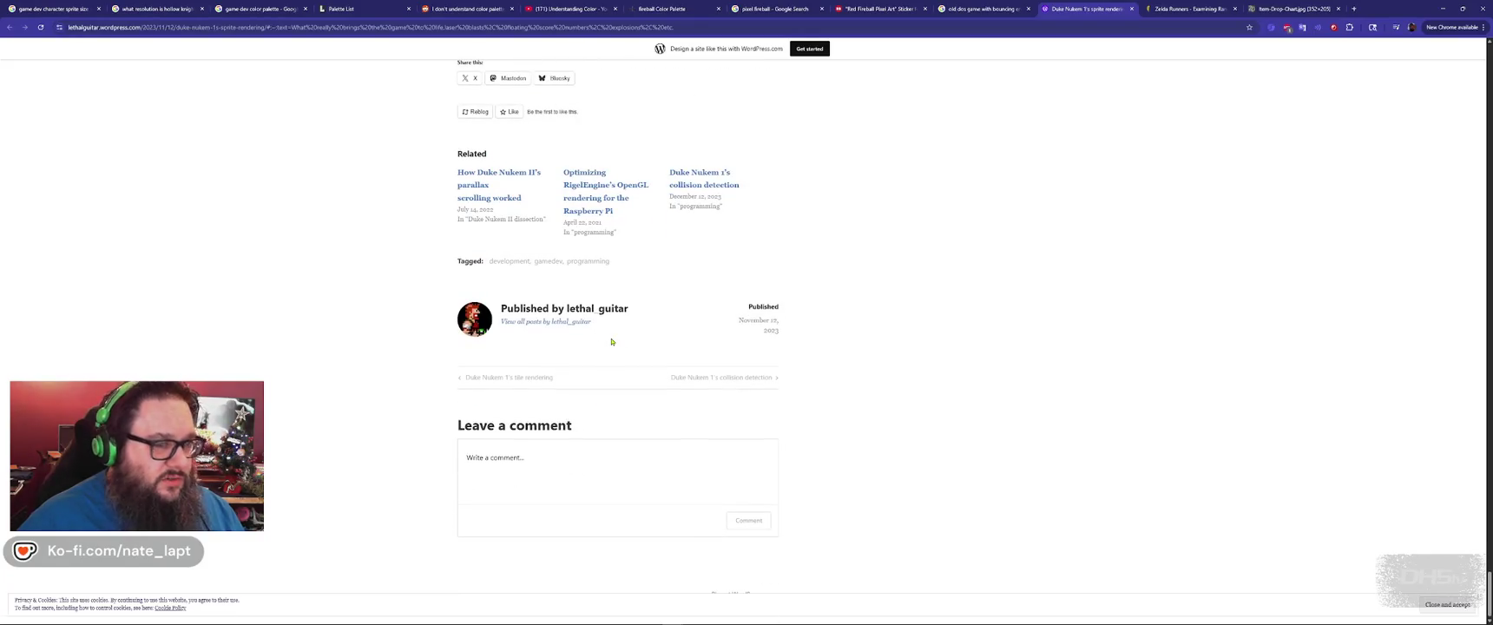
key("ctrl+shift+Tab")
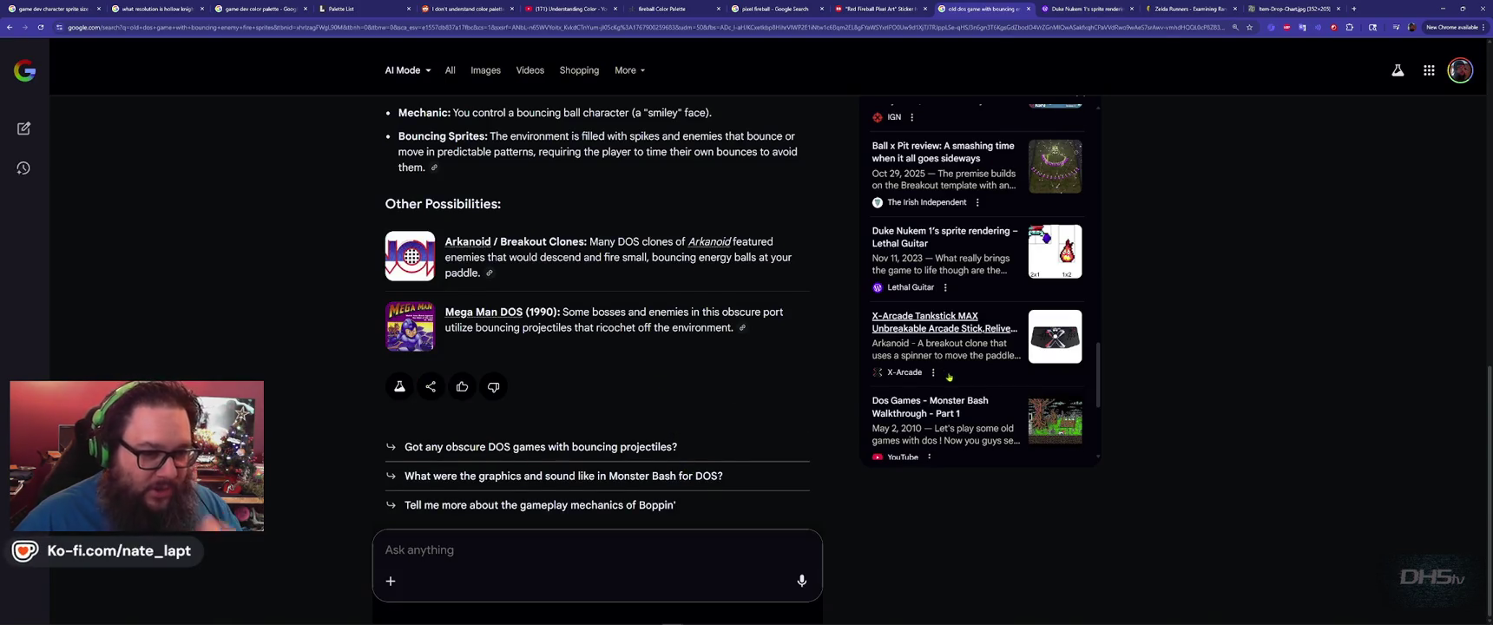
Send AI Mode the follow-up question 'maybe it wasn't dos'.
scroll(598, 330, "up", 3)
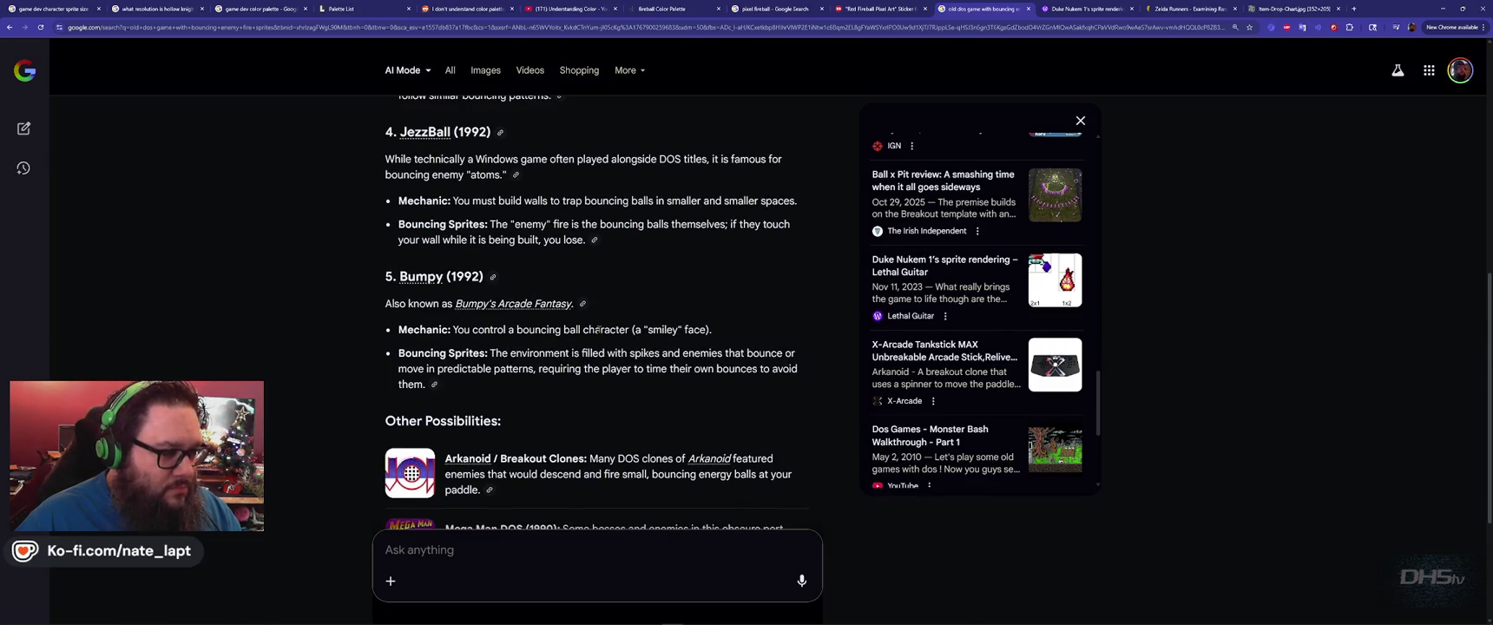
scroll(635, 343, "up", 5)
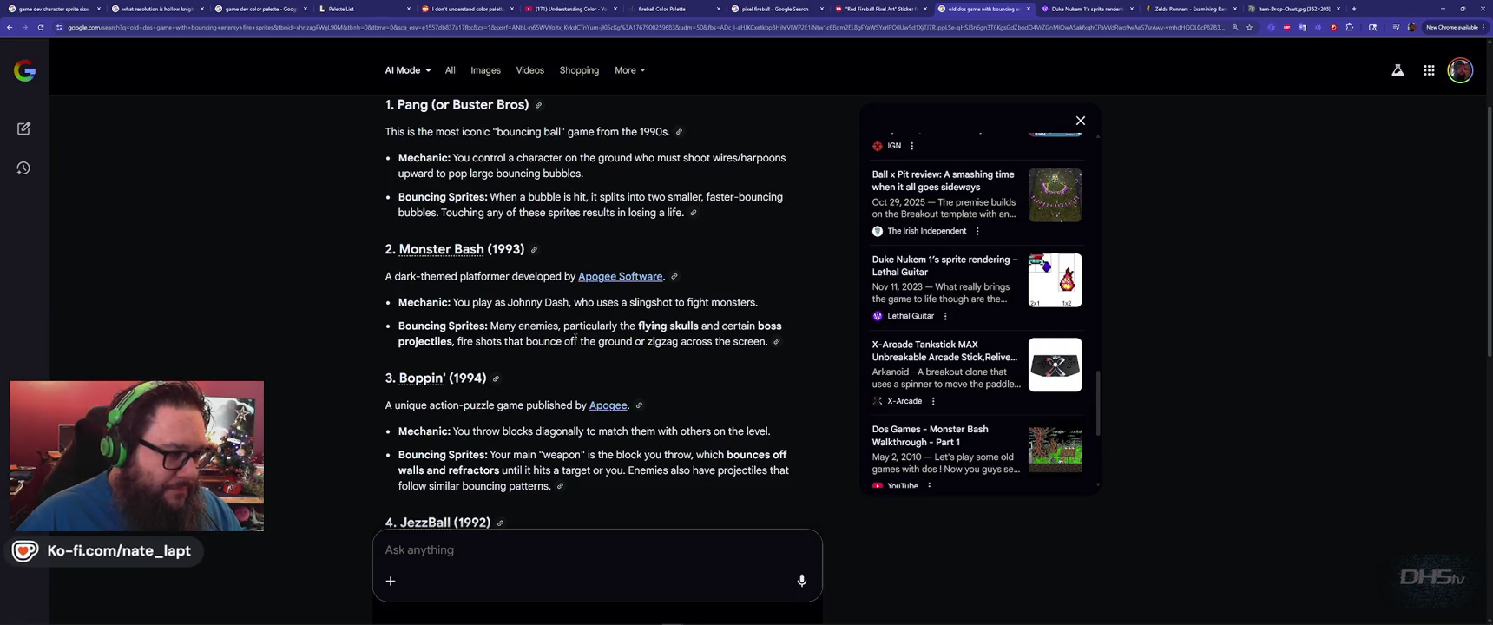
scroll(469, 173, "up", 2)
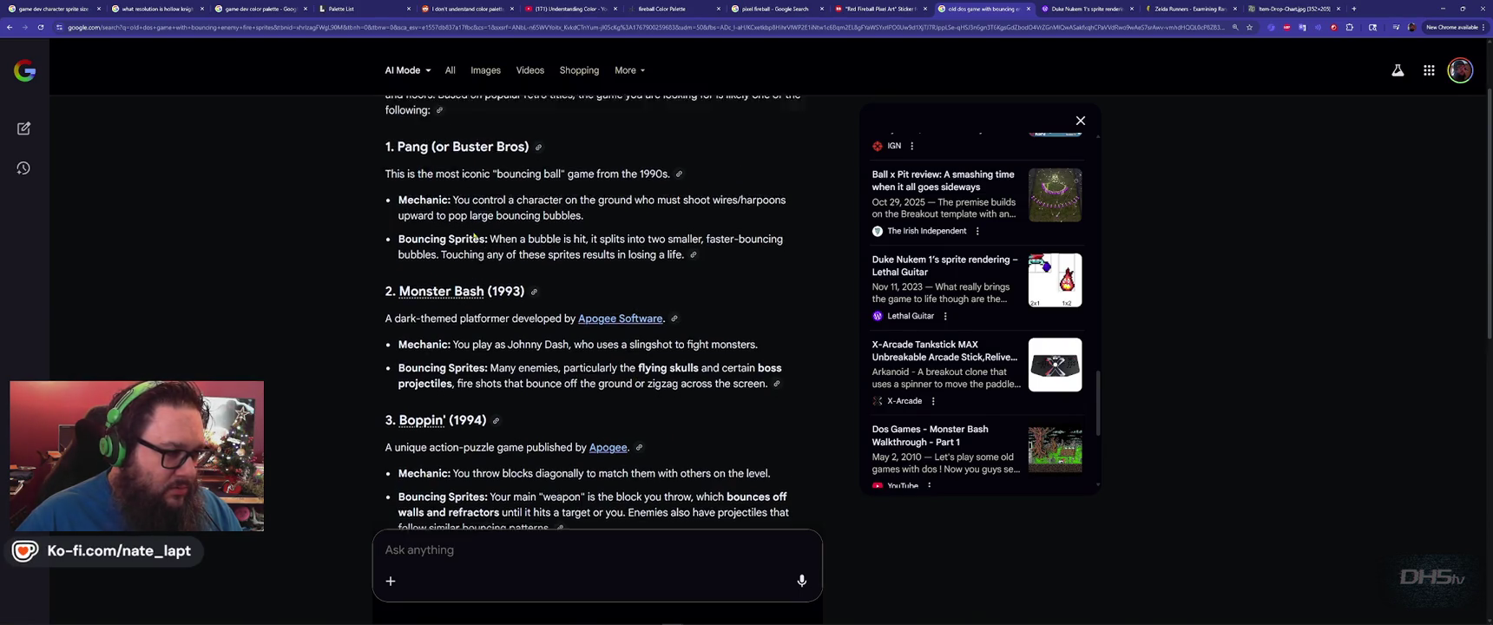
scroll(495, 269, "up", 1)
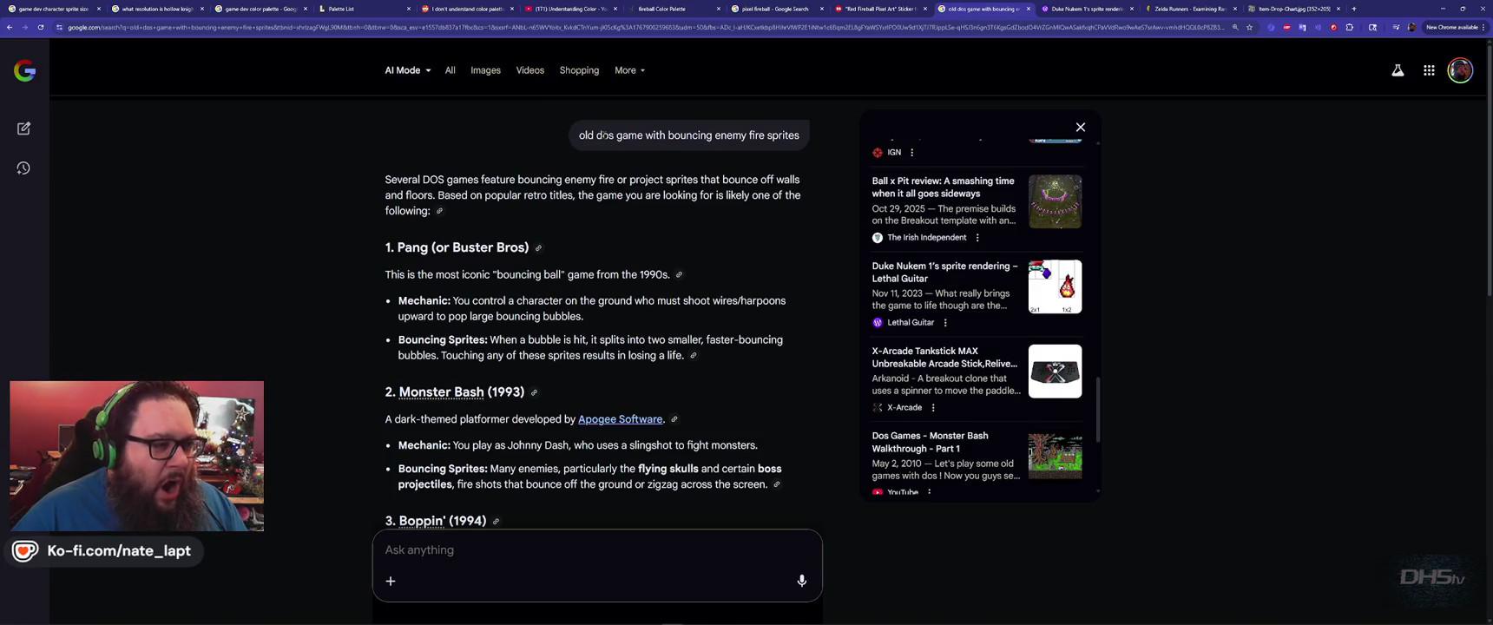
scroll(605, 140, "down", 9)
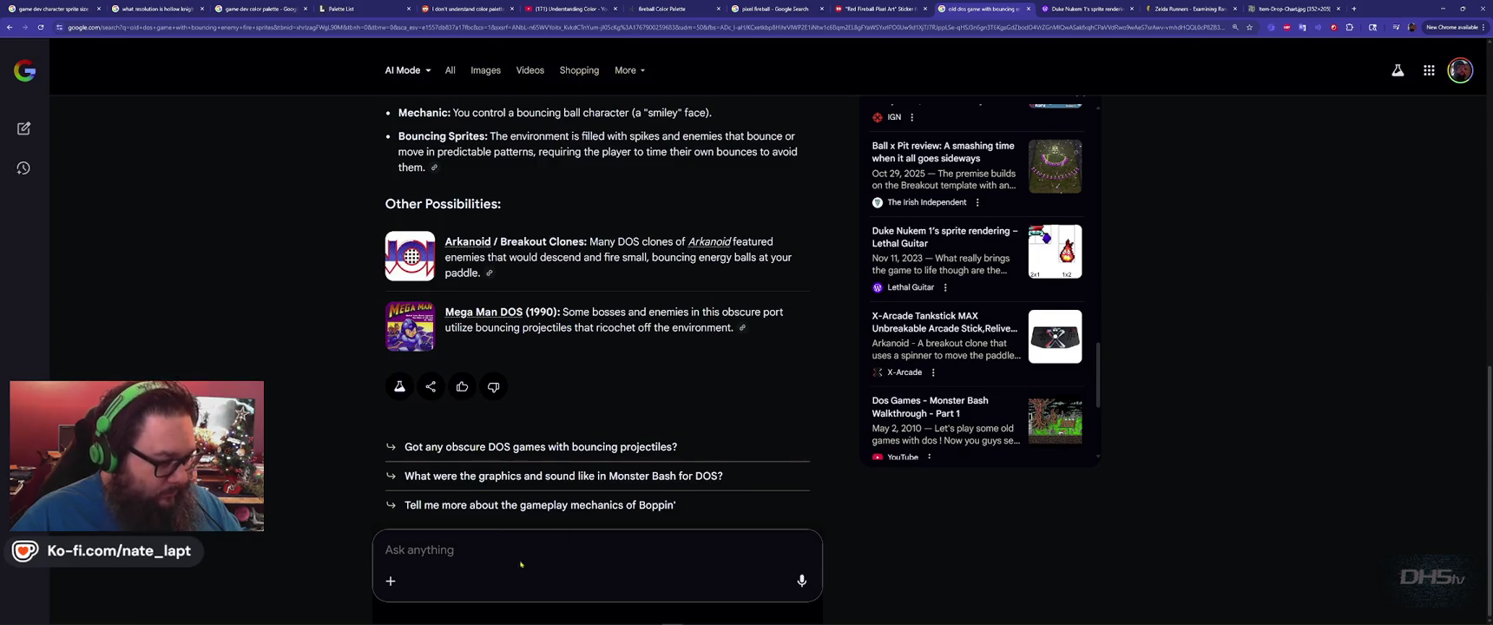
type("m")
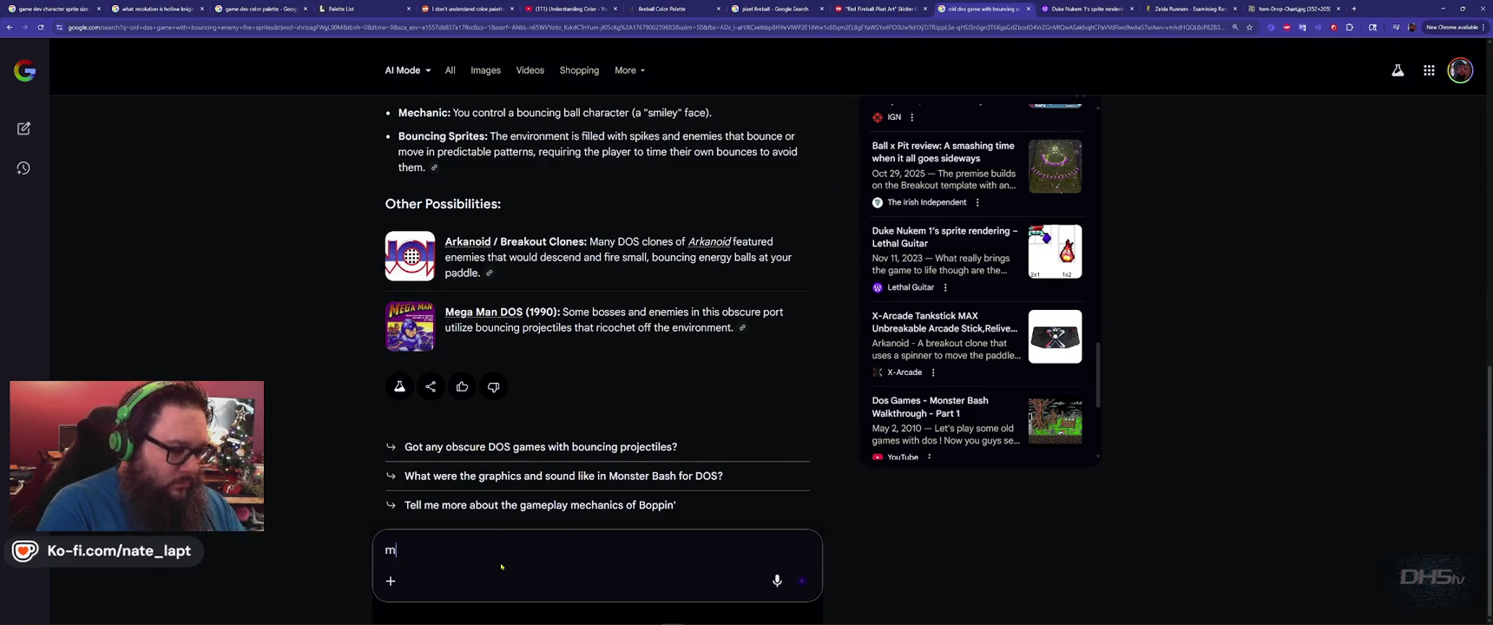
type("aybe it wasn't dos")
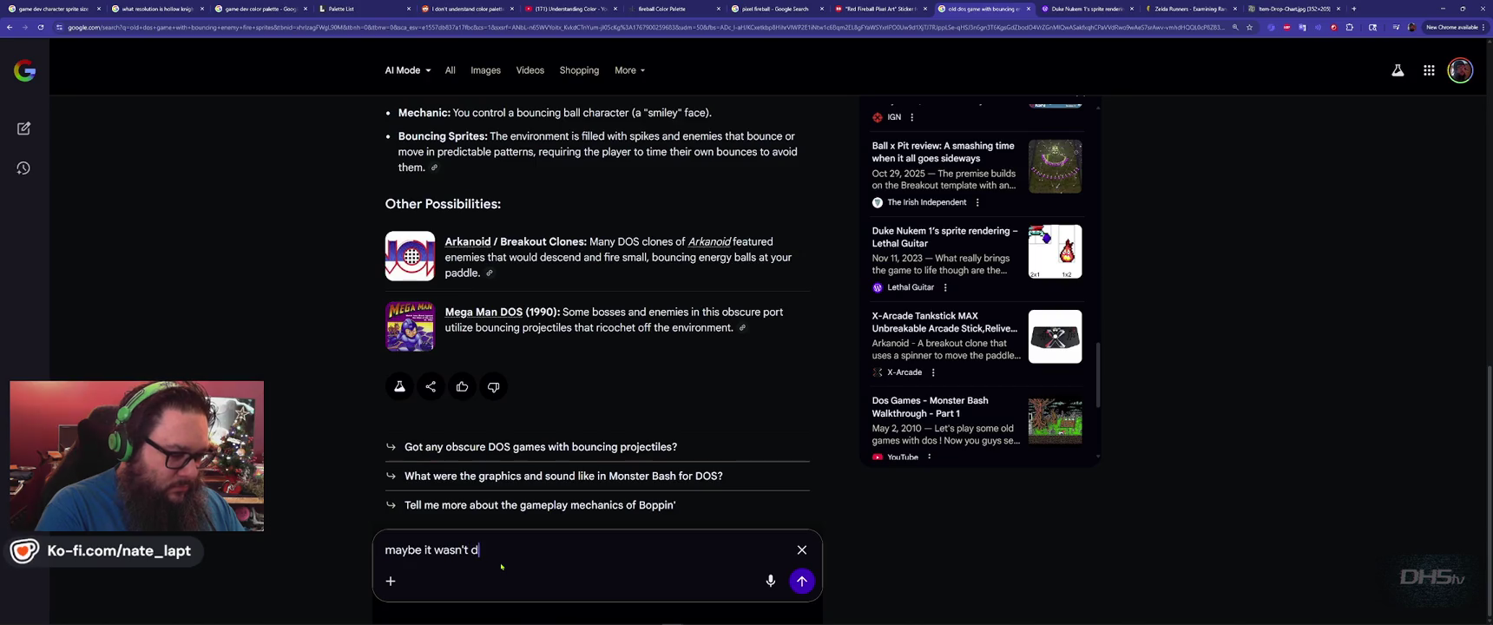
key("Return")
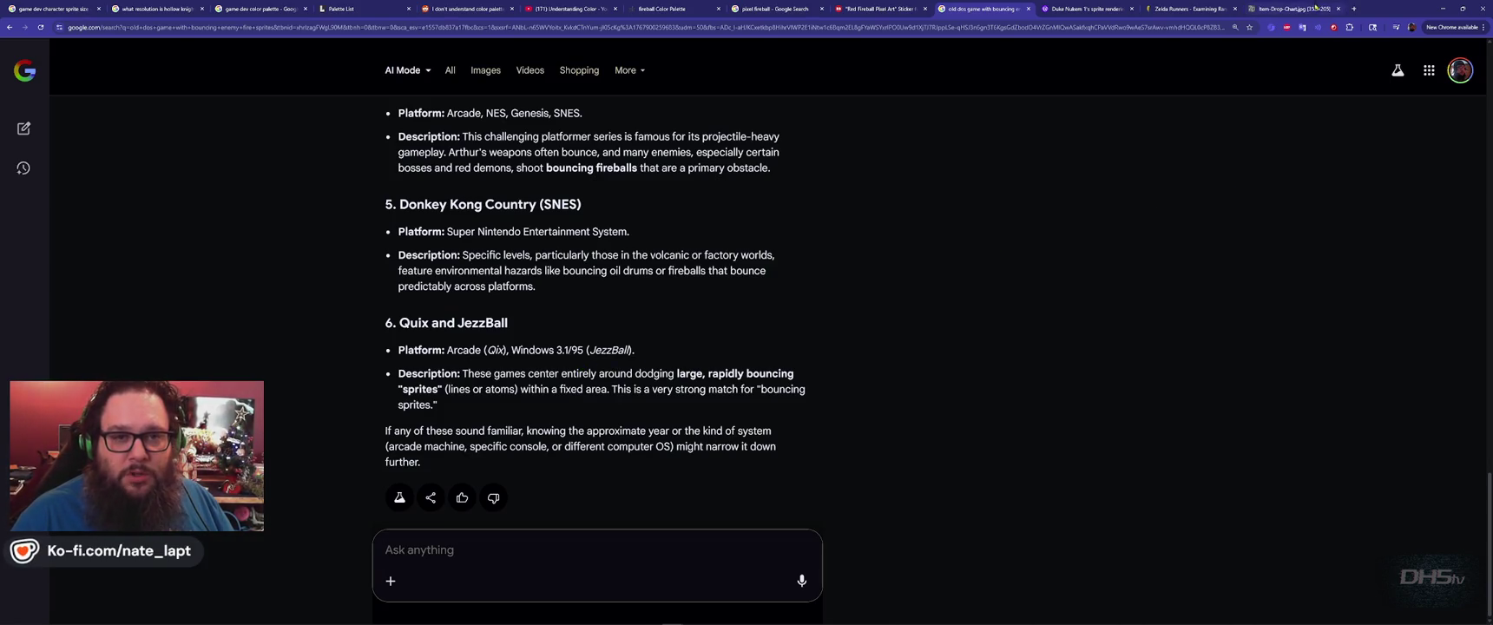
View the Zelda Item-Drop-Chart.jpg tab, then Alt+Tab away from Chrome.
left_click(1282, 10)
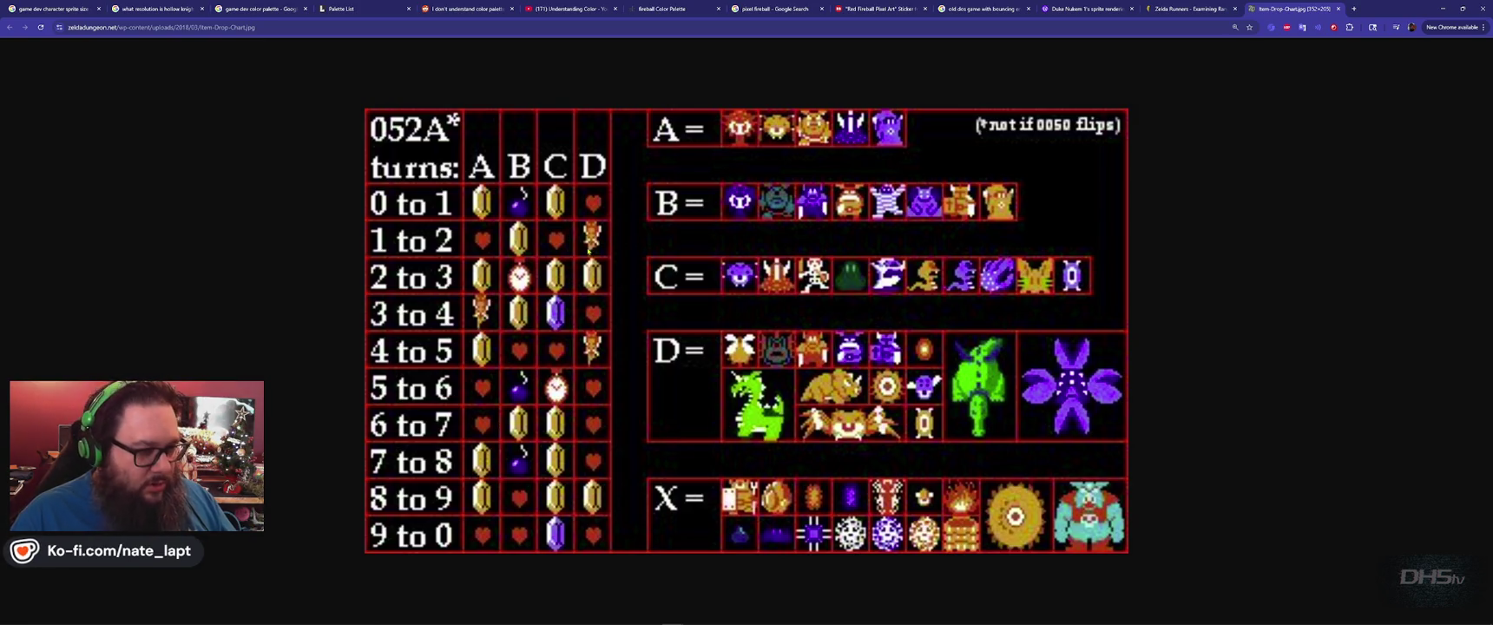
key("alt+Tab")
key("alt+Tab")
key("alt+Tab")
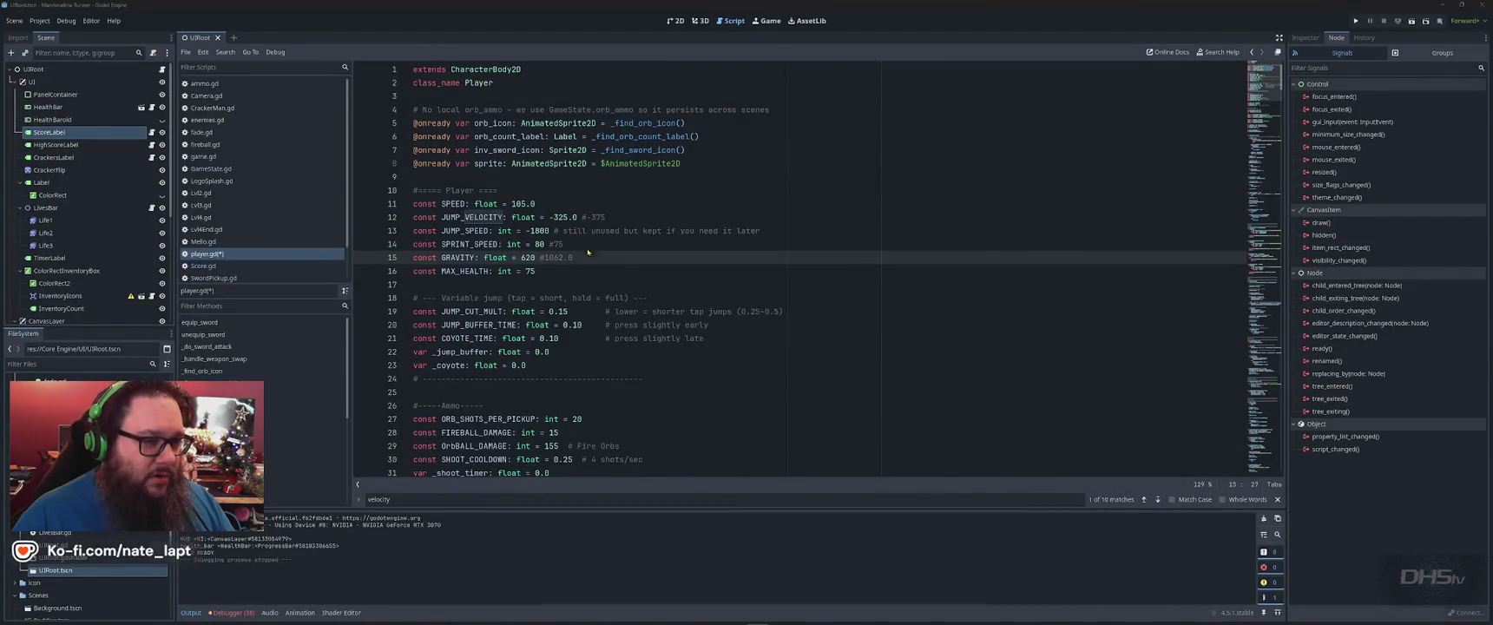
Return to Godot via the ChatGPT window, save player.gd with GRAVITY 520, and run the game.
key("alt+Tab")
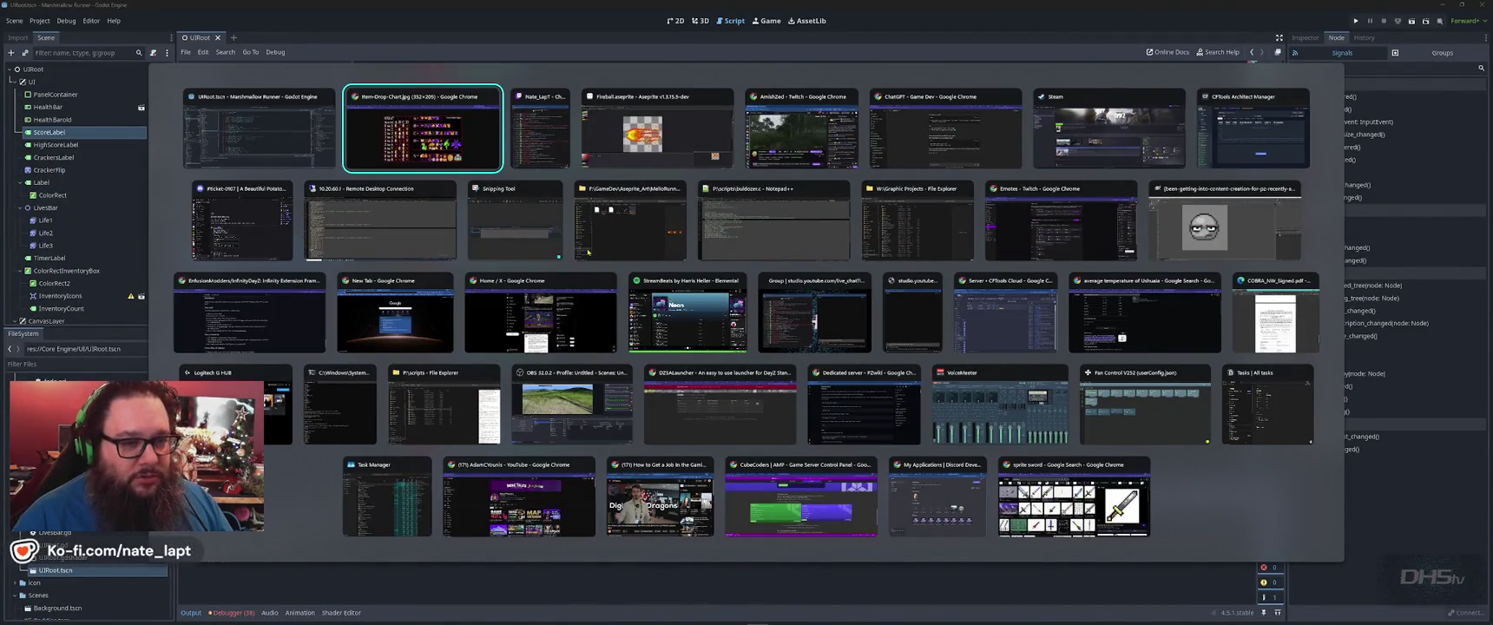
key("alt+Tab")
key("alt+Tab")
key("alt+Tab")
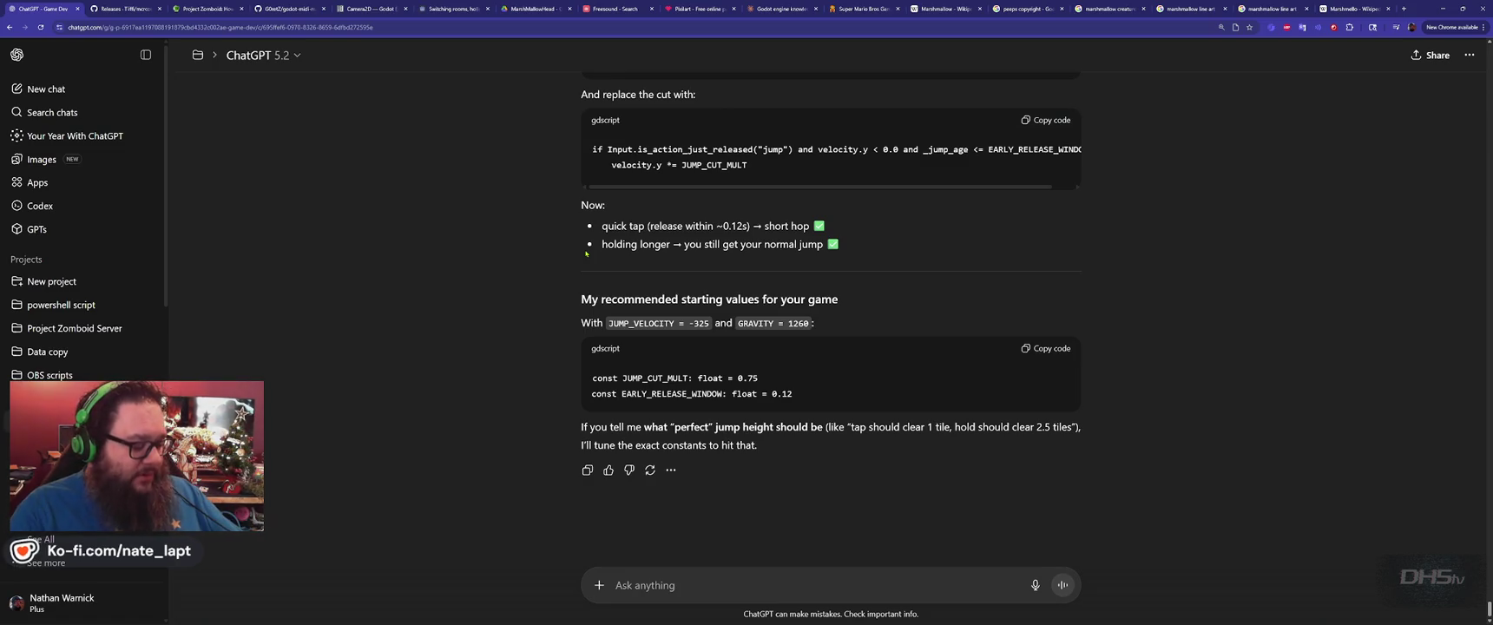
key("alt+Tab")
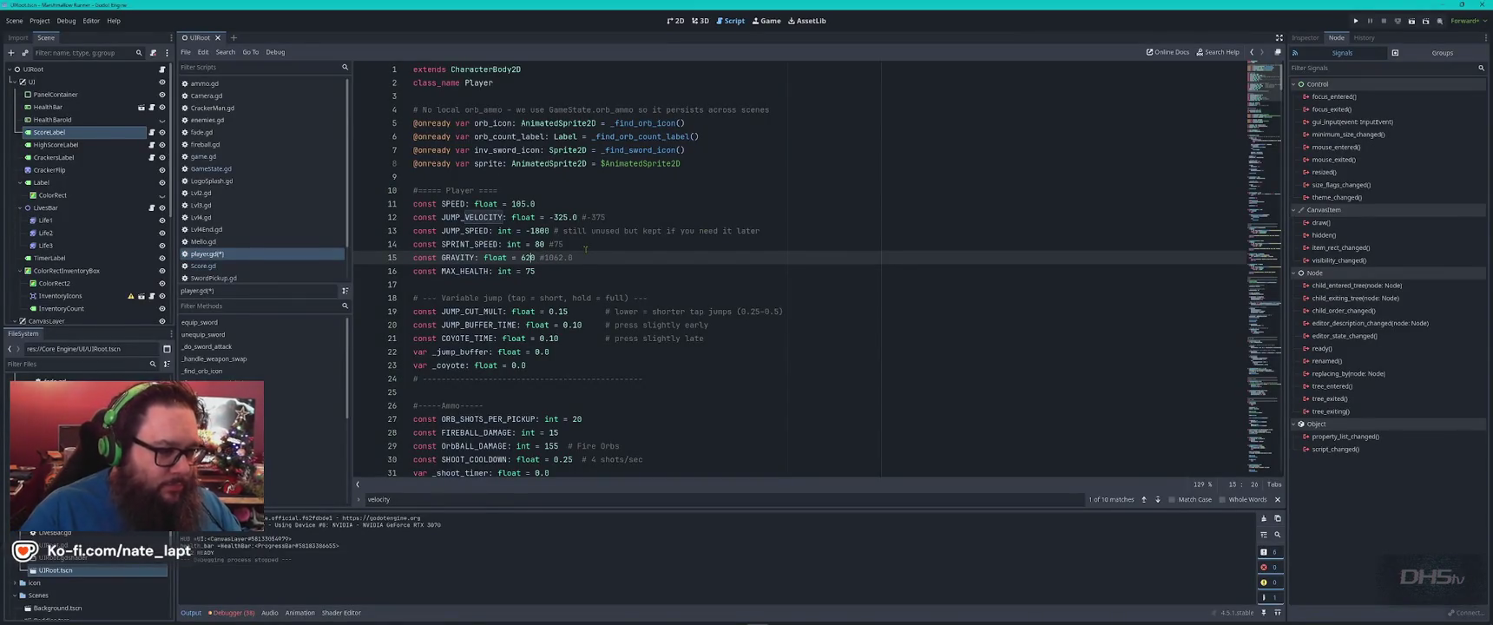
key("ctrl+s")
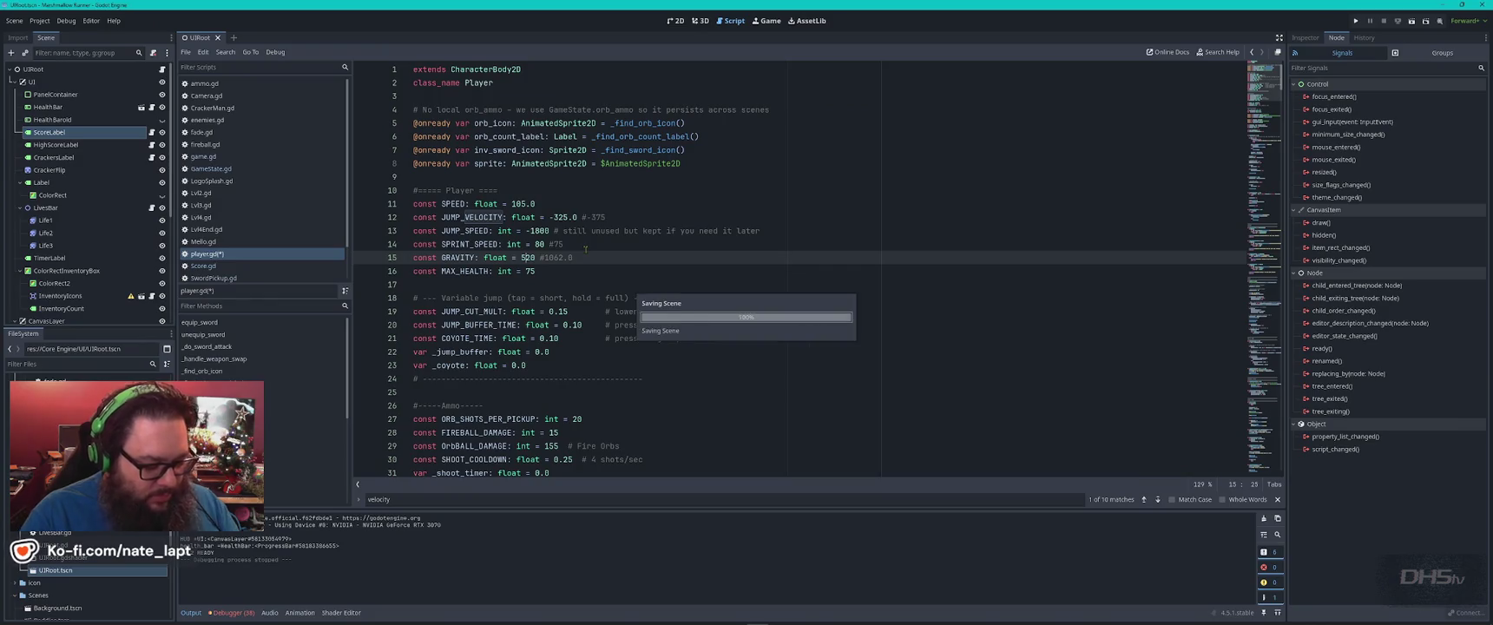
key("F5")
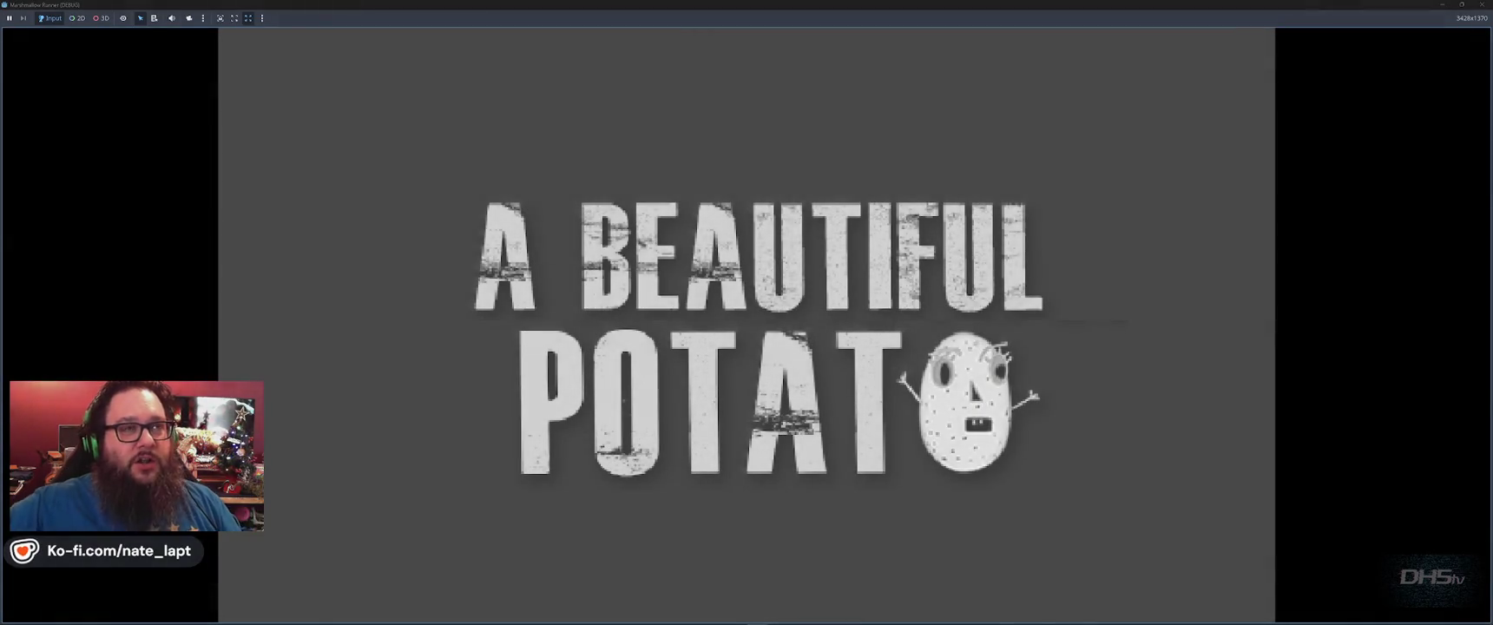
Start the game from the main menu and run right, jumping to stomp the first enemies.
key("Return")
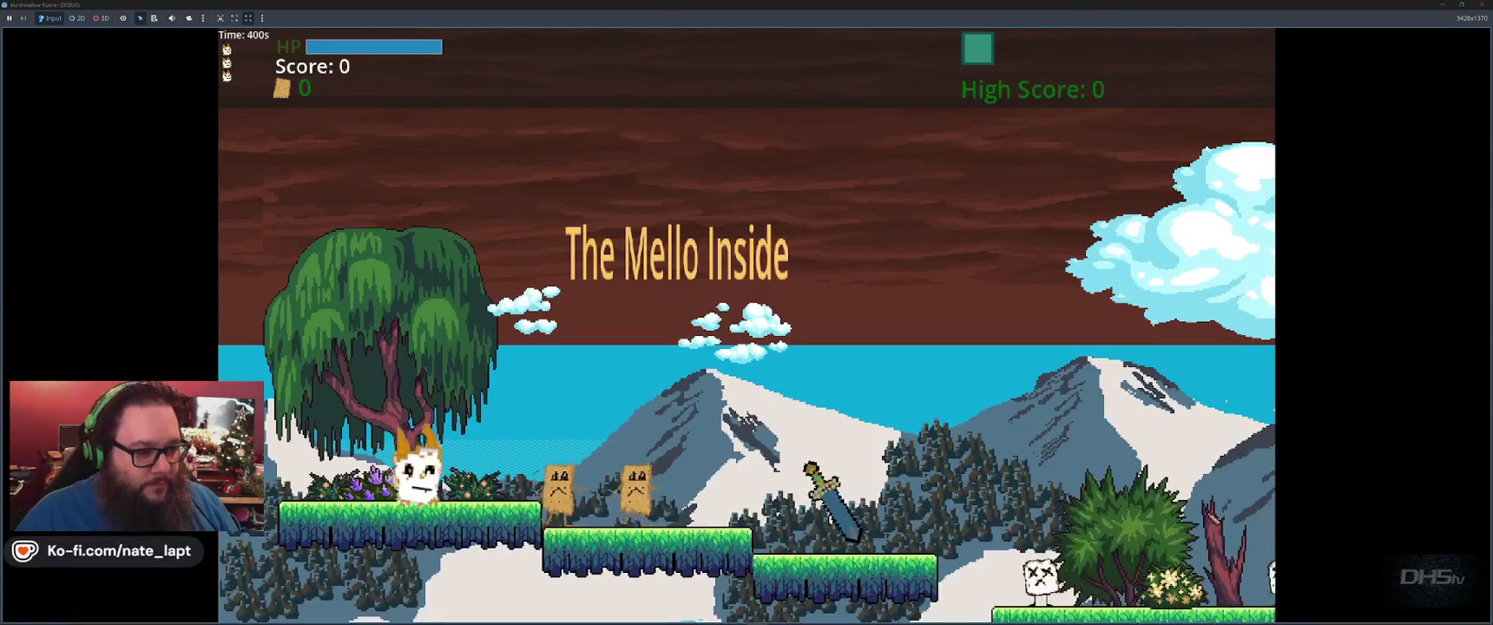
key("space")
key("space")
key("space")
key("Right")
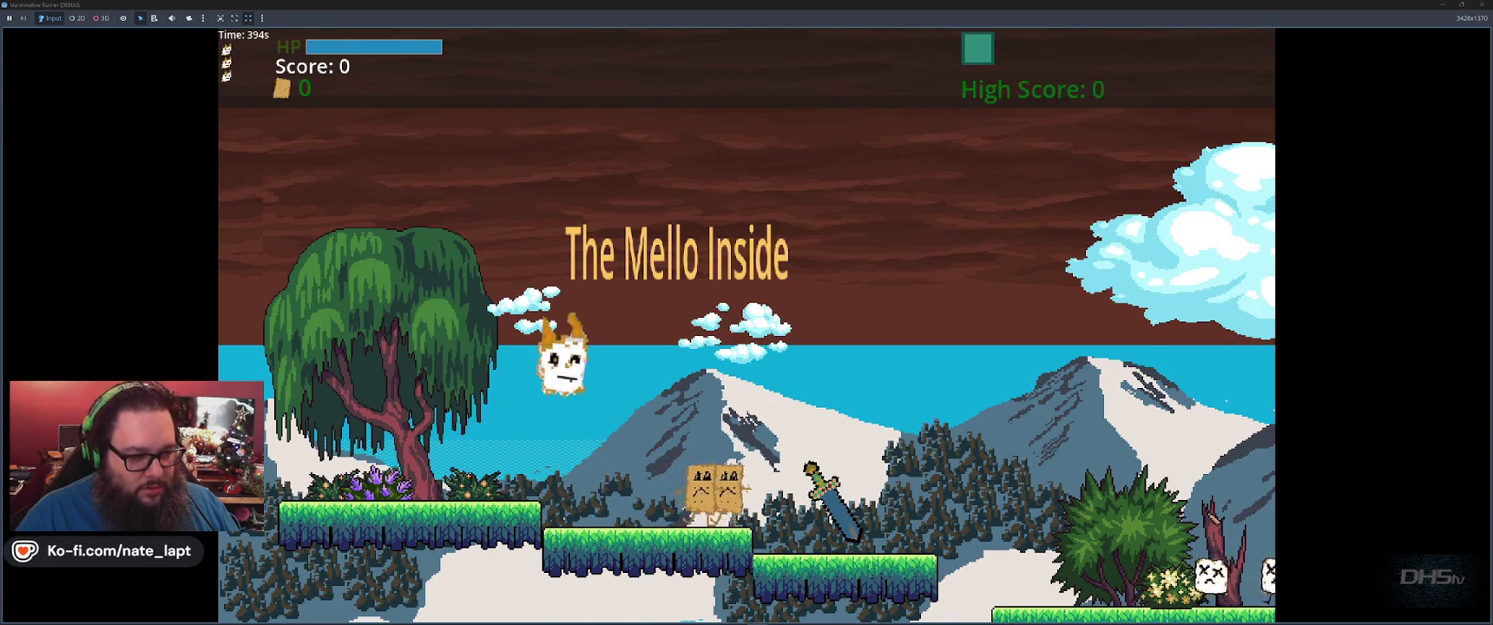
key("space")
key("space")
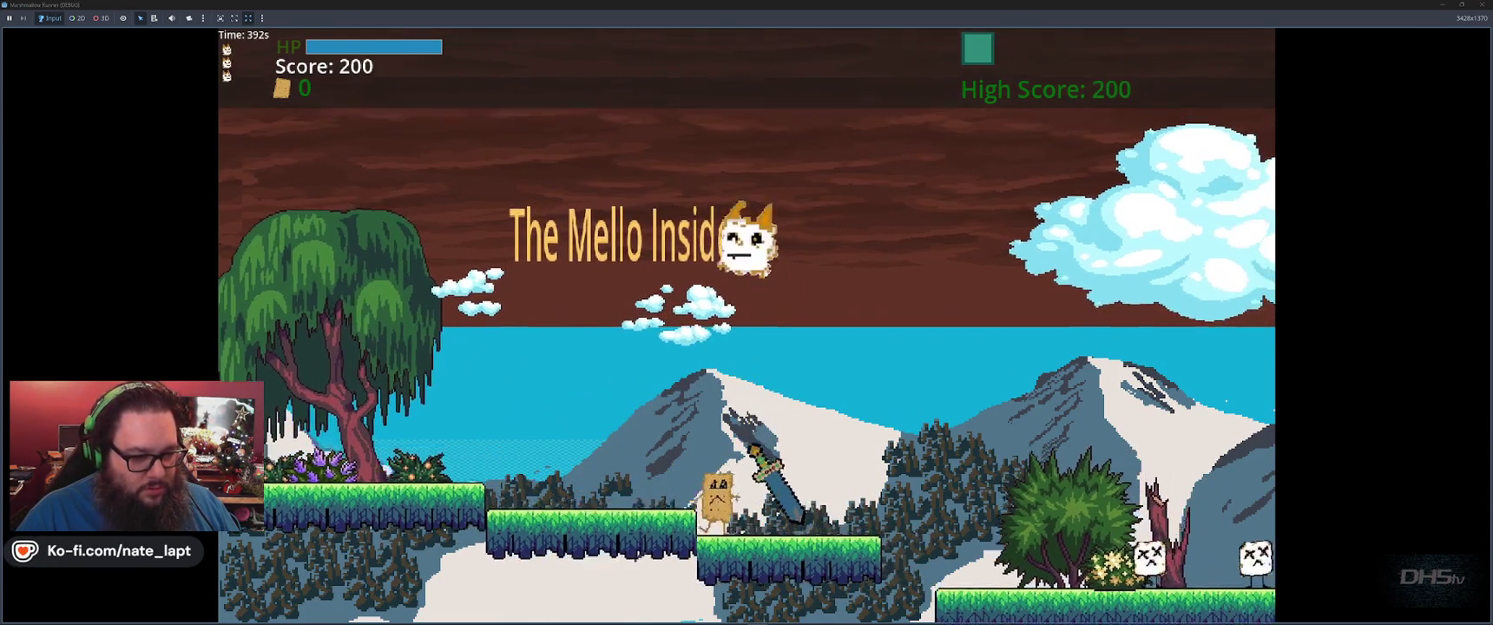
key("space")
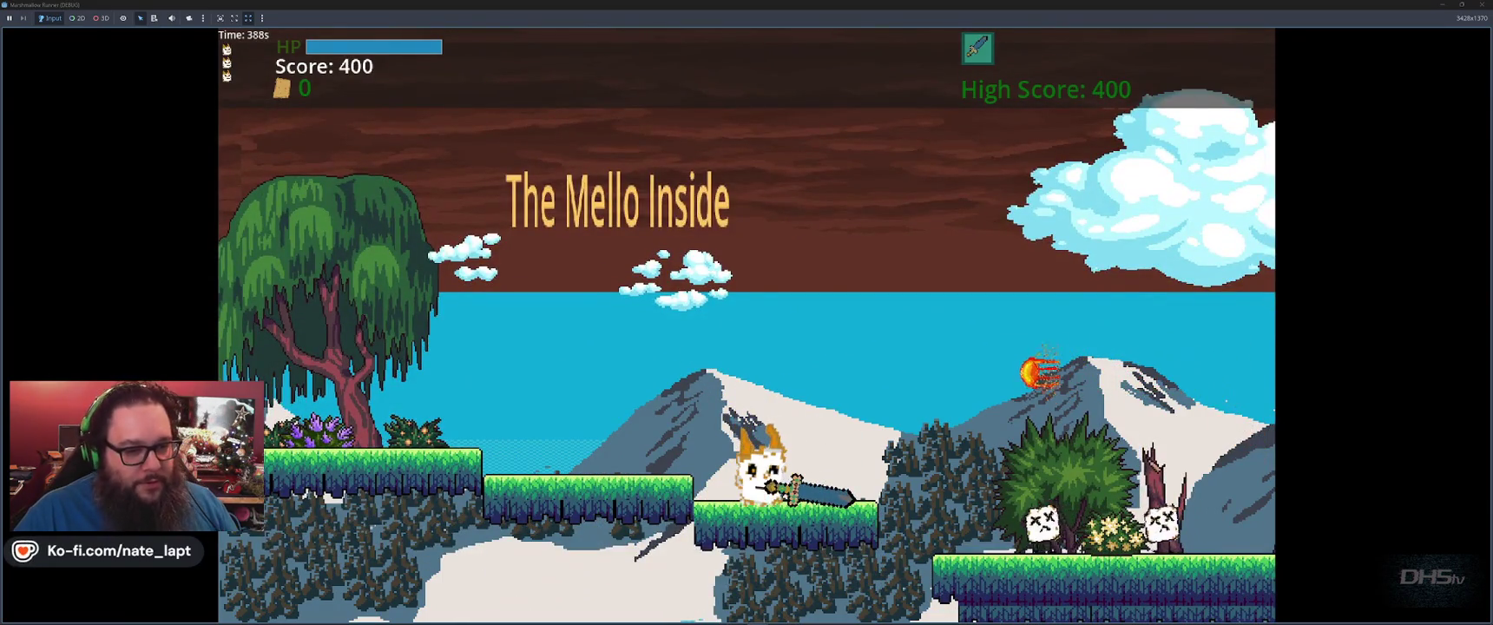
key("space")
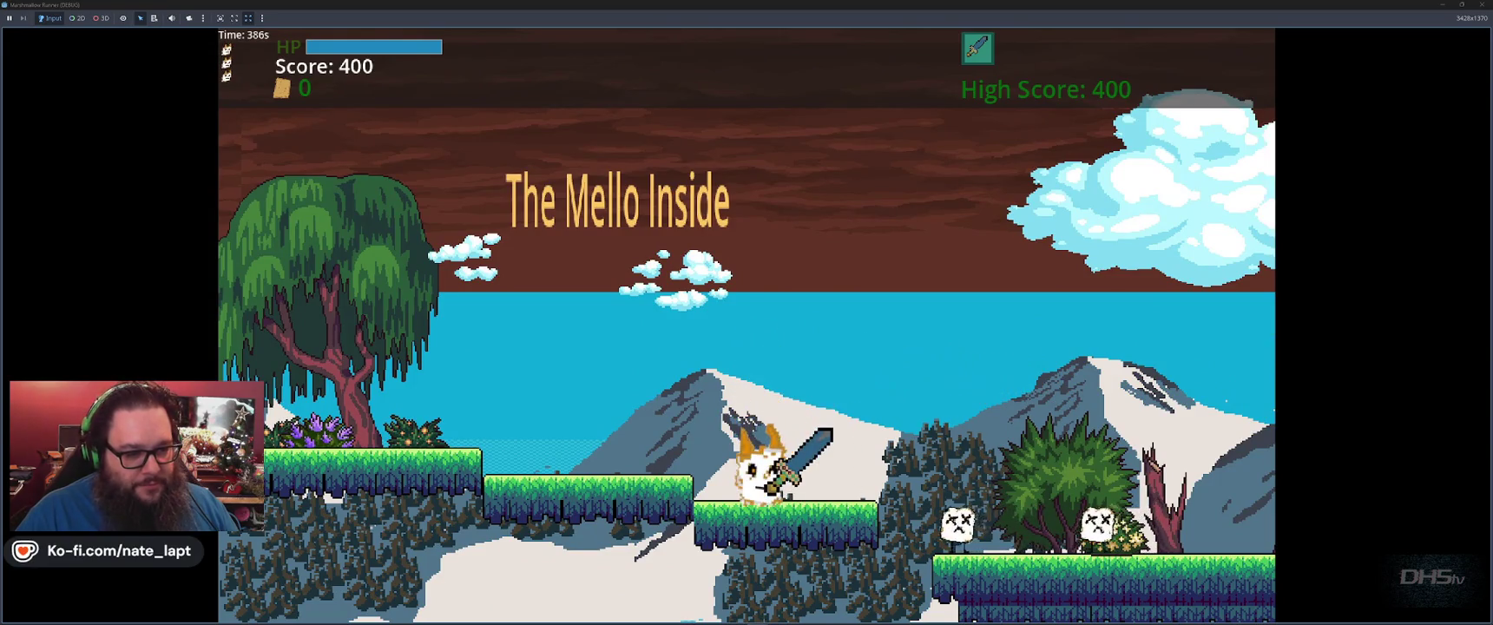
key("space")
key("space")
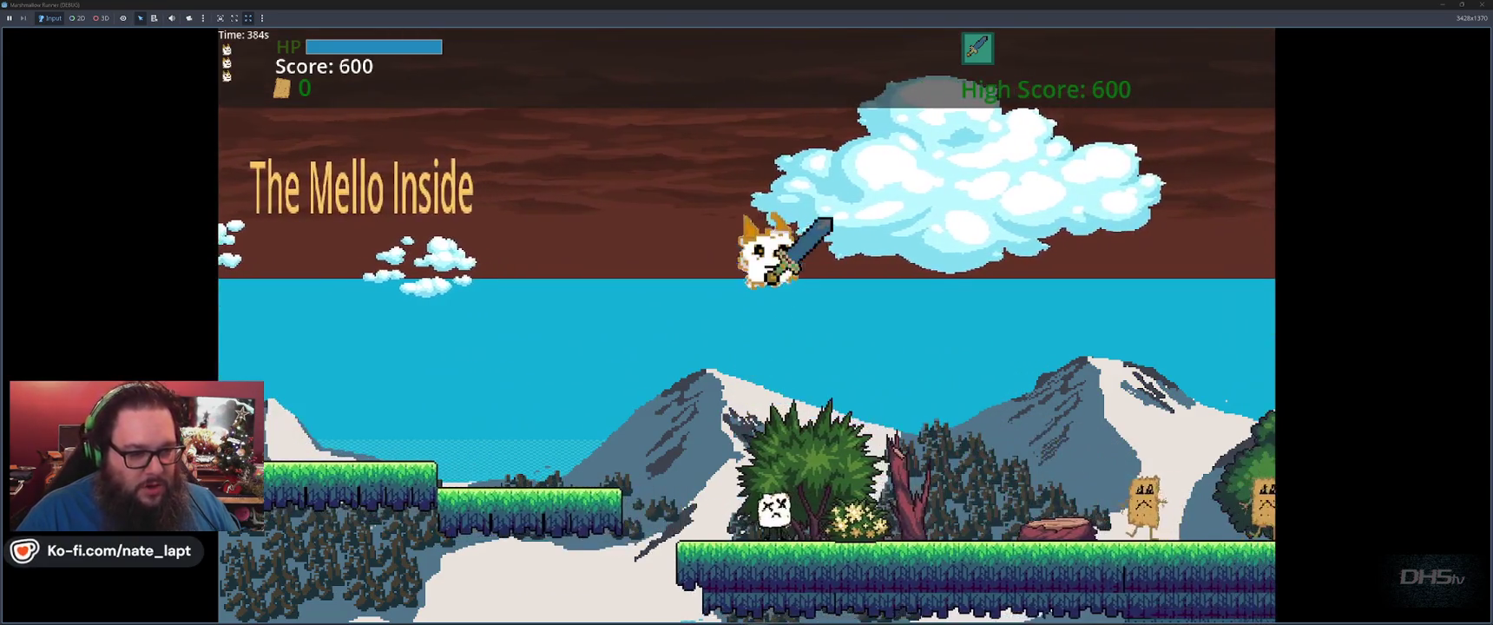
key("space")
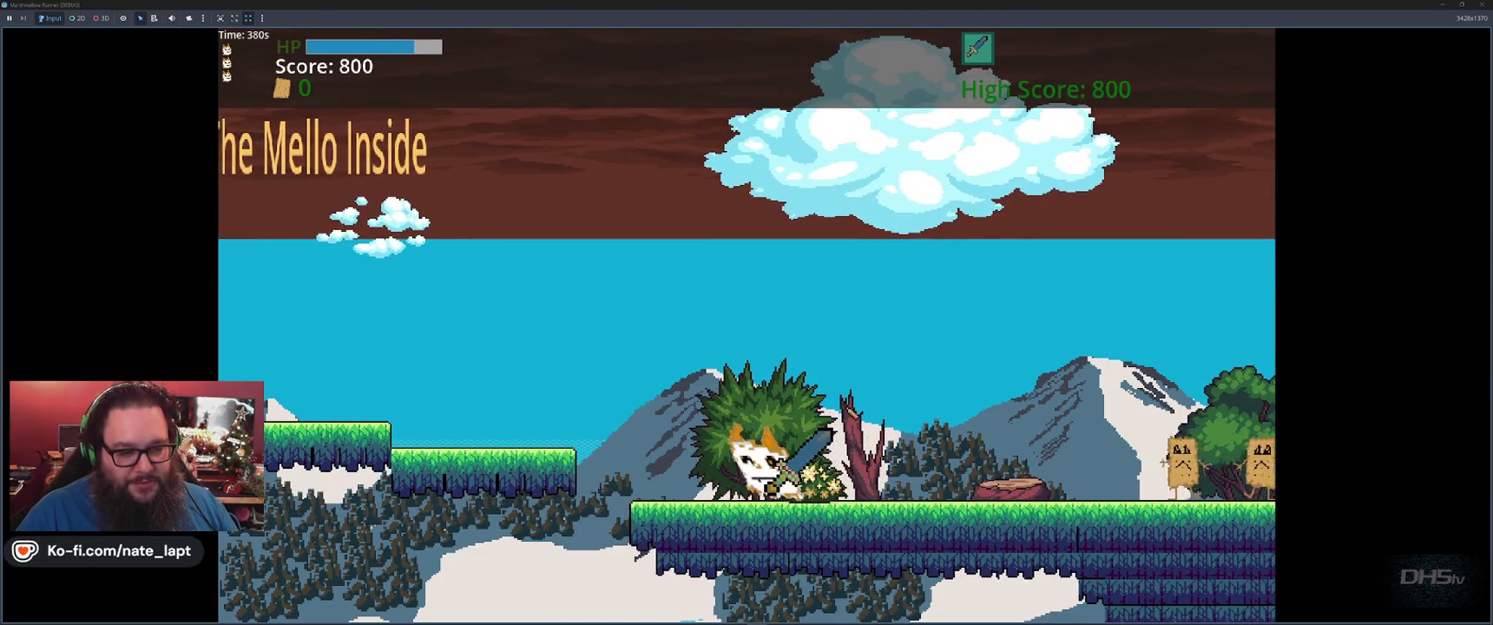
Bounce off more enemies with repeated stomps up to a score of 1800, then stop the game.
key("space")
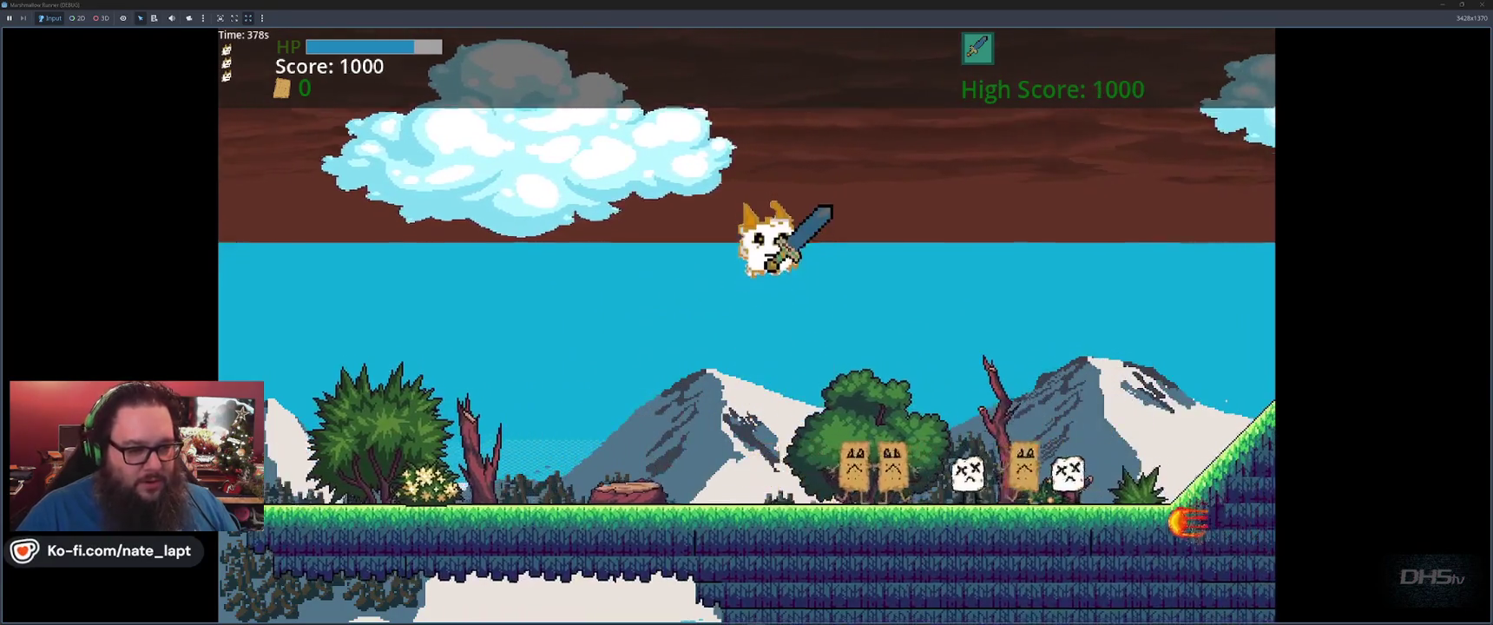
key("space")
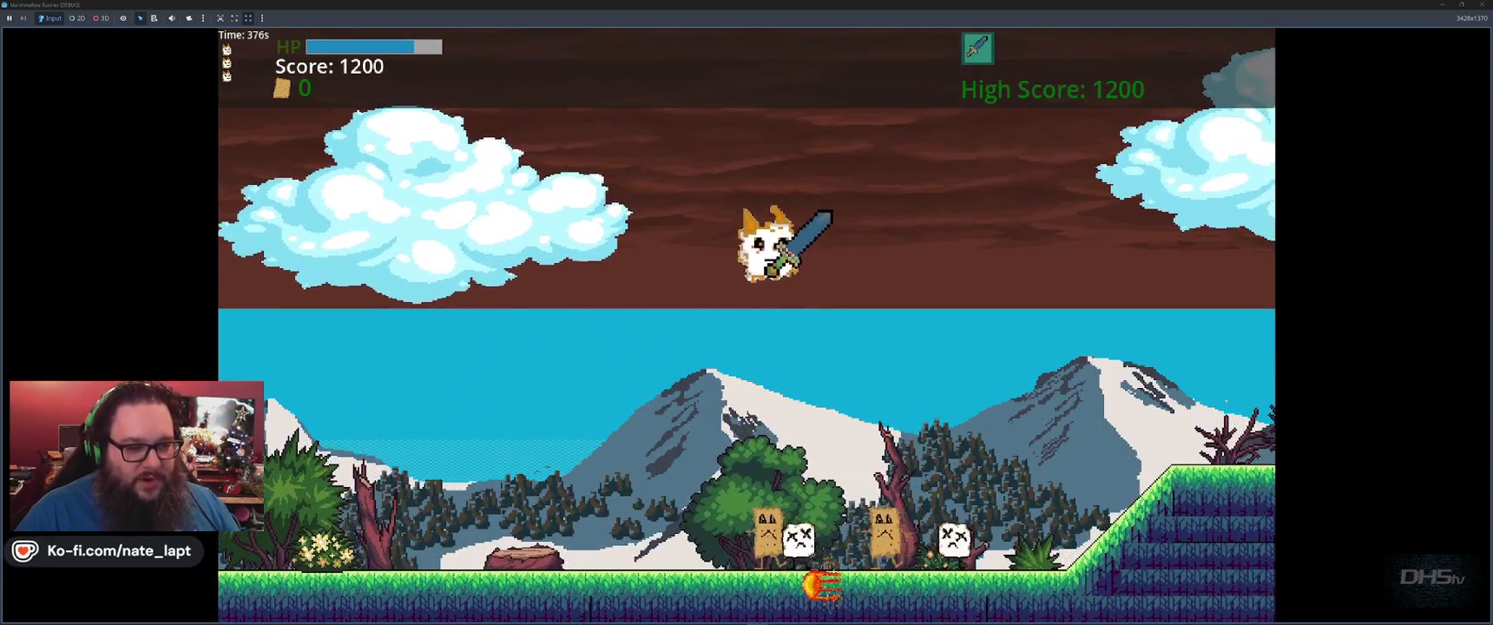
key("space")
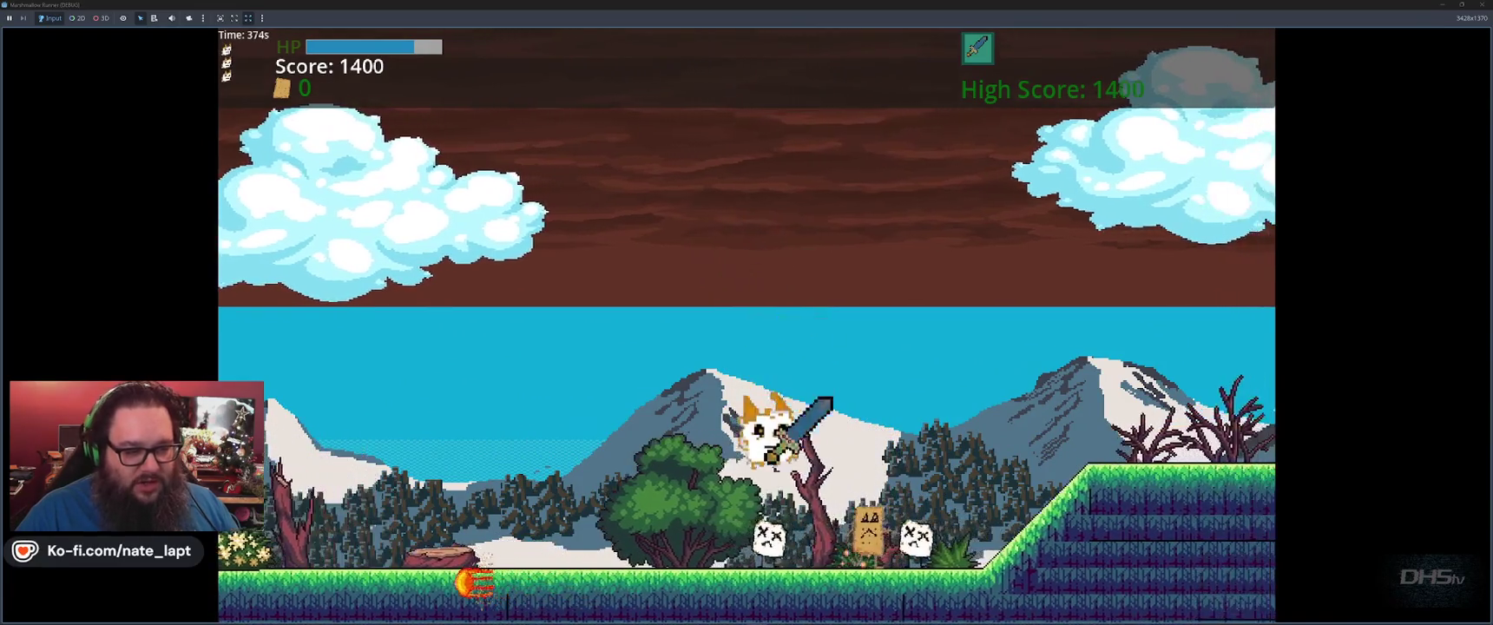
key("space")
key("space")
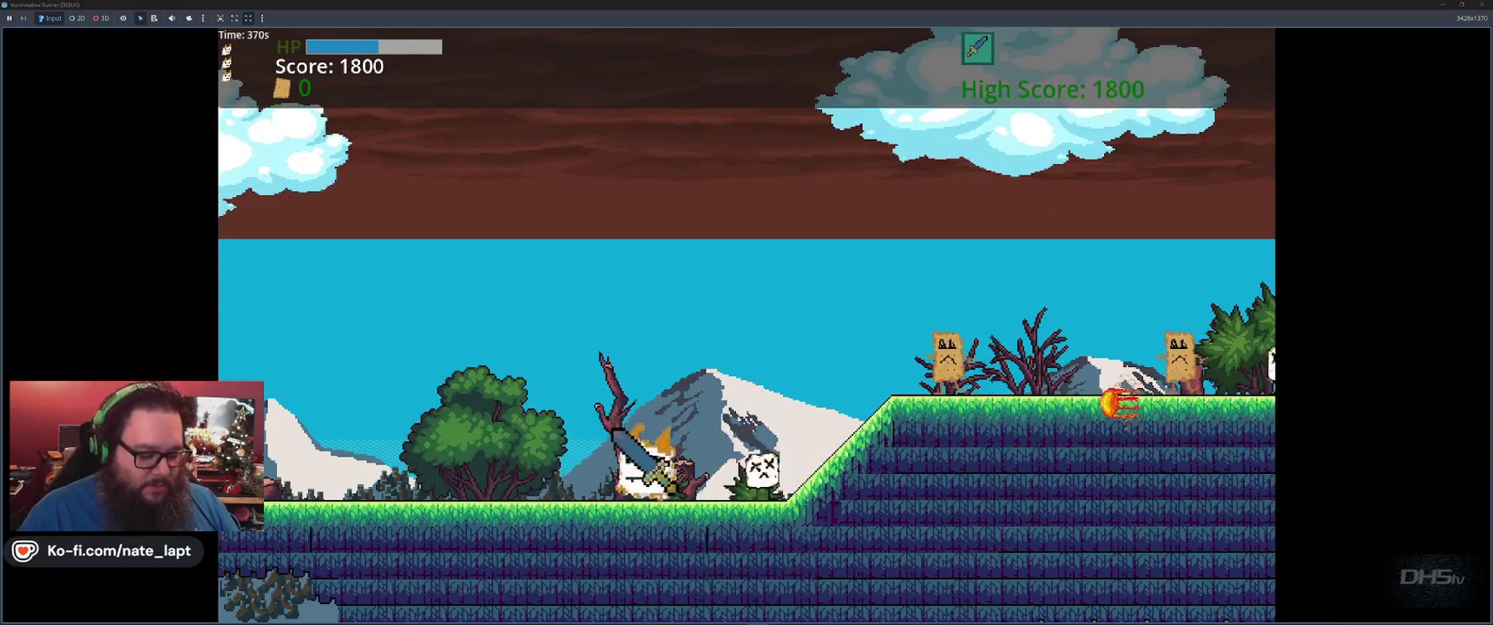
key("F8")
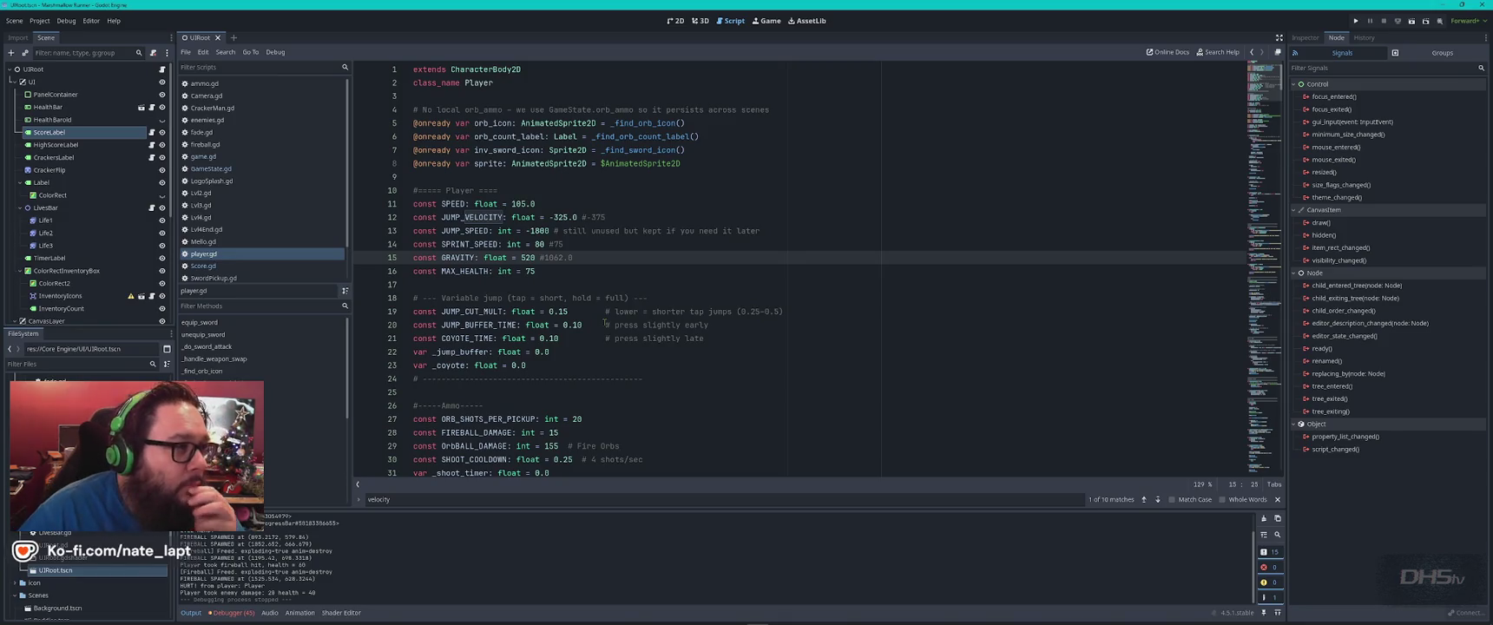
Change the SPEED constant on line 11 of player.gd from 105.0 to 65.0.
left_click(511, 203)
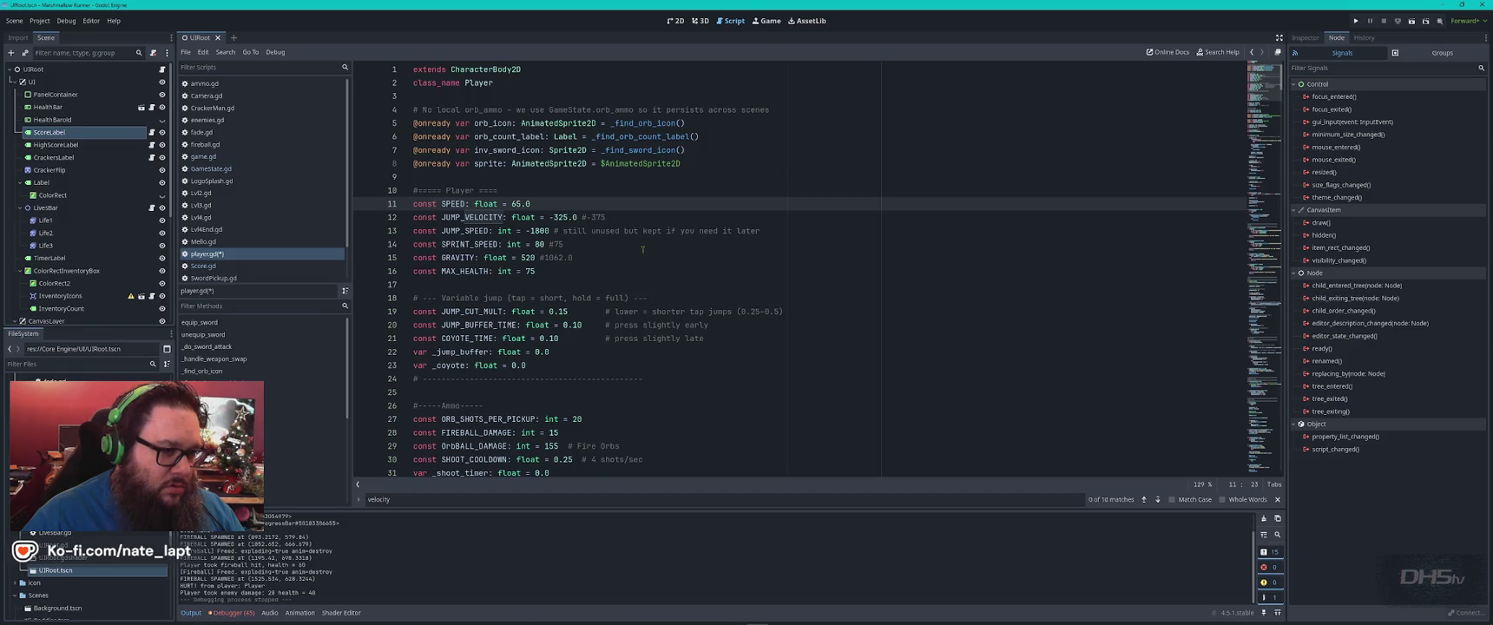
left_click(592, 239)
left_click(522, 258)
type("4")
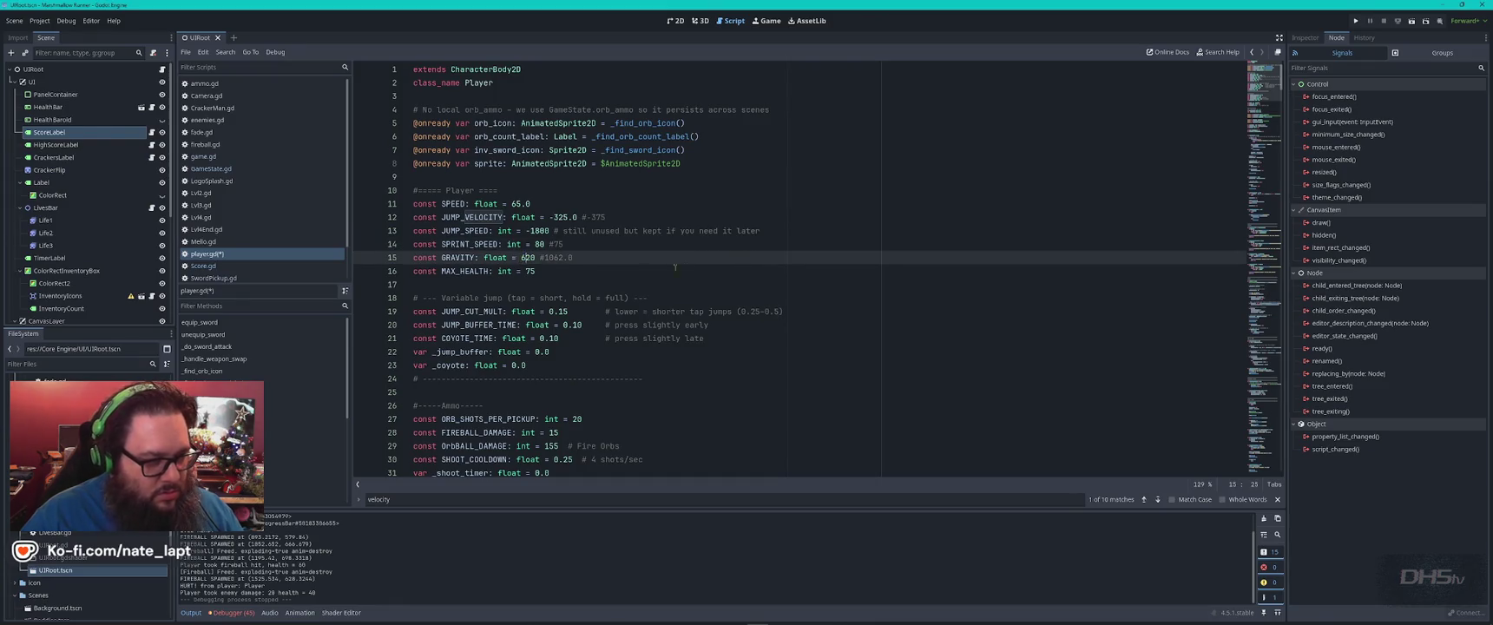
Run the game, start the level, and jump across the platforms past the fireball.
key("F5")
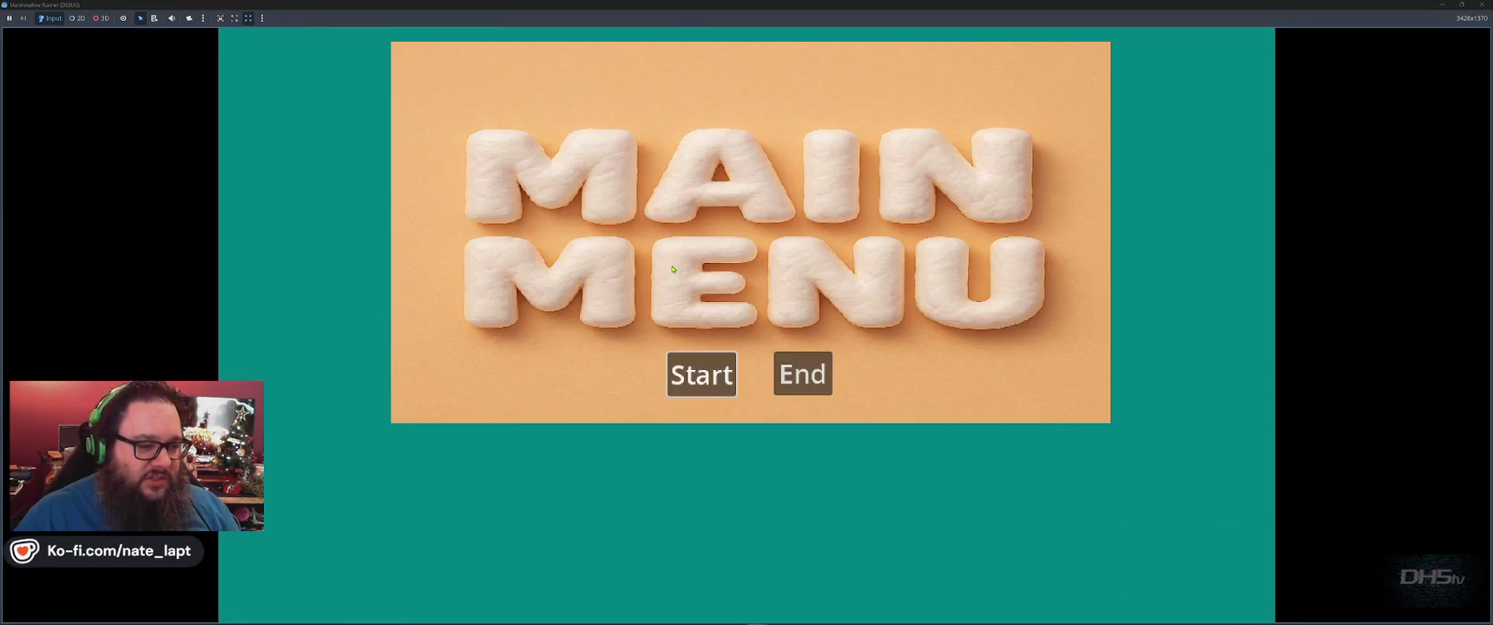
left_click(700, 374)
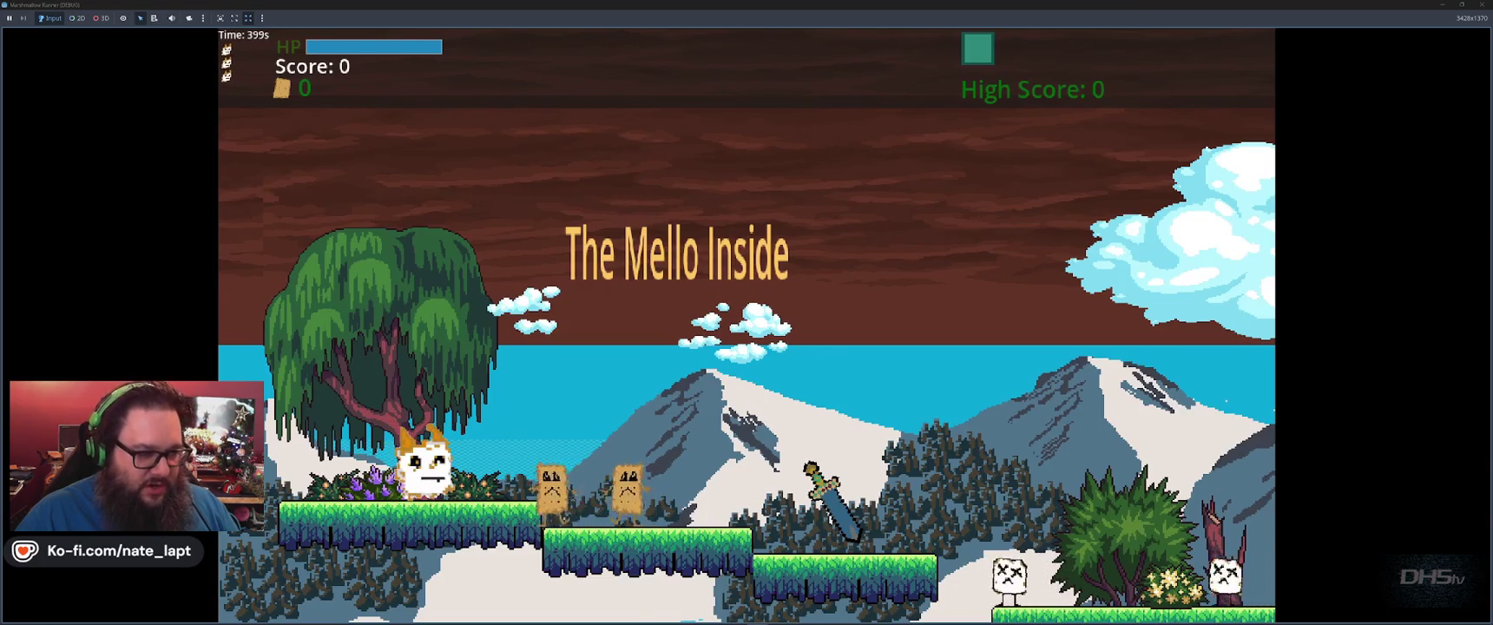
key("space")
key("space")
key("space")
key("space")
key("space")
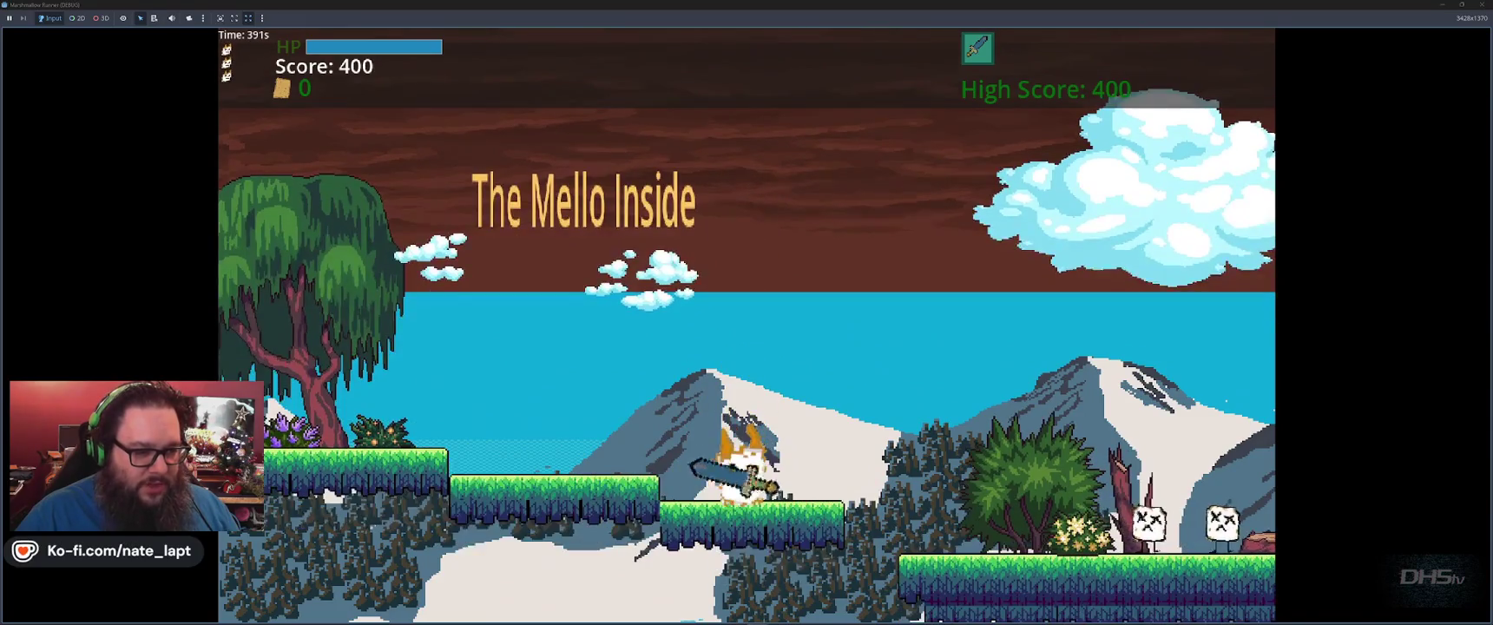
key("space")
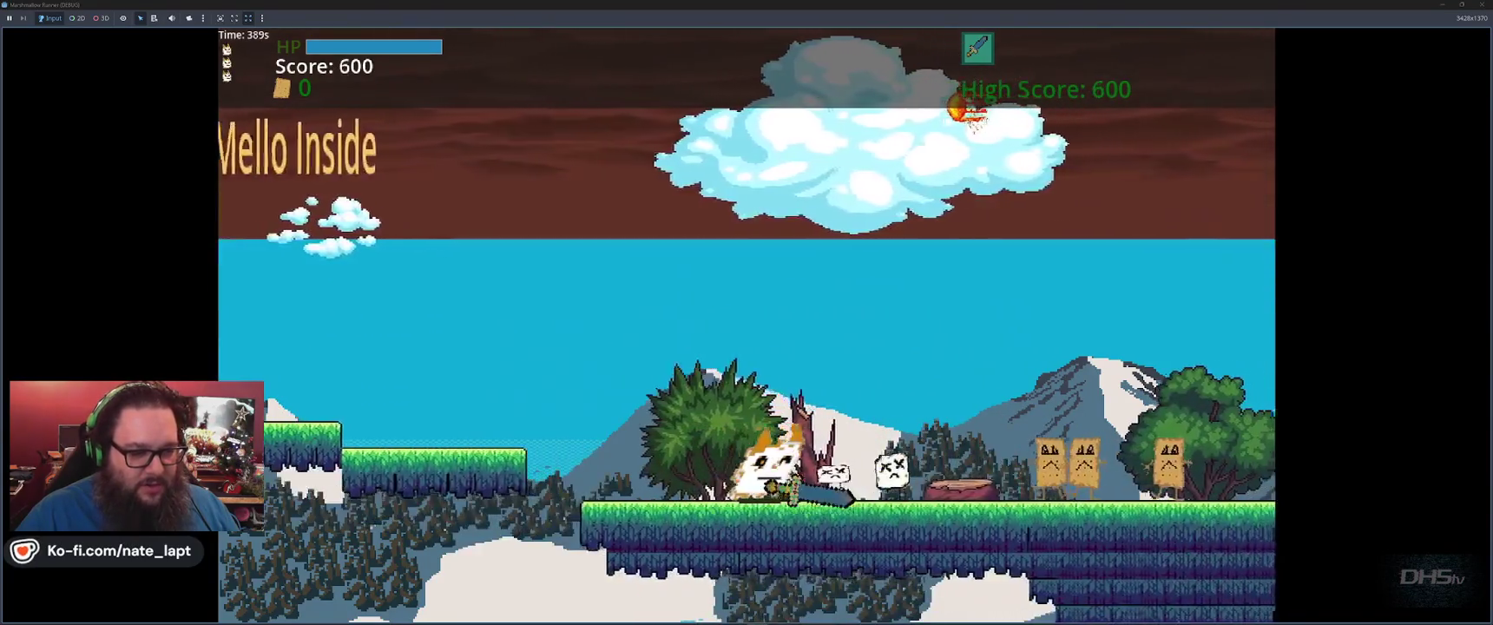
key("space")
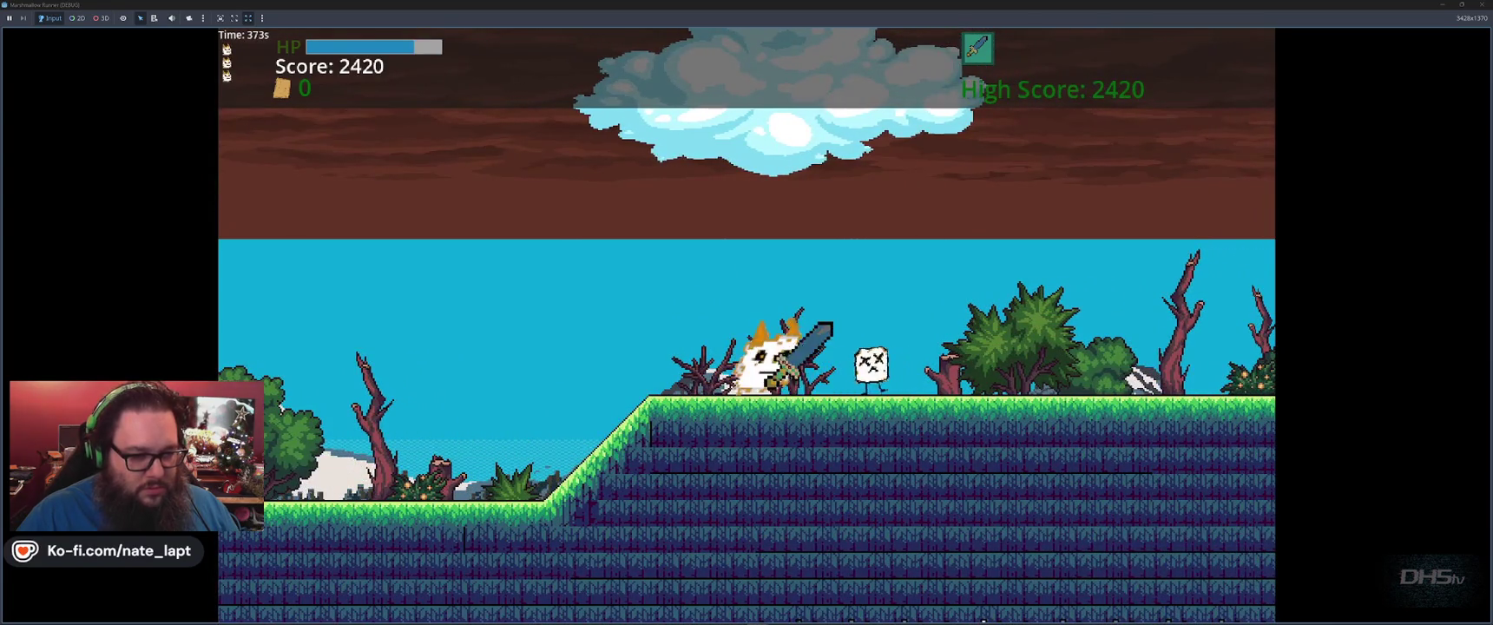
key("space")
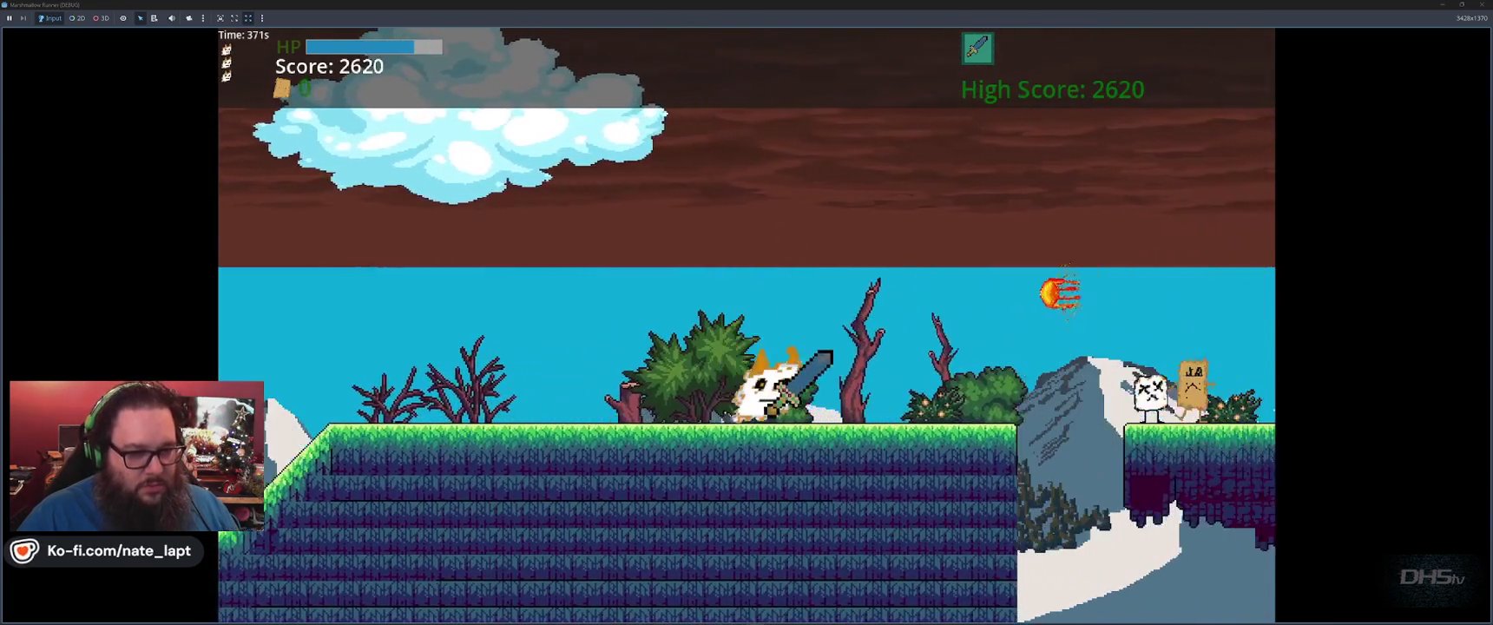
key("space")
key("space")
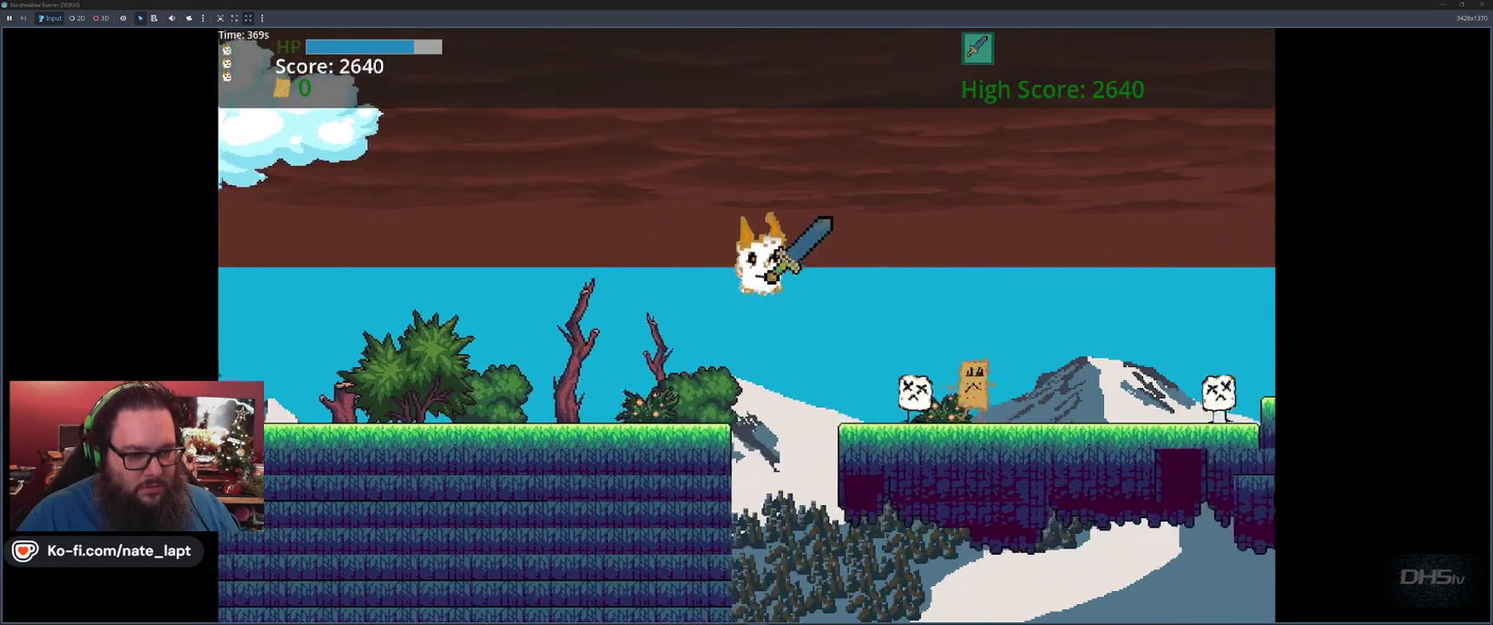
key("space")
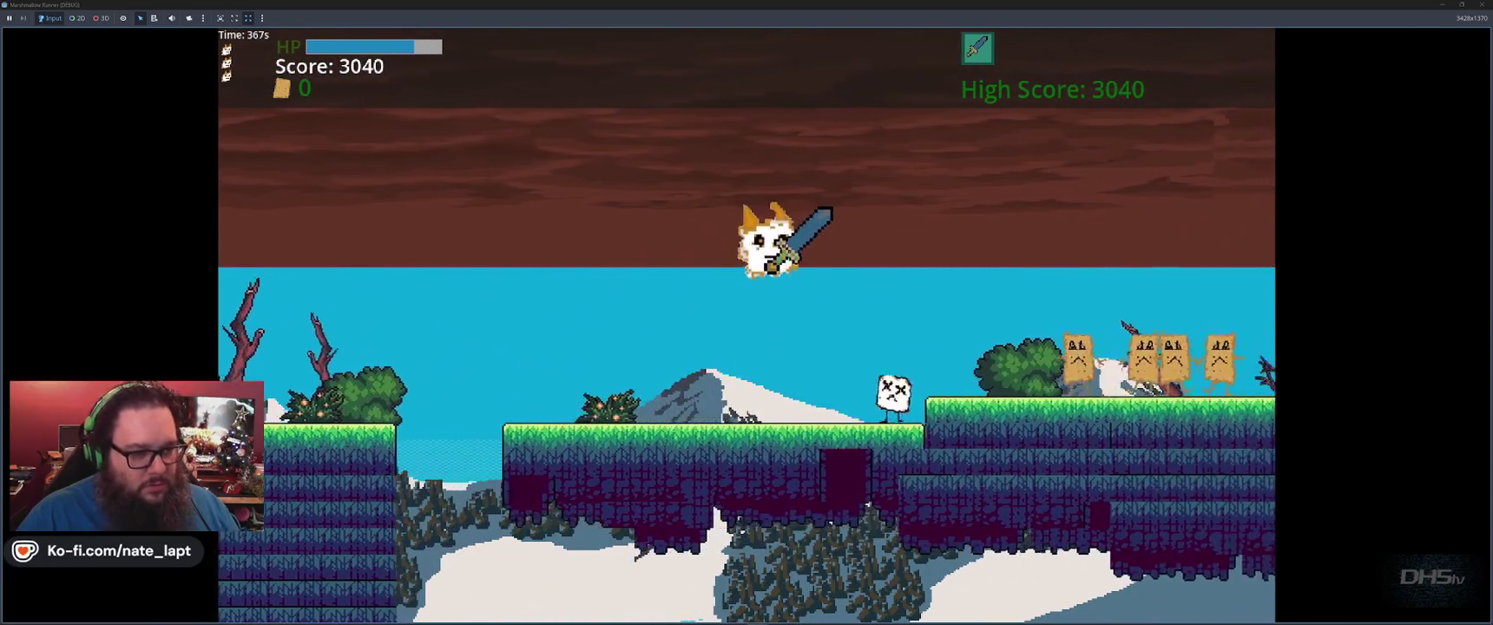
key("space")
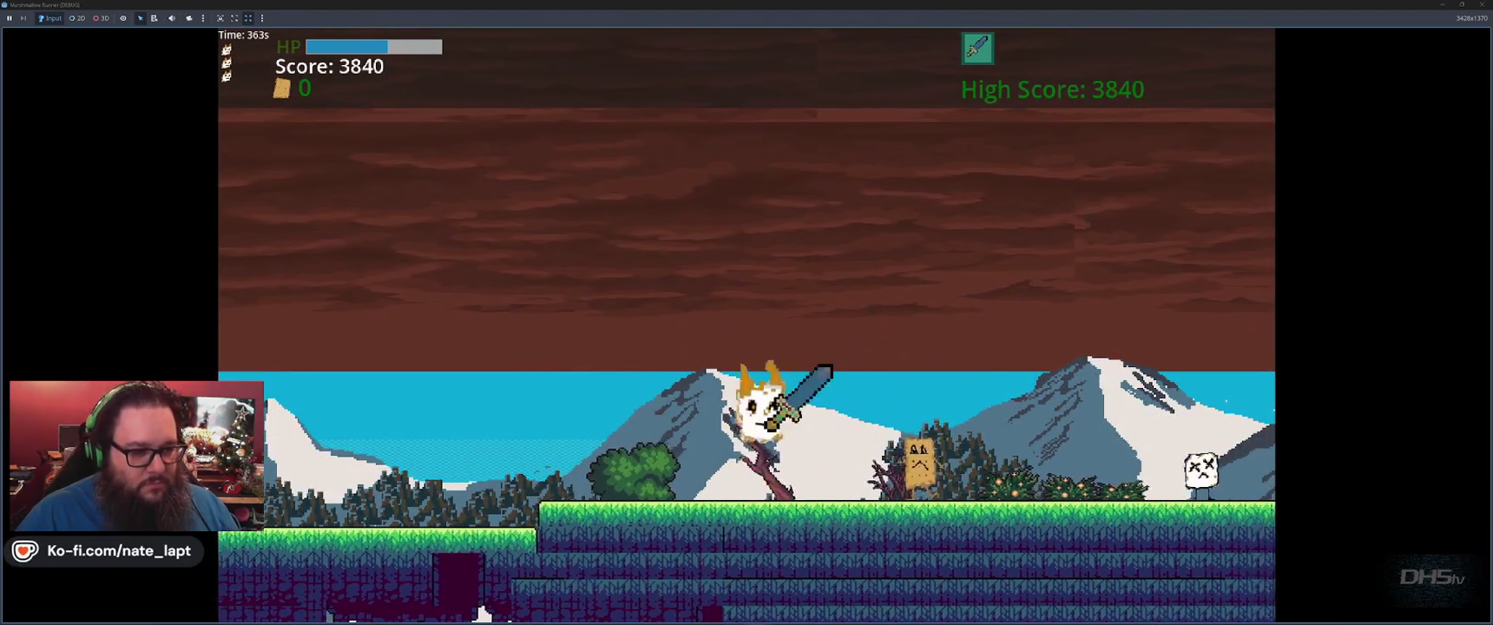
Attack the enemy, jump over the green hill, then stop the game with F8.
key("space")
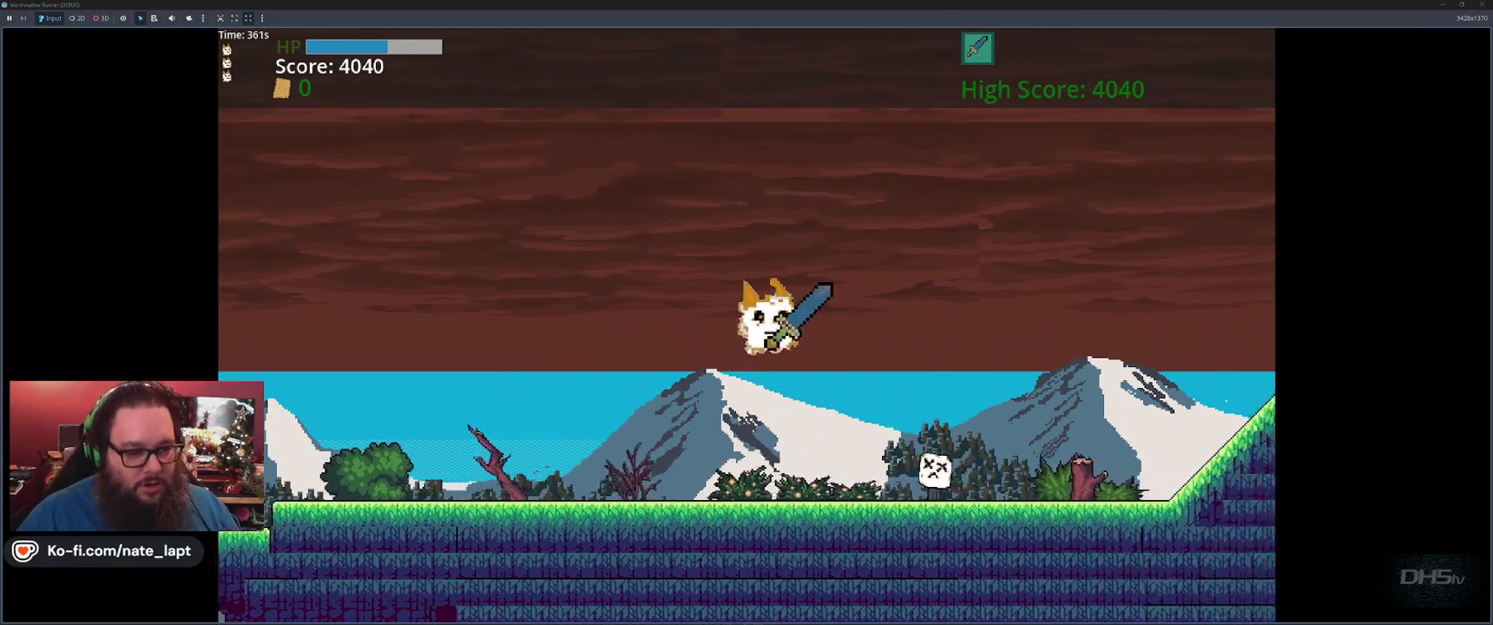
key("space")
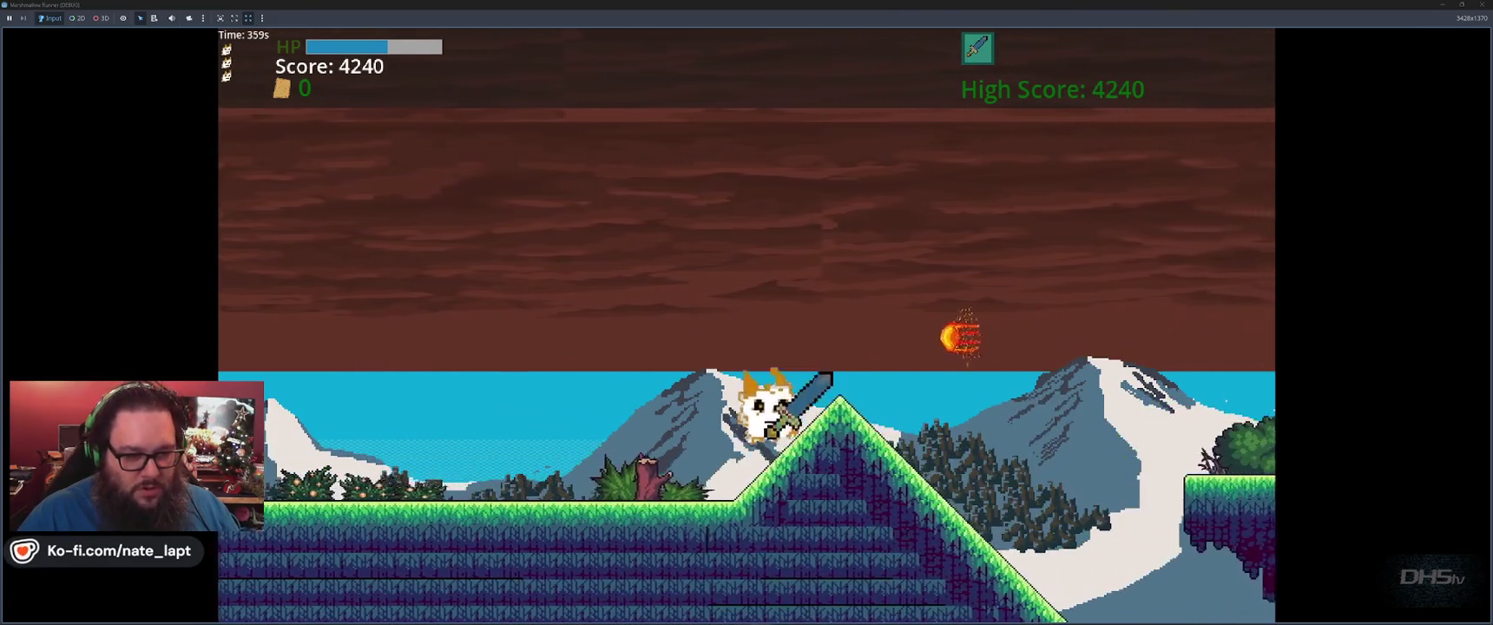
key("space")
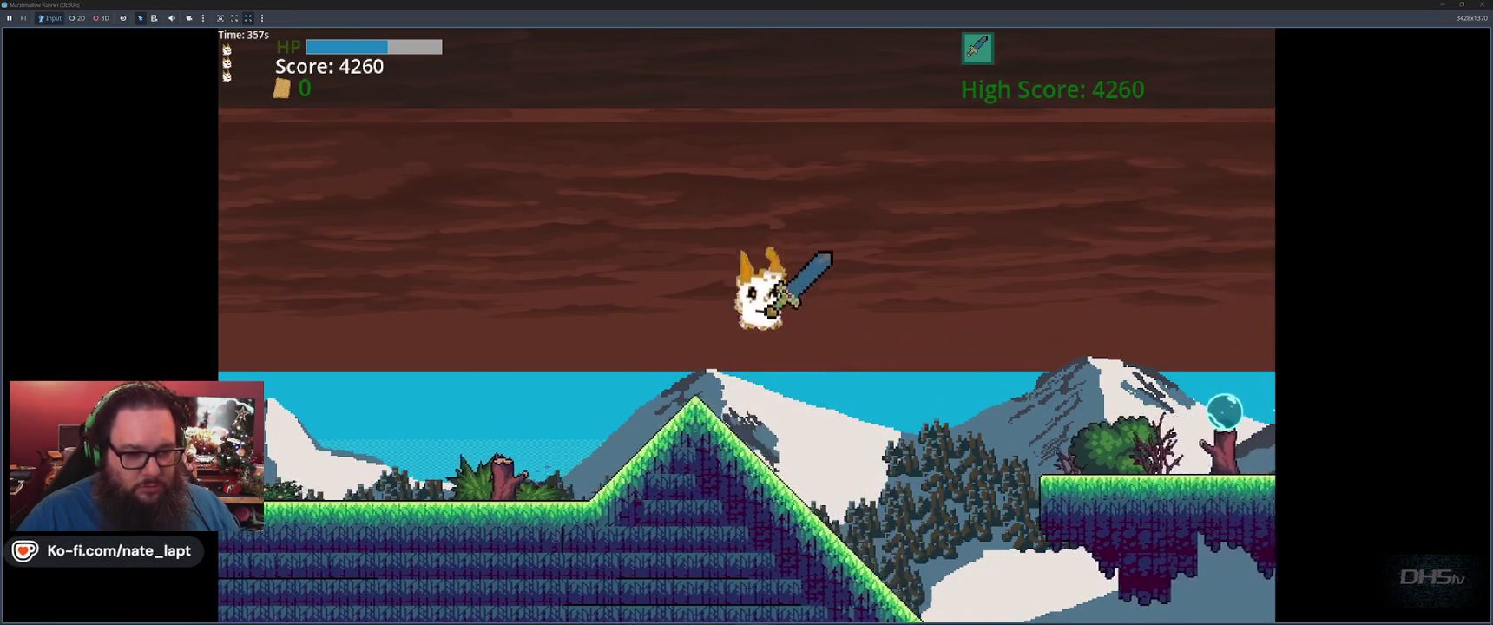
key("space")
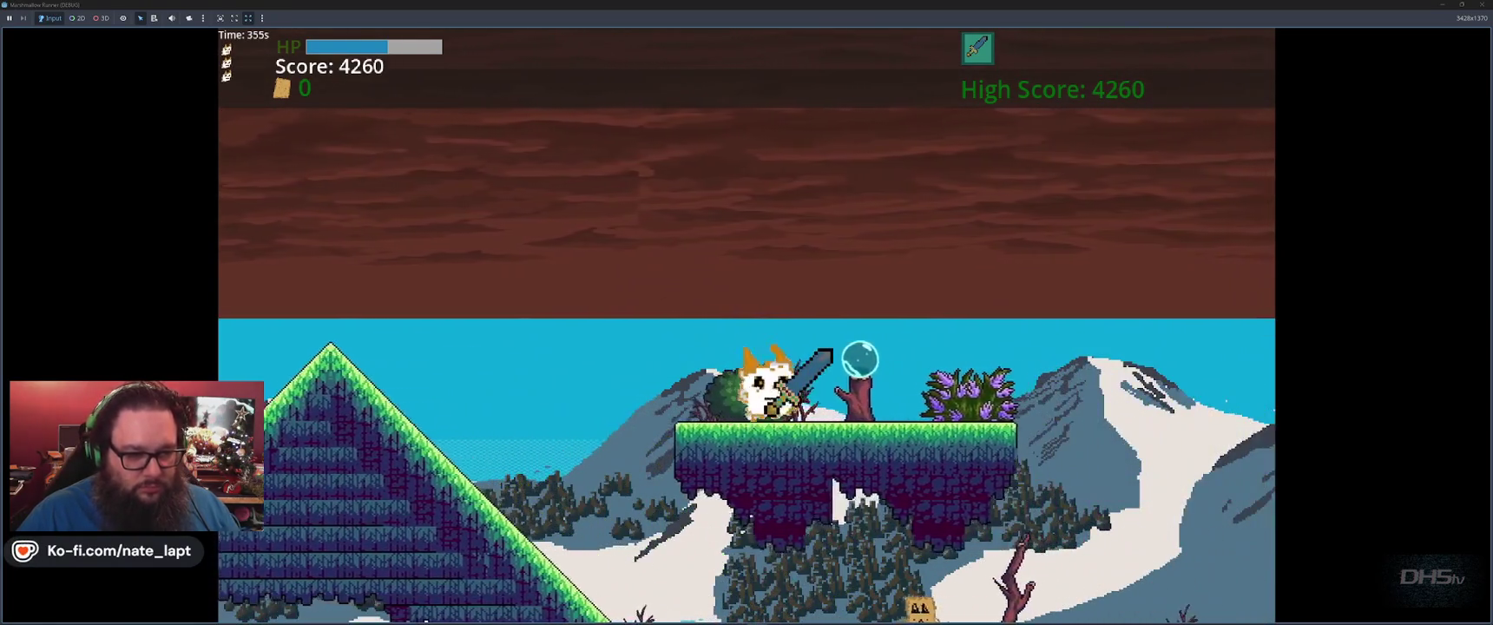
key("space")
key("space")
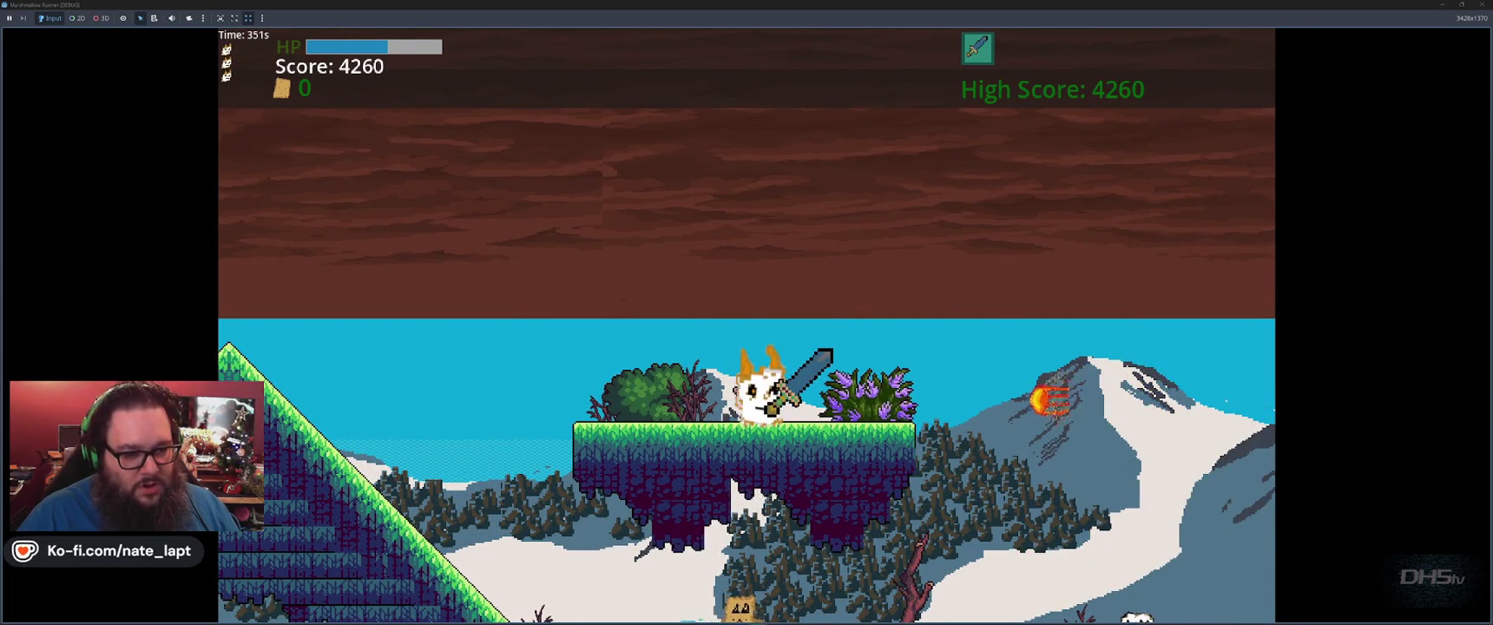
key("F8")
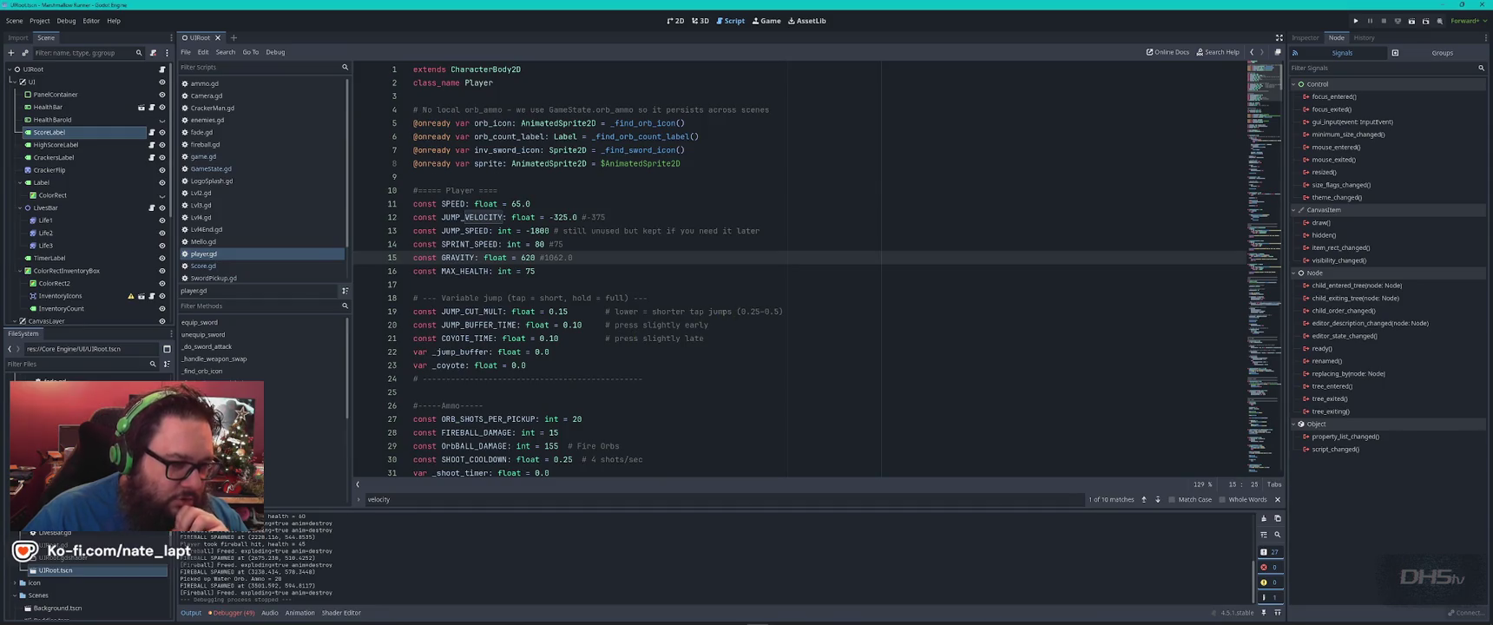
Set JUMP_CUT_MULT to 0.25 on line 19 and SPEED to 45.0 on line 11, then run the game.
left_click(564, 311)
type("2")
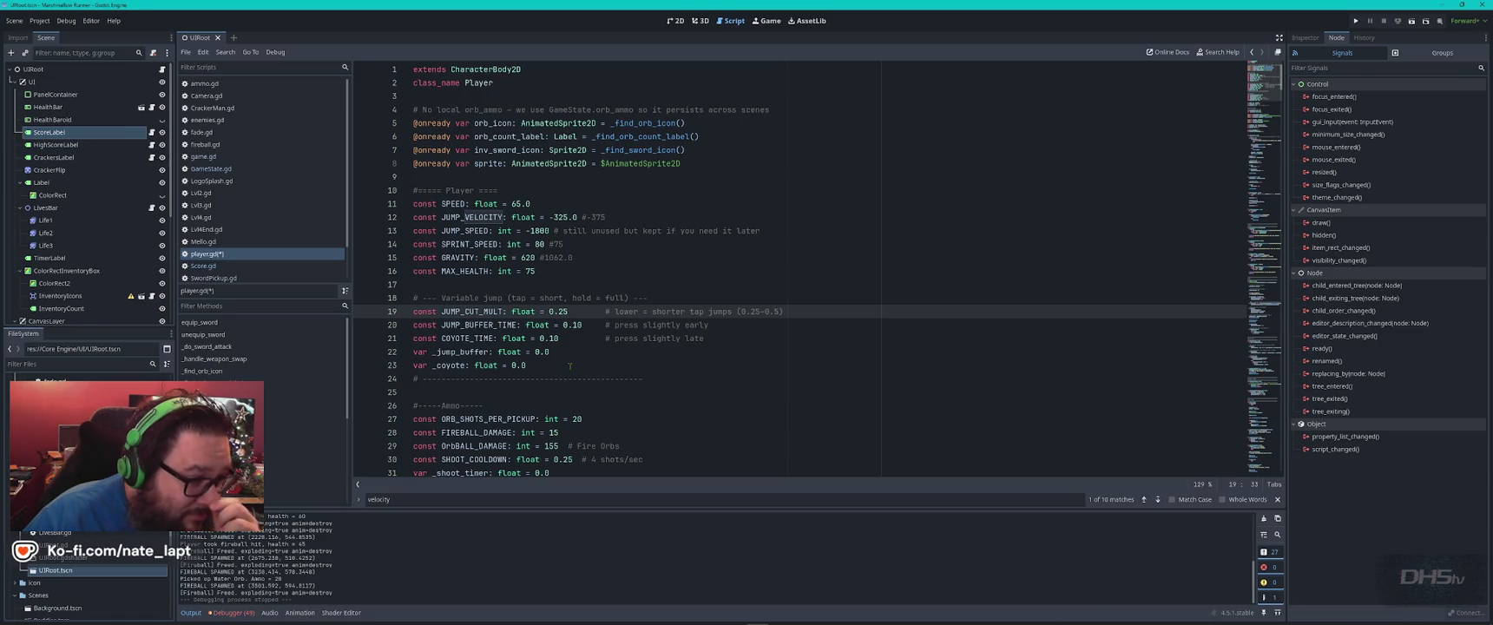
left_click(512, 204)
type("4")
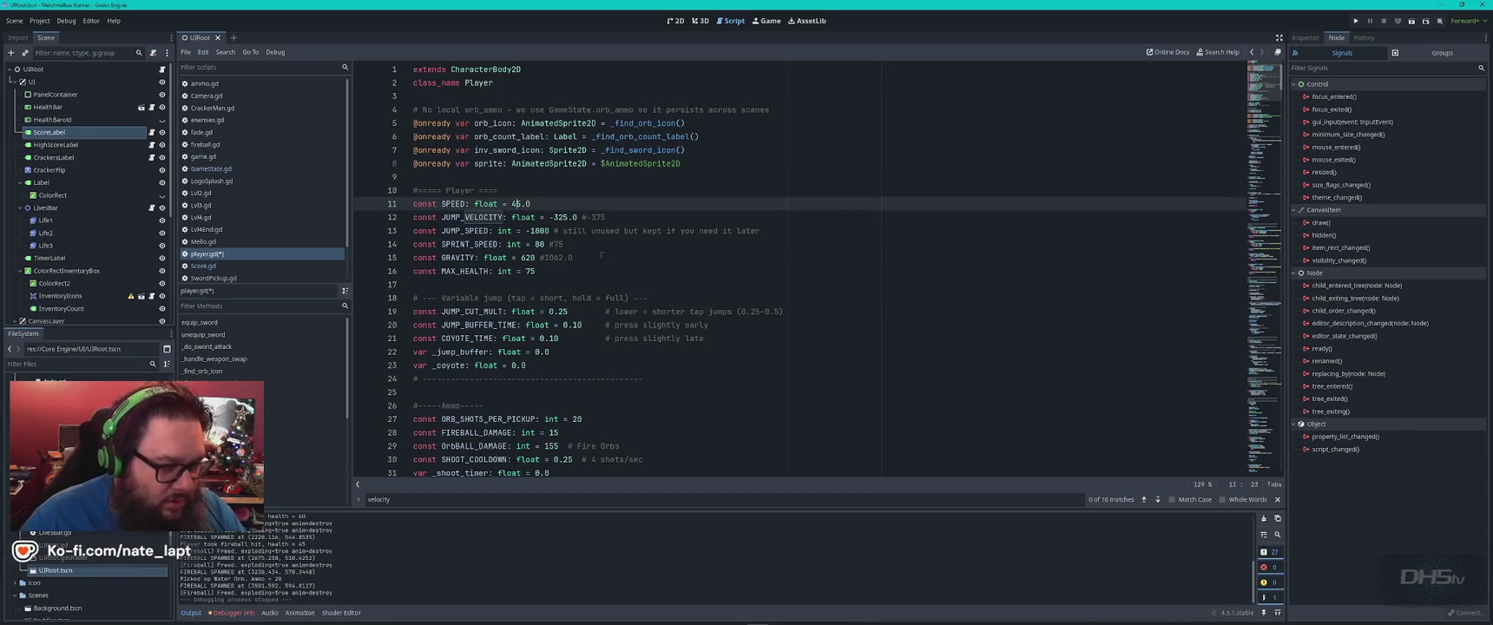
key("F5")
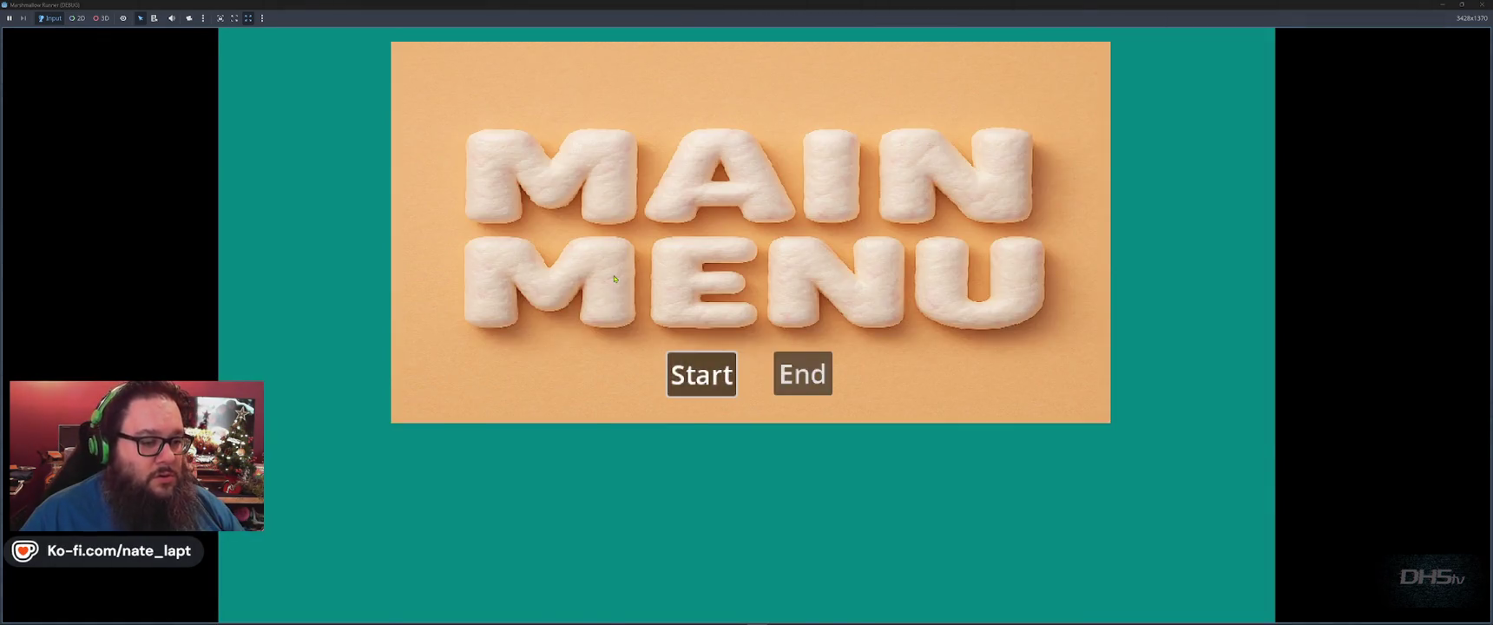
Start the level, jump right onto both box enemies for 400 points, then stop the game.
key("Return")
key("space")
key("Right")
key("space")
key("Right")
key("space")
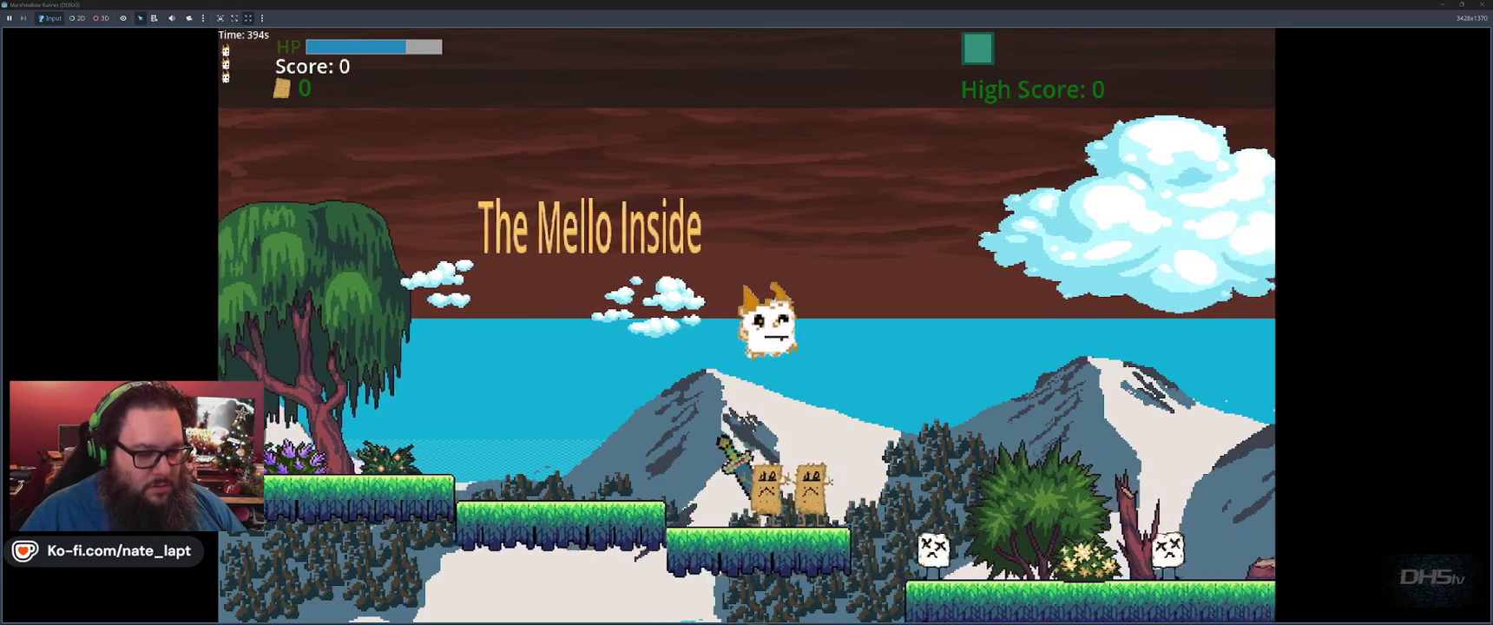
key("Right")
key("space")
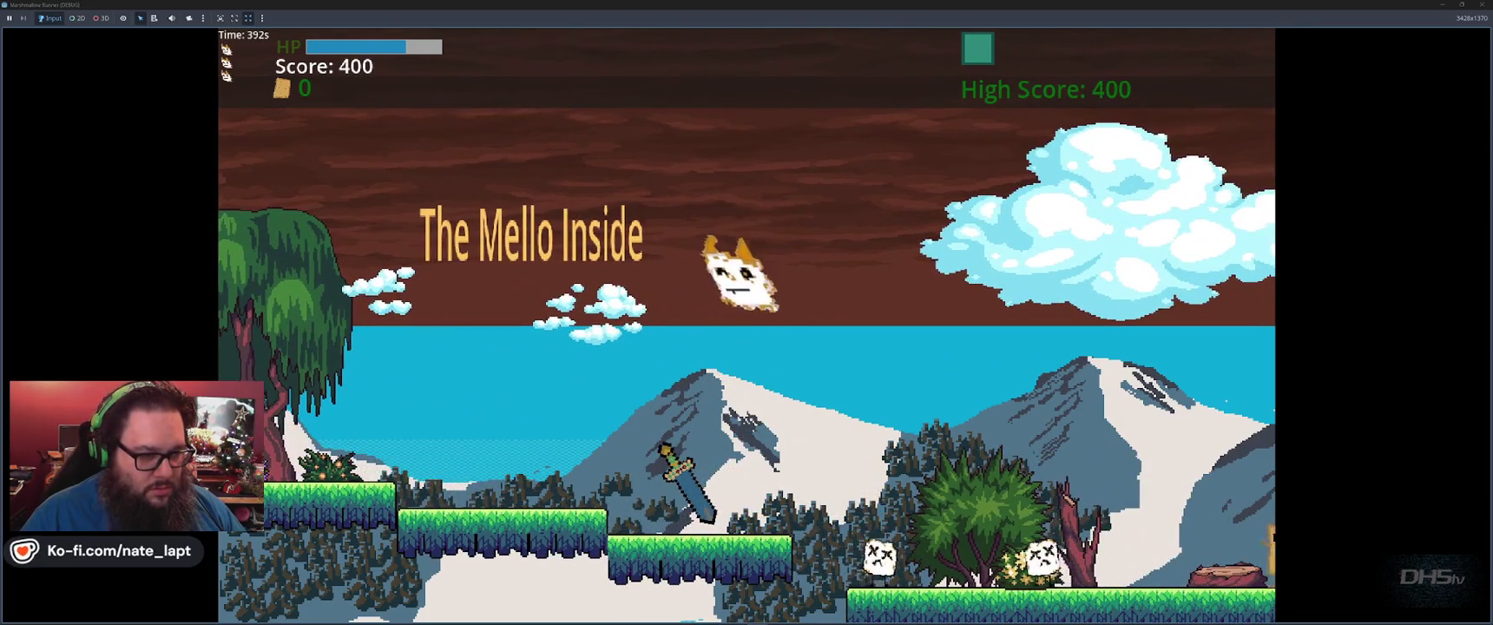
key("F8")
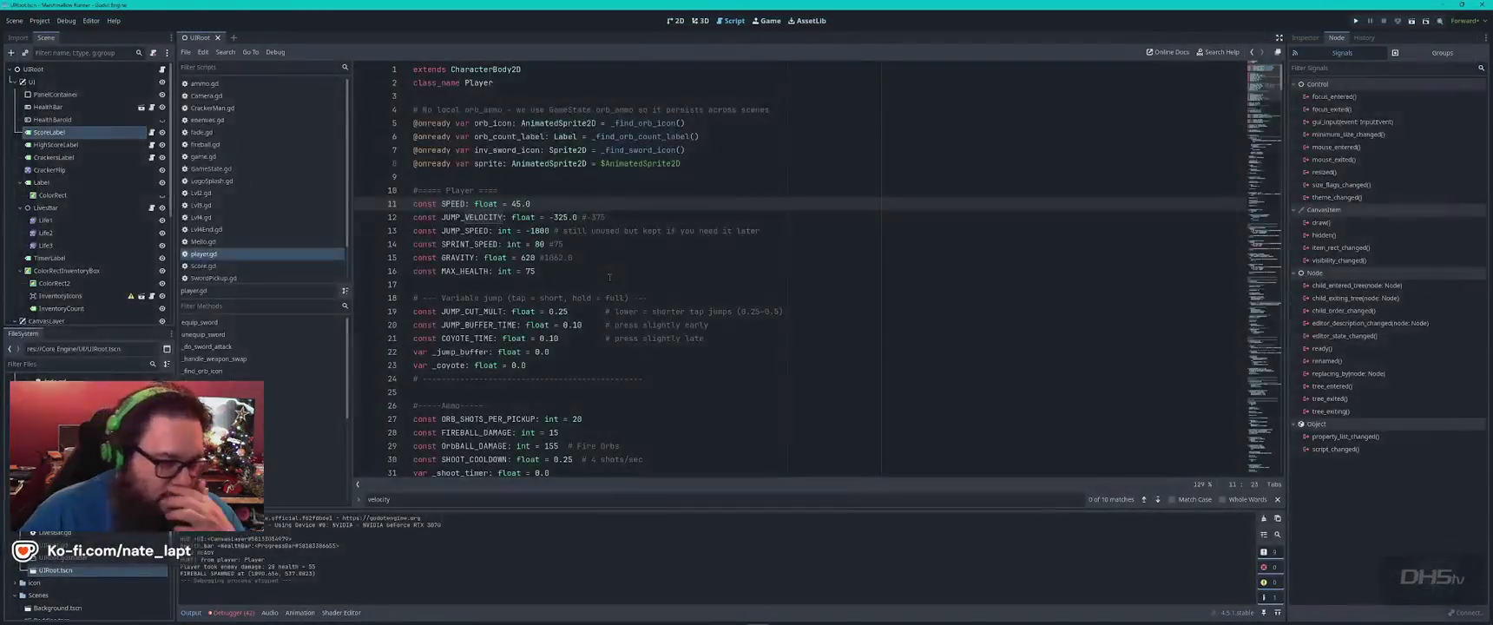
Change SPEED on line 11 from 45 to 0.0 and relaunch the game.
left_click(649, 272)
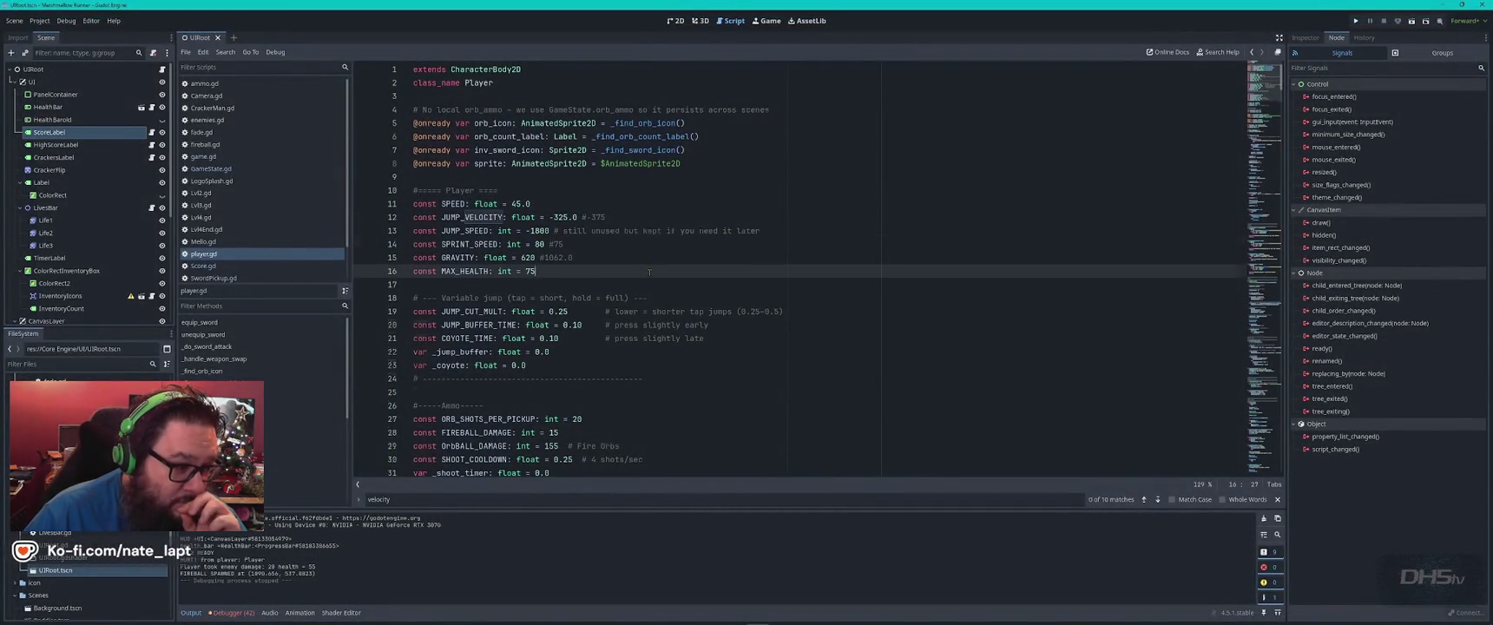
scroll(648, 271, "down", 6)
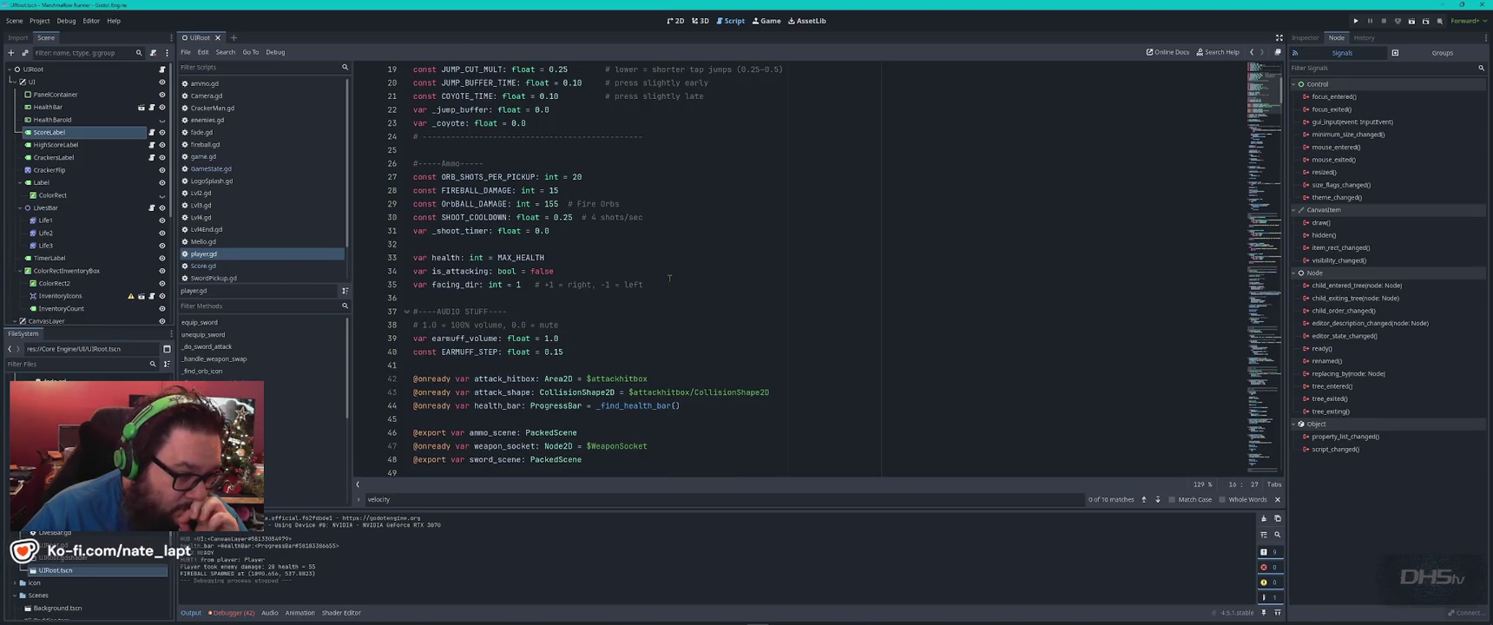
scroll(669, 277, "down", 7)
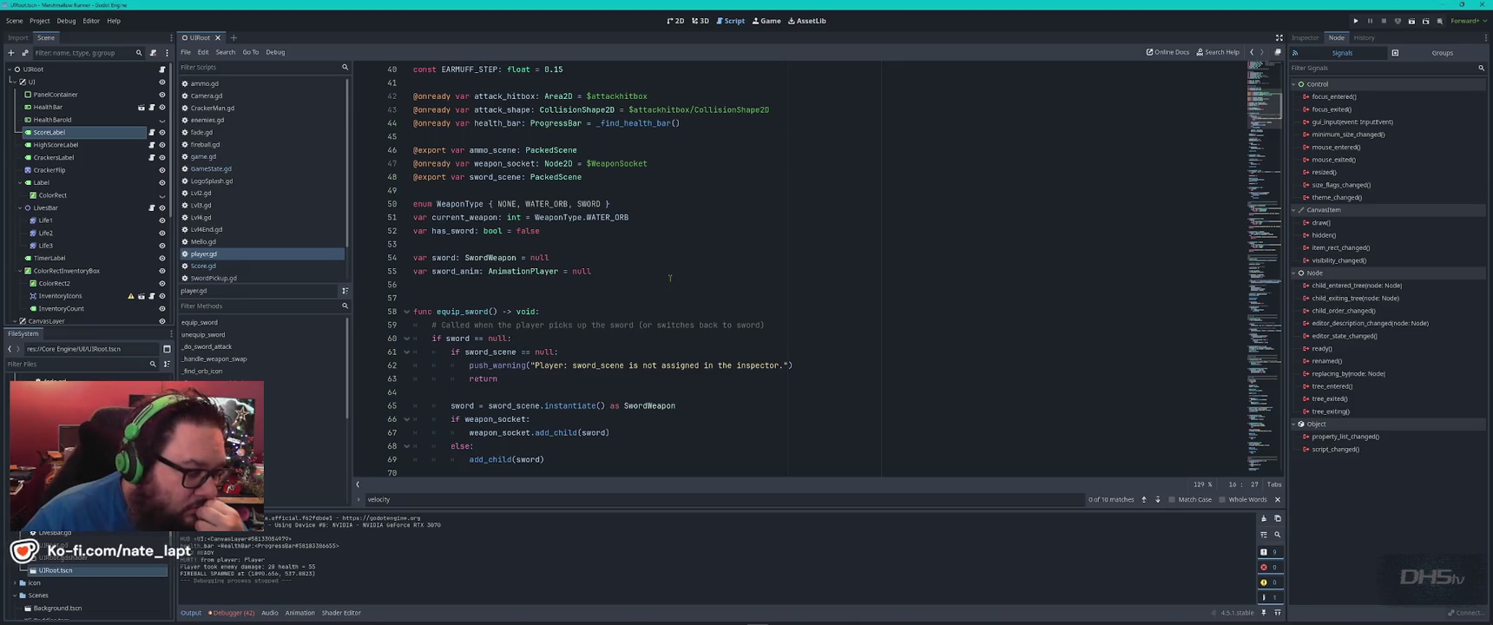
scroll(673, 288, "down", 3)
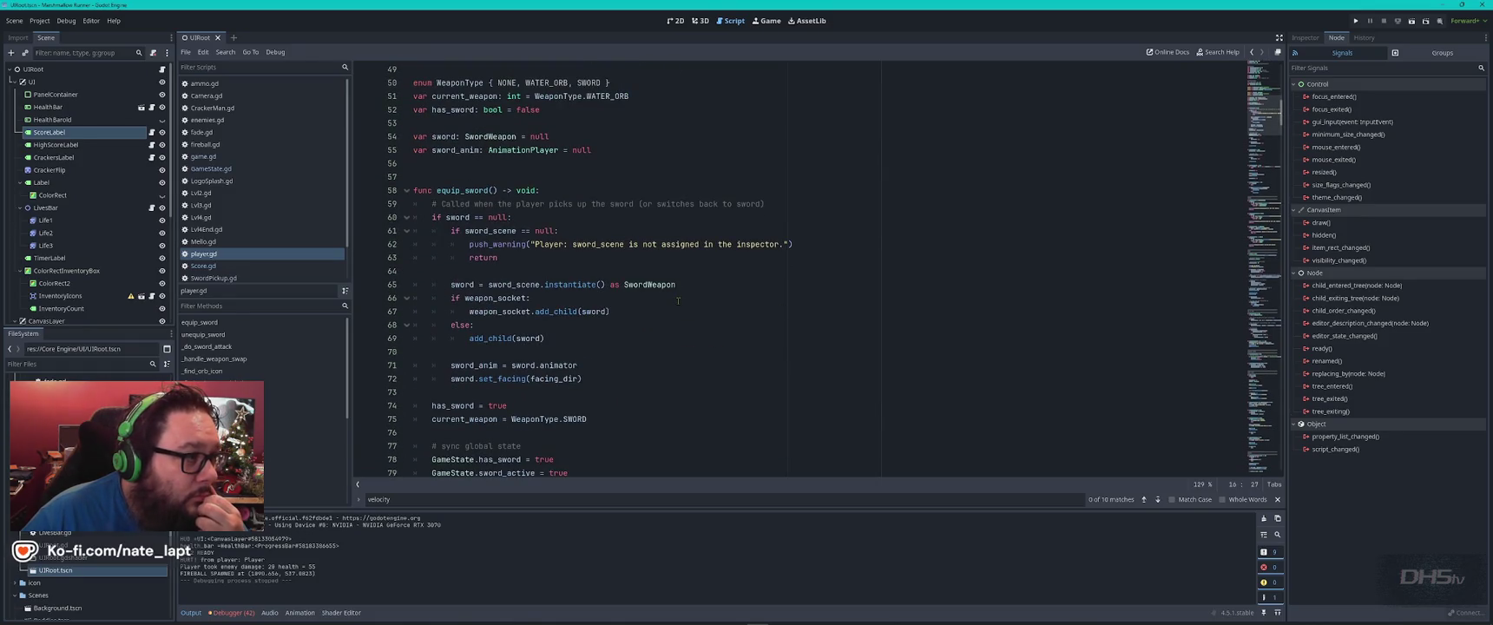
scroll(678, 301, "up", 9)
scroll(678, 300, "up", 6)
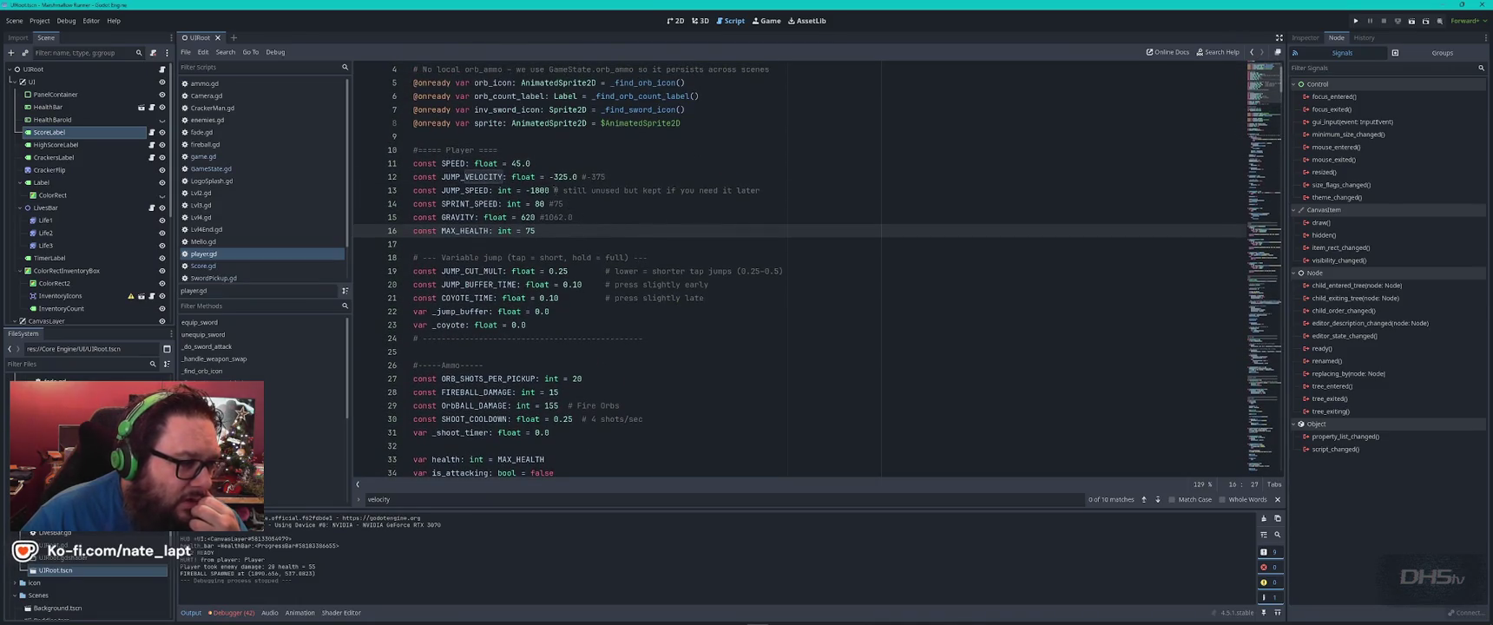
double_click(517, 163)
type("0")
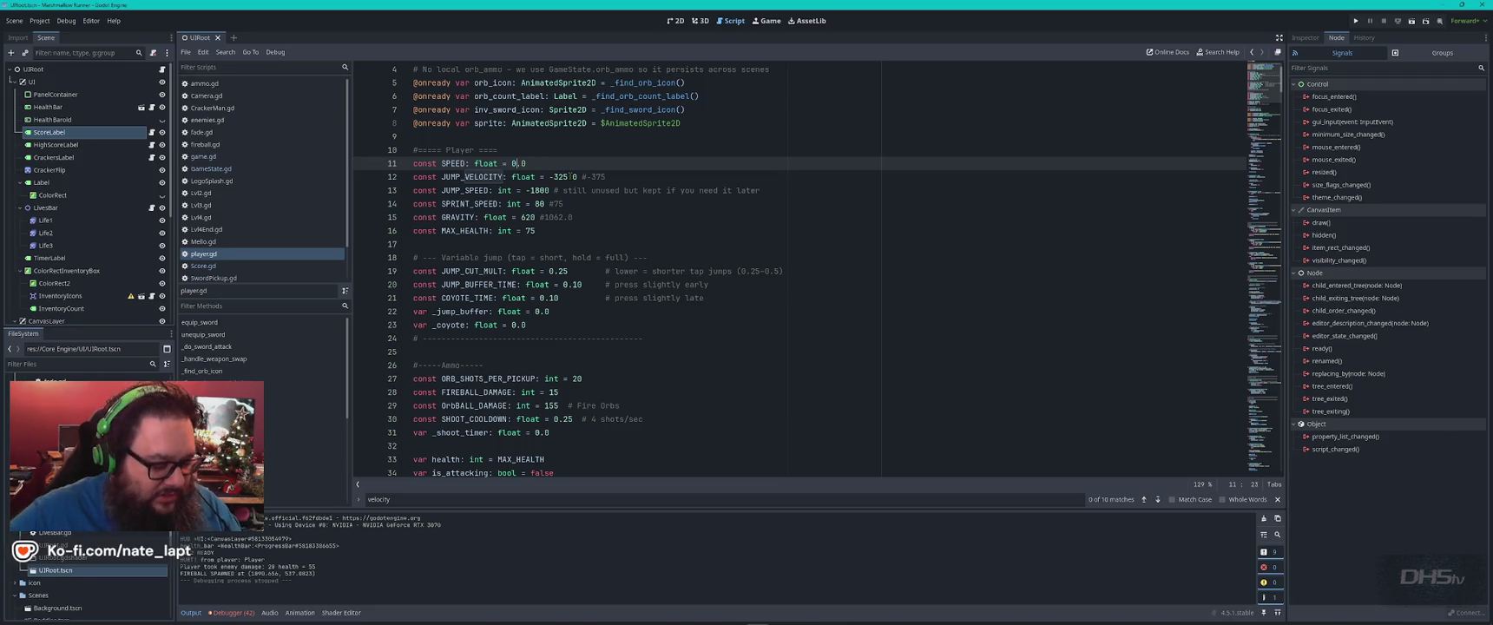
key("F5")
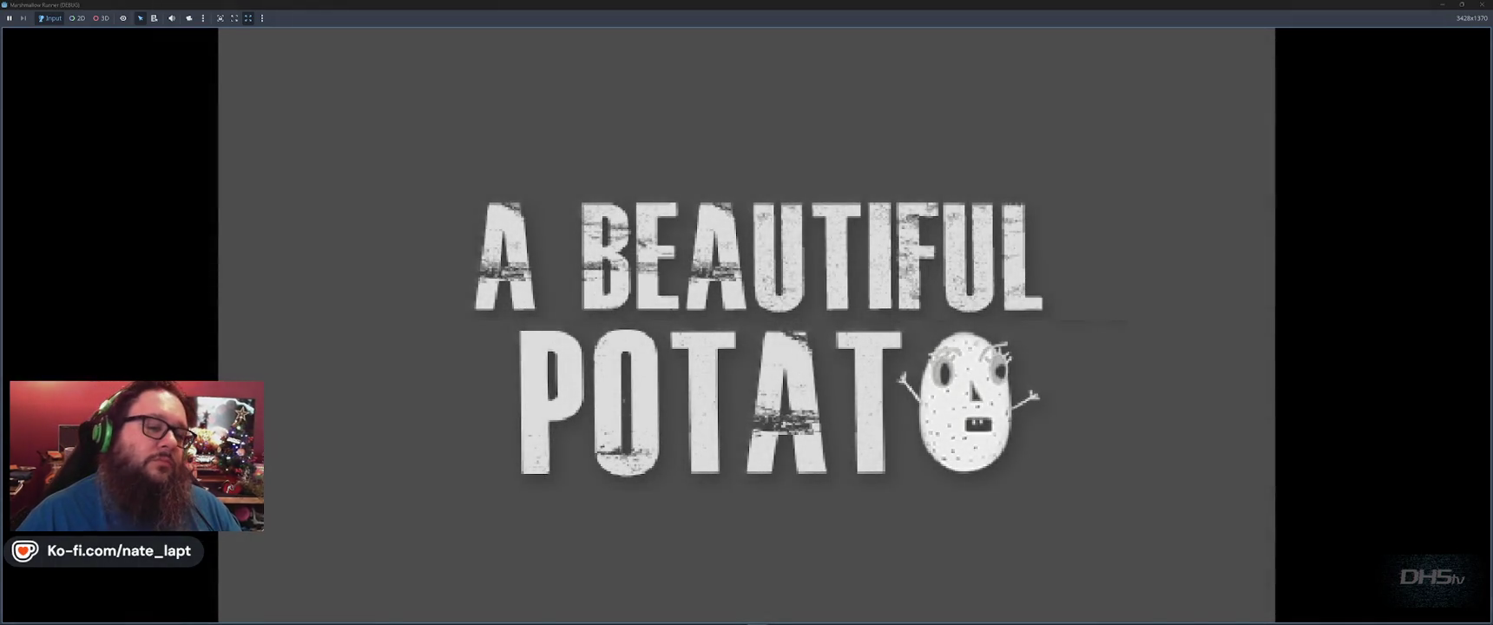
Start the level, jump in place twice to stomp one enemy for 200, then stop the game.
key("Return")
key("space")
key("space")
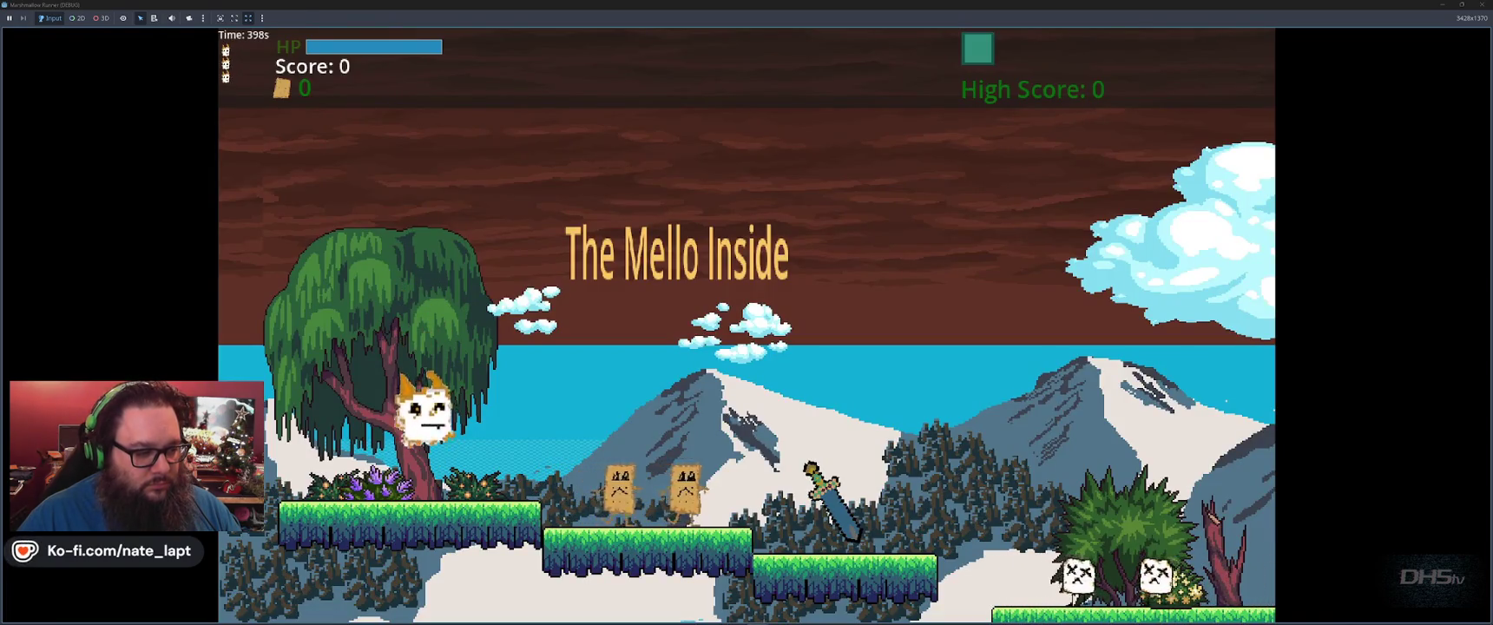
key("space")
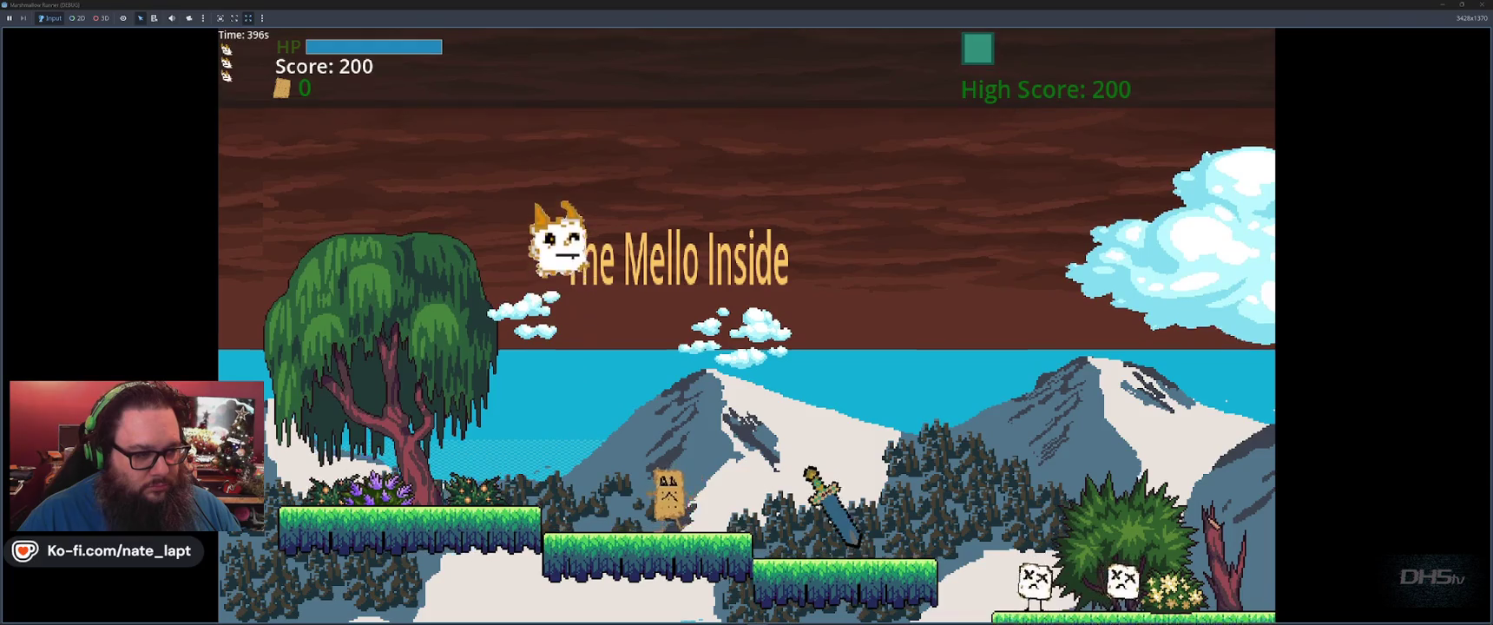
key("F8")
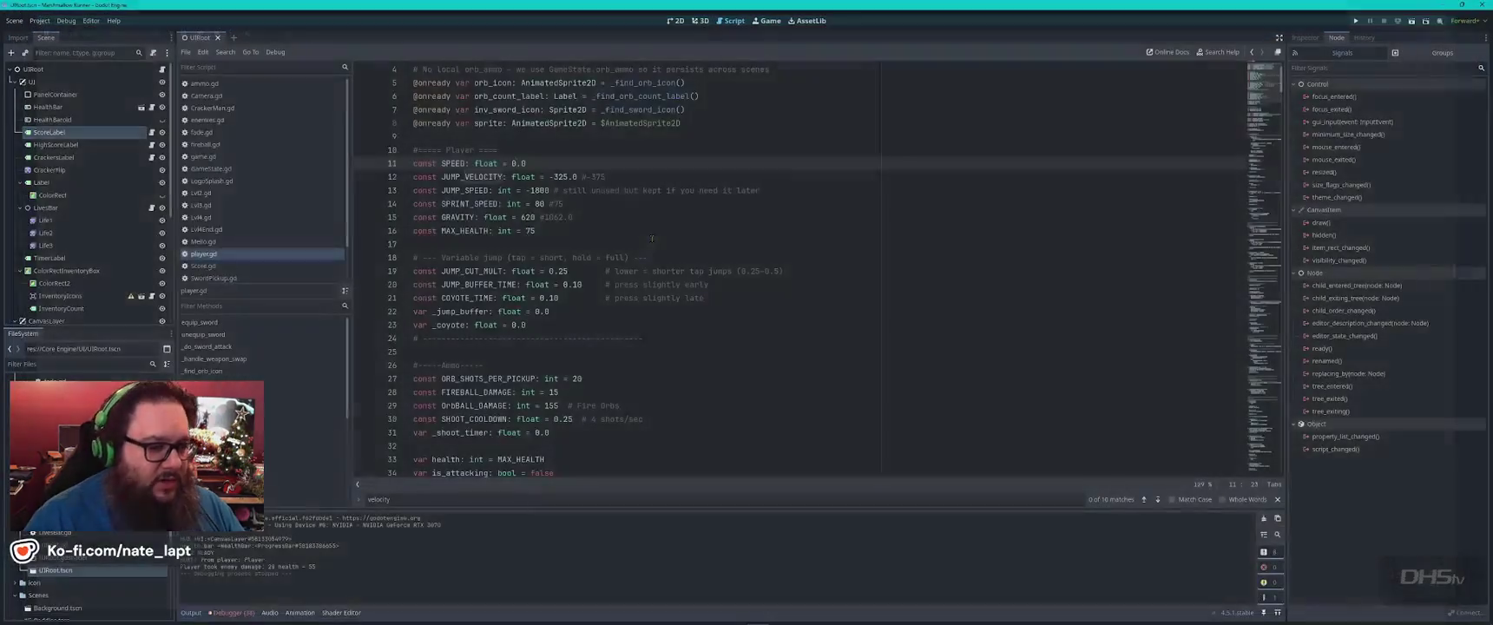
Select all of player.gd and switch over to the ChatGPT browser window.
left_click(620, 205)
scroll(620, 204, "up", 1)
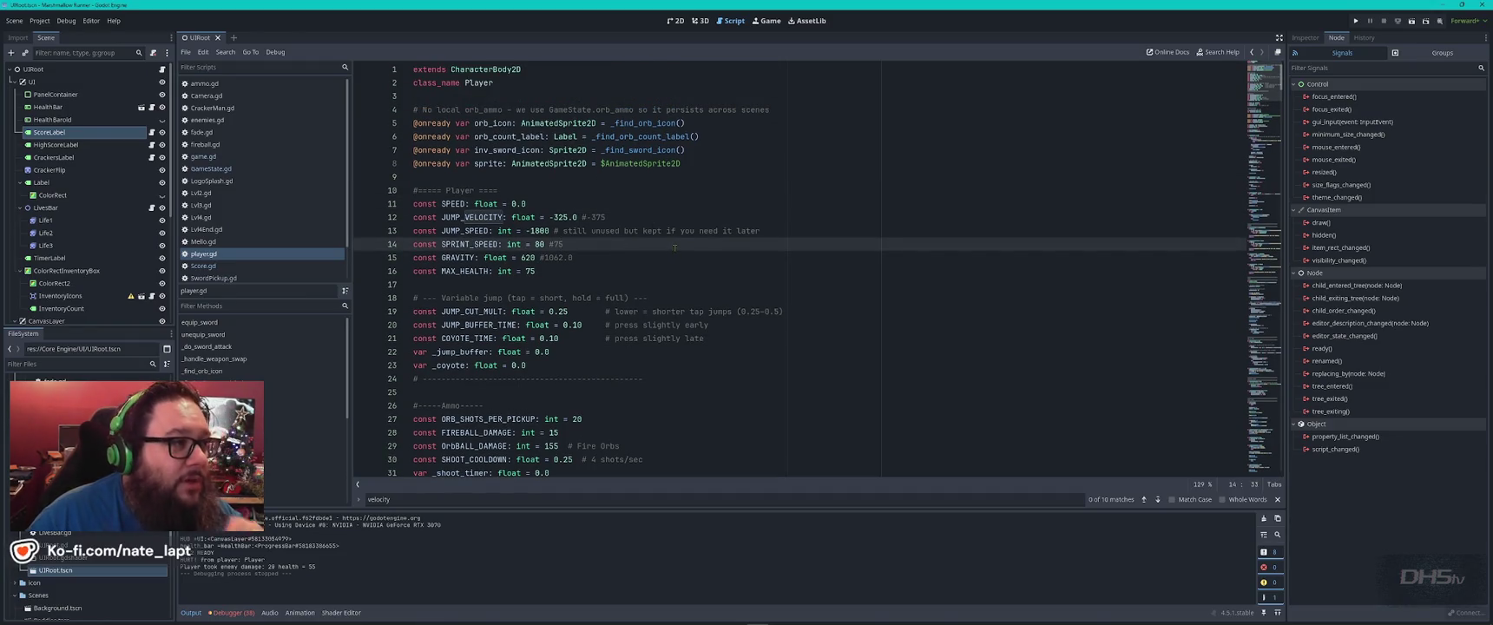
scroll(676, 248, "down", 1)
scroll(676, 248, "down", 3)
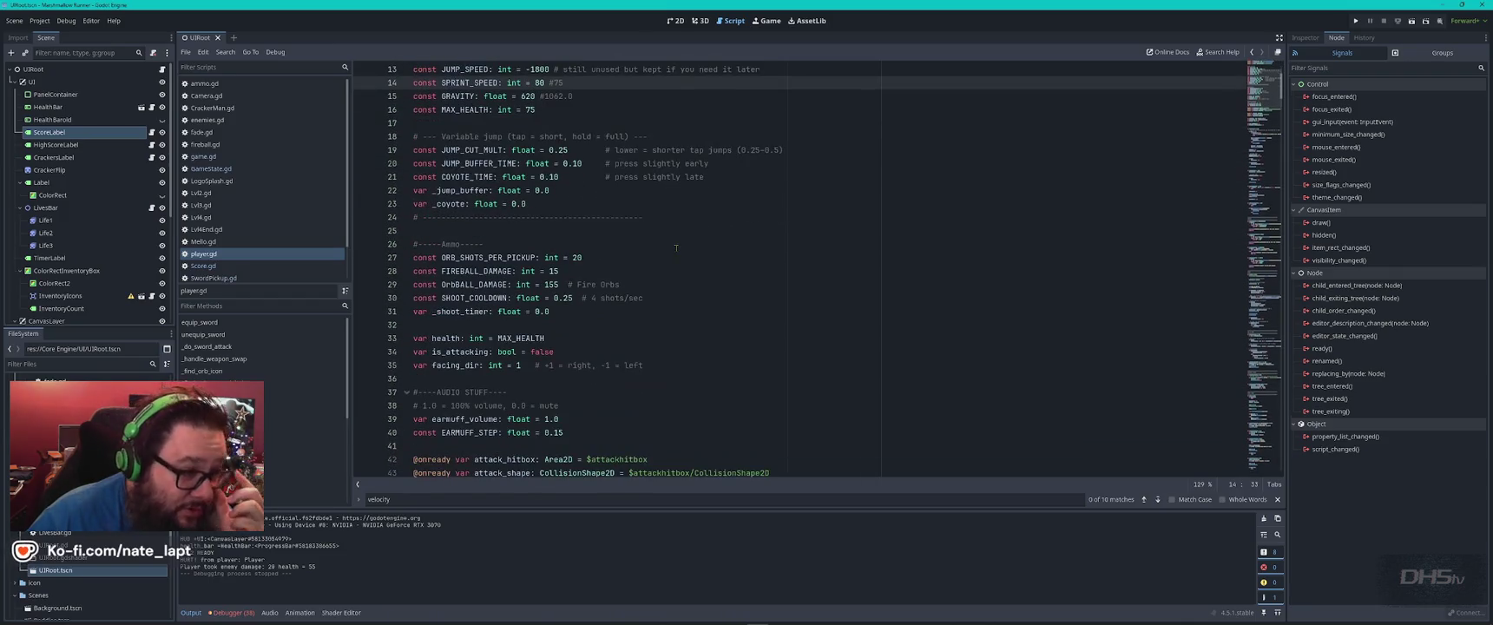
left_click(645, 257)
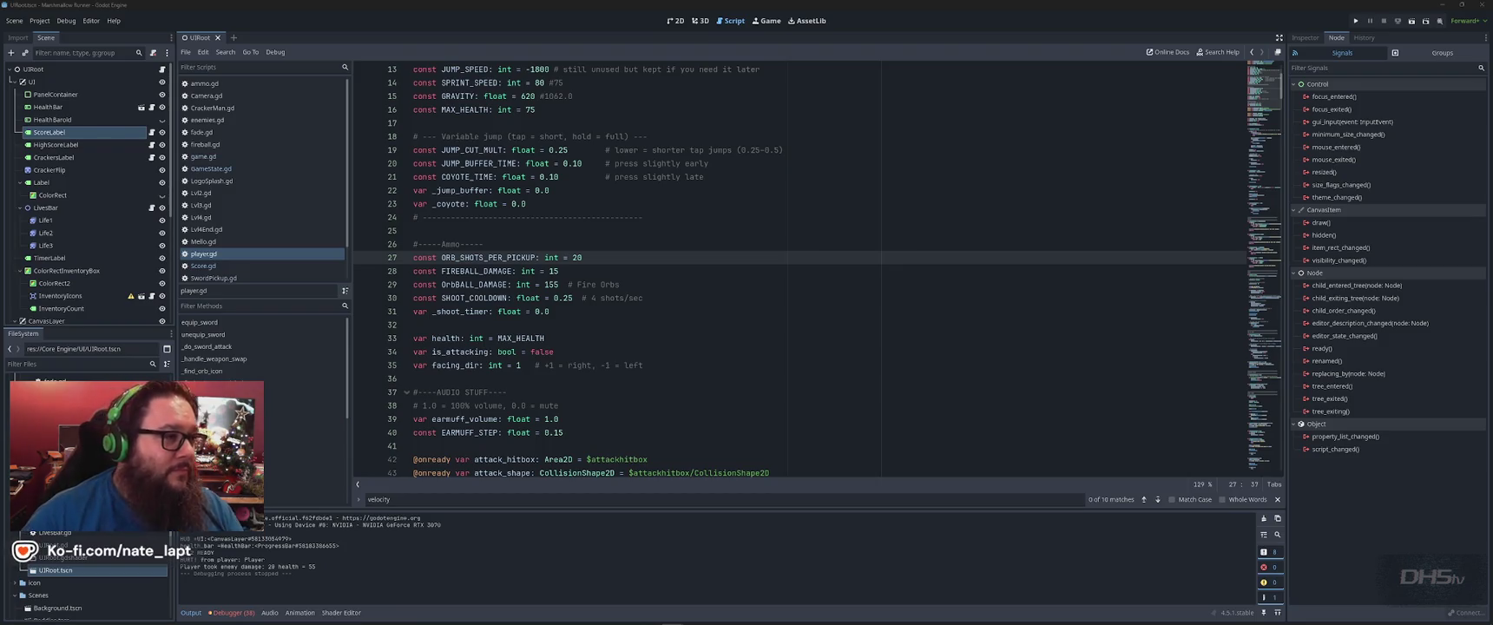
left_click(824, 278)
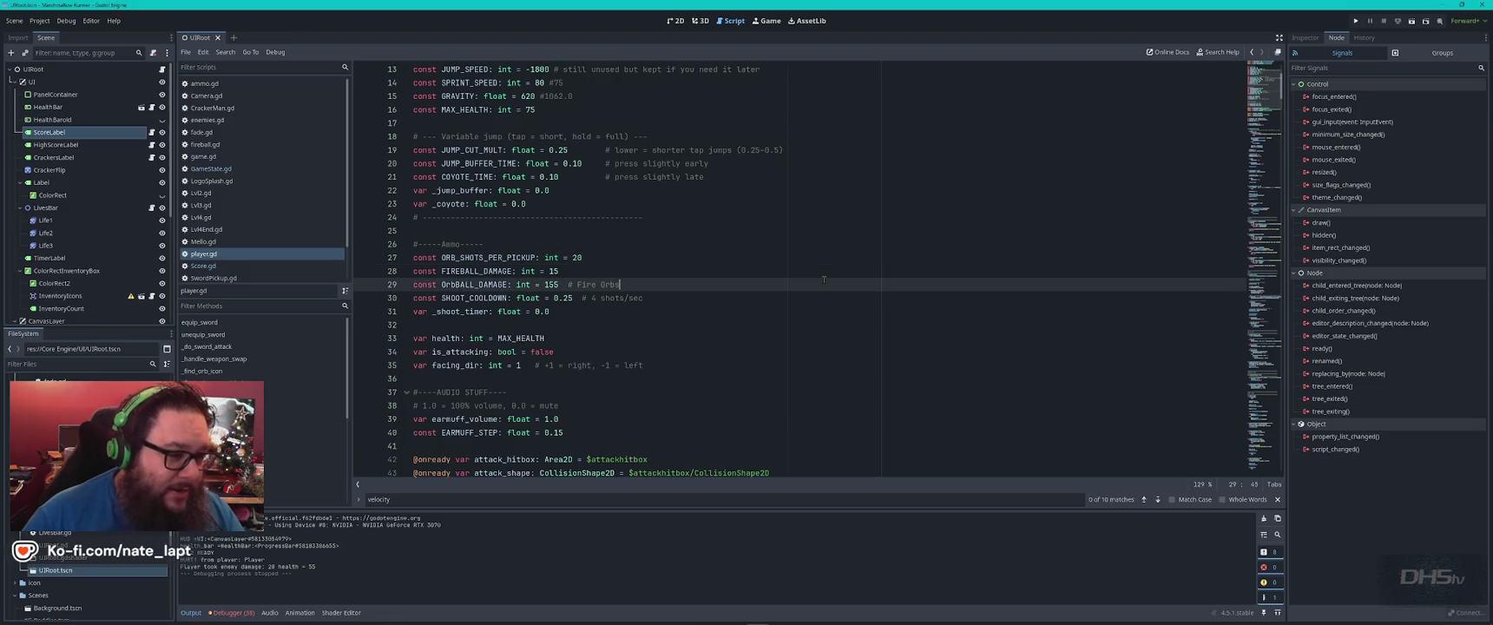
key("ctrl+a")
key("alt+Tab")
key("alt+Tab")
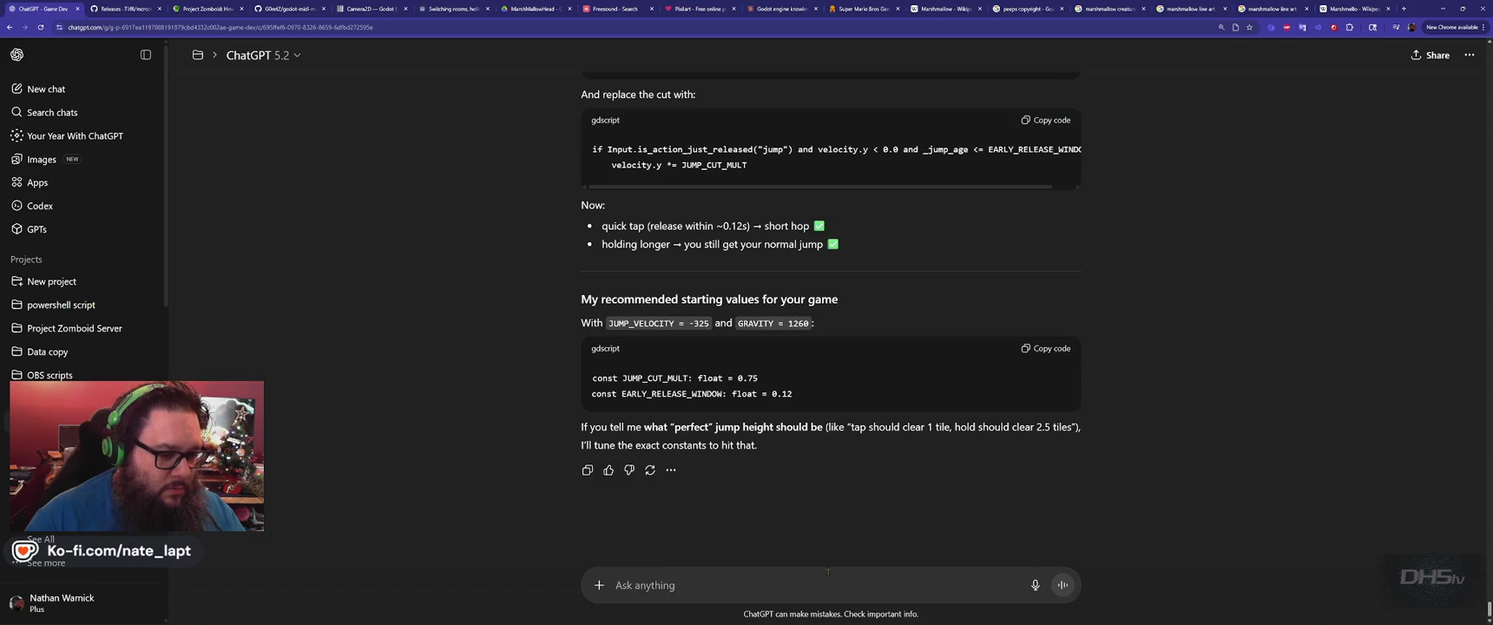
Ask ChatGPT 'Why does stomping on enemies now cause the player to bounce really high??' with the pasted player.gd code.
type("Why")
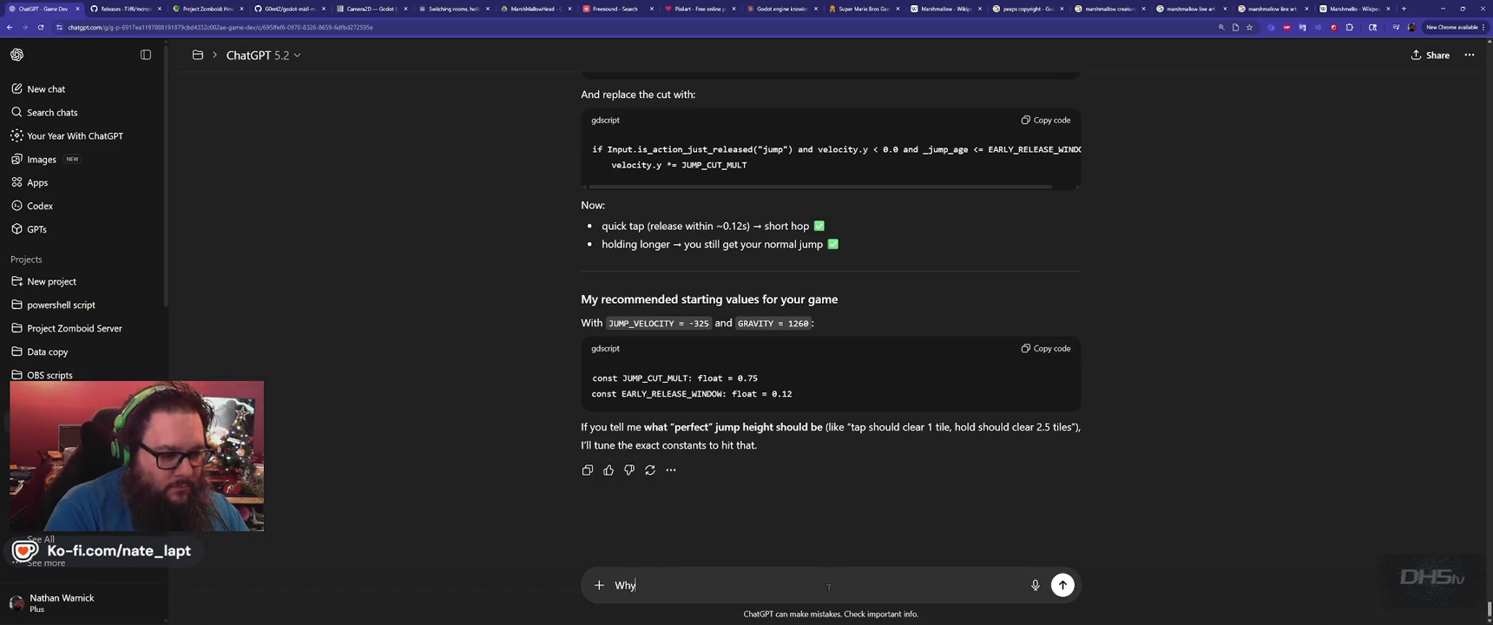
type(" does stomping on enemies now cause the player to bounce really high??")
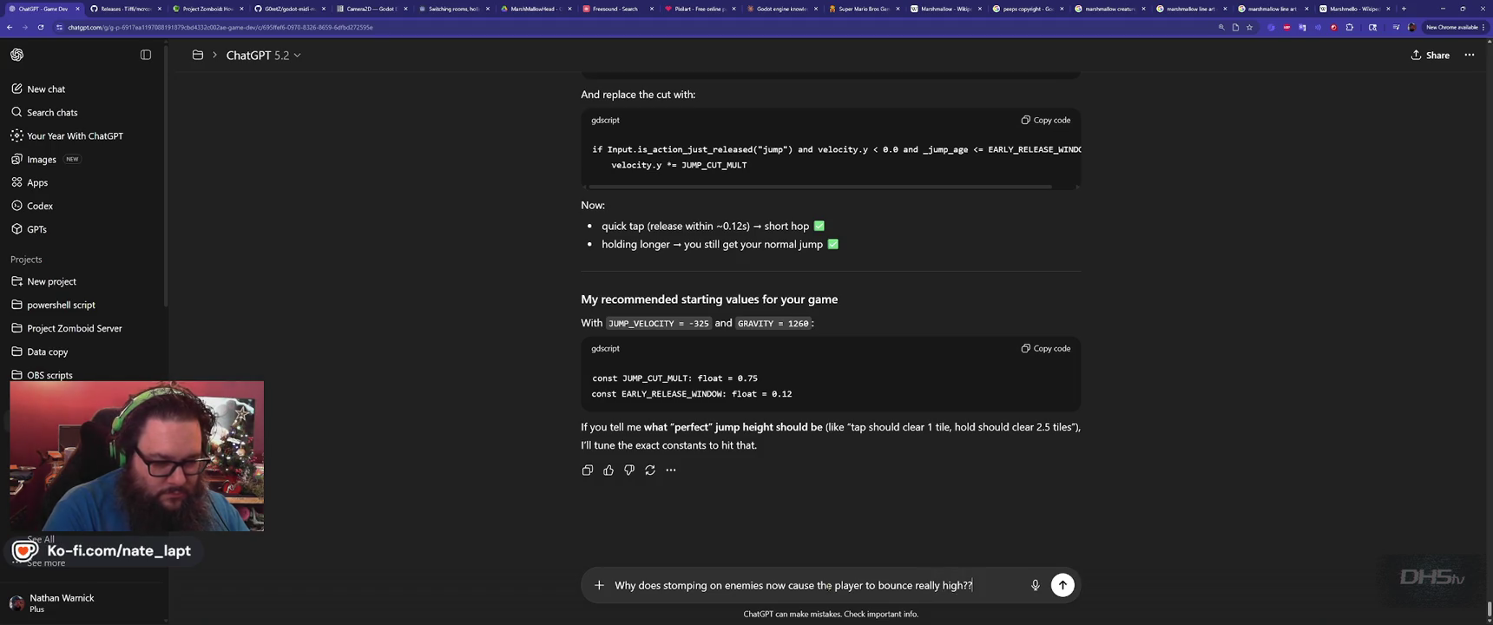
key("shift+Return")
key("shift+Return")
type("player.gd")
key("shift+Return")
key("ctrl+v")
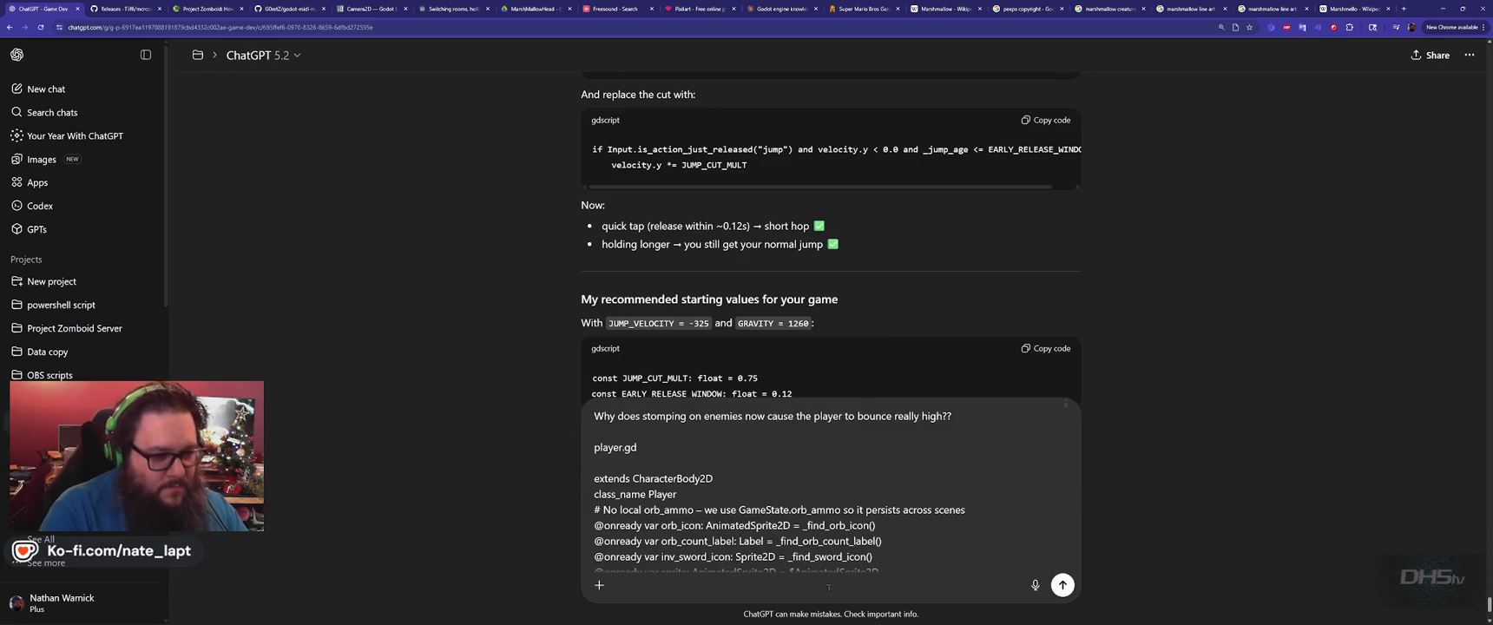
key("Return")
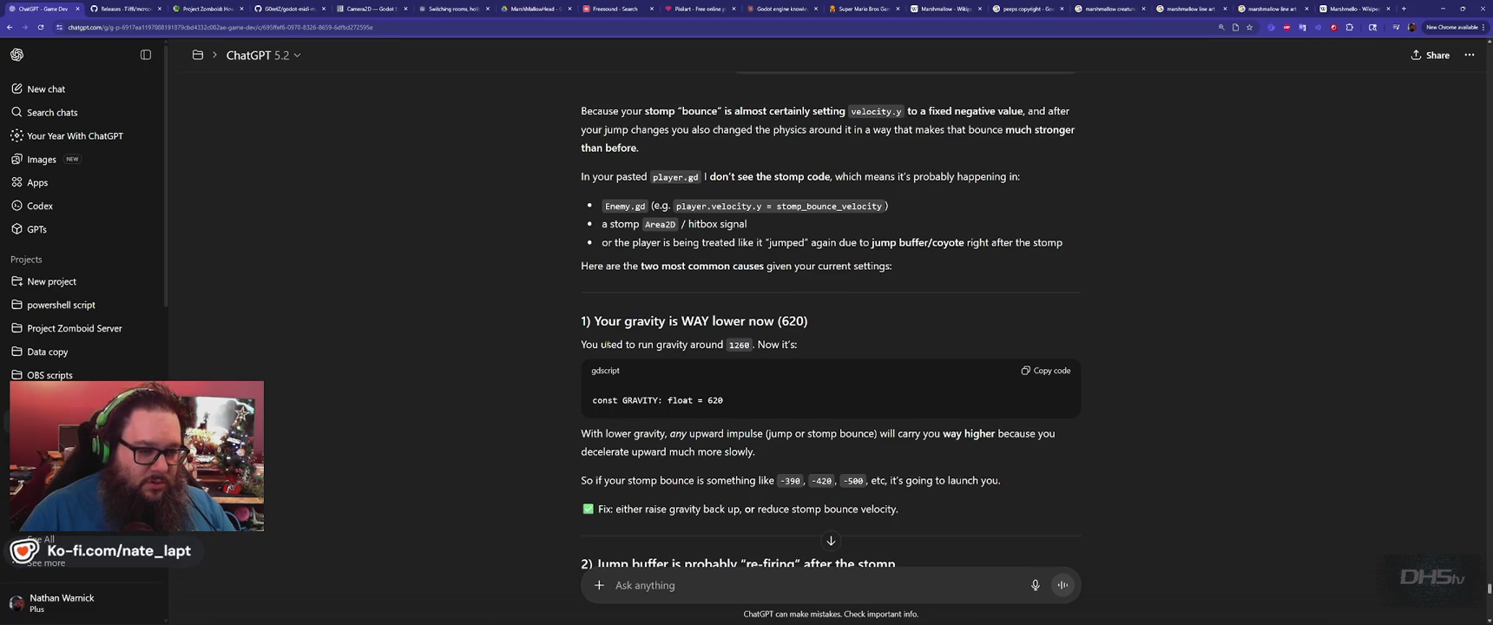
scroll(608, 348, "down", 3)
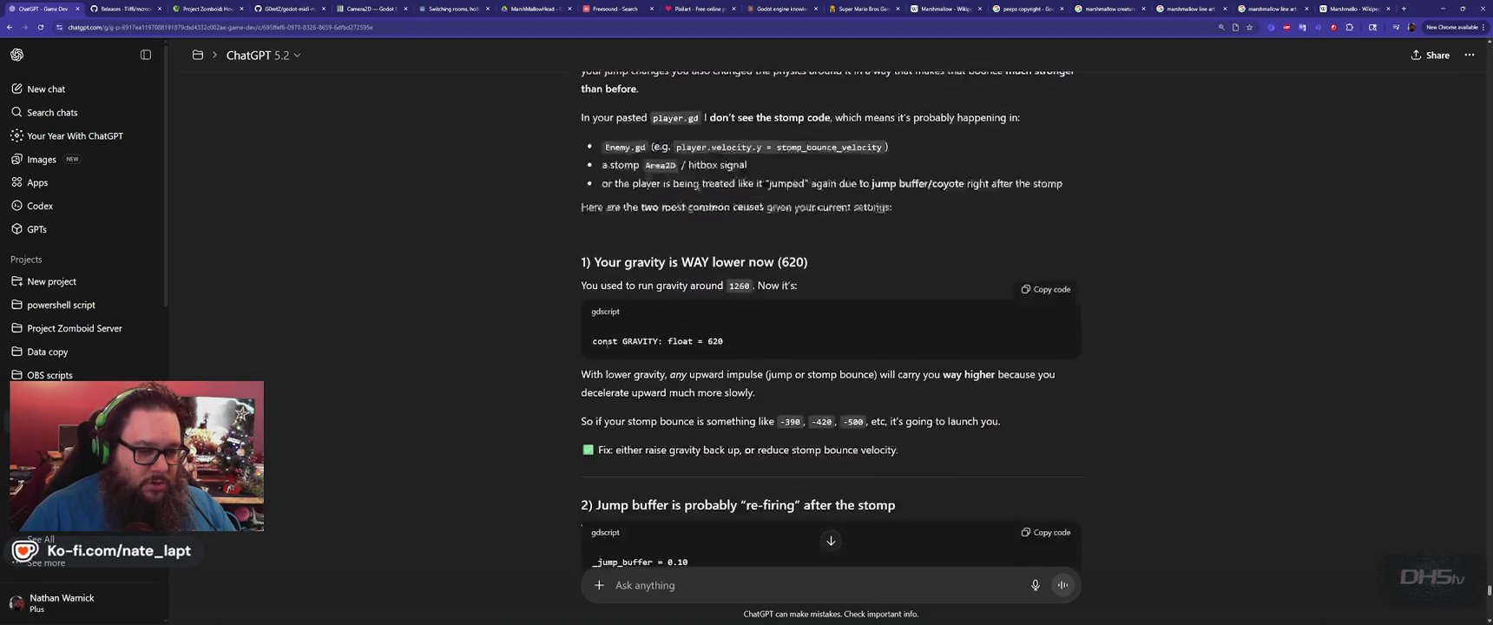
Back in Godot, open the Project Settings from the Project menu and close them.
key("alt+Tab")
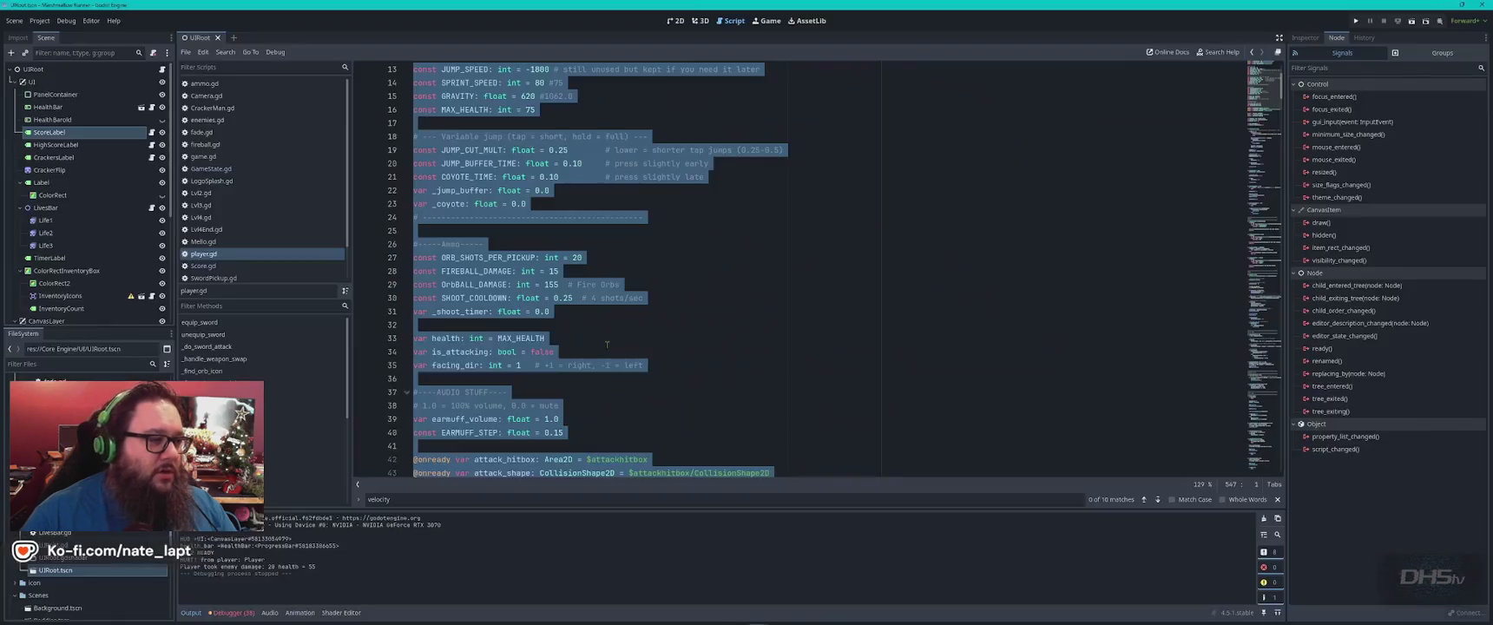
left_click(40, 20)
left_click(61, 36)
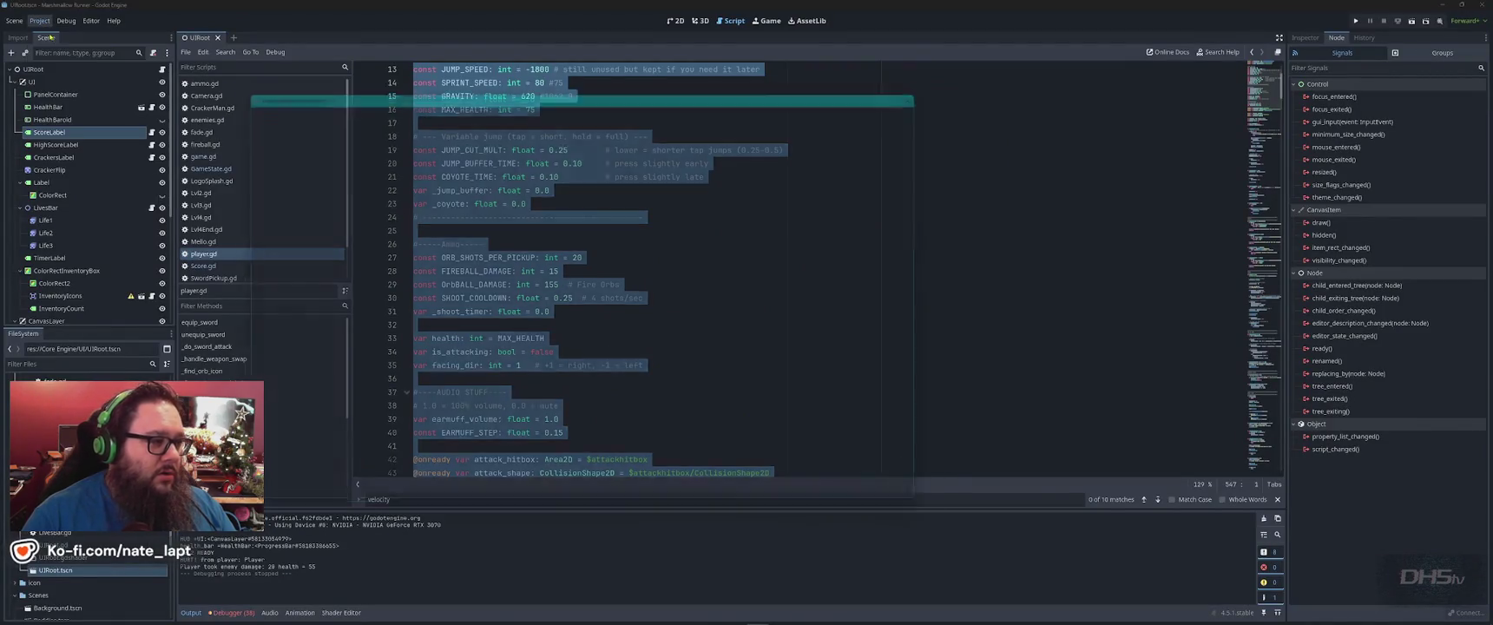
left_click(584, 508)
Open GameState.gd, then player.gd, and return to the ChatGPT conversation.
left_click(237, 168)
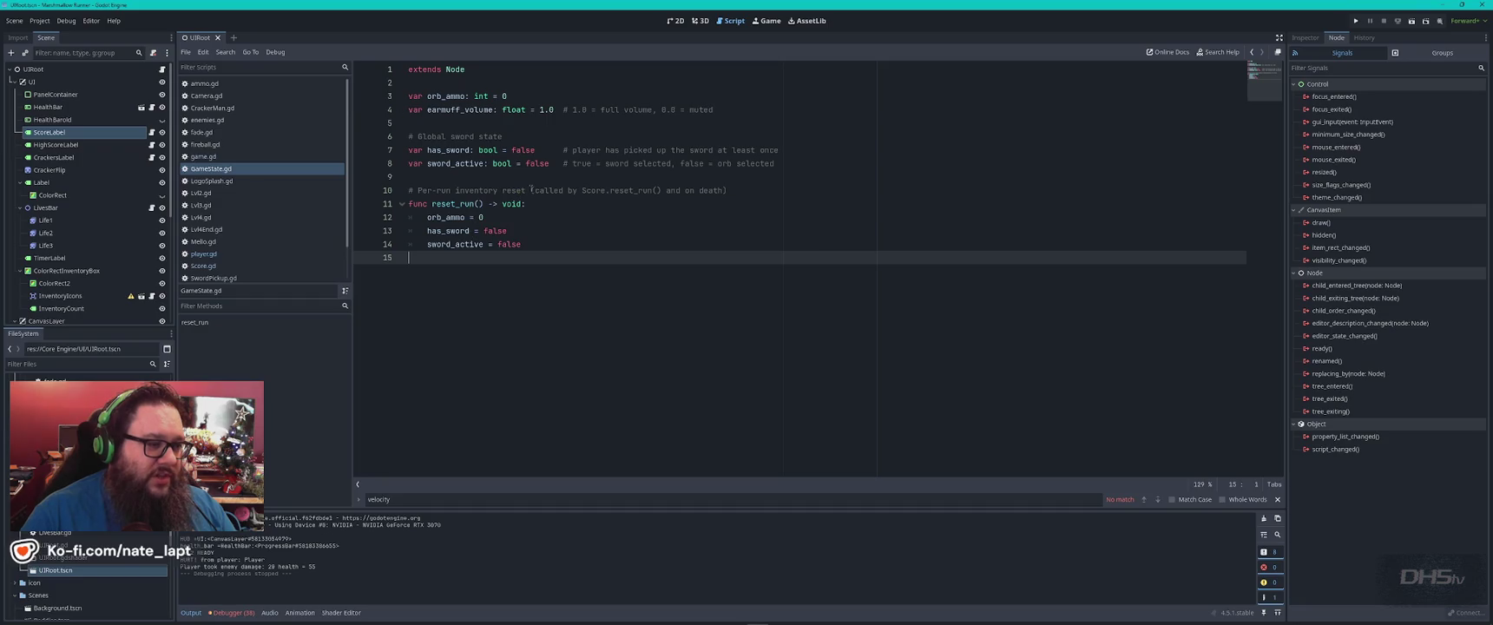
left_click(203, 254)
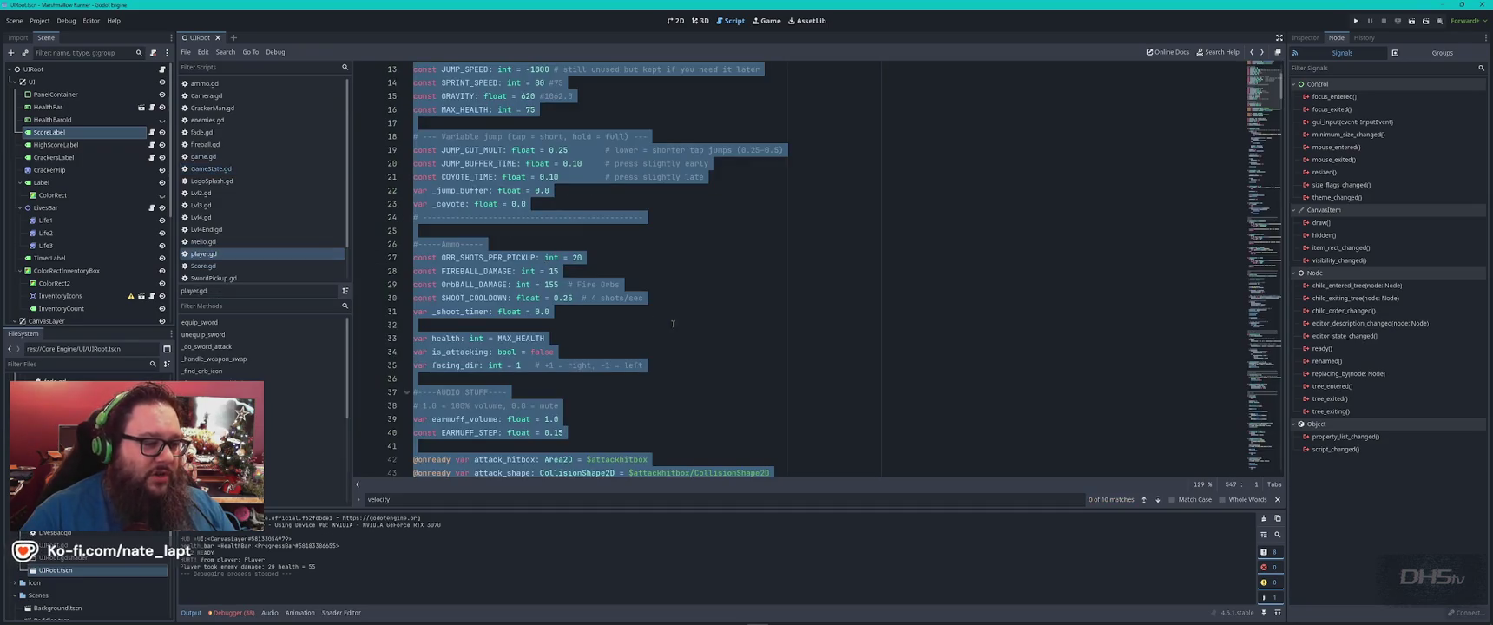
key("alt+Tab")
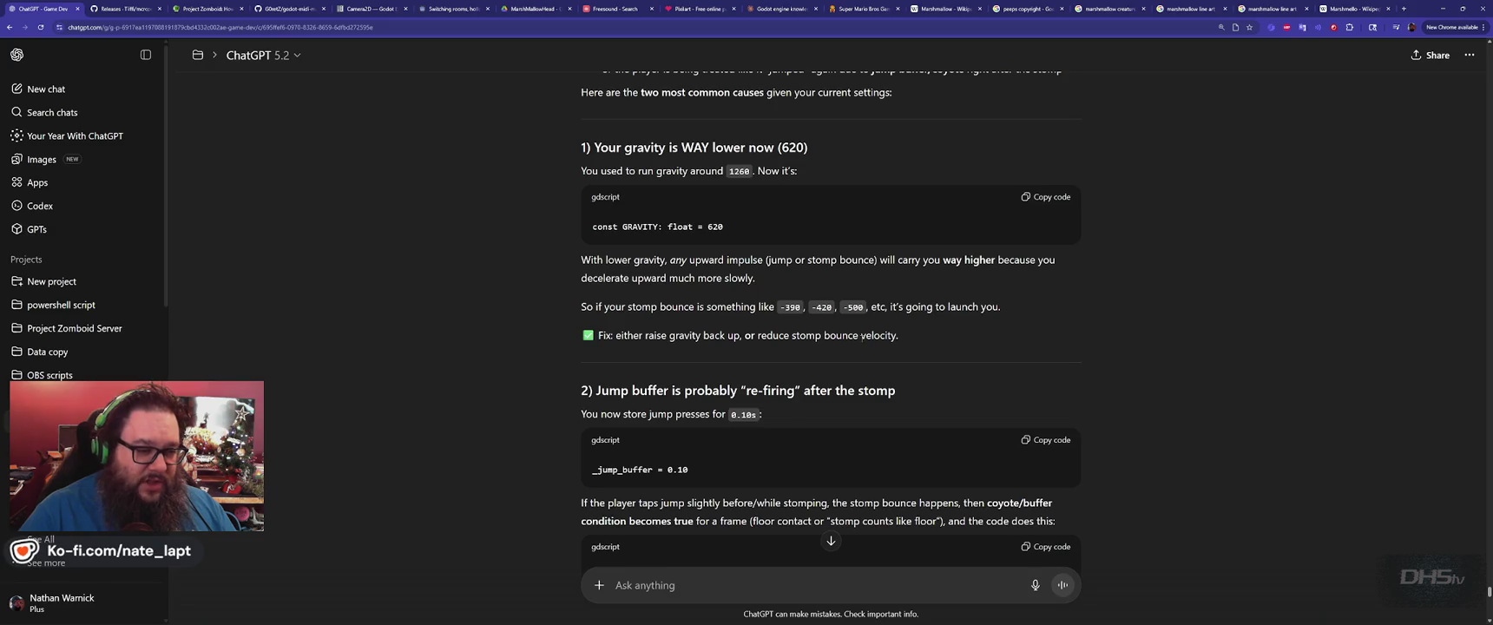
double_click(873, 337)
left_click(873, 337)
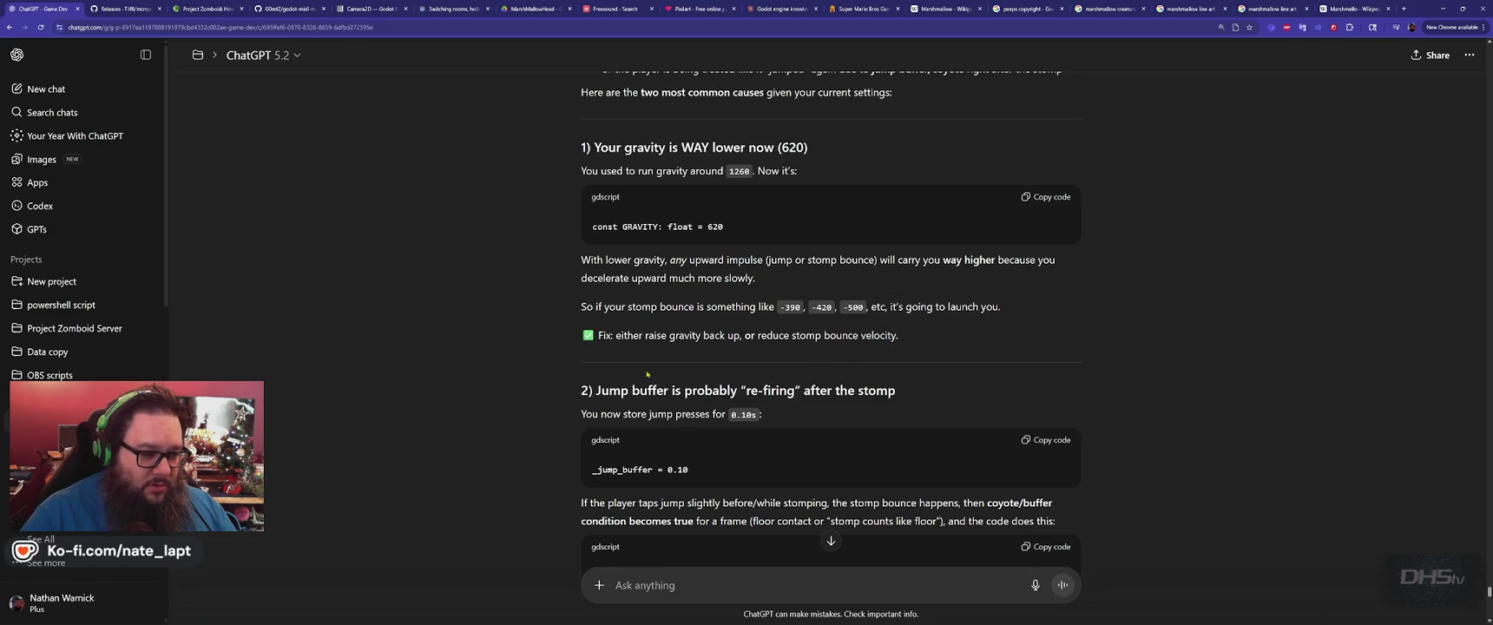
scroll(604, 372, "down", 1)
scroll(603, 372, "down", 2)
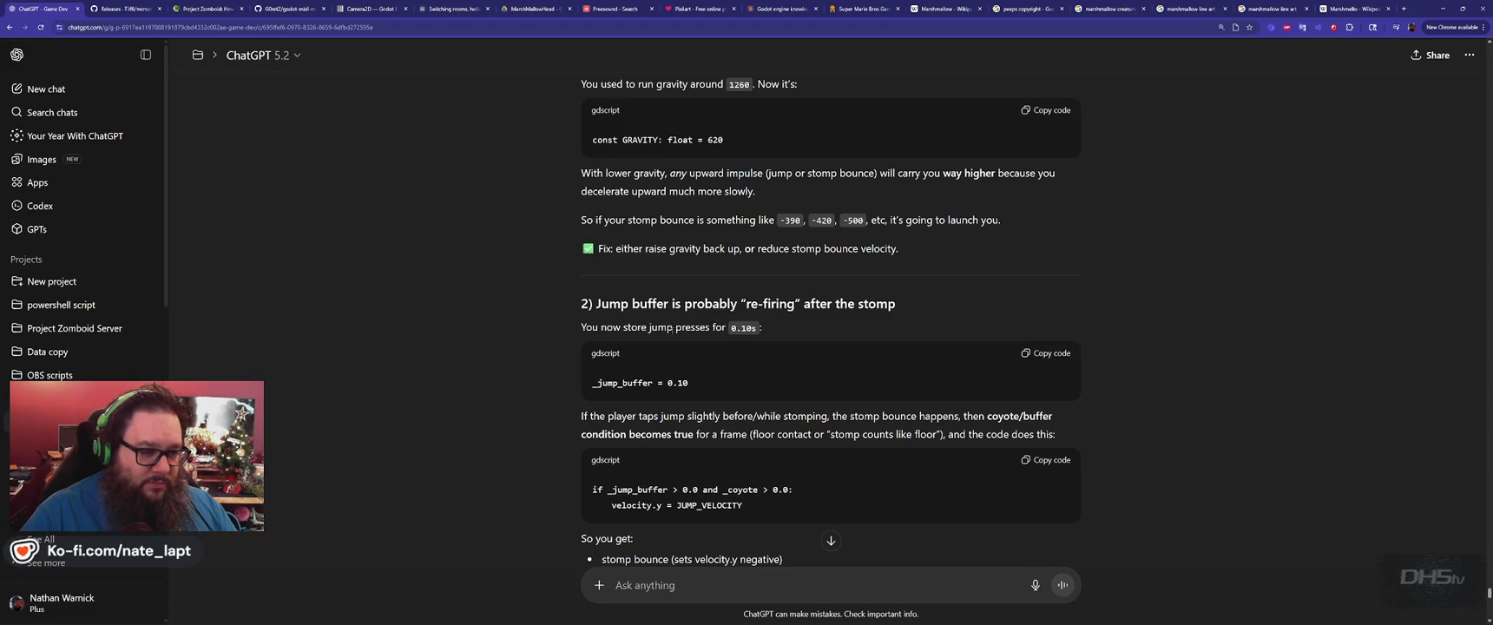
scroll(735, 339, "down", 5)
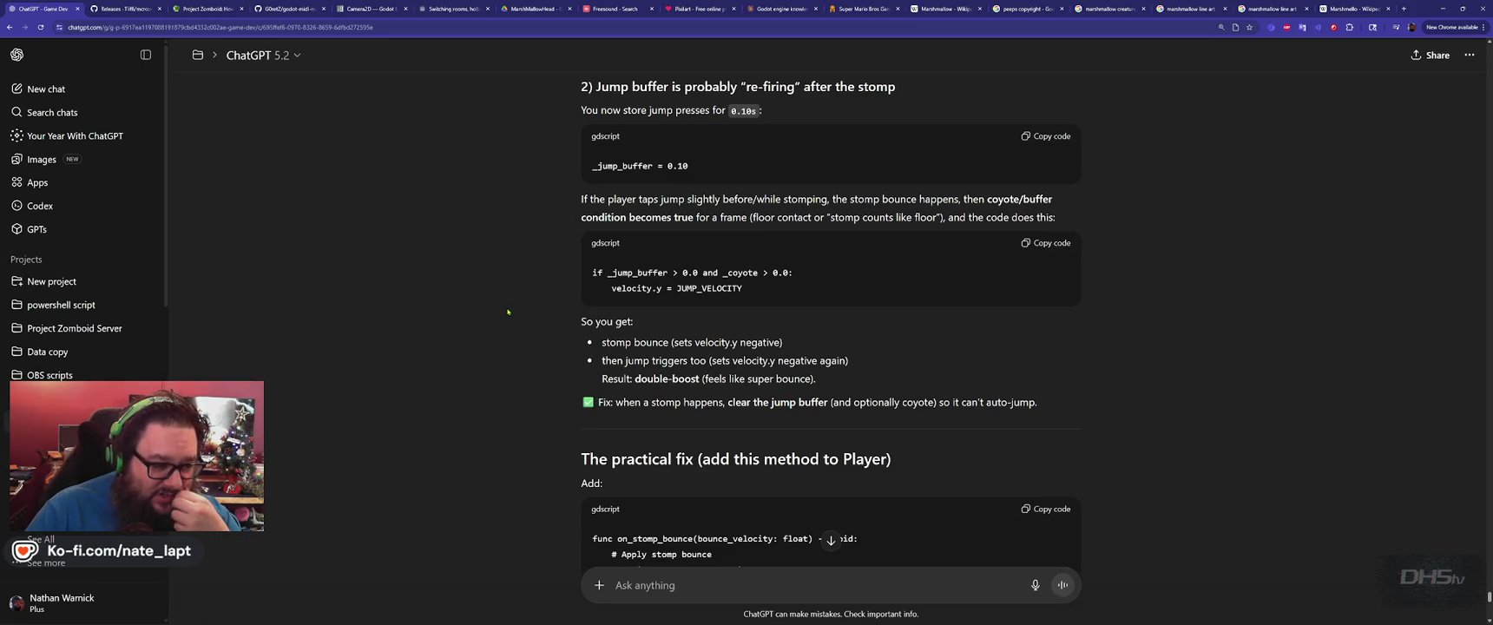
scroll(530, 360, "down", 2)
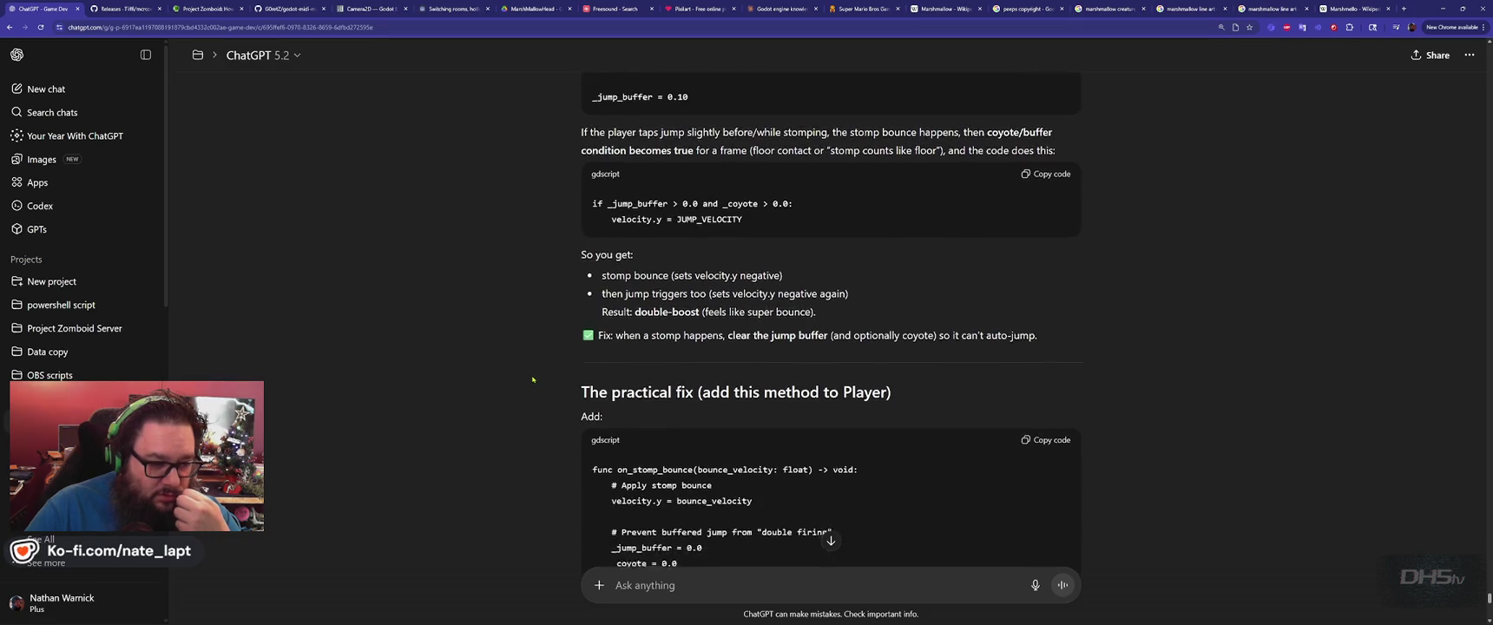
scroll(533, 379, "down", 1)
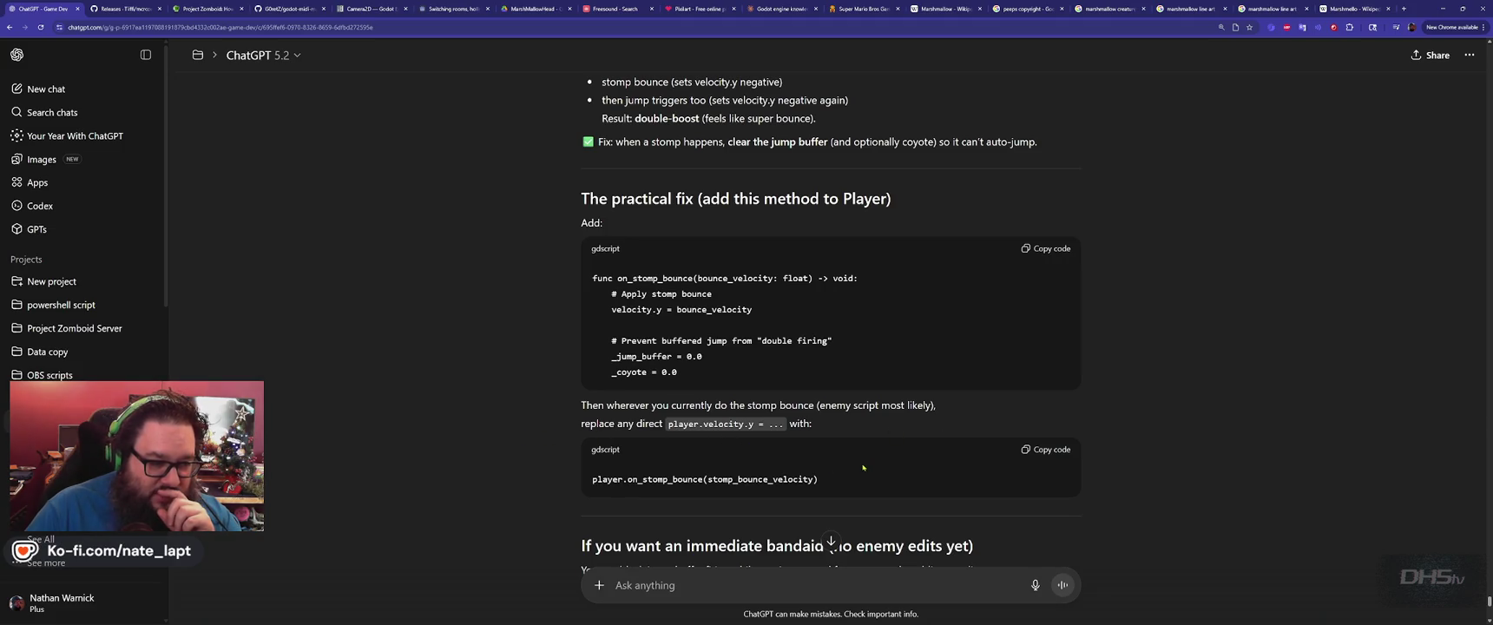
scroll(695, 460, "down", 3)
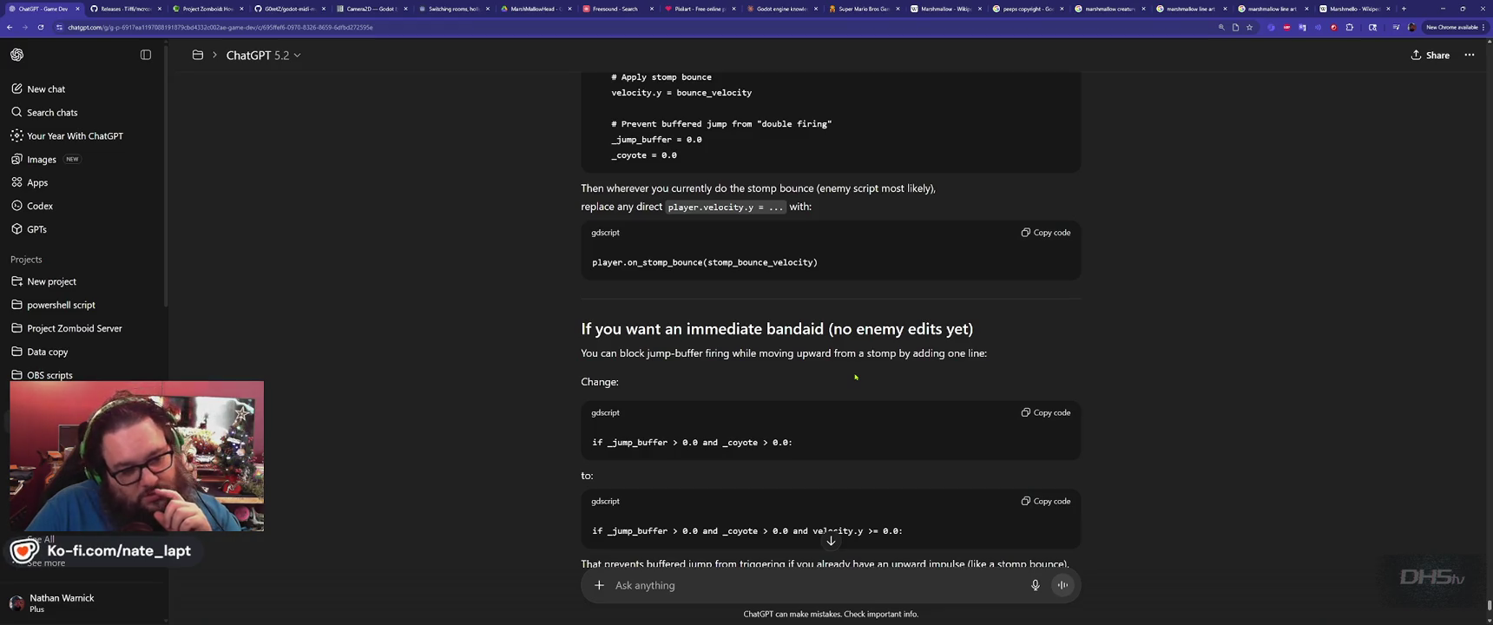
scroll(855, 376, "down", 3)
scroll(855, 376, "down", 1)
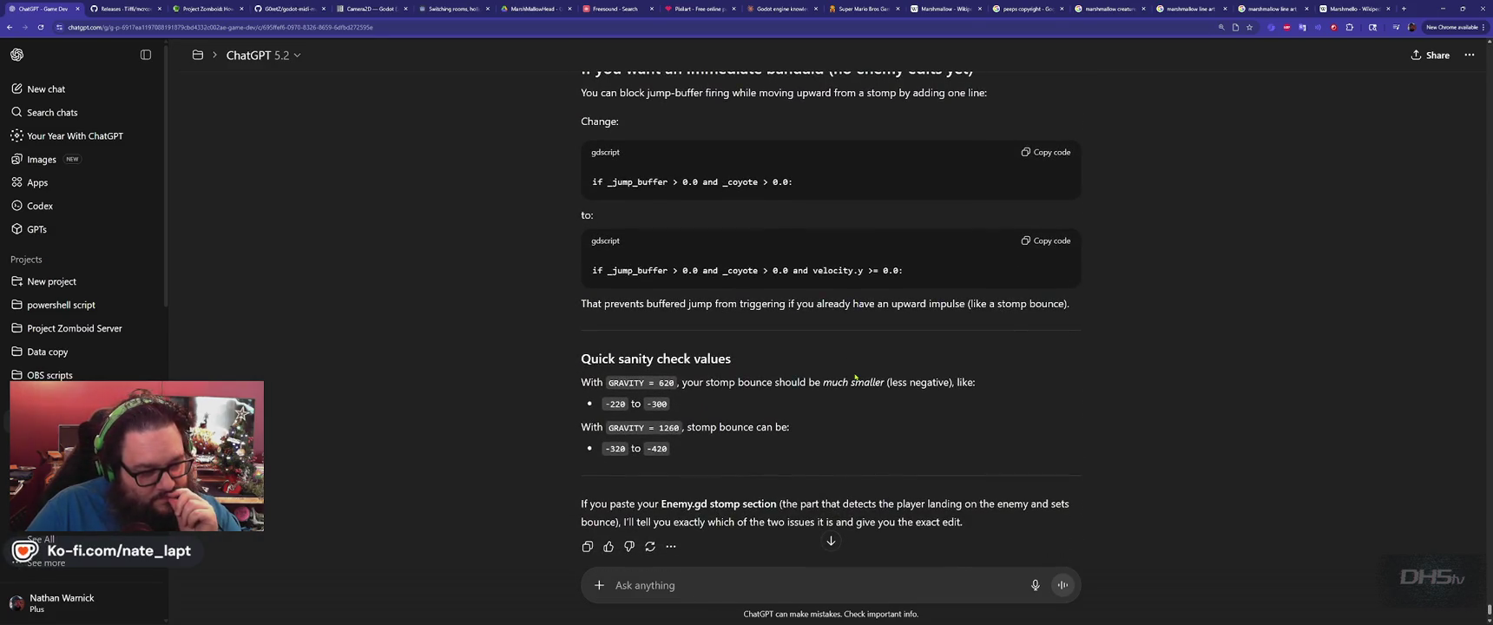
scroll(855, 377, "down", 1)
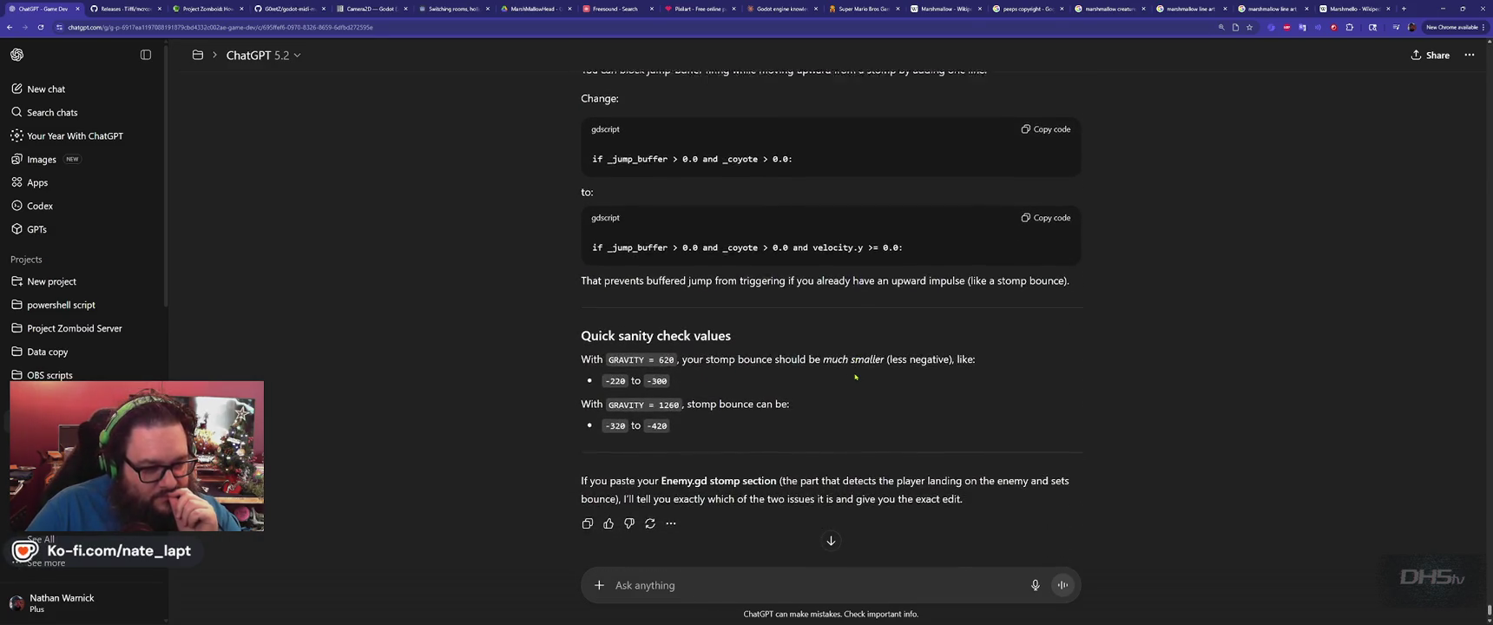
left_click(807, 586)
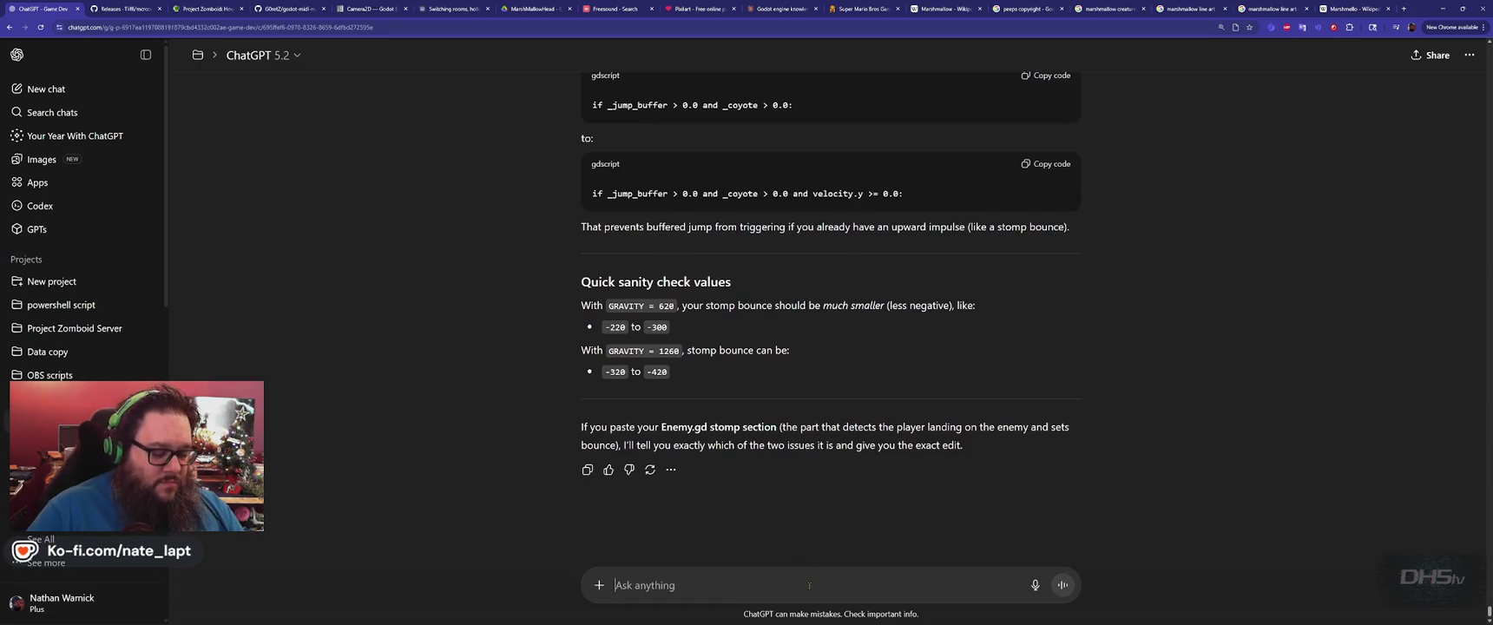
Tell ChatGPT 'gravity is fine, when normal jumping, the player felt super heavy after the changes.'.
type("Thegravity is f")
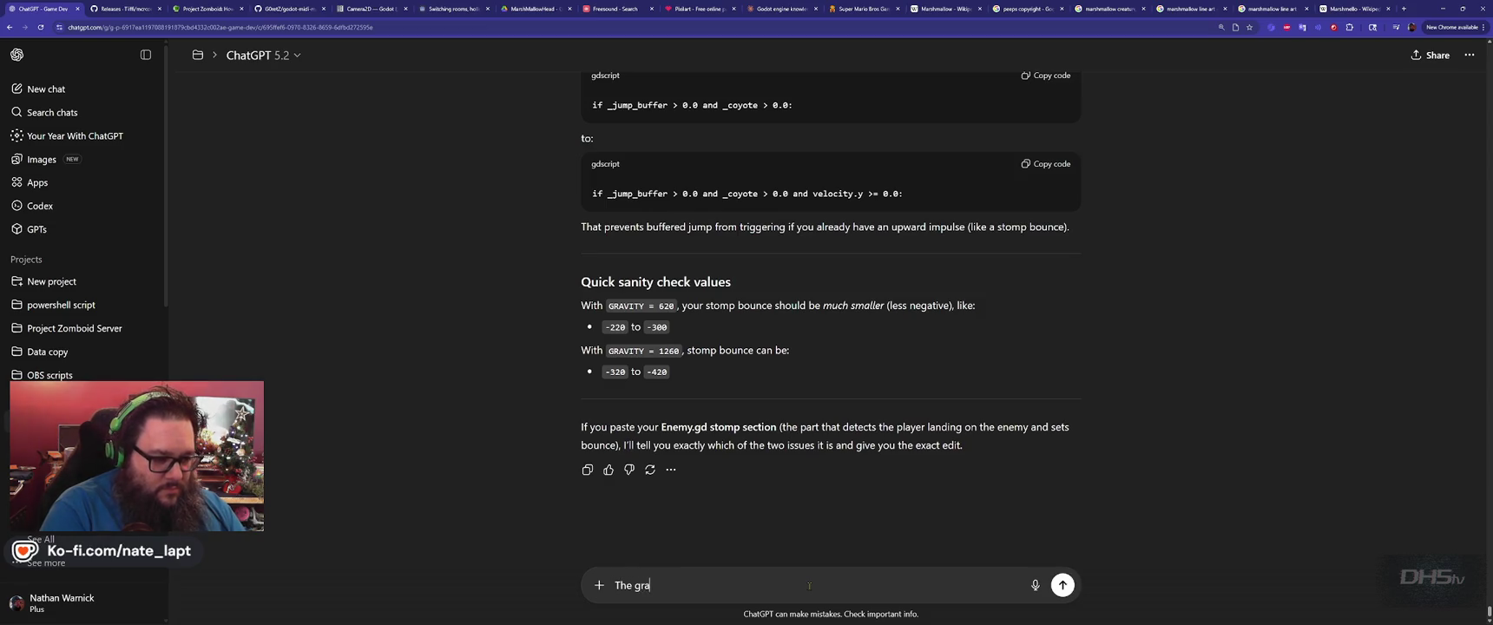
type("ine, ")
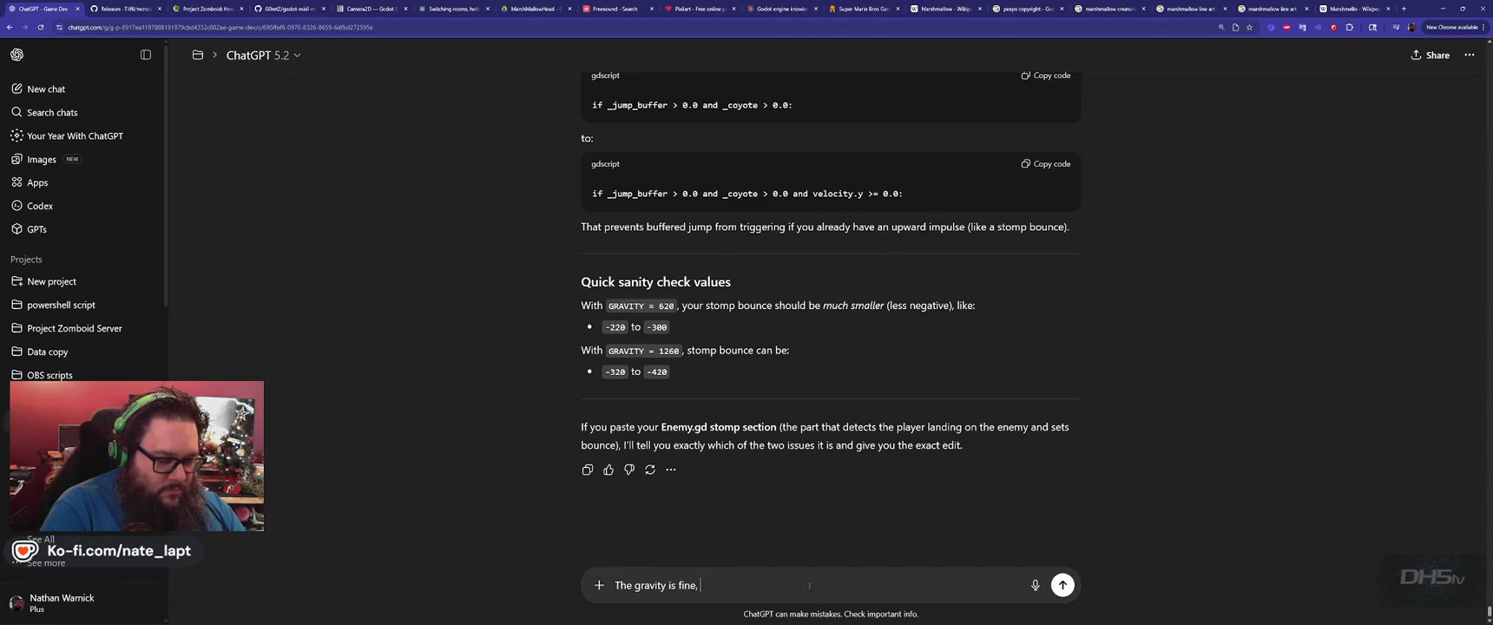
type("when normal jumping, the player fee")
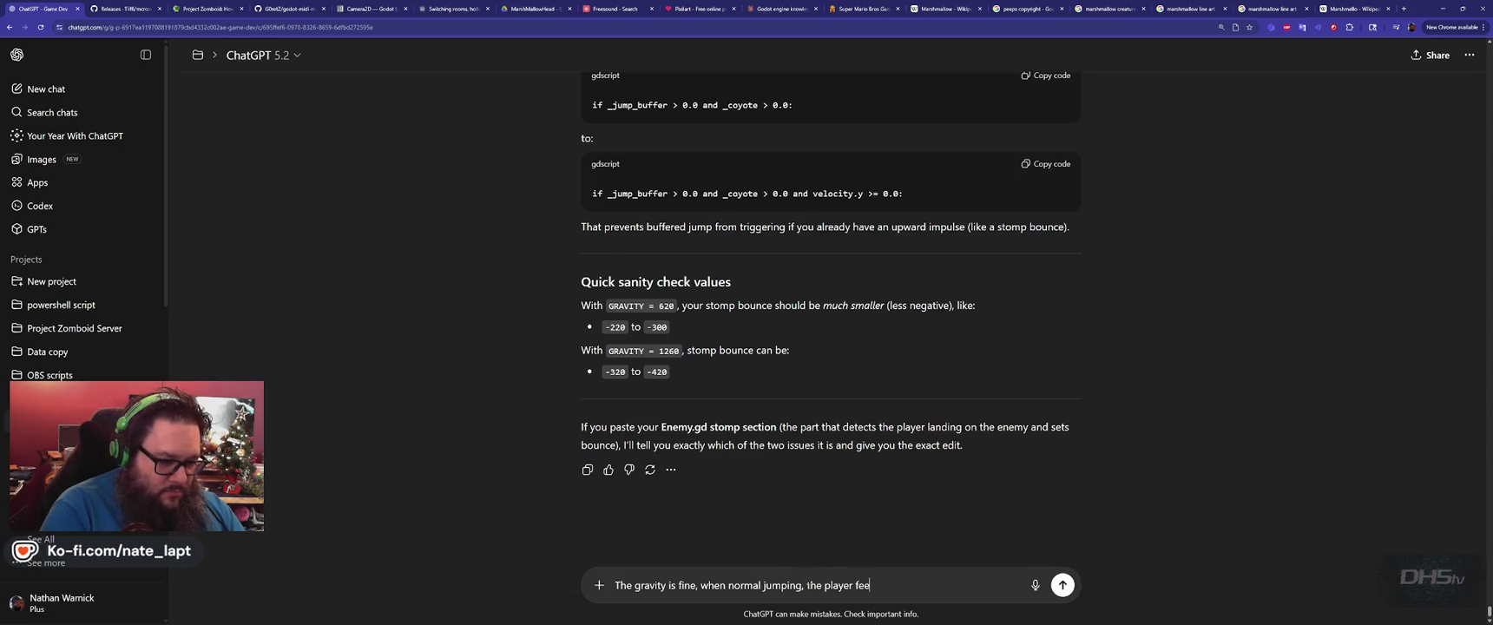
type("lt super heavy after the changes.")
key("Return")
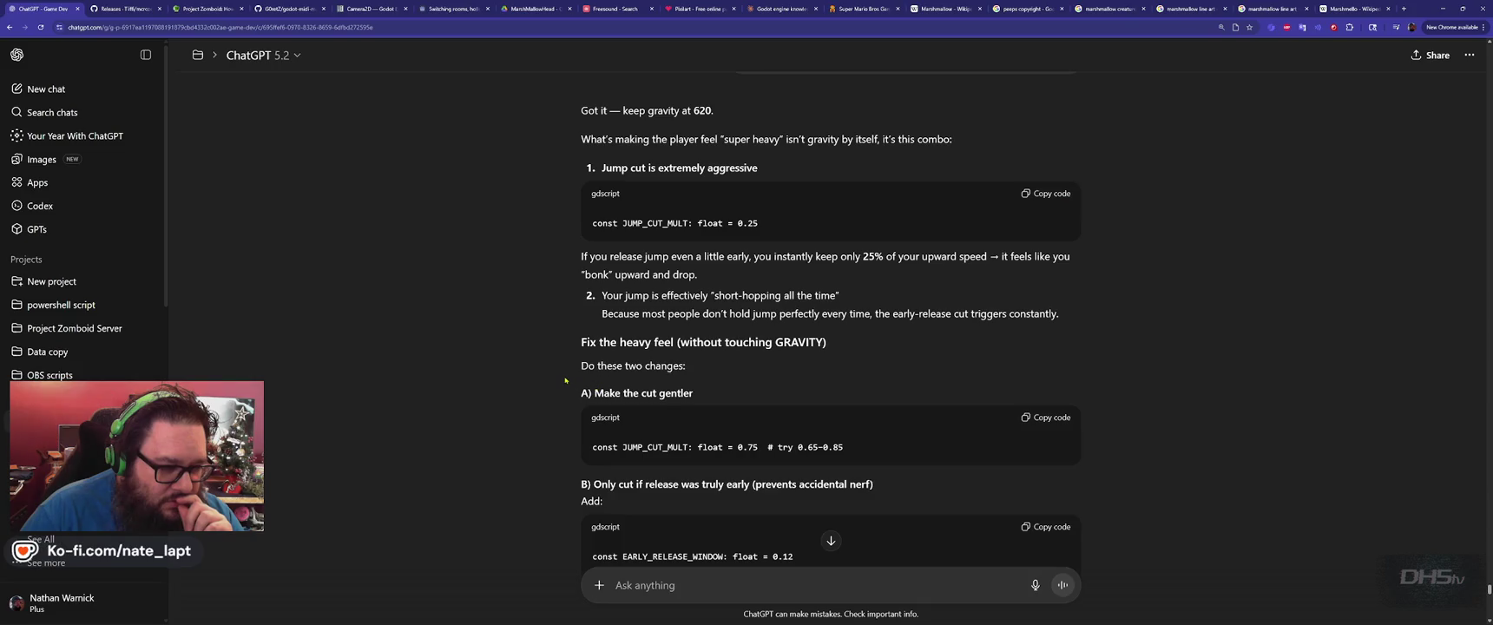
Copy the JUMP_CUT_MULT name from ChatGPT's suggested fix and go back to Godot.
scroll(565, 380, "down", 3)
double_click(668, 317)
key("ctrl+c")
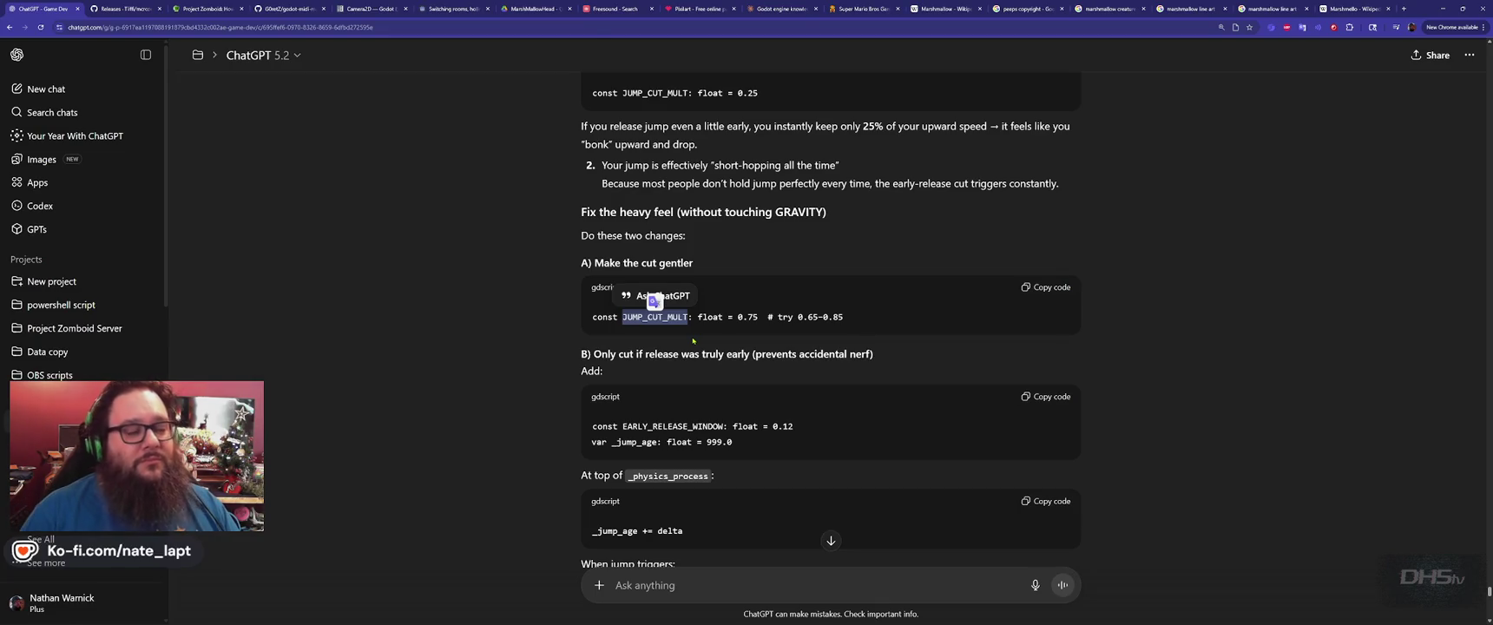
key("alt+Tab")
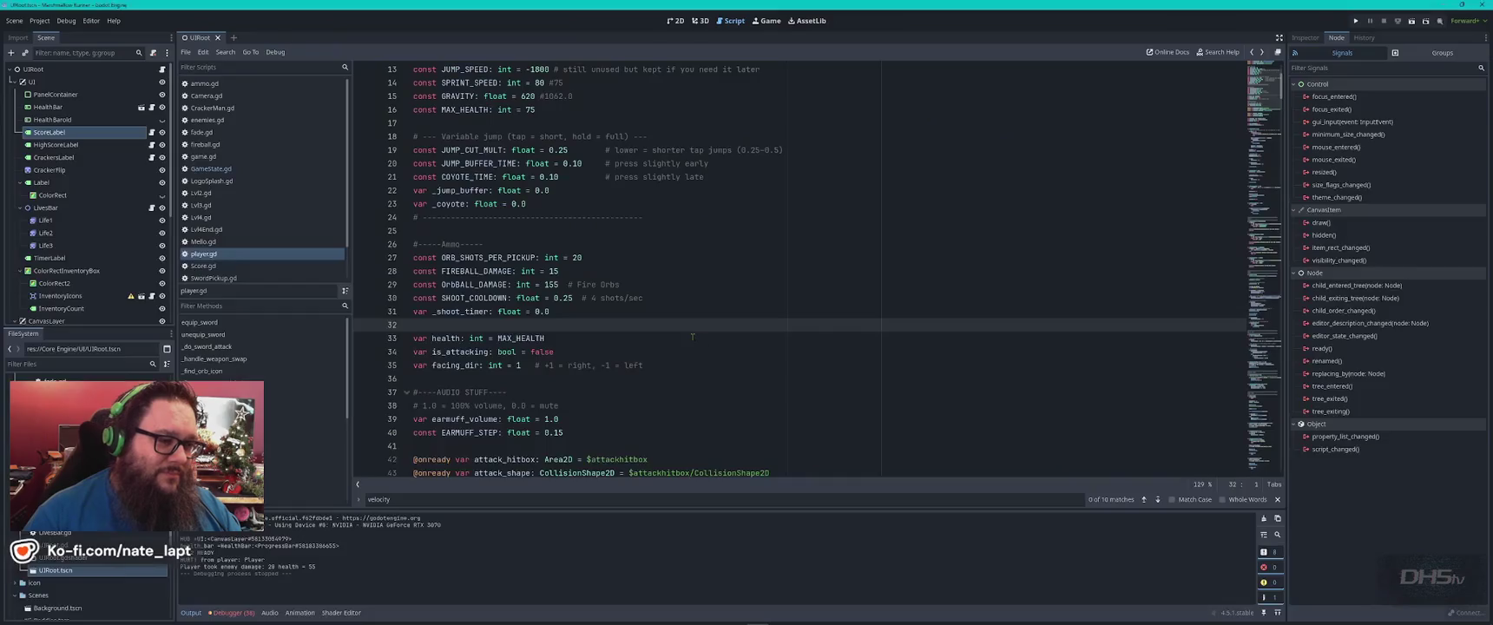
Find JUMP_CUT_MULT on line 19 of player.gd and change its value from 0.25 to 0.35.
key("ctrl+f")
key("ctrl+v")
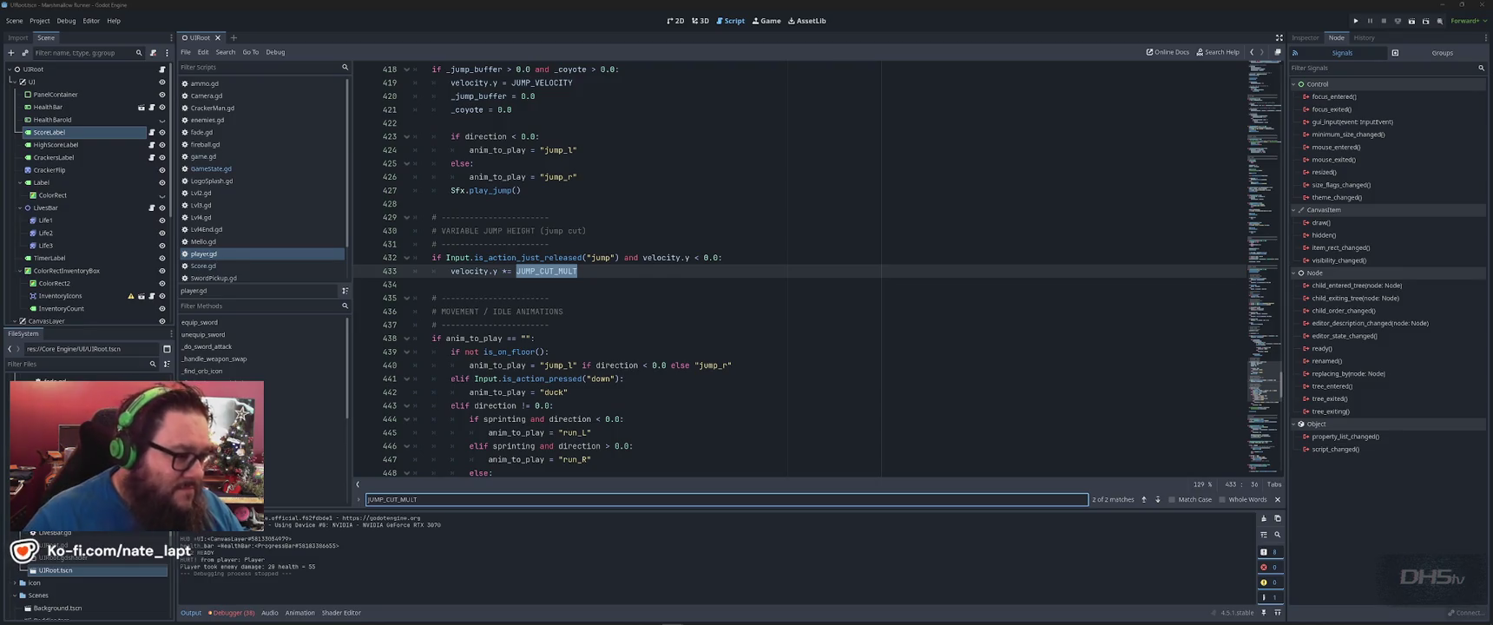
left_click(868, 38)
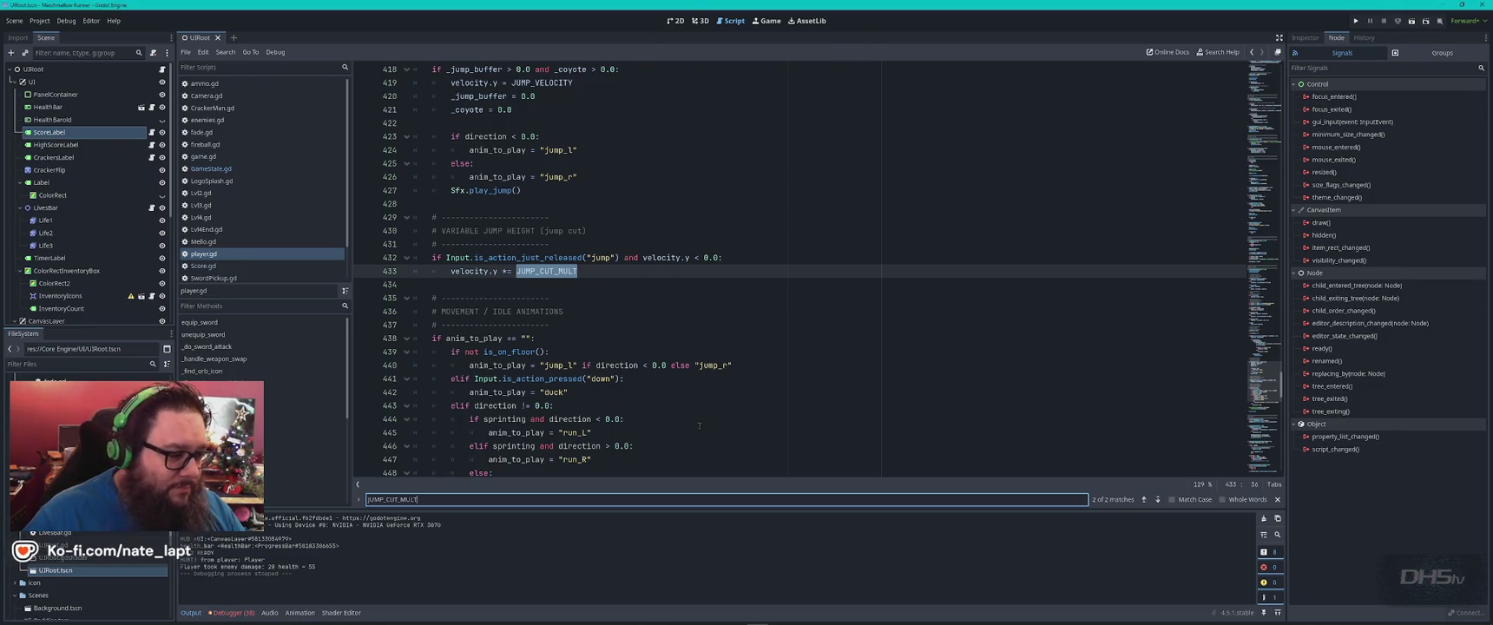
left_click(1158, 500)
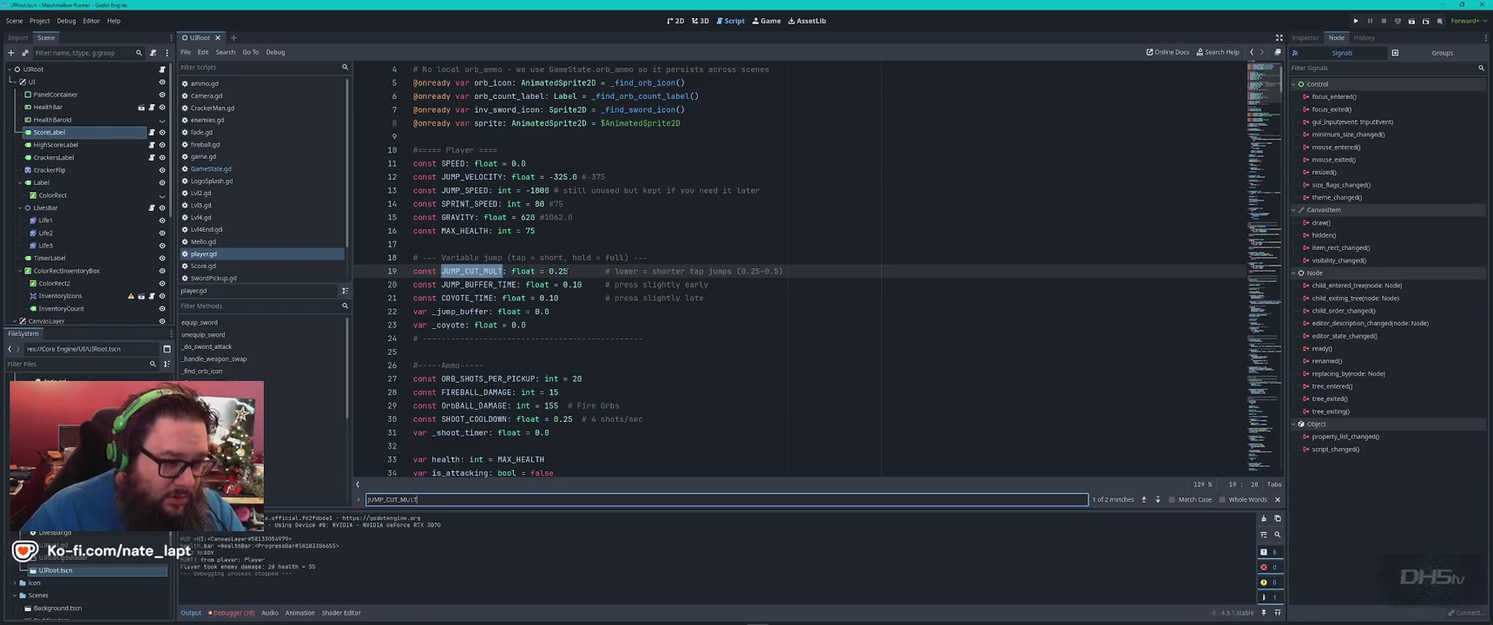
left_click(560, 270)
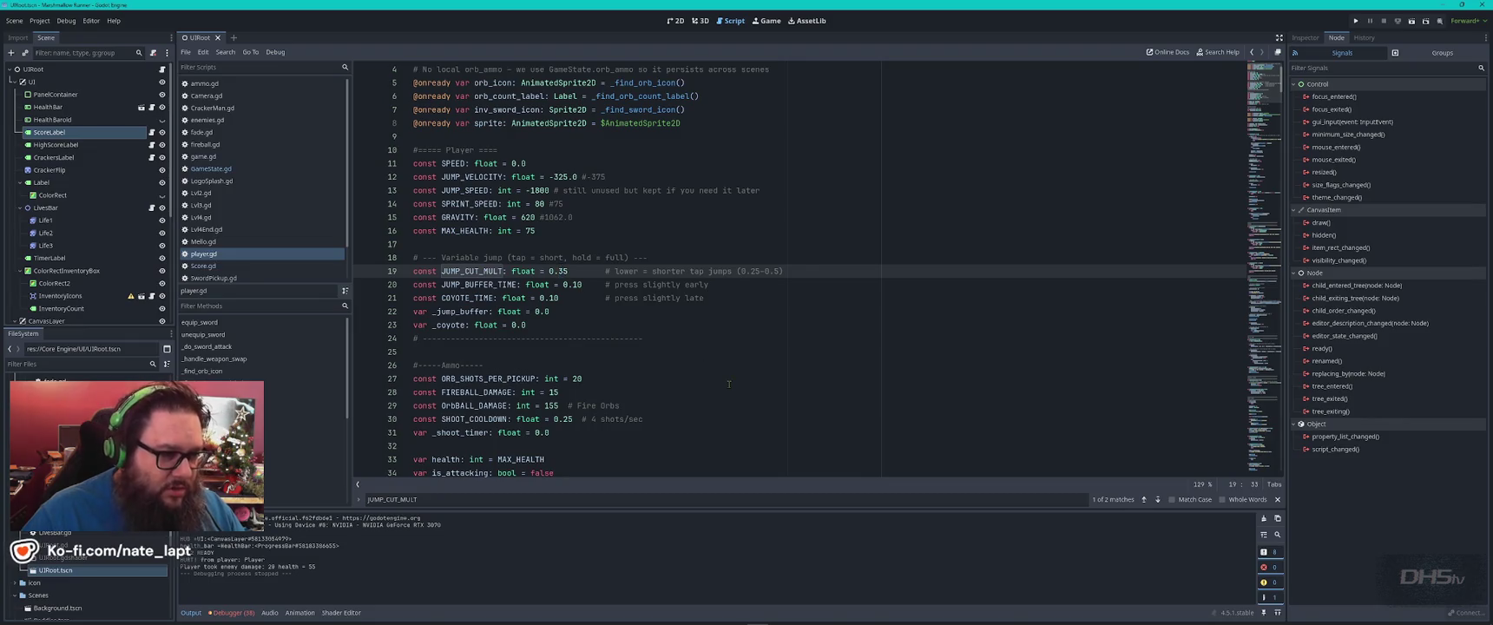
key("alt+Tab")
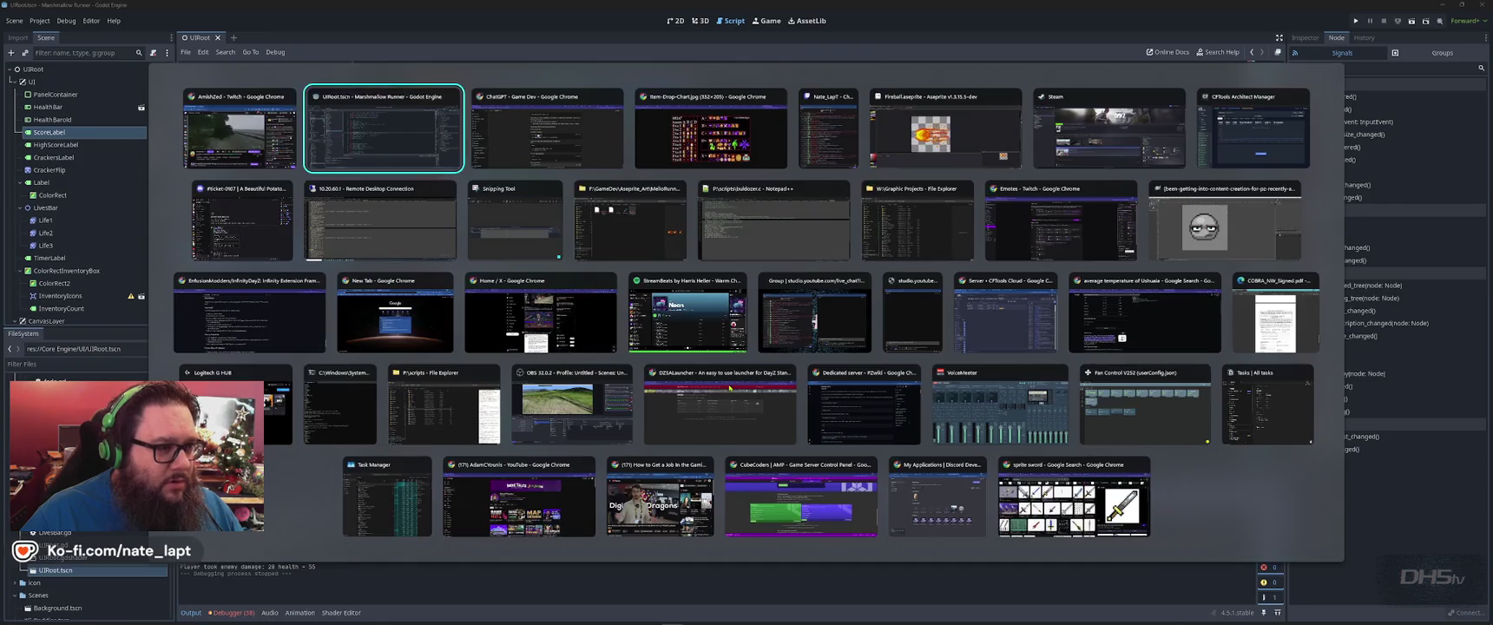
Search player.gd for ChatGPT's EARLY_RELEASE_WINDOW constant, confirming it has no match.
left_click(678, 356)
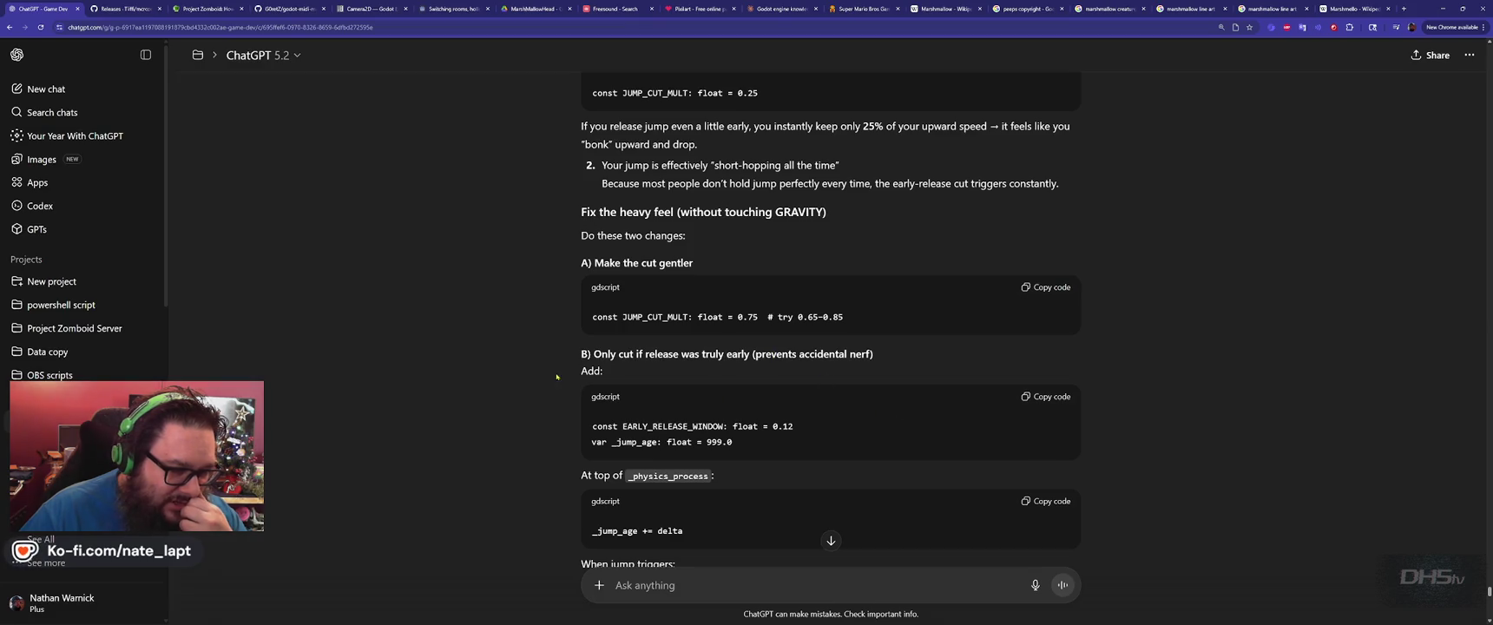
scroll(574, 406, "down", 1)
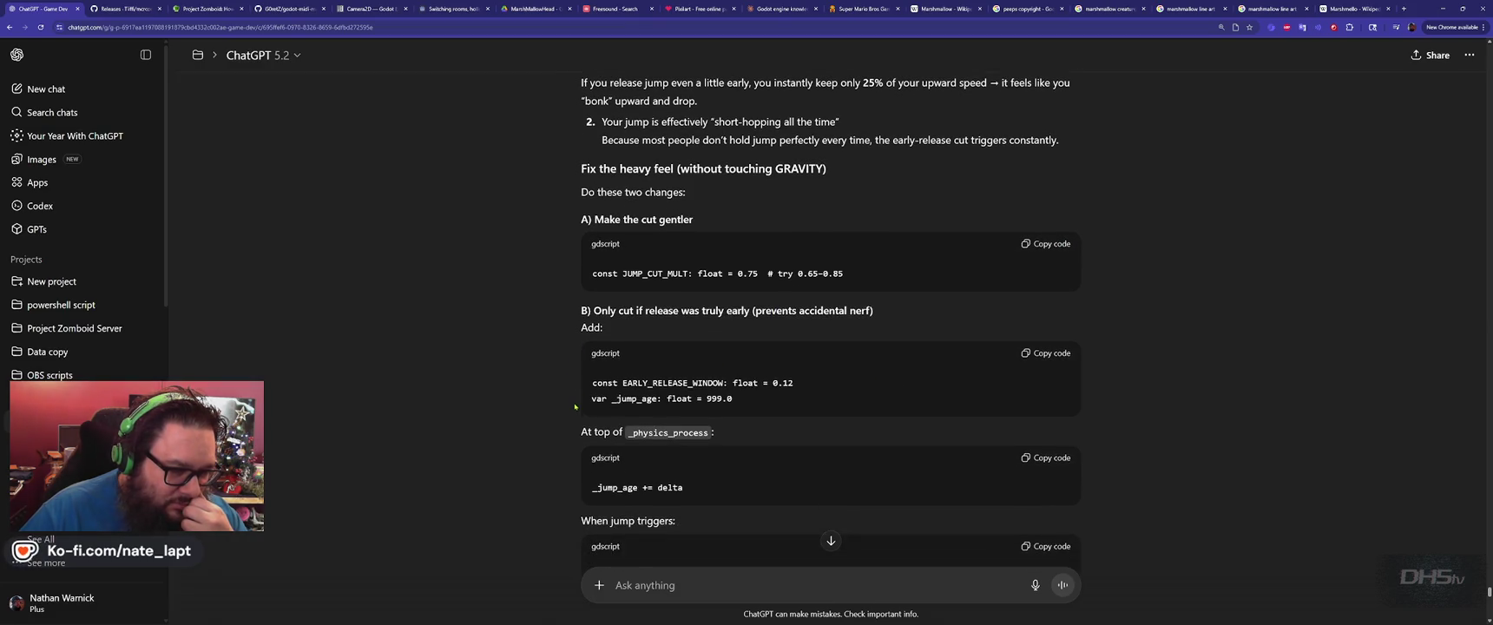
double_click(657, 382)
key("ctrl+c")
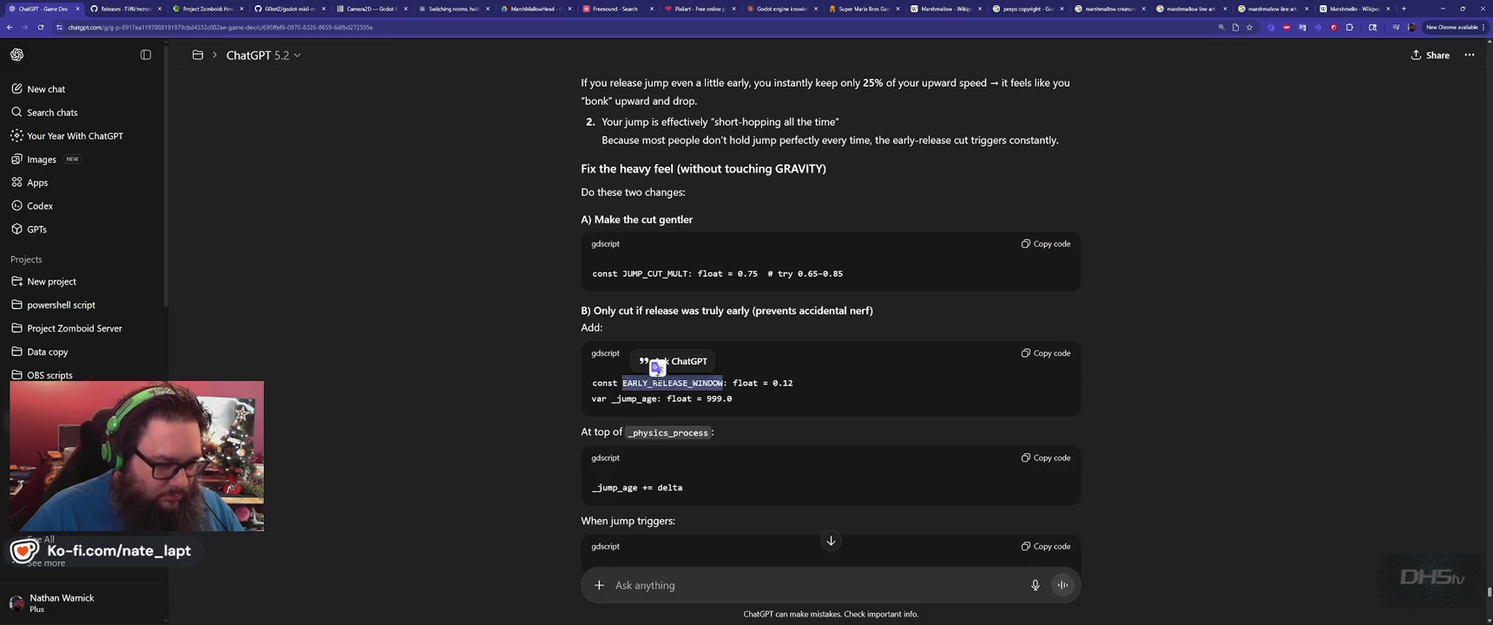
key("alt+Tab")
key("ctrl+f")
key("ctrl+v")
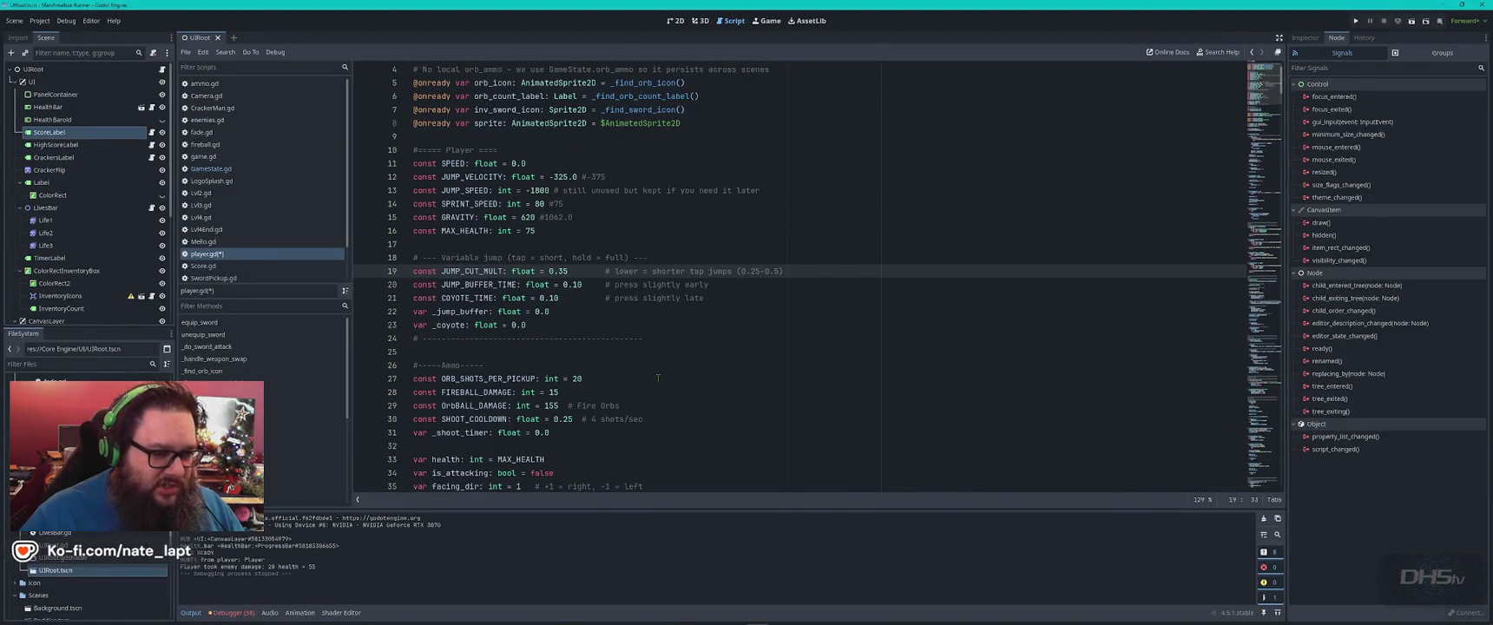
key("alt+Tab")
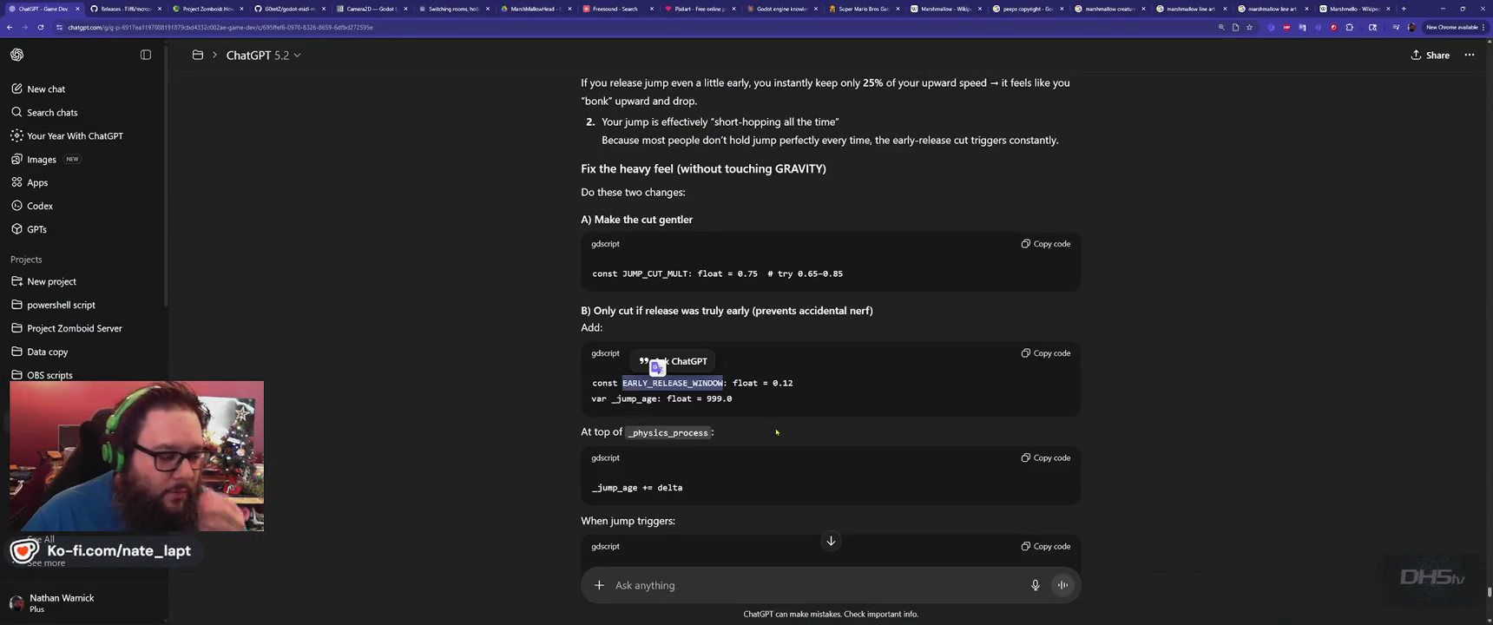
left_click(760, 329)
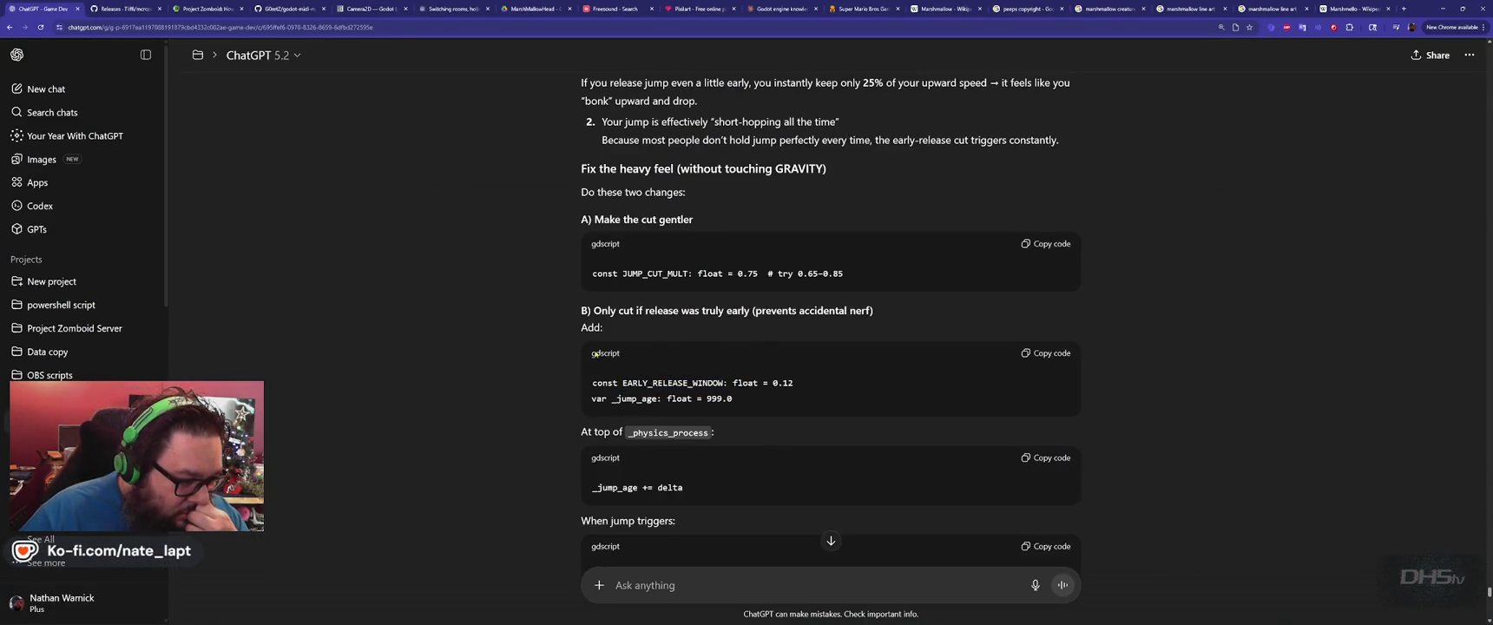
scroll(527, 391, "down", 3)
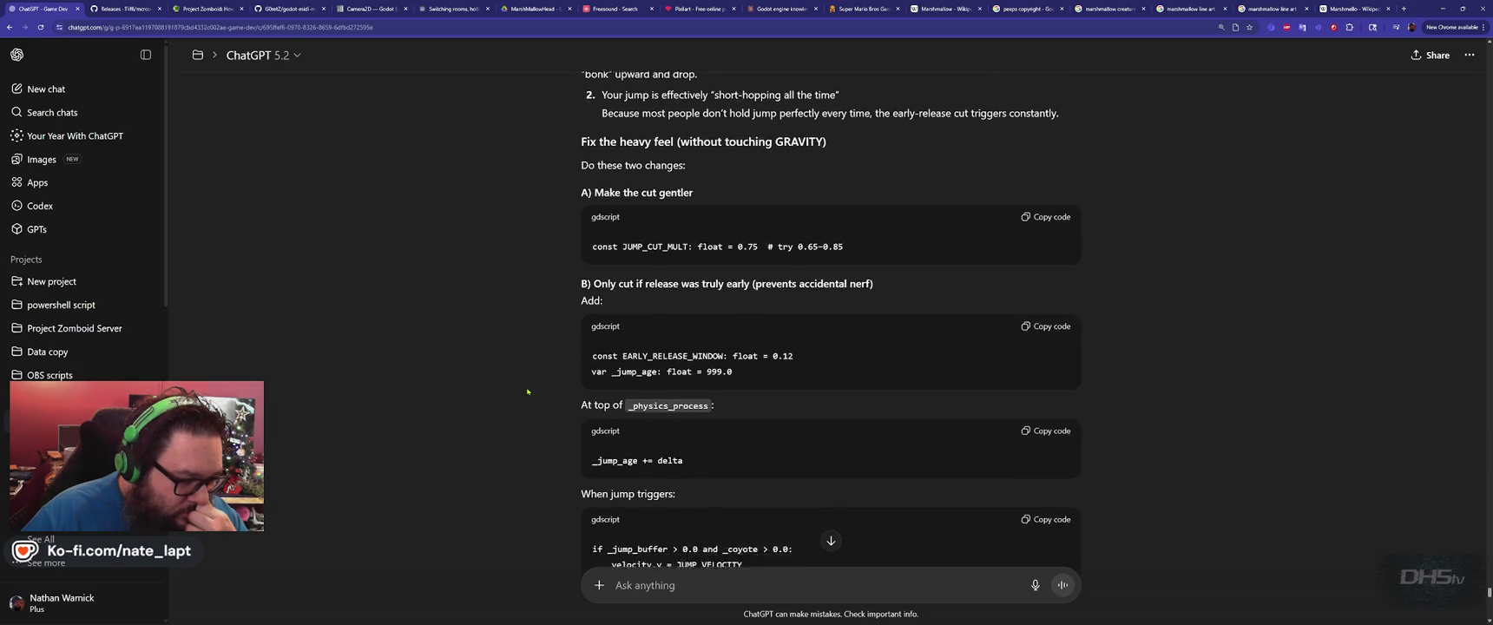
scroll(527, 392, "down", 5)
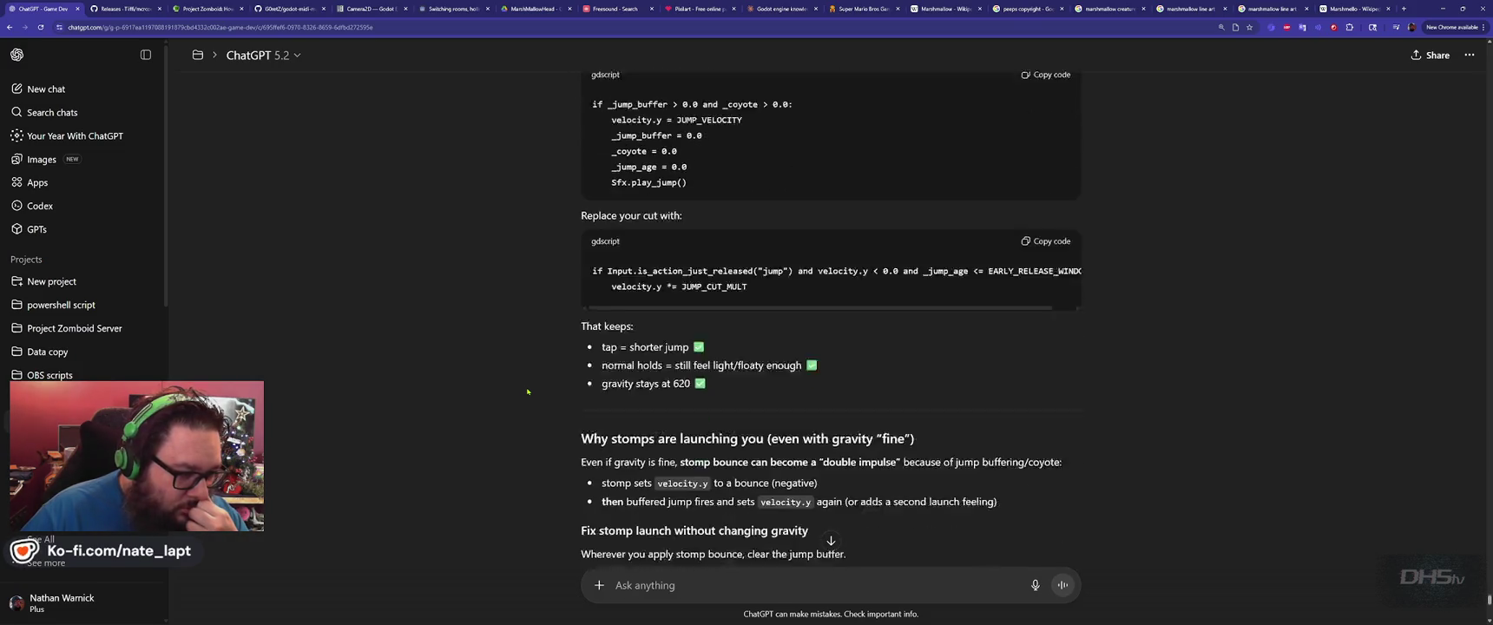
scroll(527, 391, "down", 5)
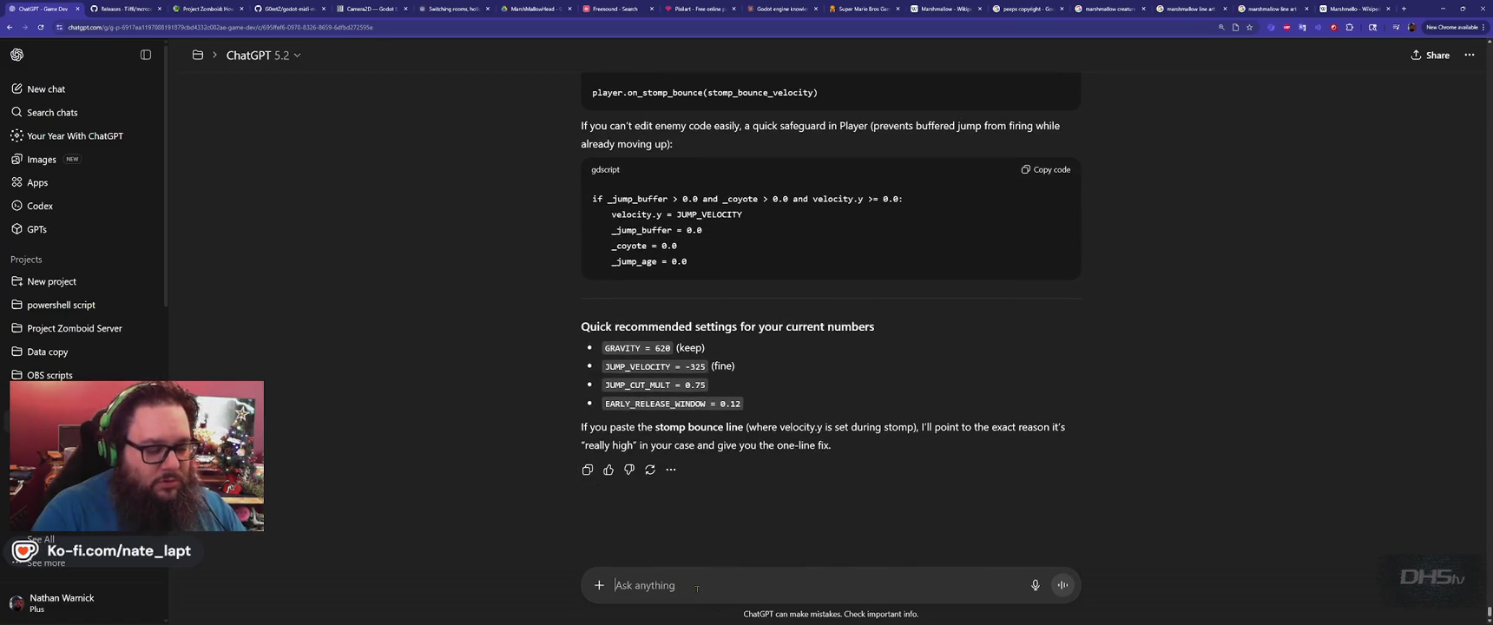
type("please clean up and output complete s")
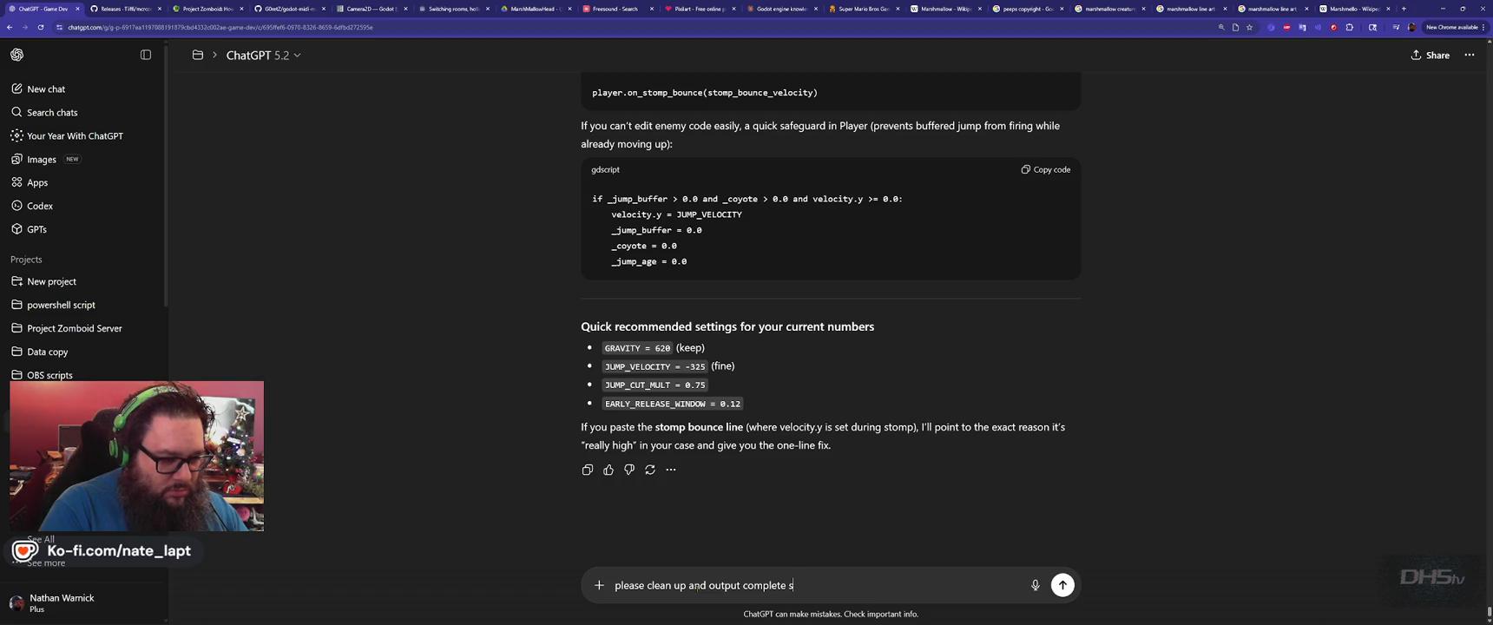
Send ChatGPT the request 'please clean up and output complete script'.
type("t")
key("Return")
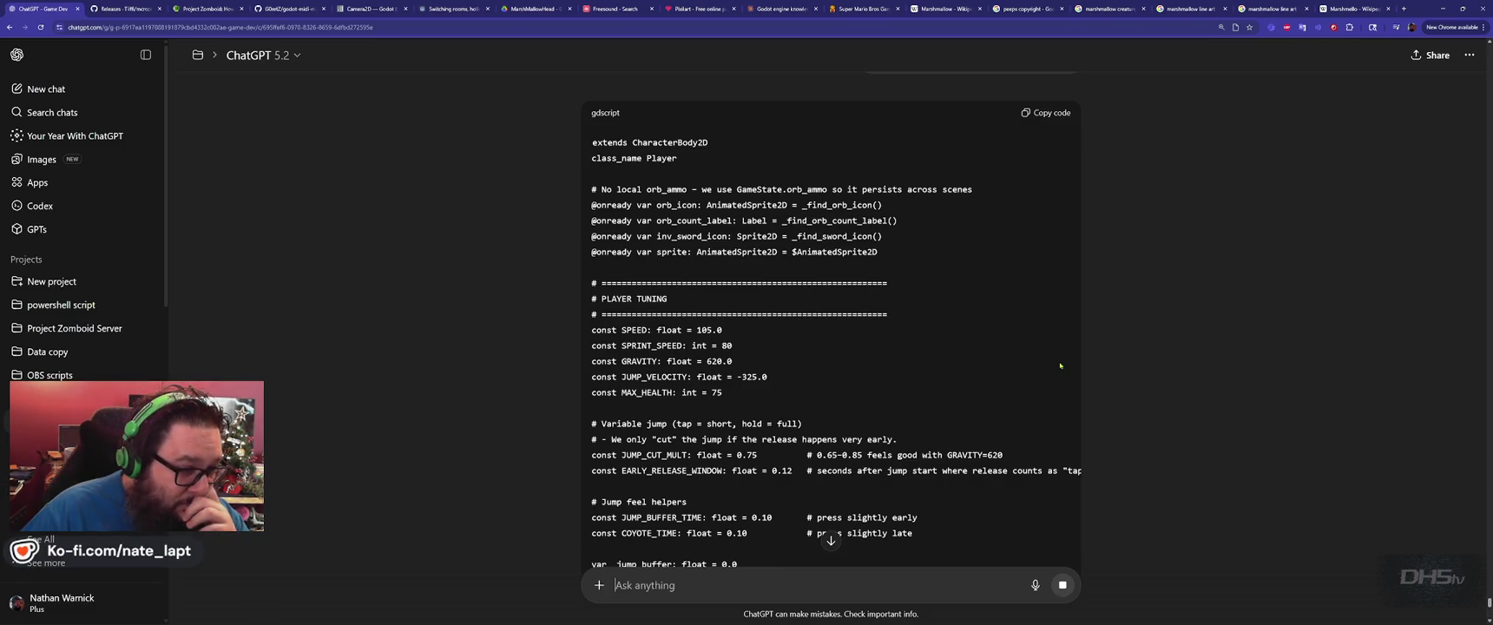
Follow ChatGPT's streaming complete Player script to the end, then return to the code block's top.
scroll(1060, 365, "down", 15)
scroll(1064, 372, "down", 10)
scroll(1072, 378, "down", 5)
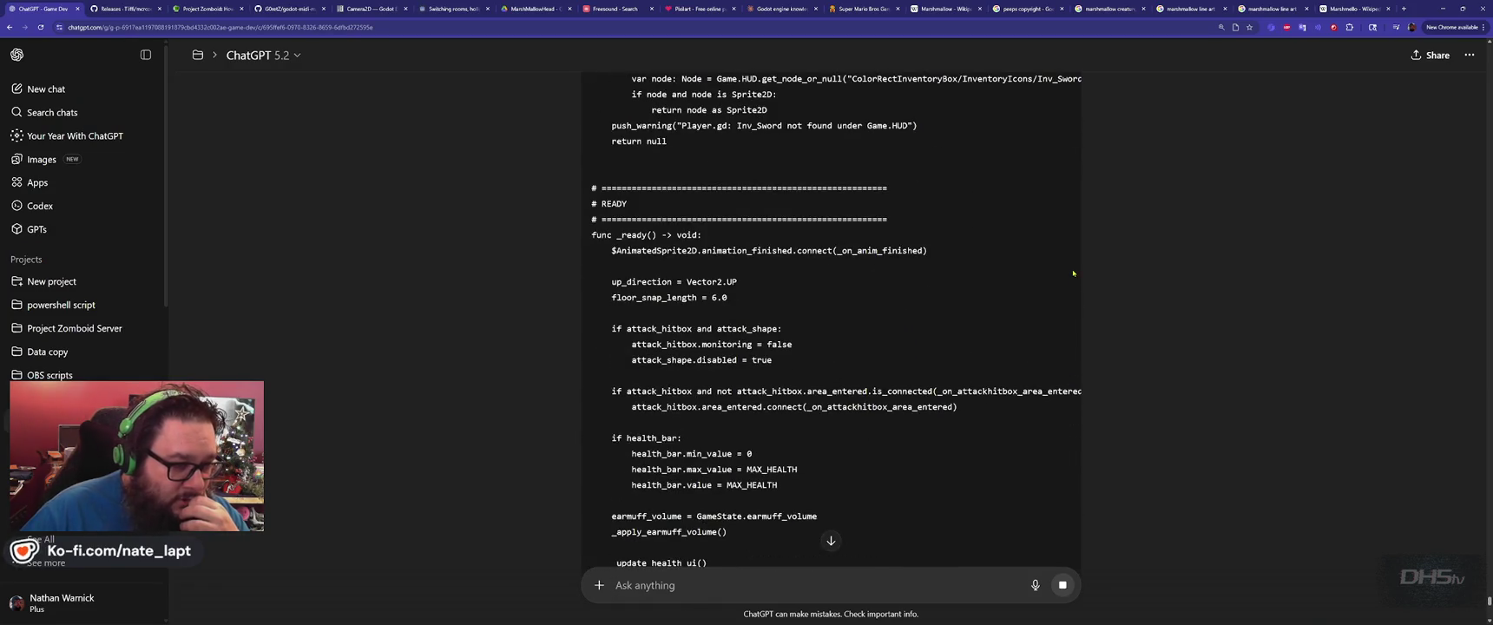
scroll(1067, 269, "down", 10)
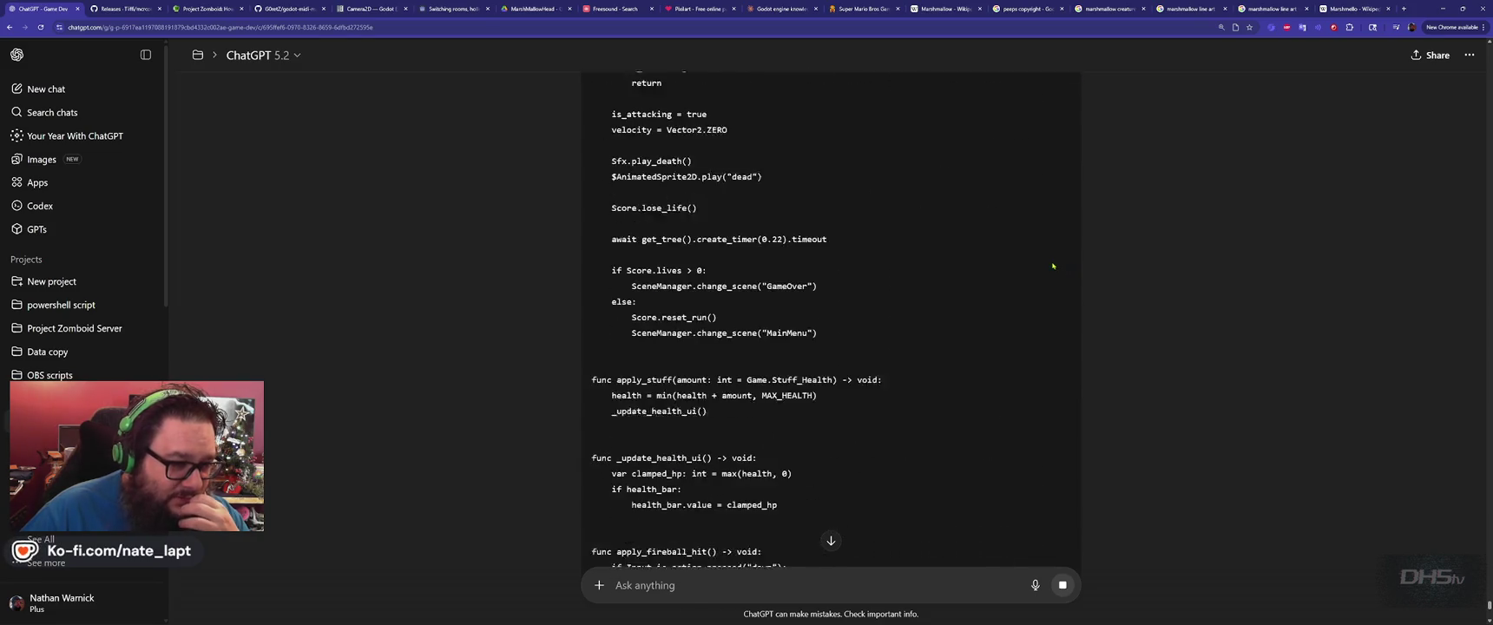
scroll(898, 277, "down", 5)
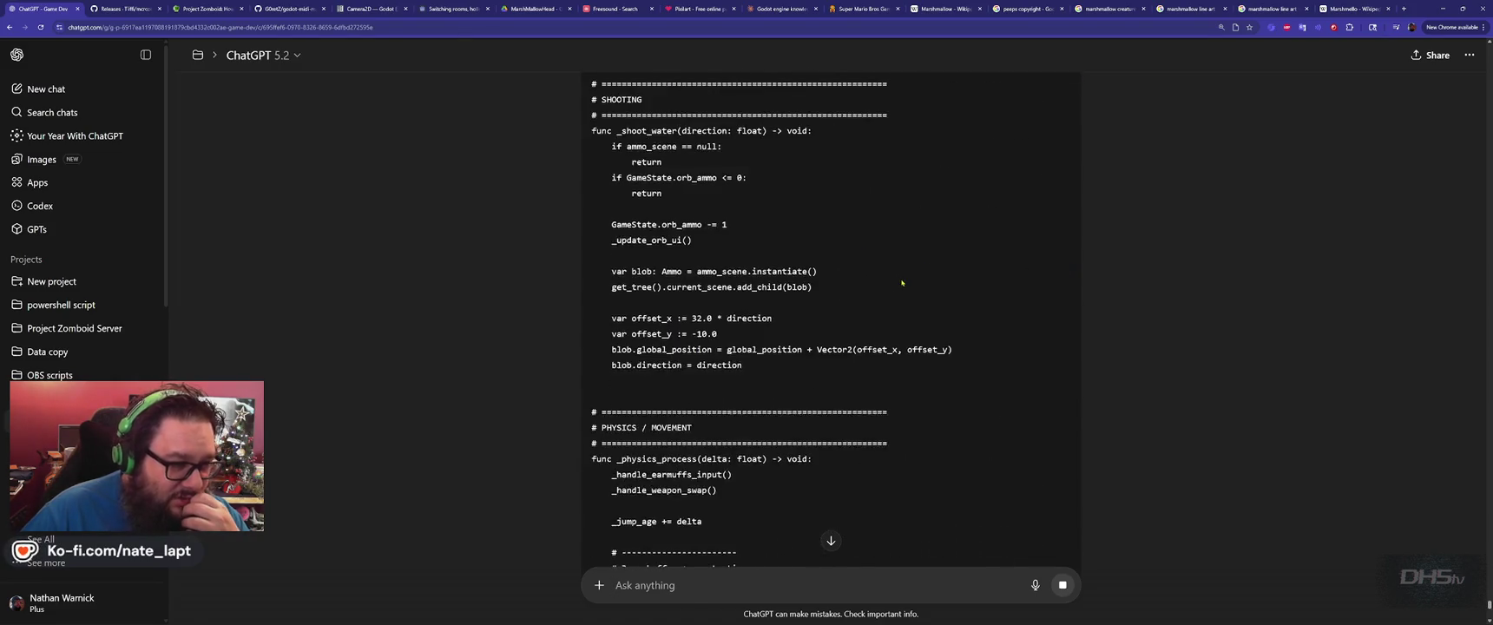
scroll(900, 279, "up", 3)
scroll(902, 282, "down", 10)
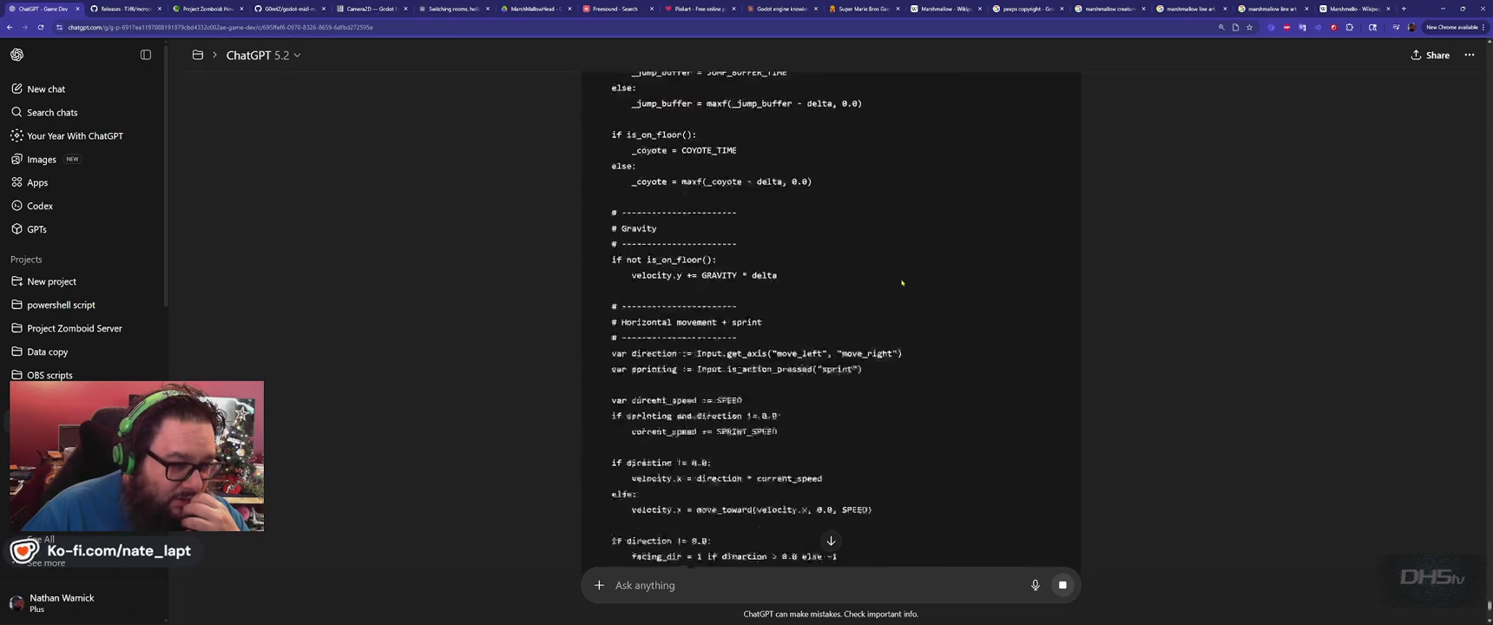
scroll(963, 253, "down", 6)
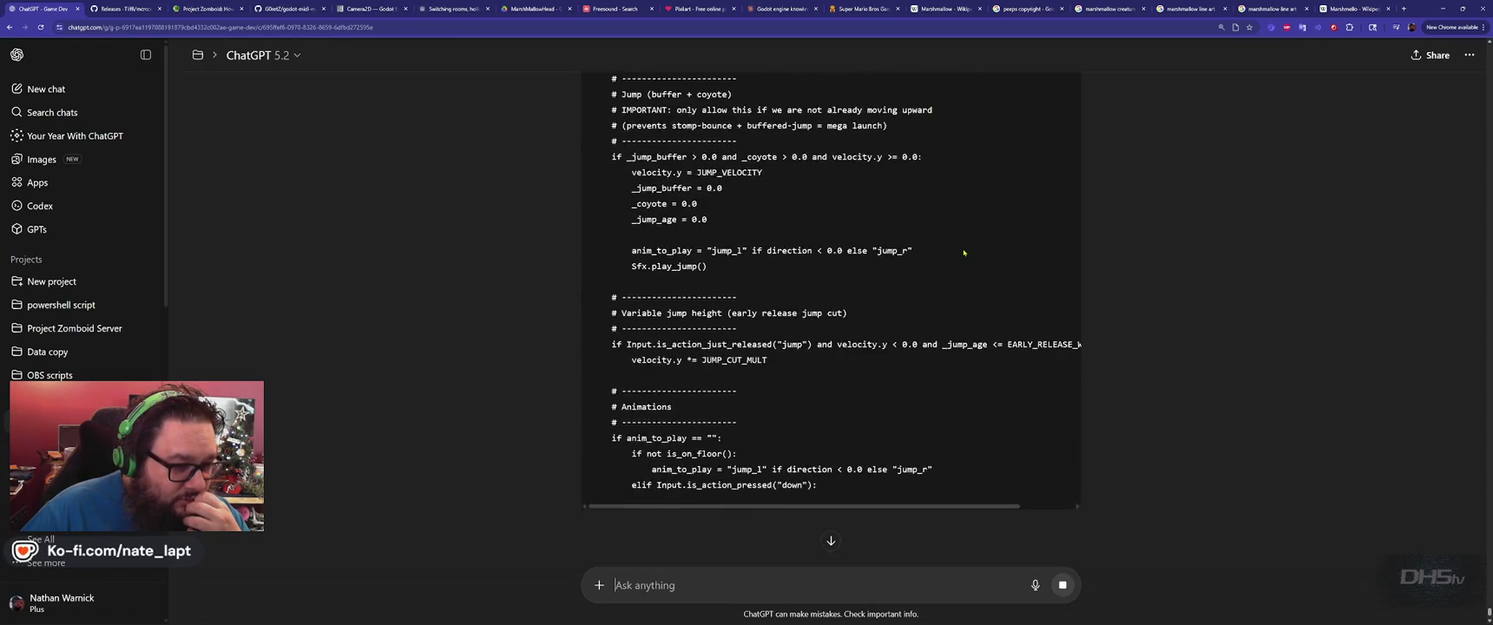
scroll(963, 253, "down", 10)
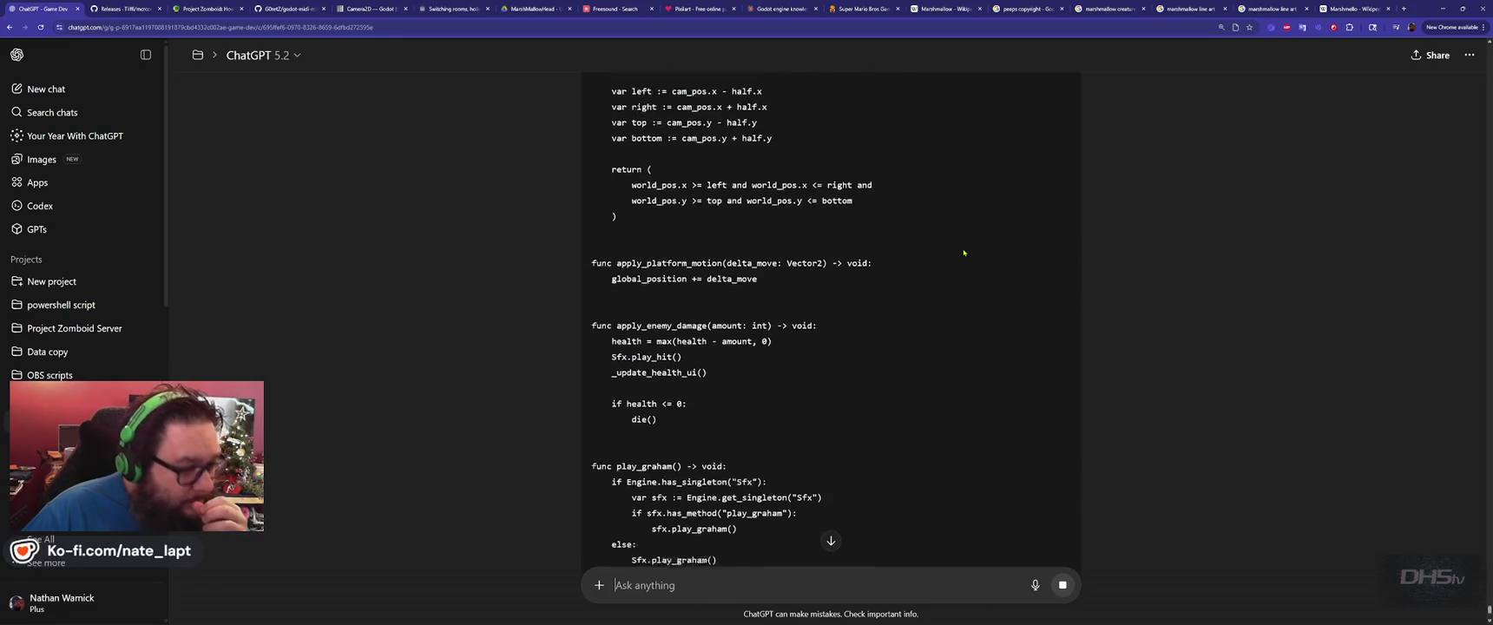
scroll(963, 253, "down", 3)
scroll(998, 227, "up", 10)
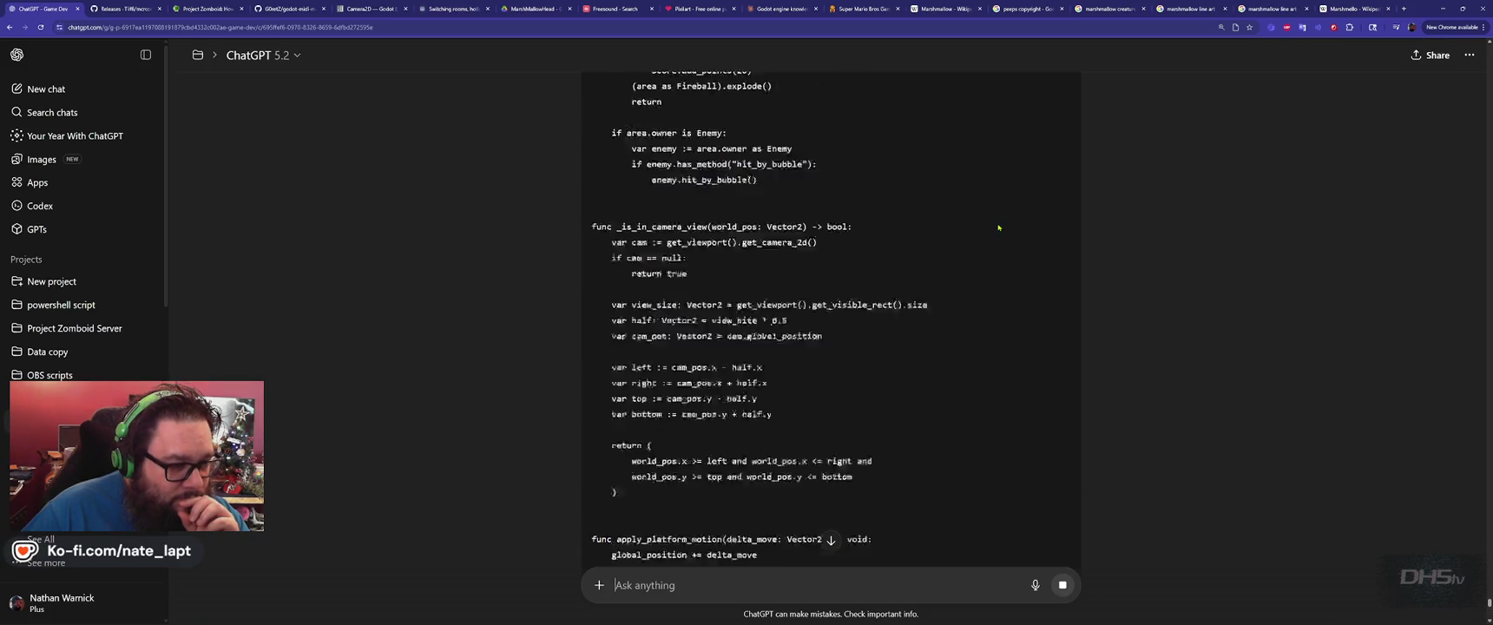
scroll(998, 228, "up", 15)
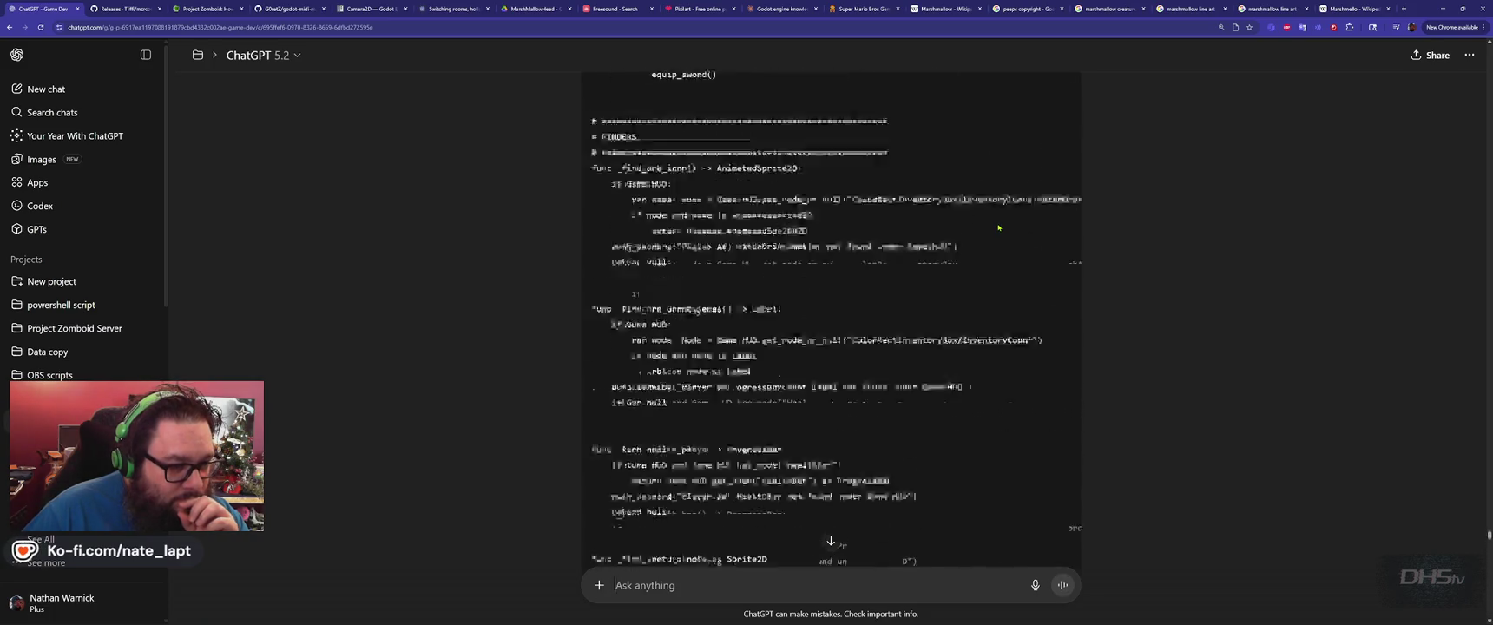
scroll(998, 227, "up", 10)
scroll(1016, 217, "down", 7)
scroll(1047, 205, "up", 2)
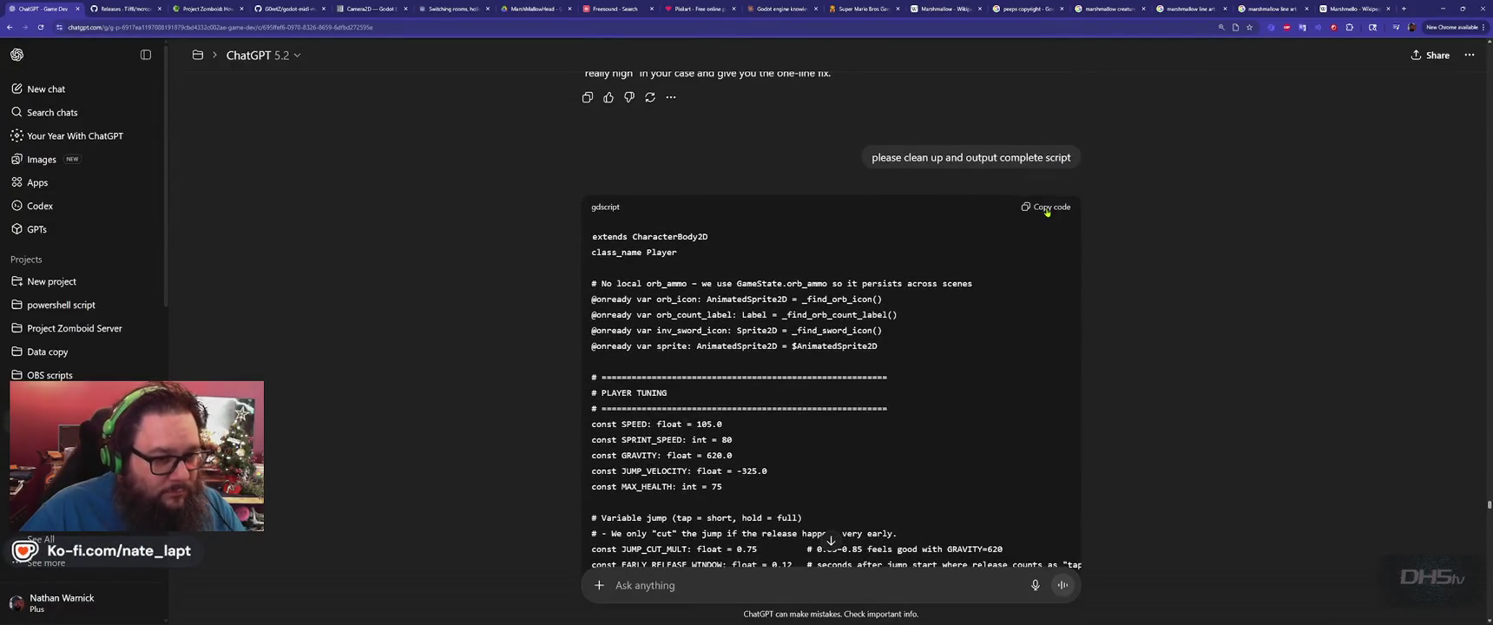
Replace all of player.gd with ChatGPT's complete script, save it, and run the game with F5.
key("alt+Tab")
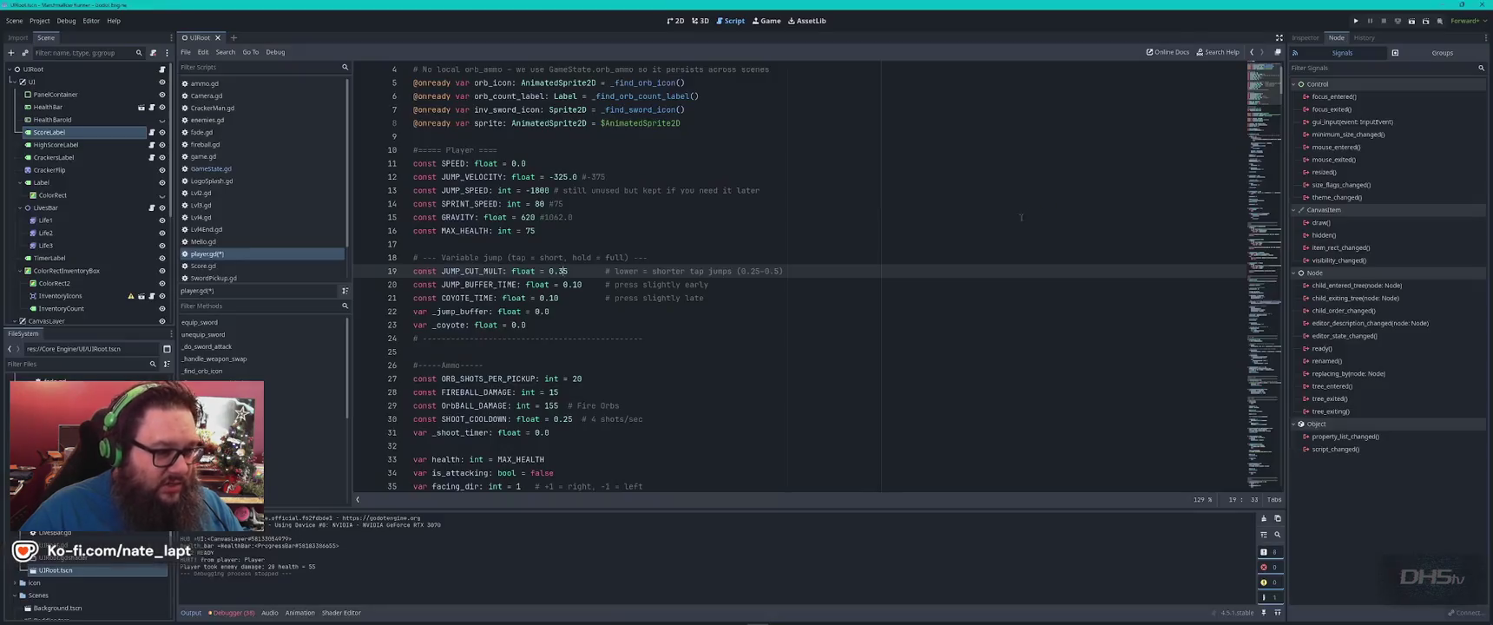
key("ctrl+a")
key("ctrl+v")
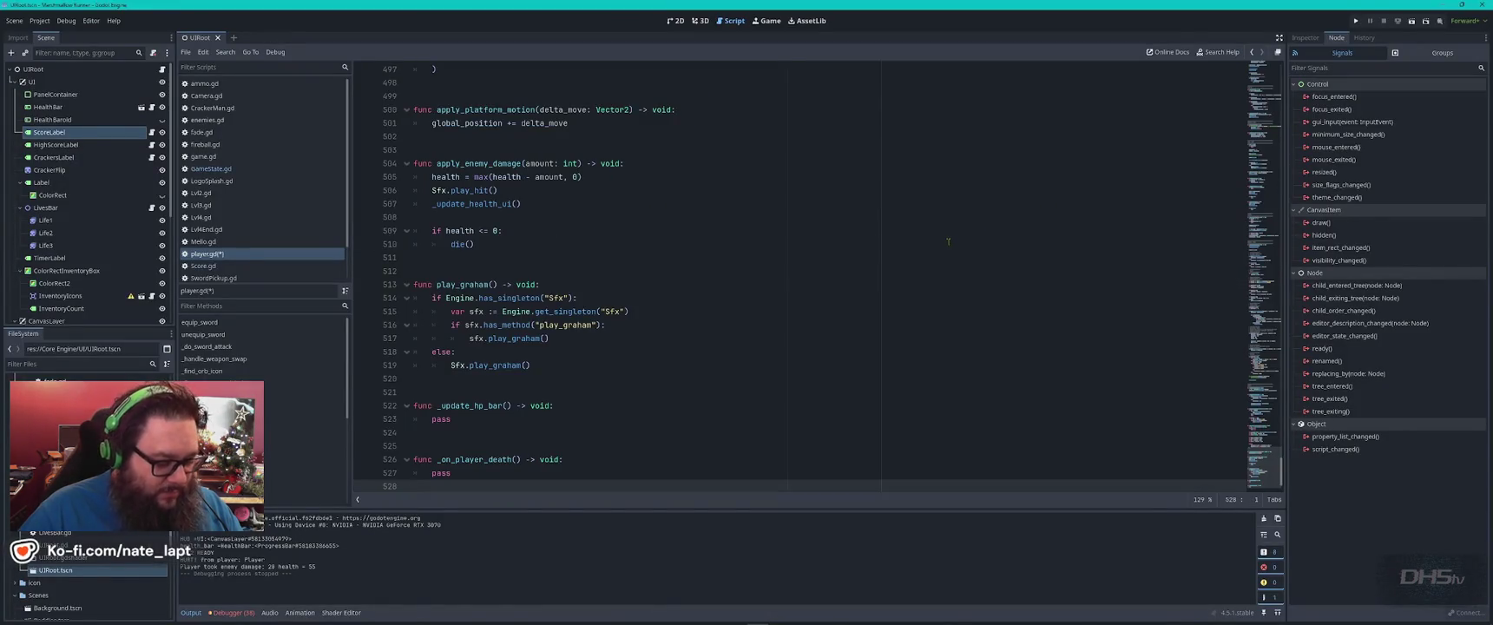
key("ctrl+s")
key("F5")
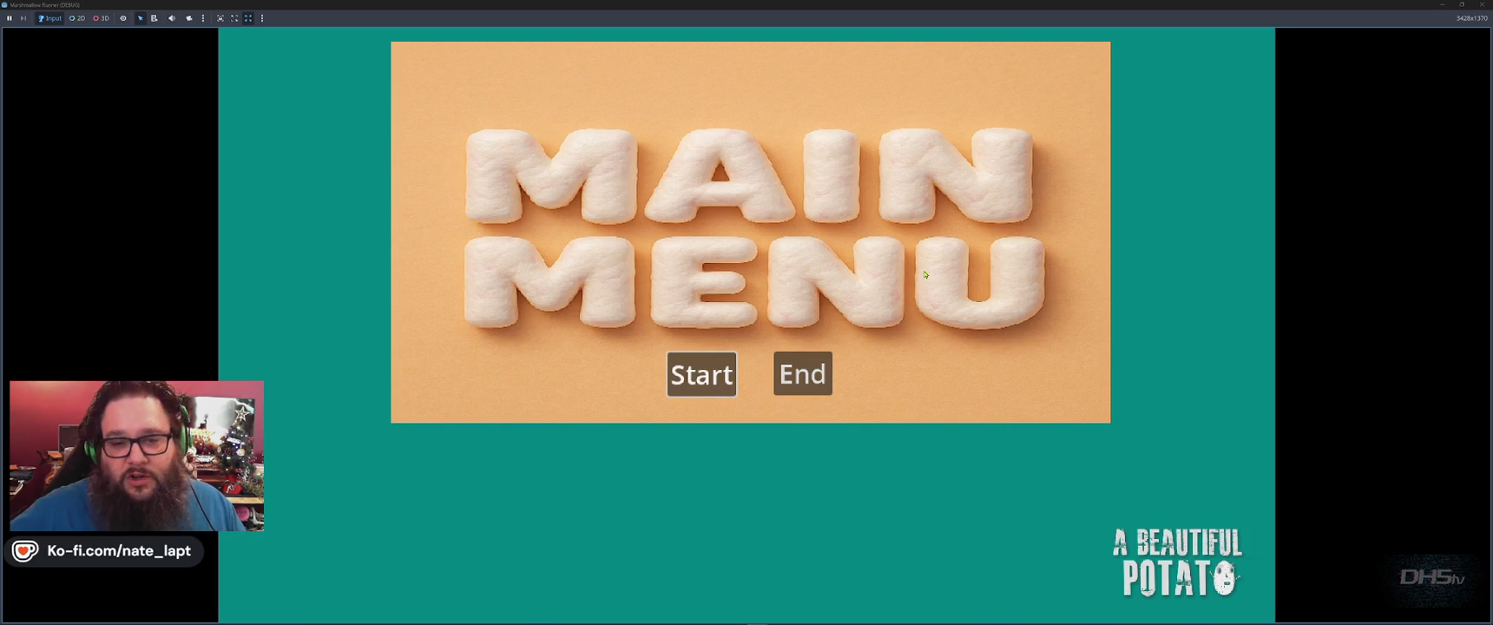
Start the game from the main menu and jump repeatedly beside the tree to check jump height.
key("Return")
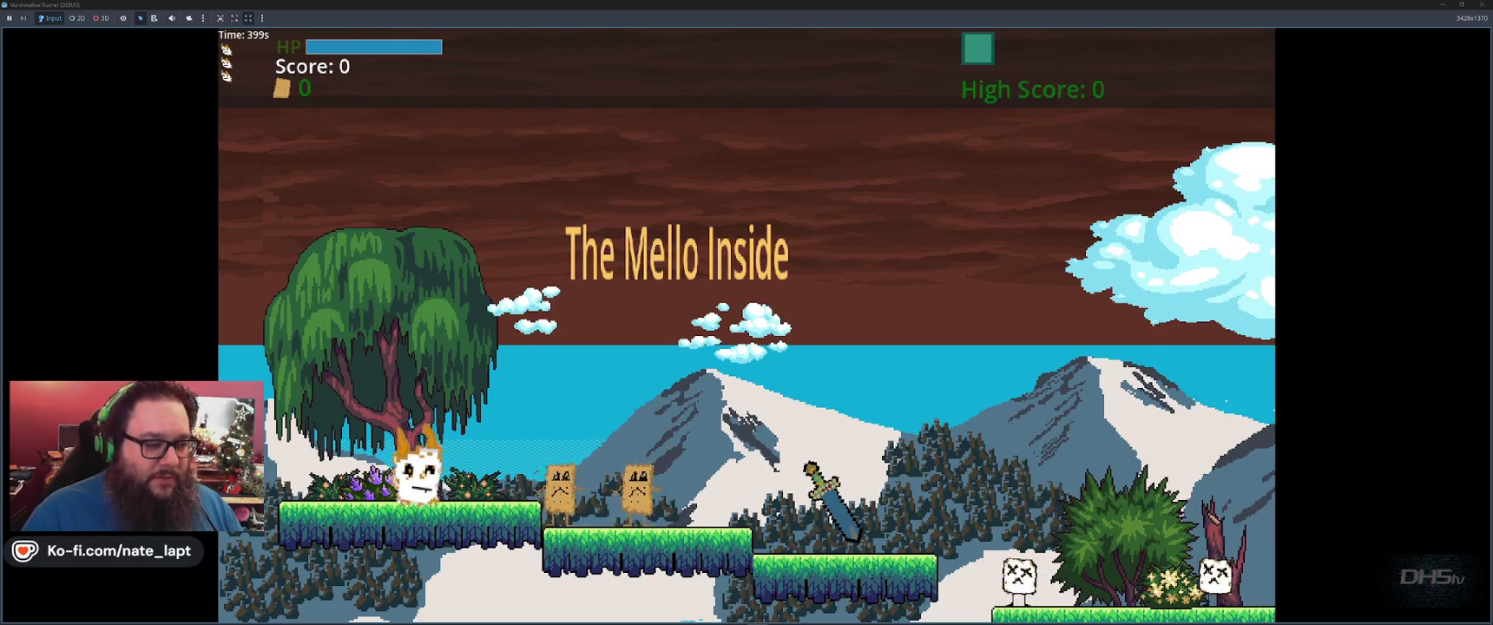
key("space")
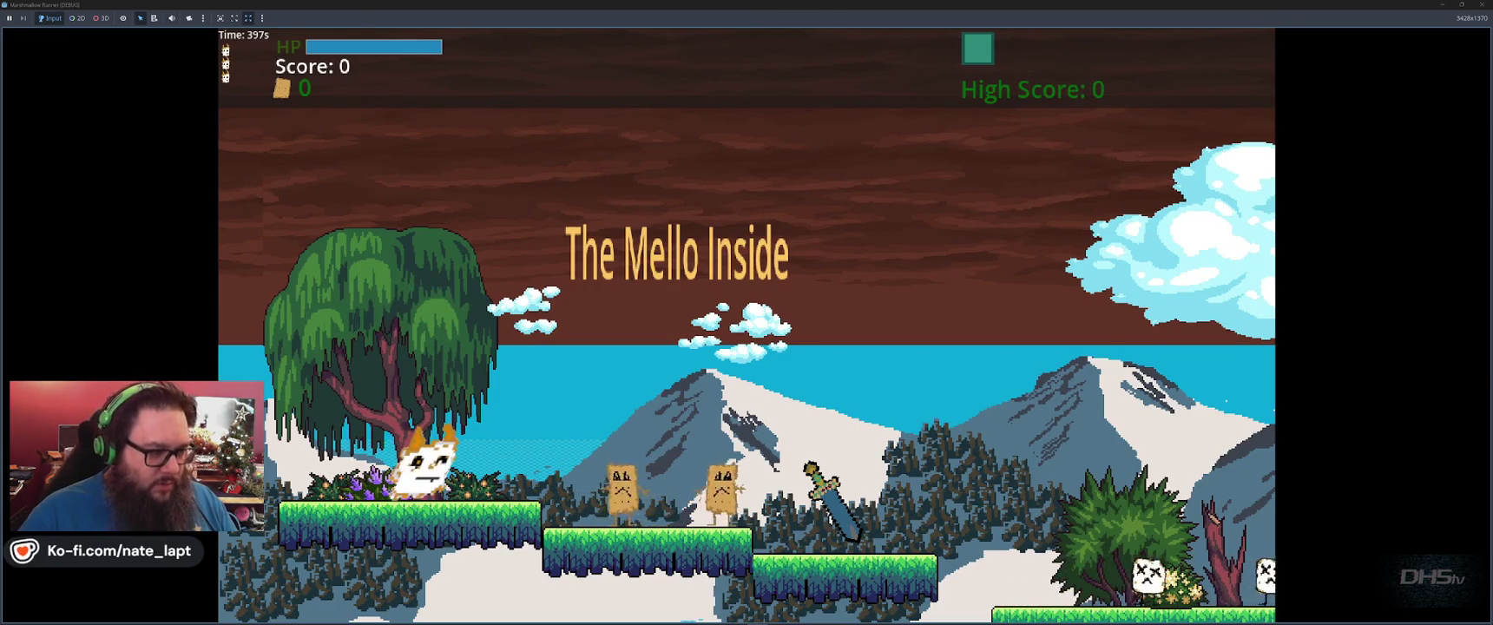
key("space")
key("space")
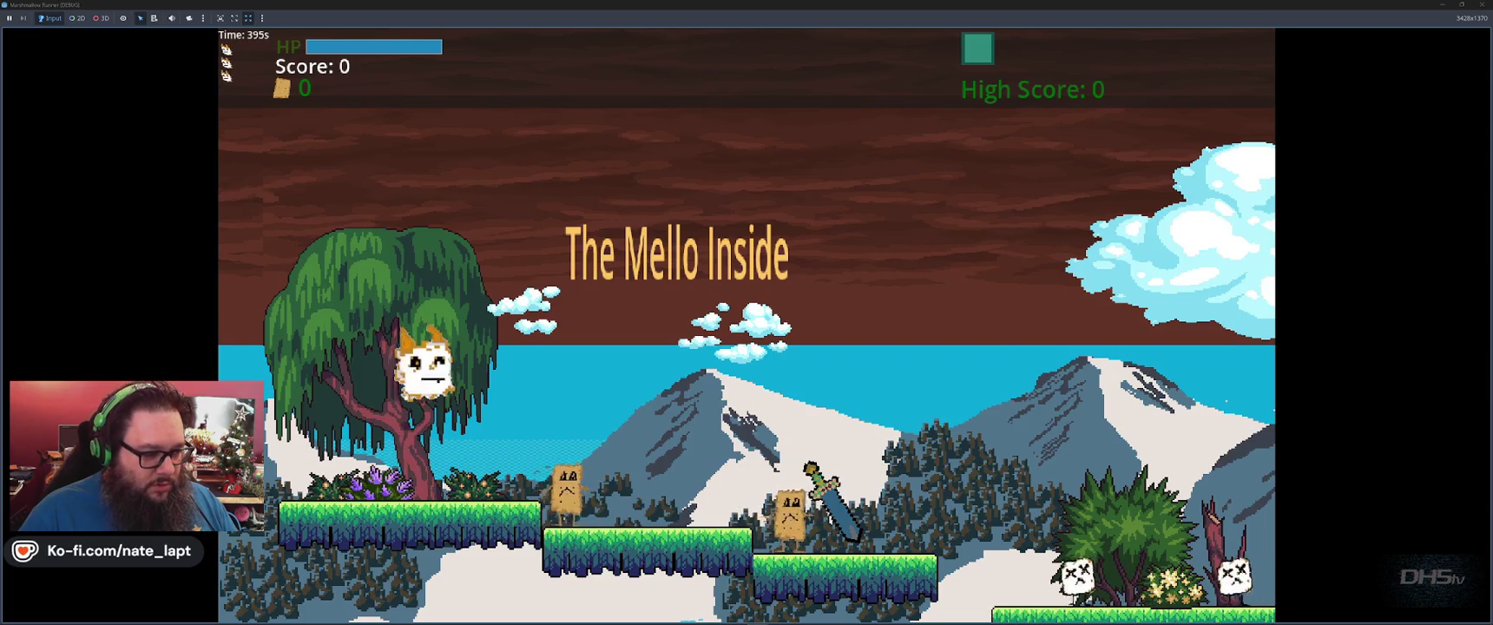
Run right, grab the sword, and stomp enemies, pressing jump right after a stomp.
key("space")
key("space")
key("Right")
key("space")
key("space")
key("space")
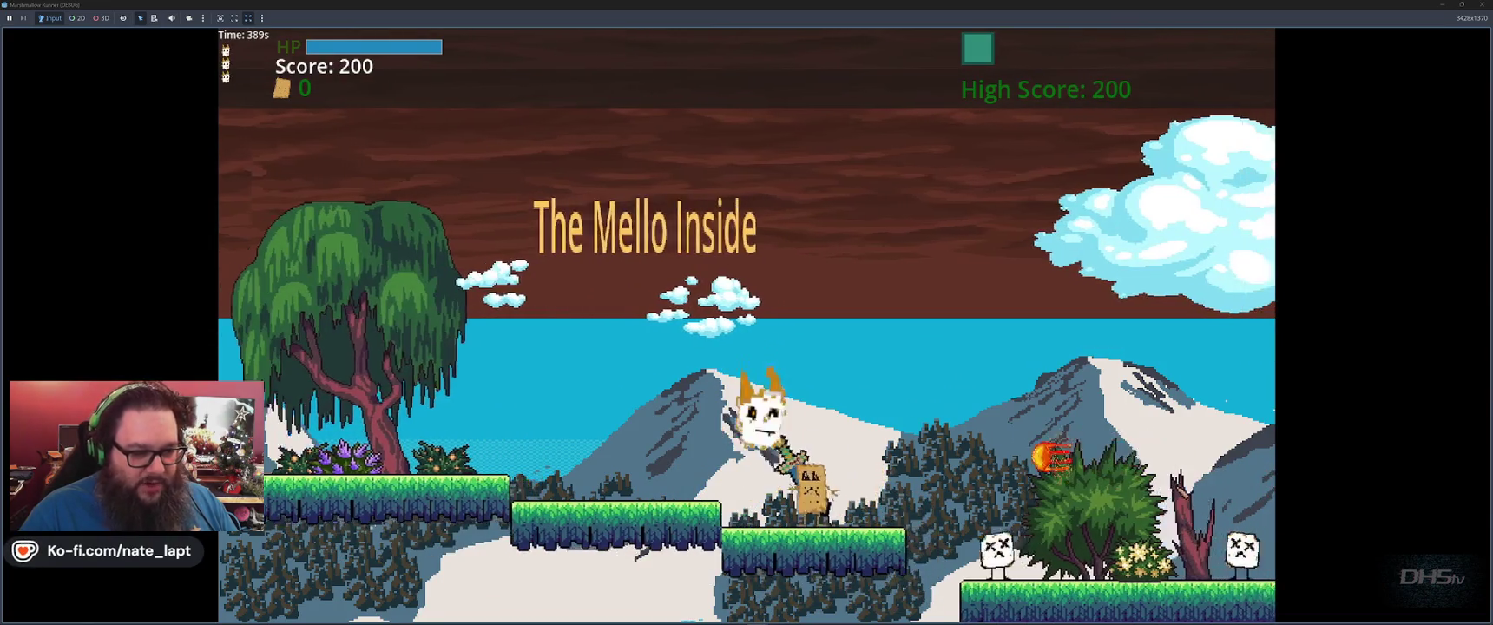
key("space")
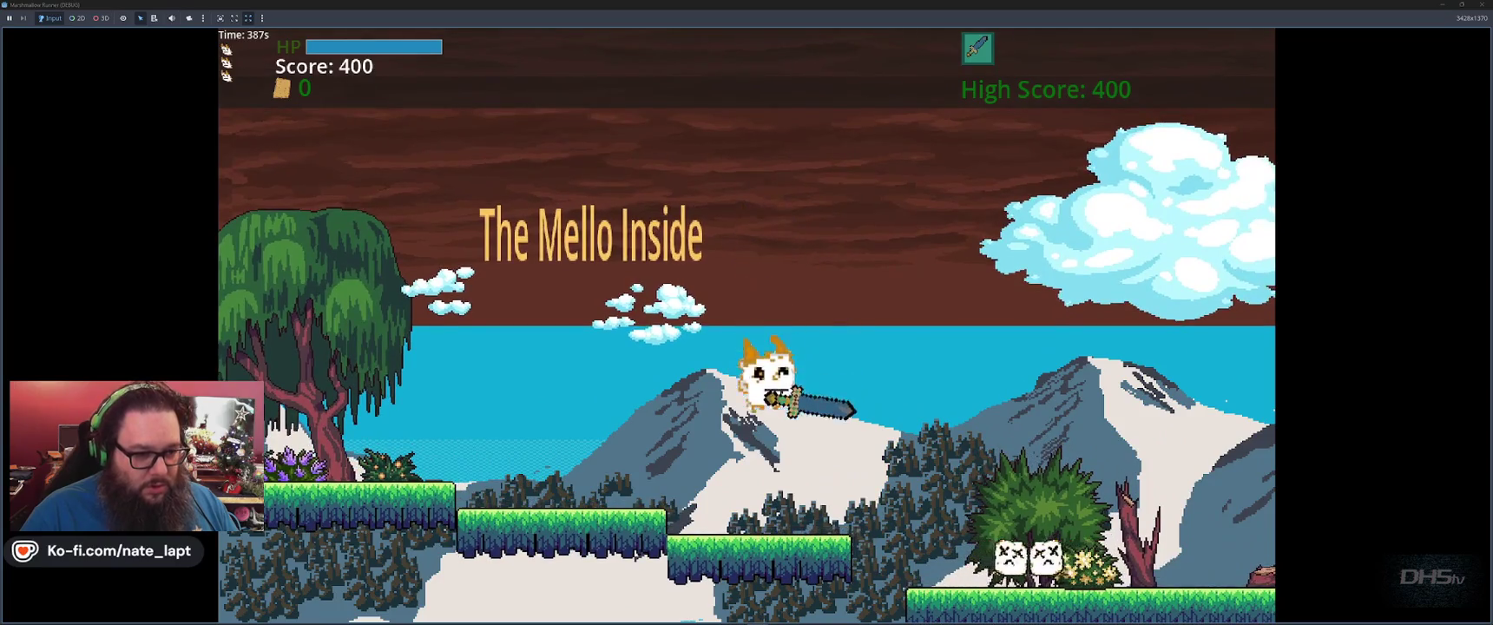
key("space")
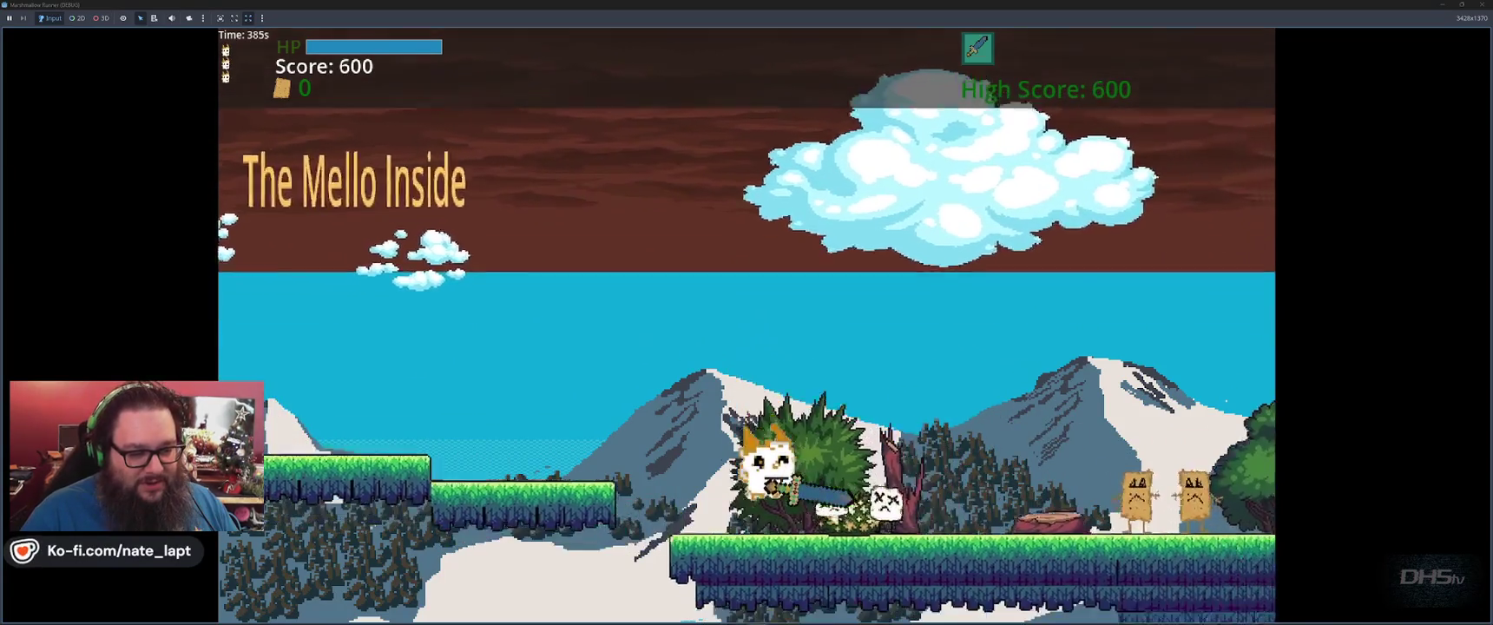
key("space")
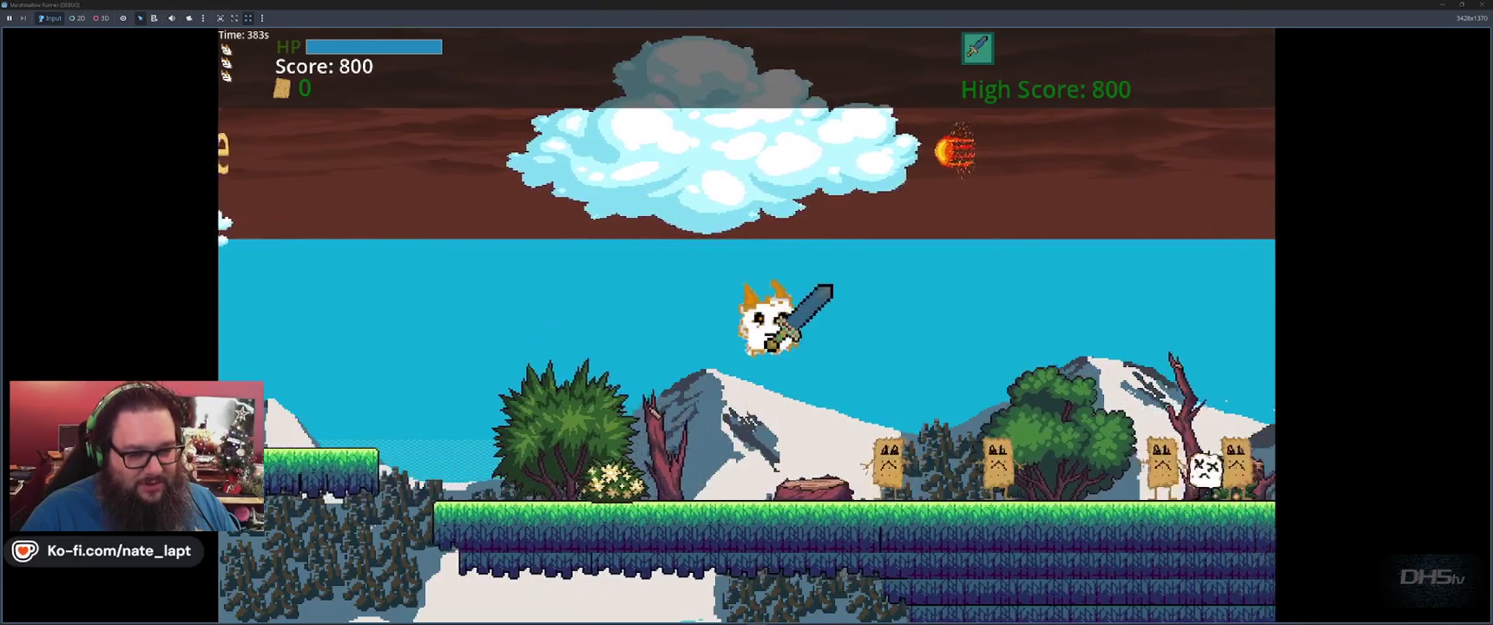
key("space")
key("space")
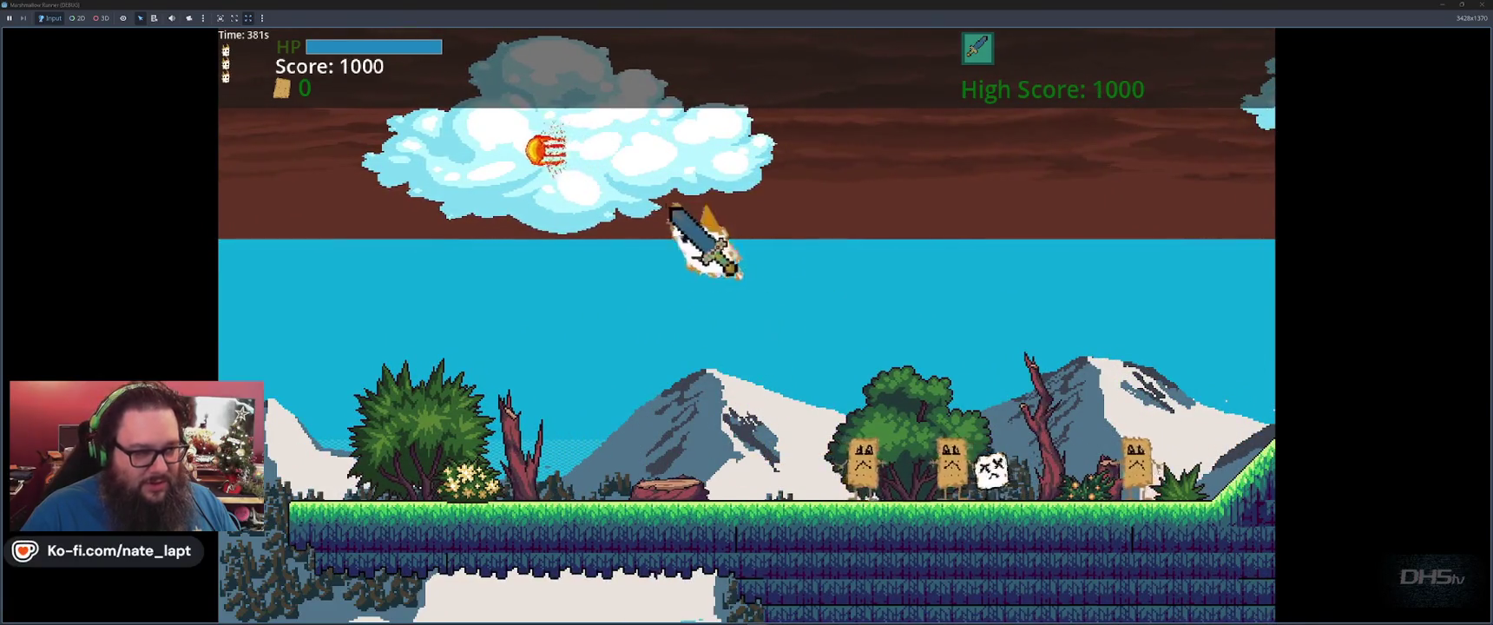
key("space")
key("space")
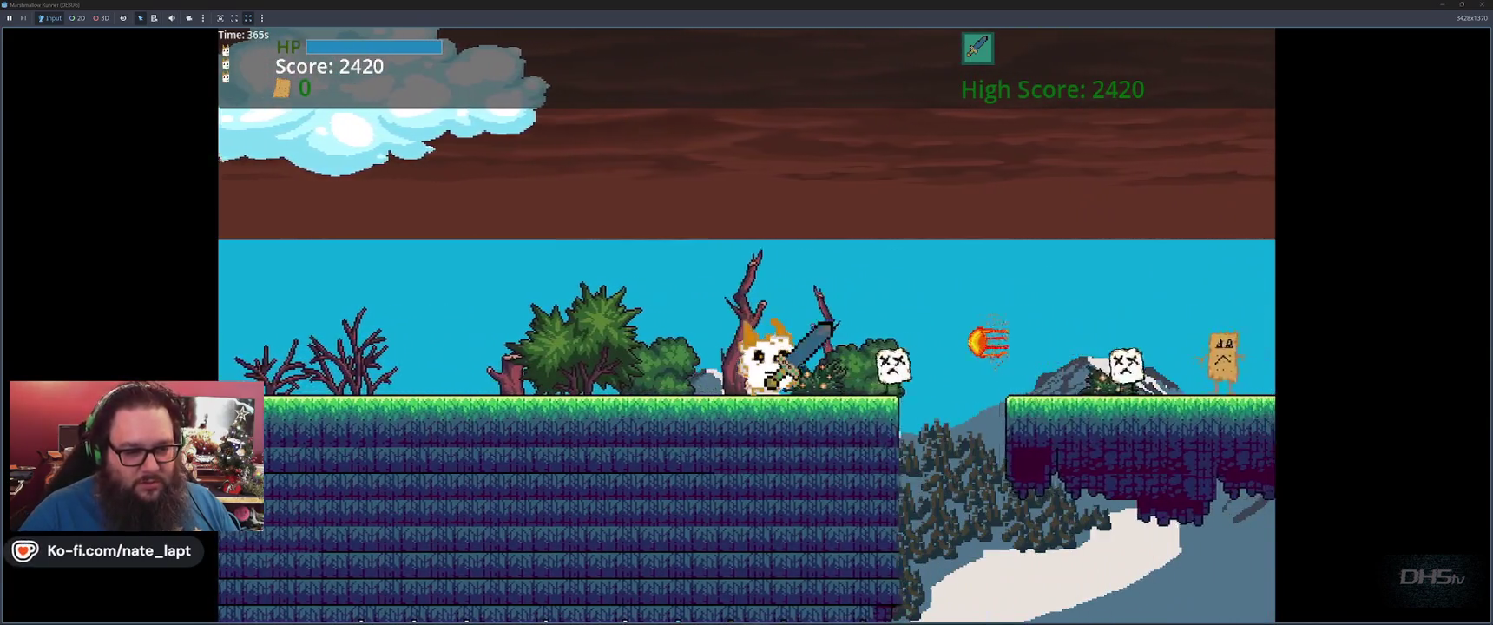
Jump through the level across gaps, onto enemies, up the higher platform and over the hill.
key("space")
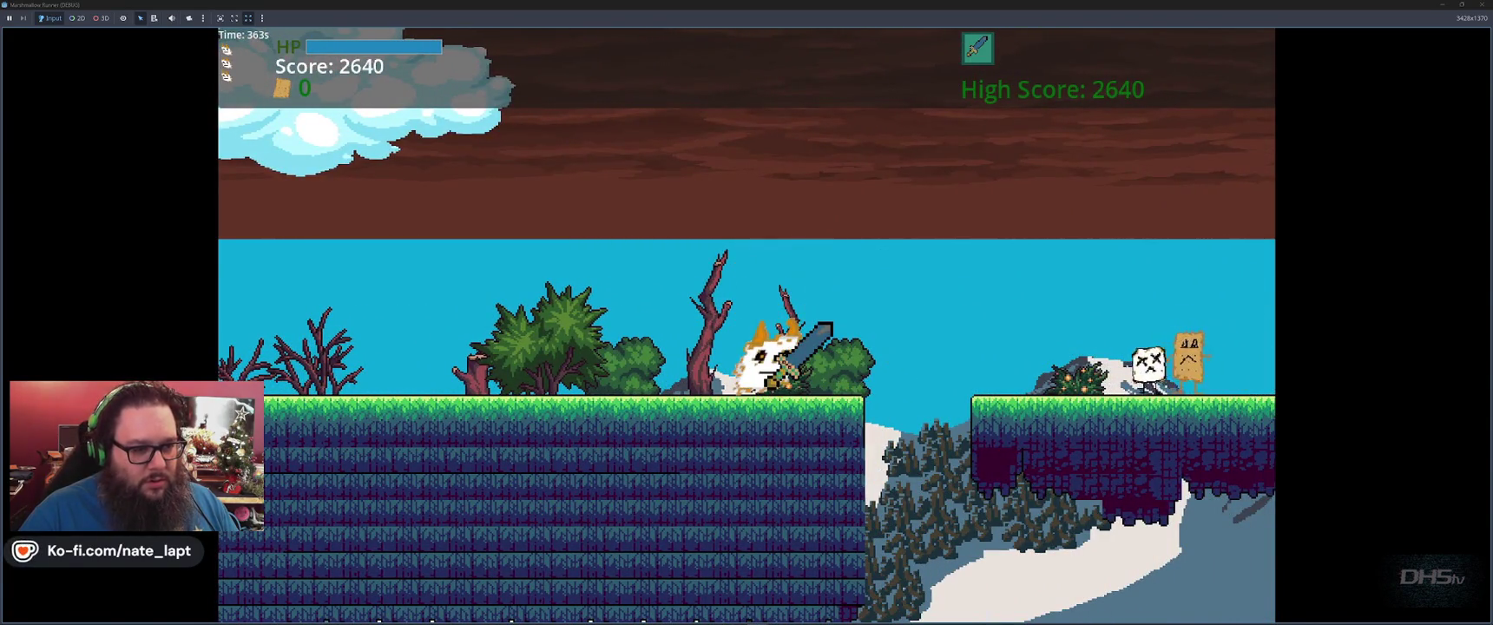
key("space")
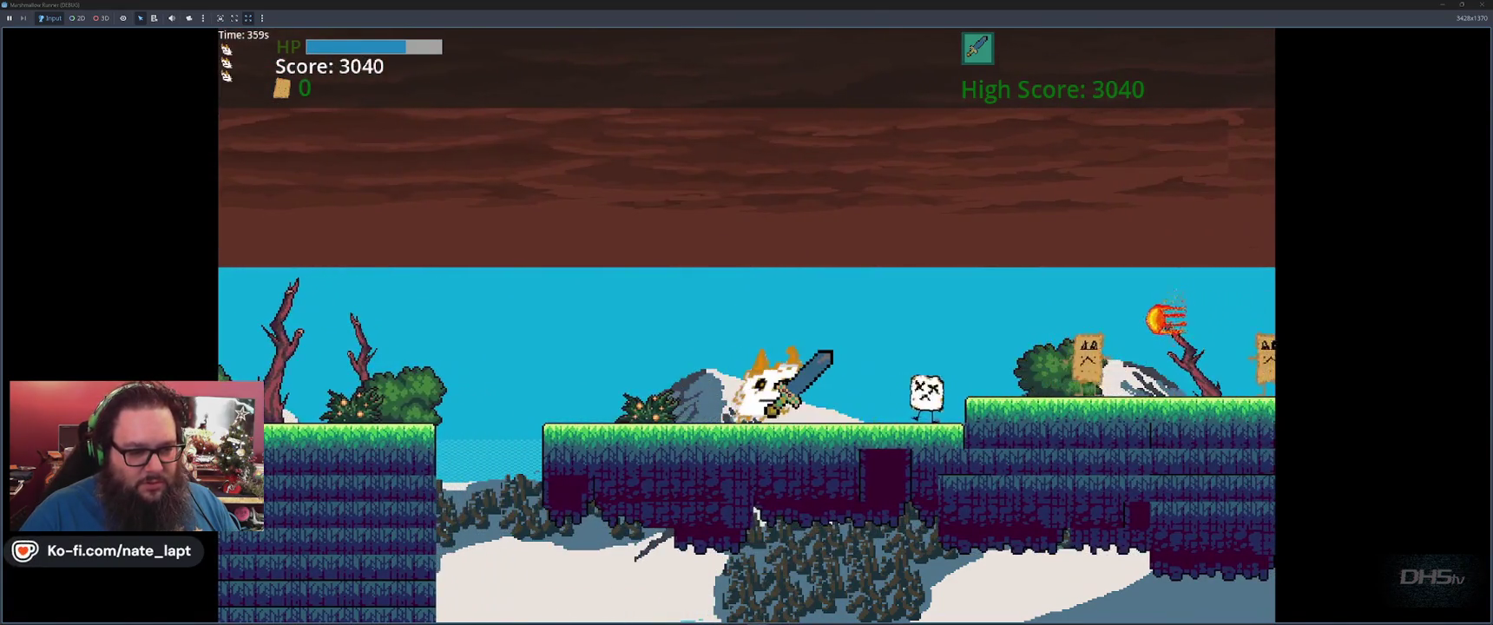
key("space")
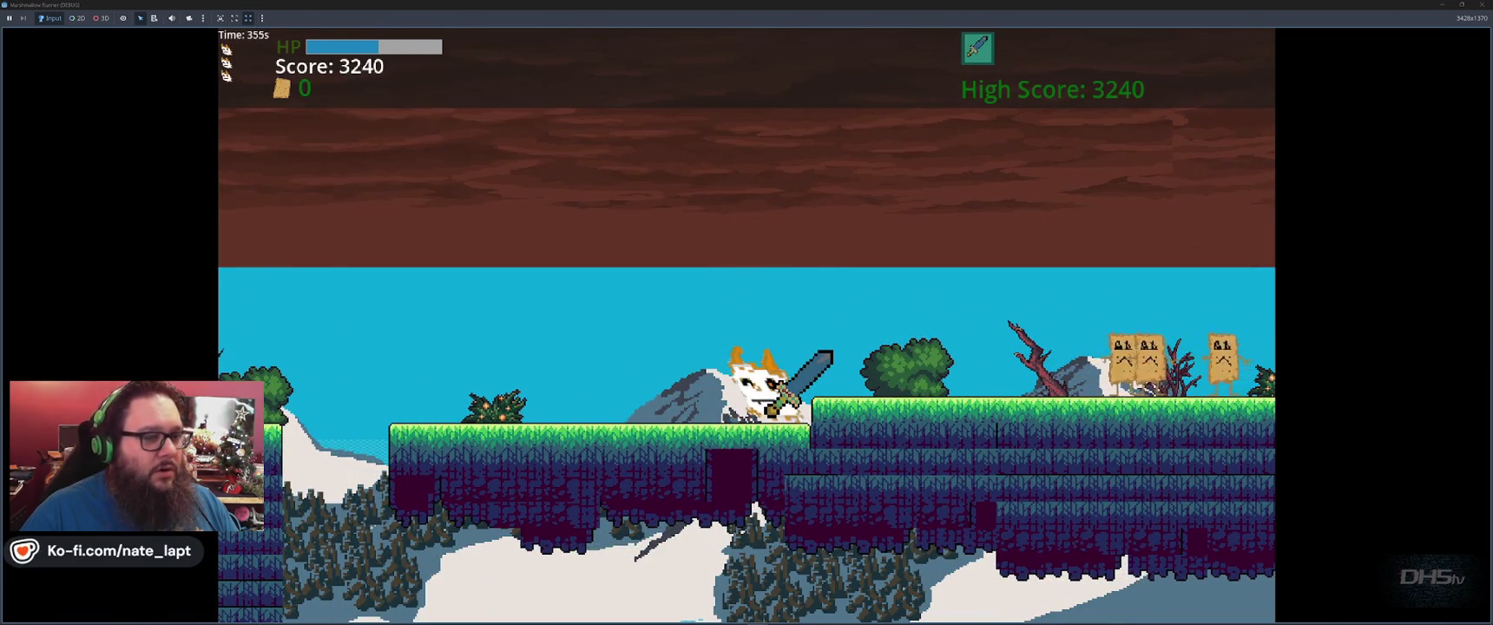
key("space")
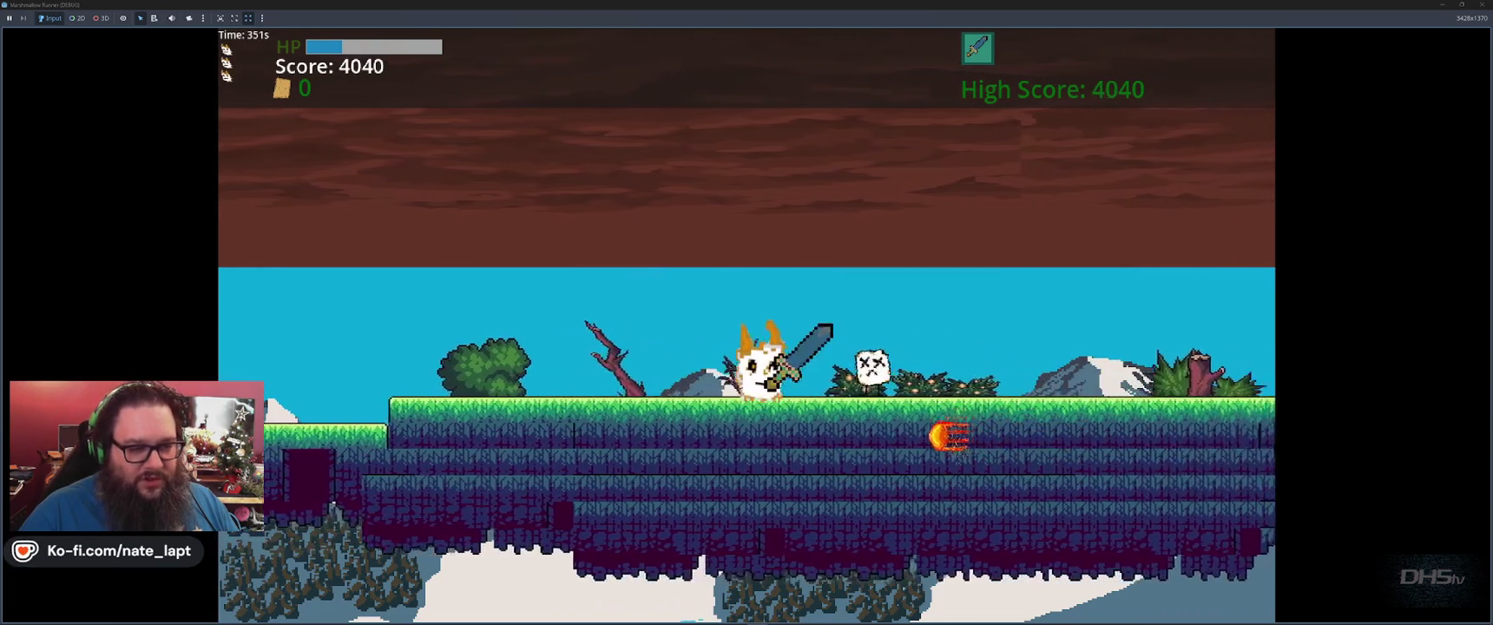
key("space")
key("space")
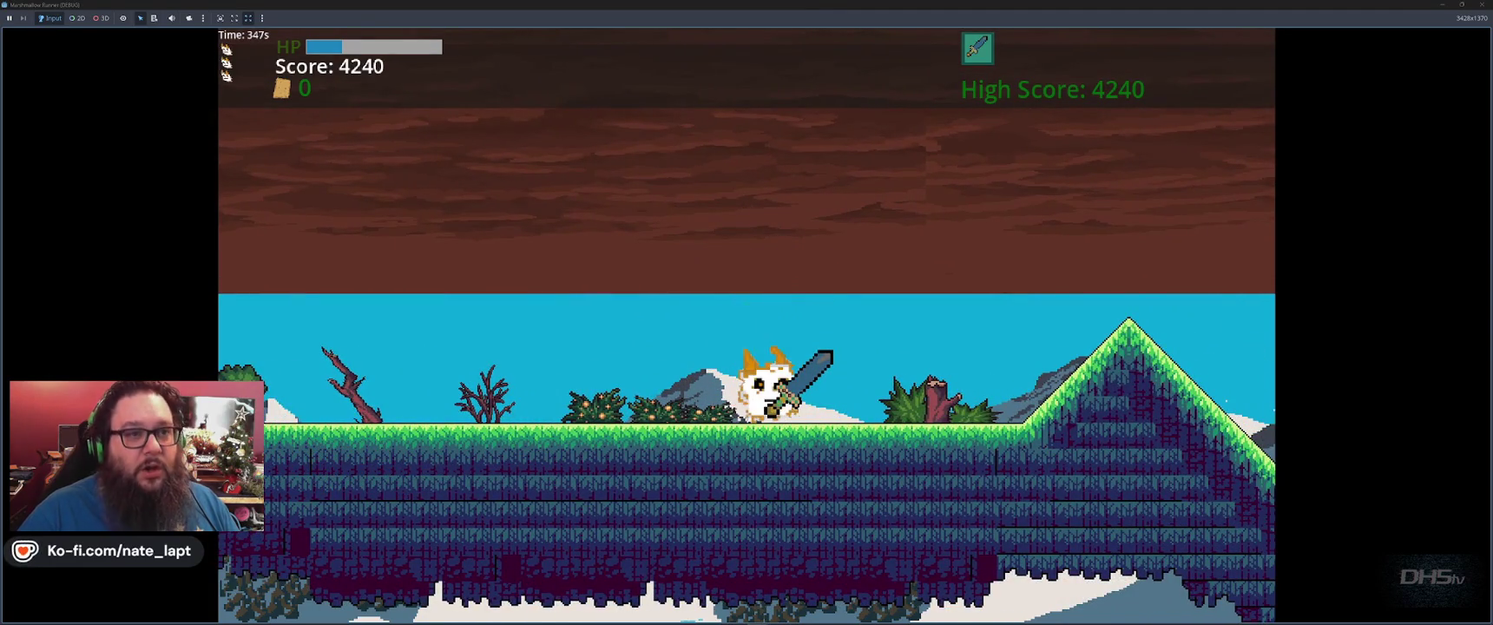
key("space")
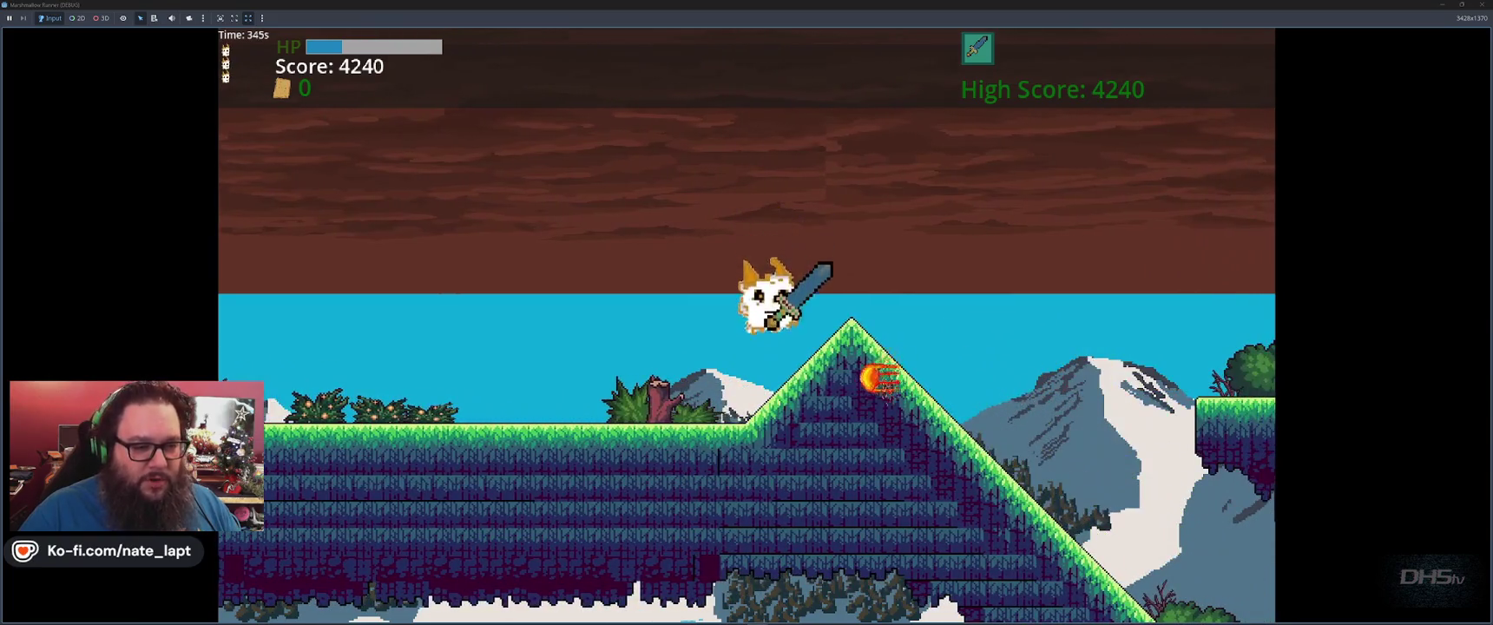
key("space")
key("space")
key("space")
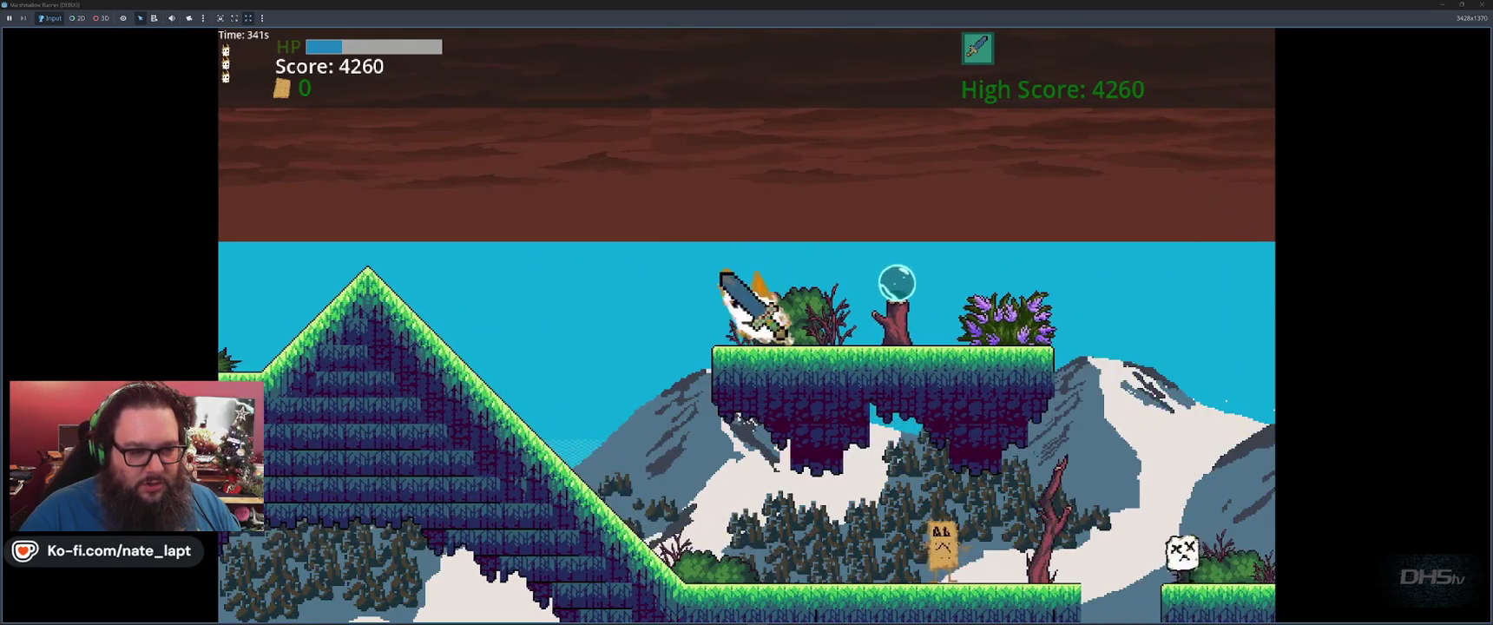
key("space")
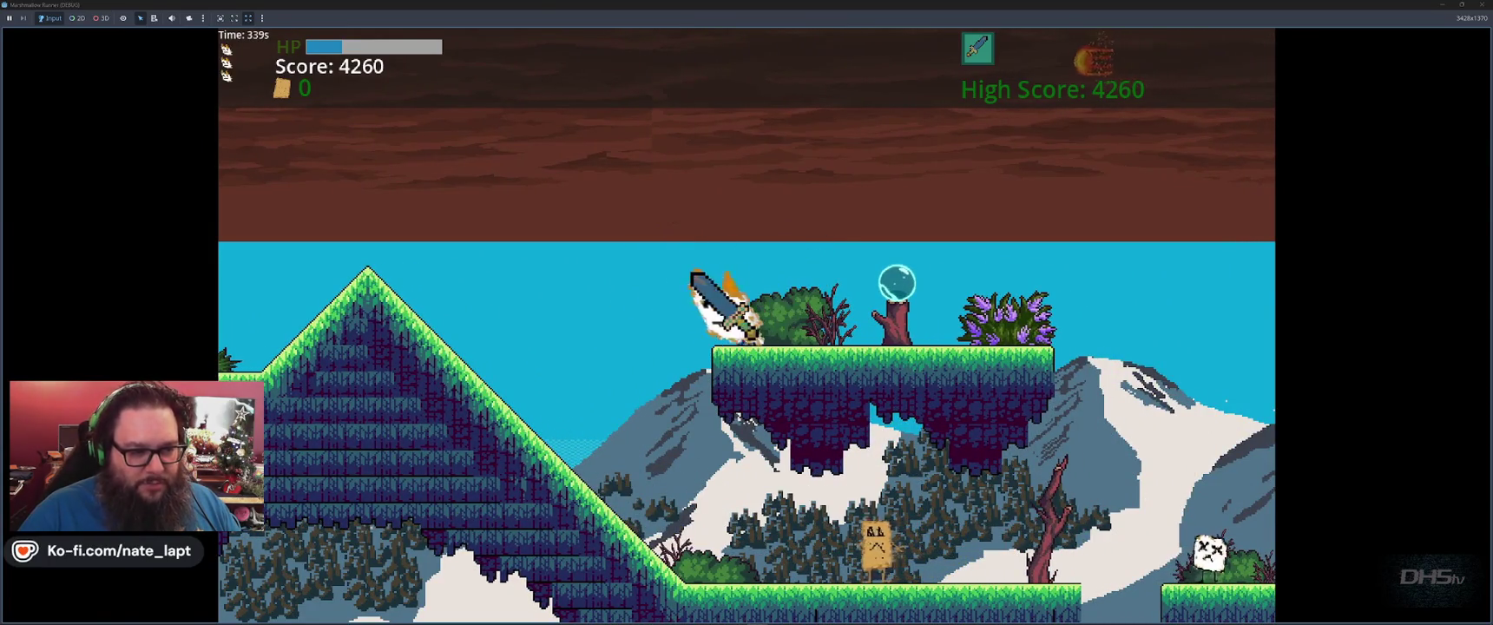
key("space")
key("space")
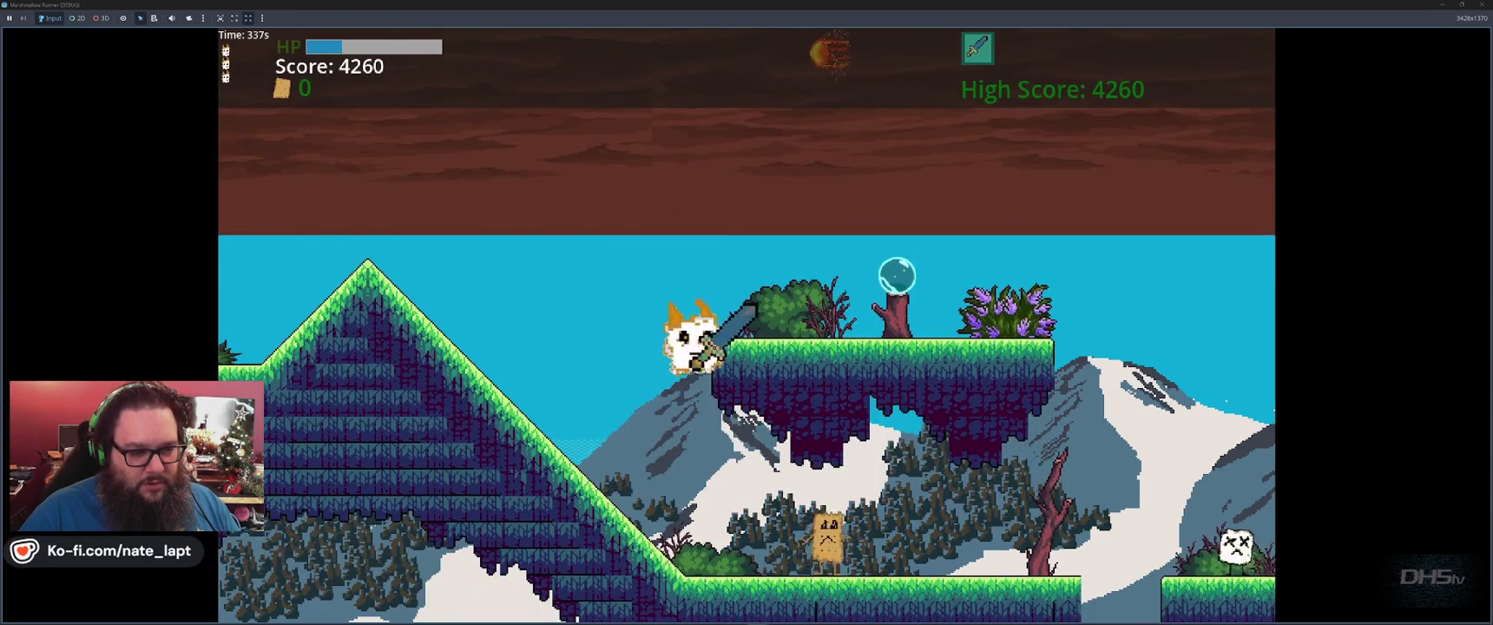
Land on the floating platform, drop down firing orbs, and switch the weapon to the sword.
key("space")
key("Left")
key("space")
key("Right")
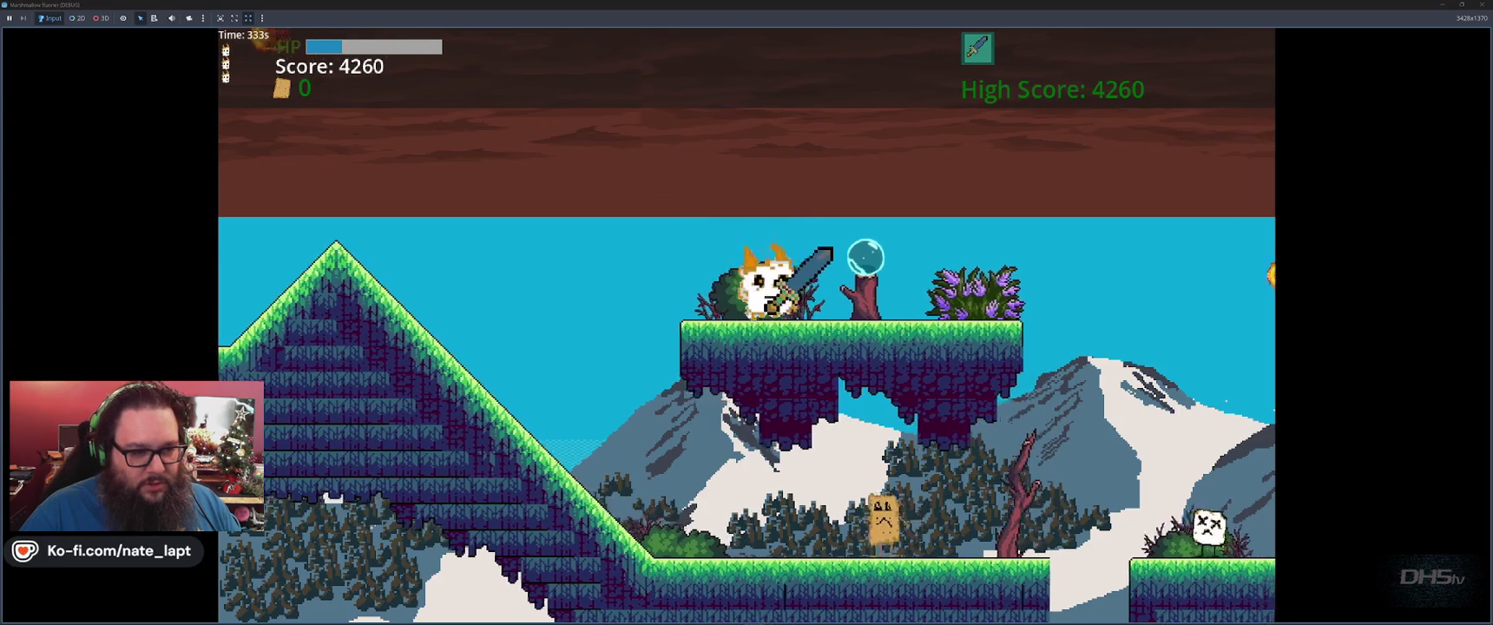
key("space")
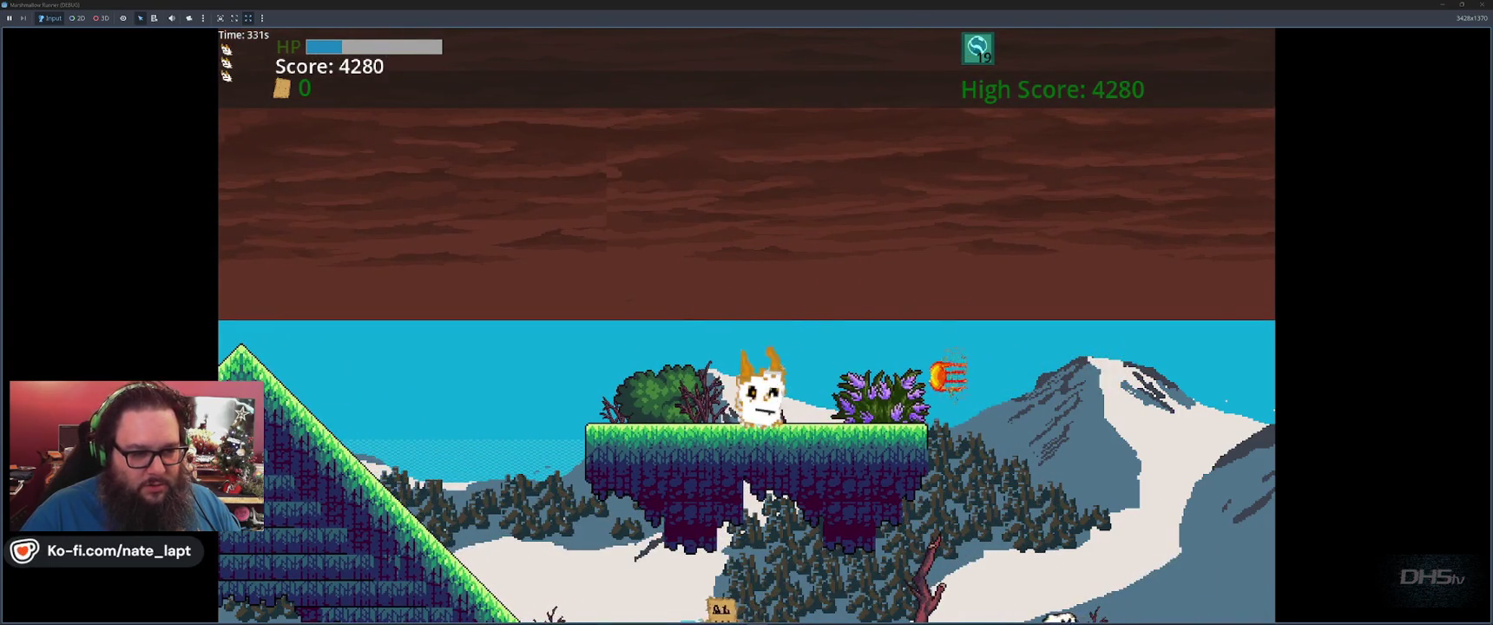
key("Left")
key("Right")
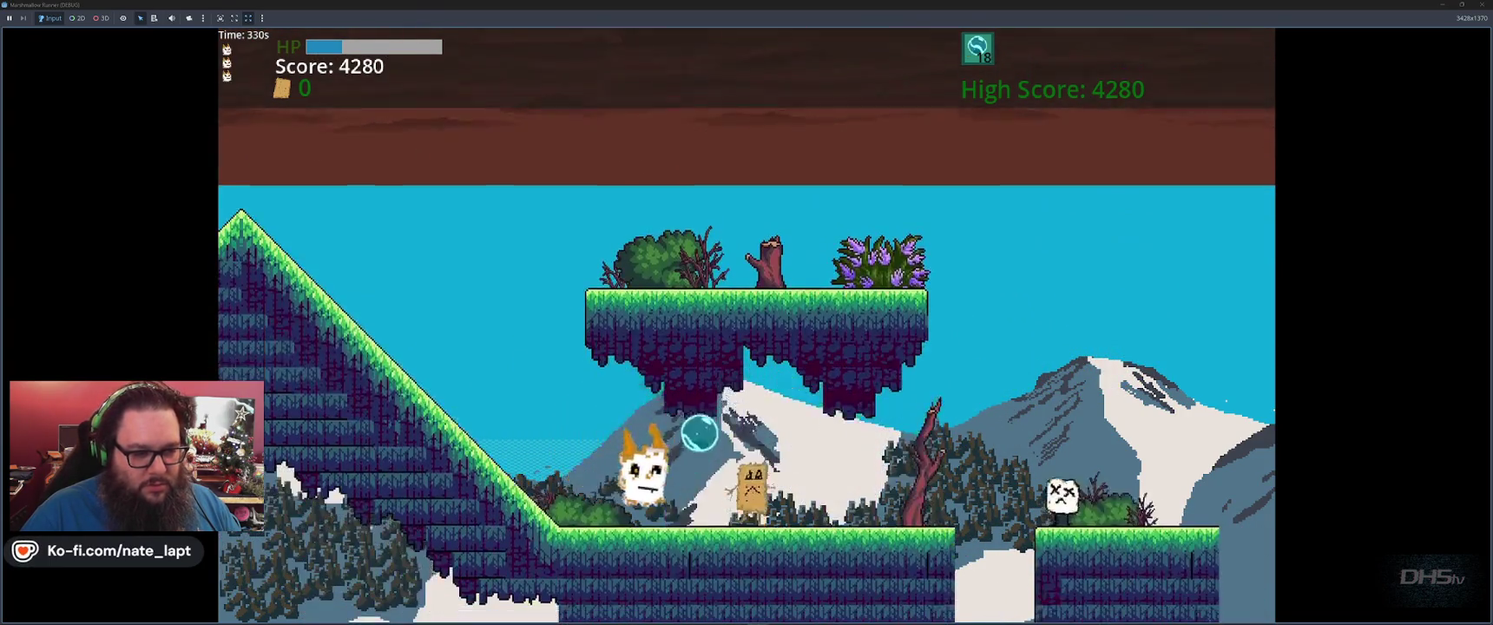
key("Right")
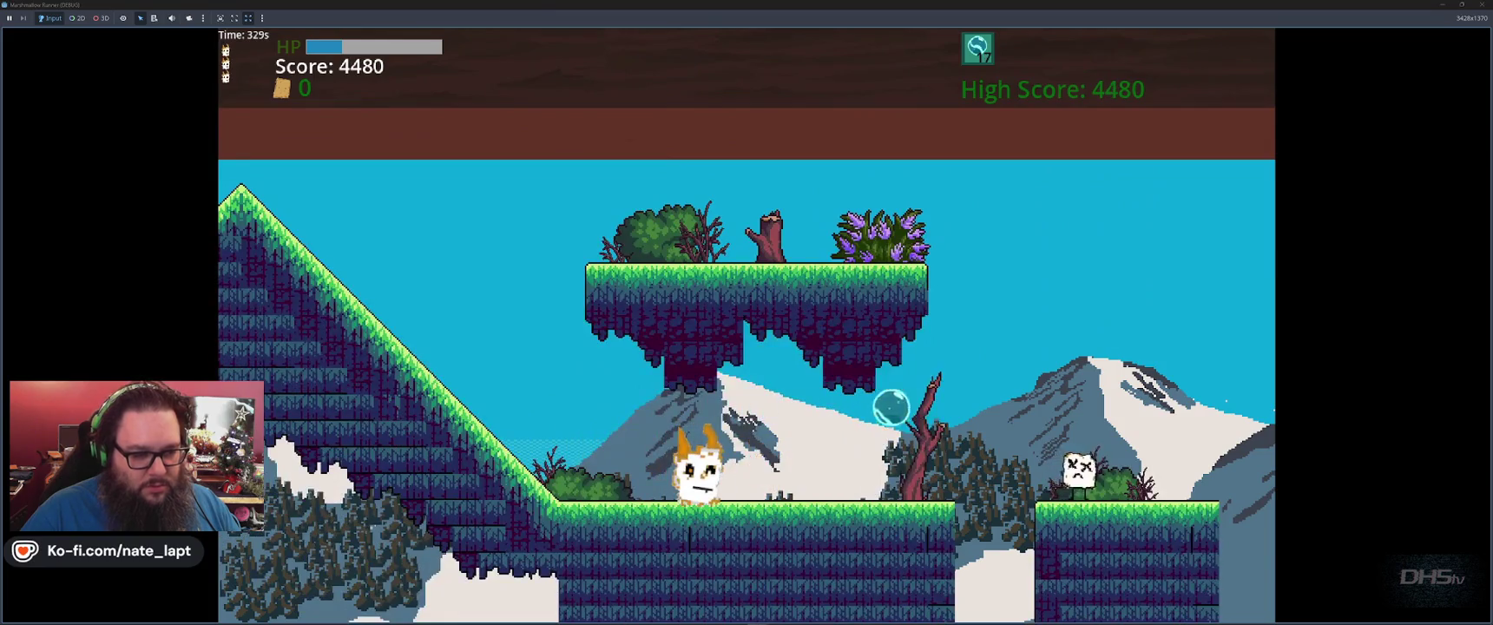
key("e")
Run right jumping onto the long platform and toward the upper platform past enemies.
key("Right")
key("space")
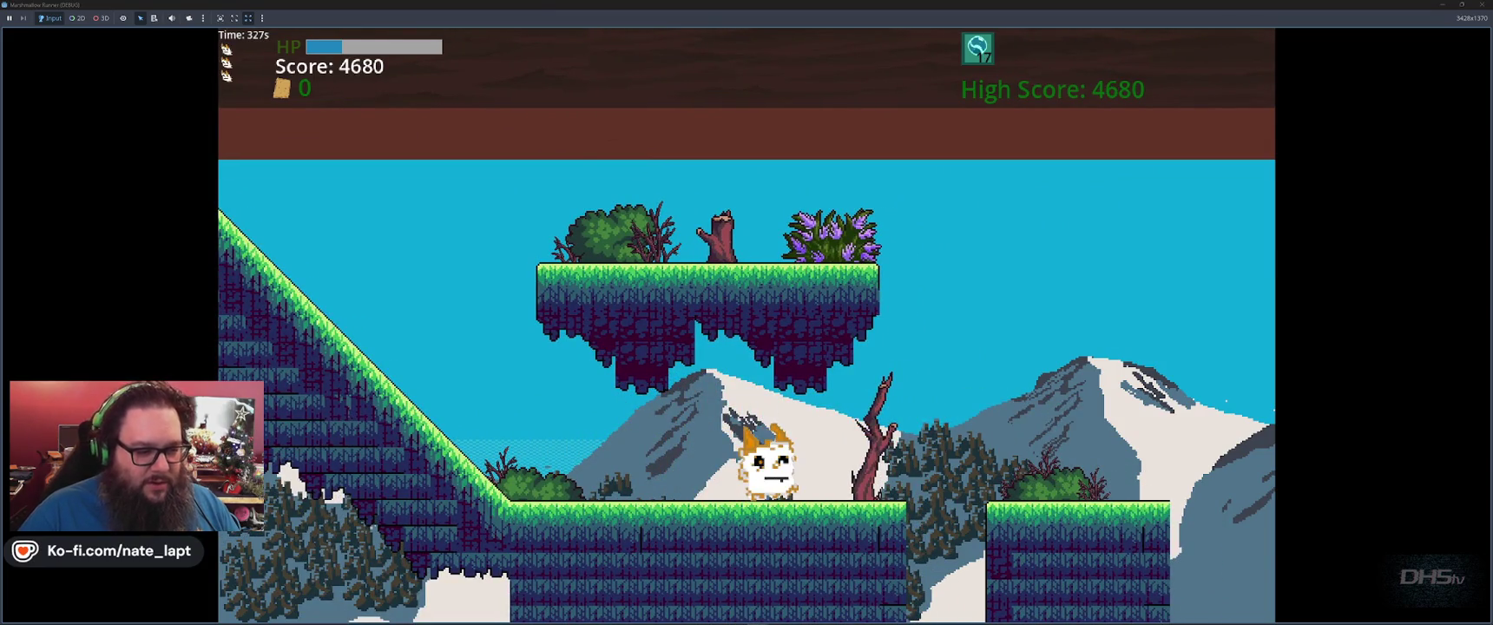
key("Right")
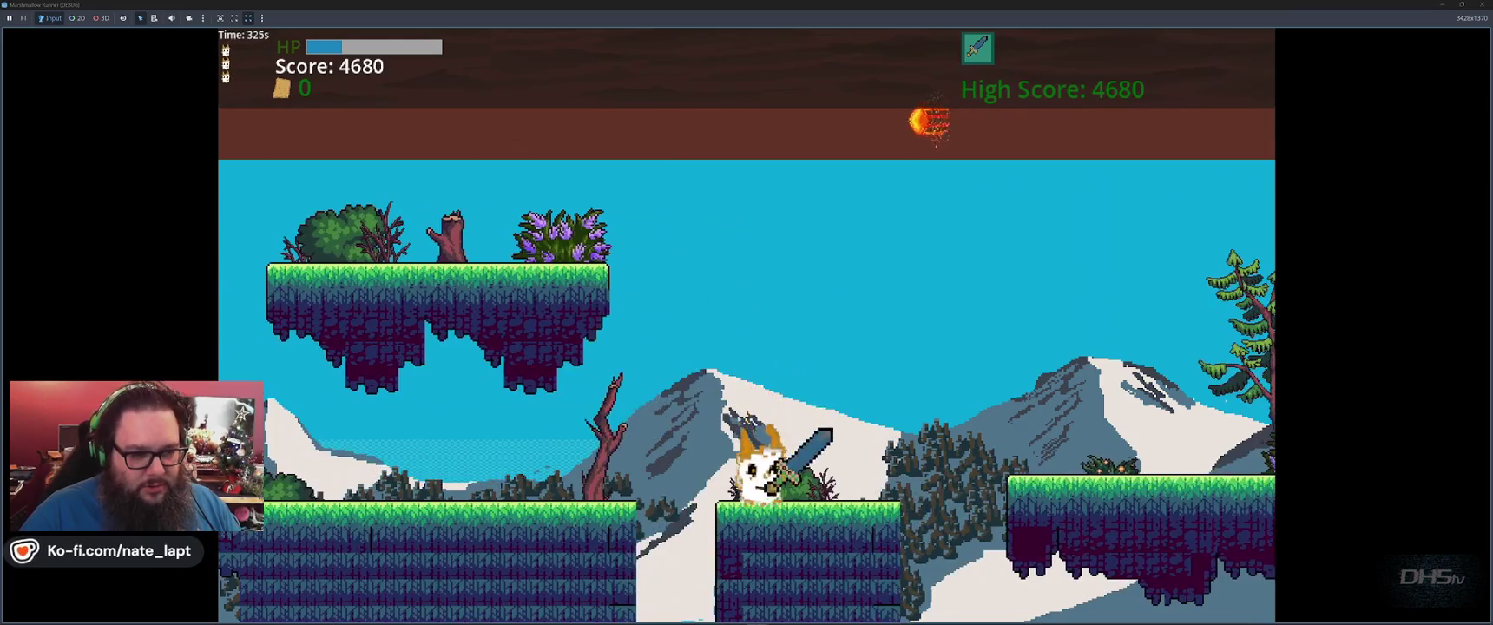
key("space")
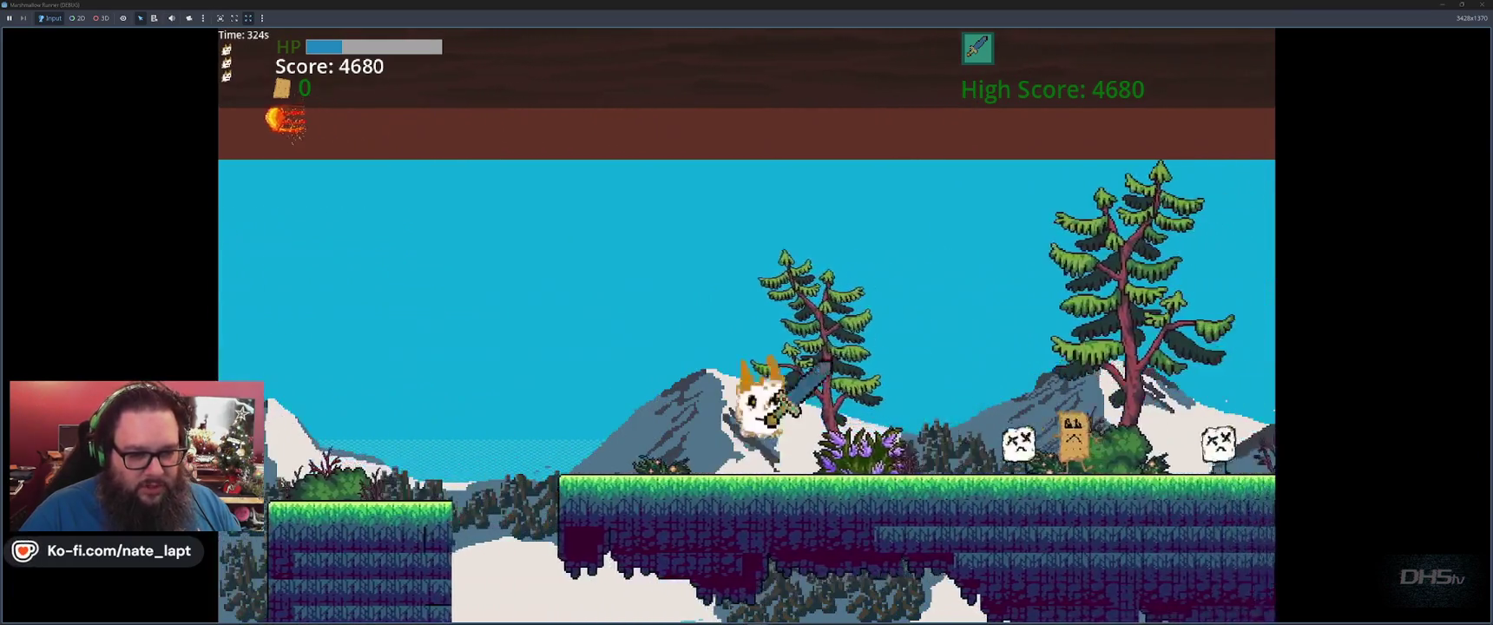
key("Right")
key("space")
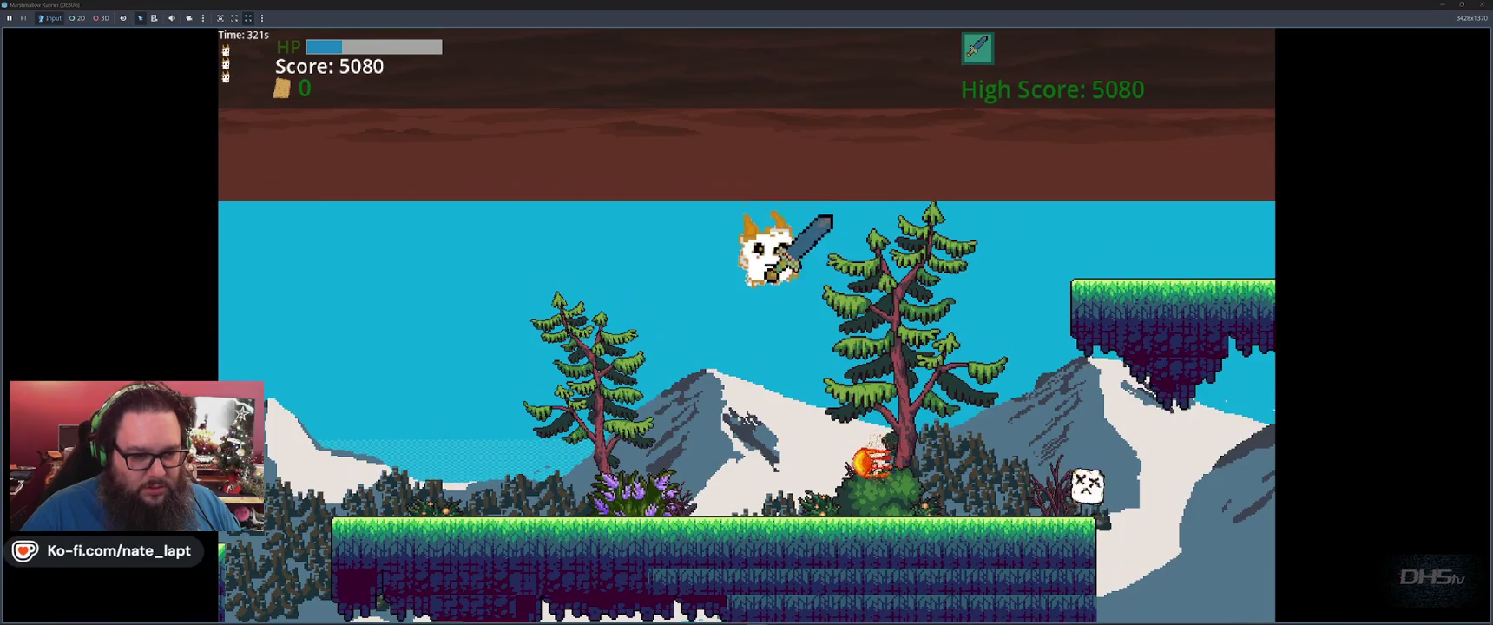
key("Right")
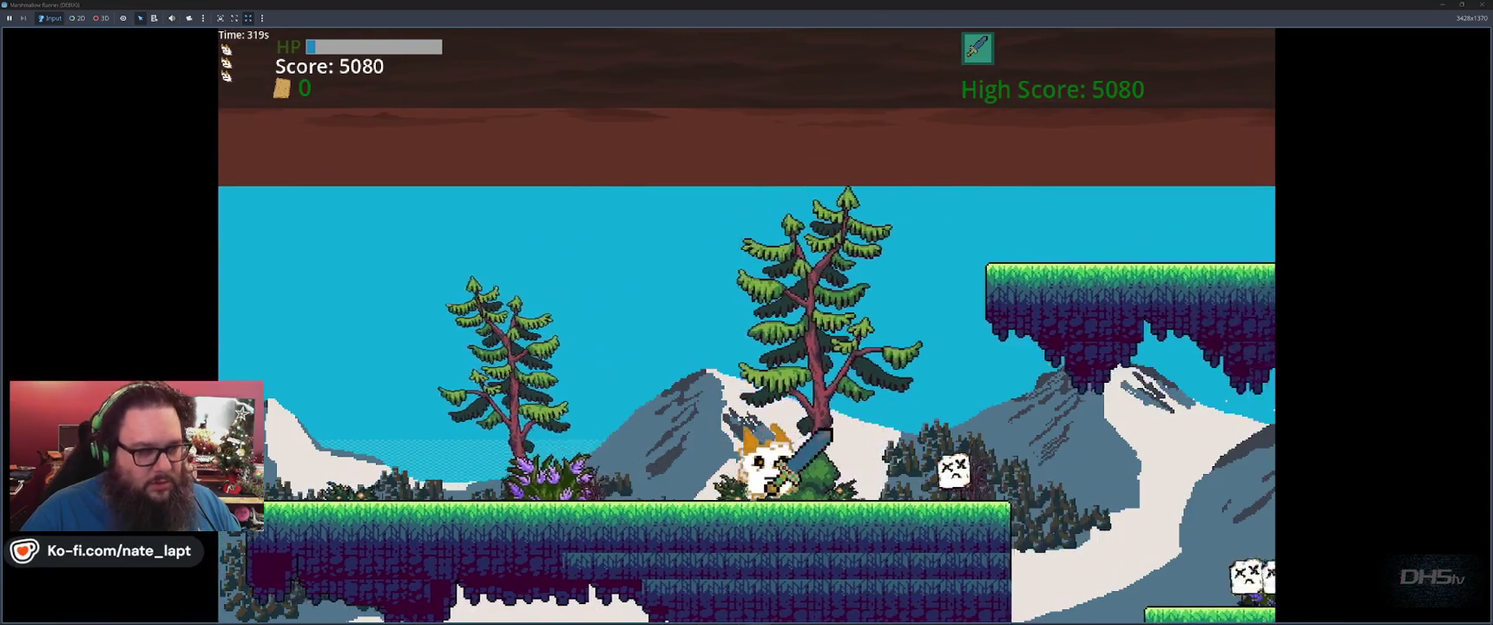
key("space")
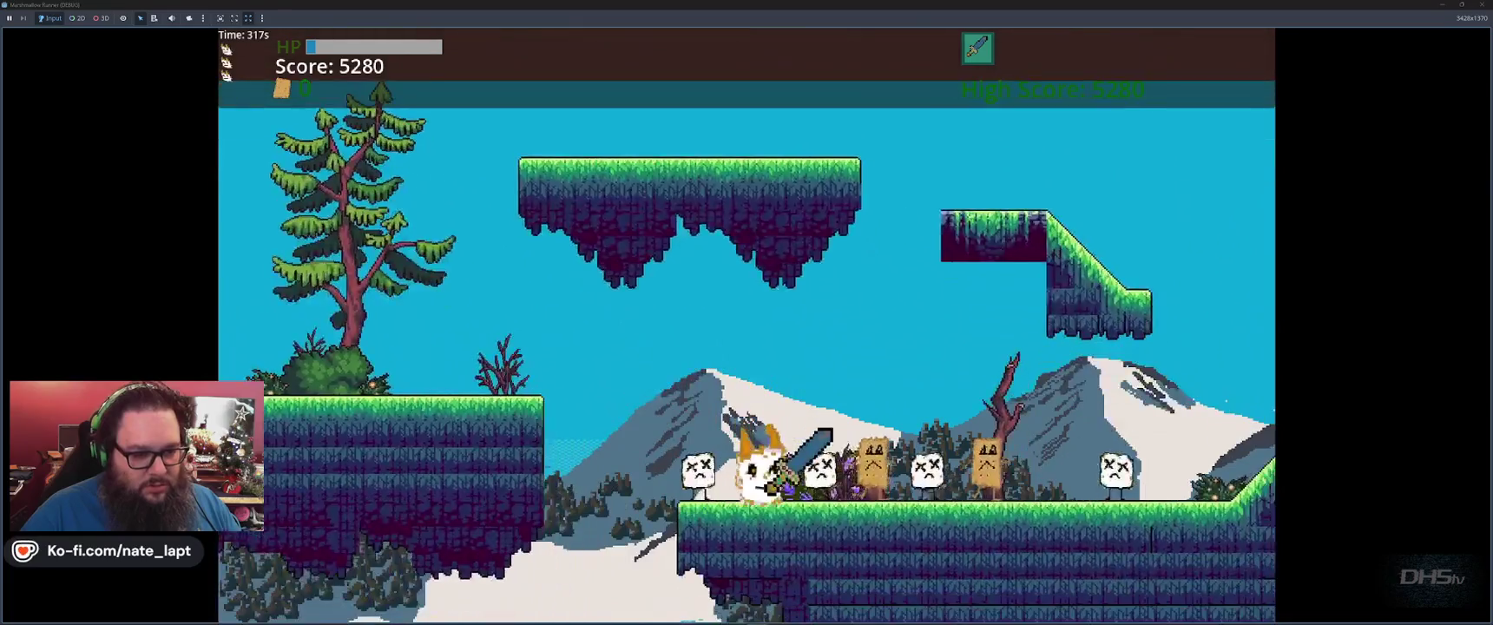
key("space")
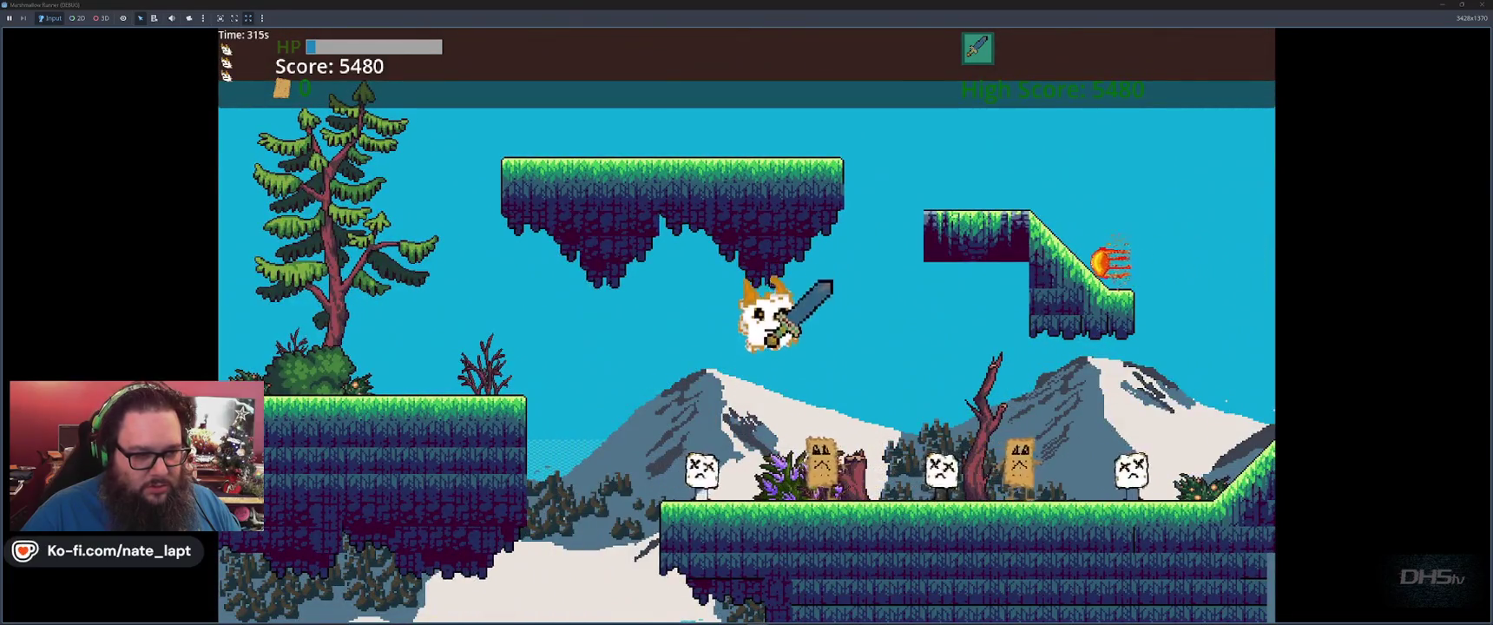
Pause and stop the running game, then return to ChatGPT's full Player script.
key("Escape")
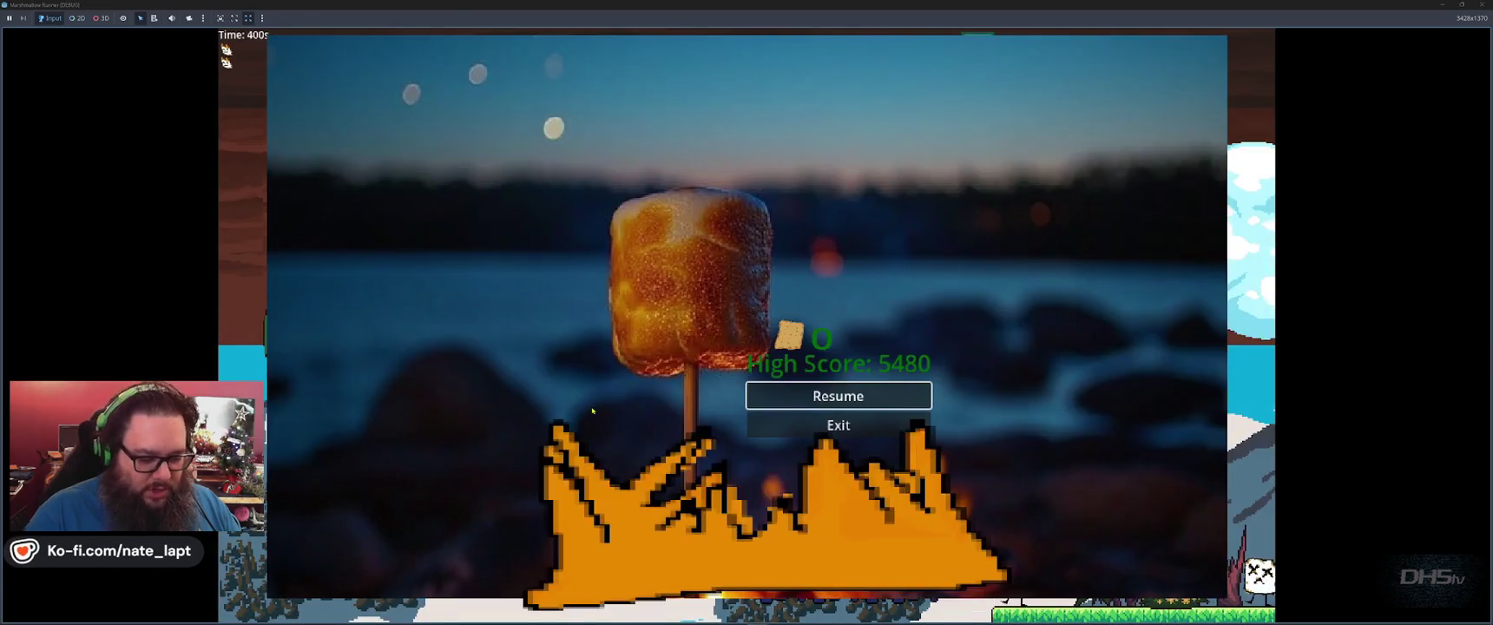
key("F8")
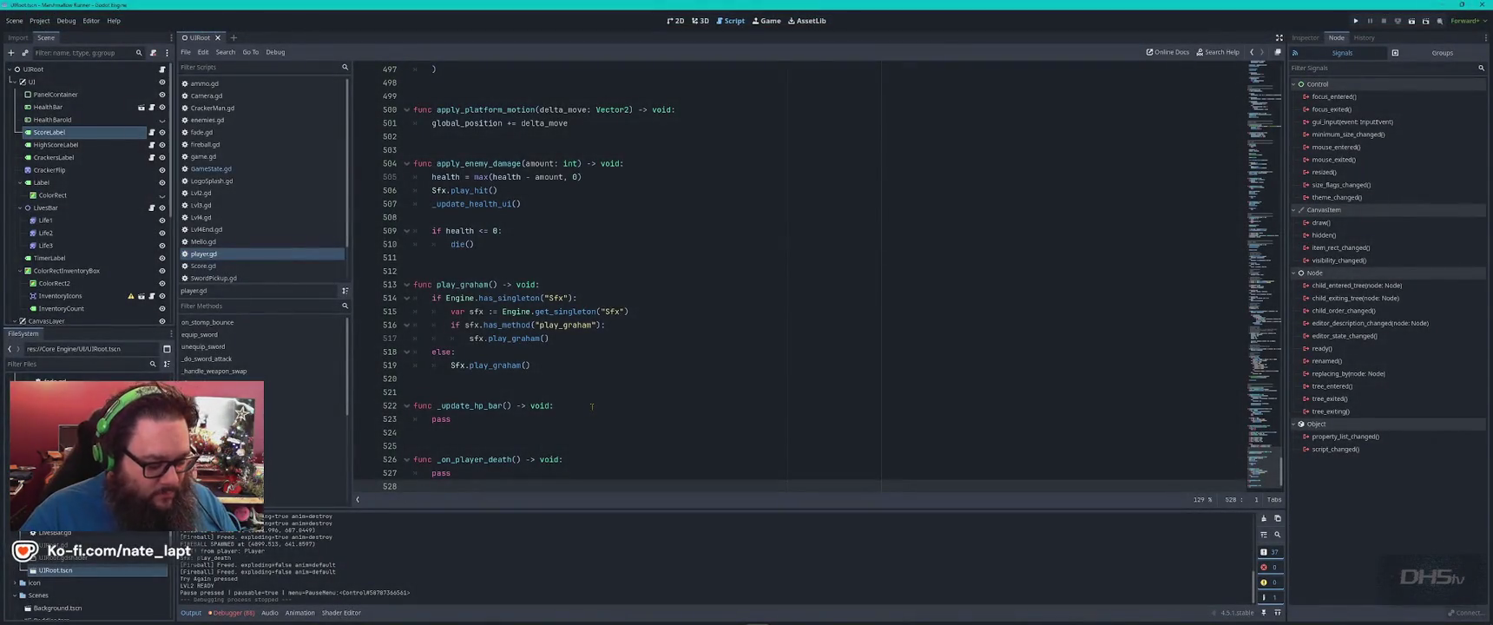
key("alt+Tab")
scroll(623, 394, "down", 20)
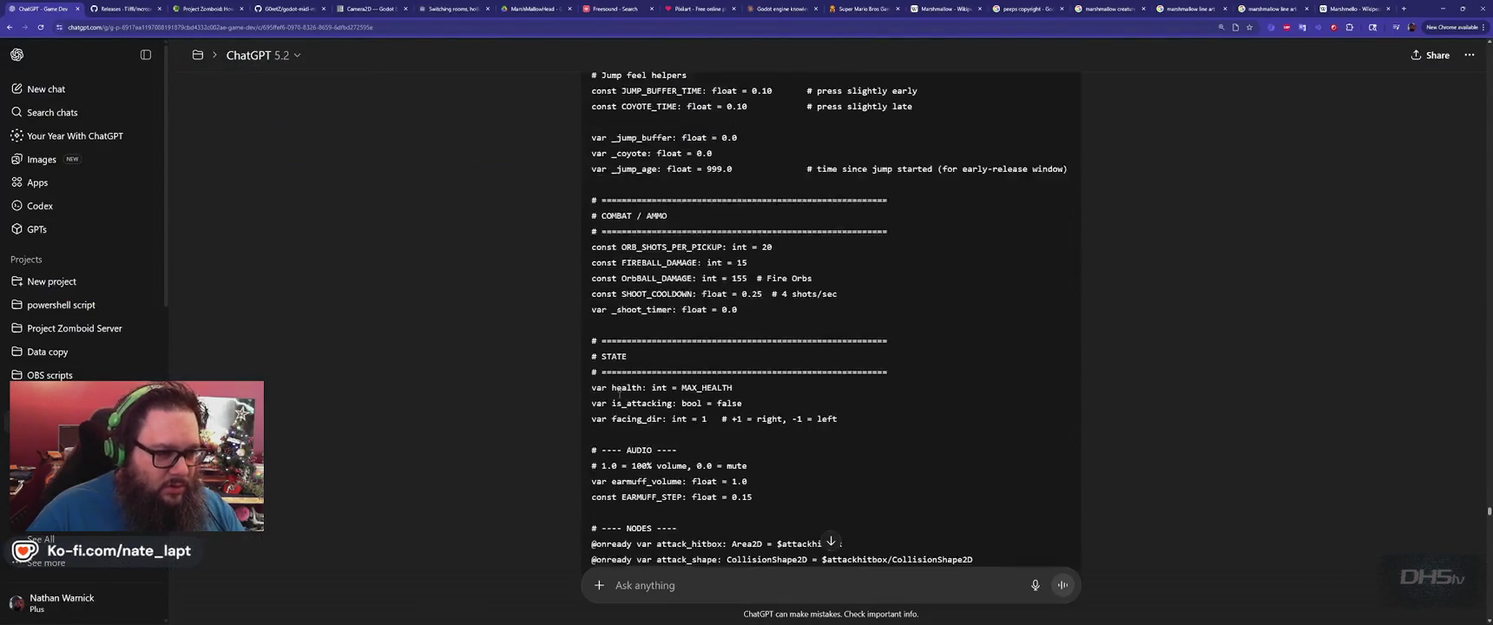
Read down to the 'What changed' summary with the stomp mega-bounce fix and place the cursor in the message box.
scroll(623, 394, "down", 10)
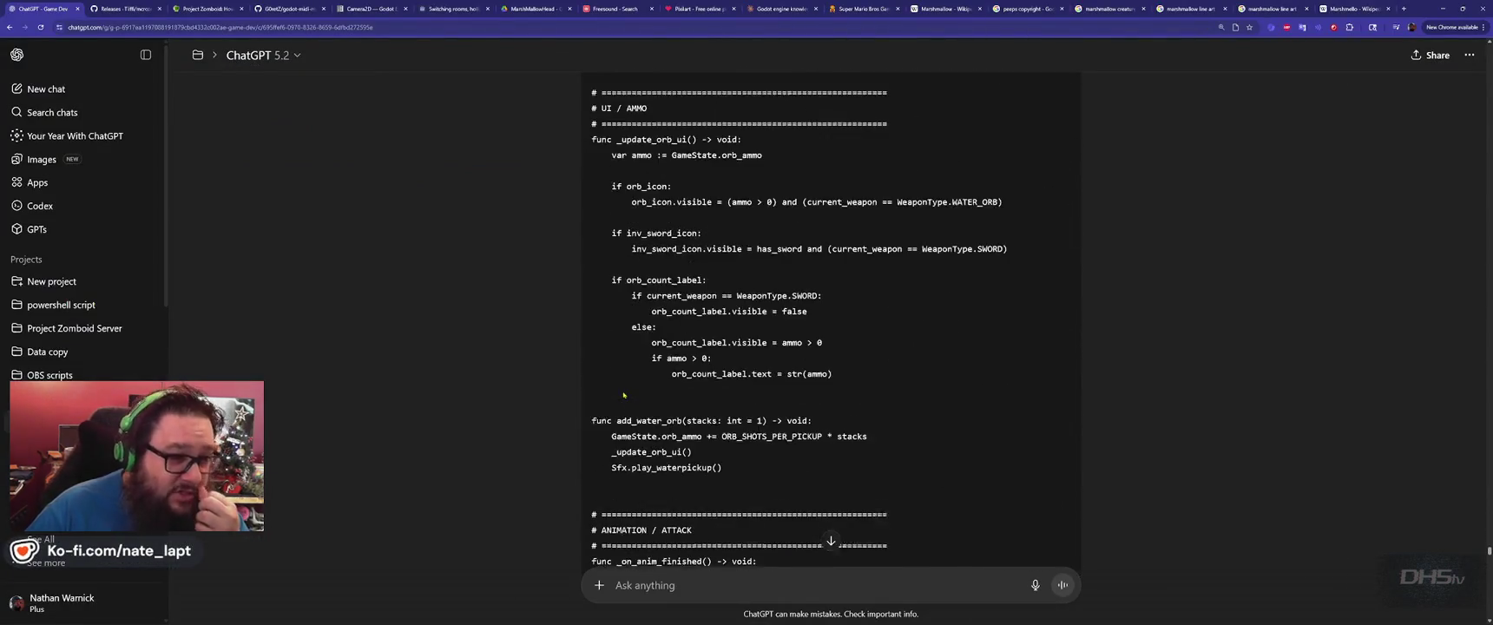
scroll(623, 394, "down", 20)
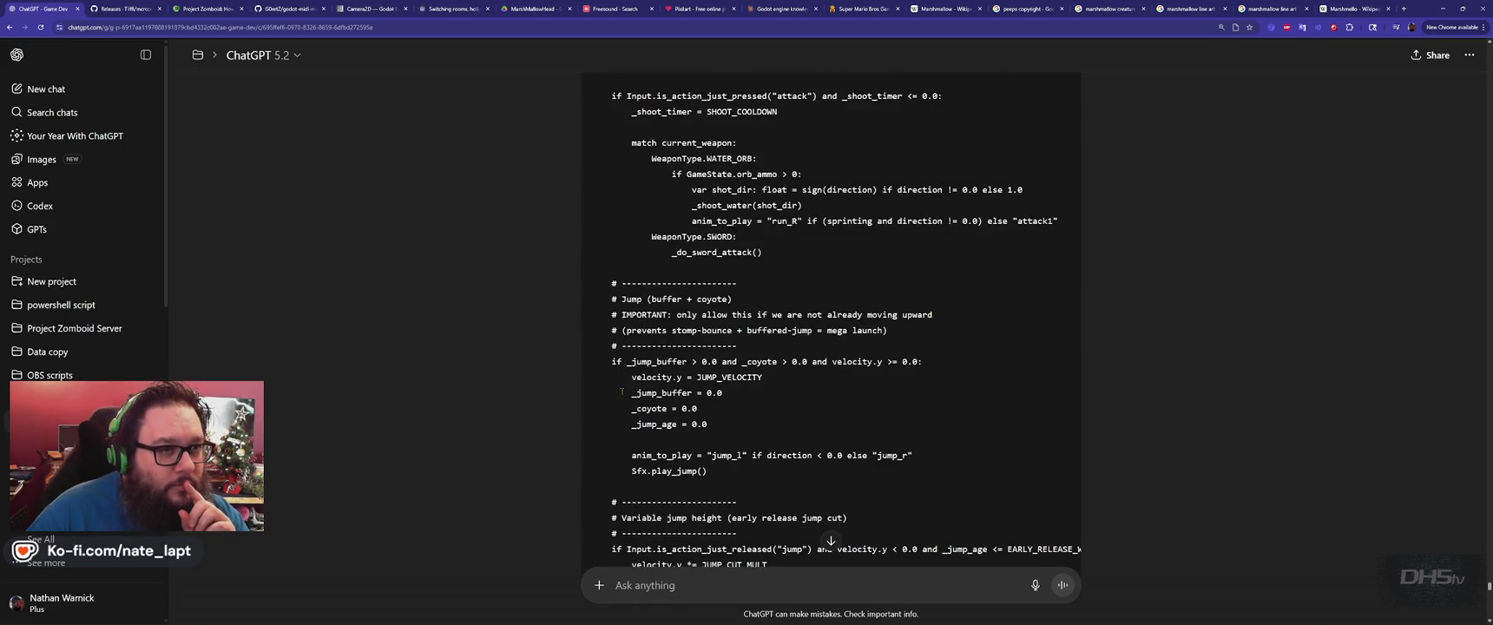
scroll(621, 392, "down", 20)
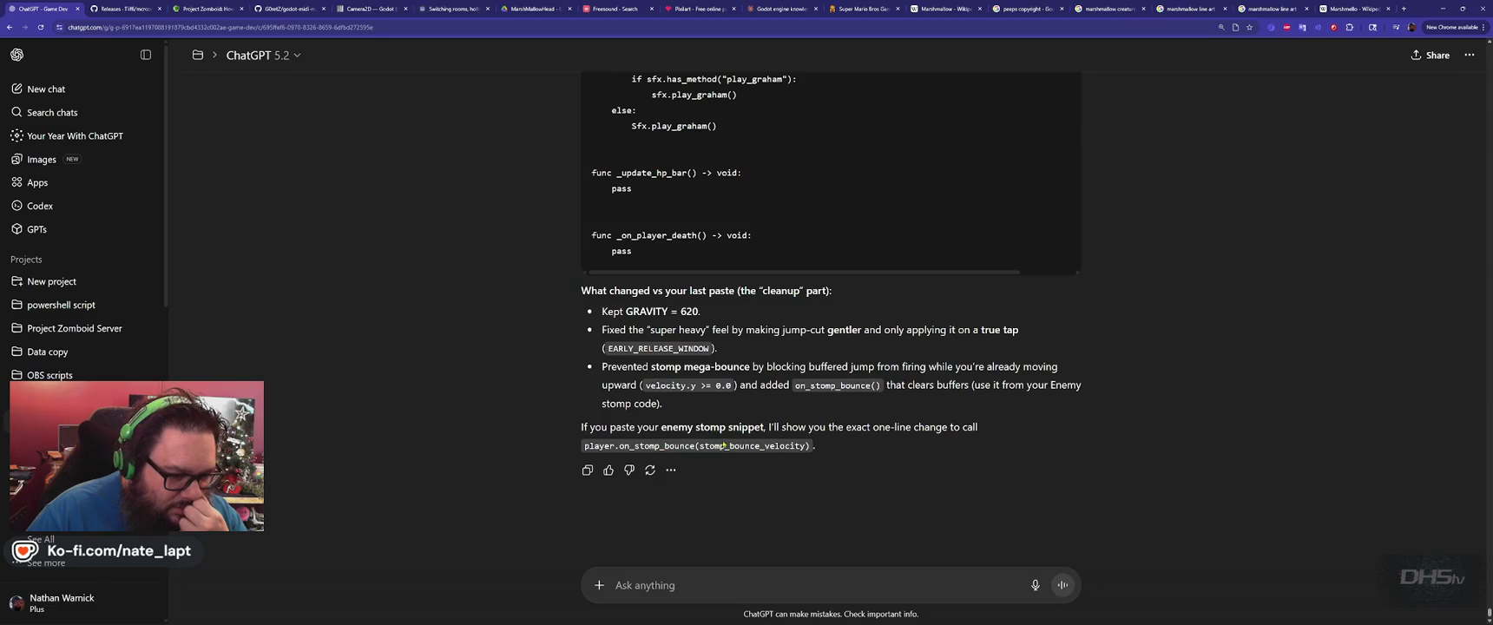
left_click(786, 579)
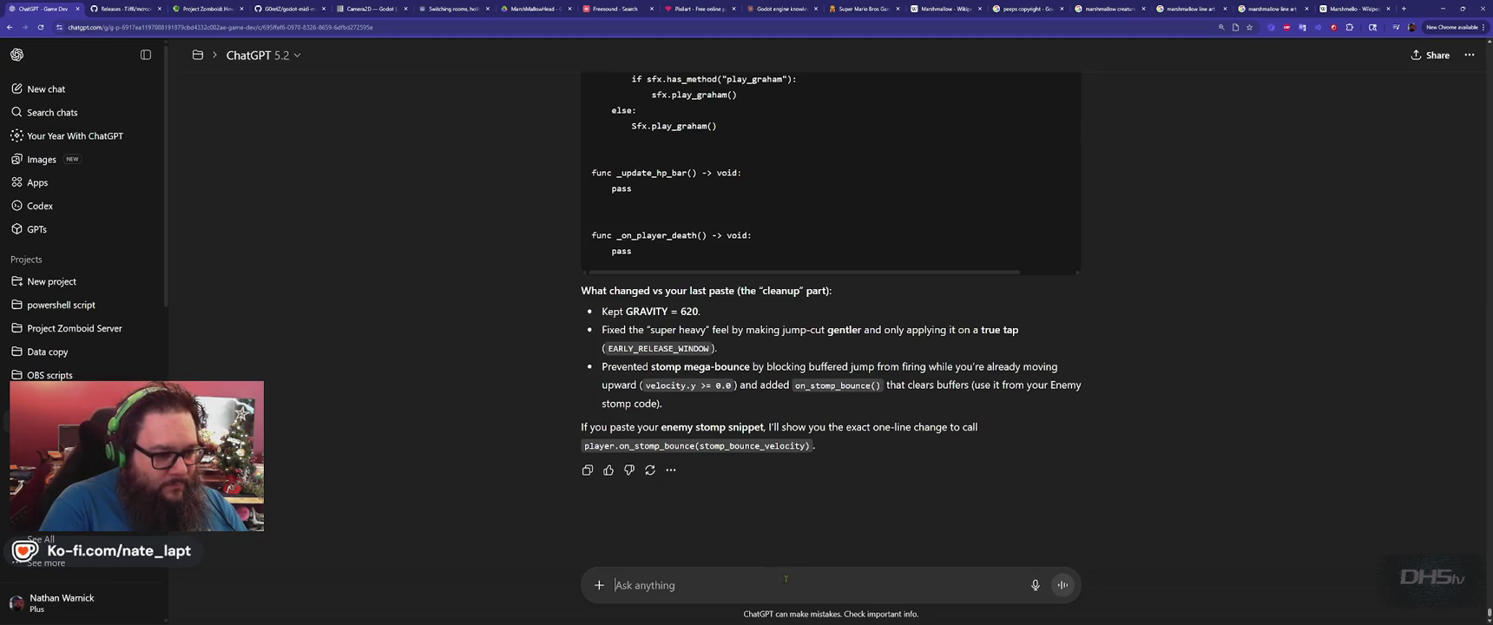
Ask ChatGPT whether the enemy bounce needs other code or can be fixed within player.gd.
type("we only ch")
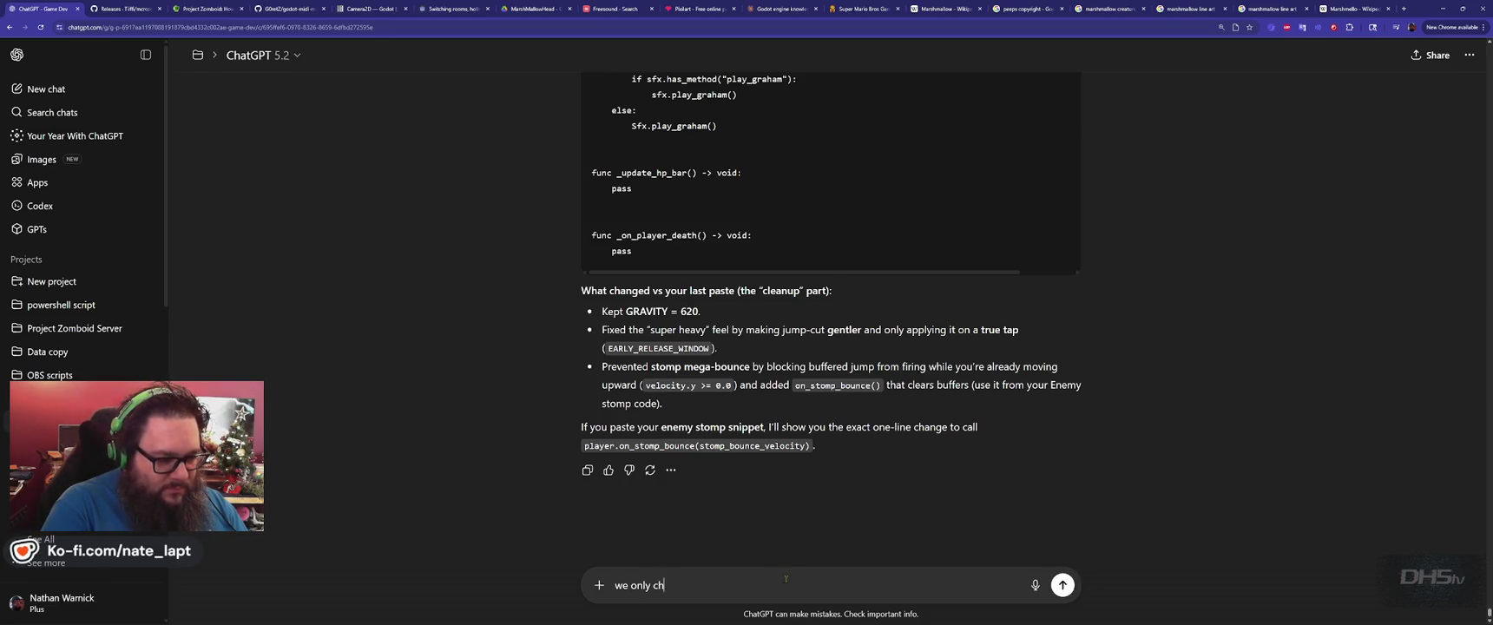
type("anged the")
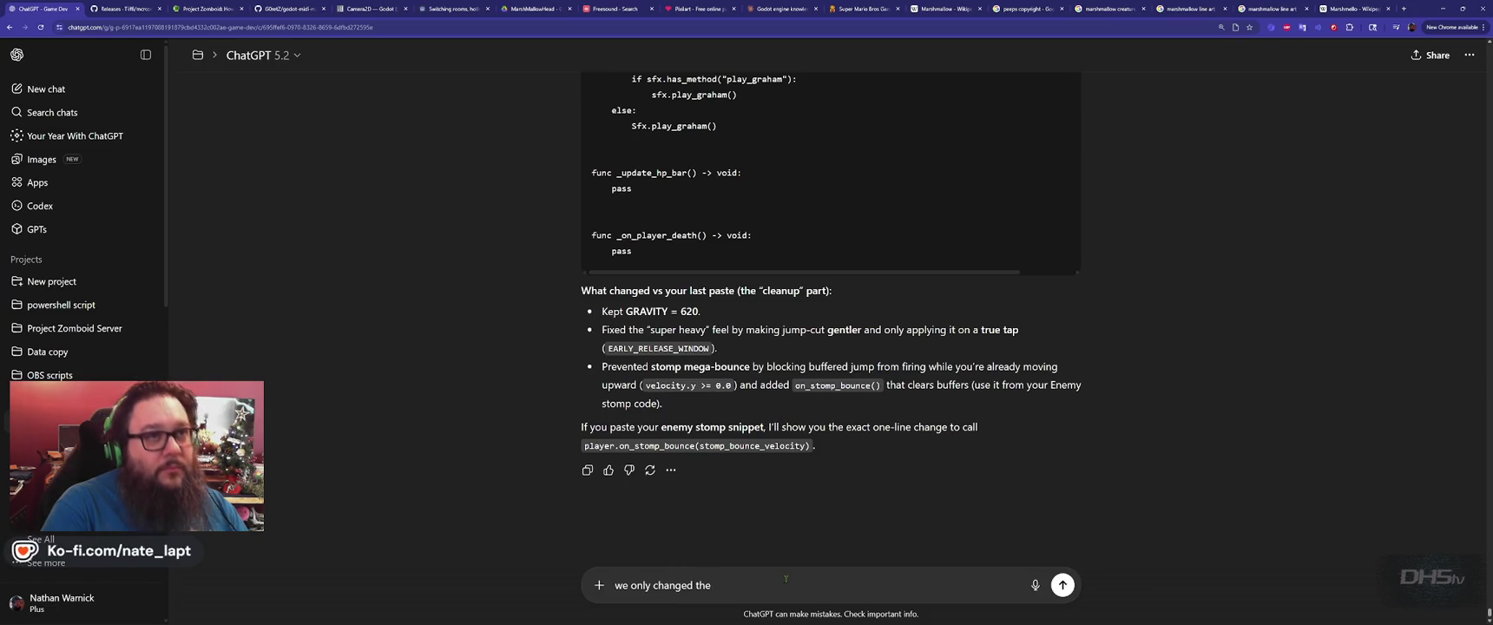
type(" player,")
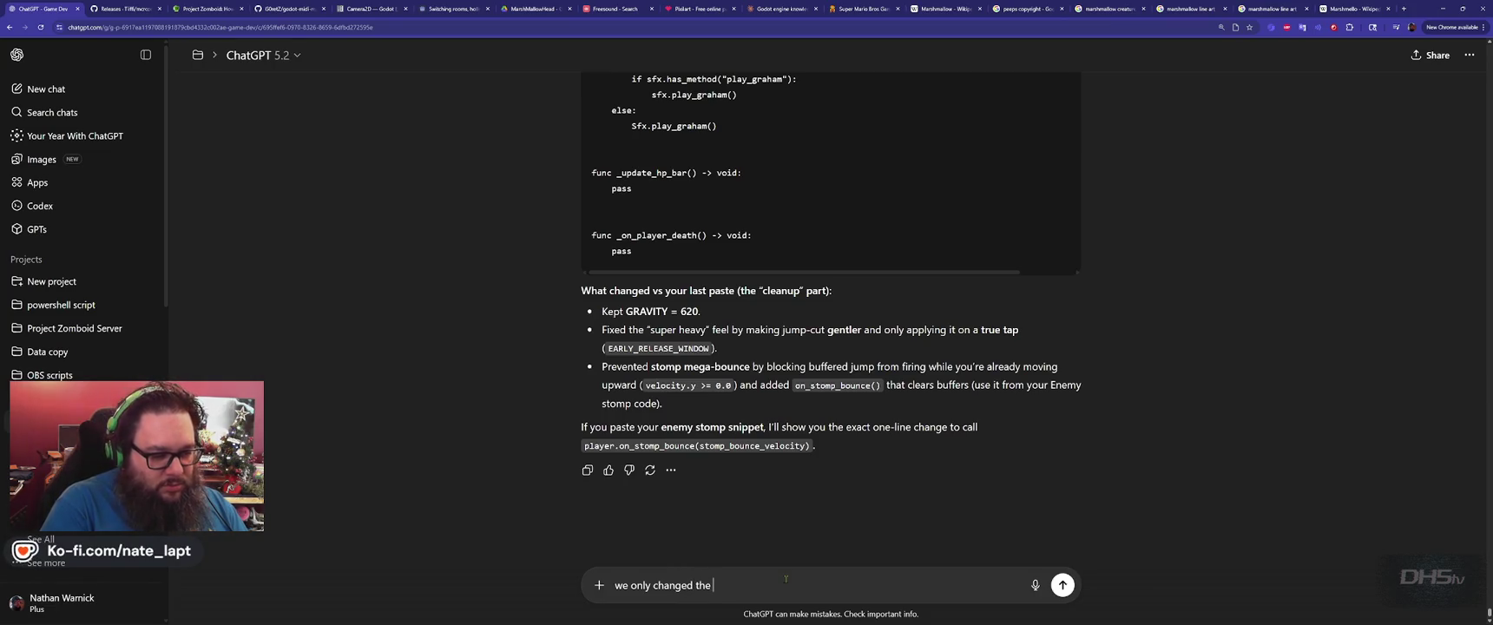
type("gd fil")
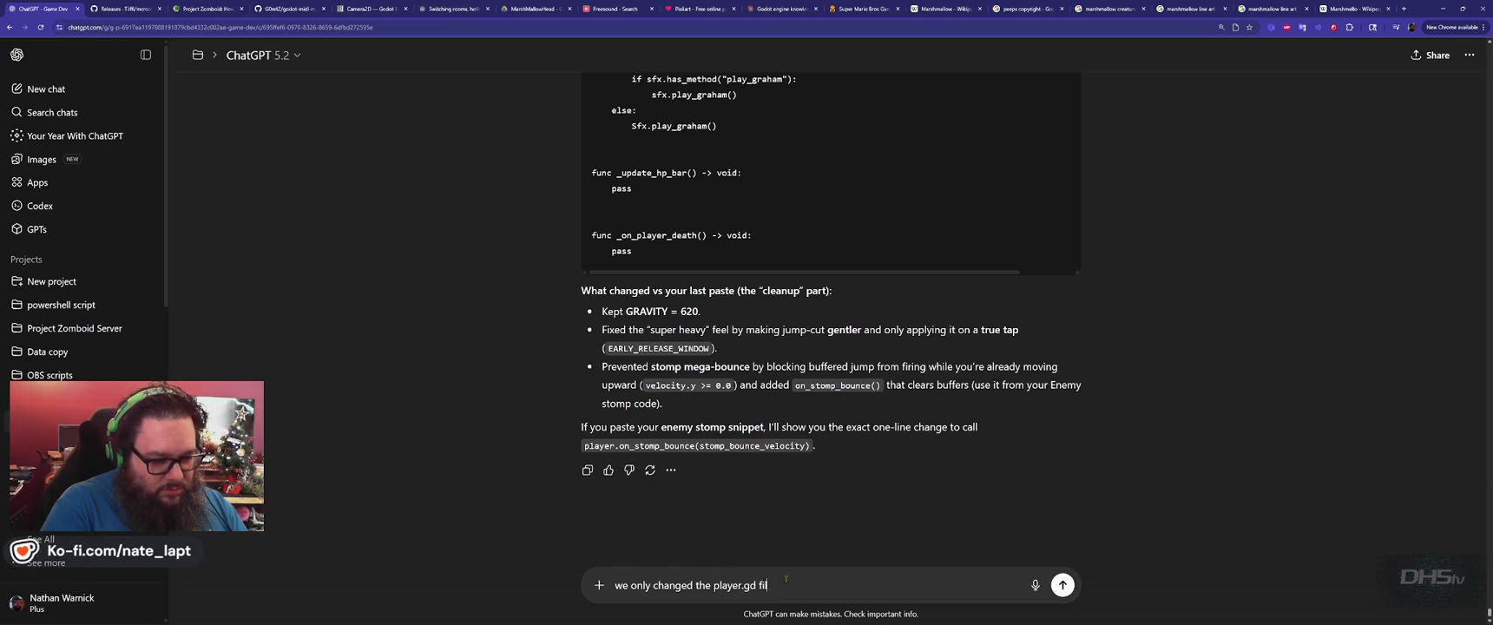
type("e earlier. ")
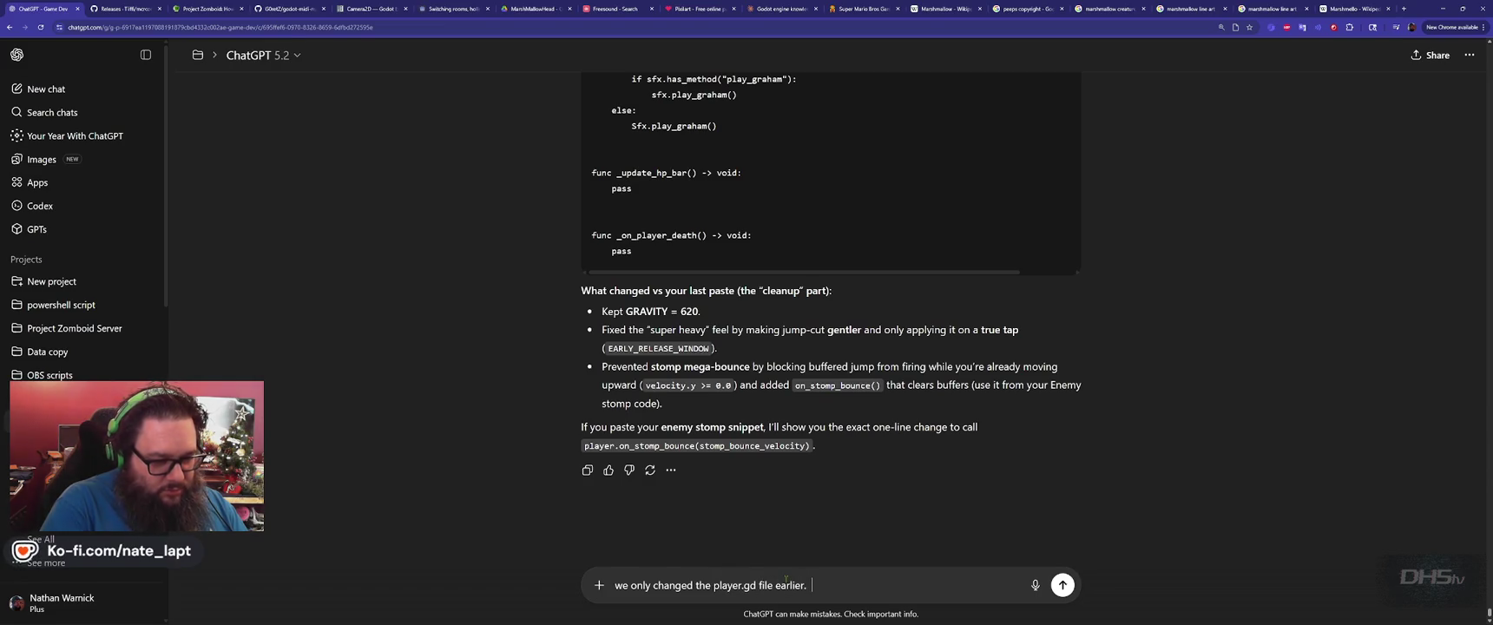
type("The")
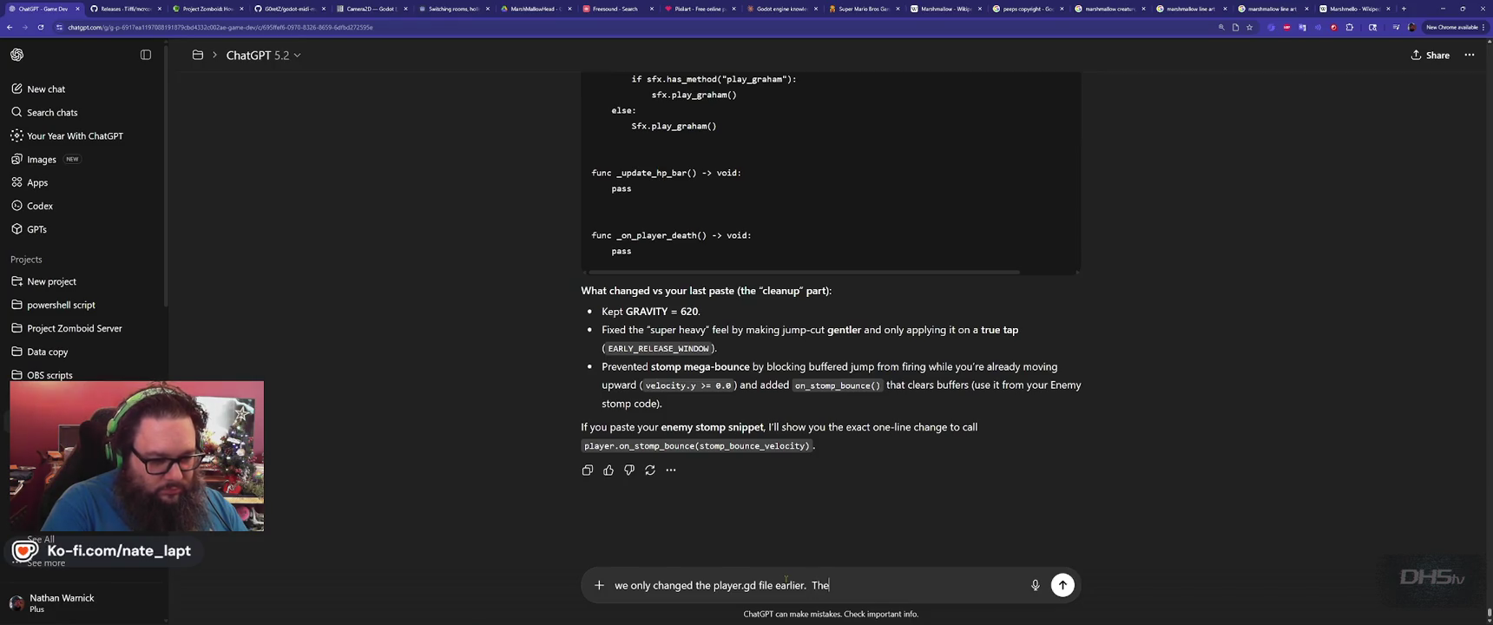
type(" player boun")
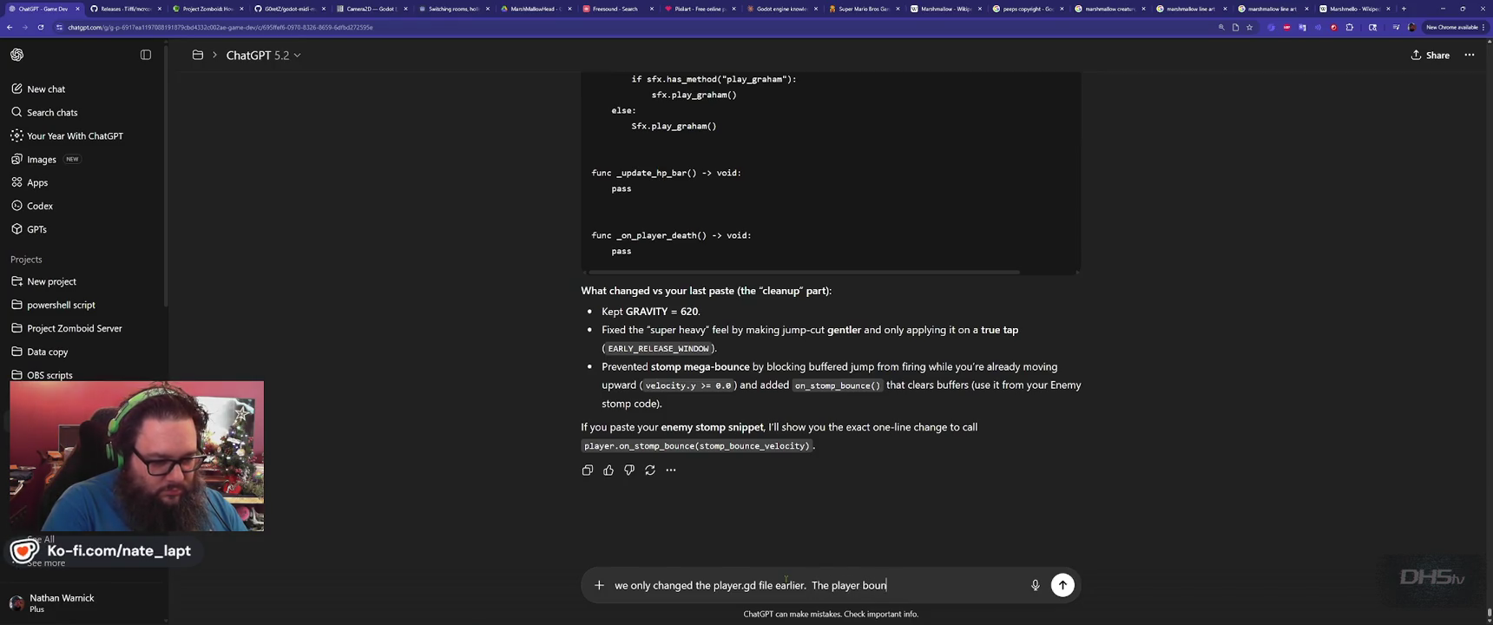
type("ce off the ene")
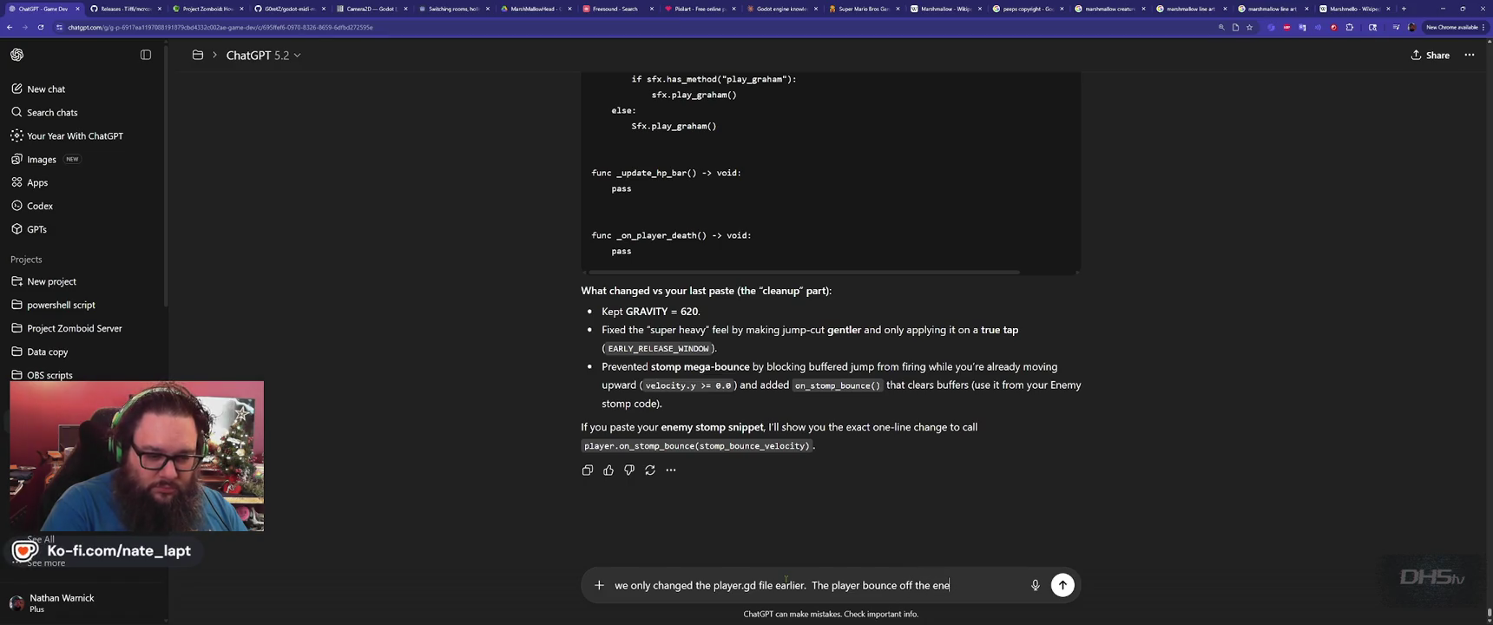
type("mies was not")
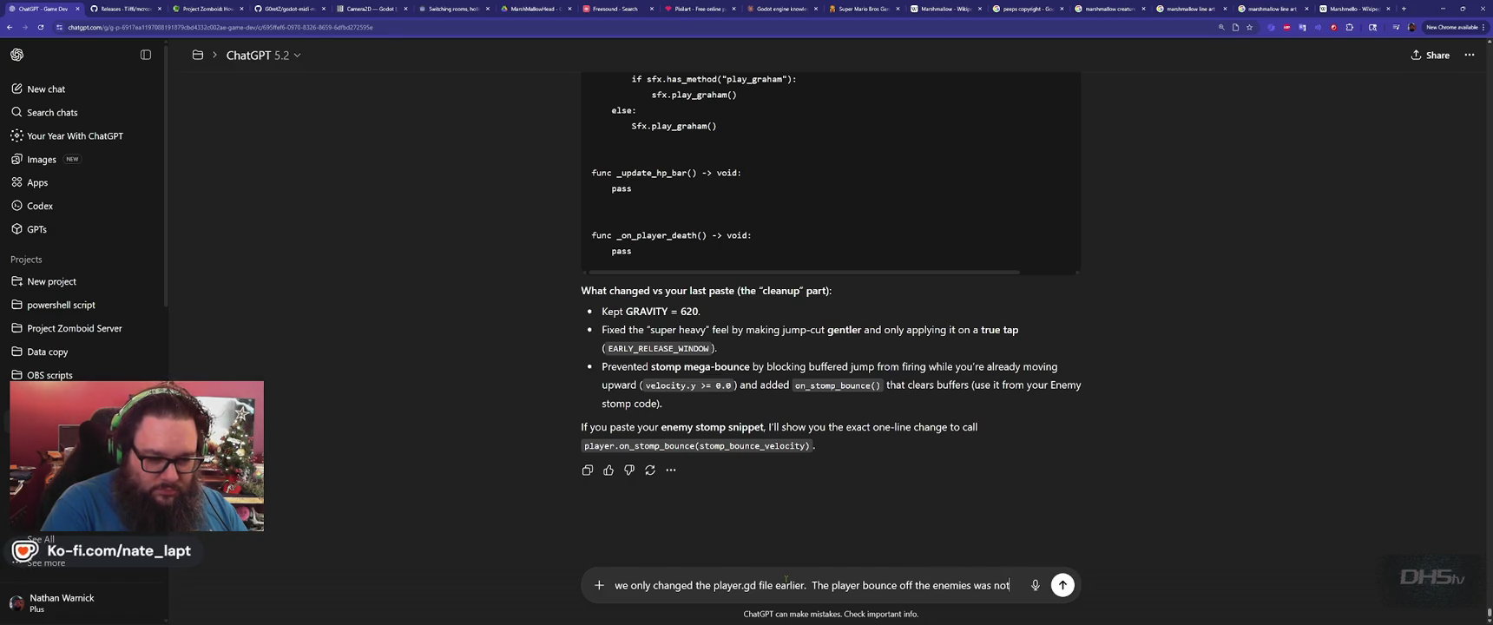
type(" an issue earlier.  W")
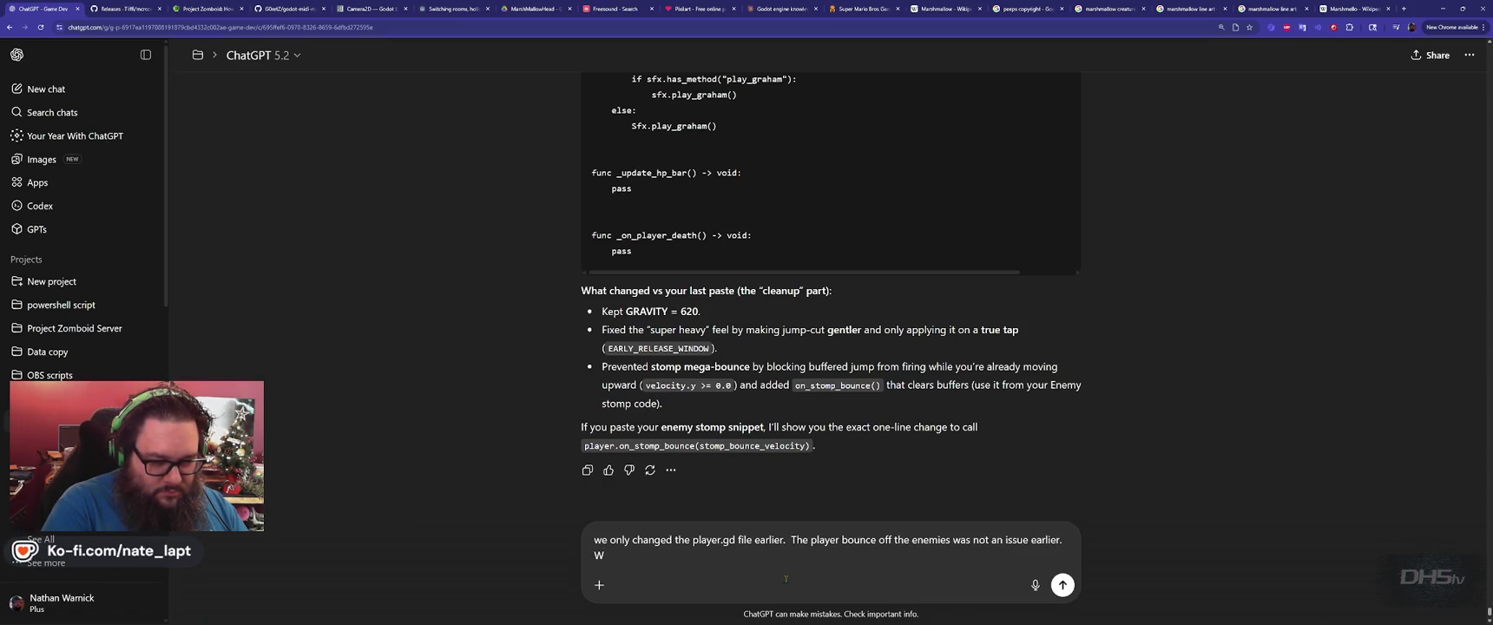
key("BackSpace")
type("do we")
type(" n")
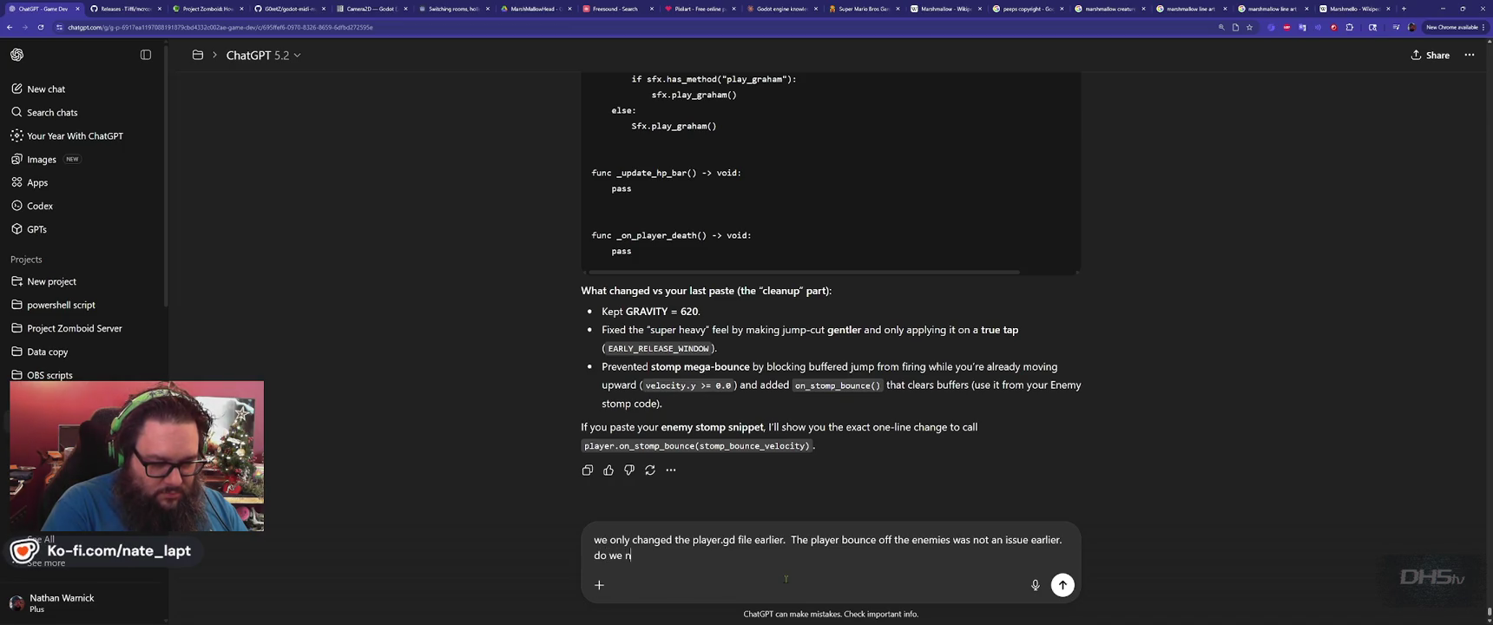
type("eed to look at")
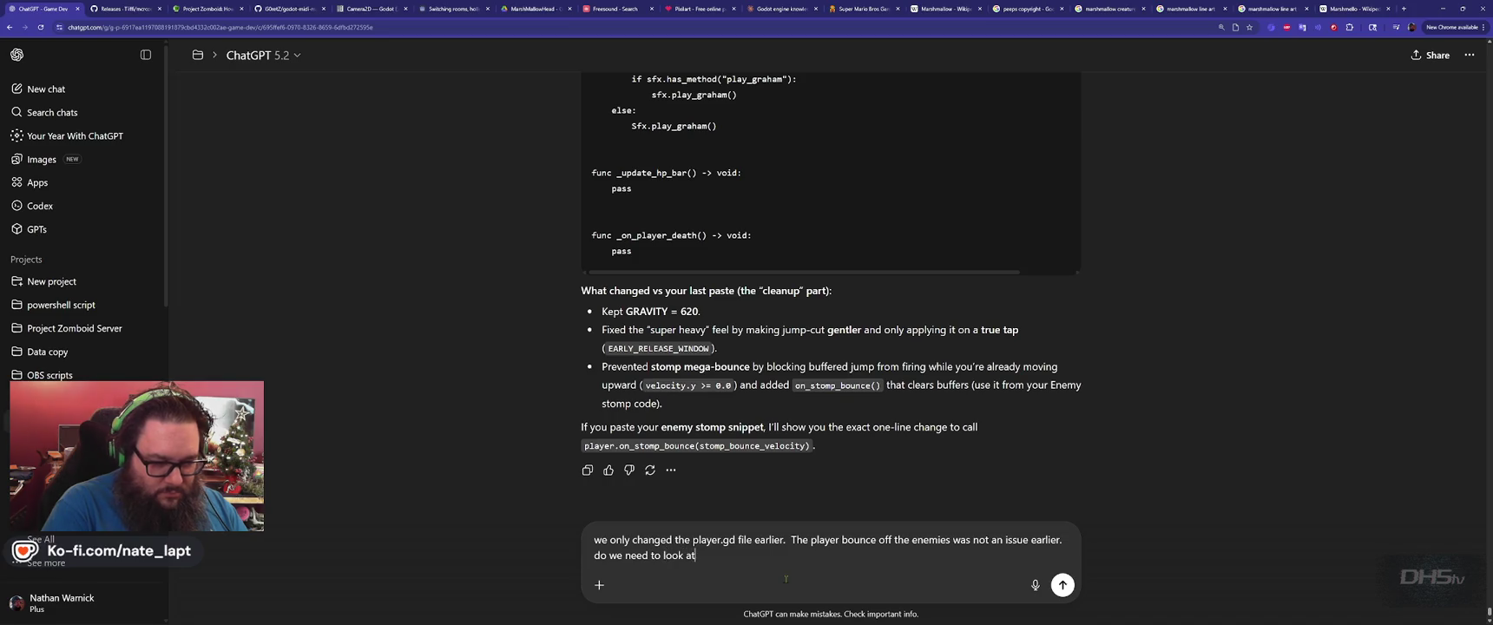
type(" other code or i")
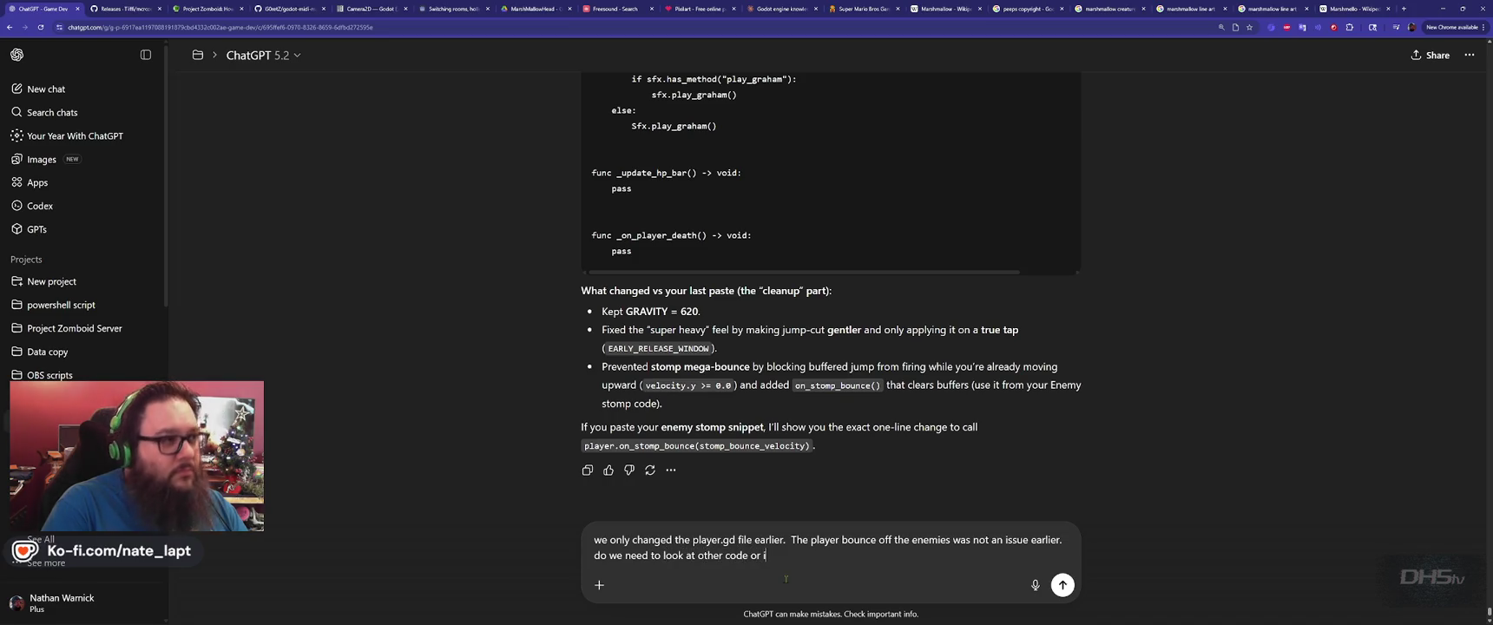
type("s there some")
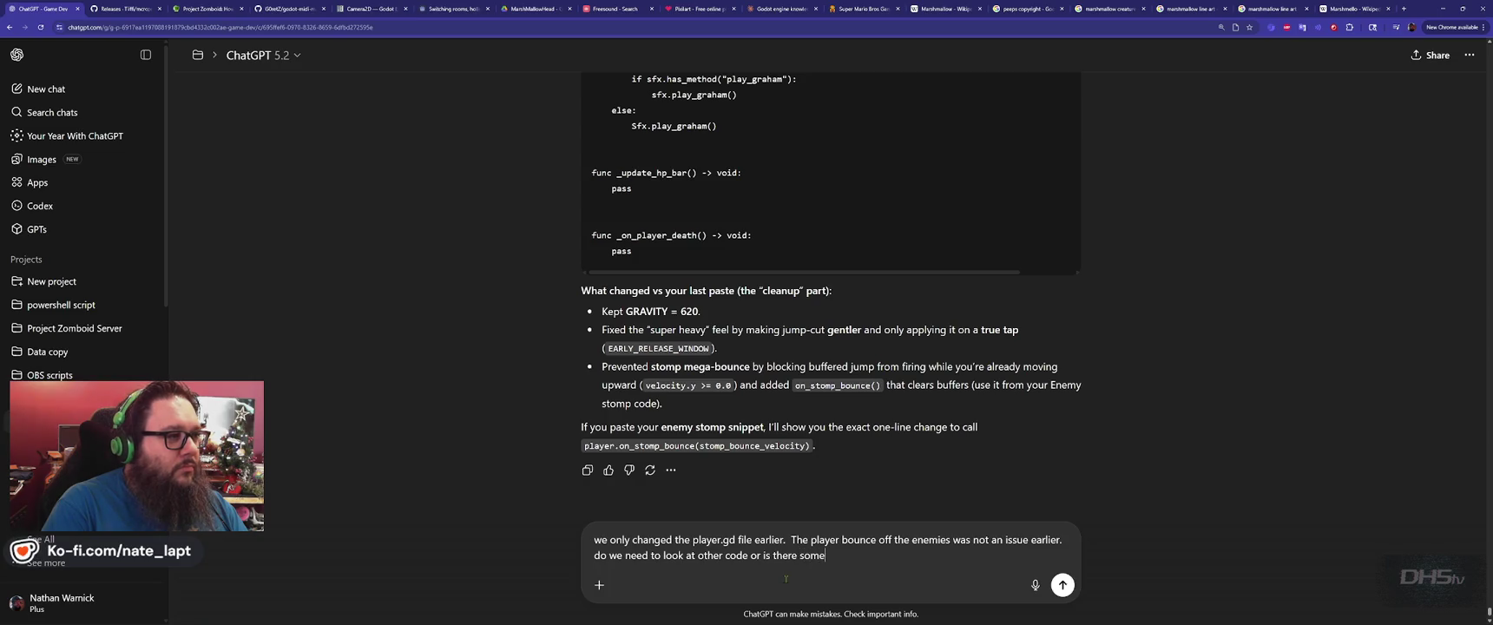
type("thing we can fix here??")
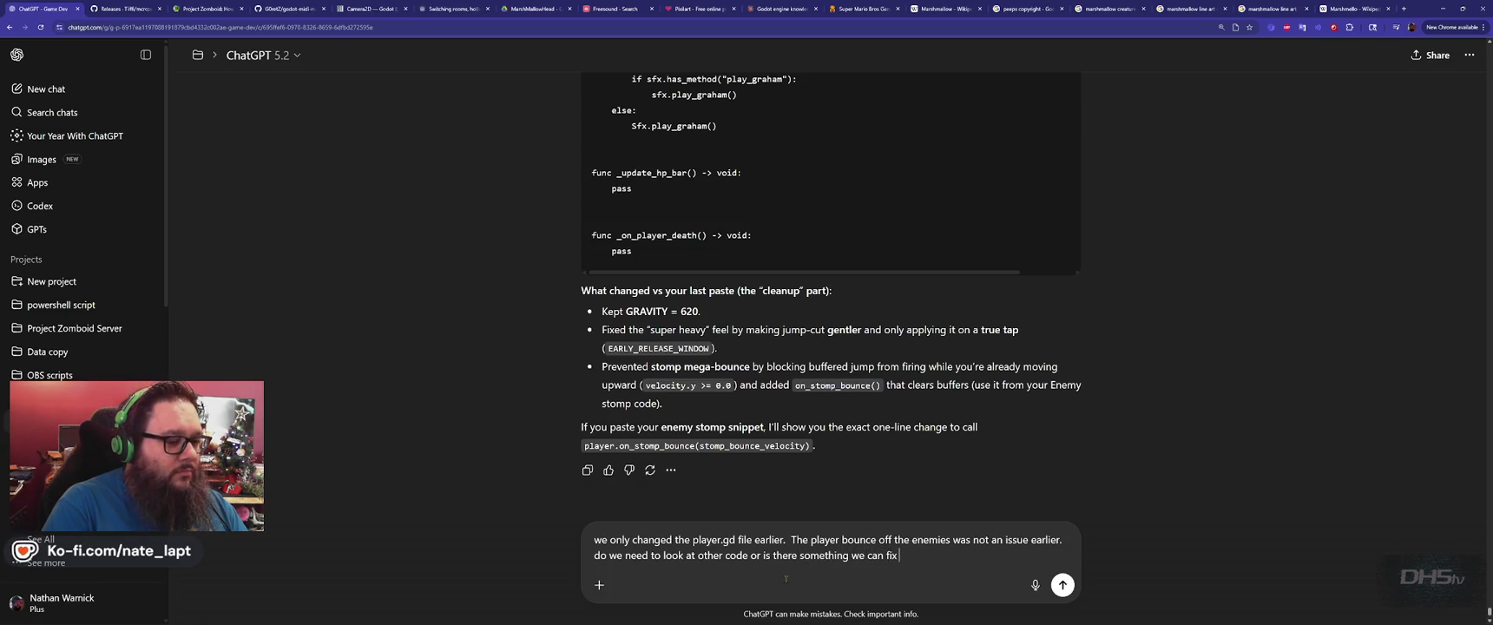
key("Return")
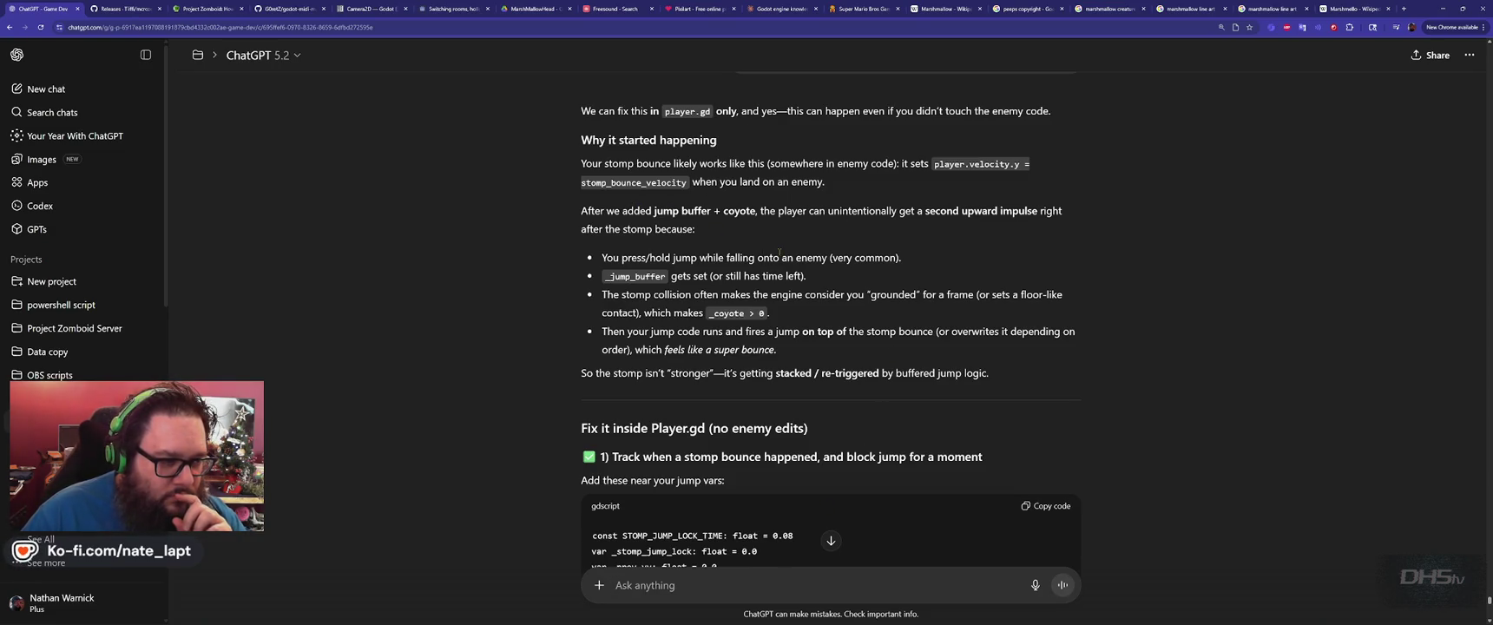
Copy the first gdscript block with the stomp jump-lock constant and variables from ChatGPT's reply.
left_click_drag(678, 211, 757, 210)
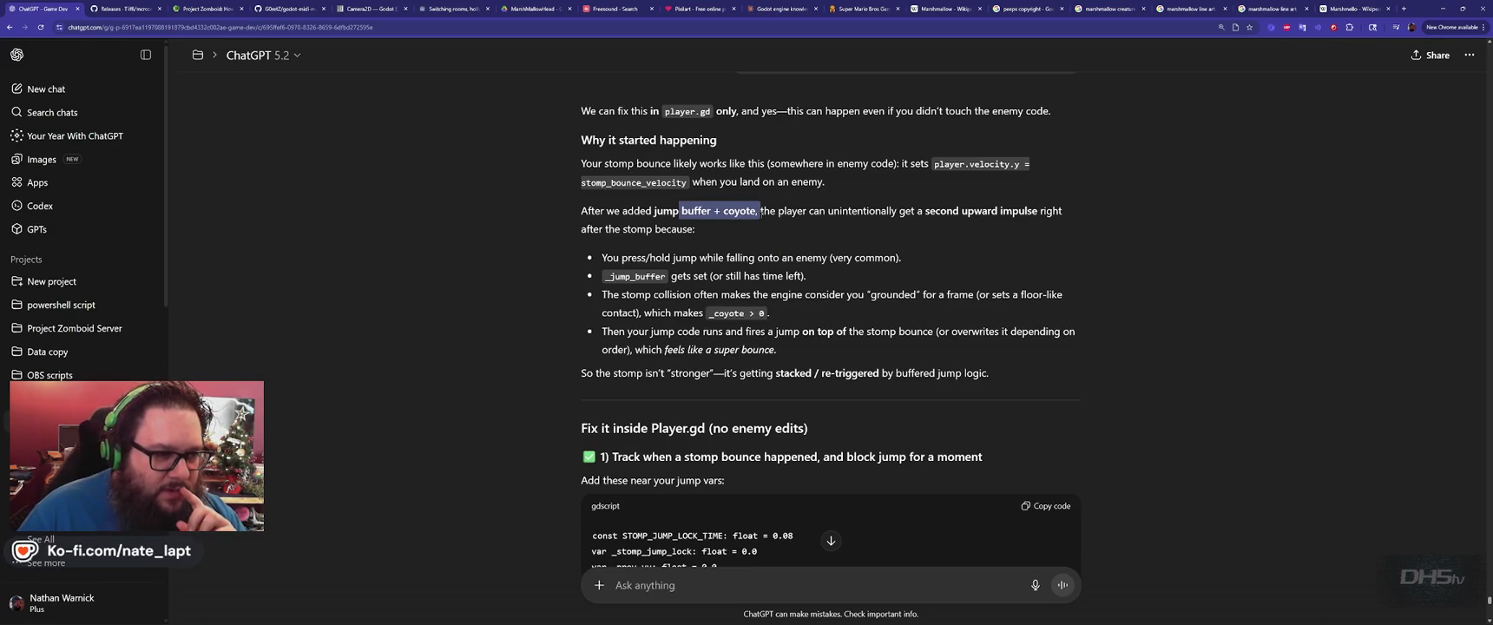
left_click(796, 228)
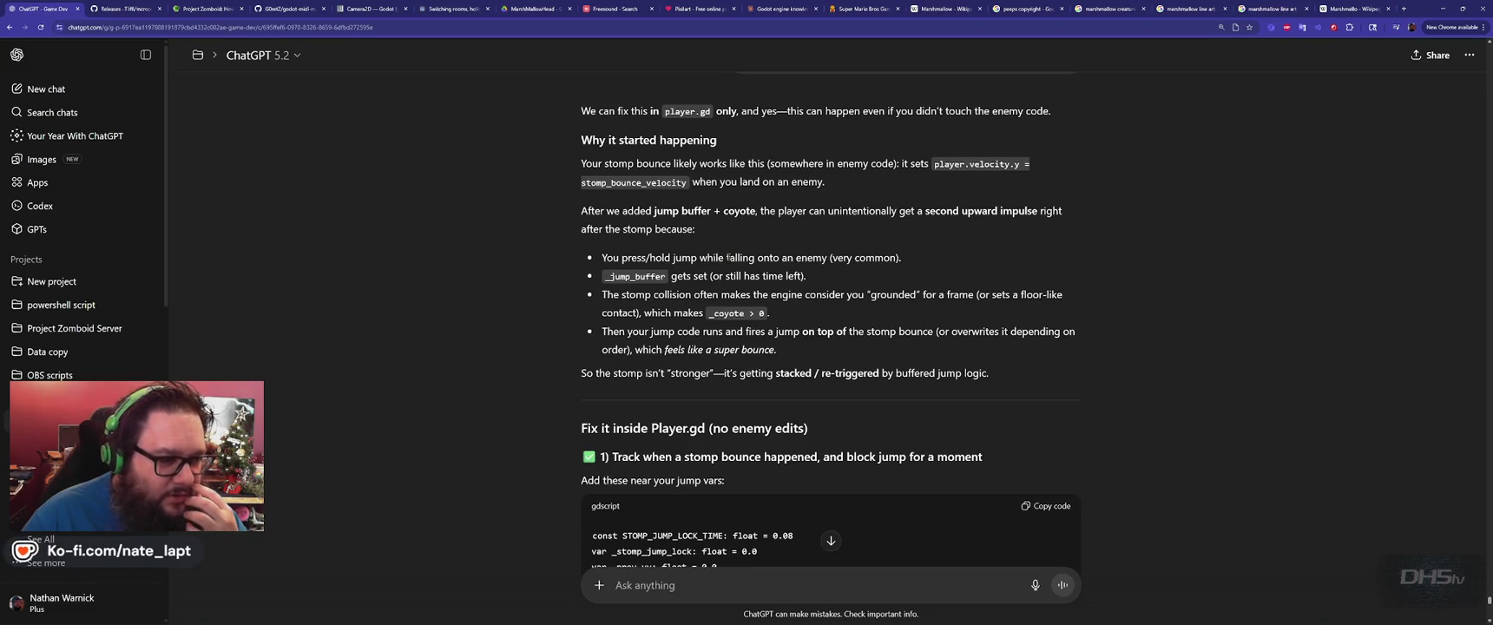
scroll(608, 330, "down", 2)
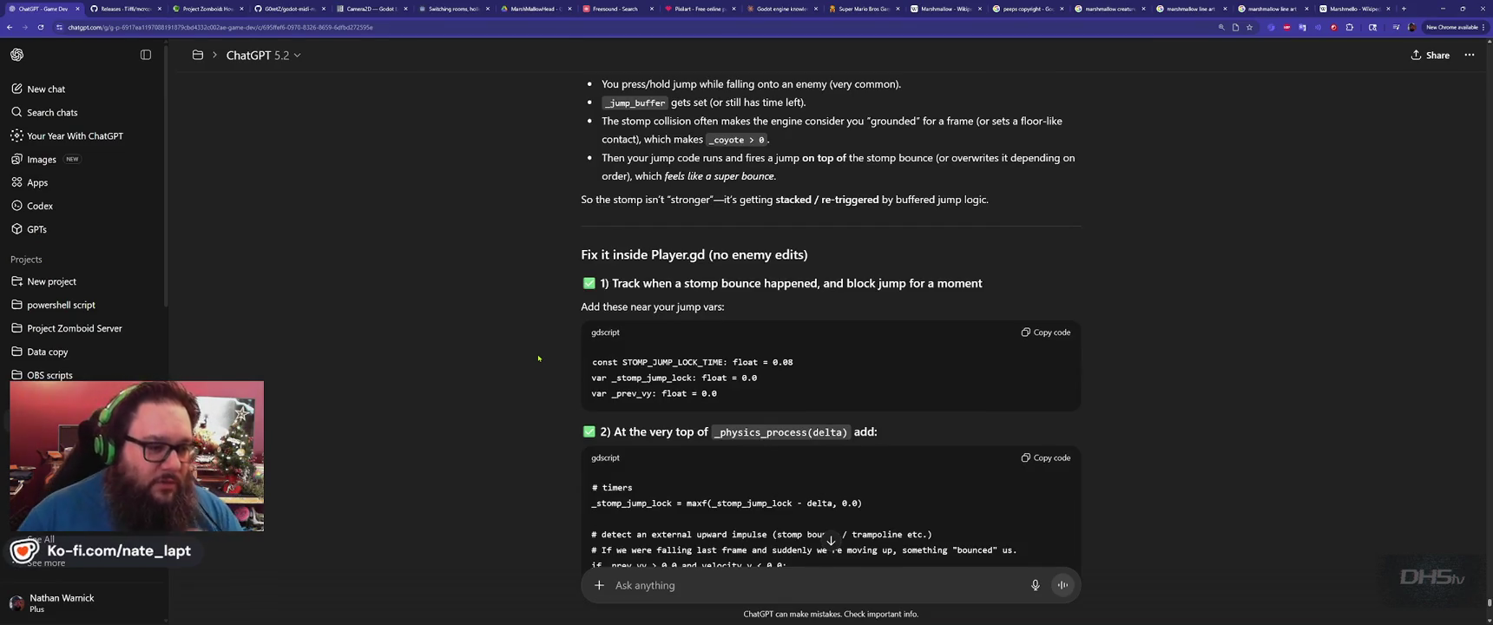
scroll(550, 318, "down", 1)
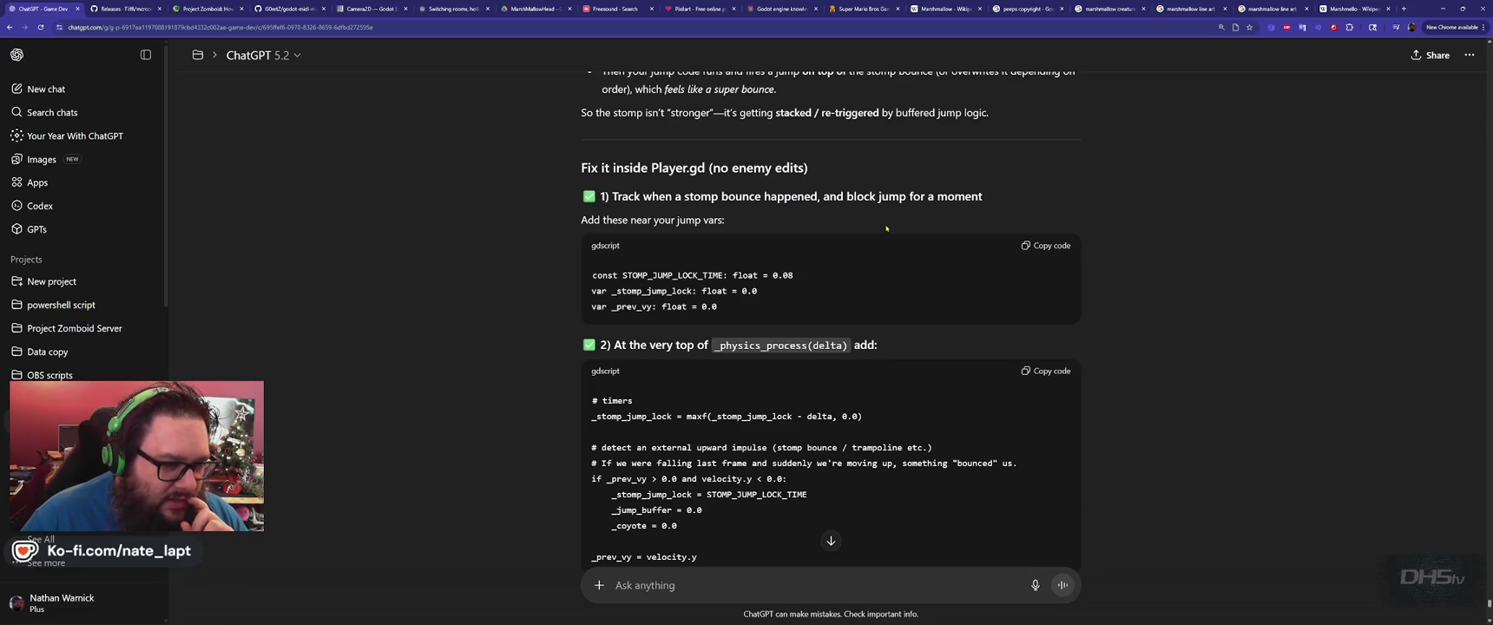
left_click(1028, 251)
key("alt+Tab")
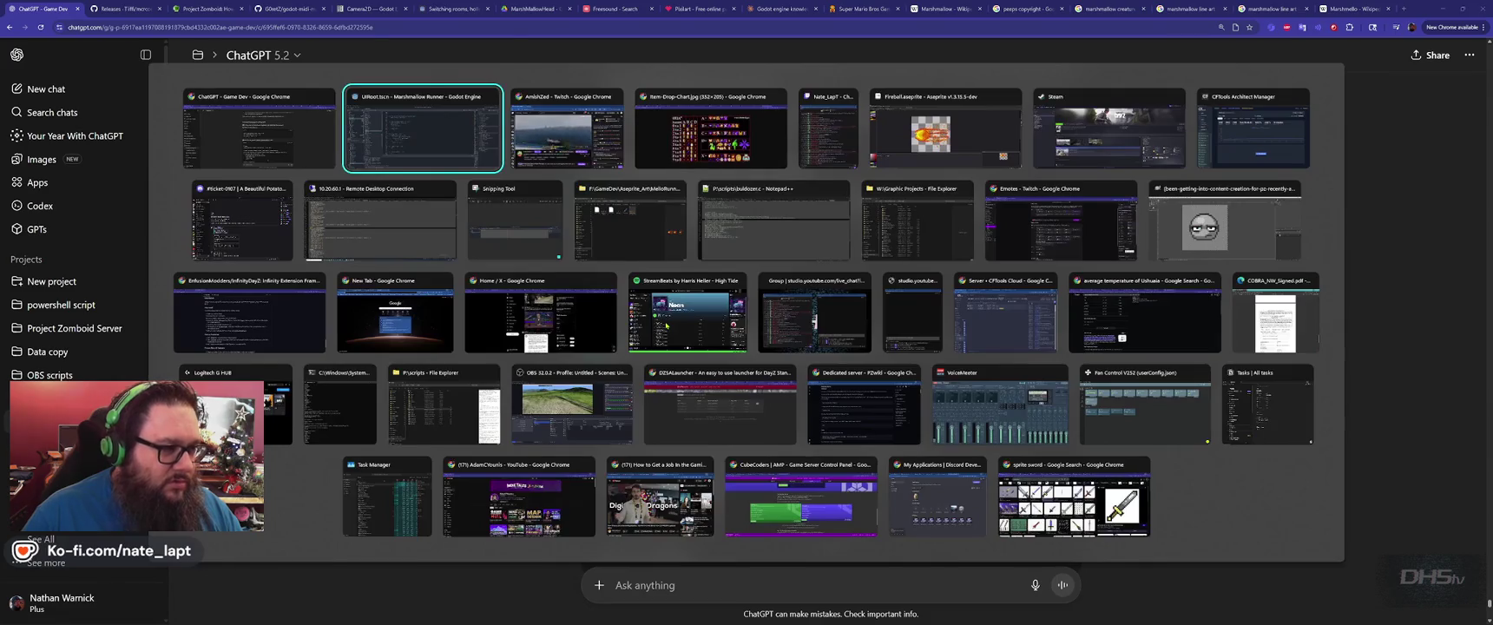
Paste the three stomp jump-lock declarations onto blank line 27 below the JUMP constants.
left_click(666, 322)
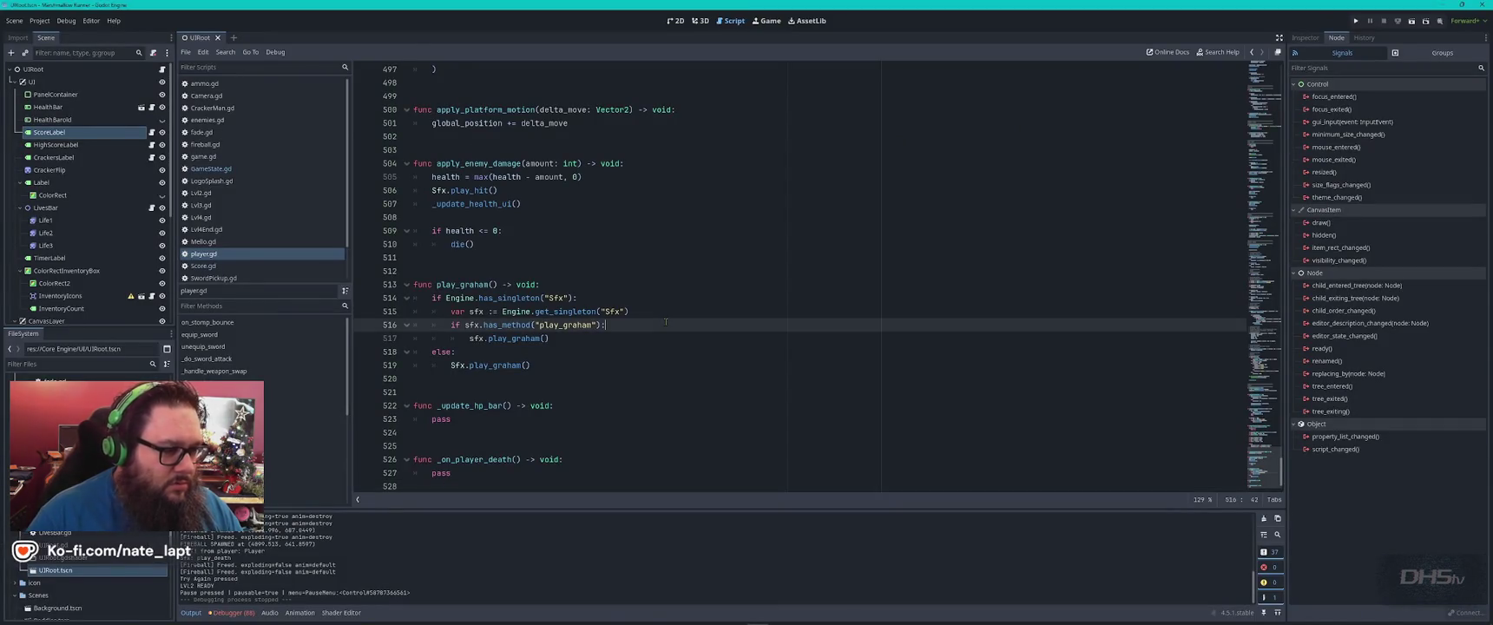
key("ctrl+Home")
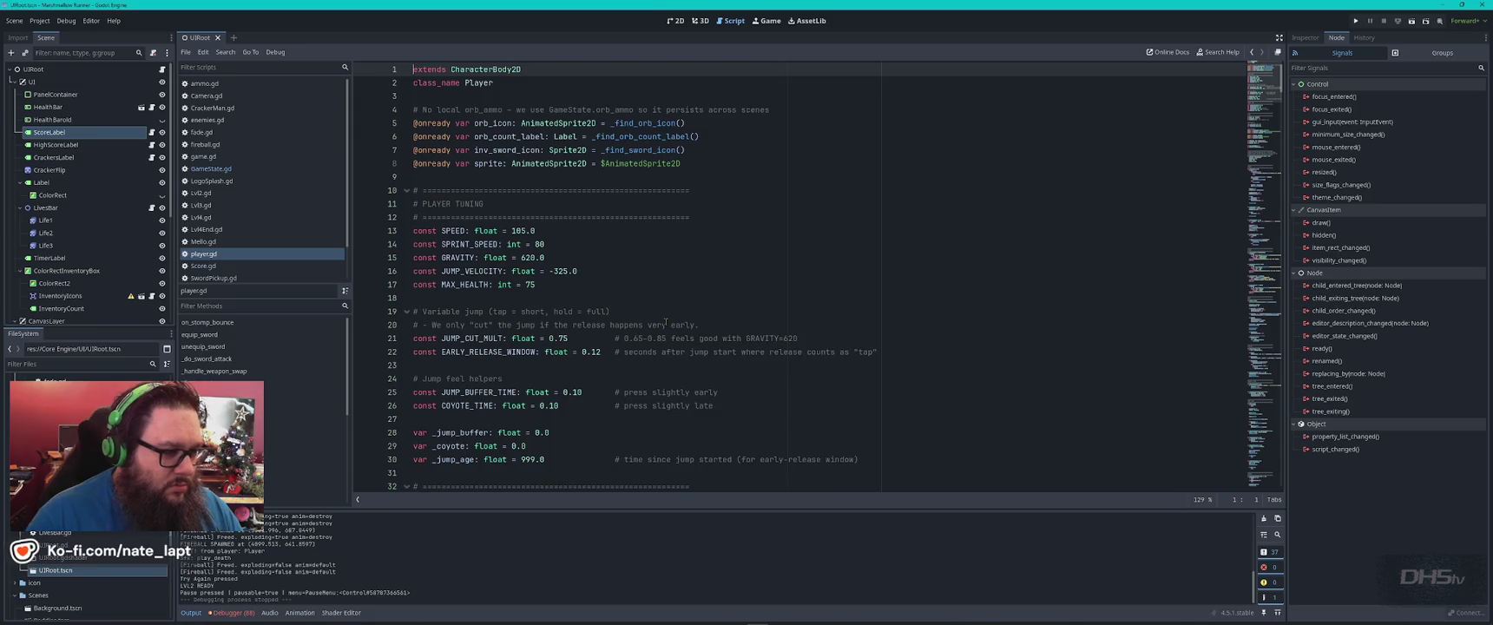
key("ctrl+f")
type("jump")
key("Escape")
scroll(666, 322, "down", 3)
left_click(552, 298)
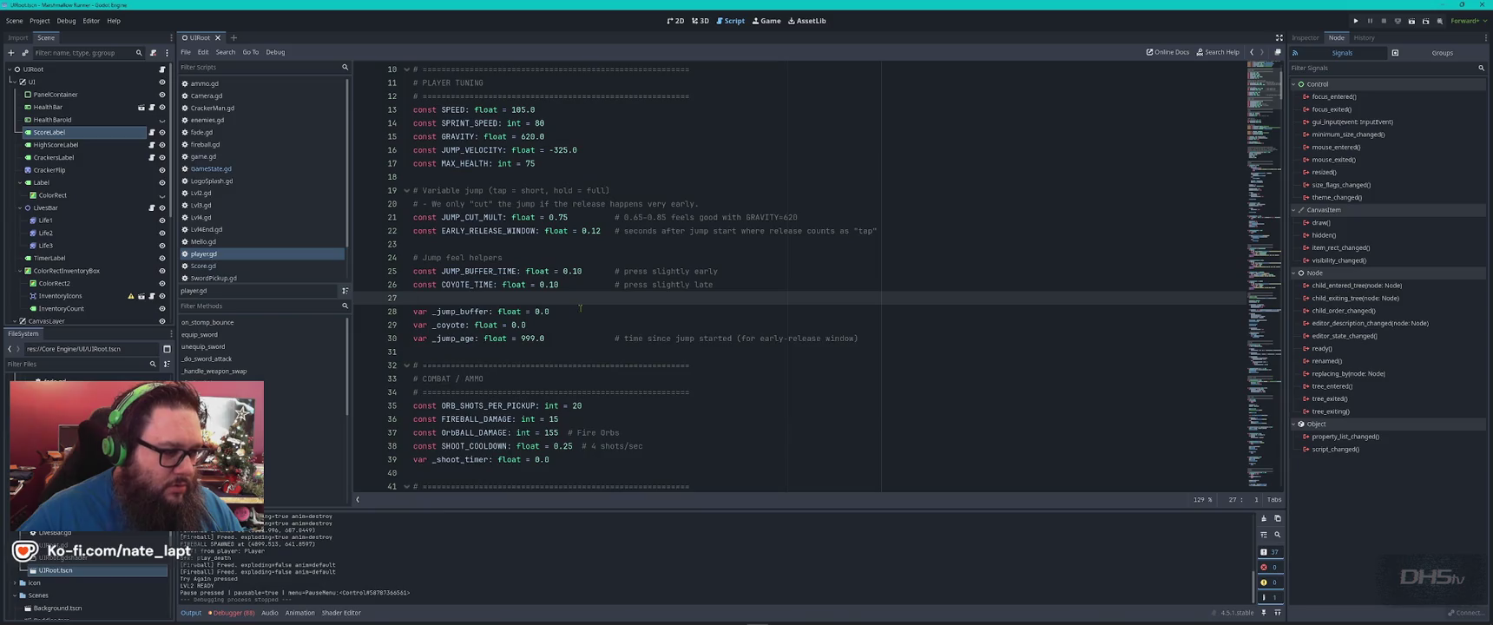
key("ctrl+v")
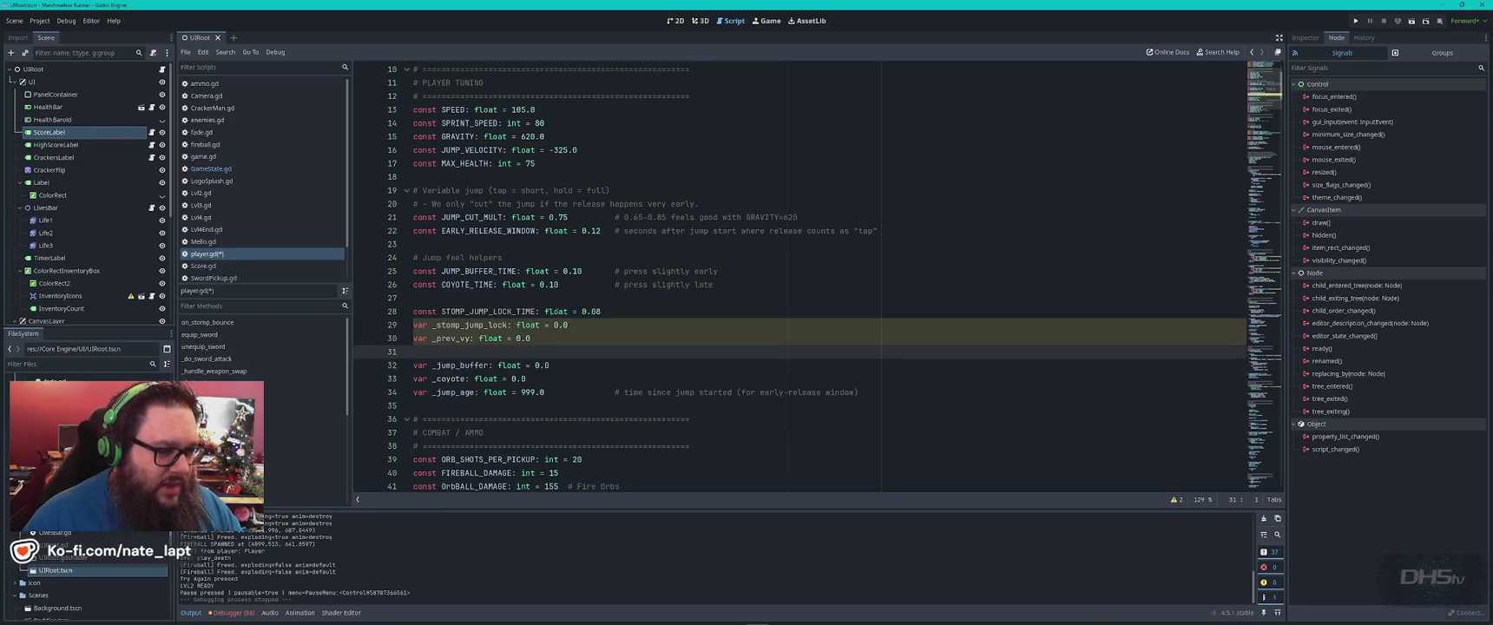
Take the _physics_process name from ChatGPT's answer and find that function in player.gd.
double_click(494, 311)
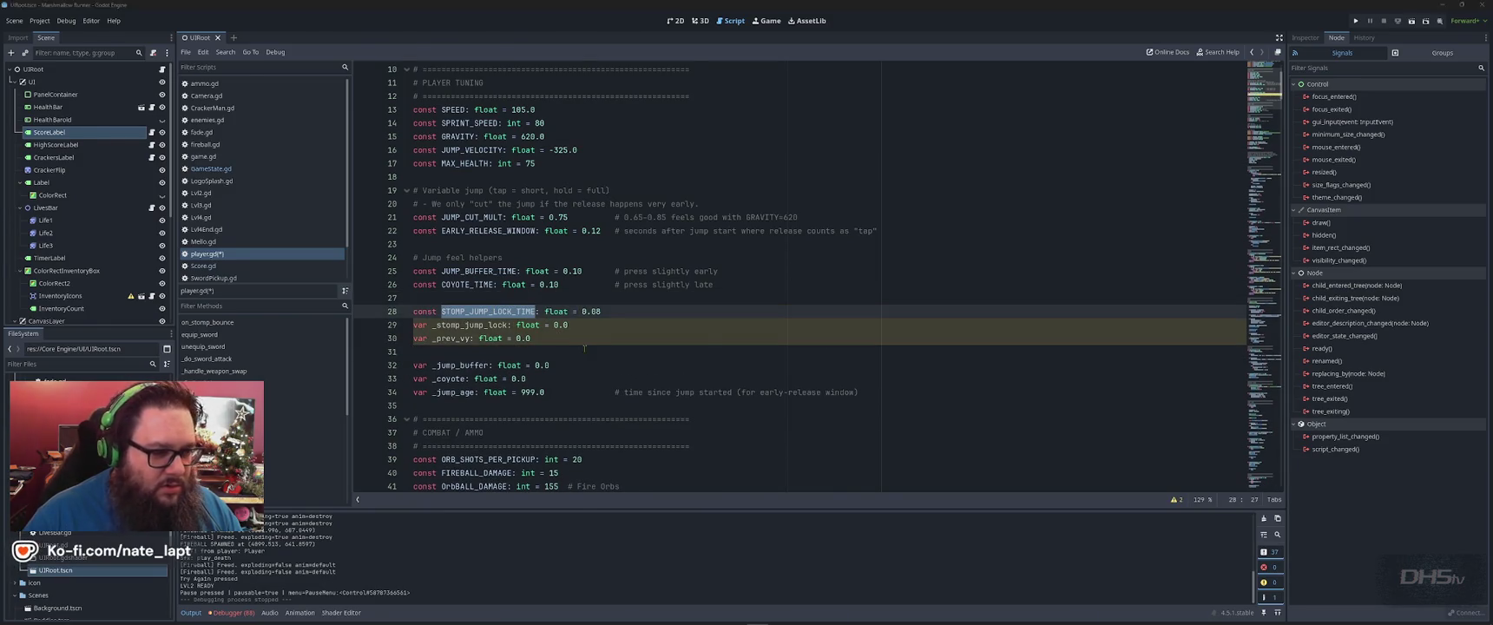
key("alt+Tab")
scroll(772, 317, "down", 3)
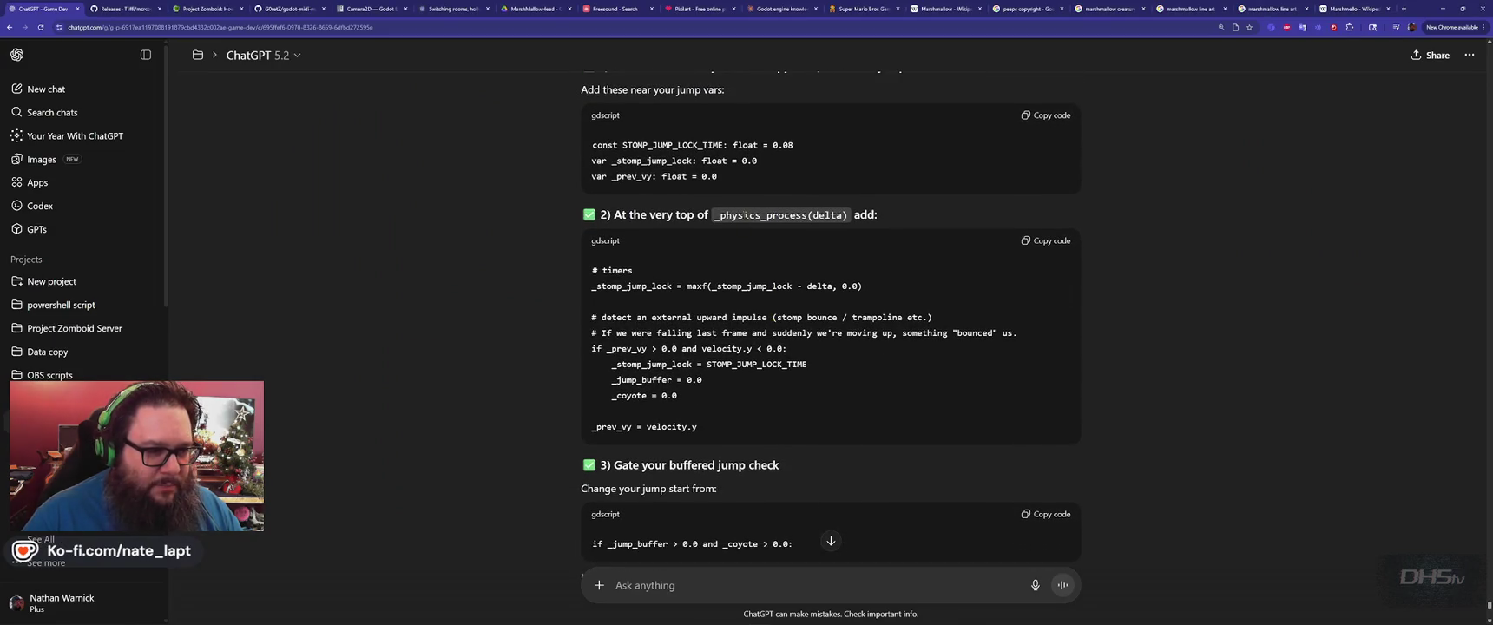
double_click(745, 216)
key("alt+Tab")
key("ctrl+f")
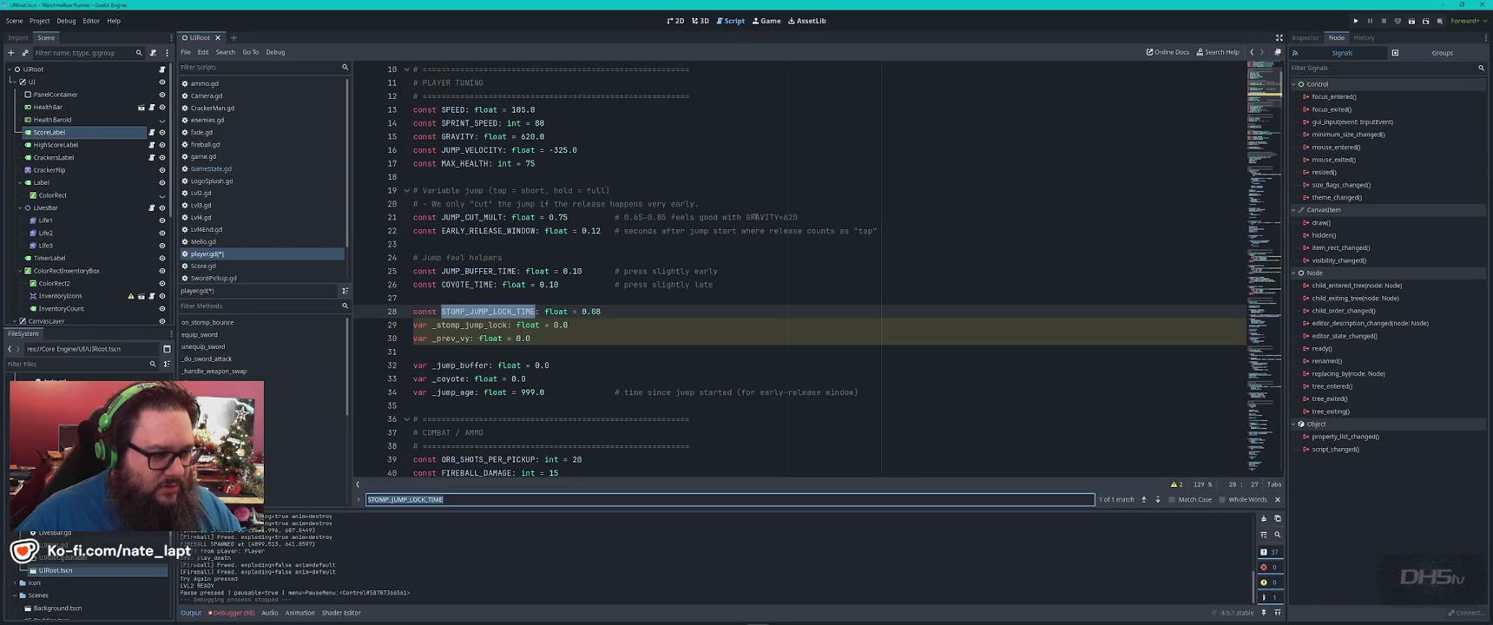
key("ctrl+v")
key("Return")
key("Escape")
Copy ChatGPT's timers block and review _physics_process around the GRAVITY use on line 368.
key("alt+Tab")
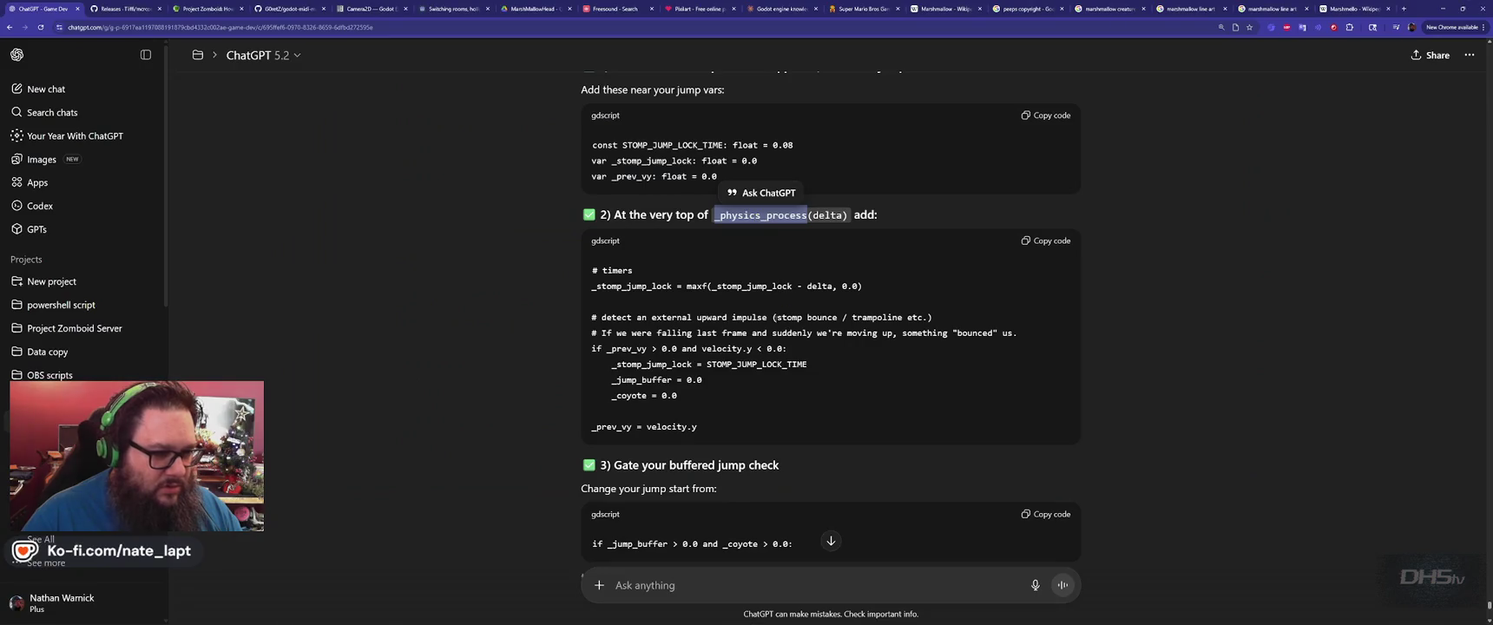
left_click(1037, 245)
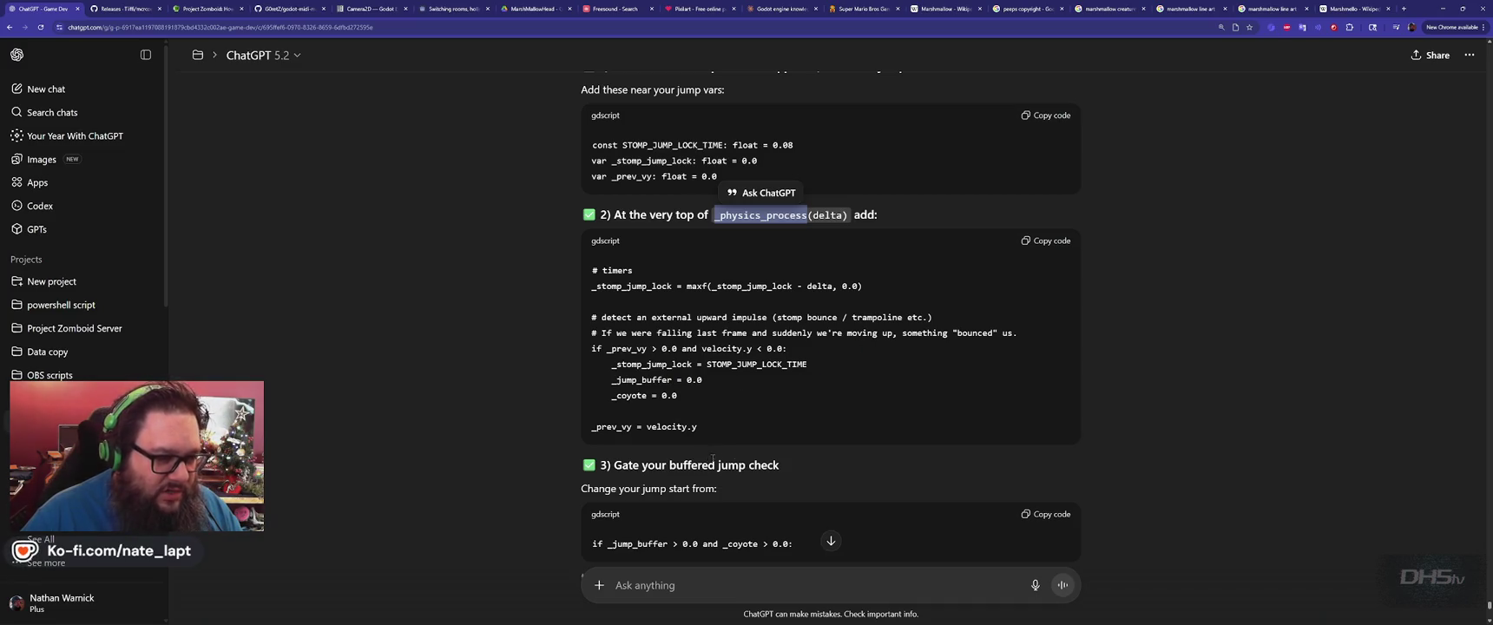
key("alt+Tab")
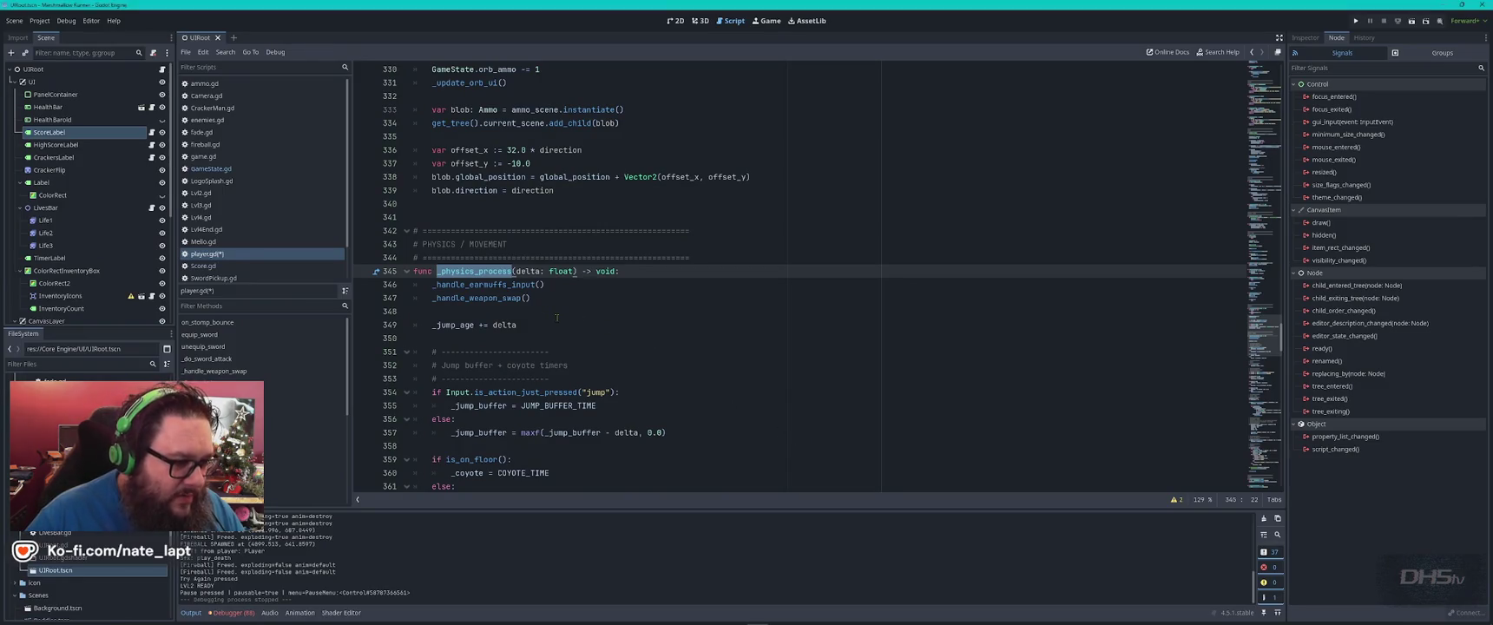
scroll(557, 317, "down", 3)
scroll(557, 318, "down", 2)
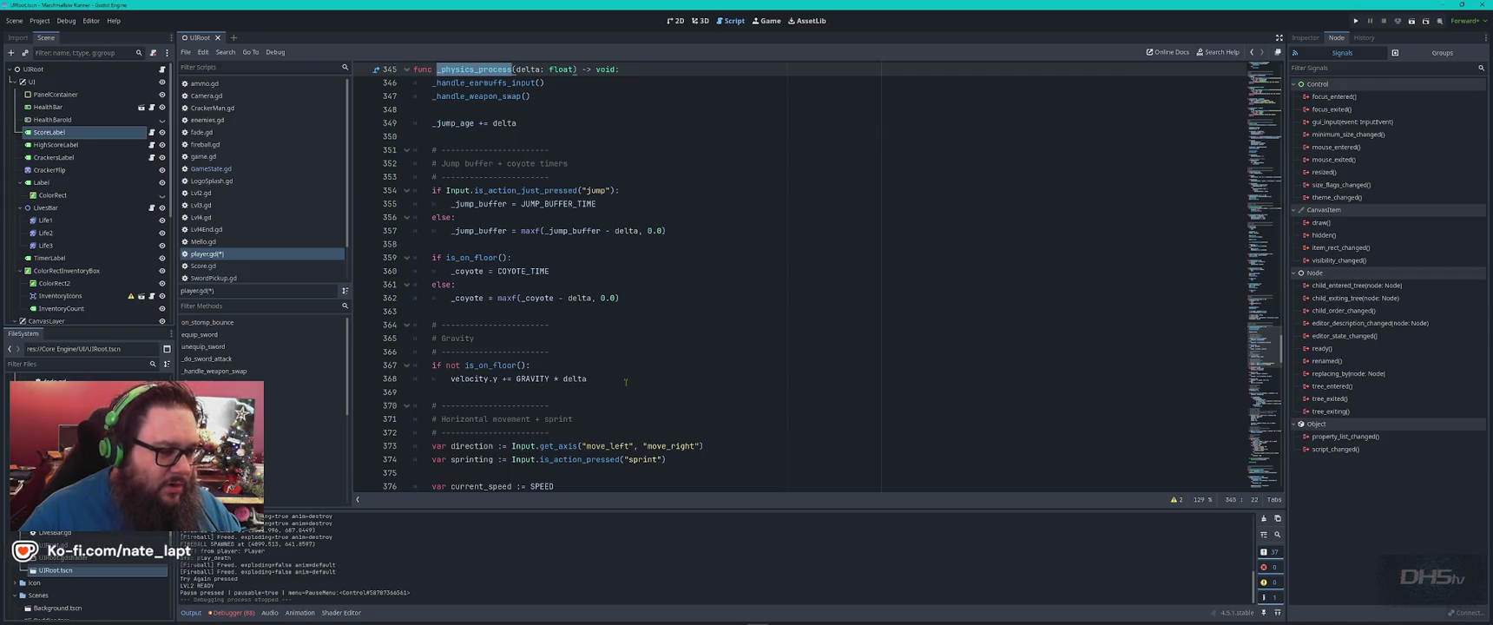
double_click(532, 379)
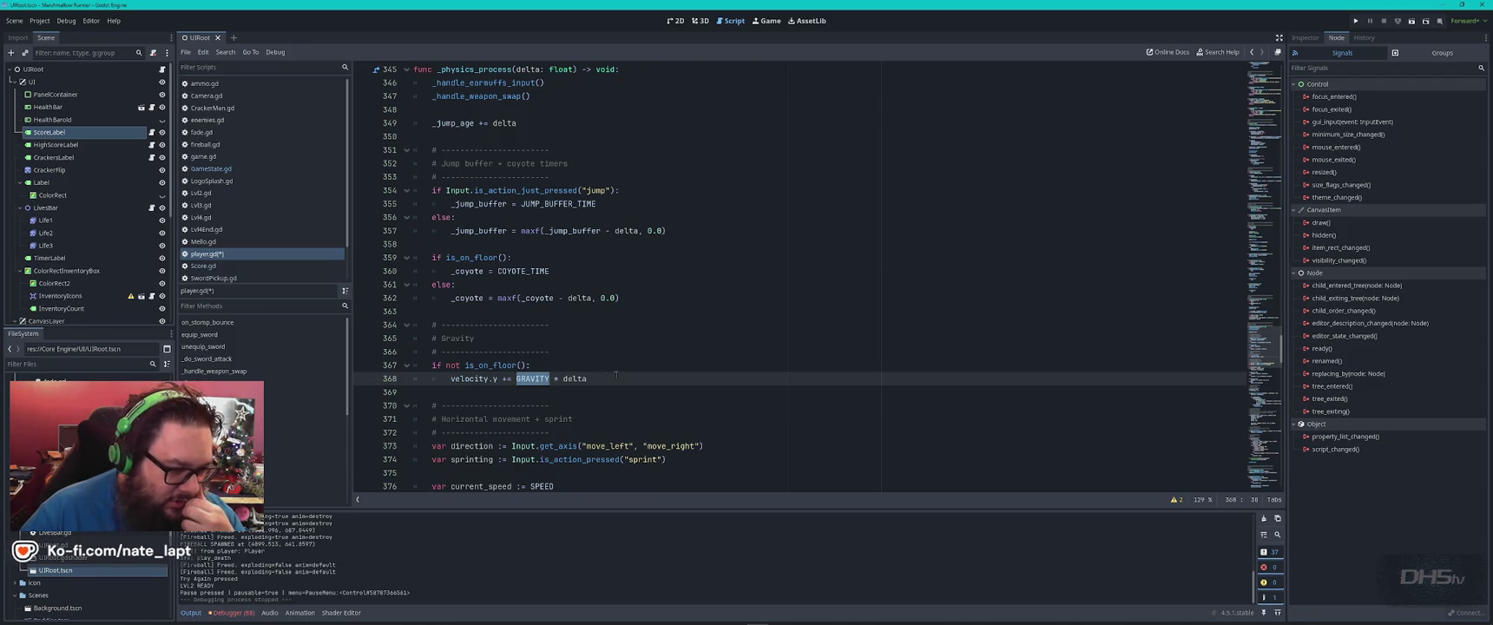
scroll(609, 382, "up", 2)
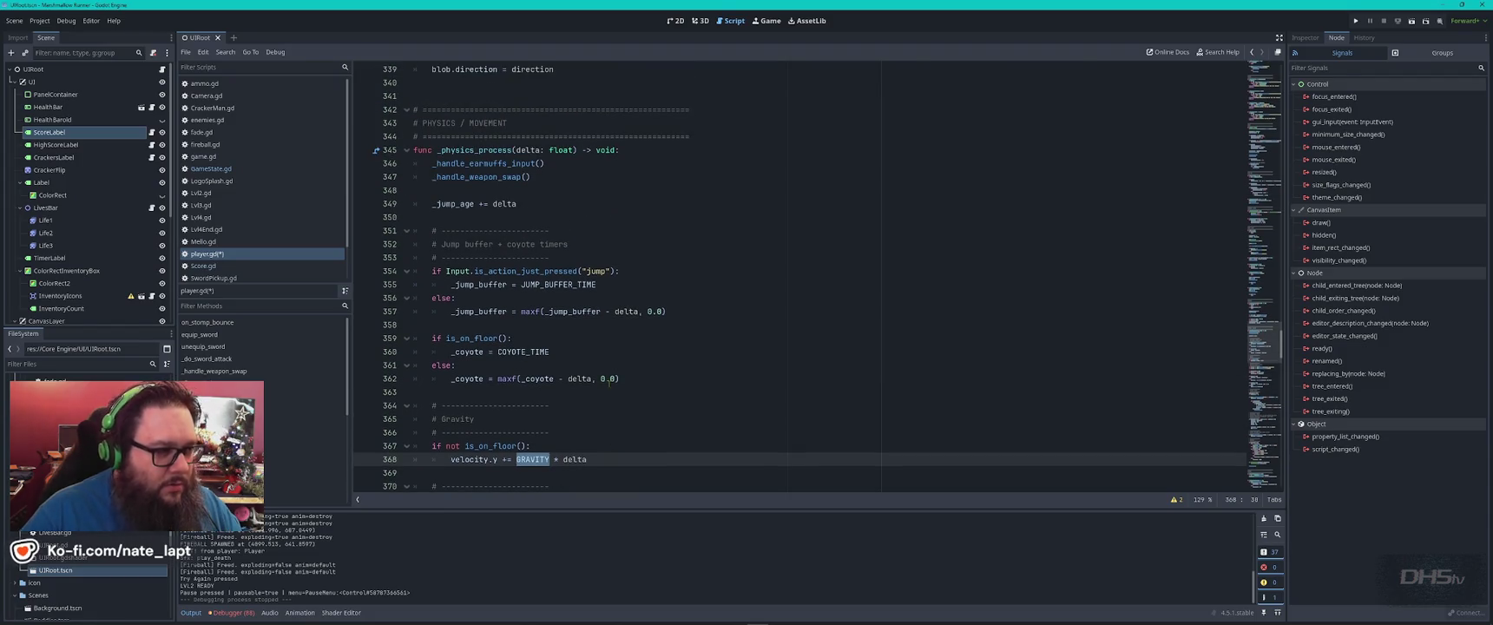
key("alt+Tab")
scroll(627, 387, "down", 3)
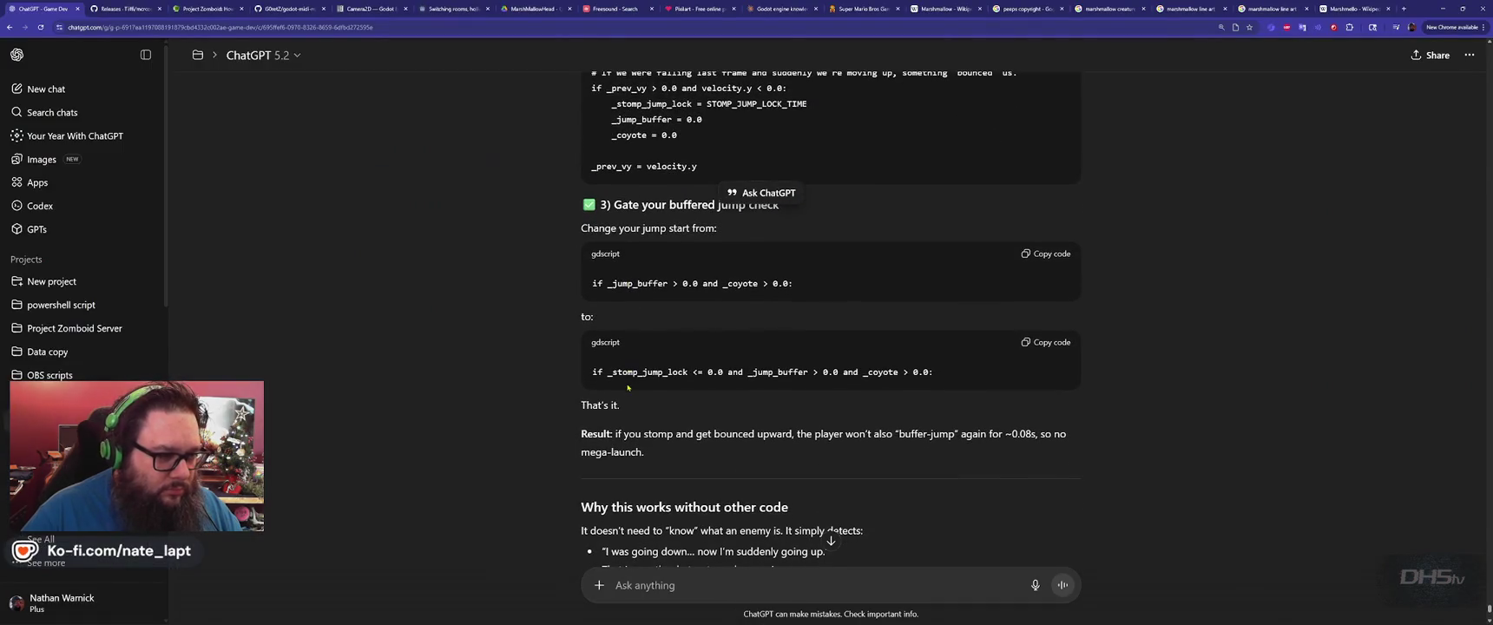
scroll(627, 387, "up", 1)
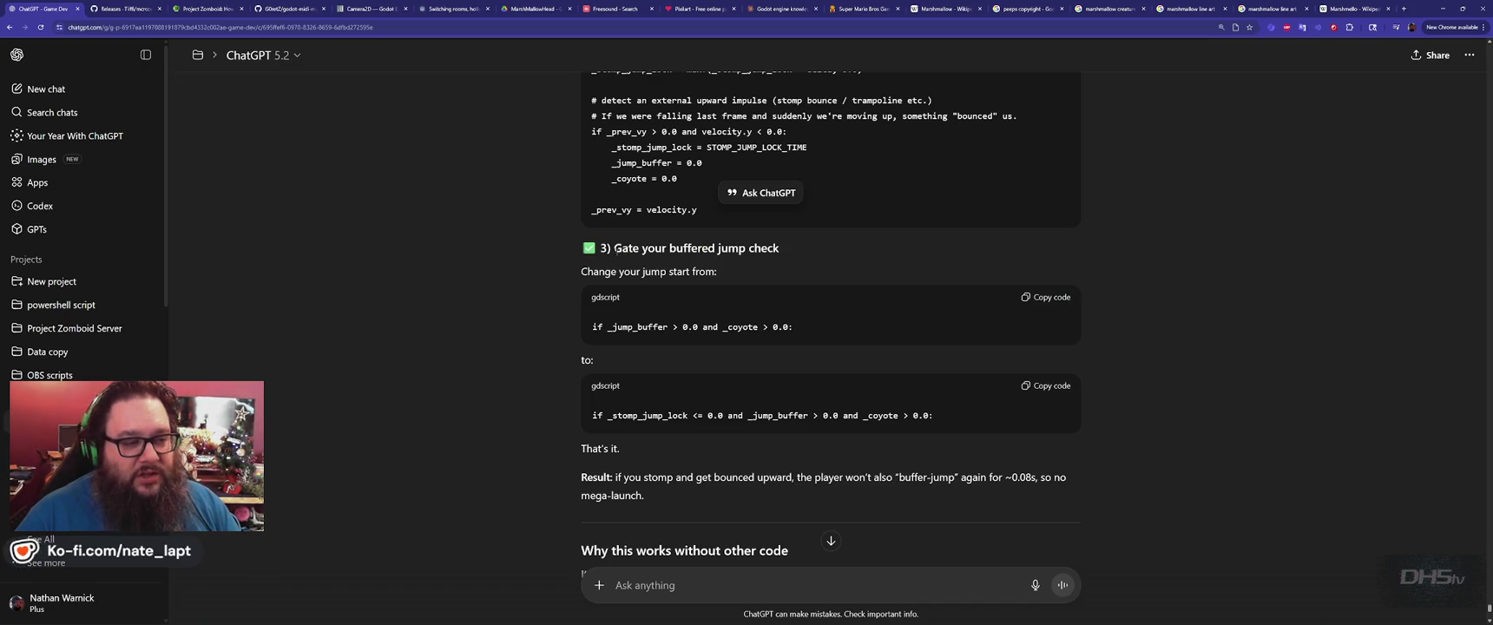
left_click_drag(614, 248, 716, 271)
left_click(804, 263)
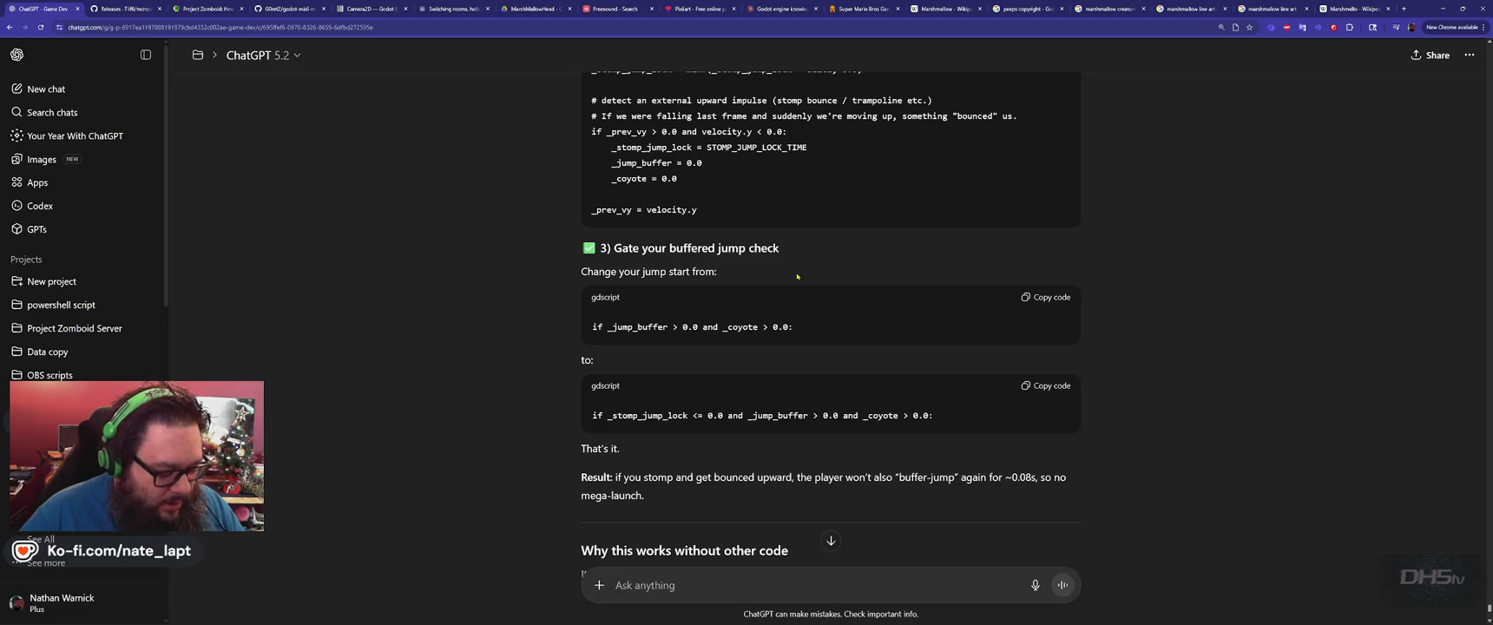
key("alt+Tab")
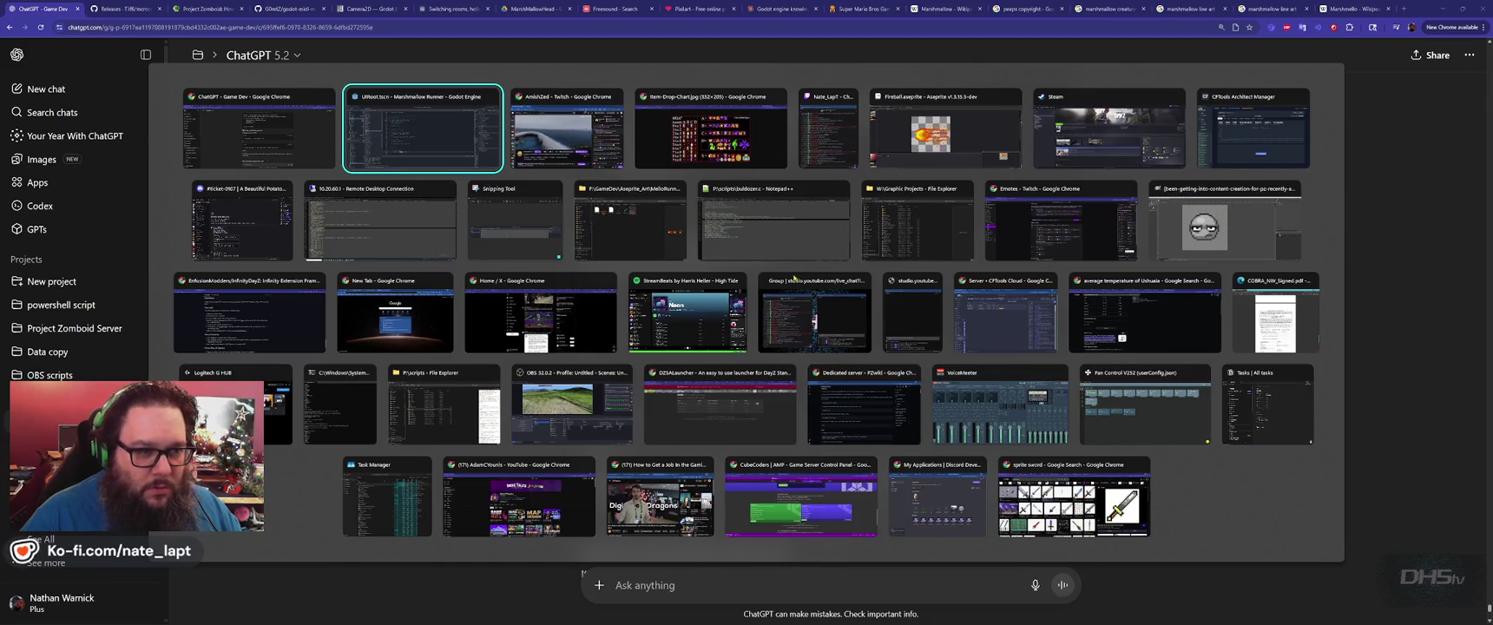
key("Down")
key("Down")
key("Right")
key("Right")
key("Right")
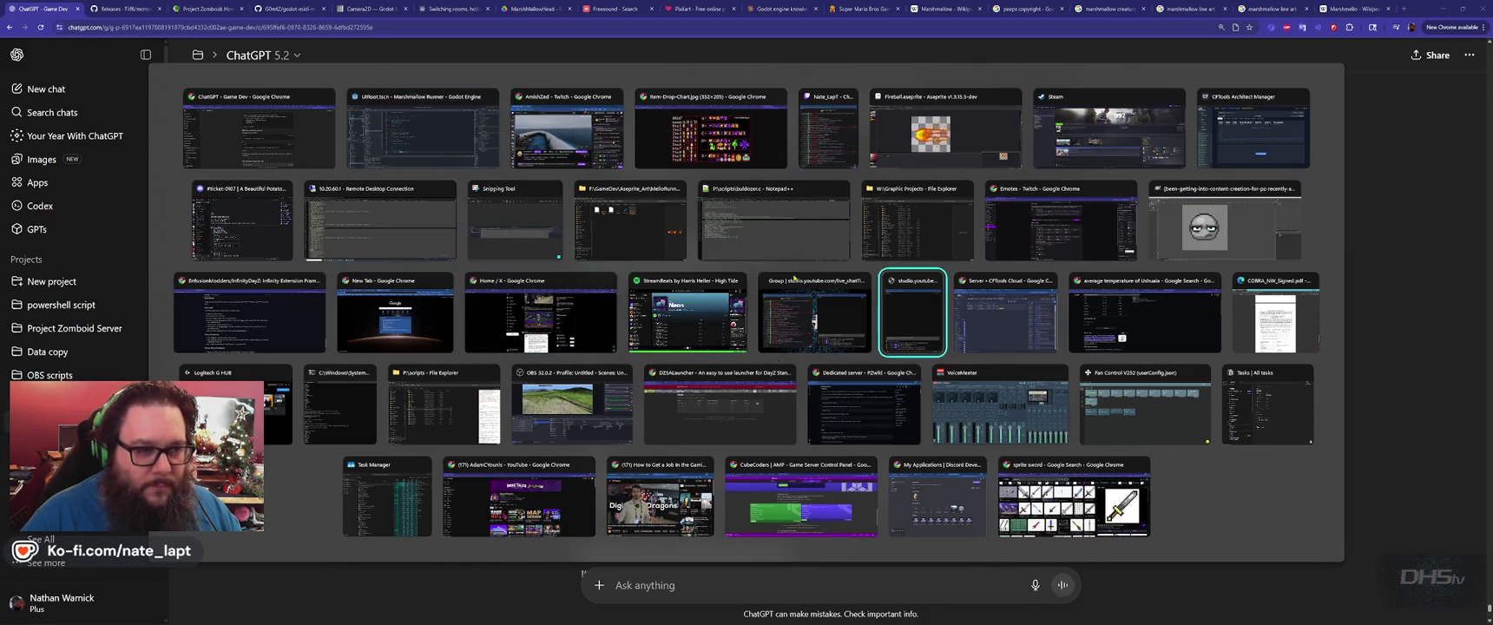
key("Escape")
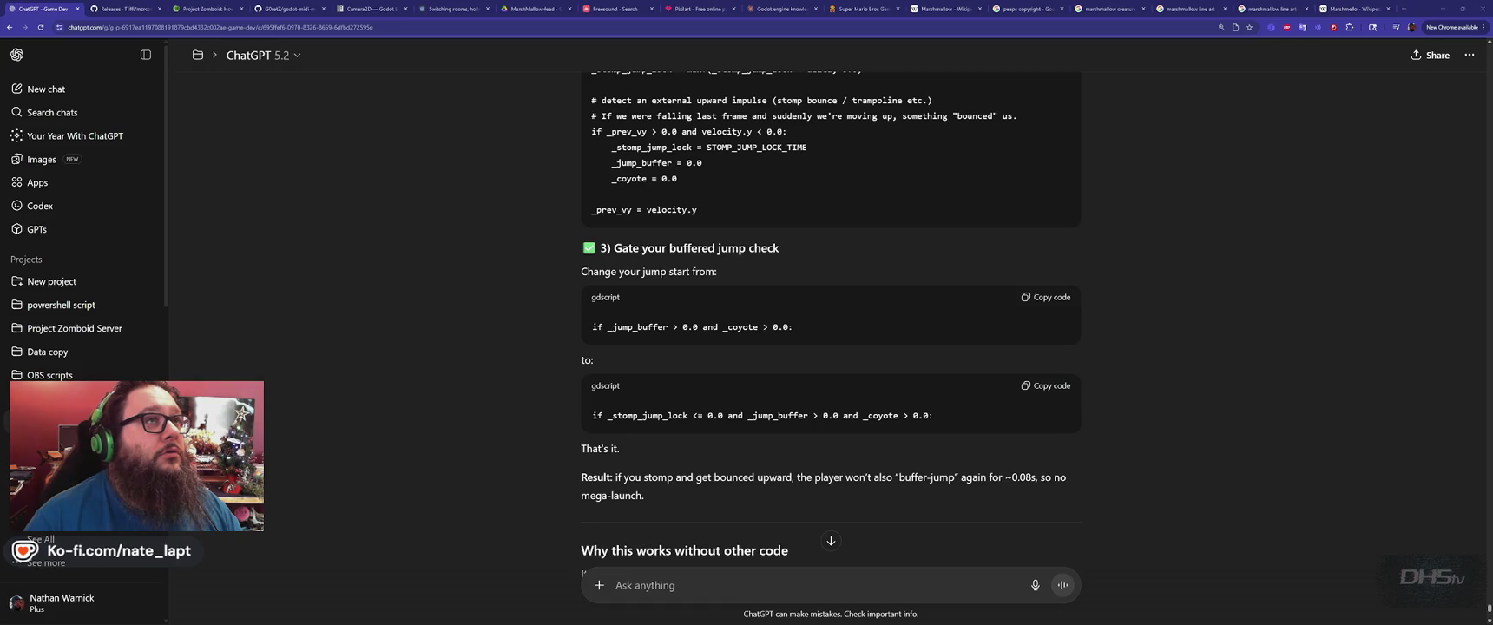
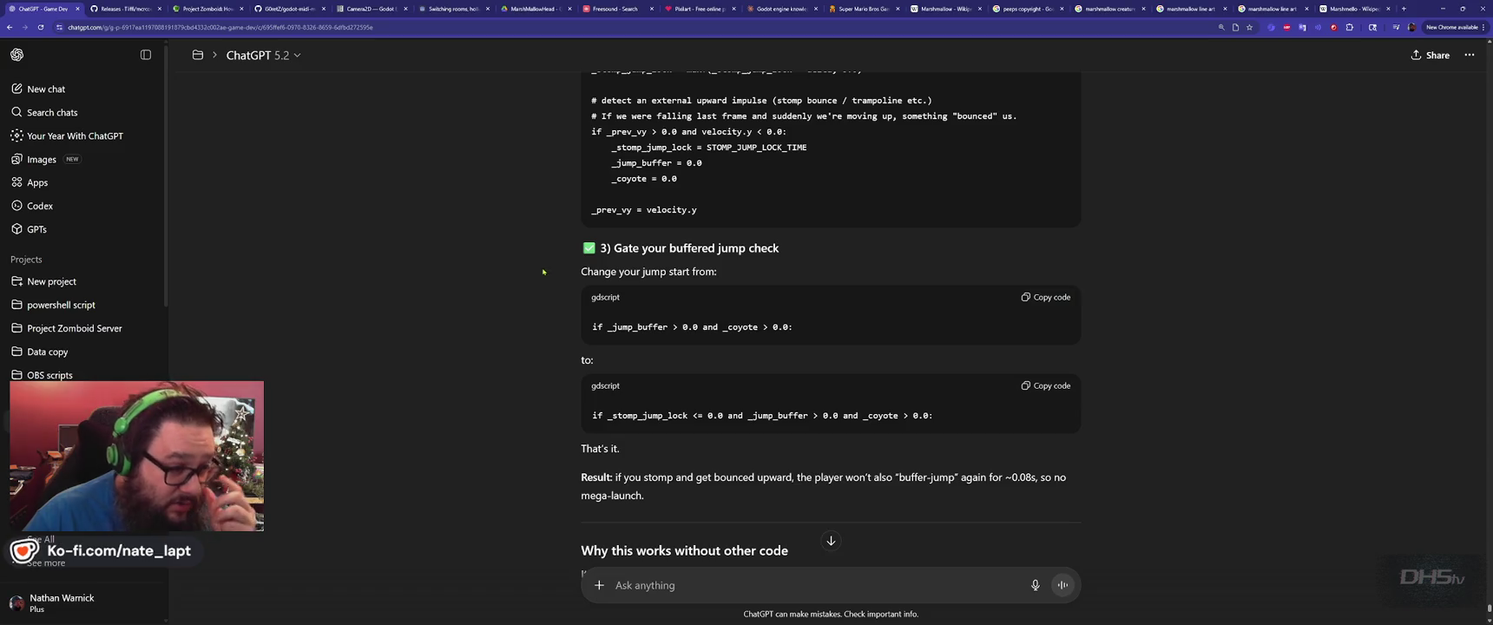
Read through ChatGPT's three-step stomp jump-lock fix, then return to player.gd in Godot.
scroll(538, 264, "up", 3)
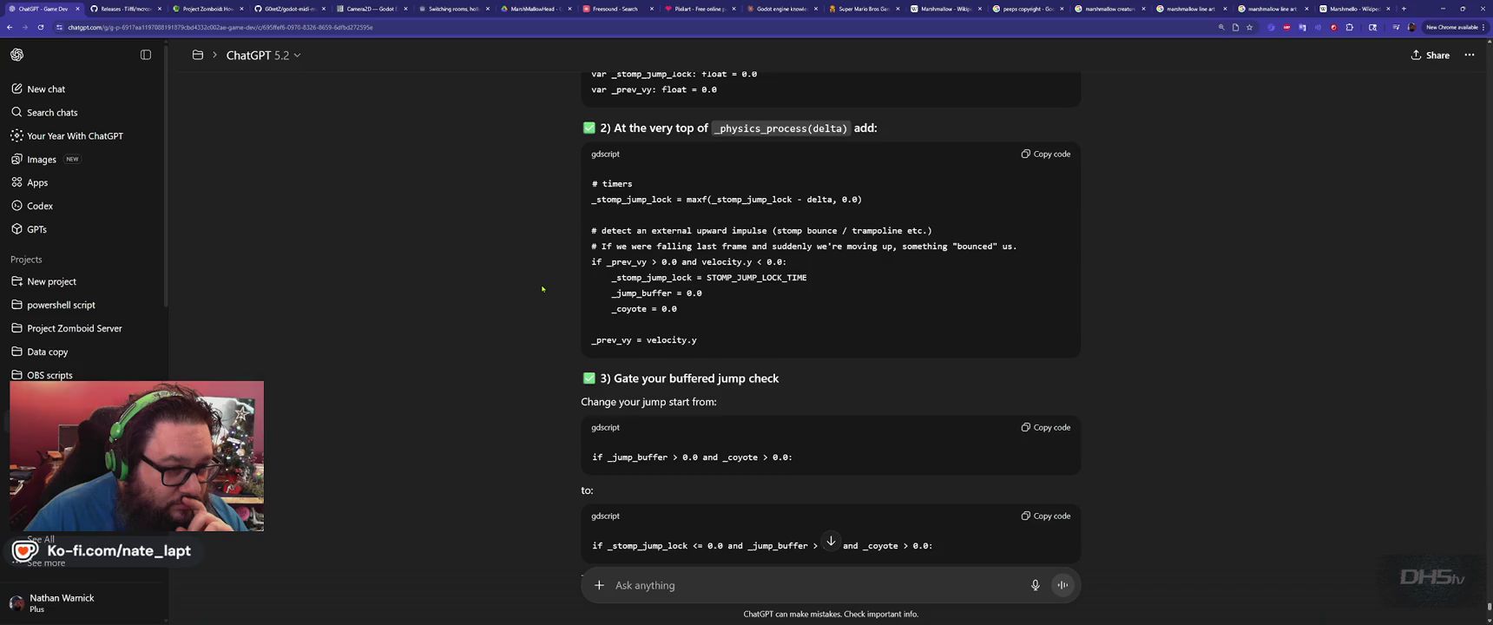
scroll(542, 288, "down", 3)
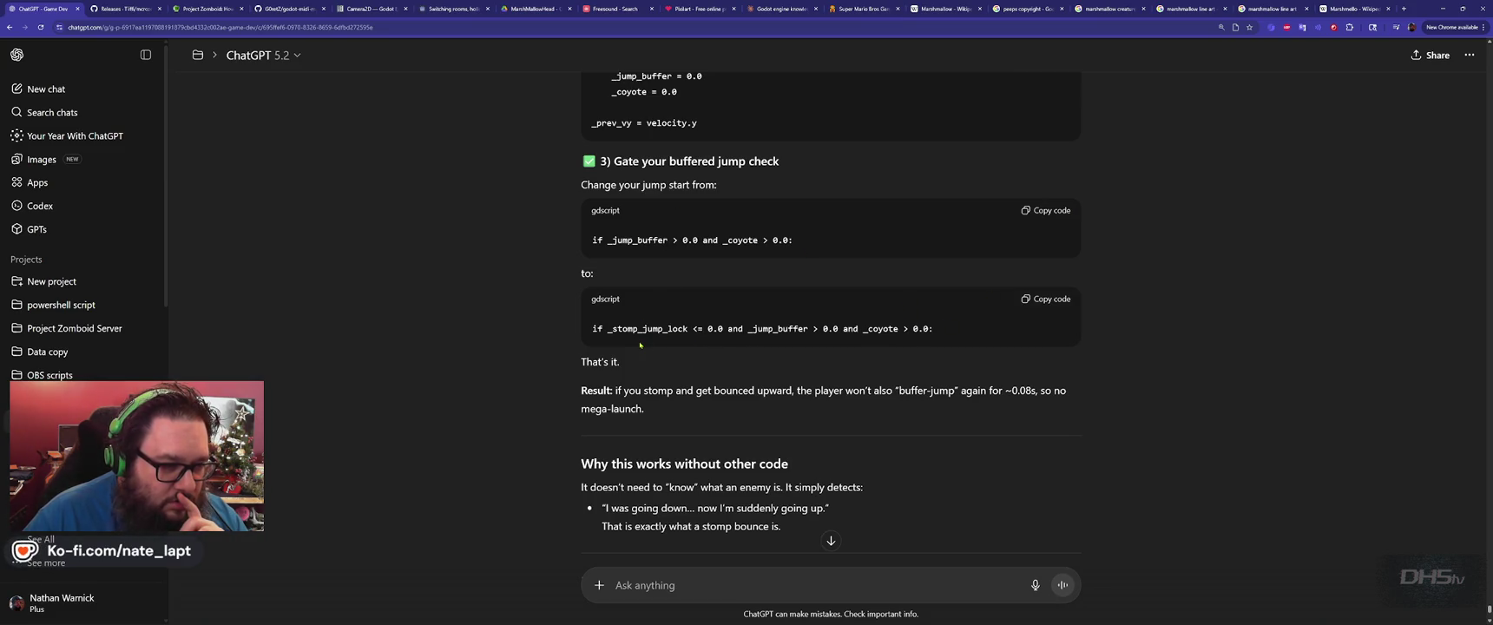
scroll(580, 352, "down", 3)
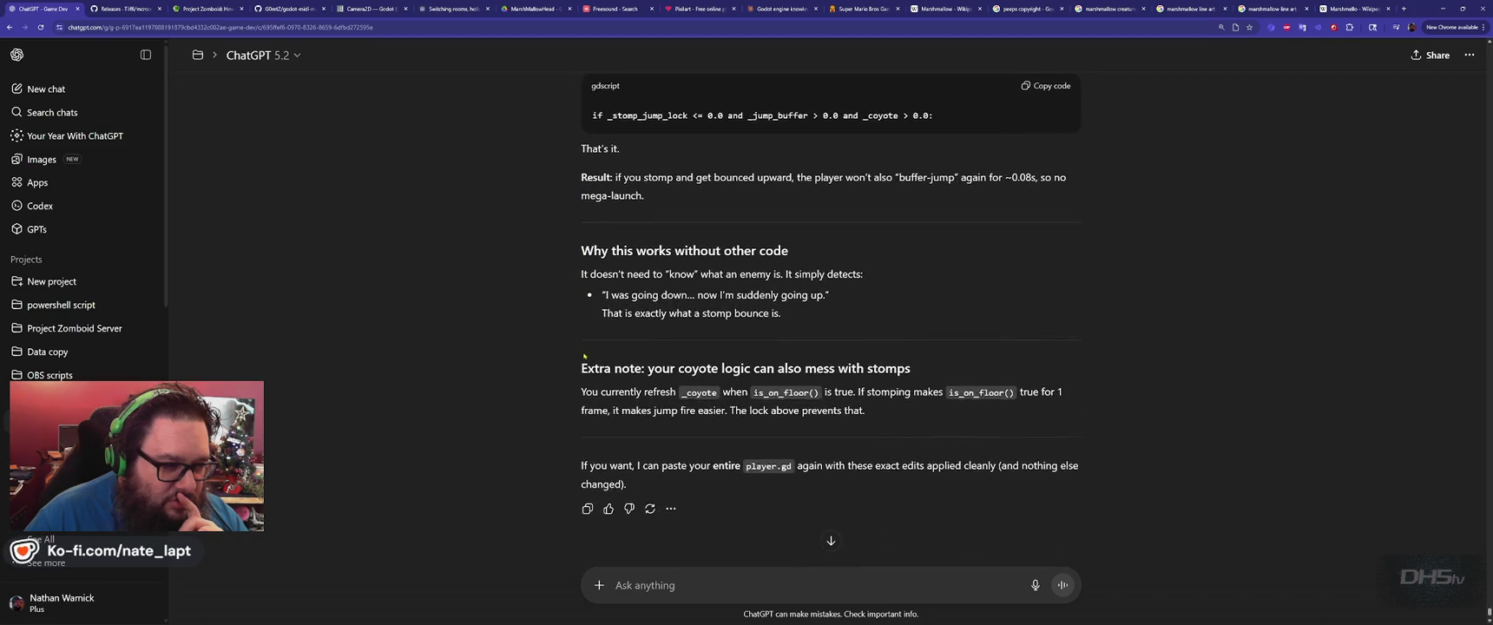
scroll(553, 329, "up", 5)
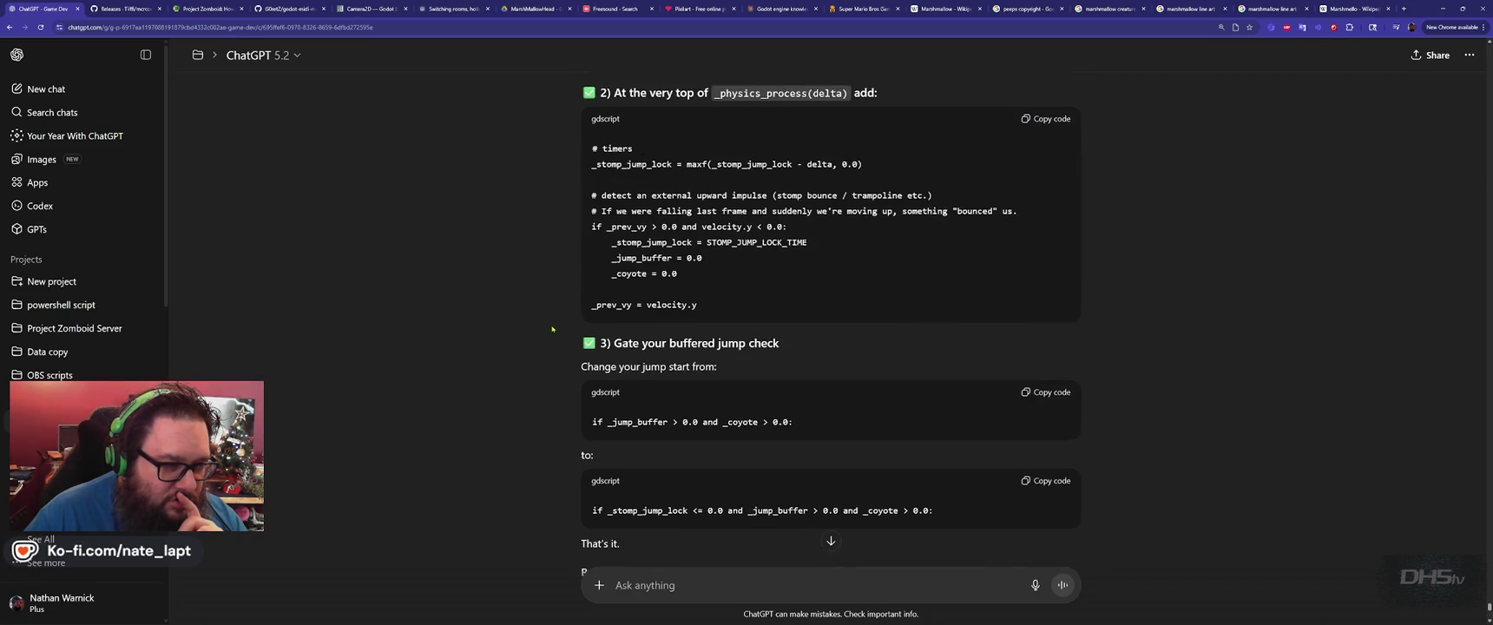
scroll(552, 329, "up", 1)
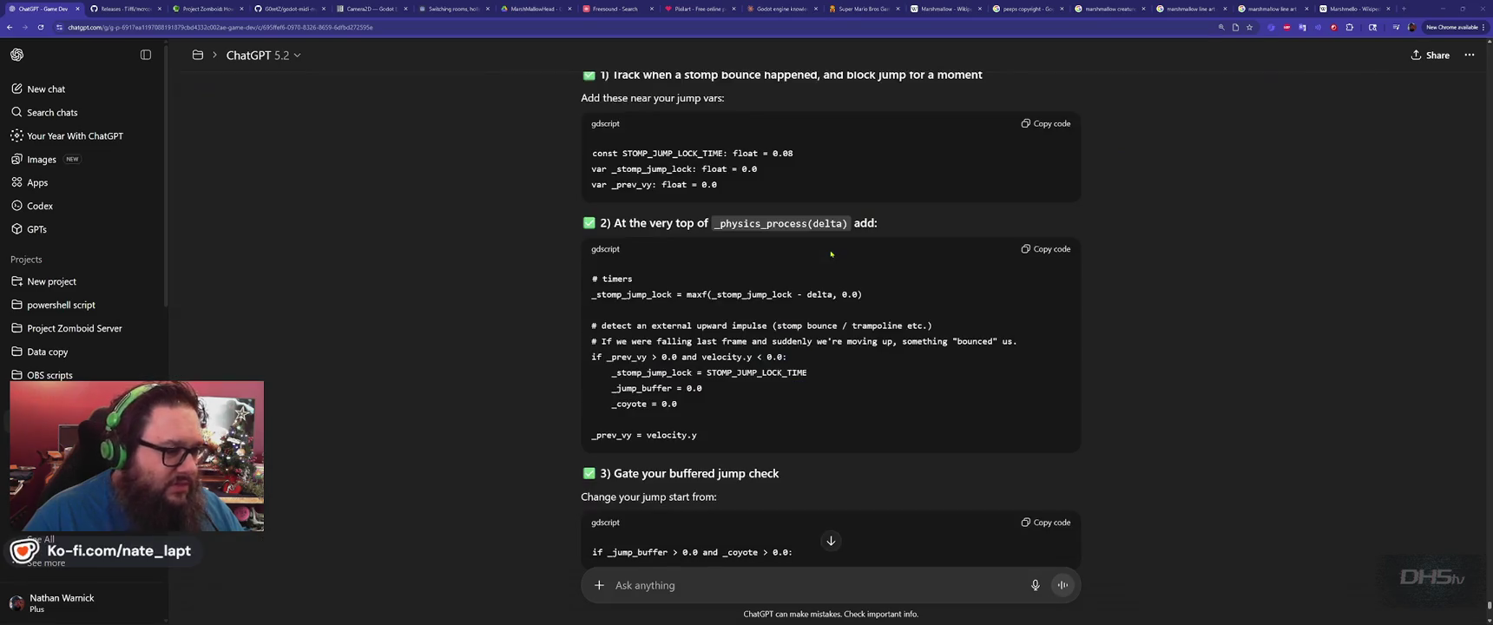
key("alt+Tab")
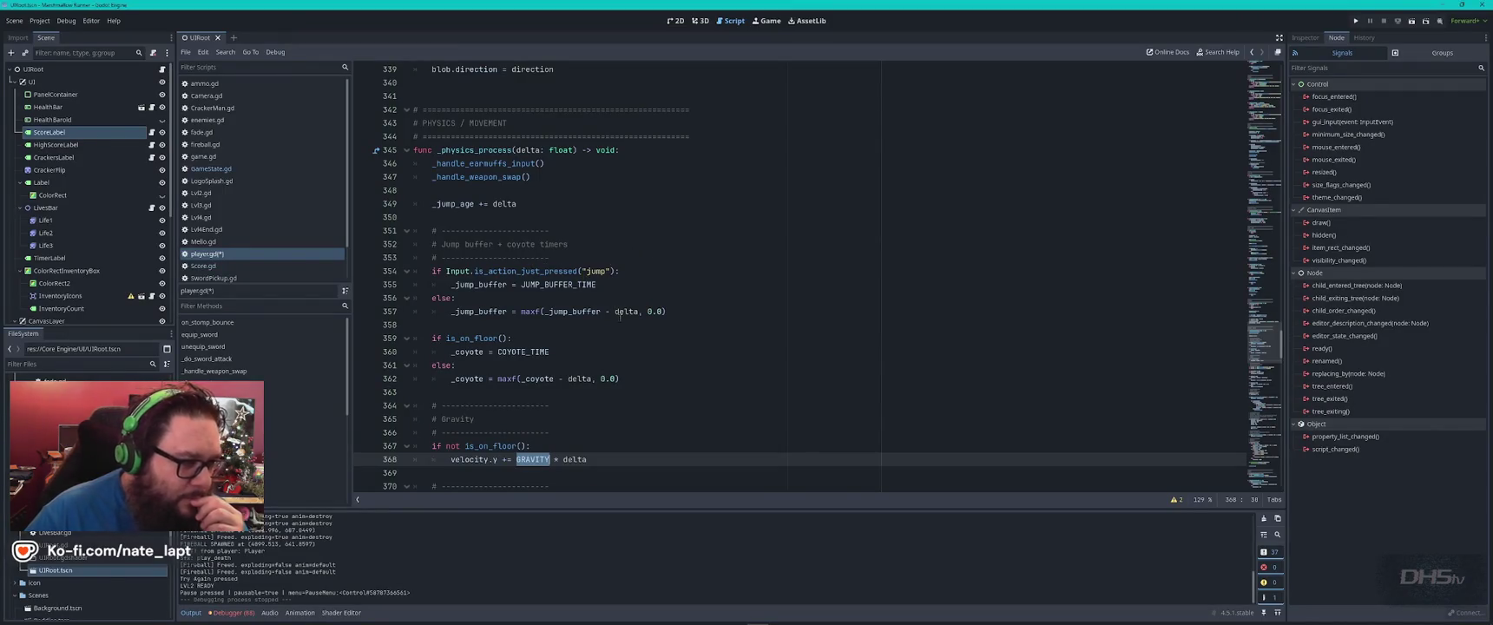
Paste ChatGPT's stomp timer and bounce-detection block under the _physics_process header.
double_click(463, 150)
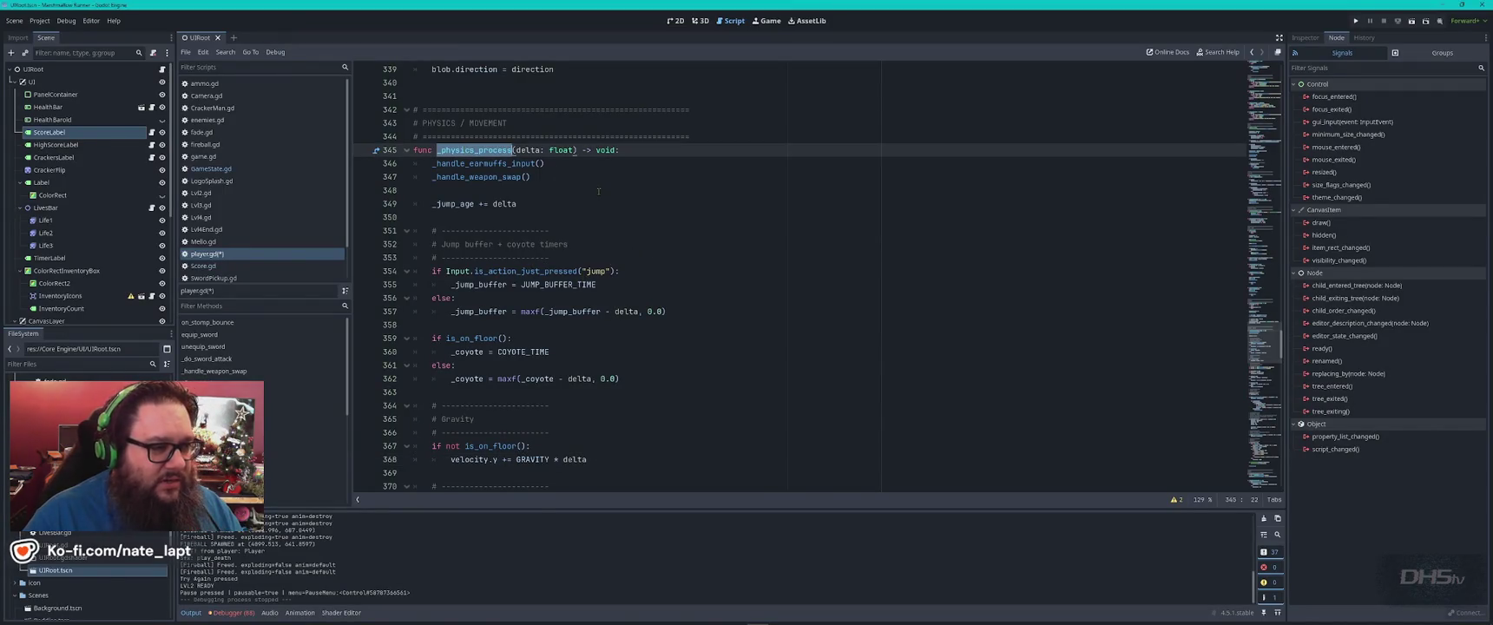
key("alt+Tab")
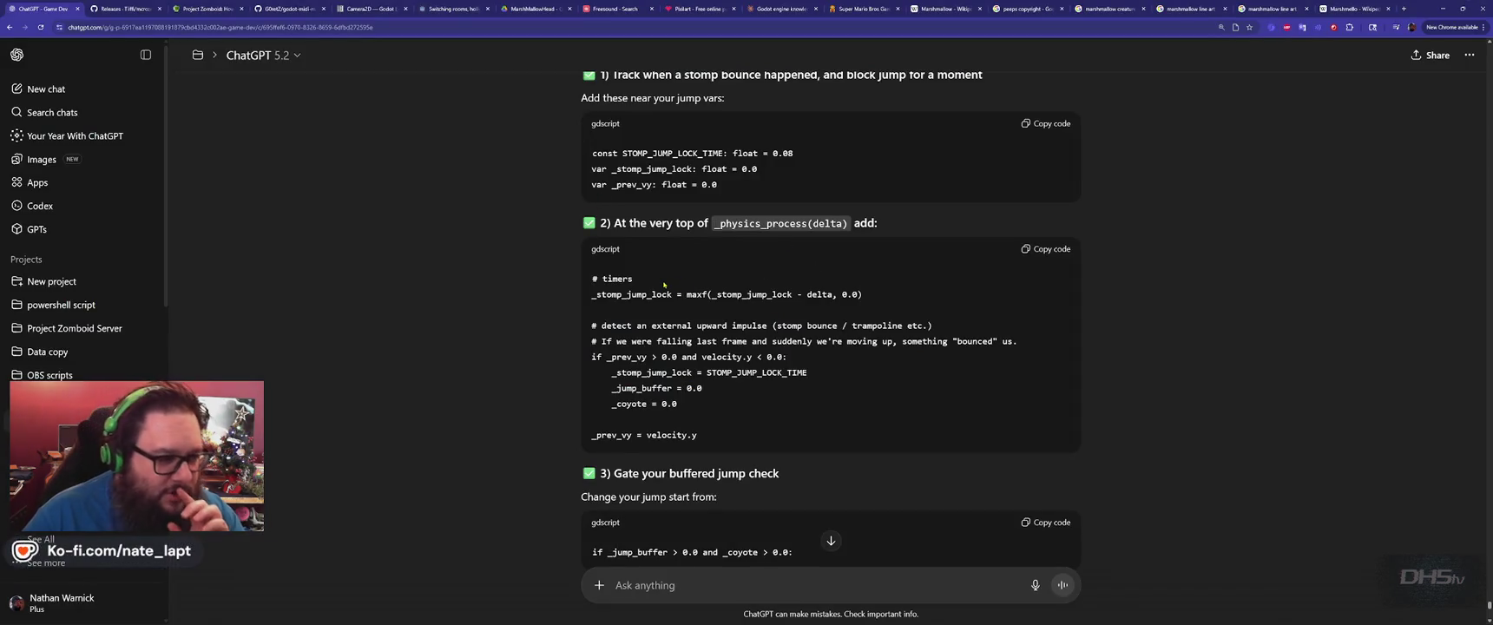
left_click(1060, 249)
key("alt+Tab")
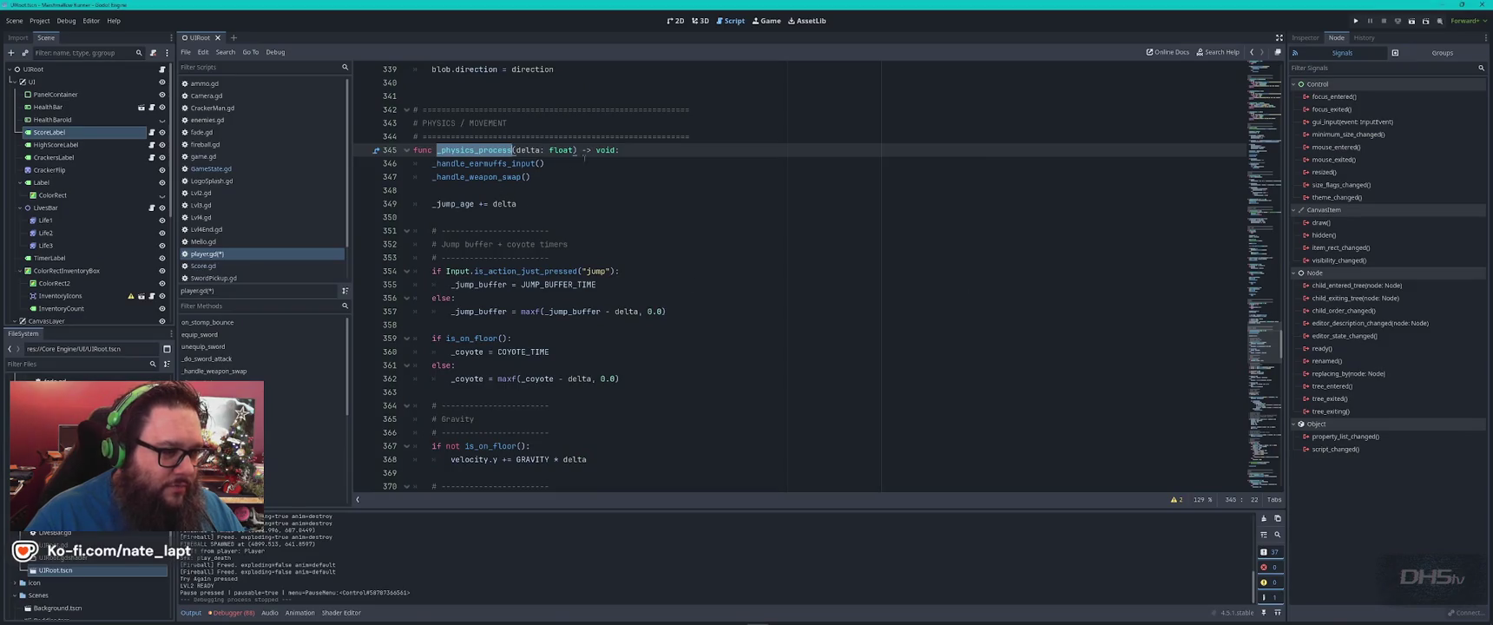
left_click(646, 151)
key("Return")
key("Return")
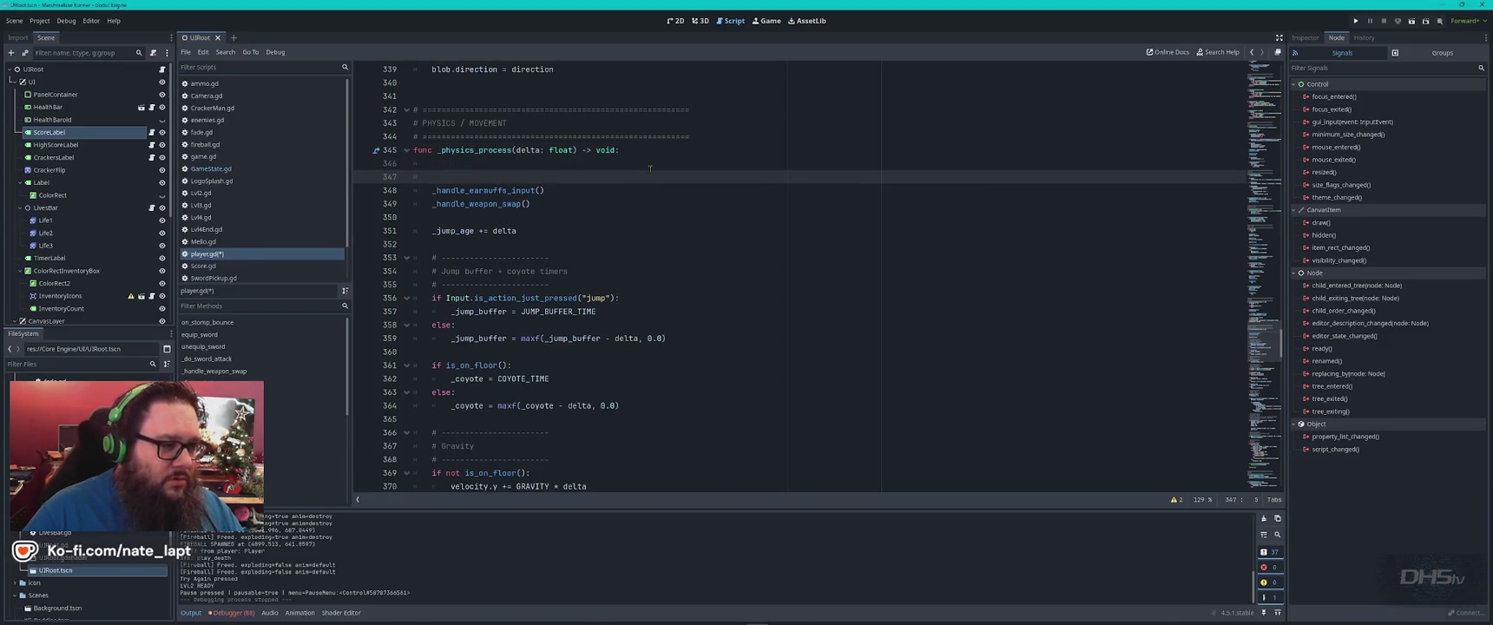
type("# timers _stomp_jump_lock = maxf(_stomp_jump_lock - delta, 0.0)  # detect an external upward impulse (stomp bounce / trampoline etc.) # If we were falling last frame and suddenly we're moving up, something \"bounced\" us. if _prev_vy > 0.0 and velocity.y < 0.0: \t_stomp_jump_lock = STOMP_JUMP_LOCK_TIME \t_jump_buffer = 0.0 \t_coyote = 0.0  _prev_vy = velocity.y")
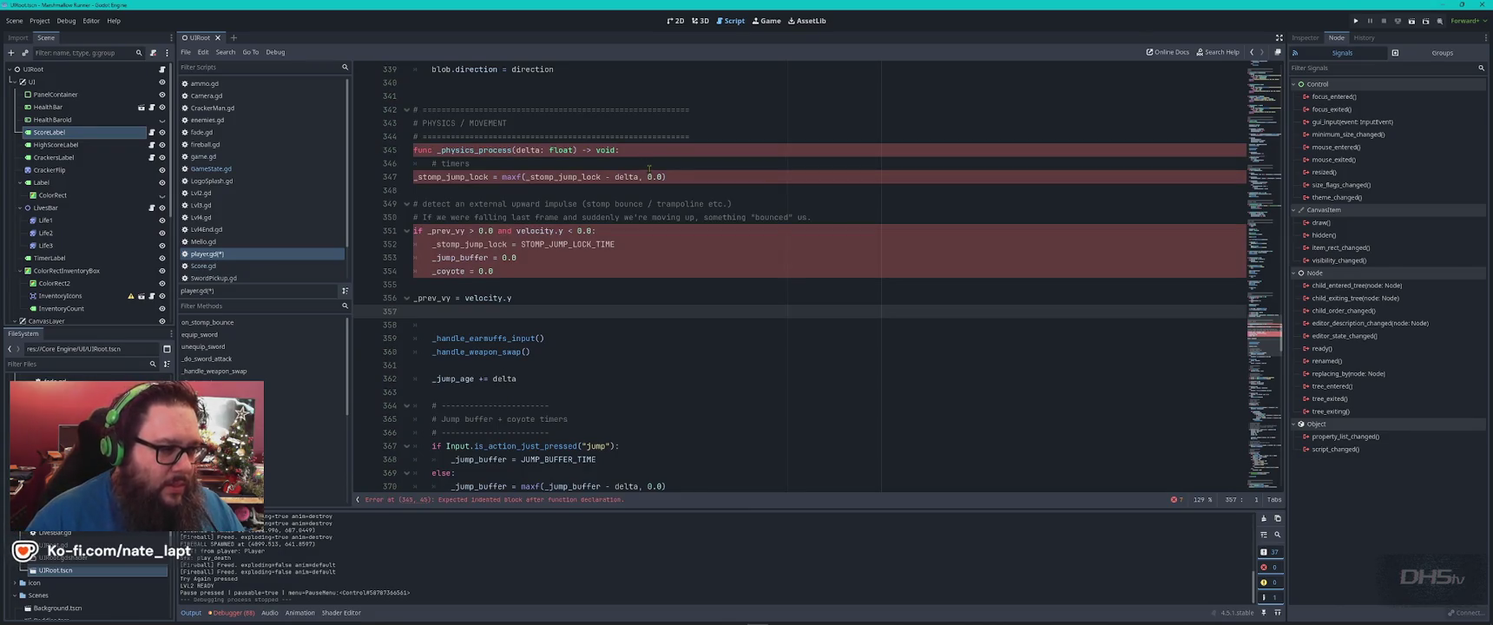
Indent the pasted timers, if _prev_vy, reset and _prev_vy assignment lines into the function.
left_click(414, 180)
key("Tab")
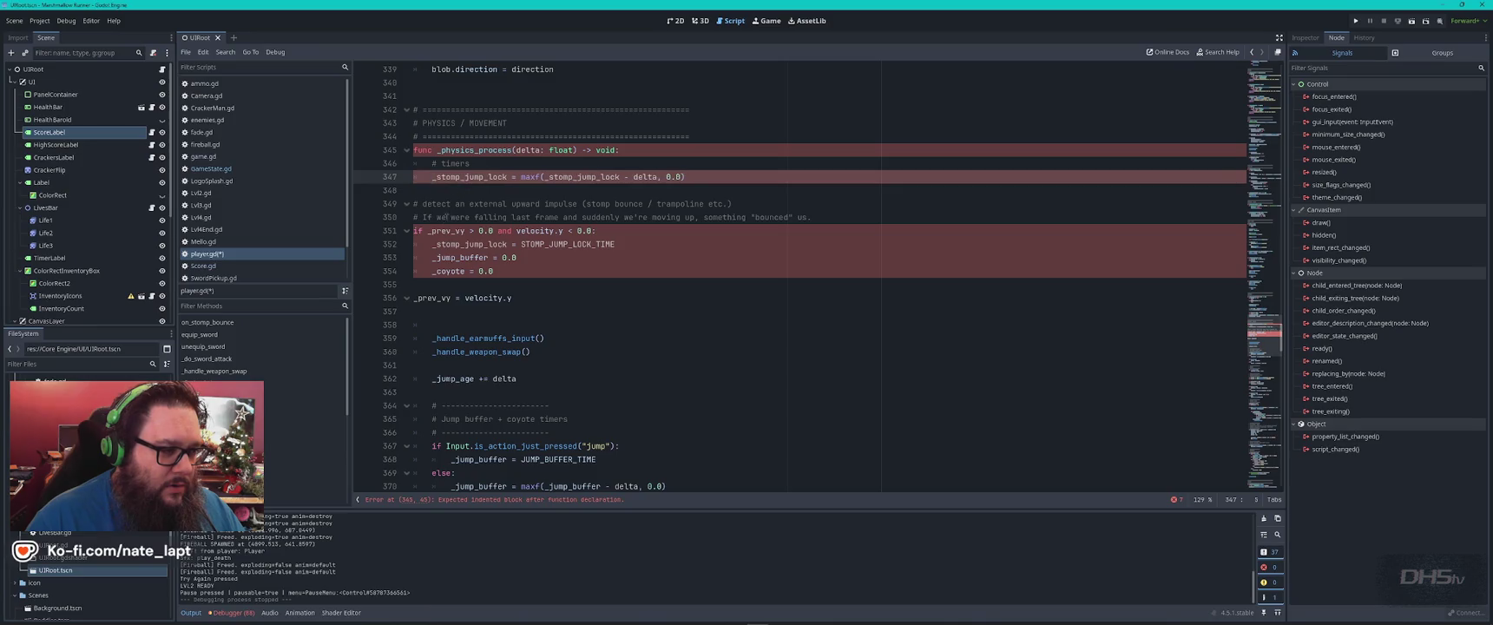
left_click(418, 231)
key("Tab")
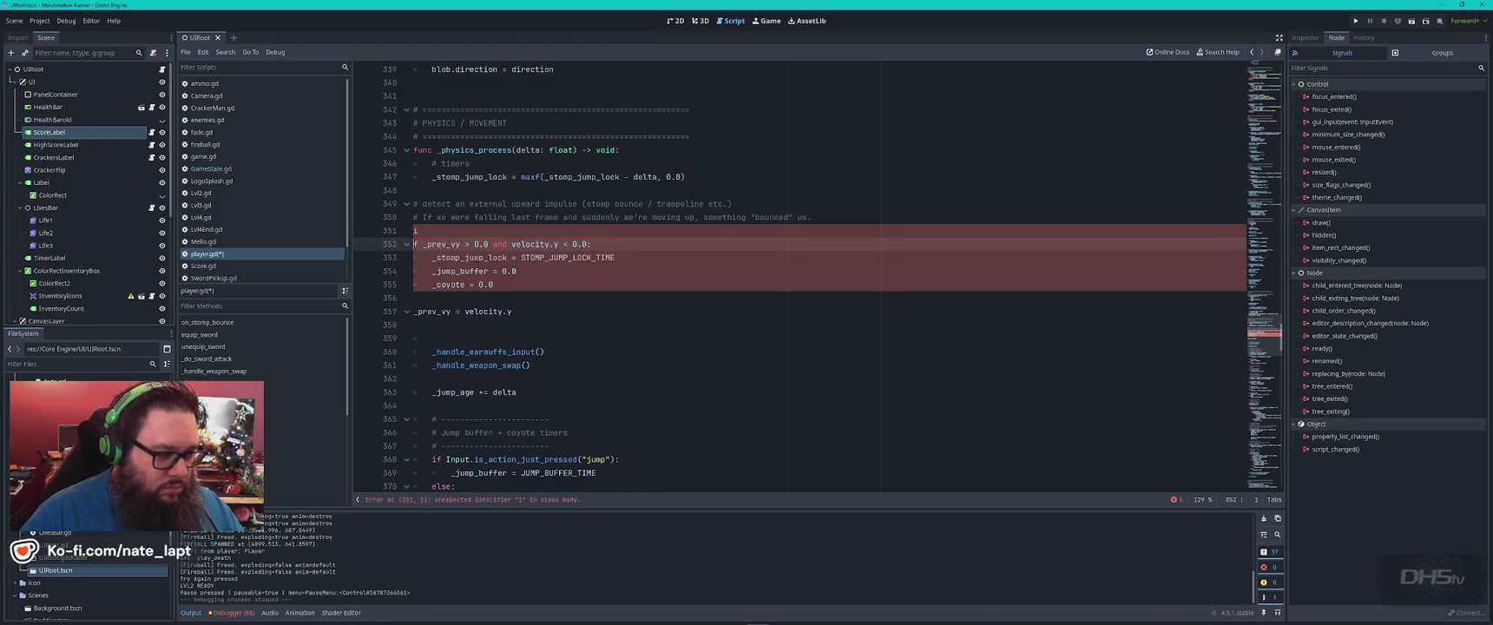
key("BackSpace")
key("Tab")
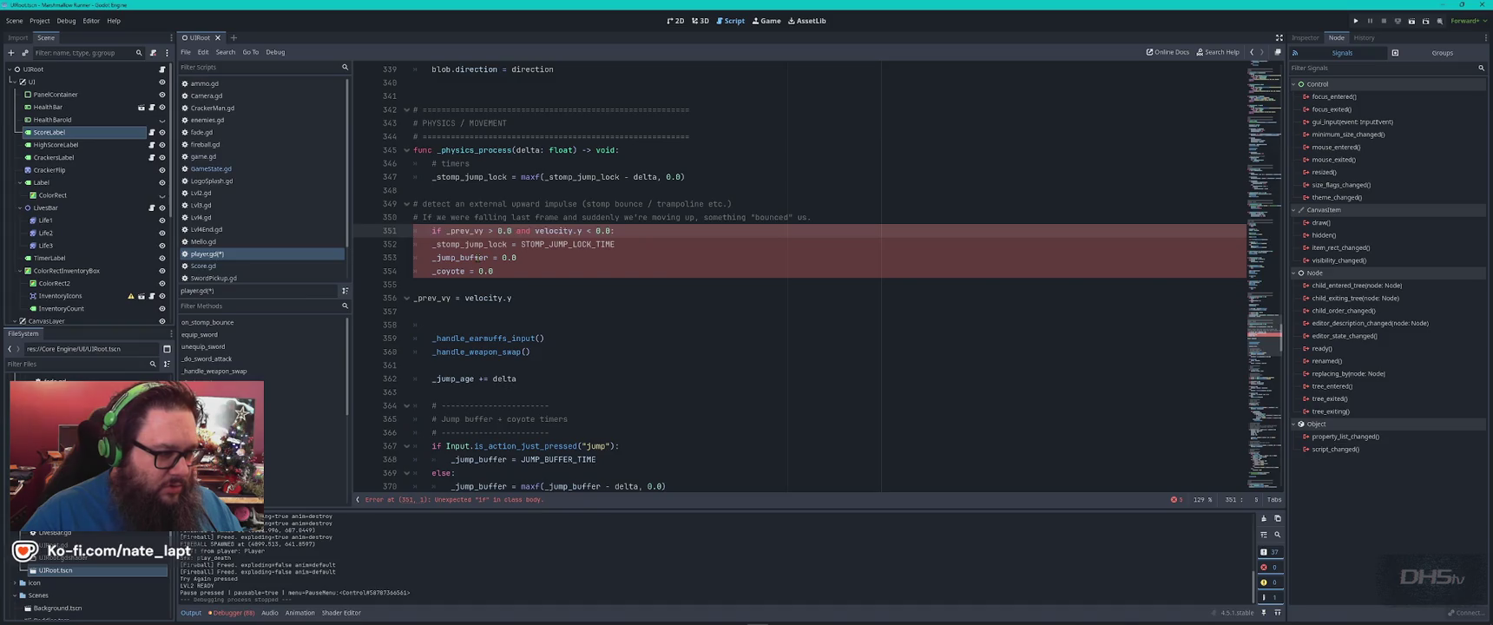
key("Down")
key("Tab")
left_click(451, 258)
key("Tab")
key("Down")
key("Tab")
key("Down")
key("Down")
key("Tab")
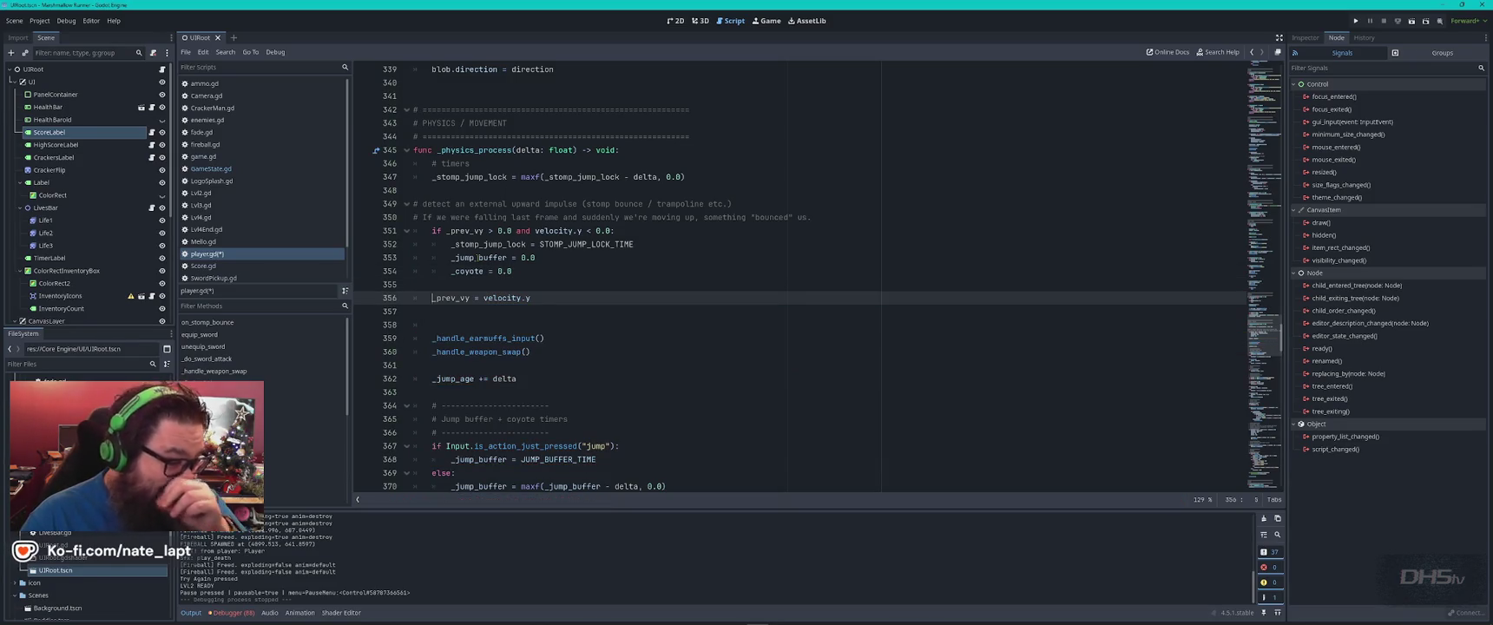
key("alt+Tab")
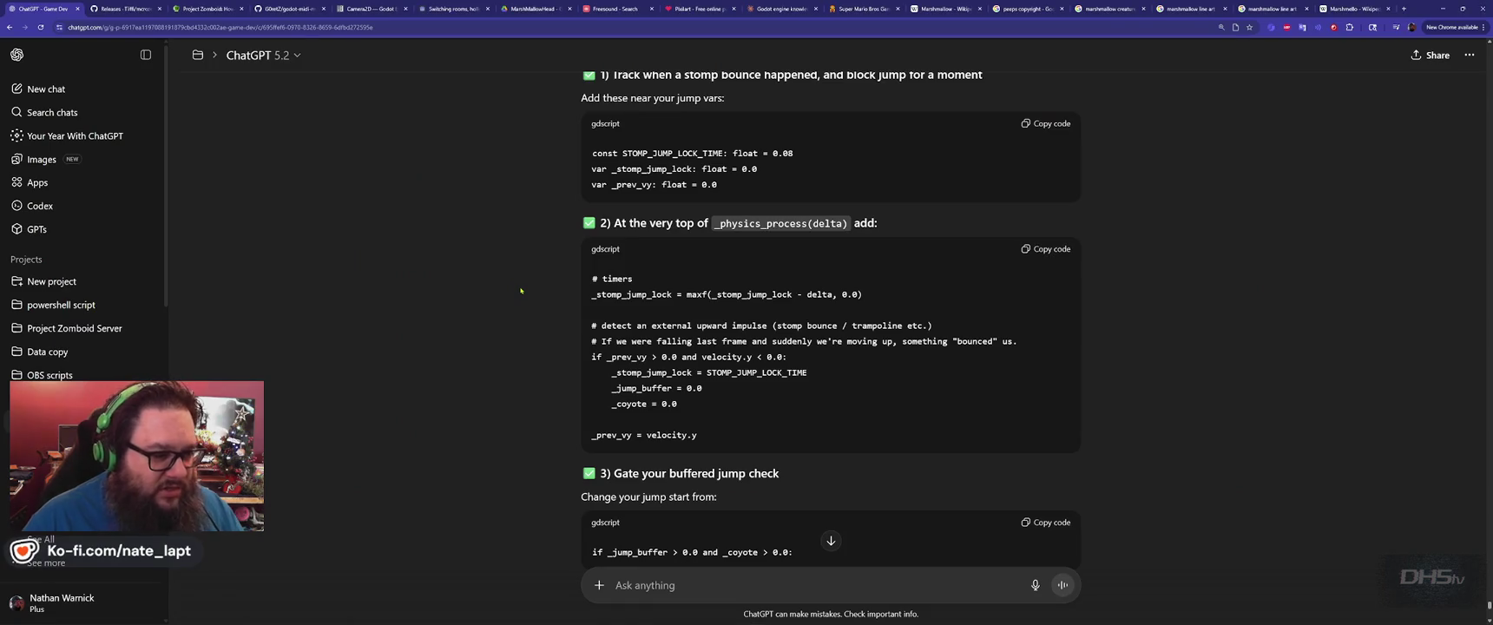
Copy the name _jump_buffer from step 3 of ChatGPT's answer.
scroll(525, 299, "down", 2)
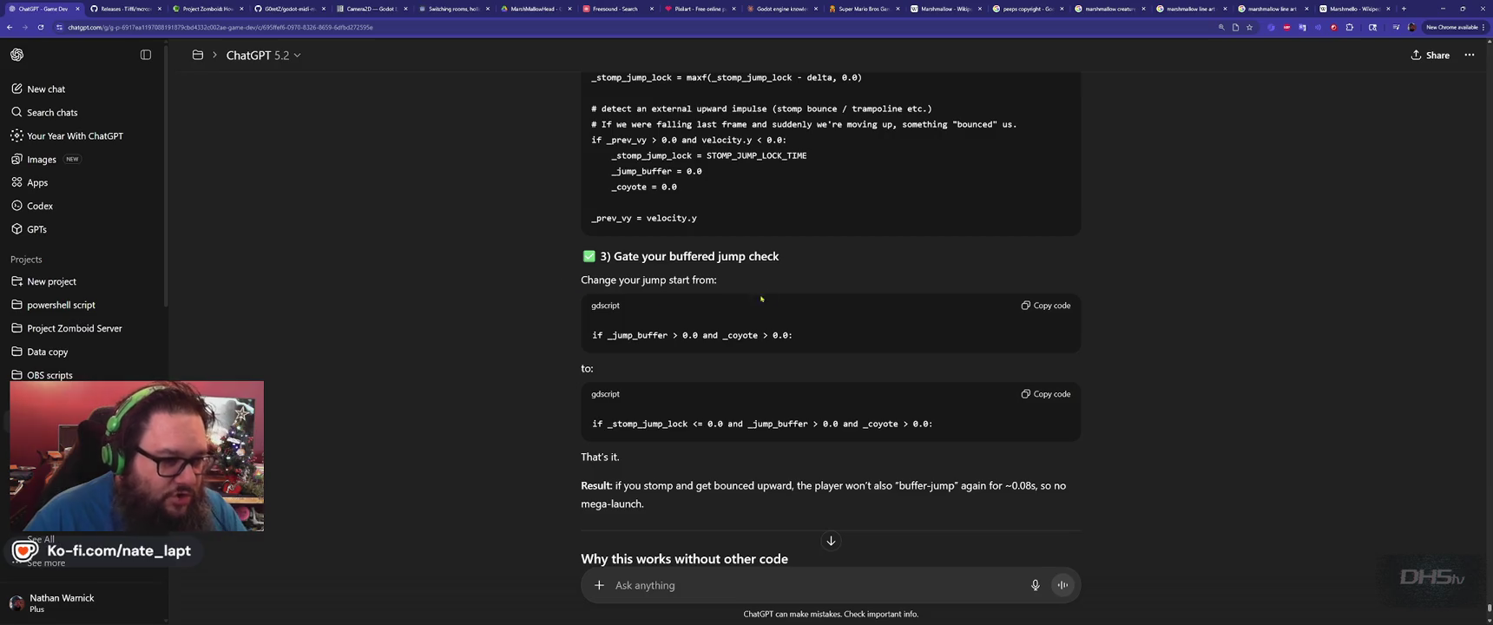
double_click(631, 335)
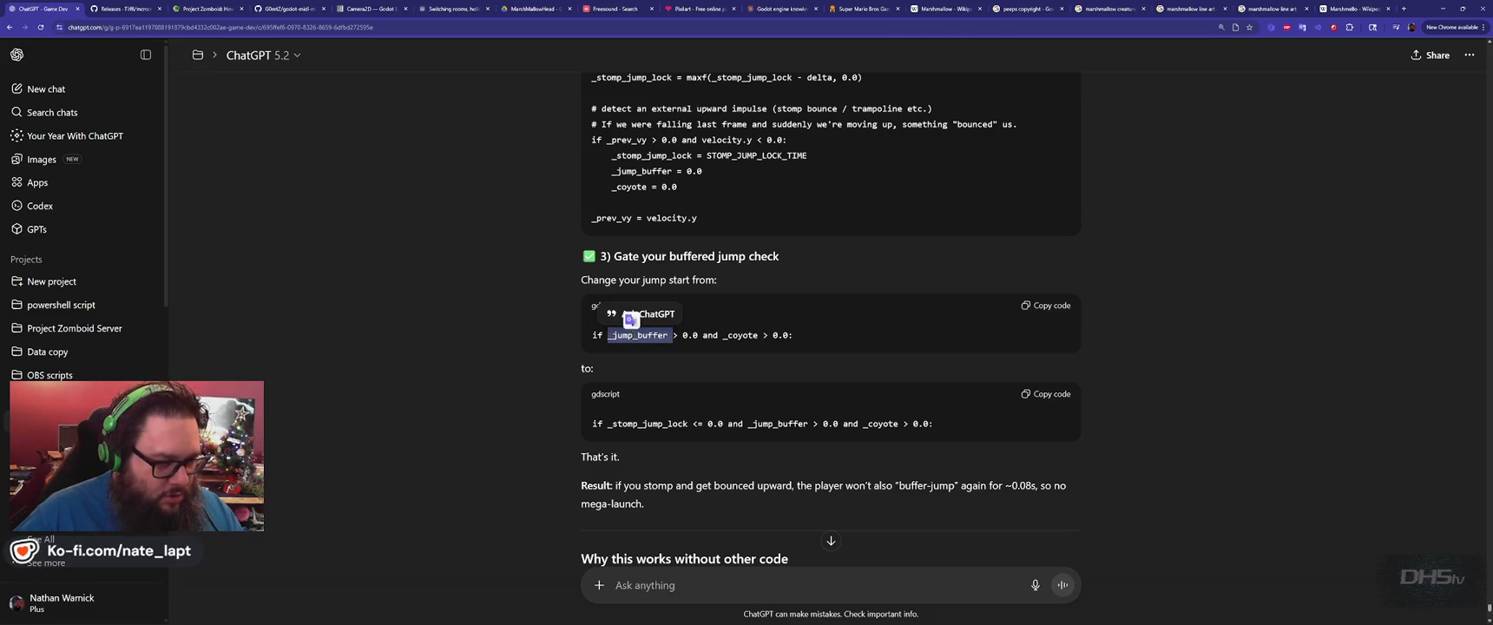
key("alt+Tab")
scroll(634, 334, "down", 4)
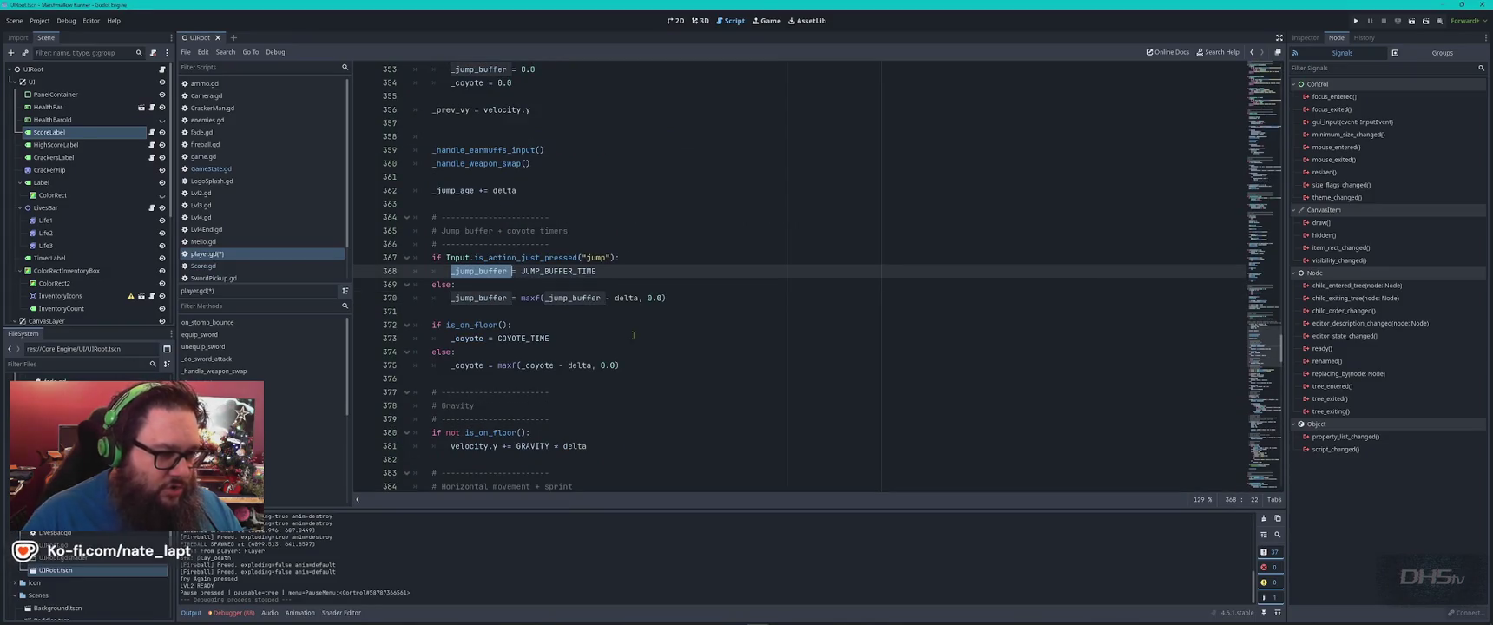
key("alt+Tab")
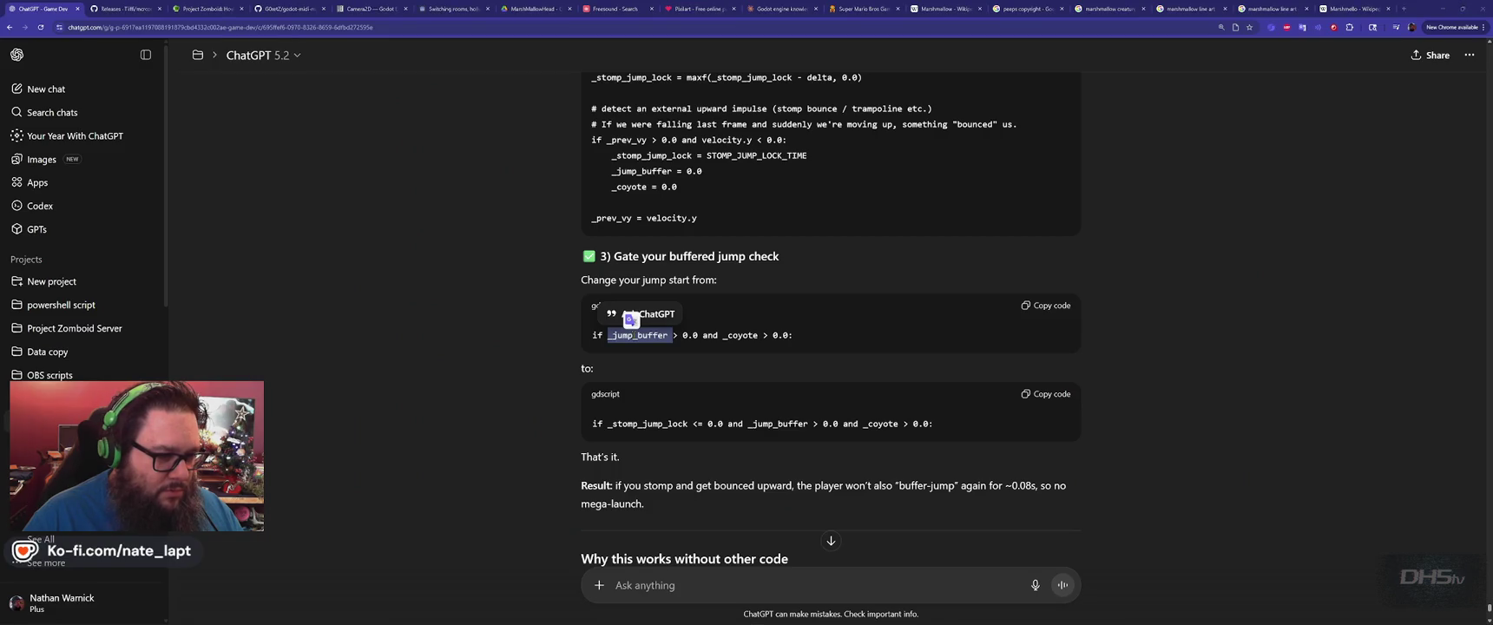
key("alt+Tab")
Search player.gd for _jump_buffer and cycle through its matches to the jump-start check.
key("ctrl+f")
key("Return")
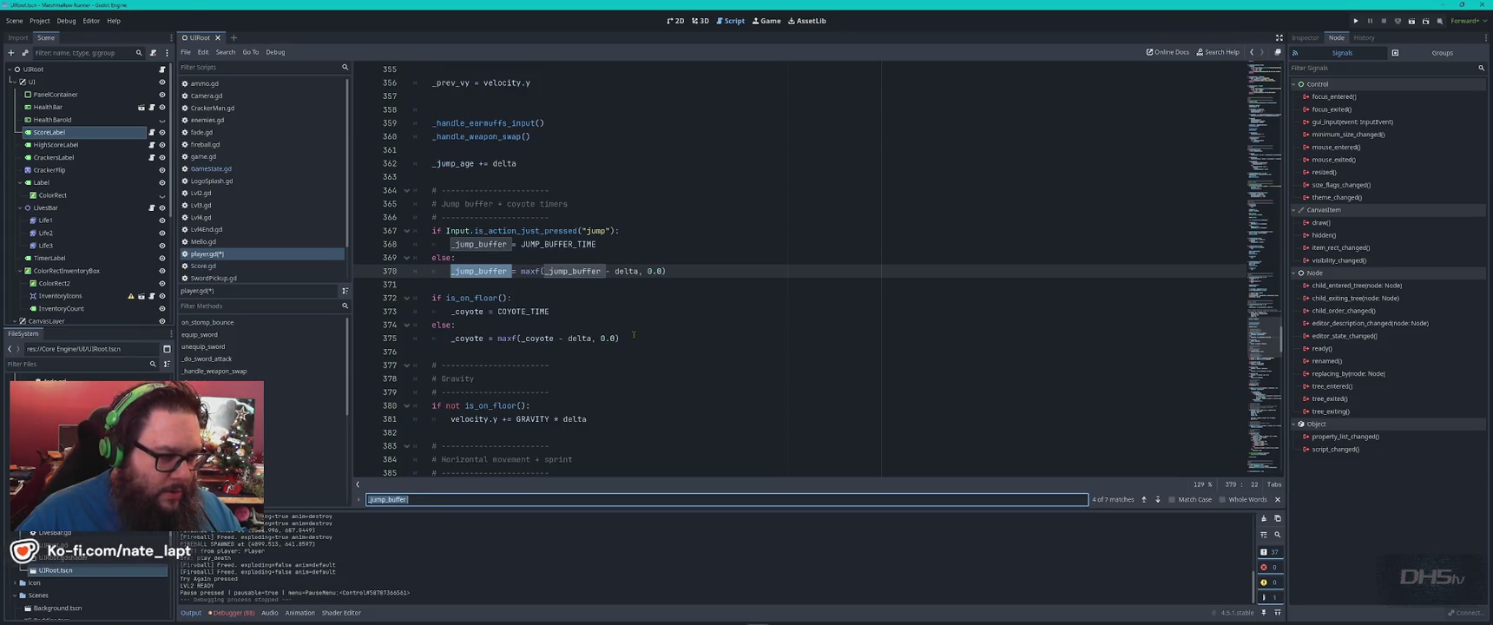
key("Return")
key("Return")
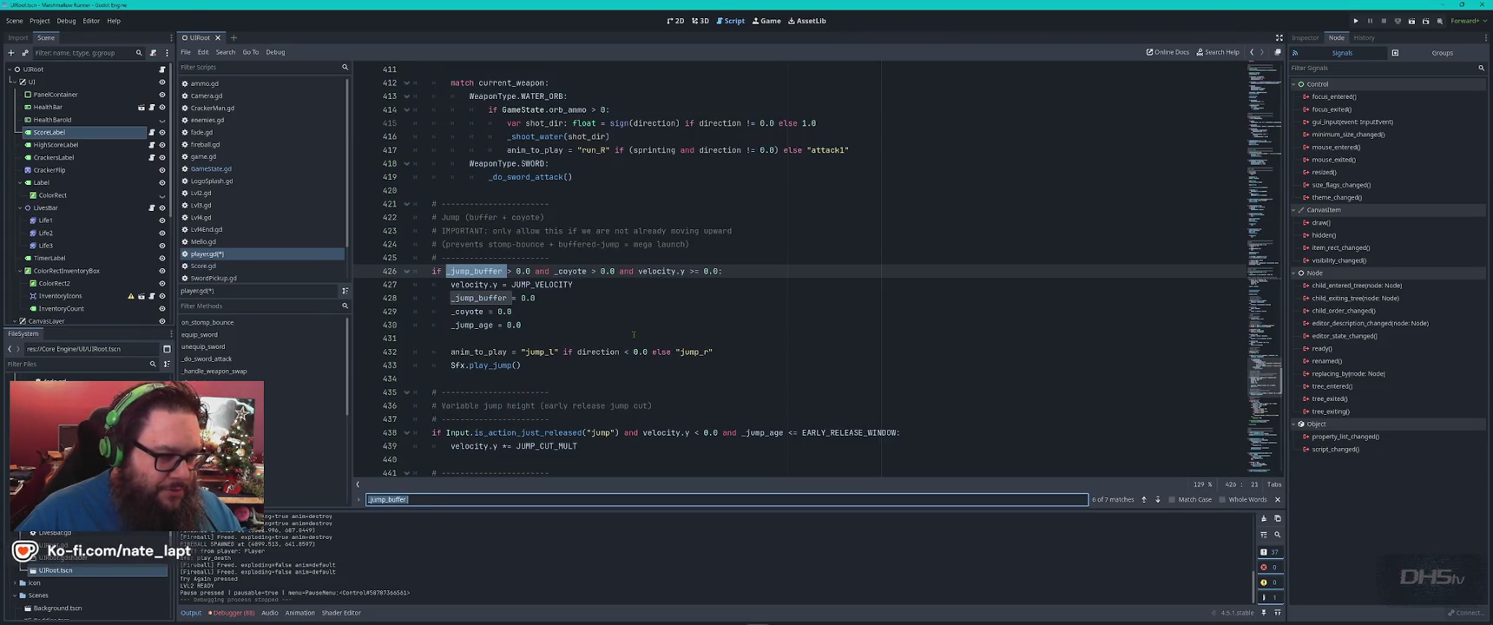
key("alt+Tab")
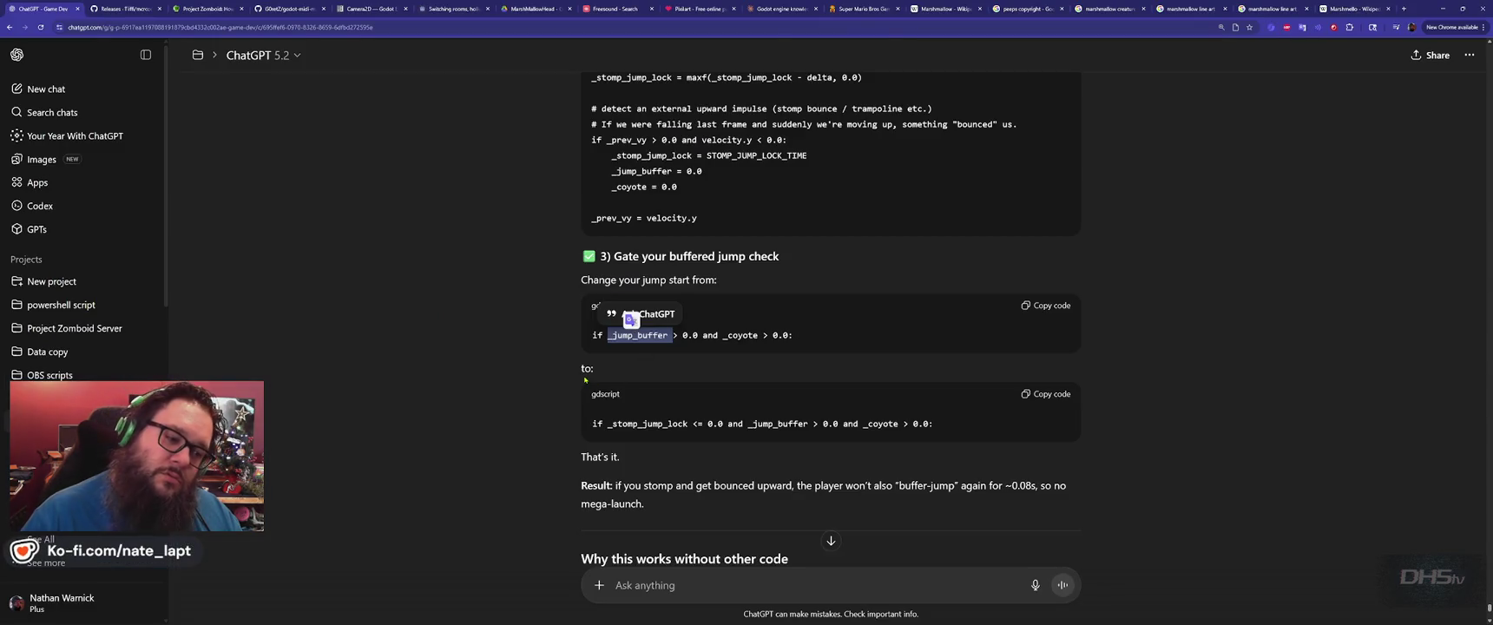
key("alt+Tab")
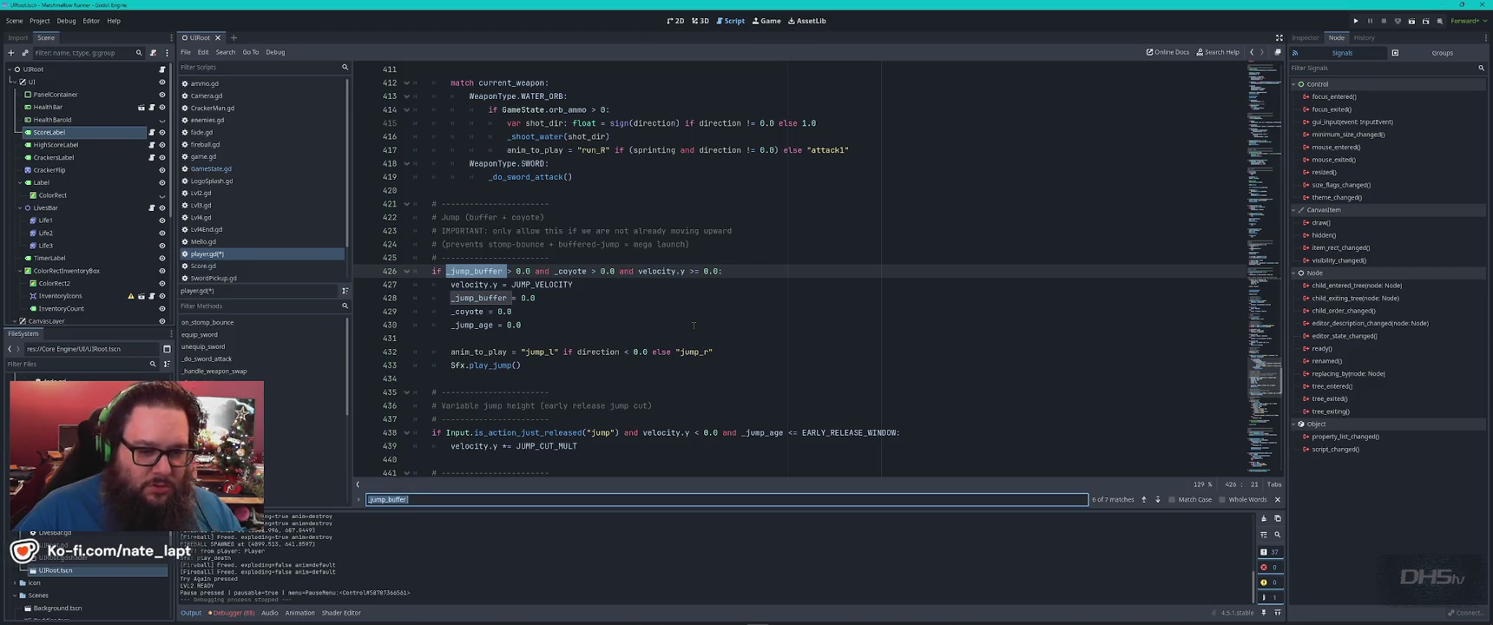
key("Return")
key("Return")
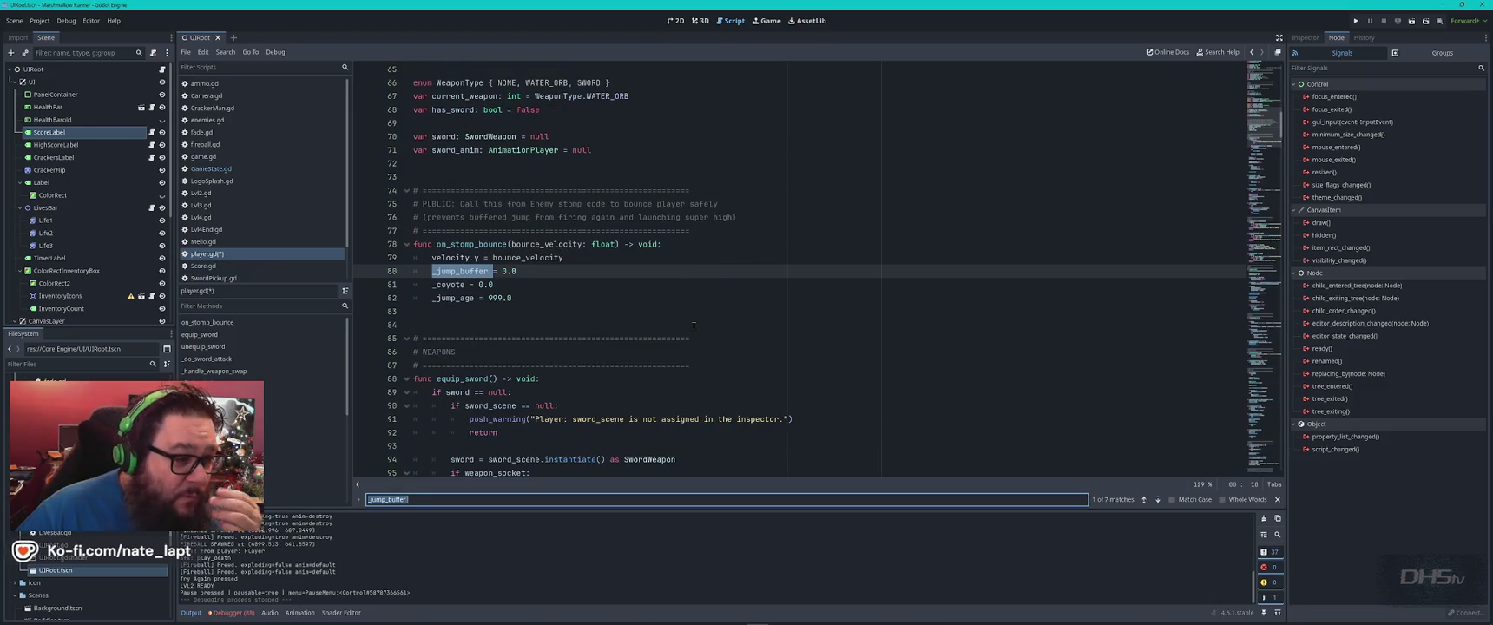
key("Return")
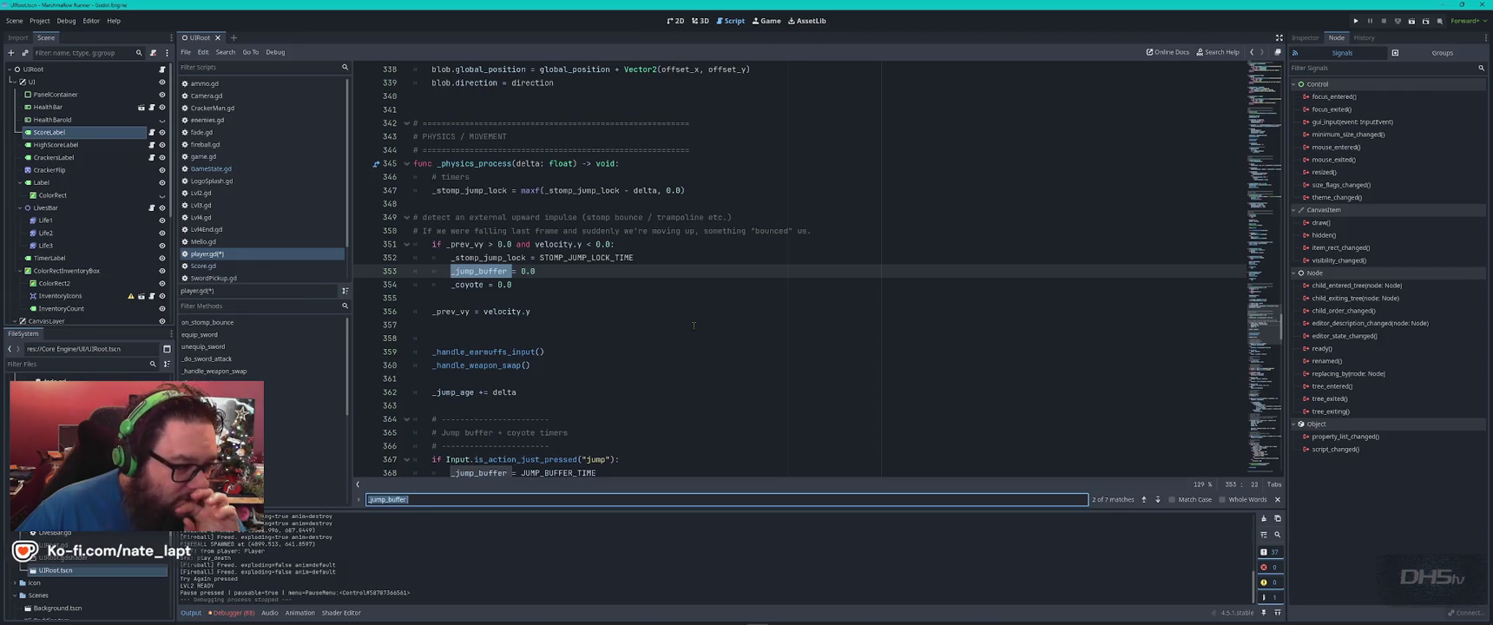
Compare the current _jump_buffer match with ChatGPT's suggested buffered jump check.
key("Return")
key("Return")
key("Return")
key("Return")
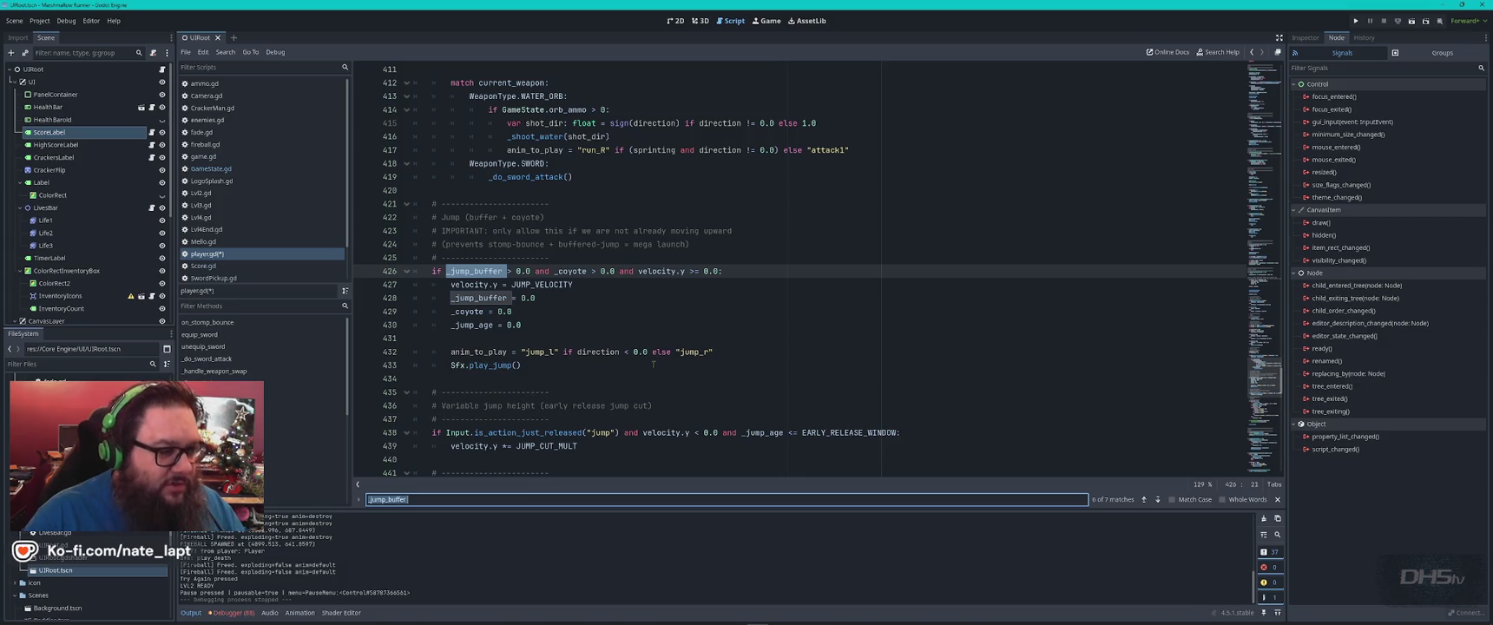
key("alt+Tab")
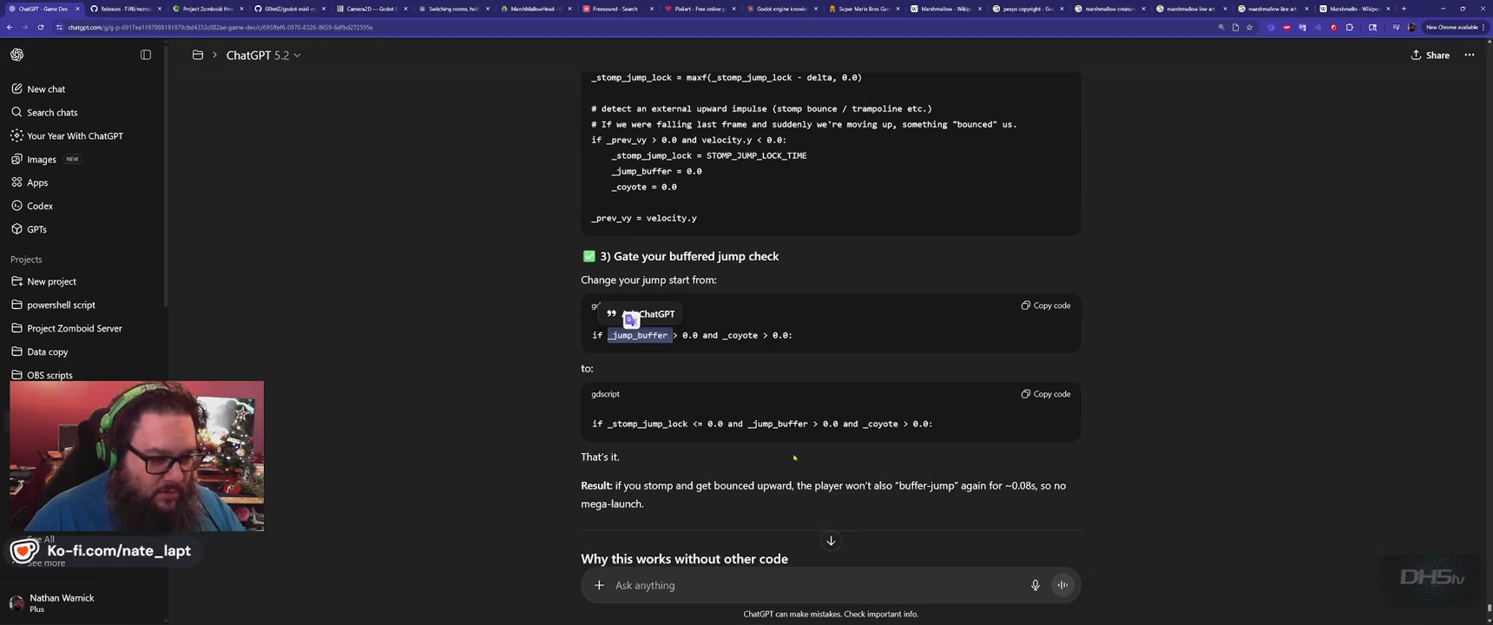
key("alt+Tab")
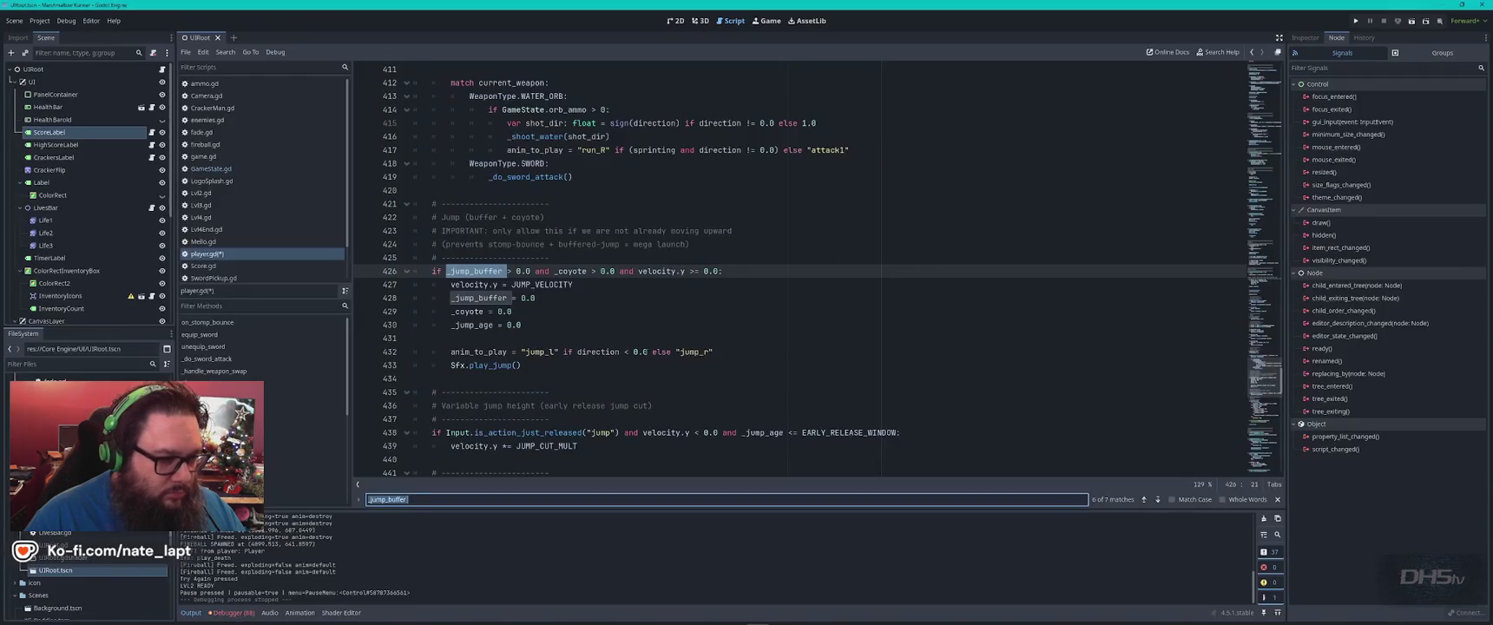
key("alt+Tab")
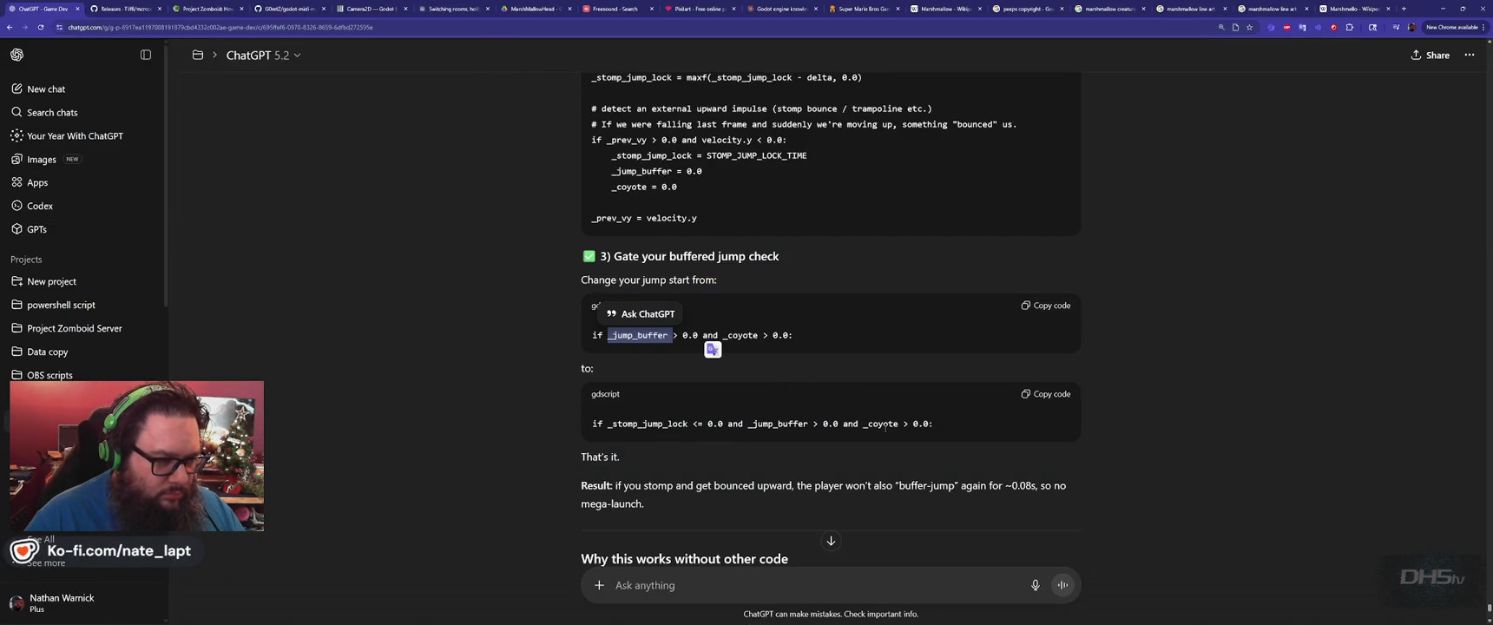
key("alt+Tab")
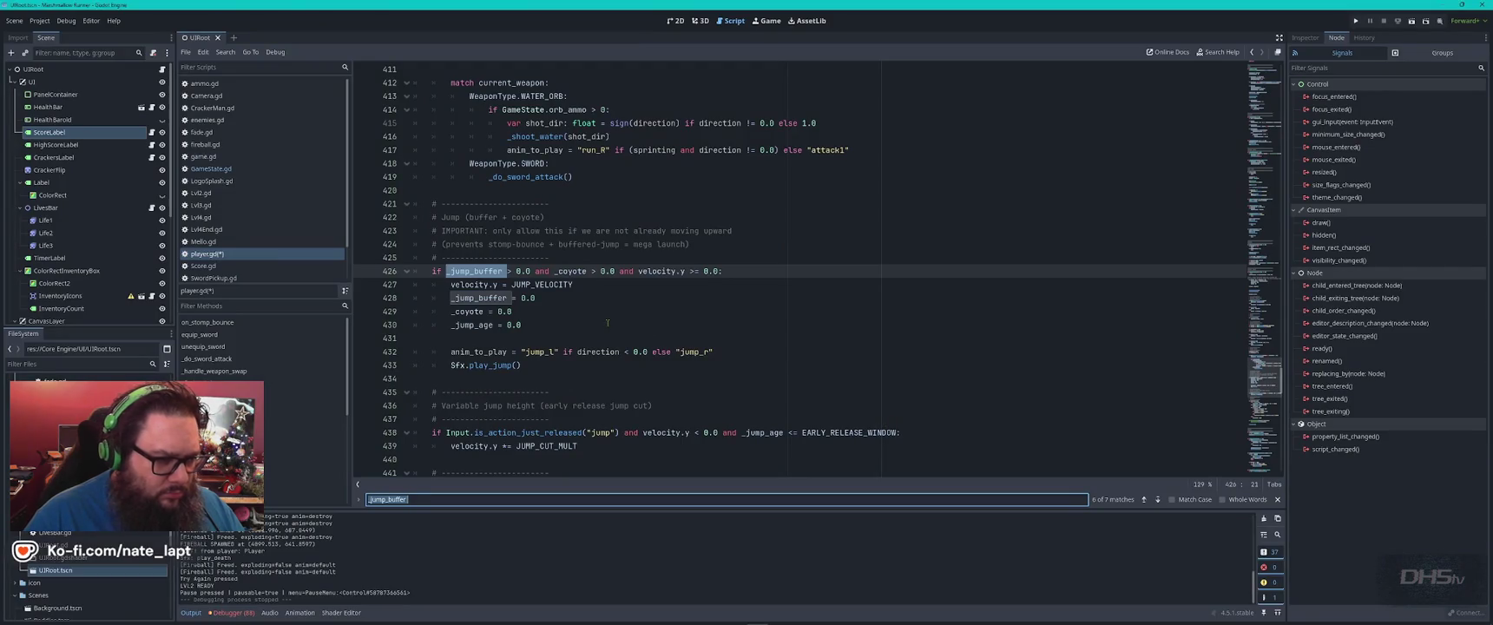
Cycle through the remaining _jump_buffer matches, including line 353, then return to ChatGPT.
scroll(608, 323, "down", 1)
key("Return")
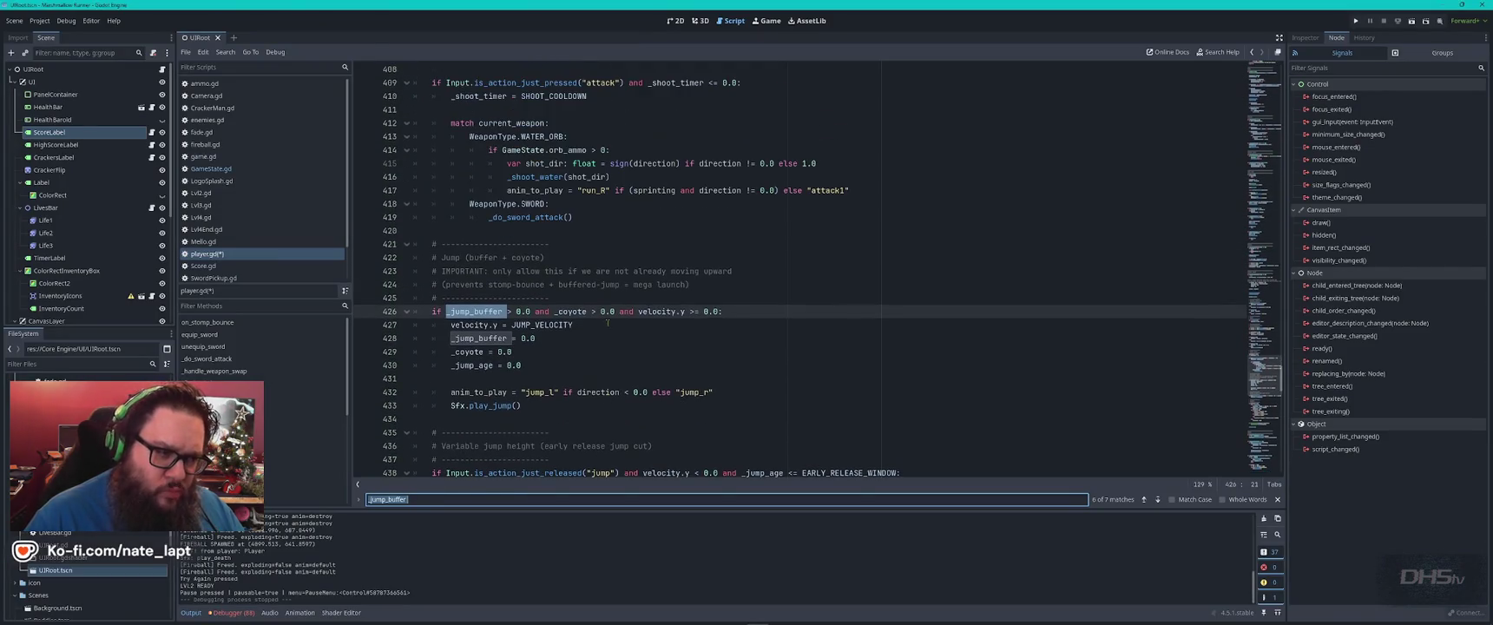
scroll(607, 323, "down", 2)
key("Return")
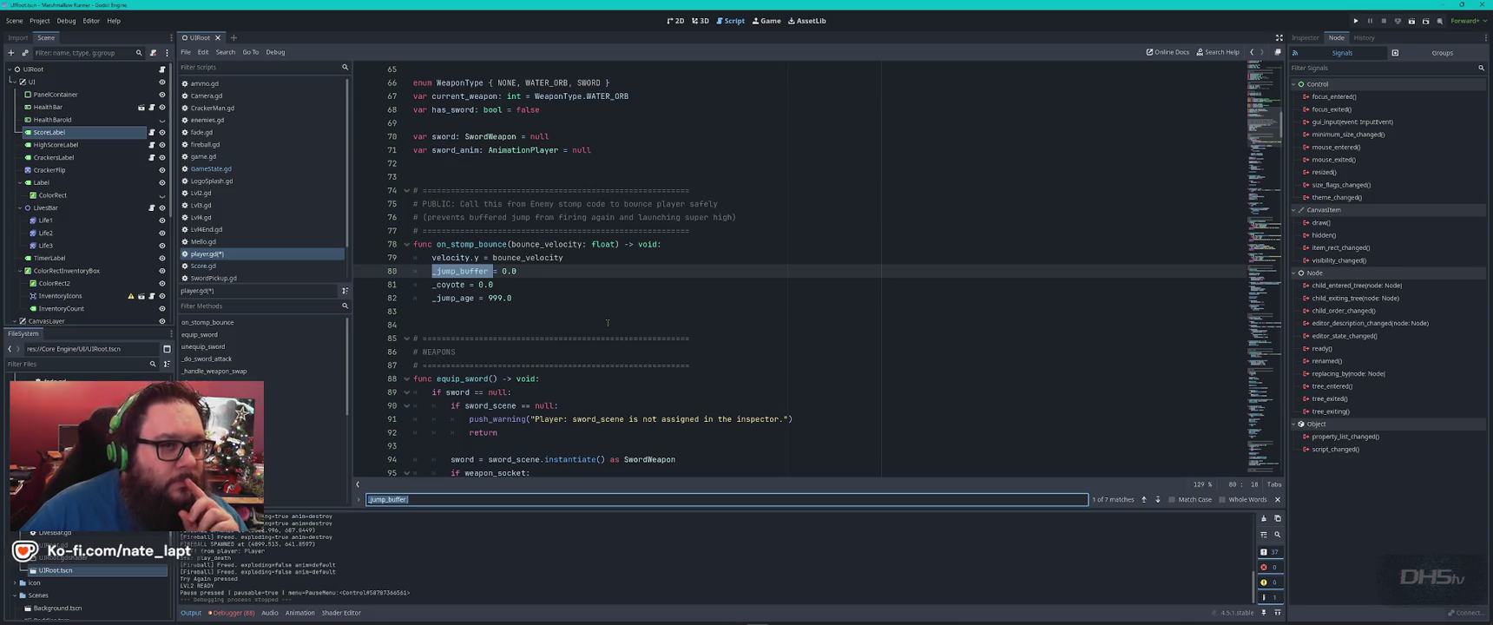
key("Return")
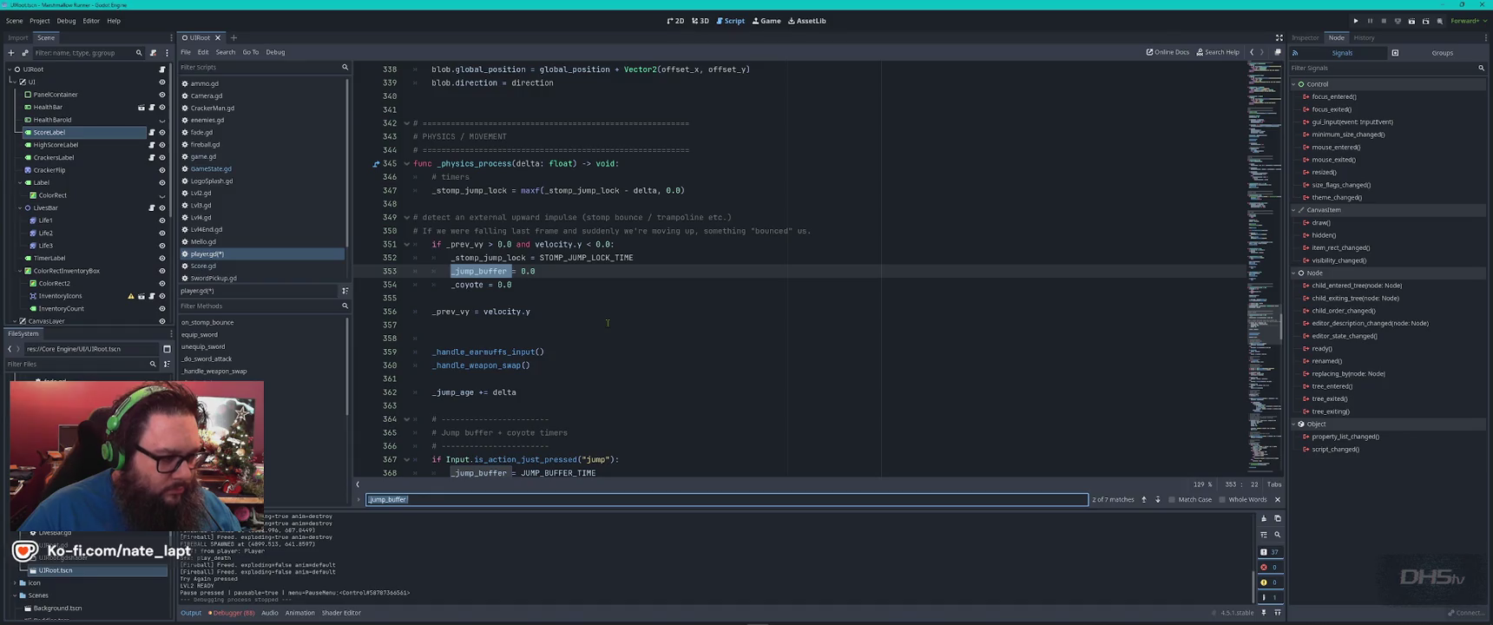
key("alt+Tab")
scroll(533, 350, "down", 2)
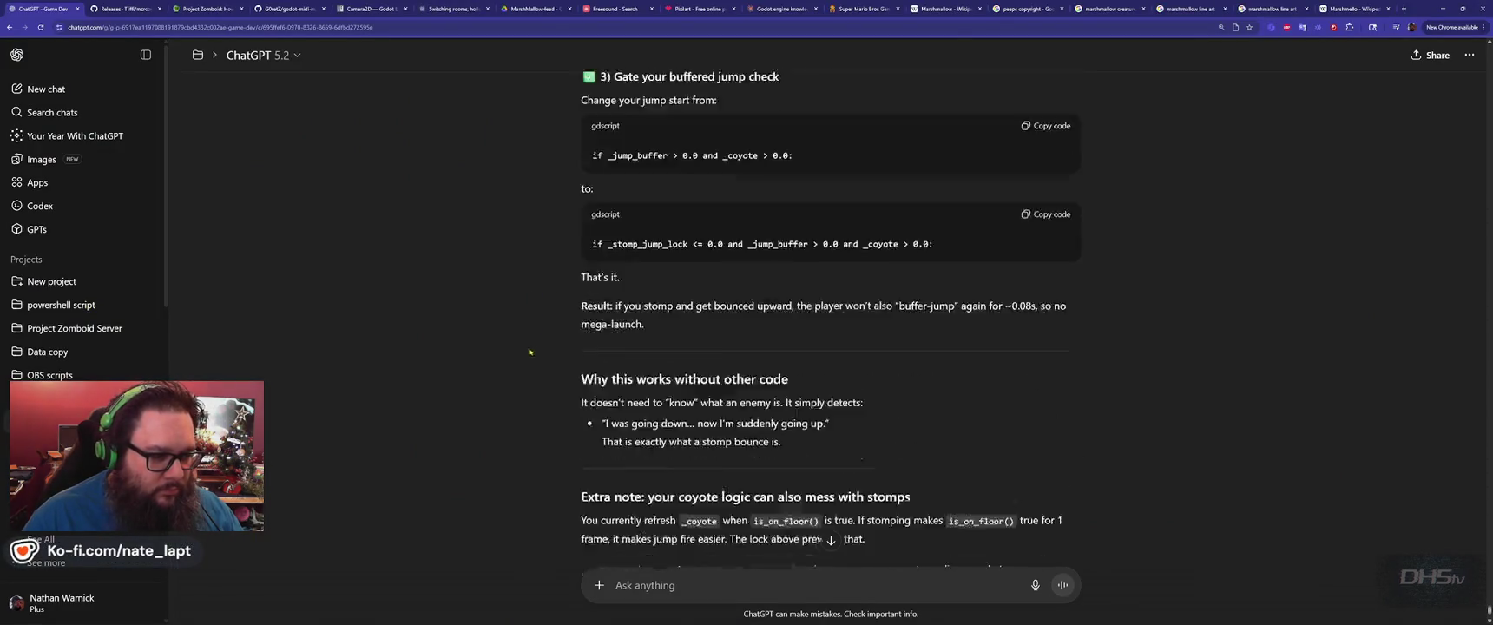
Search player.gd for ChatGPT's original buffered jump check line, finding no match.
scroll(529, 350, "down", 1)
scroll(524, 351, "up", 2)
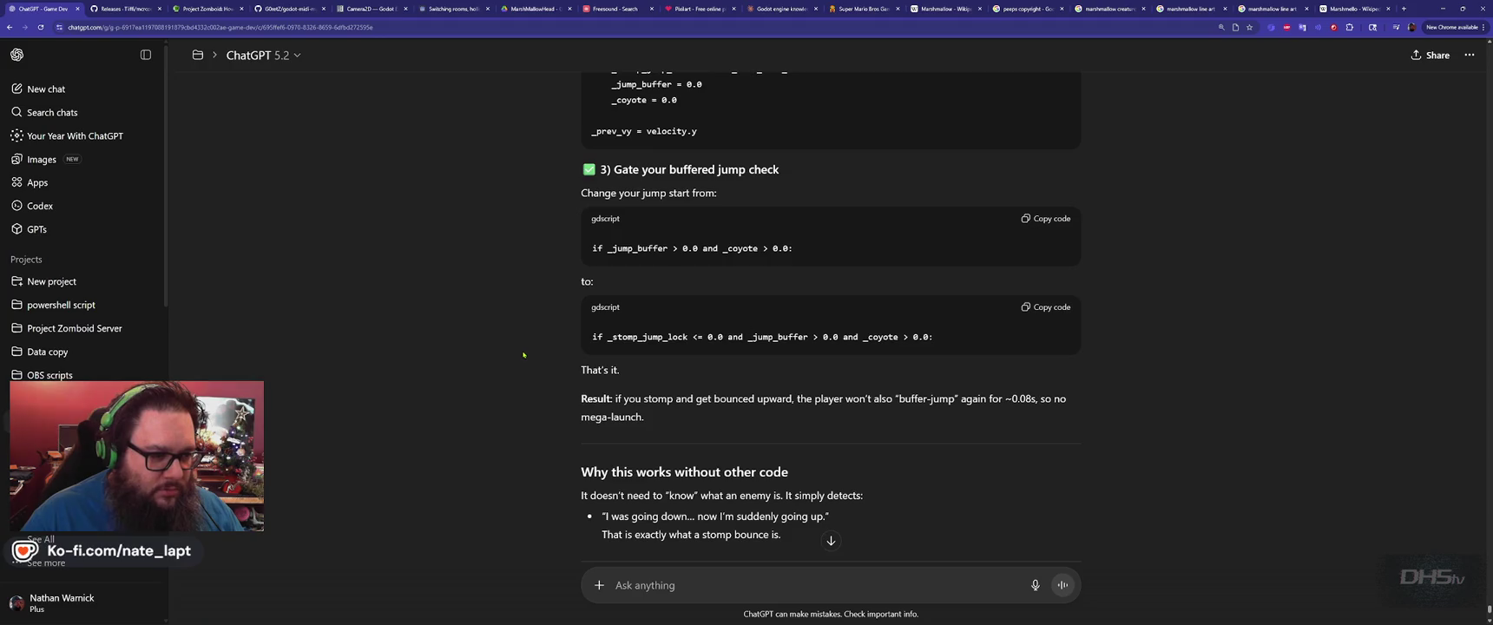
left_click_drag(805, 249, 589, 248)
key("ctrl+c")
key("alt+Tab")
key("ctrl+v")
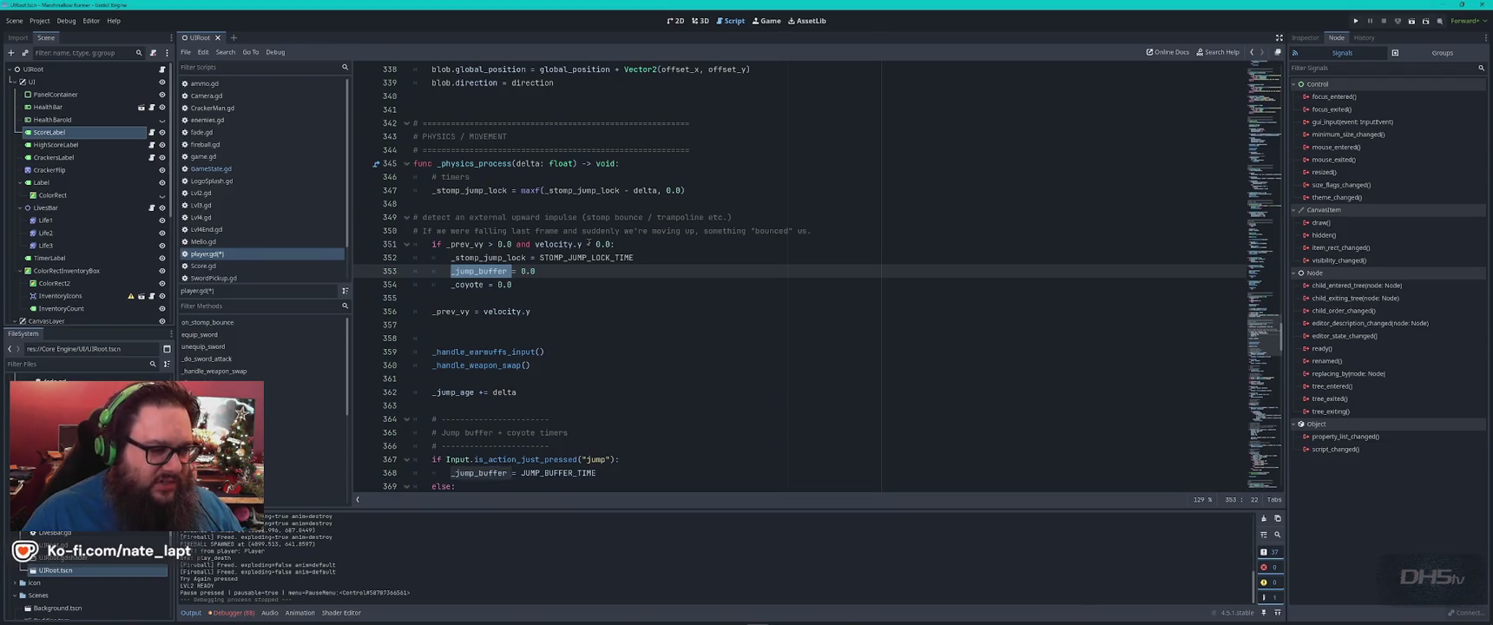
key("alt+Tab")
Send ChatGPT 'Step 3 doesn't exist in current code.' and 'please merge' with the full player.gd.
left_click(729, 583)
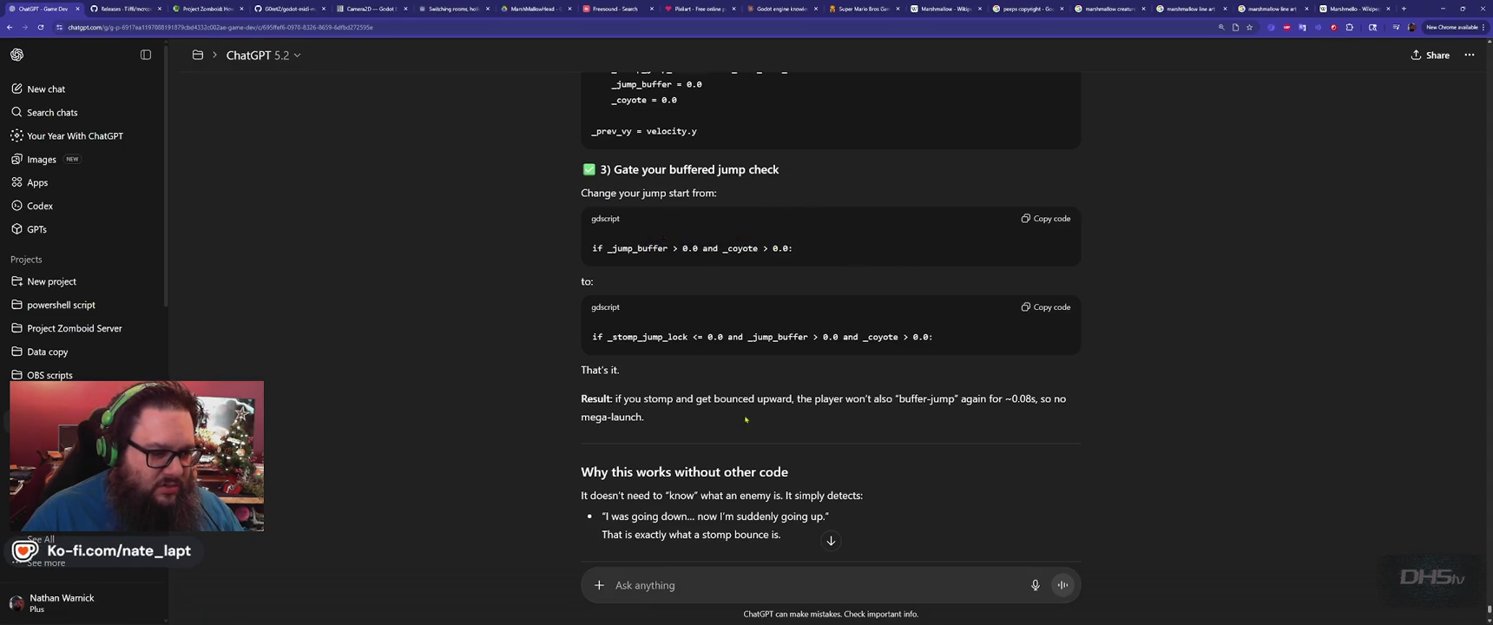
scroll(730, 583, "down", 3)
type("Ste")
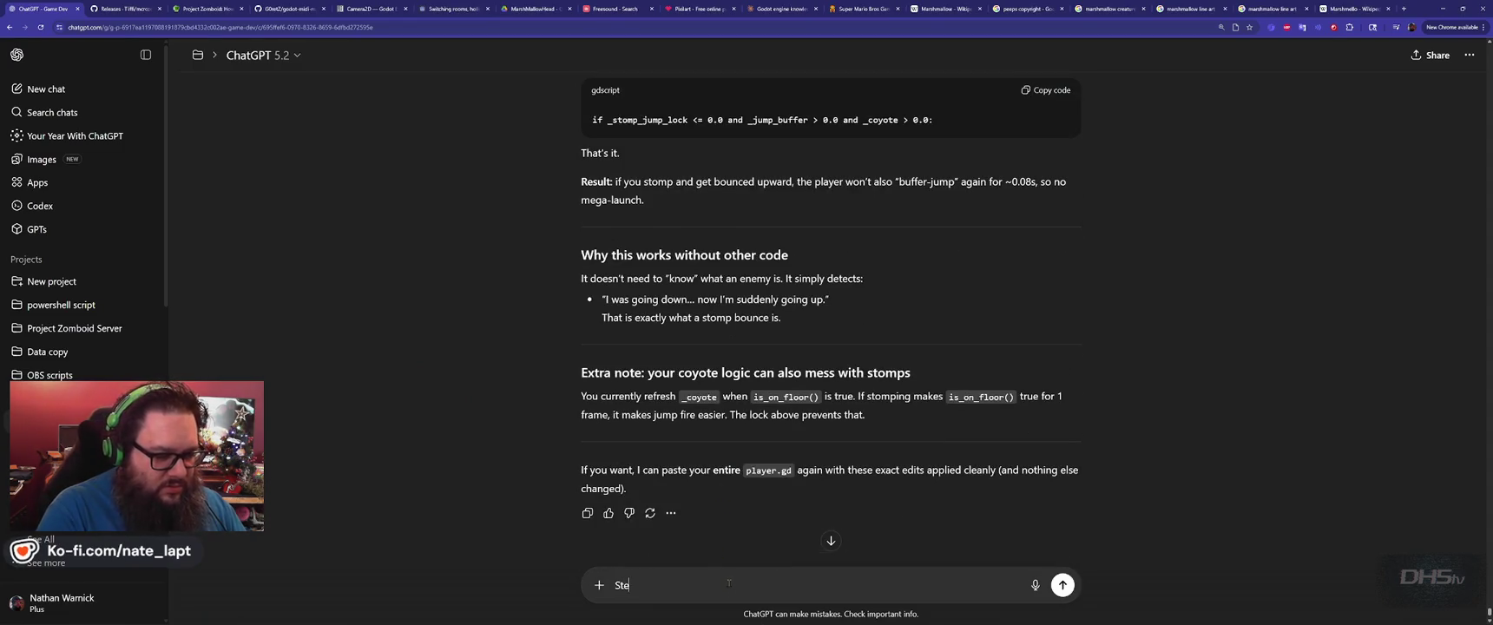
type("p 3 doesn't e")
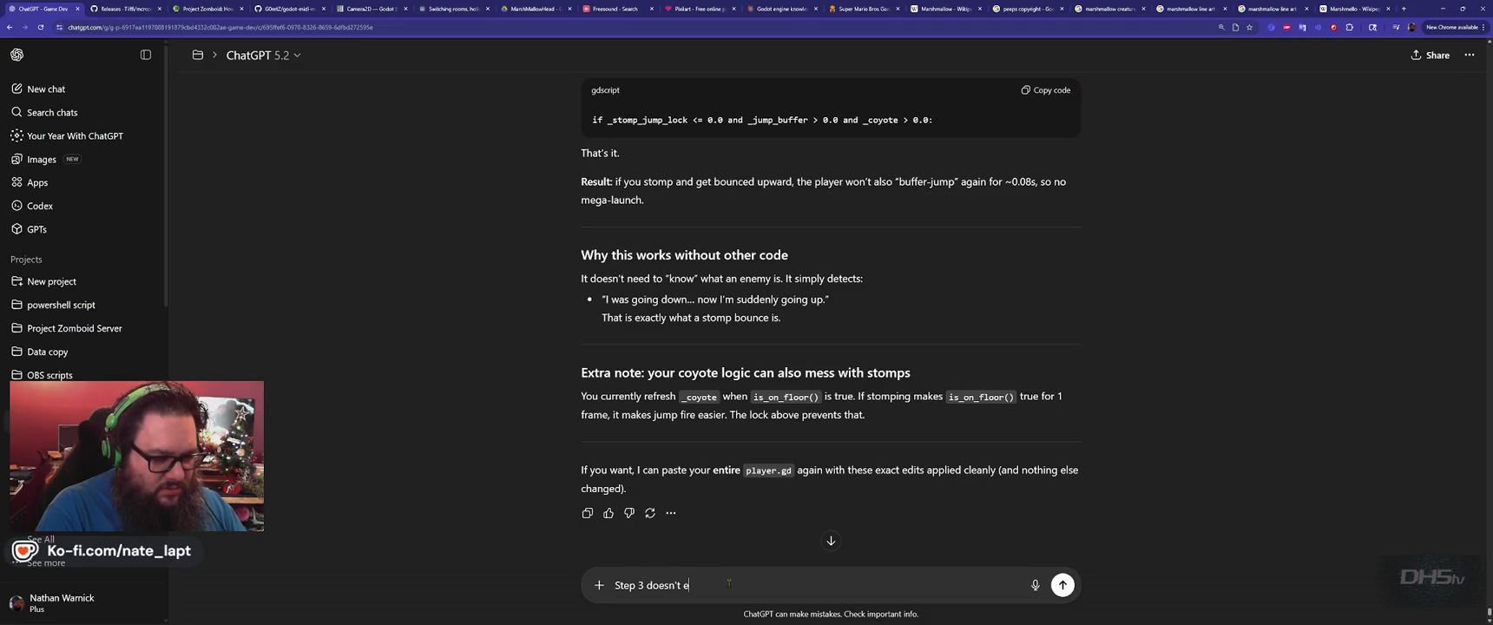
type("xist in current code.")
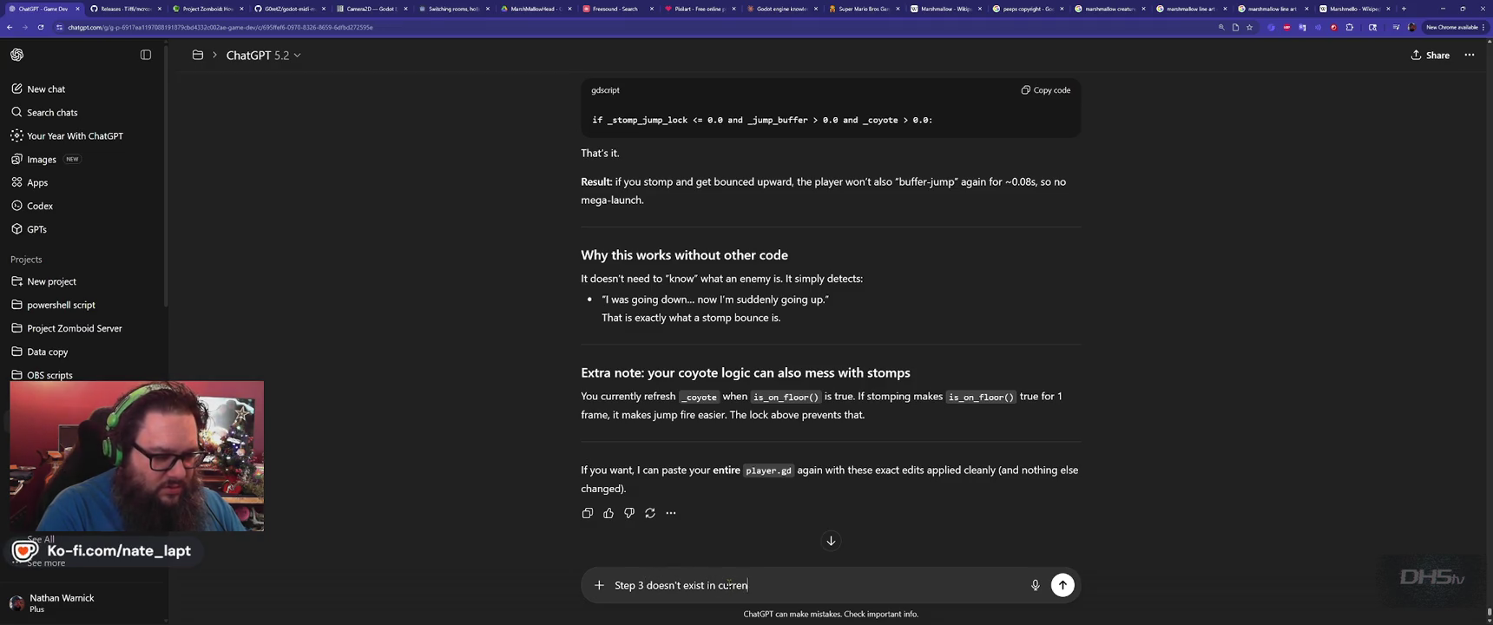
key("shift+Return")
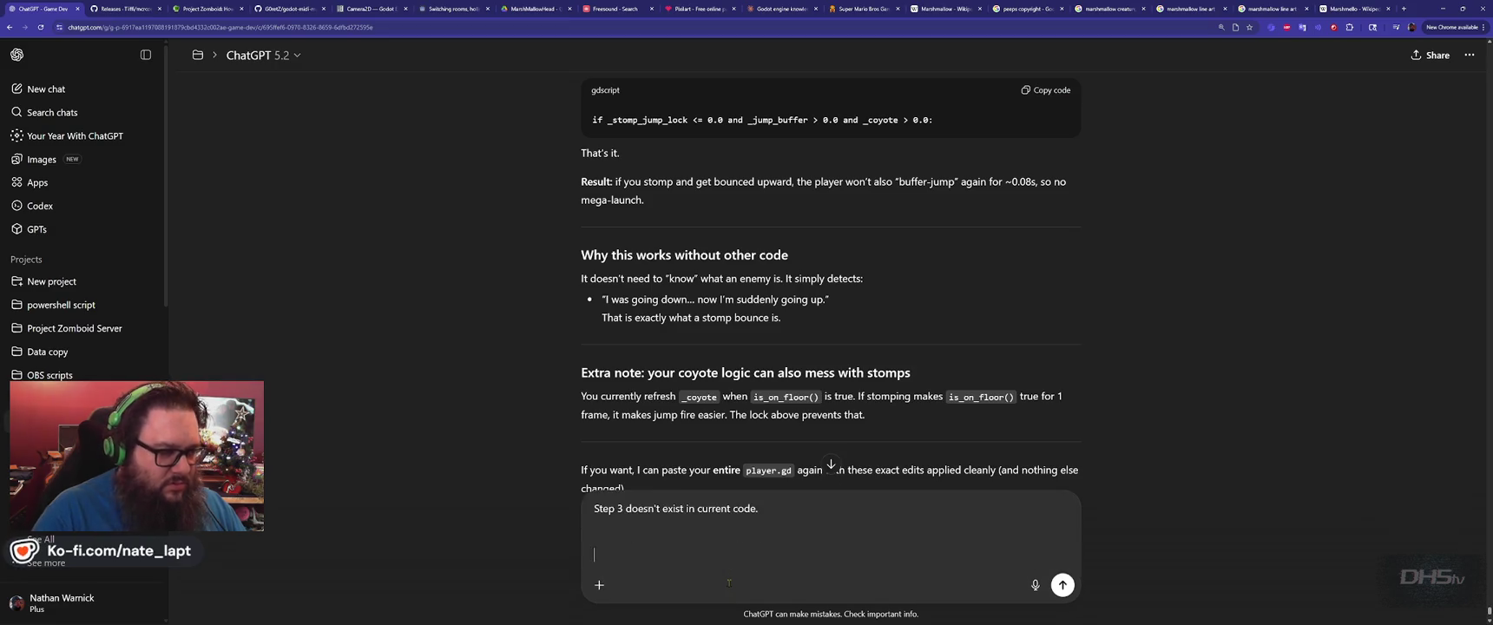
key("alt+Tab")
key("ctrl+a")
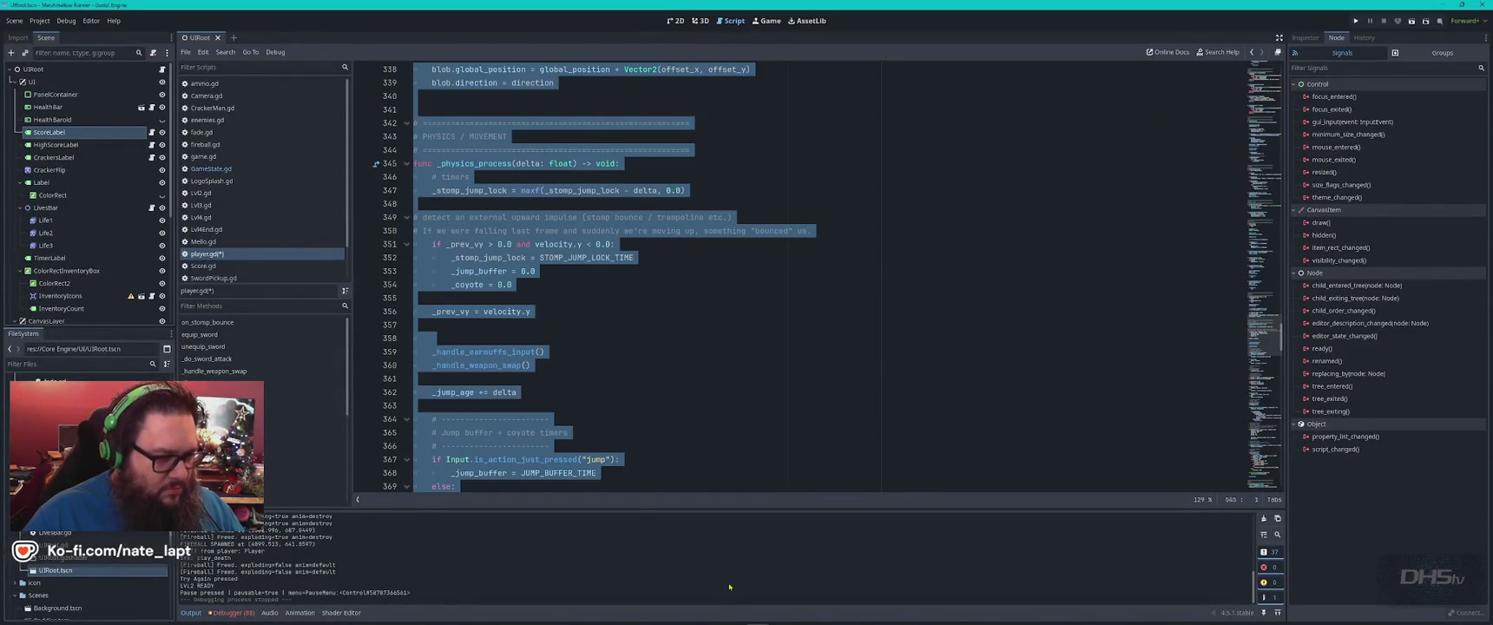
key("alt+Tab")
type("please merge")
key("shift+Return")
key("ctrl+v")
key("Return")
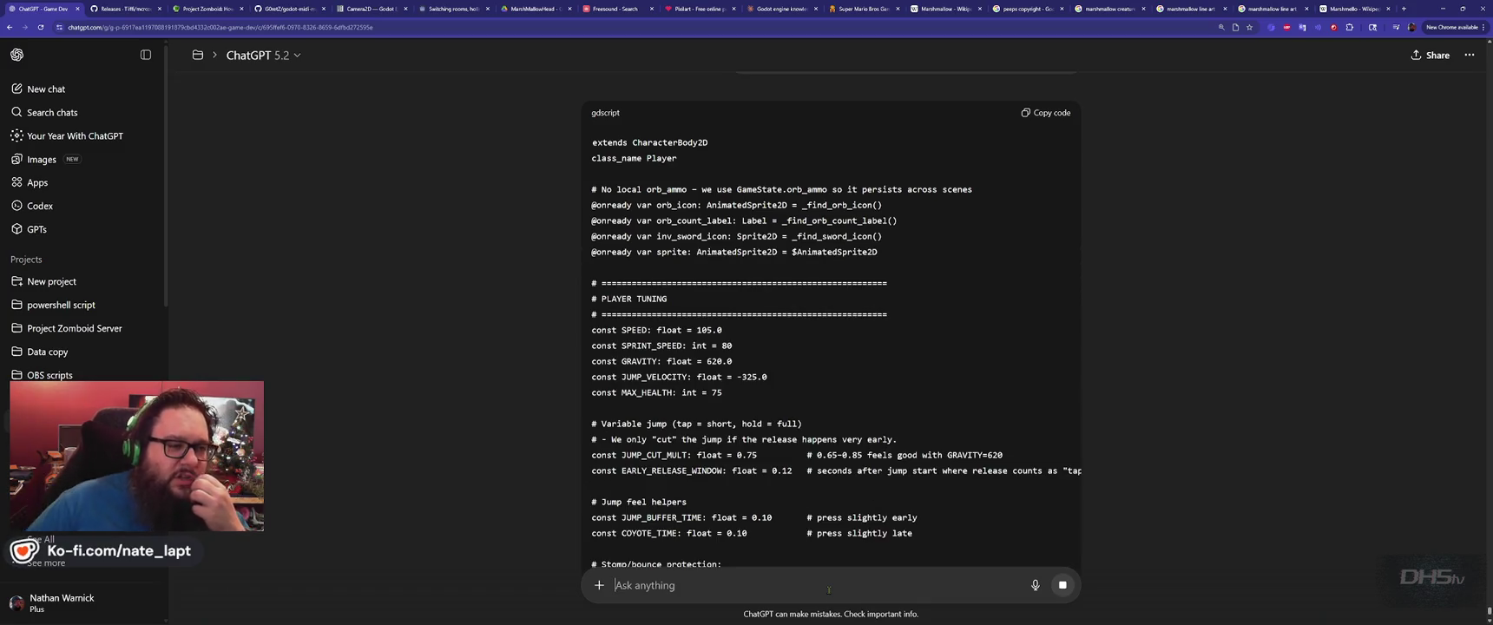
Scroll through ChatGPT's merged player.gd script to its end and back up to the start.
scroll(653, 295, "up", 3)
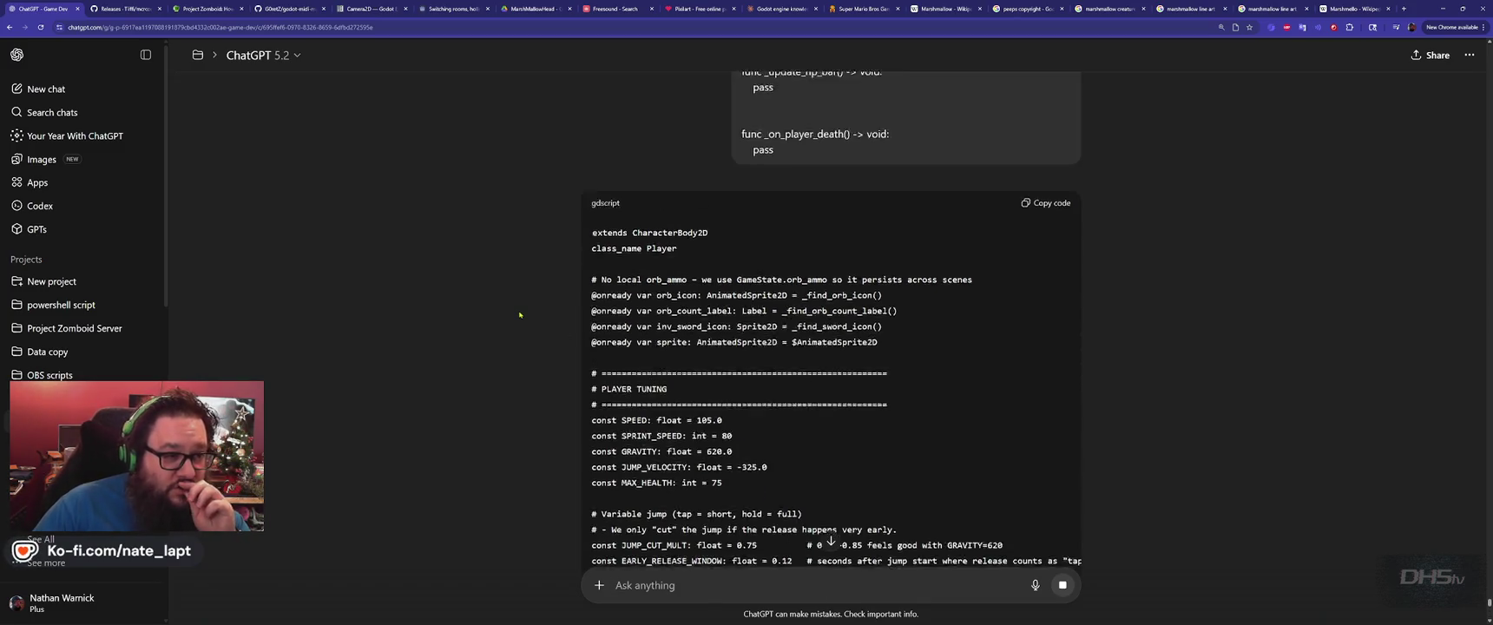
scroll(521, 315, "down", 10)
scroll(521, 315, "down", 15)
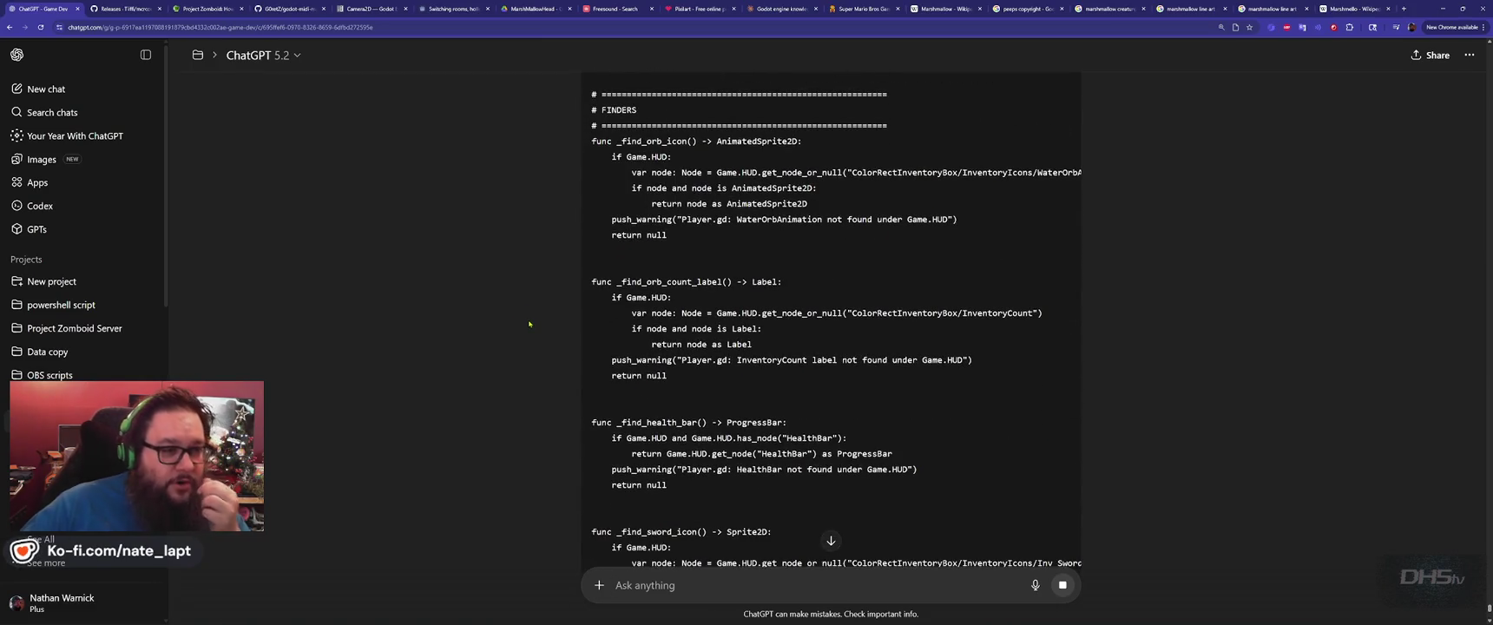
scroll(529, 324, "down", 15)
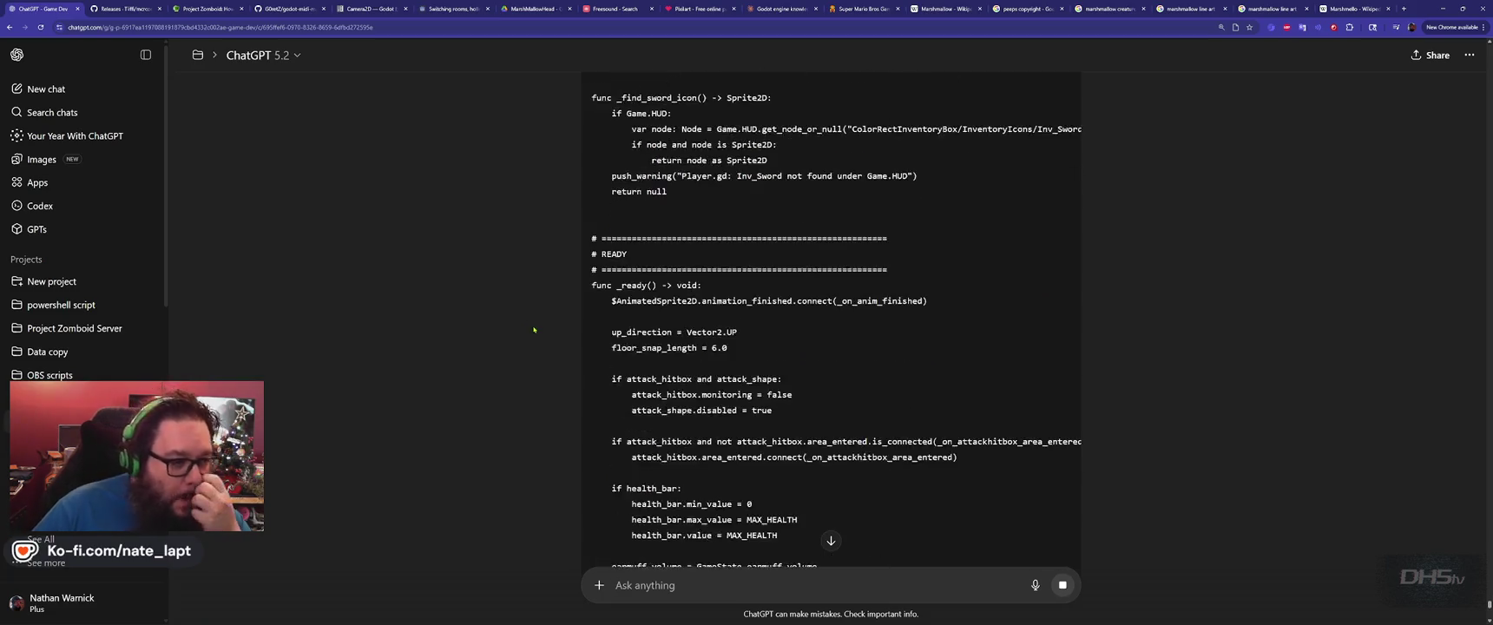
scroll(534, 341, "down", 2)
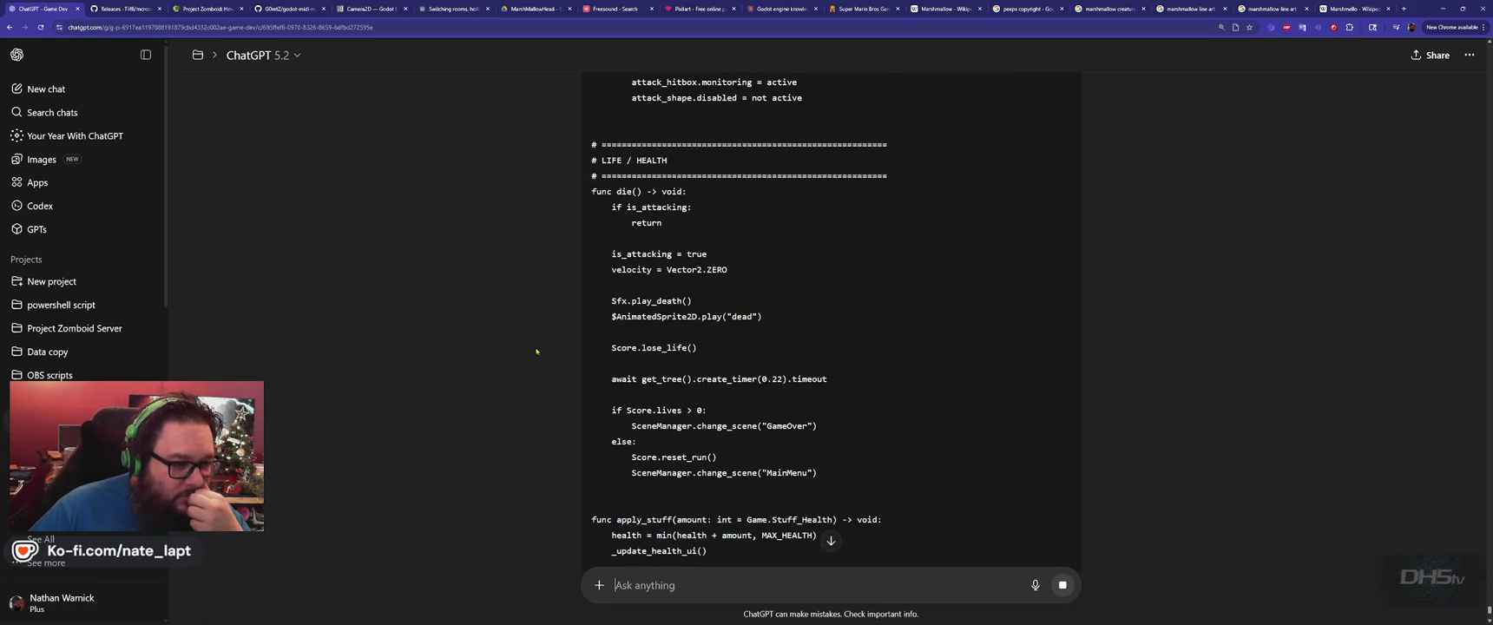
scroll(544, 352, "down", 15)
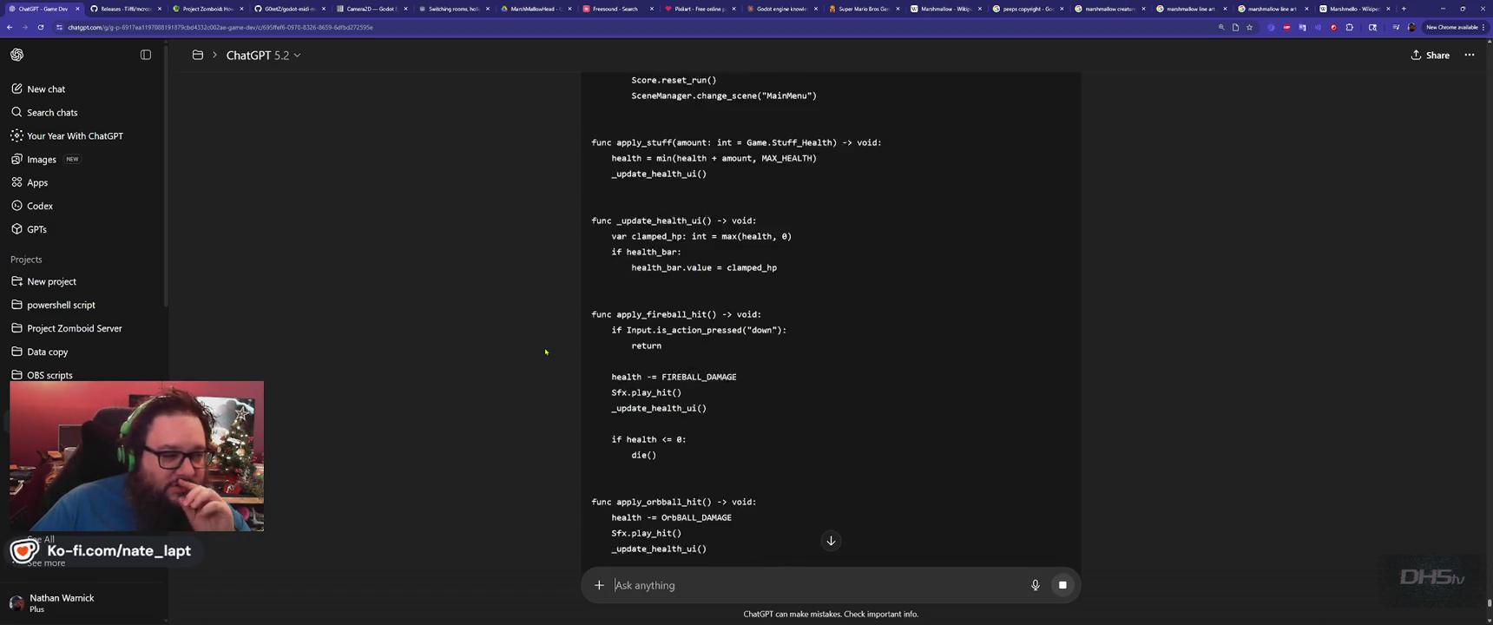
scroll(548, 350, "down", 2)
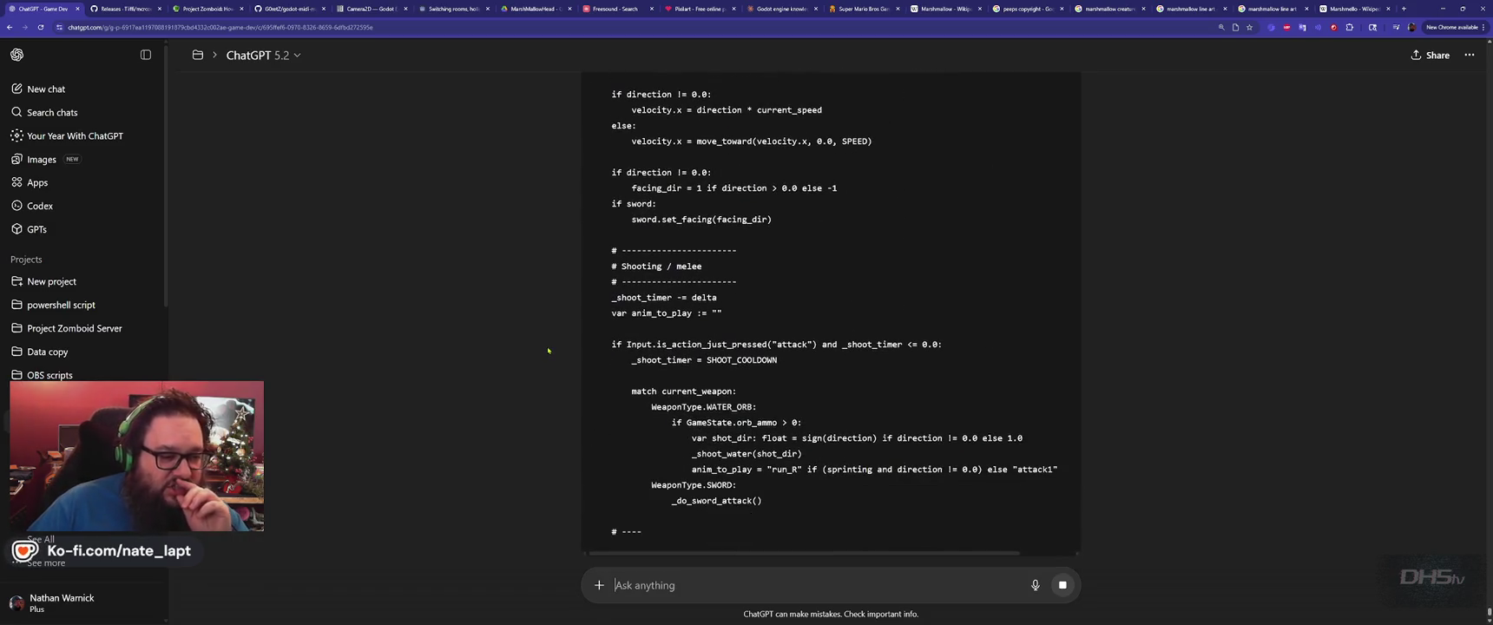
scroll(547, 350, "down", 3)
scroll(549, 356, "down", 5)
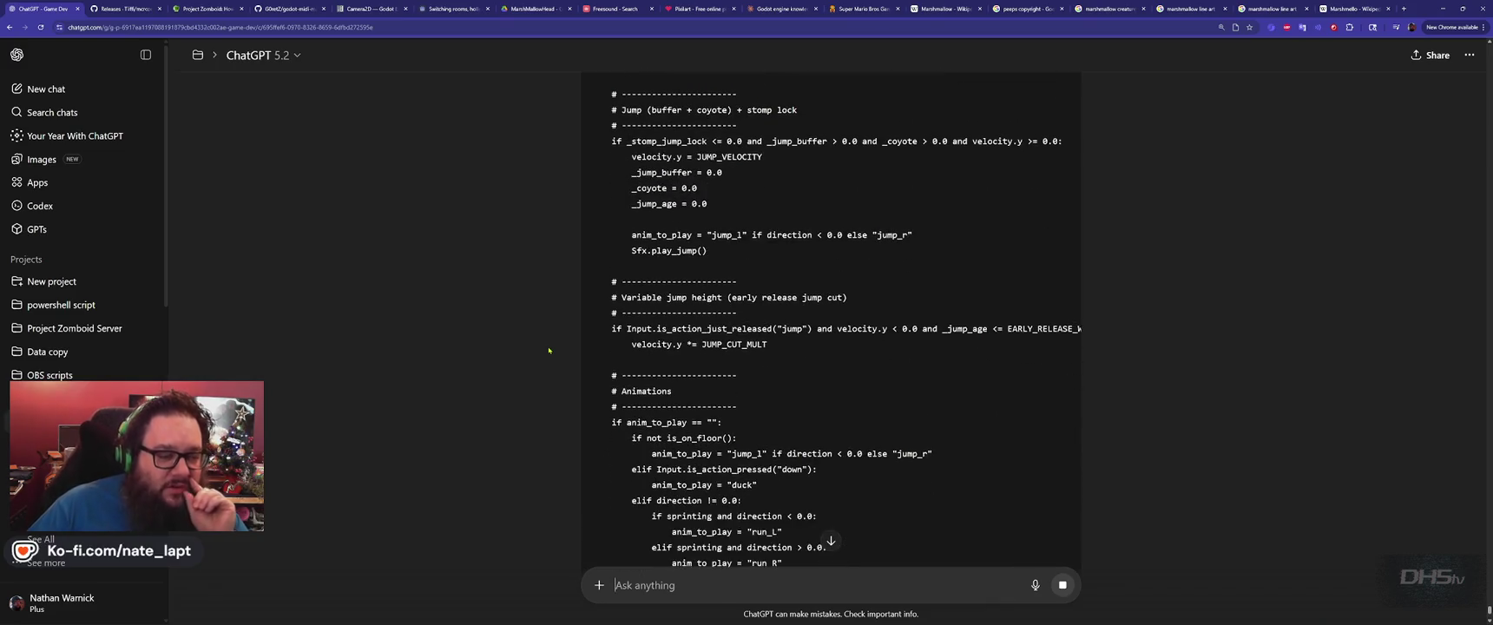
scroll(564, 360, "down", 15)
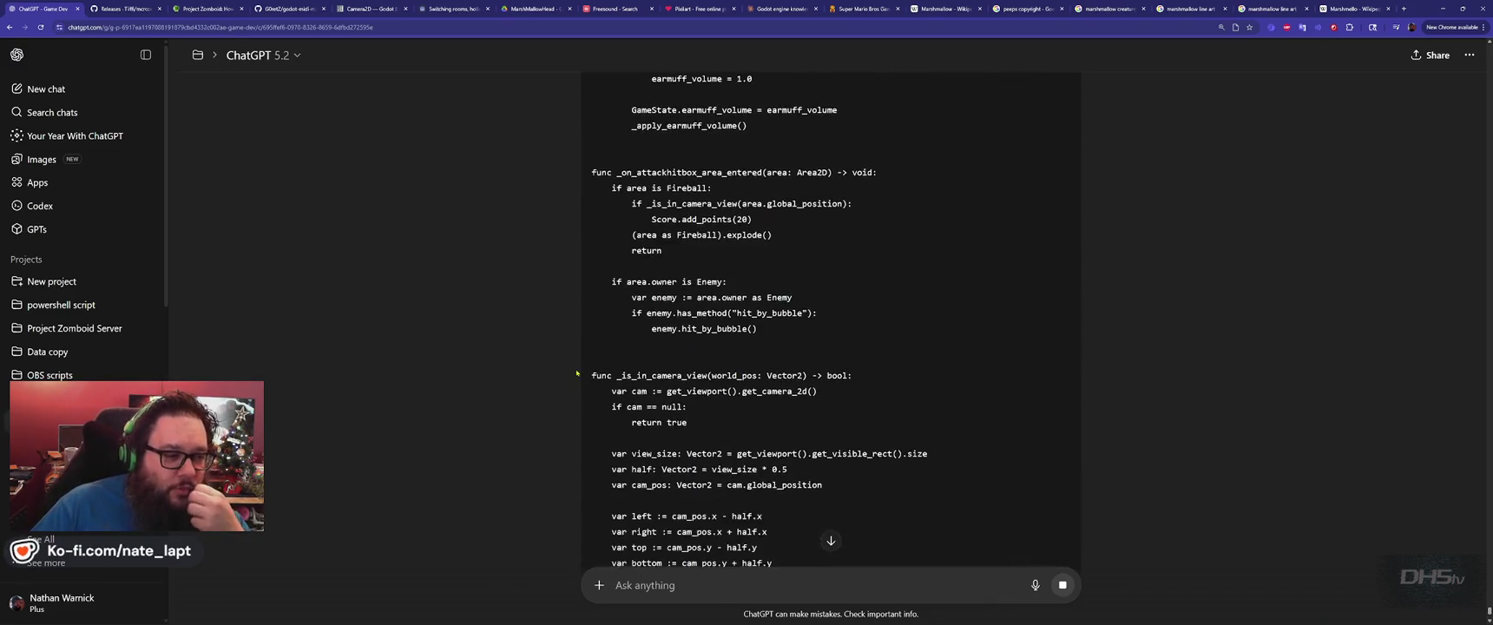
scroll(577, 373, "down", 3)
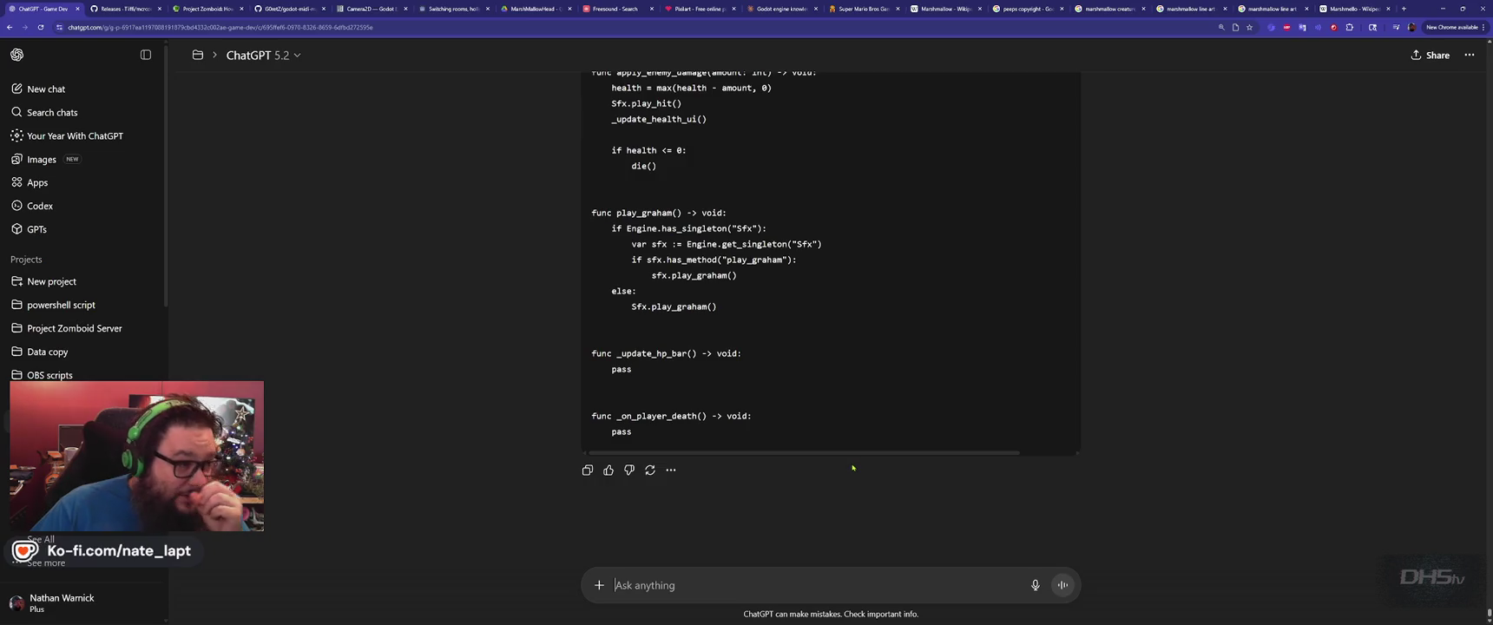
scroll(1236, 379, "up", 15)
scroll(1231, 378, "up", 15)
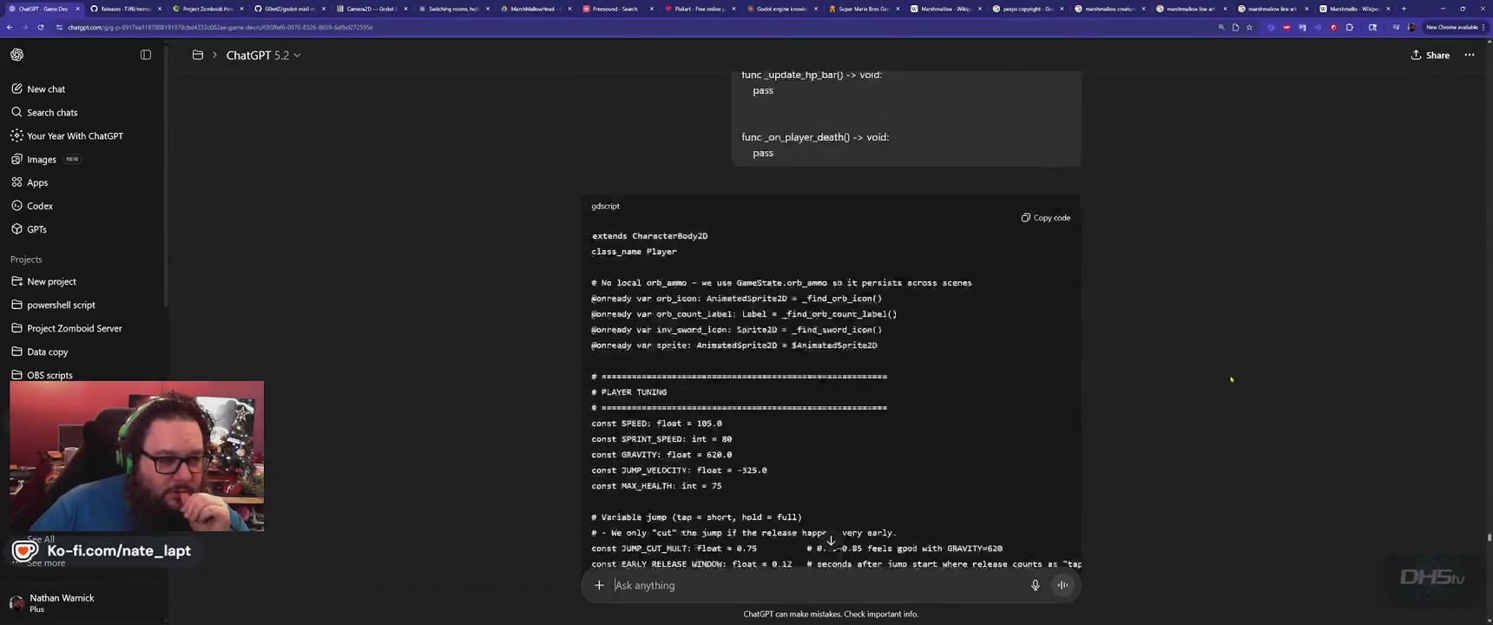
scroll(1231, 378, "up", 5)
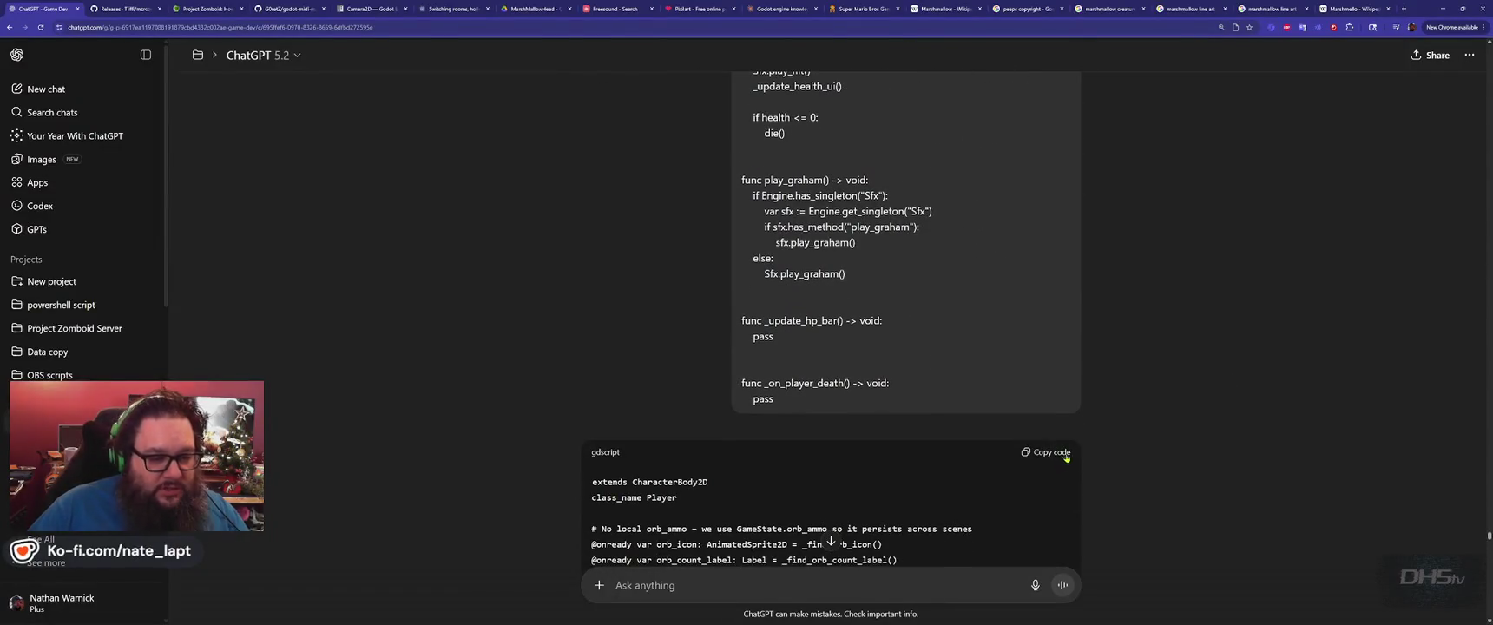
Overwrite player.gd with ChatGPT's merged script, save it, and run the project.
key("alt+Tab")
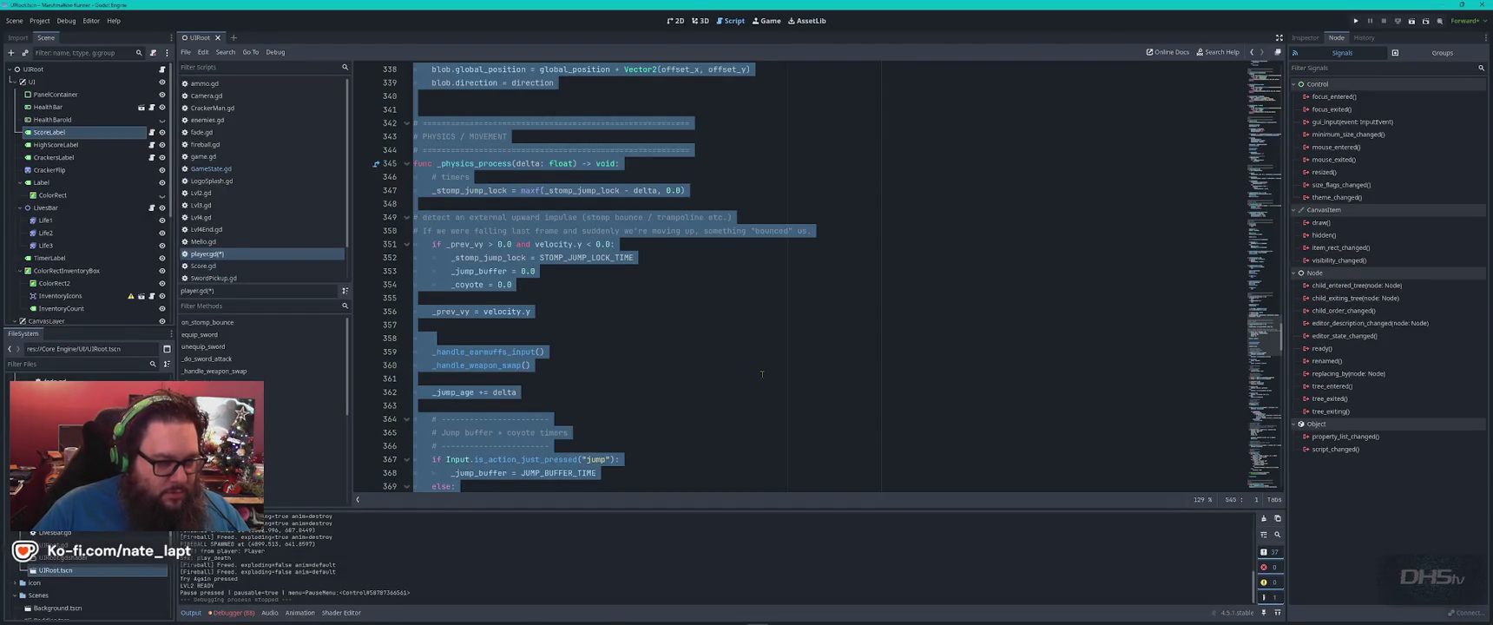
key("ctrl+v")
key("ctrl+s")
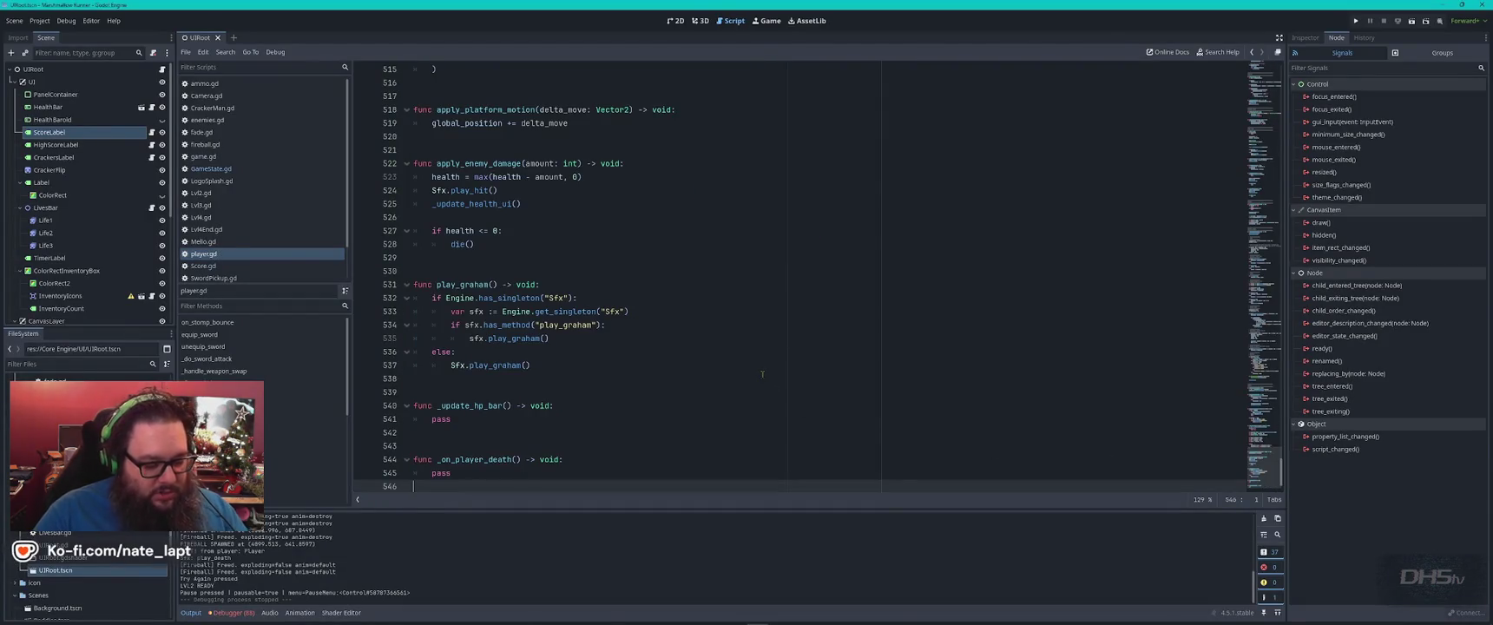
key("F5")
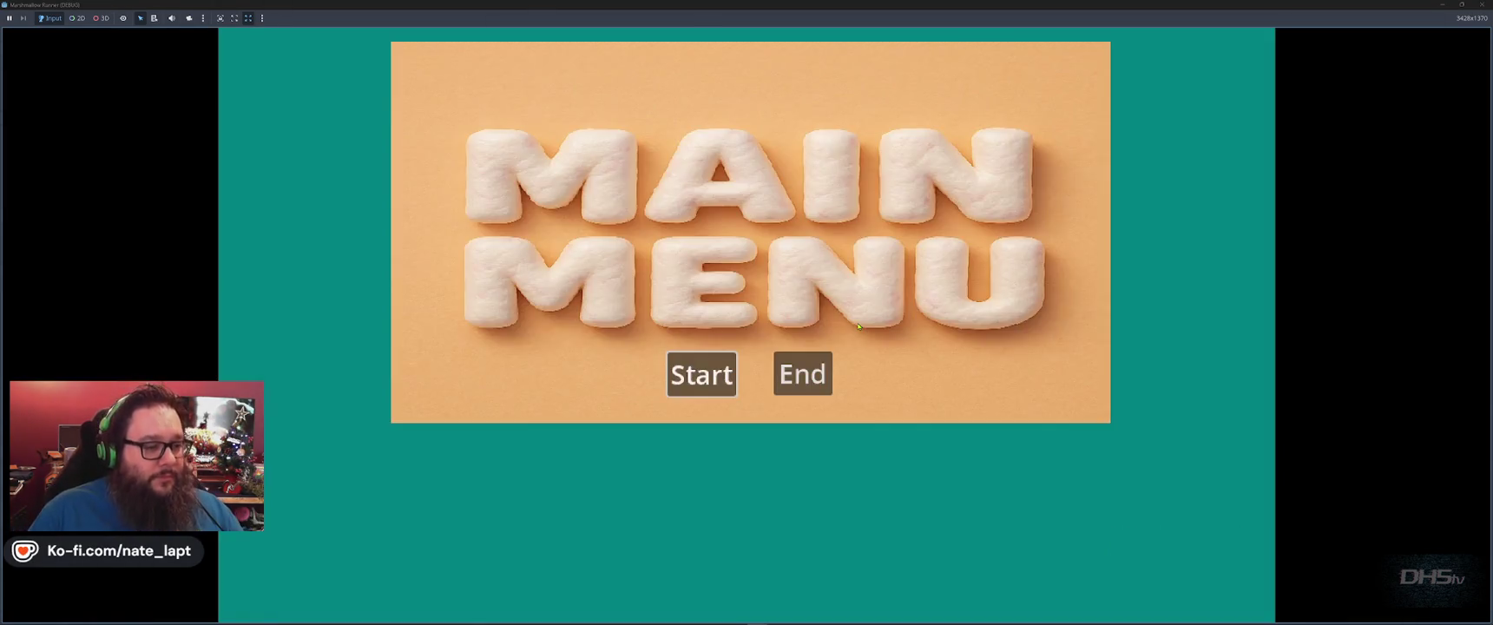
Play The Mello Inside level, jumping and stomping enemies up to a score of 3260, then stop.
key("Return")
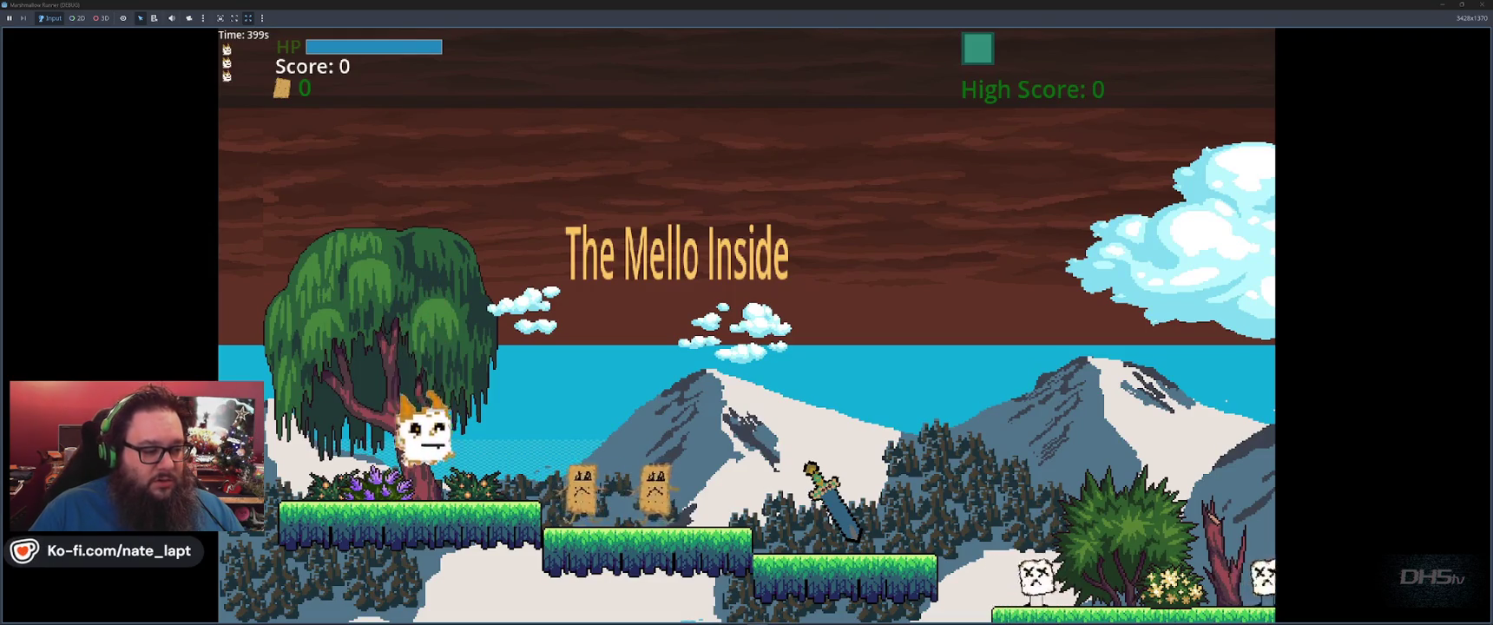
key("space")
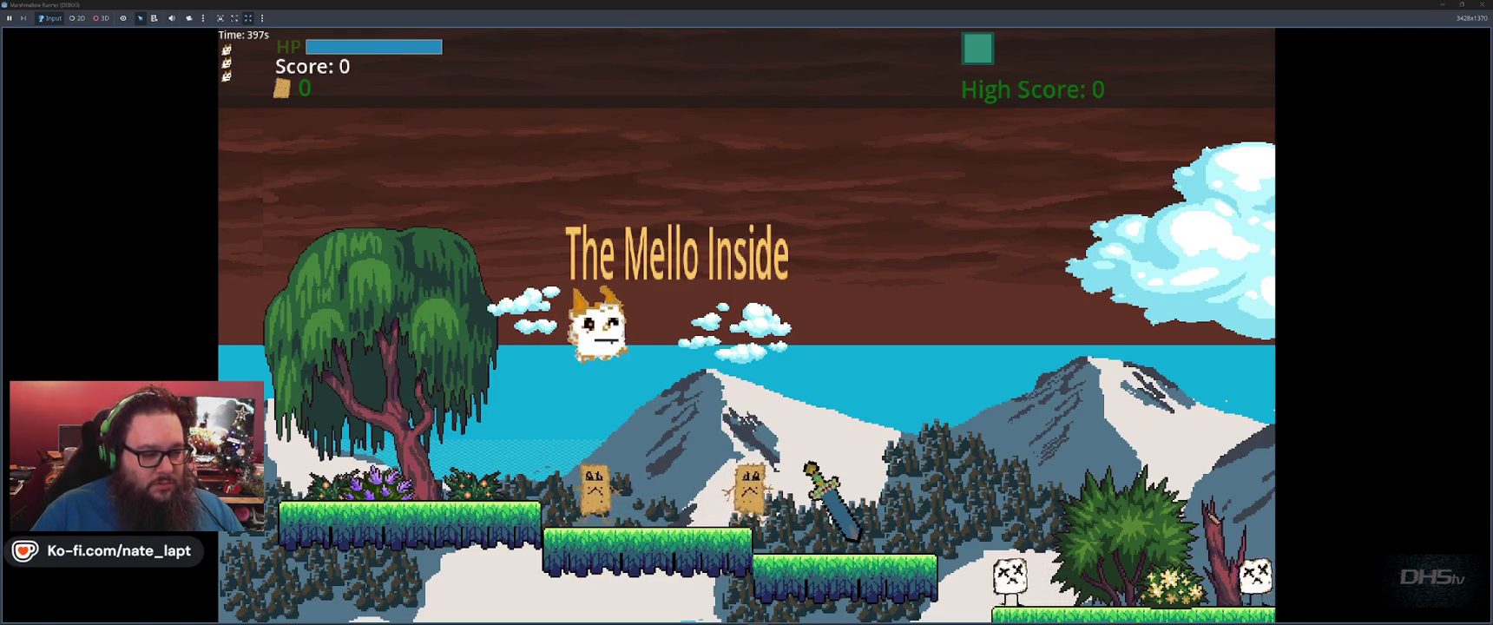
key("space")
key("Right")
key("Right")
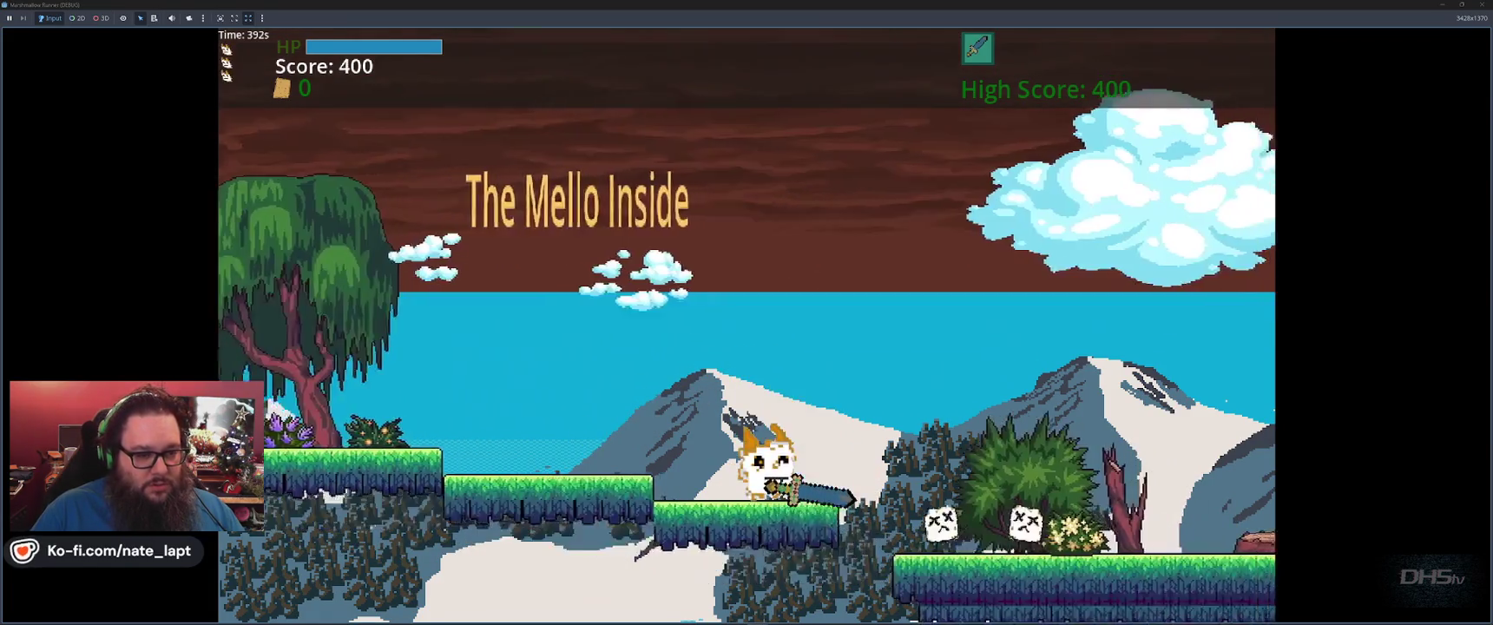
key("space")
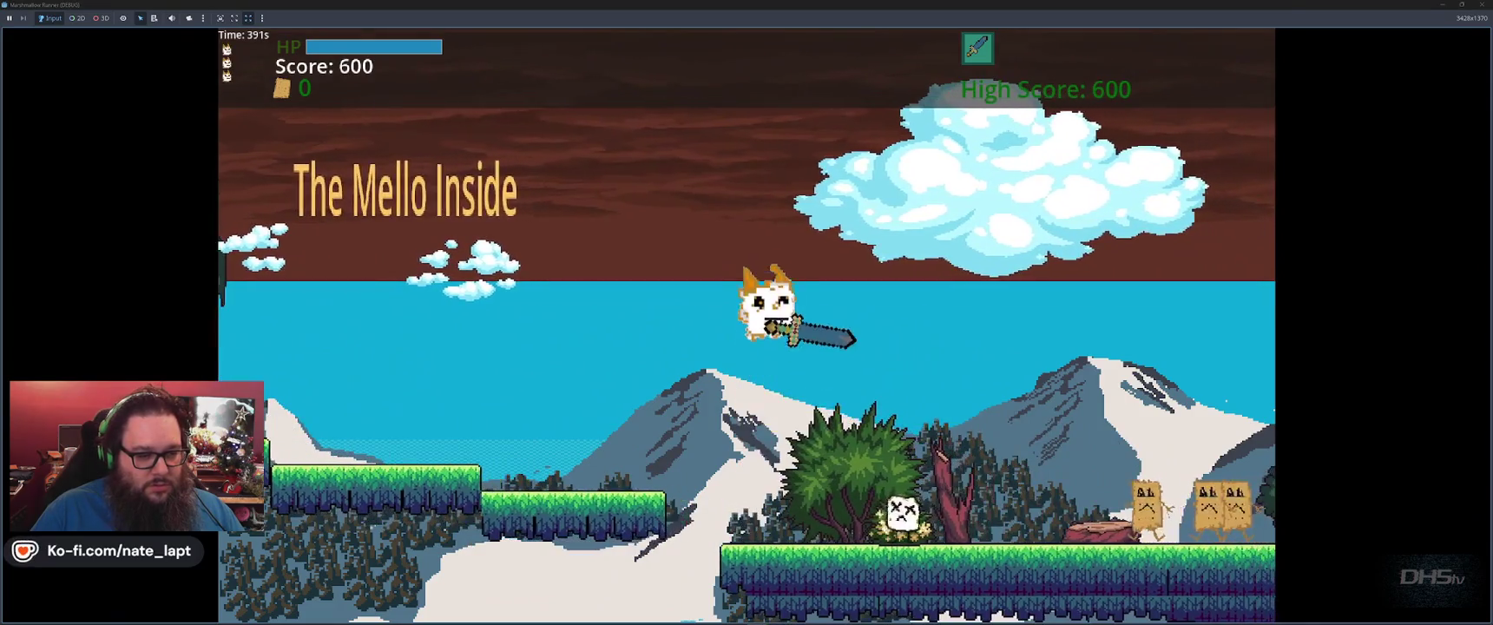
key("Right")
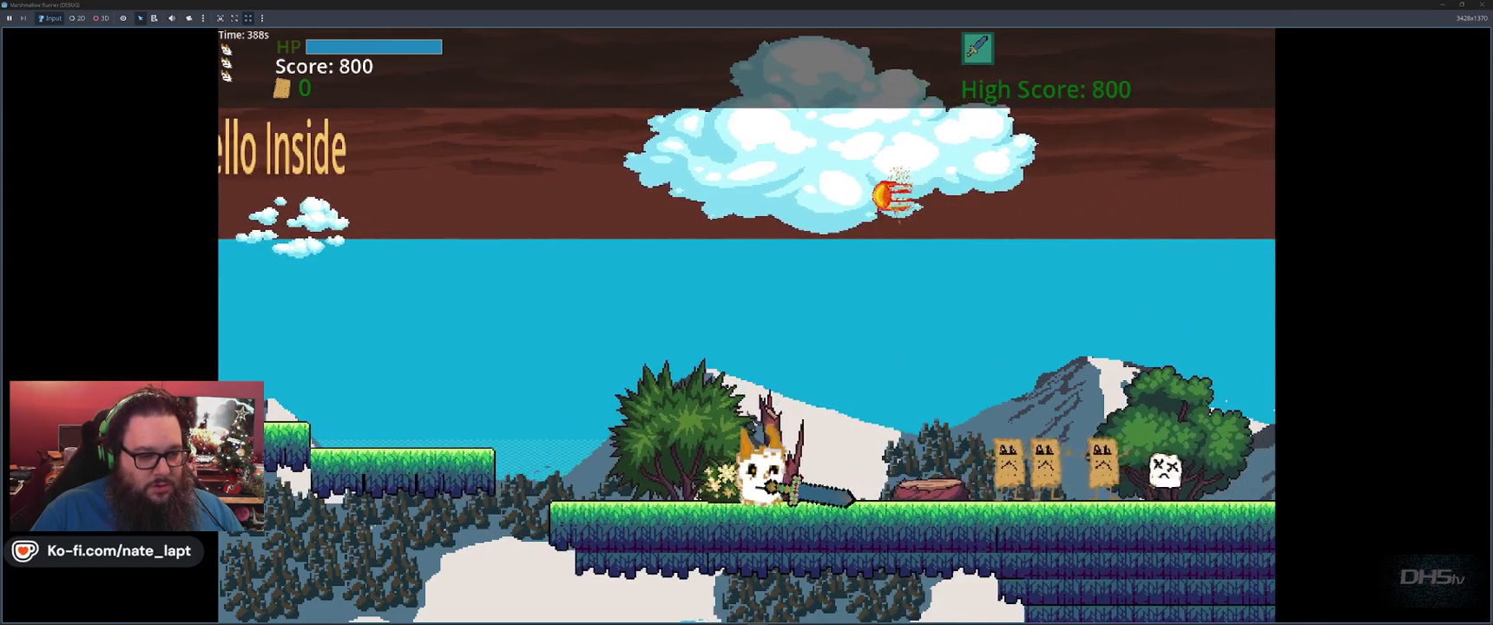
key("Right")
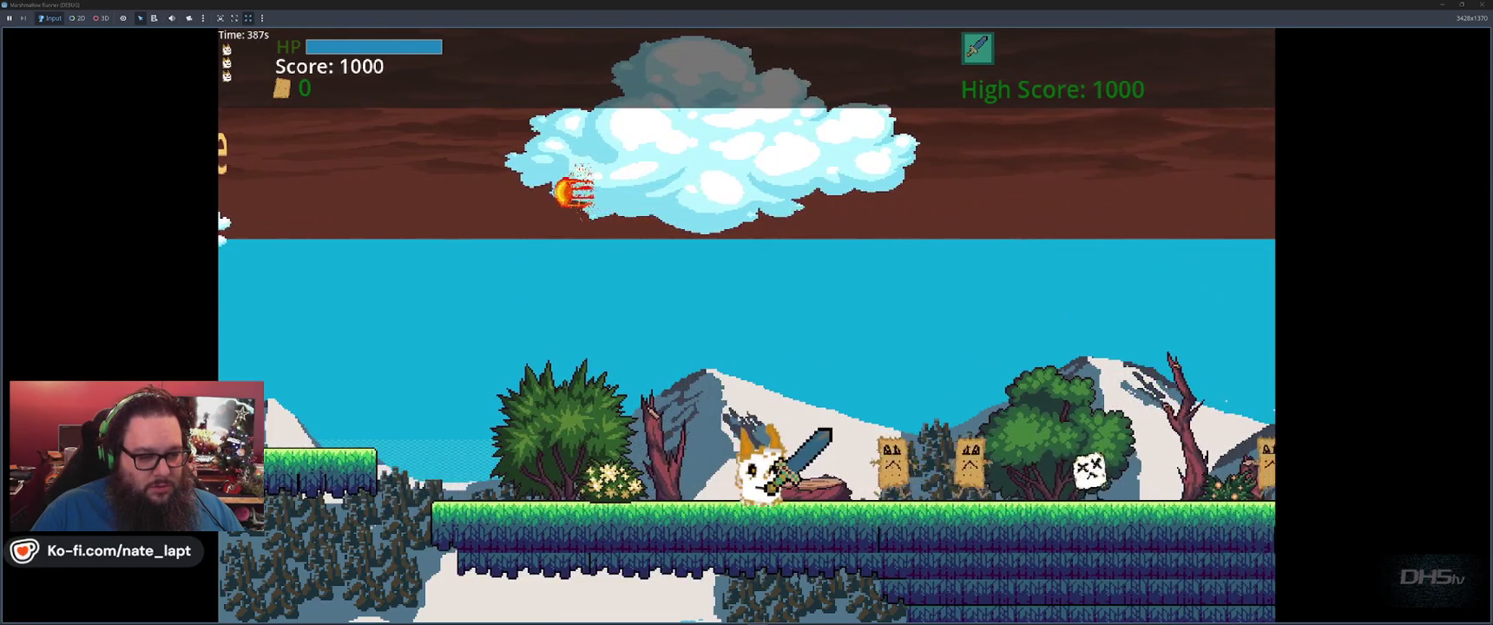
key("space")
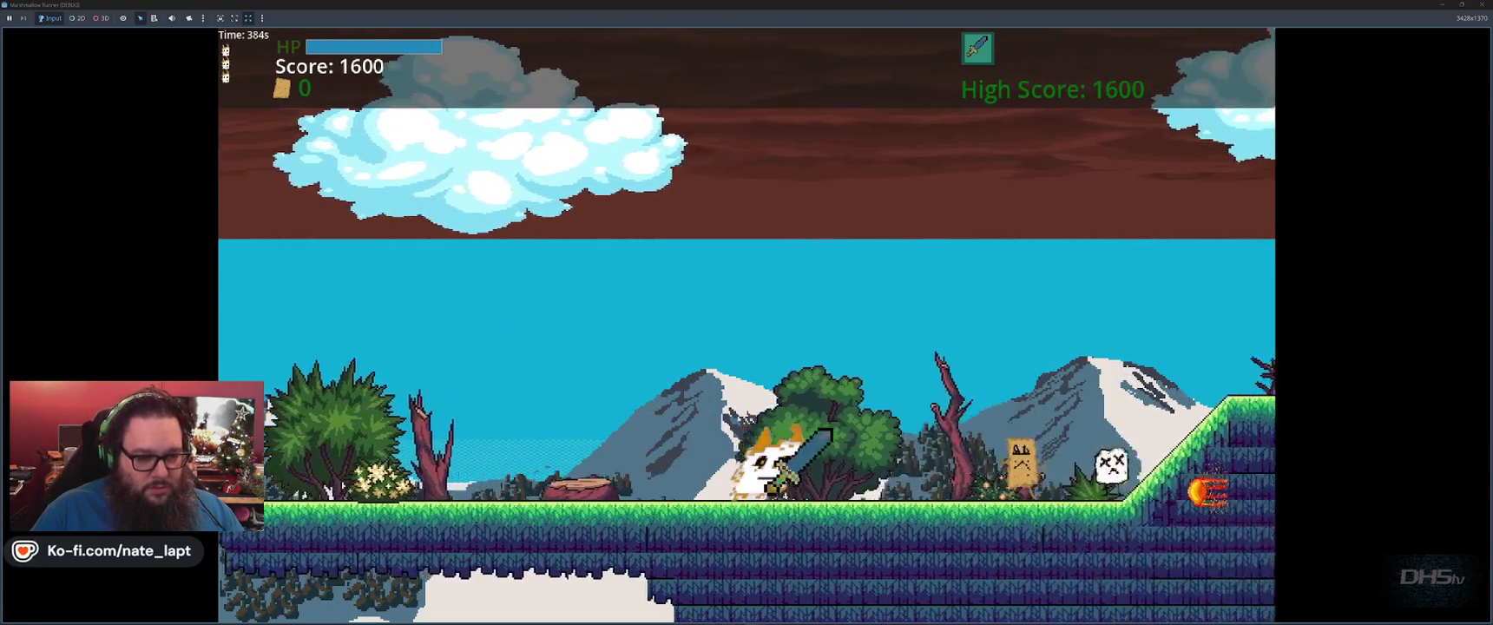
key("space")
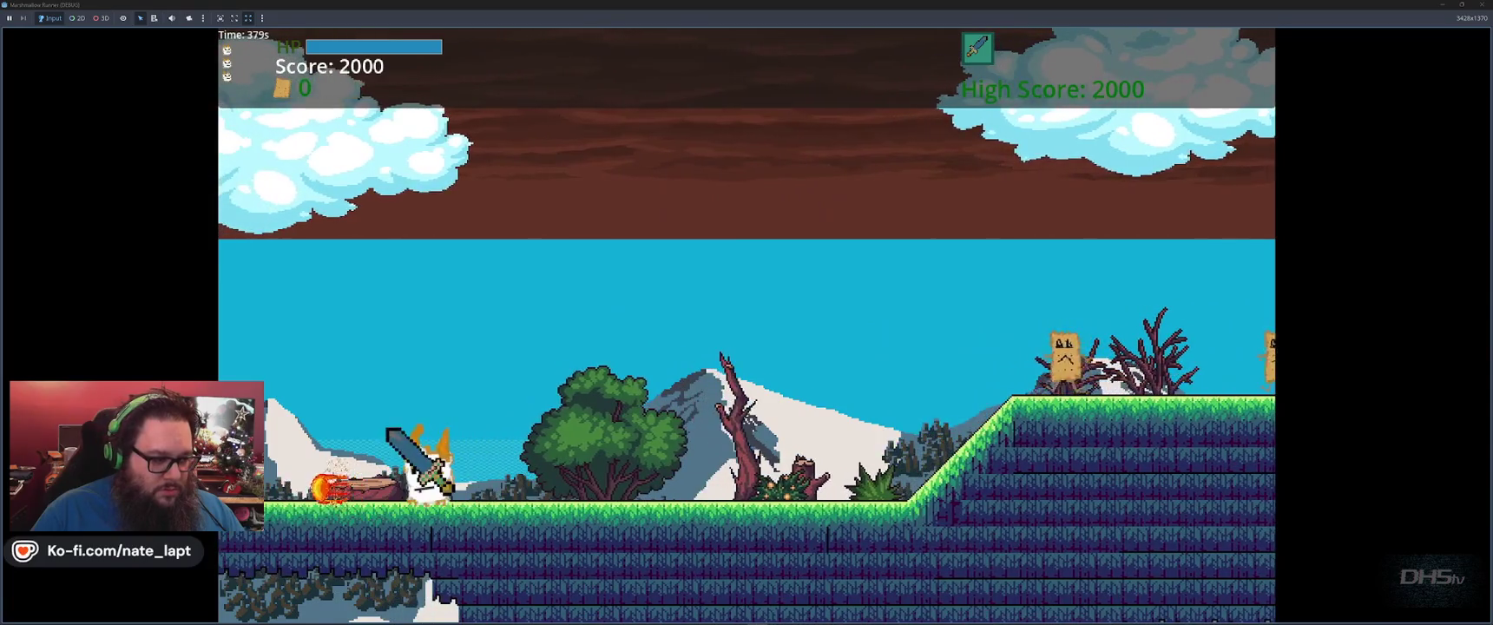
key("space")
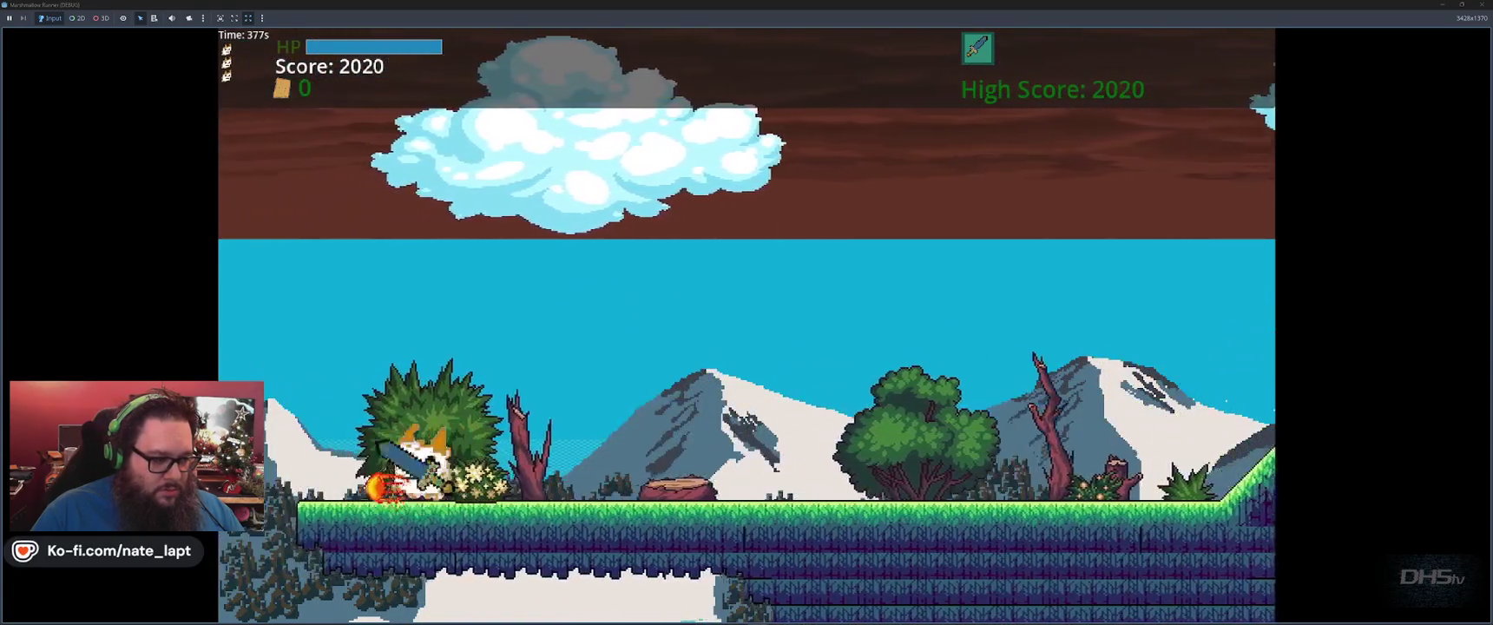
key("space")
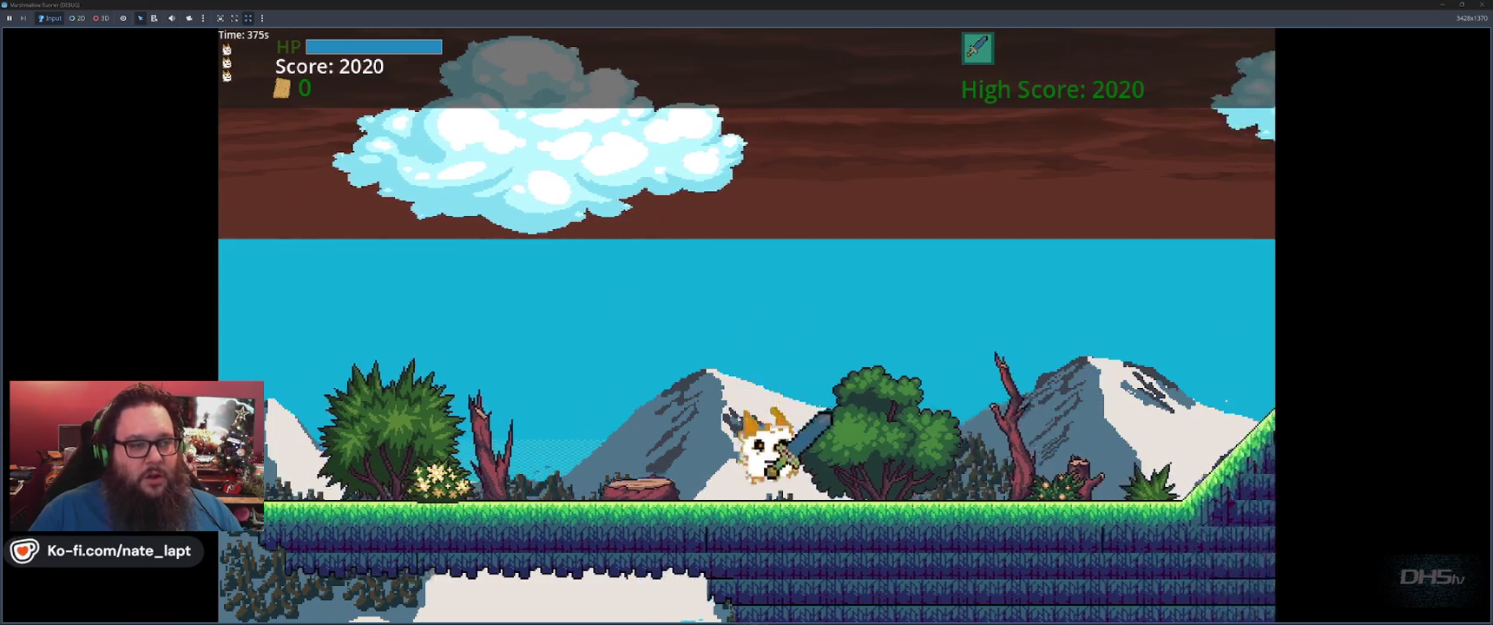
key("space")
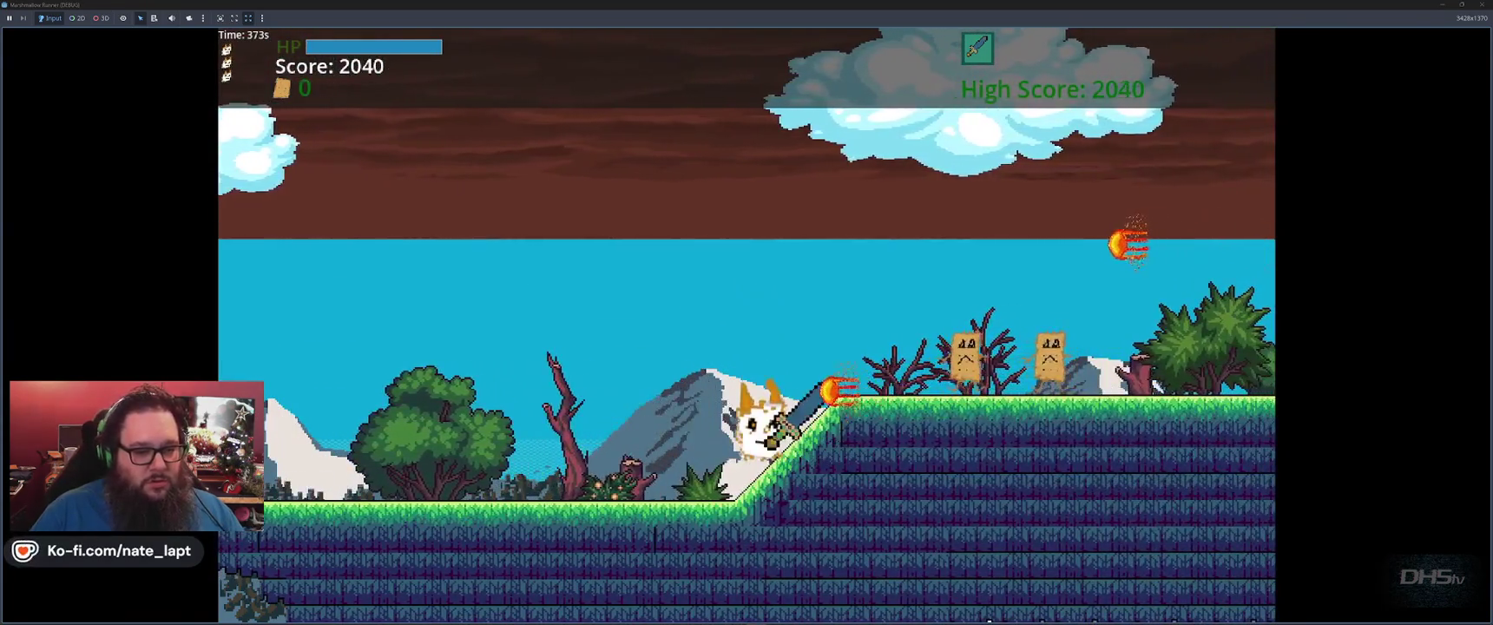
key("space")
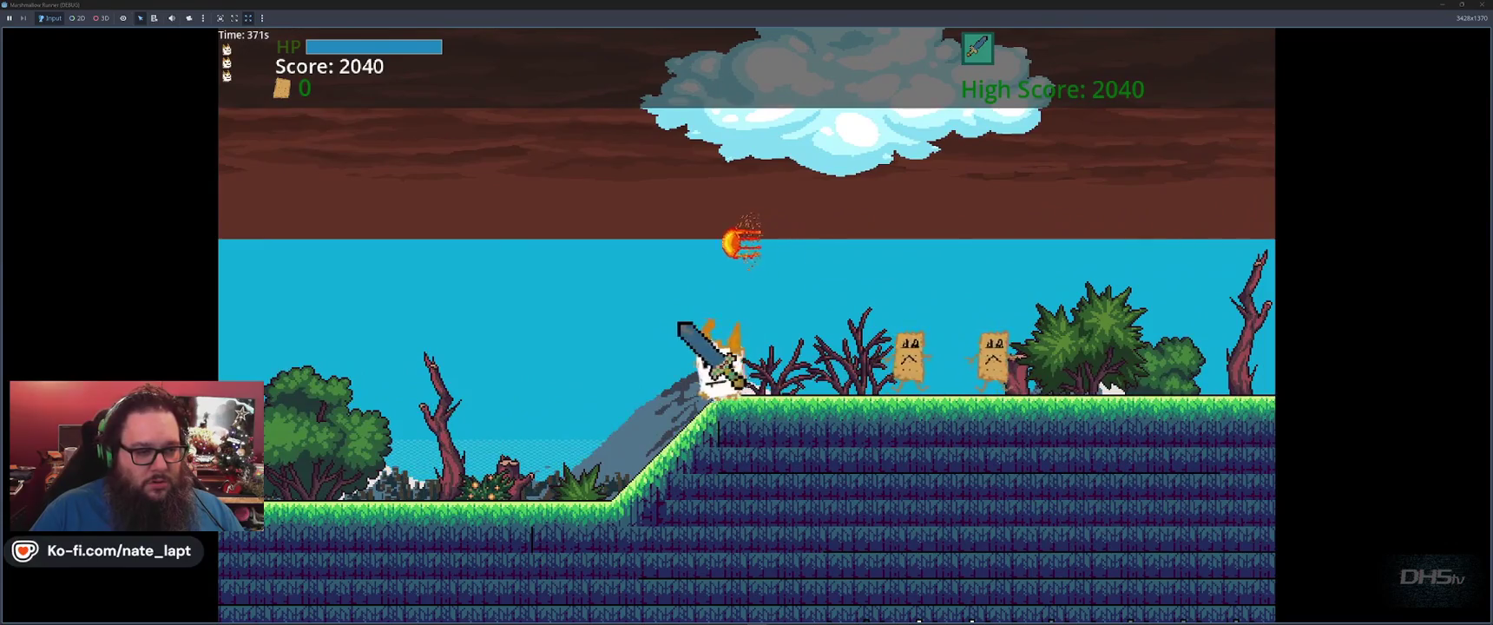
key("space")
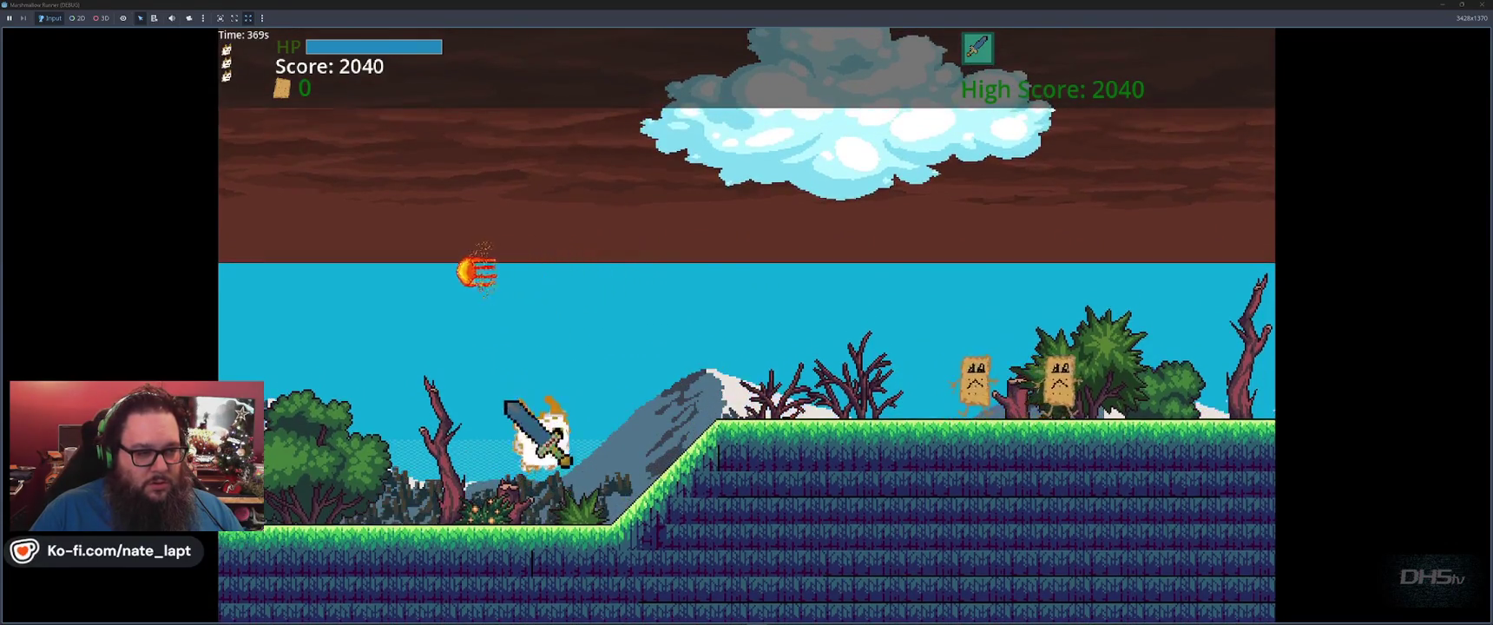
key("space")
key("space")
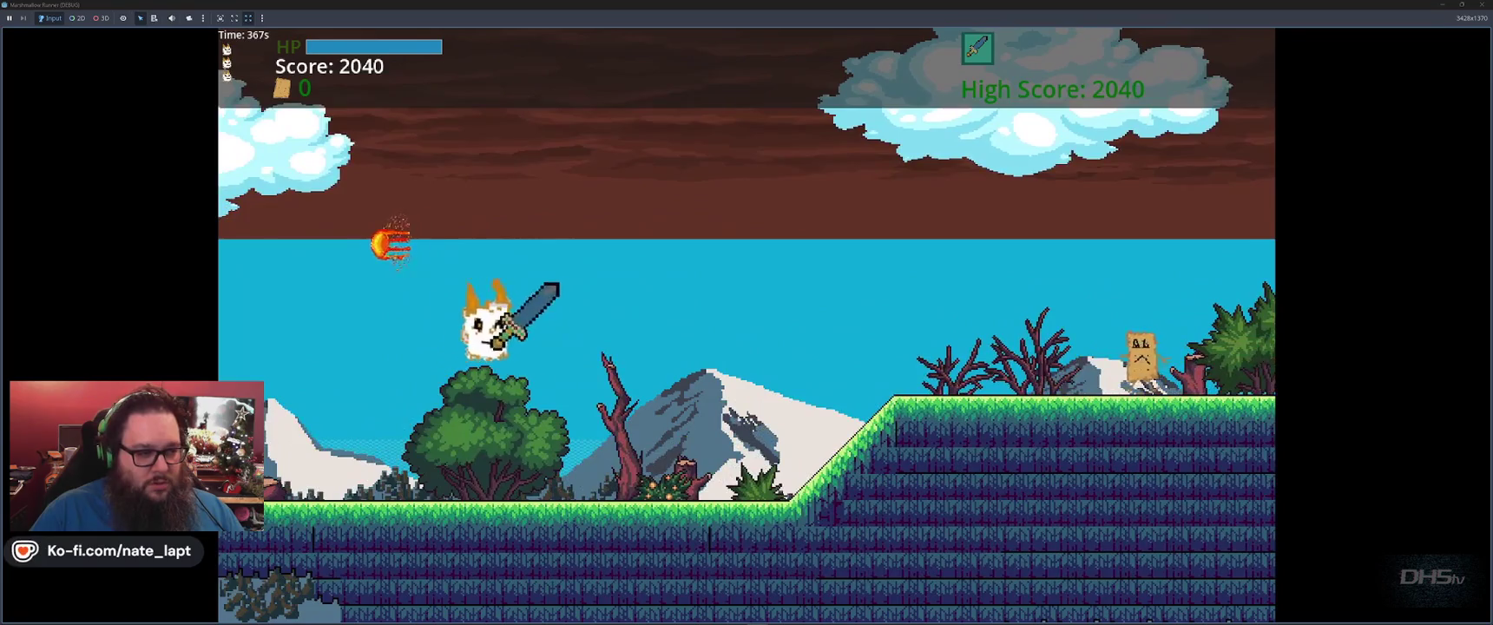
key("space")
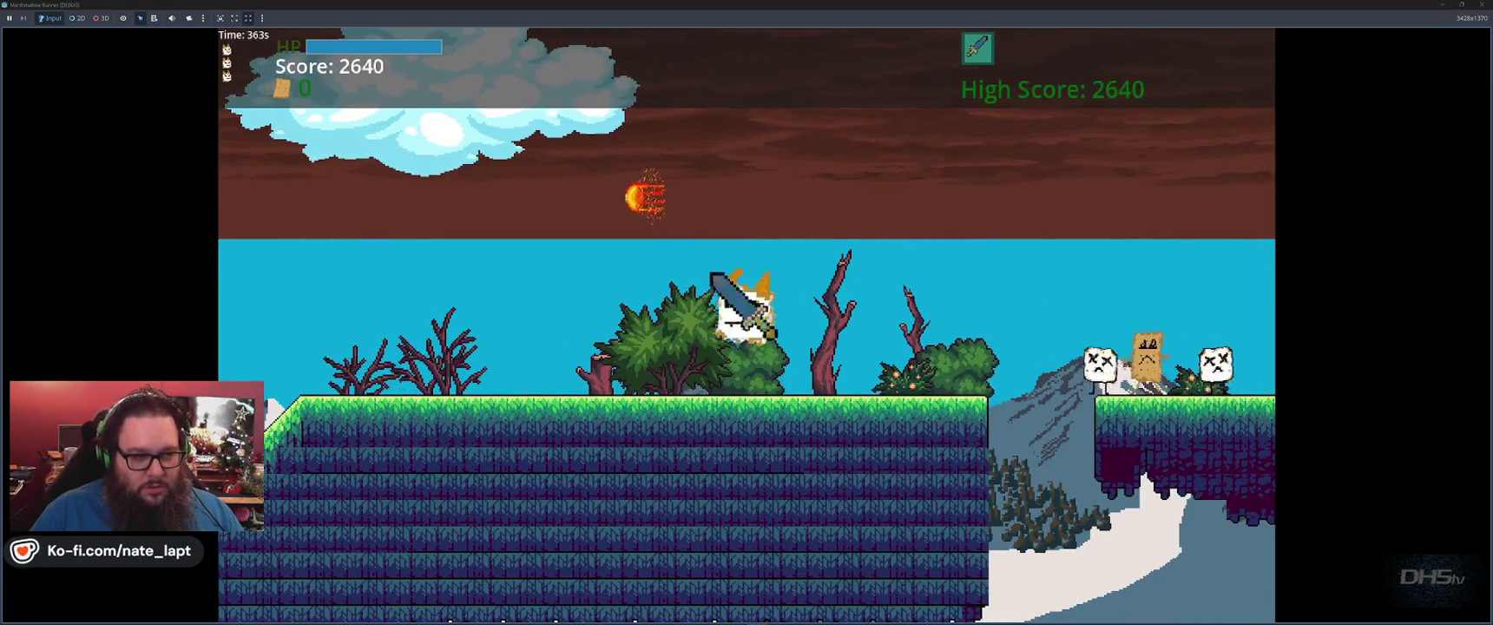
key("space")
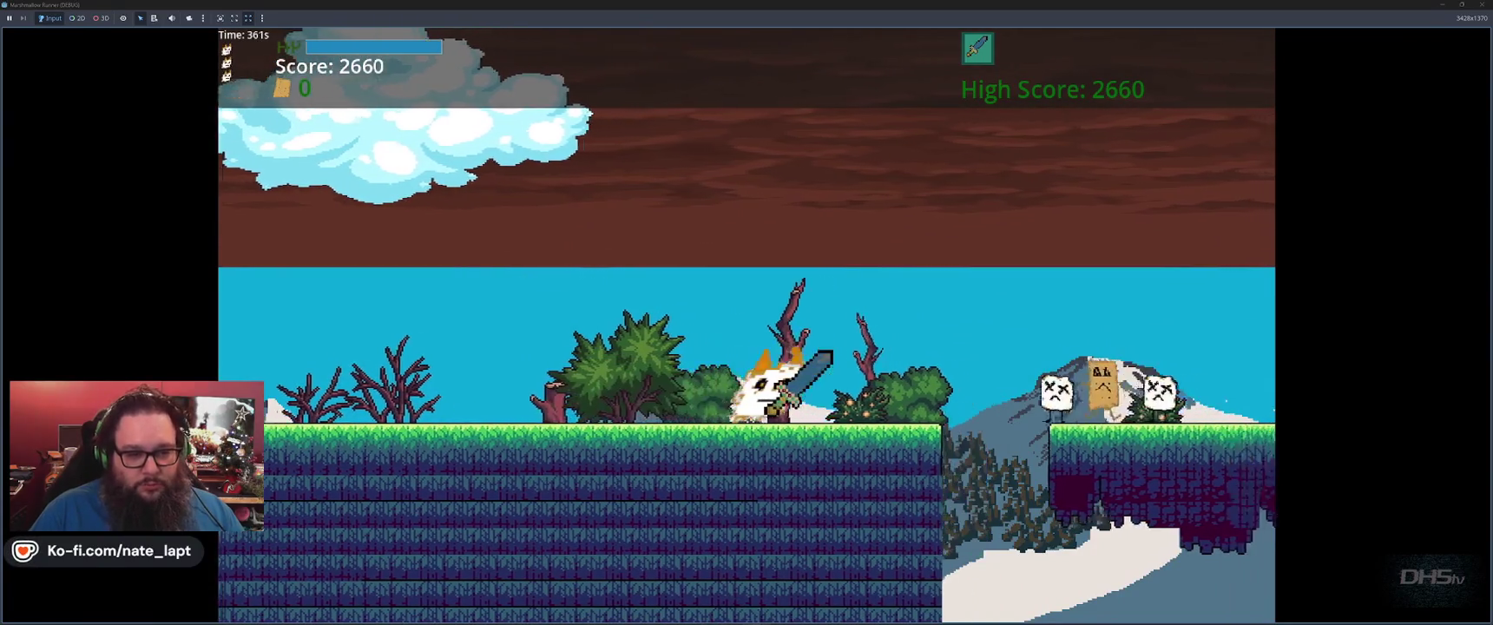
key("space")
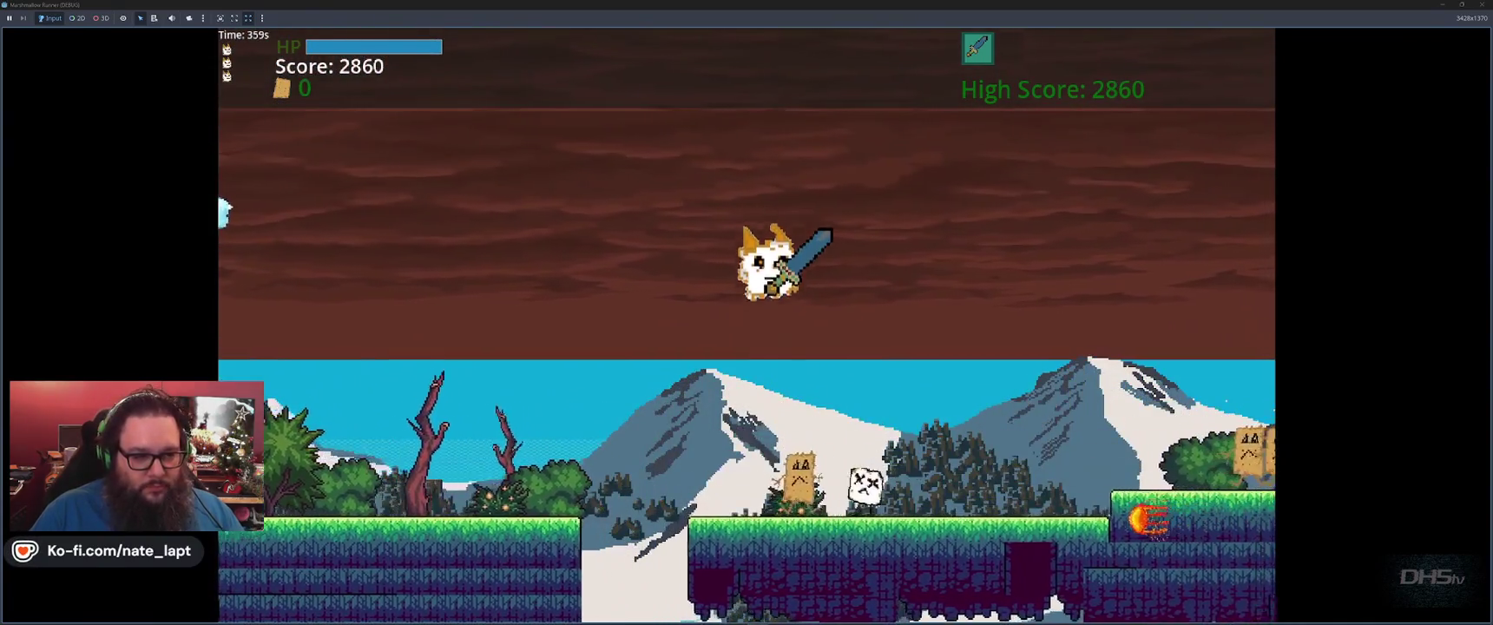
key("space")
key("space")
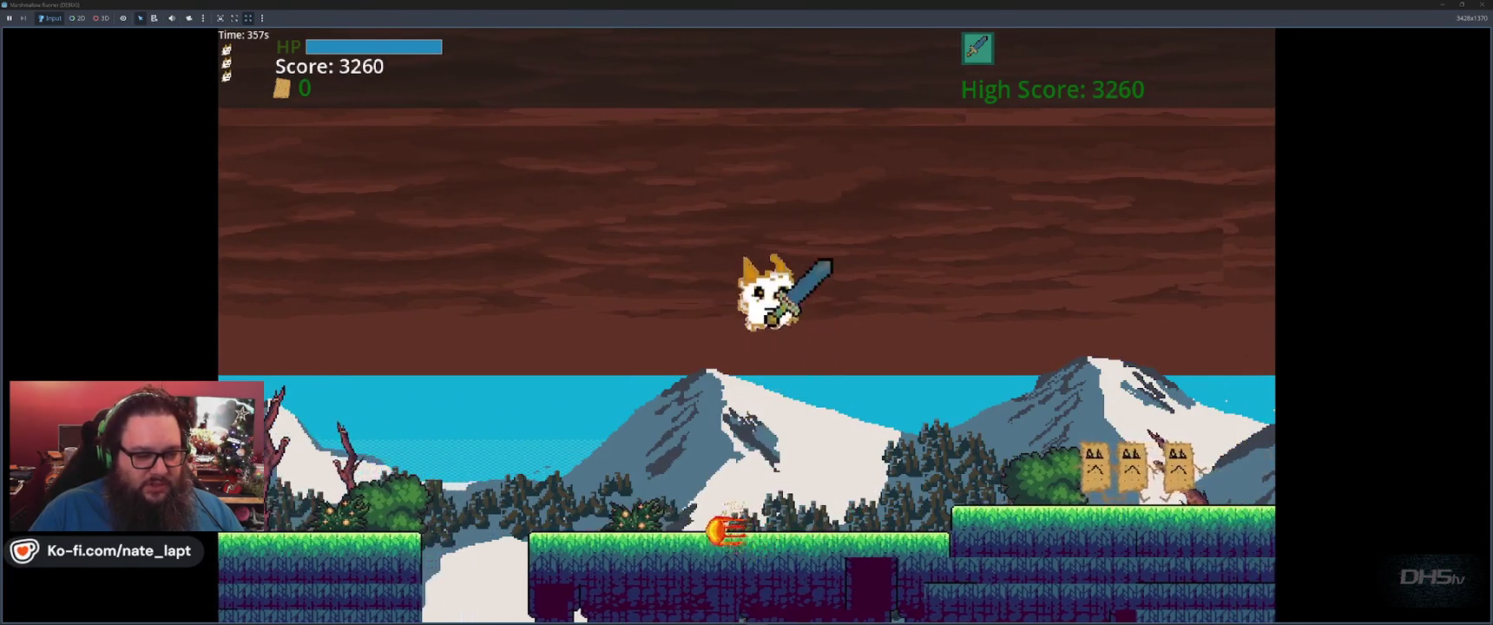
key("F8")
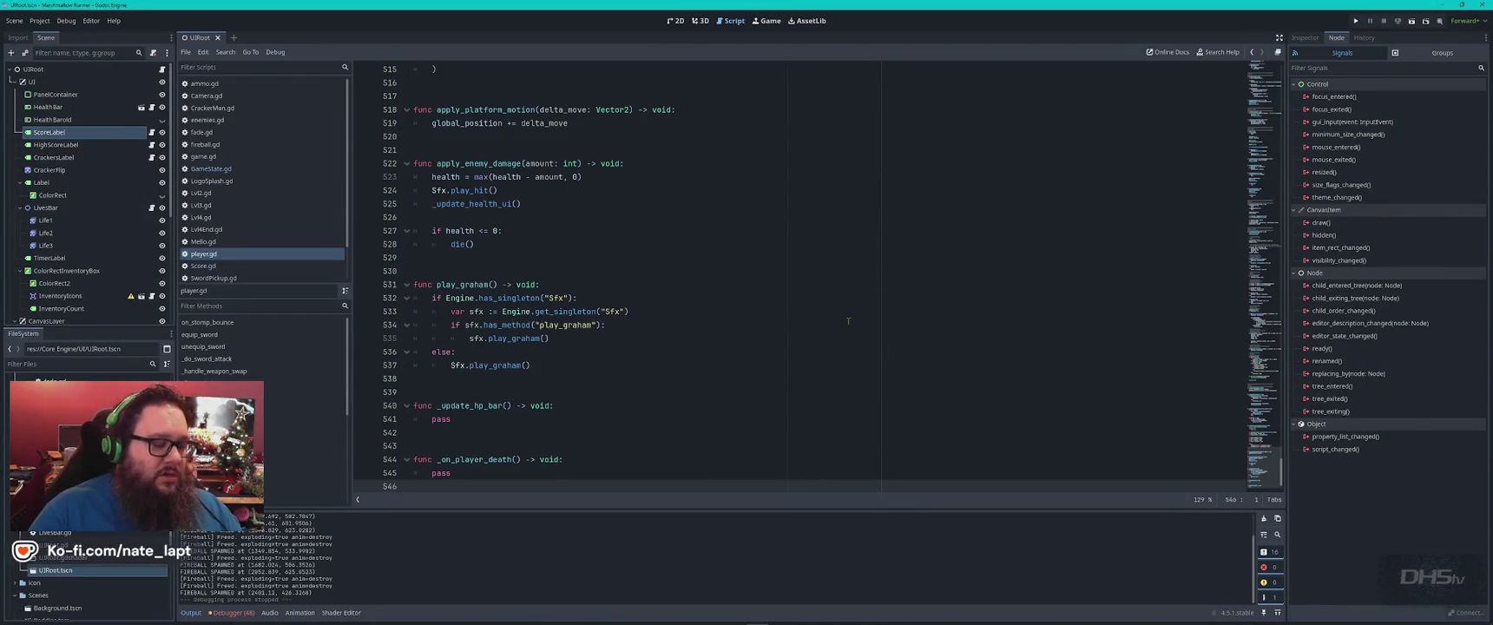
Tell ChatGPT 'stomp bounce is still really high' and read its bounce-cap fix.
key("alt+Tab")
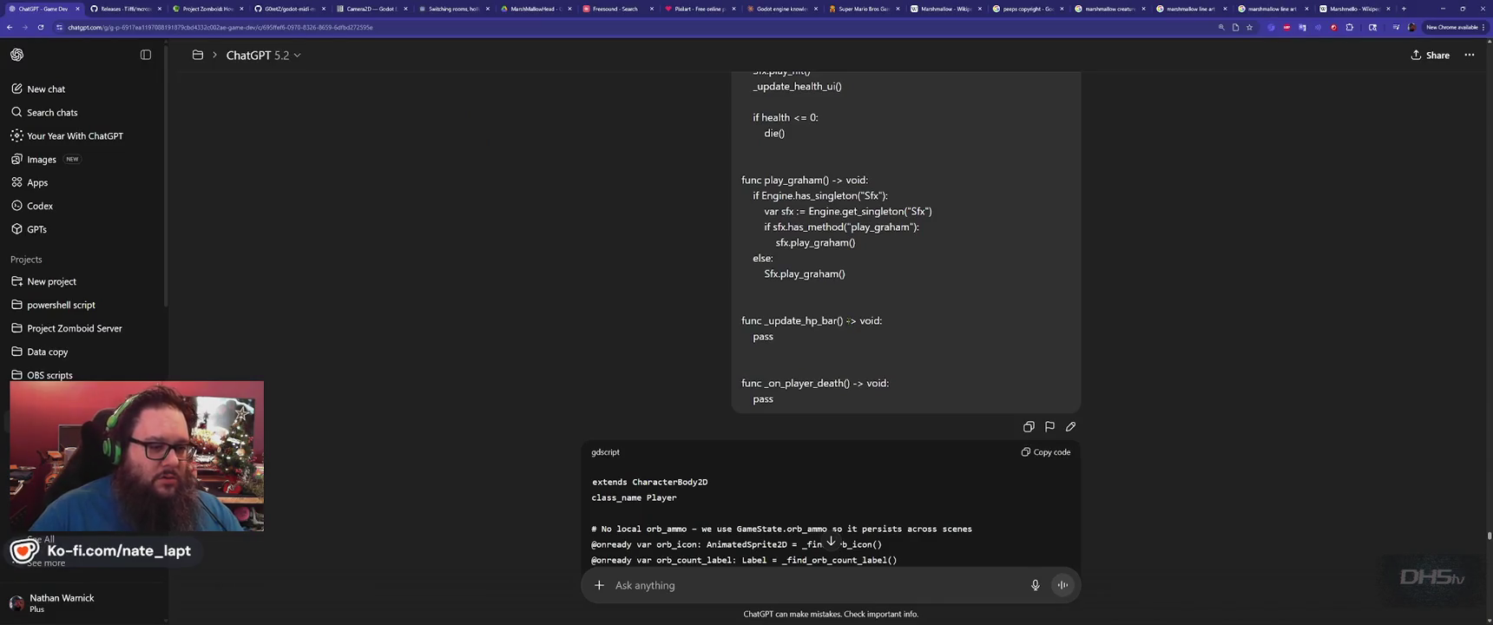
scroll(777, 486, "down", 5)
type("stomp bounce is still really high")
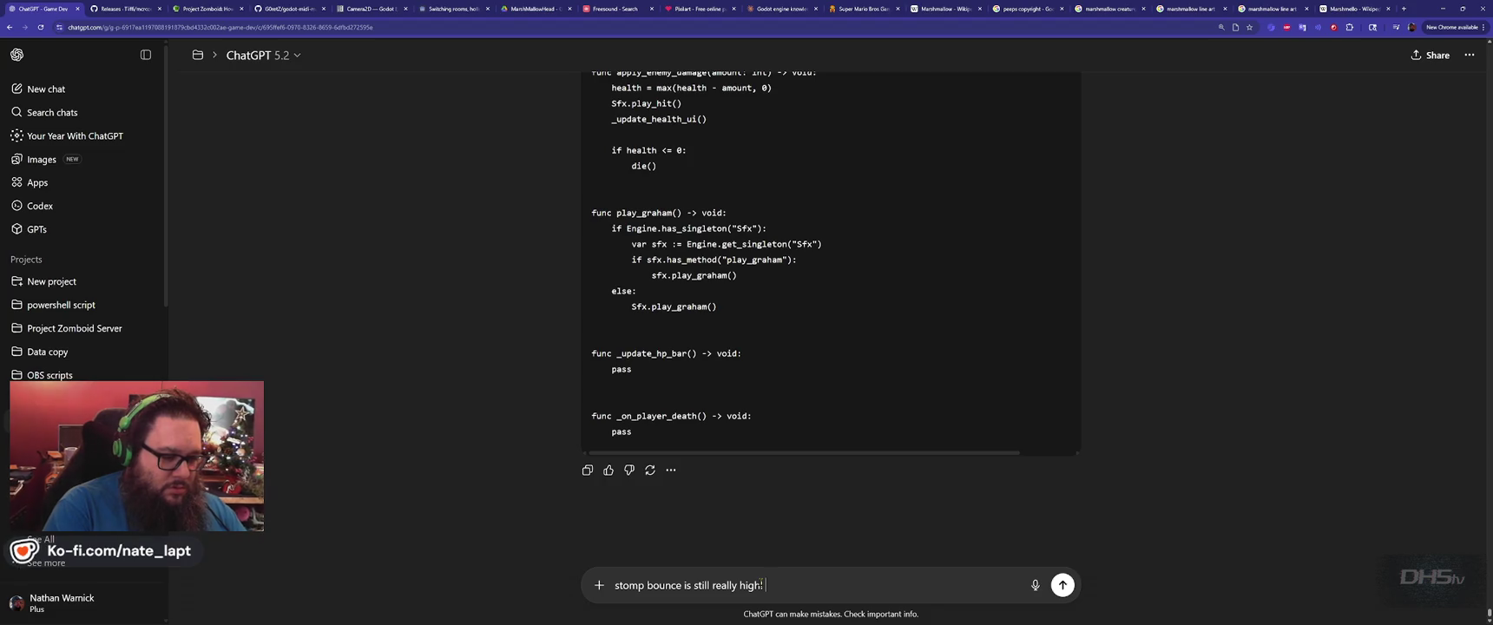
key("Return")
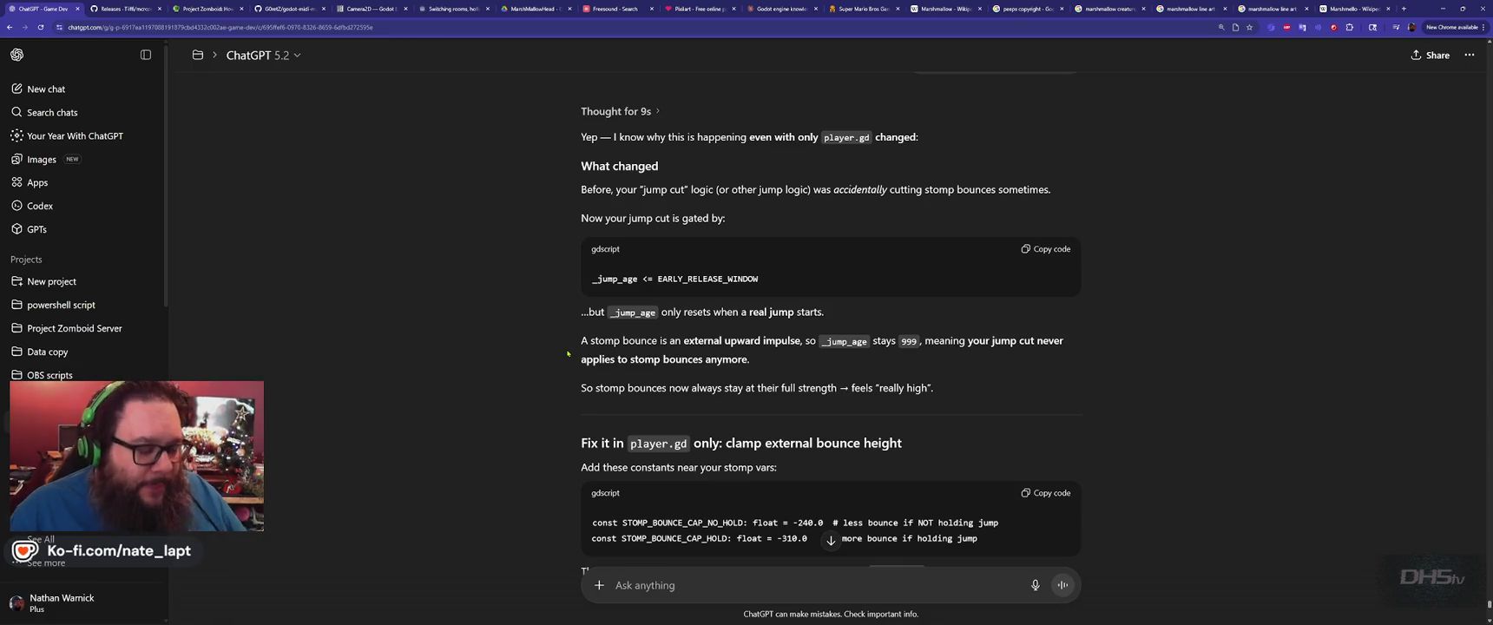
scroll(578, 363, "down", 3)
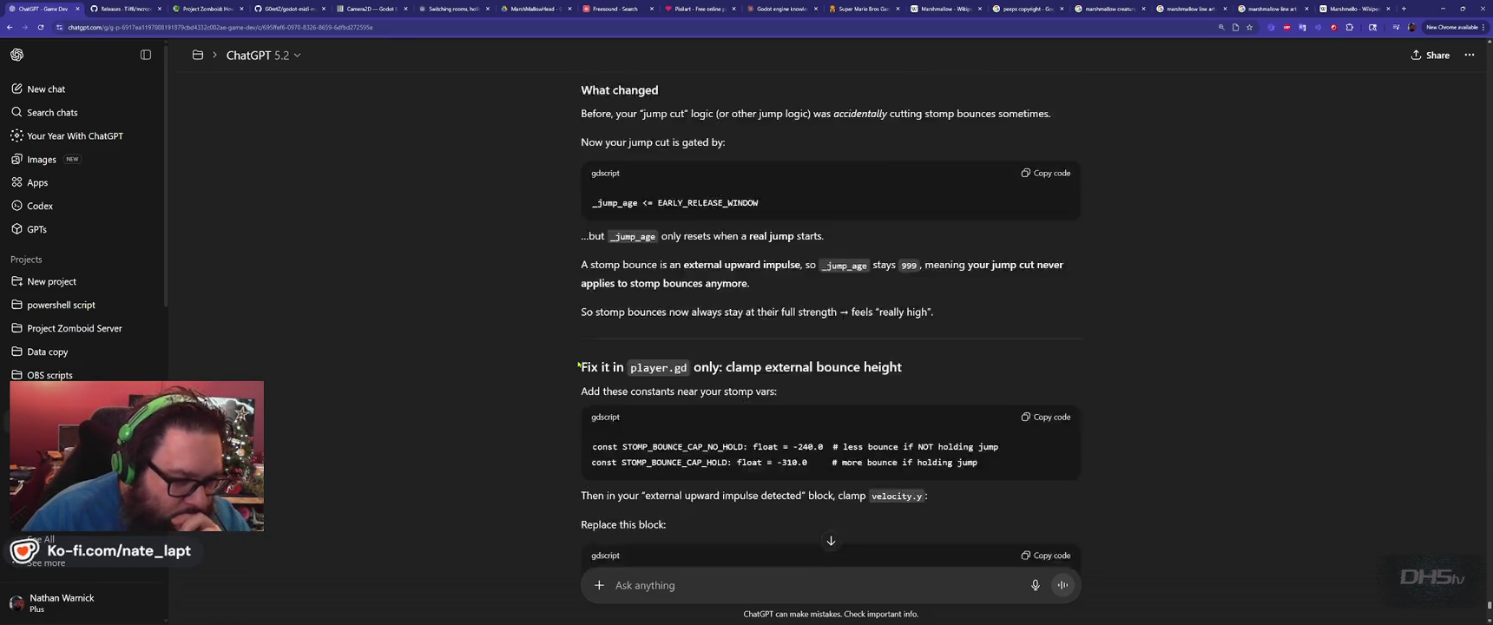